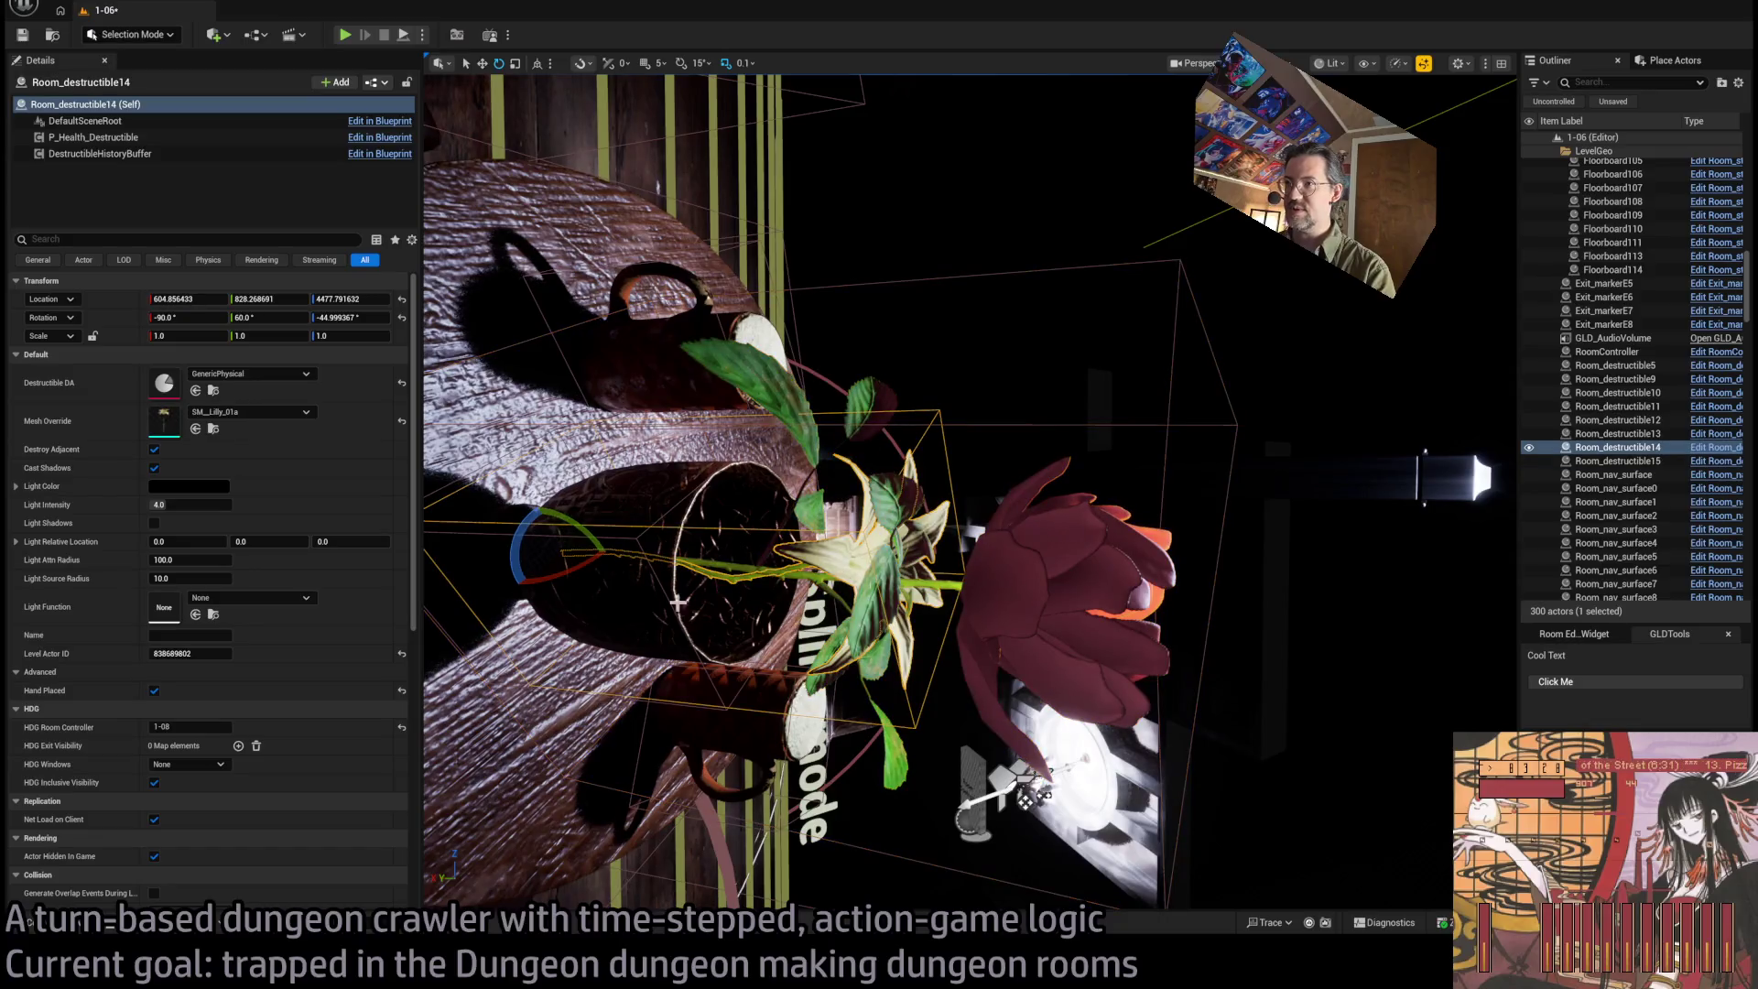
# Rotate the lily flower prop on the table about 24 degrees
pyautogui.moveTo(596, 569)
pyautogui.mouseDown()
pyautogui.moveTo(619, 591)
pyautogui.moveTo(606, 561)
pyautogui.mouseUp()
pyautogui.scroll(-5, 970, 492)
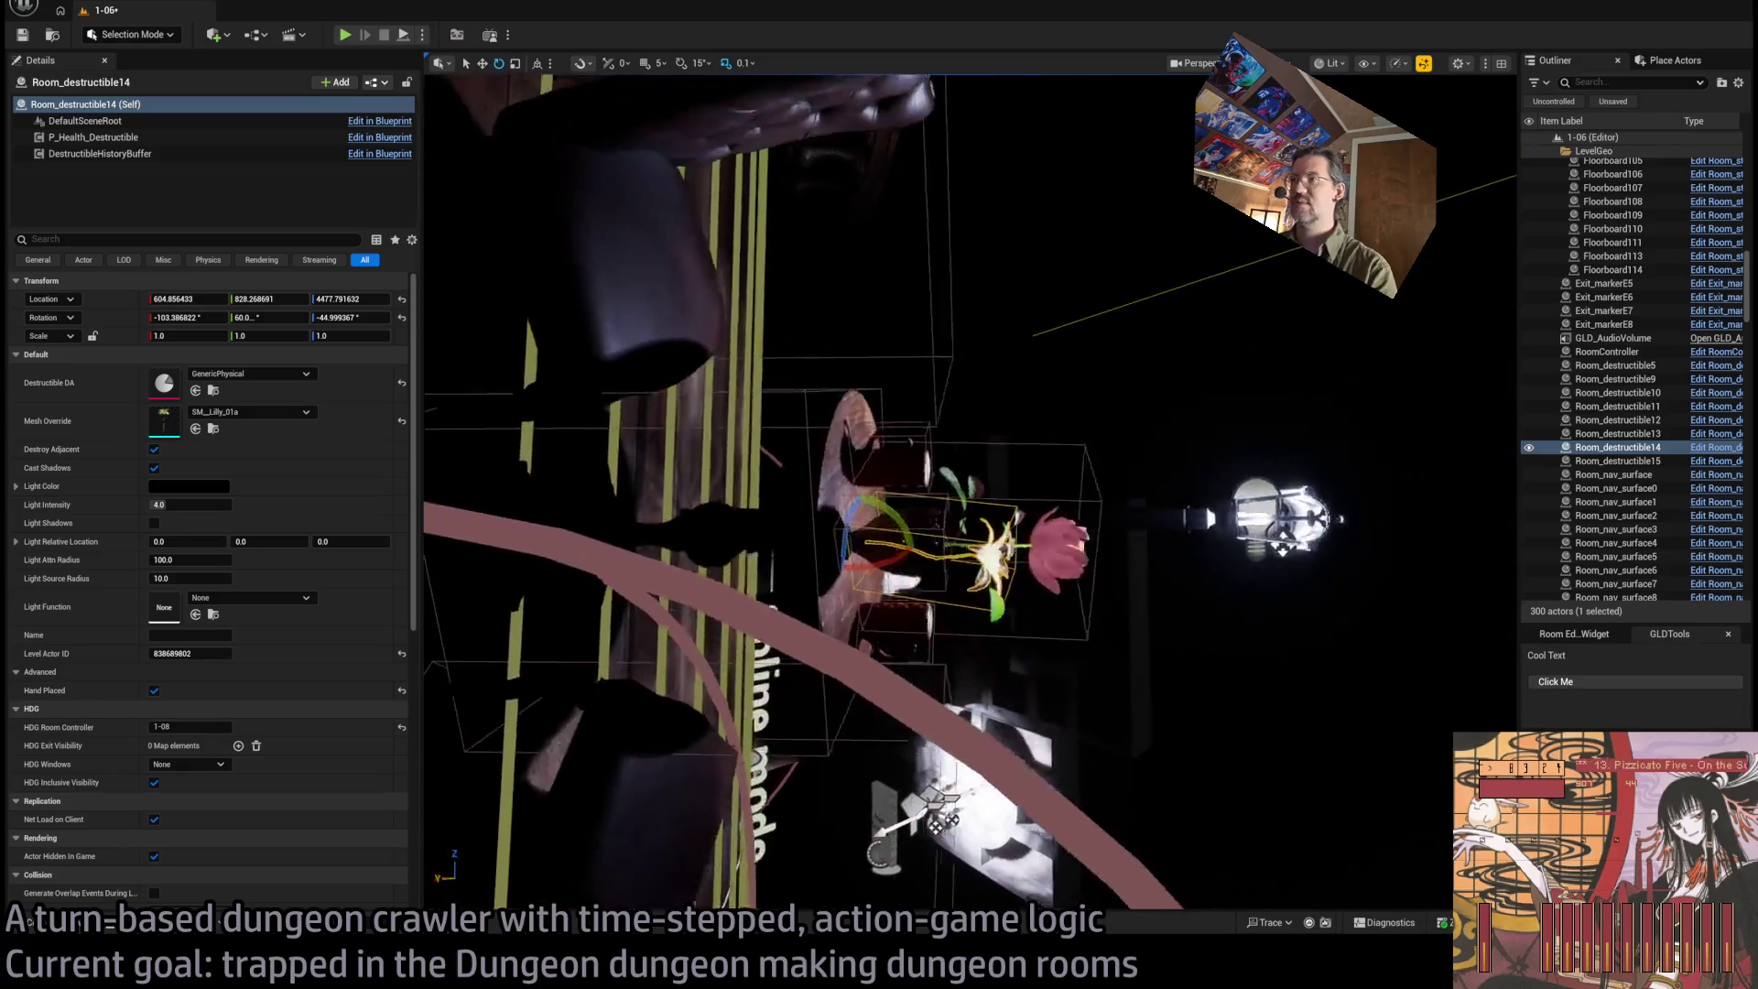
pyautogui.scroll(3, 812, 577)
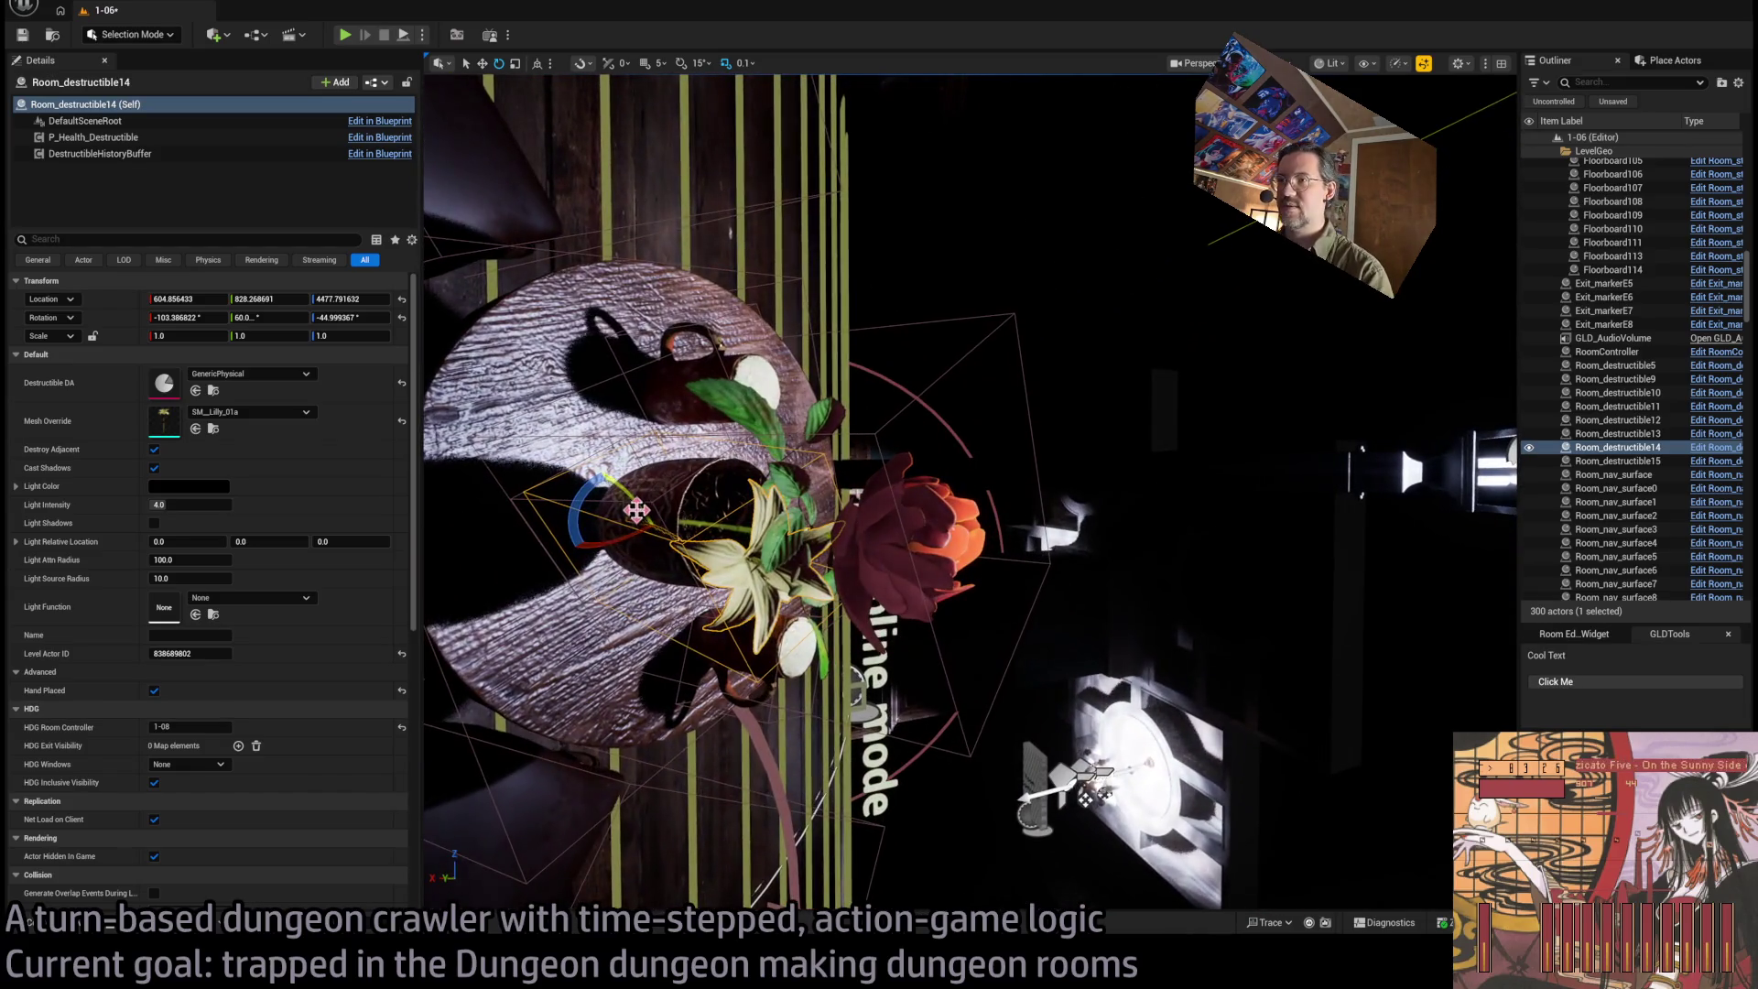
# Alt-drag two differently rotated copies of the lily, then start Play In Editor
pyautogui.moveTo(636, 510); pyautogui.dragTo(597, 473)
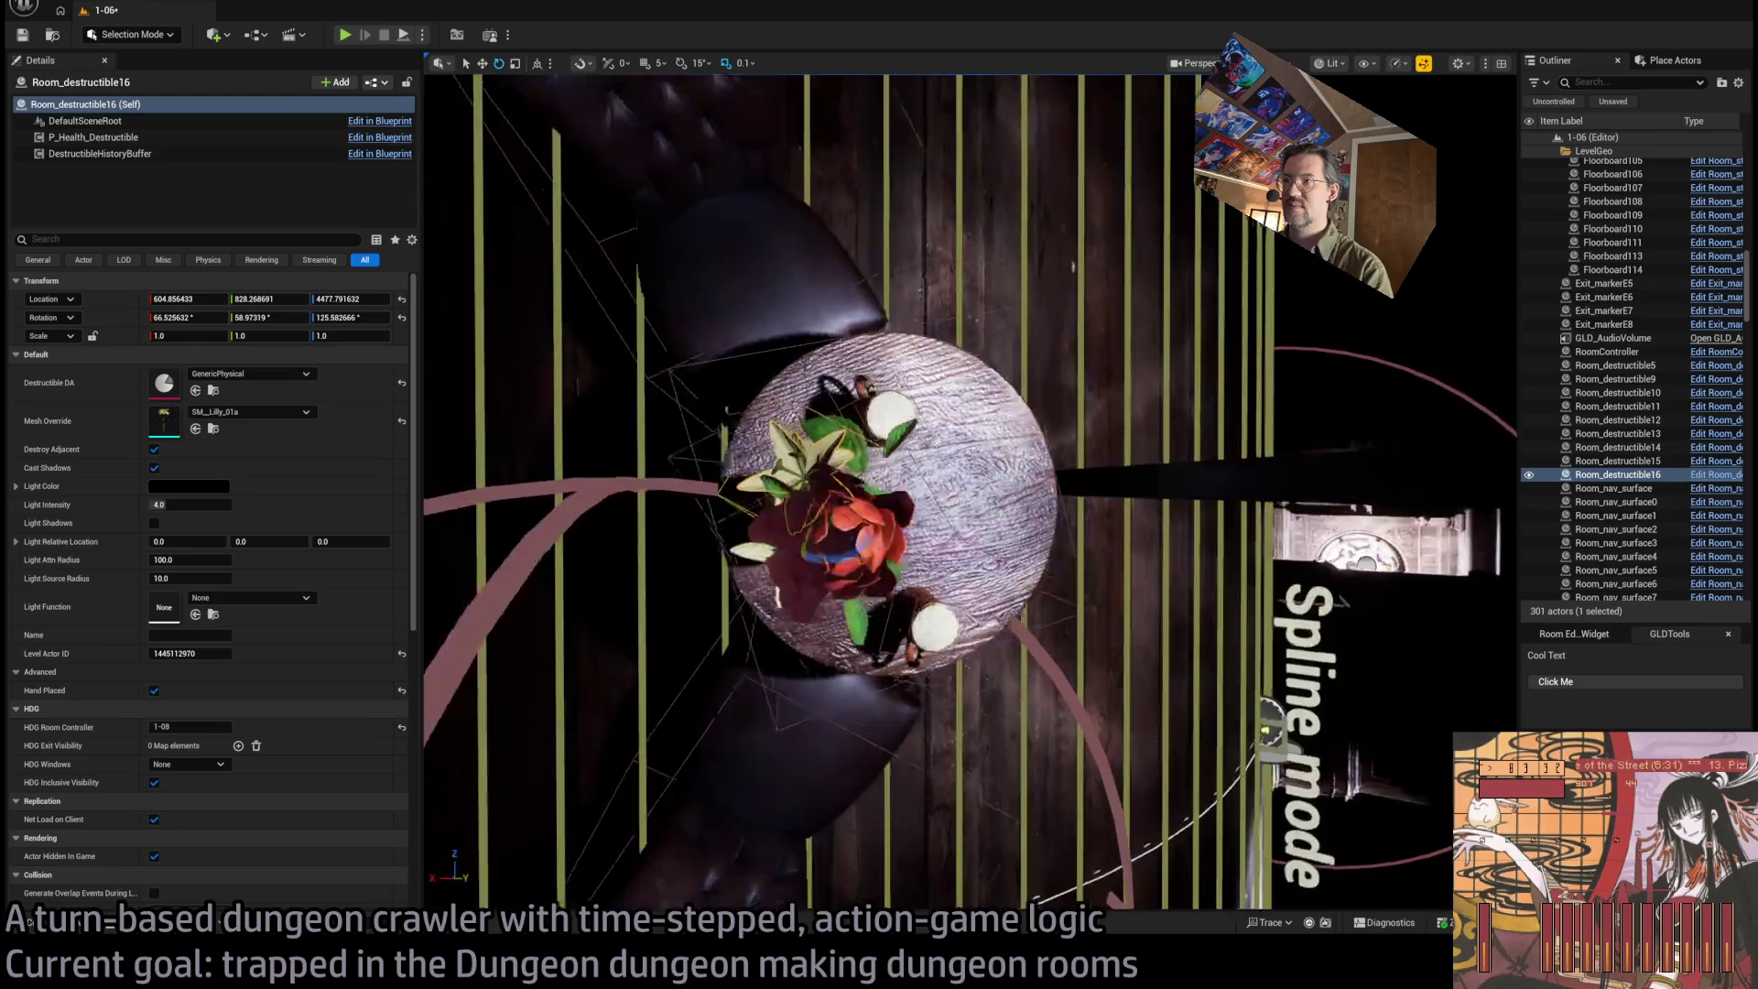
pyautogui.scroll(3, 663, 537)
pyautogui.moveTo(649, 533)
pyautogui.mouseDown()
pyautogui.moveTo(632, 499)
pyautogui.moveTo(431, 463)
pyautogui.moveTo(886, 569)
pyautogui.moveTo(483, 145)
pyautogui.mouseUp()
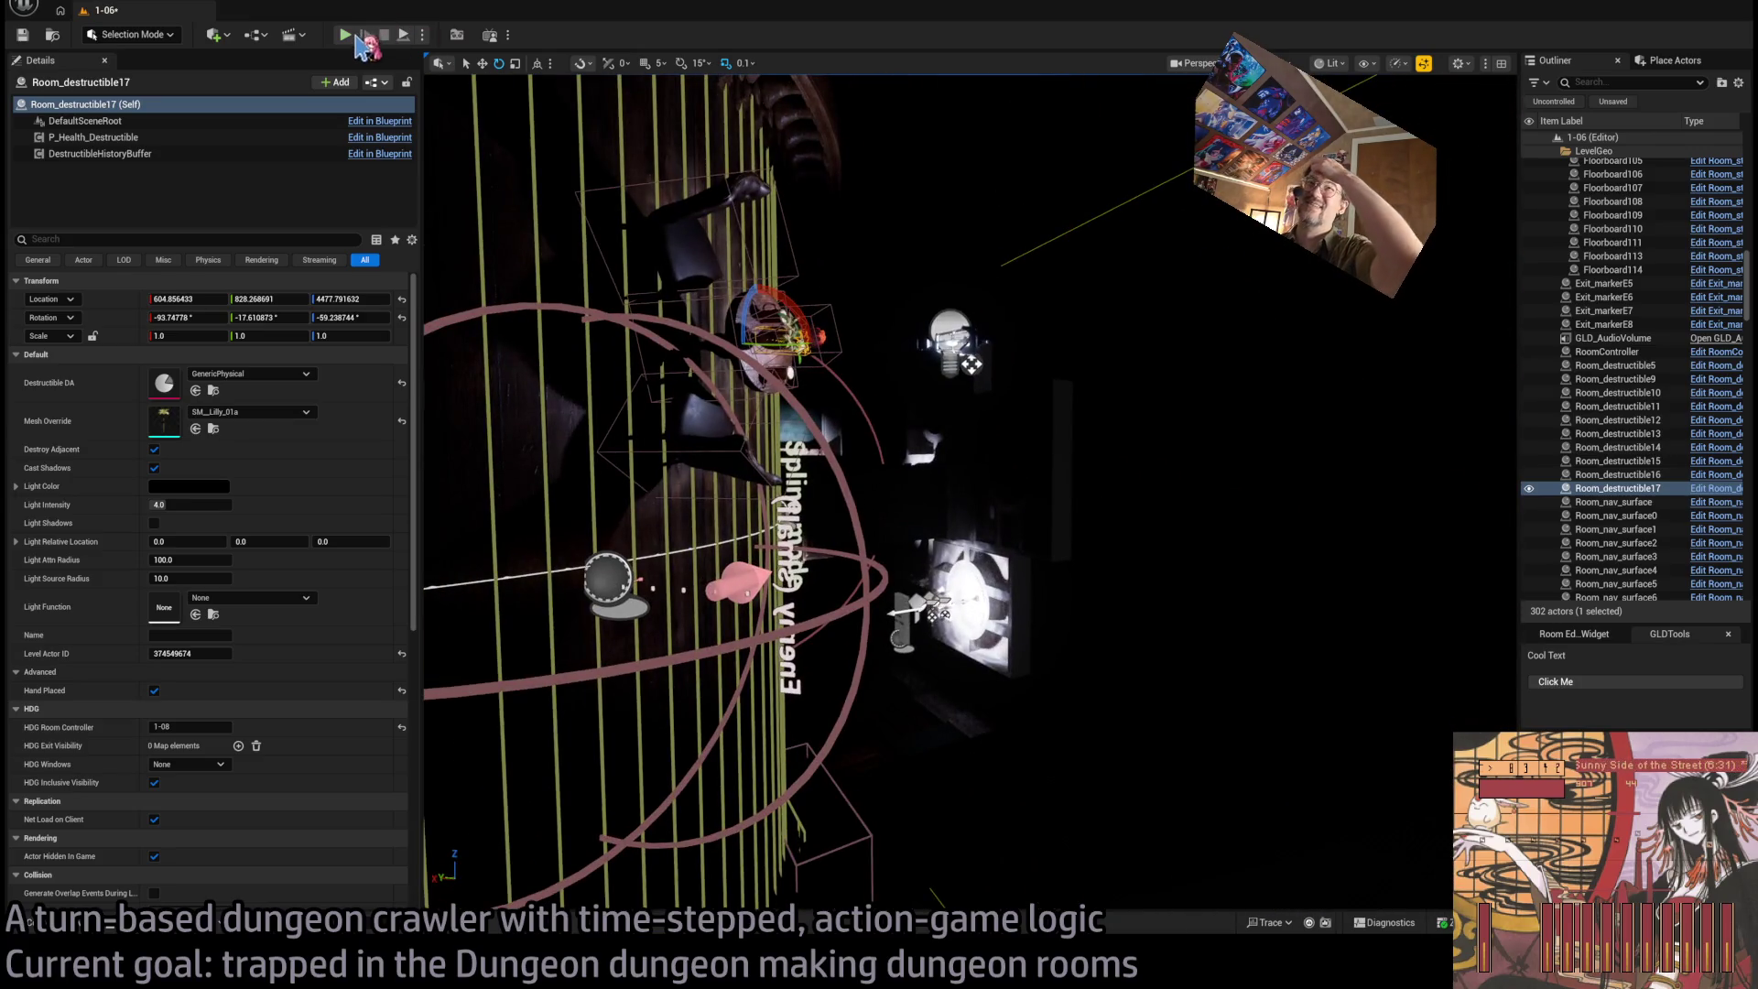
pyautogui.hotkey('alt', 'p')
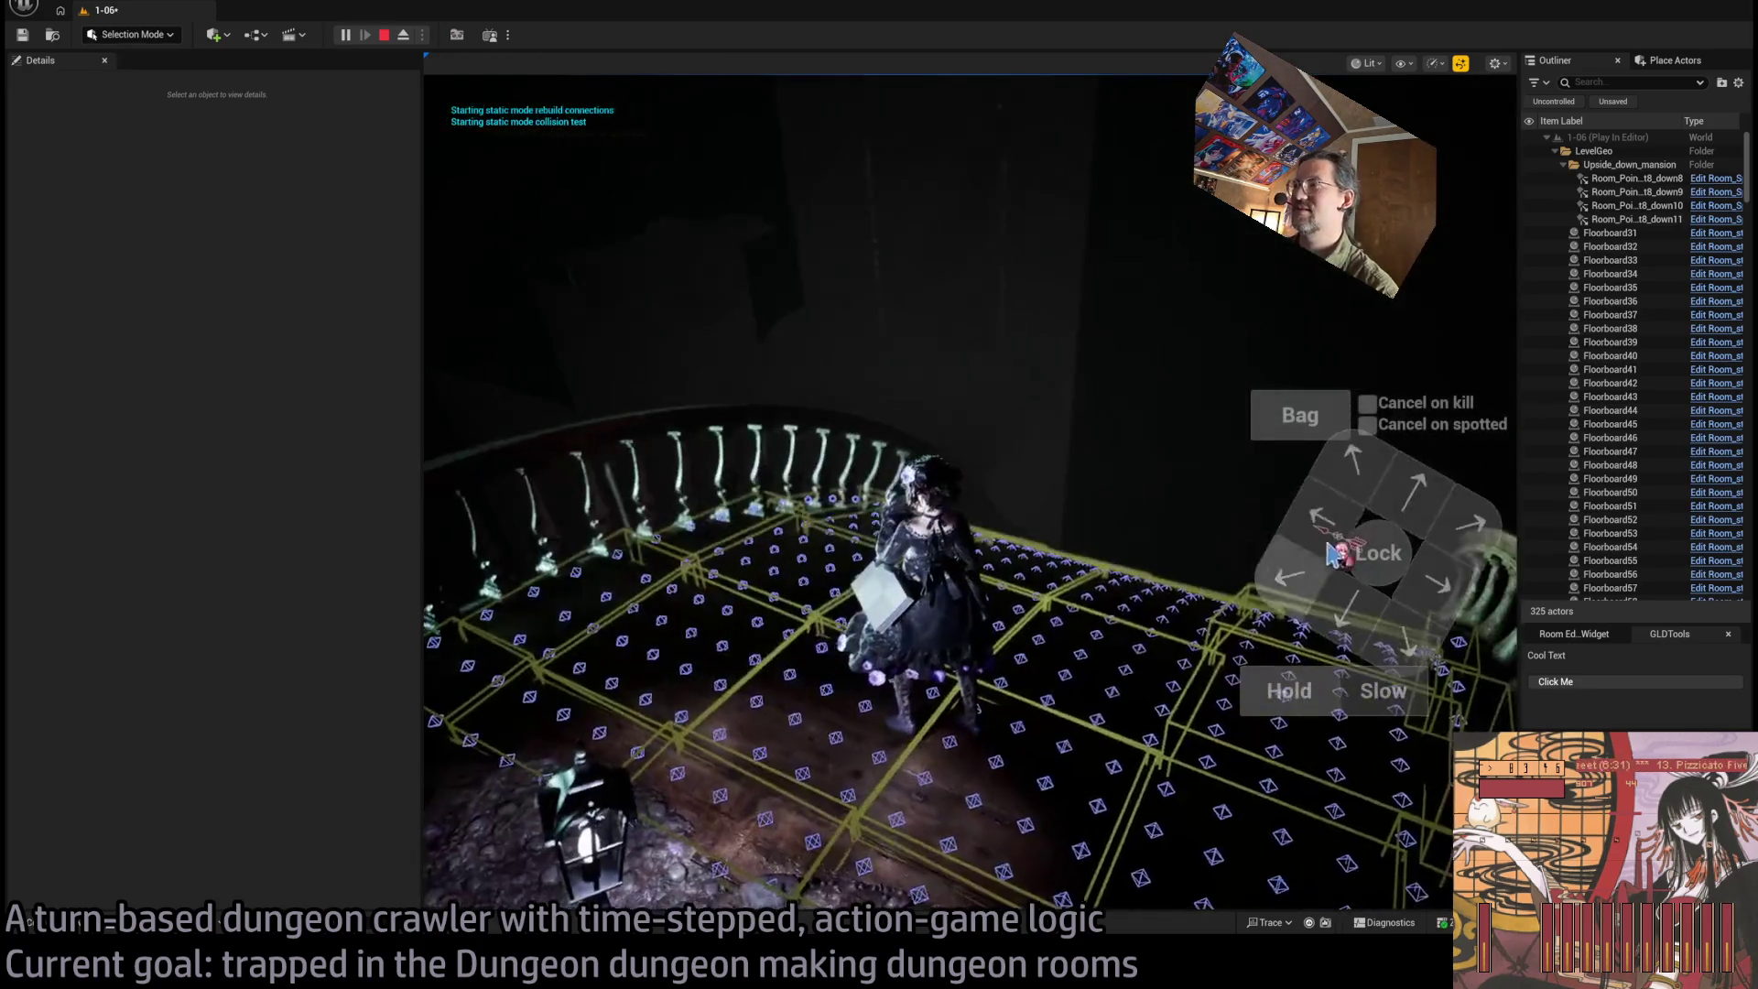
# Walk the character forward across the floorboards toward the table, then stop the play test
pyautogui.click(1426, 510)
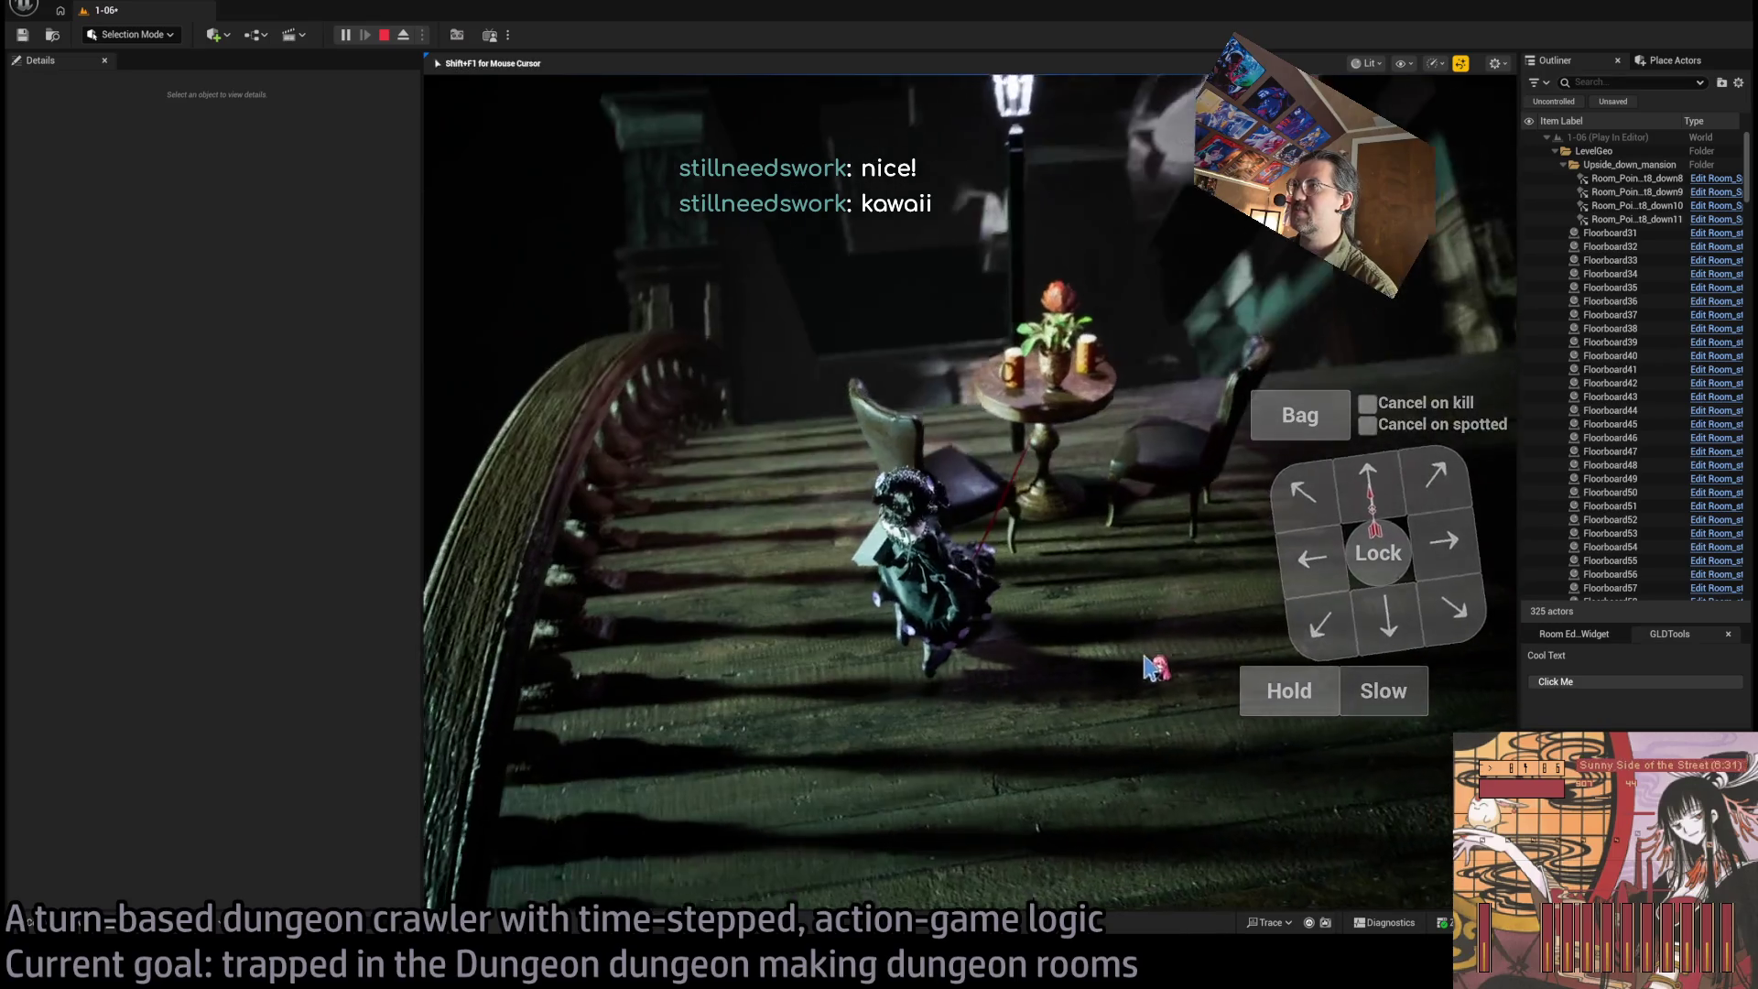
pyautogui.click(1441, 519)
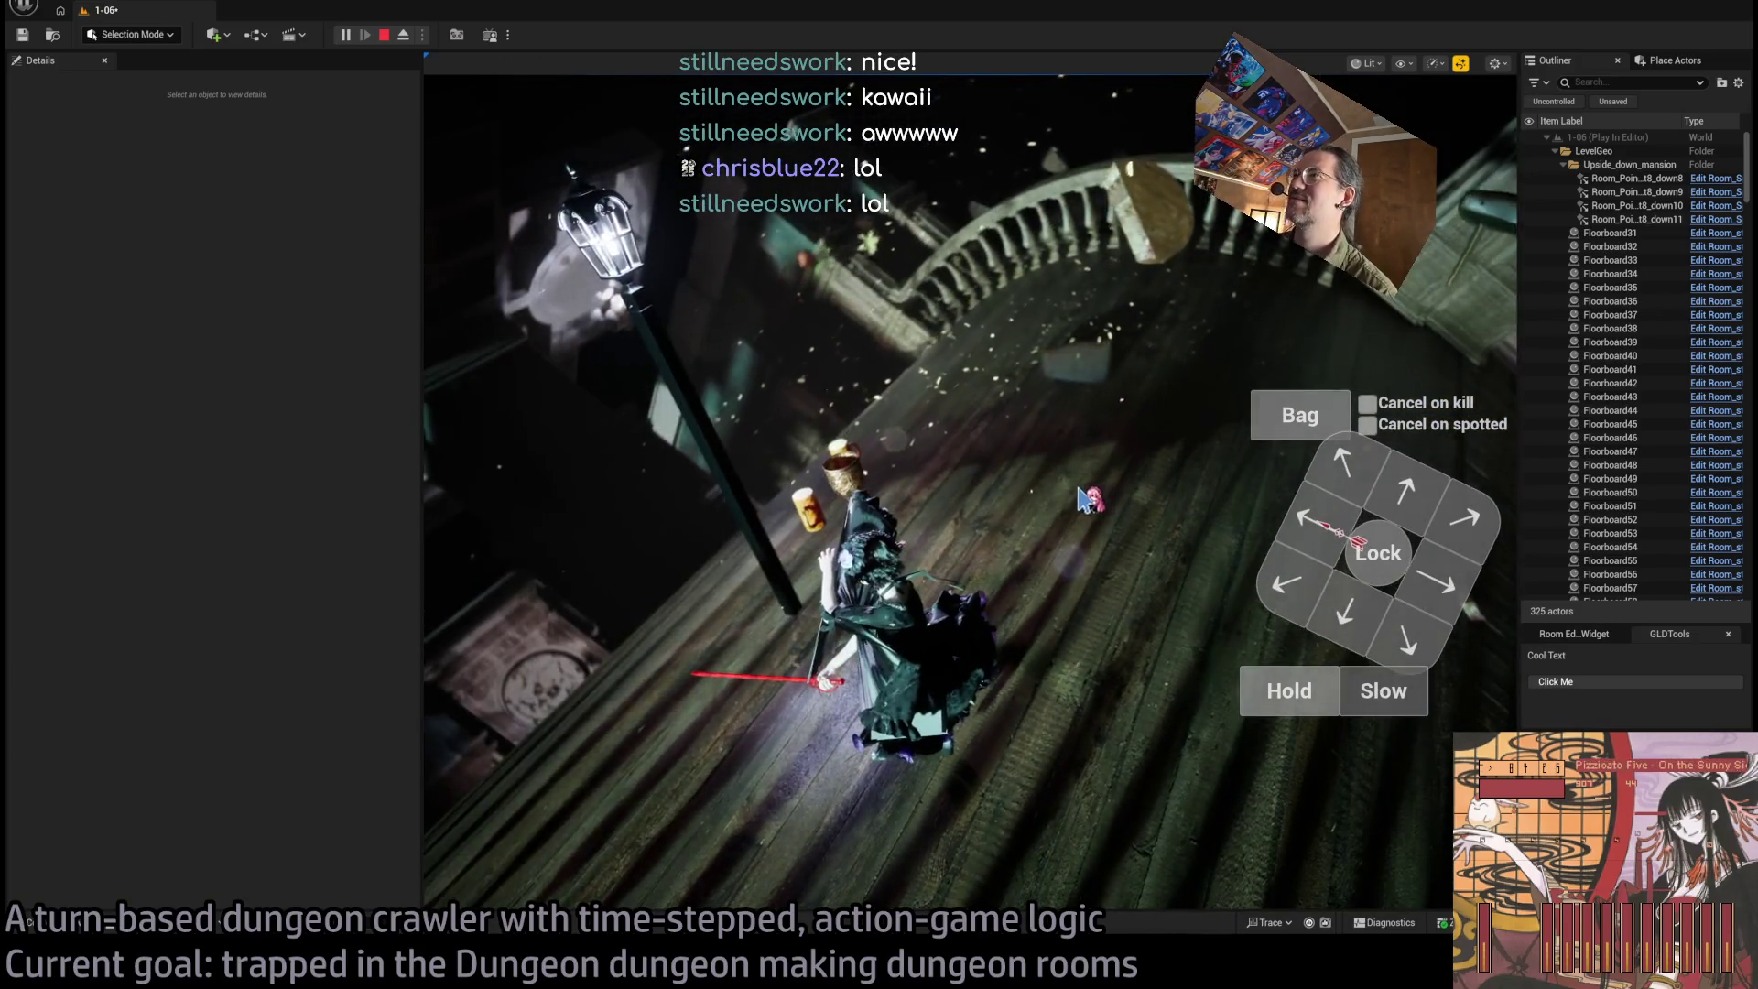
pyautogui.press('Escape')
# Inspect the bottle, the table and the chair beside it, focusing the view on the table
pyautogui.scroll(6, 932, 506)
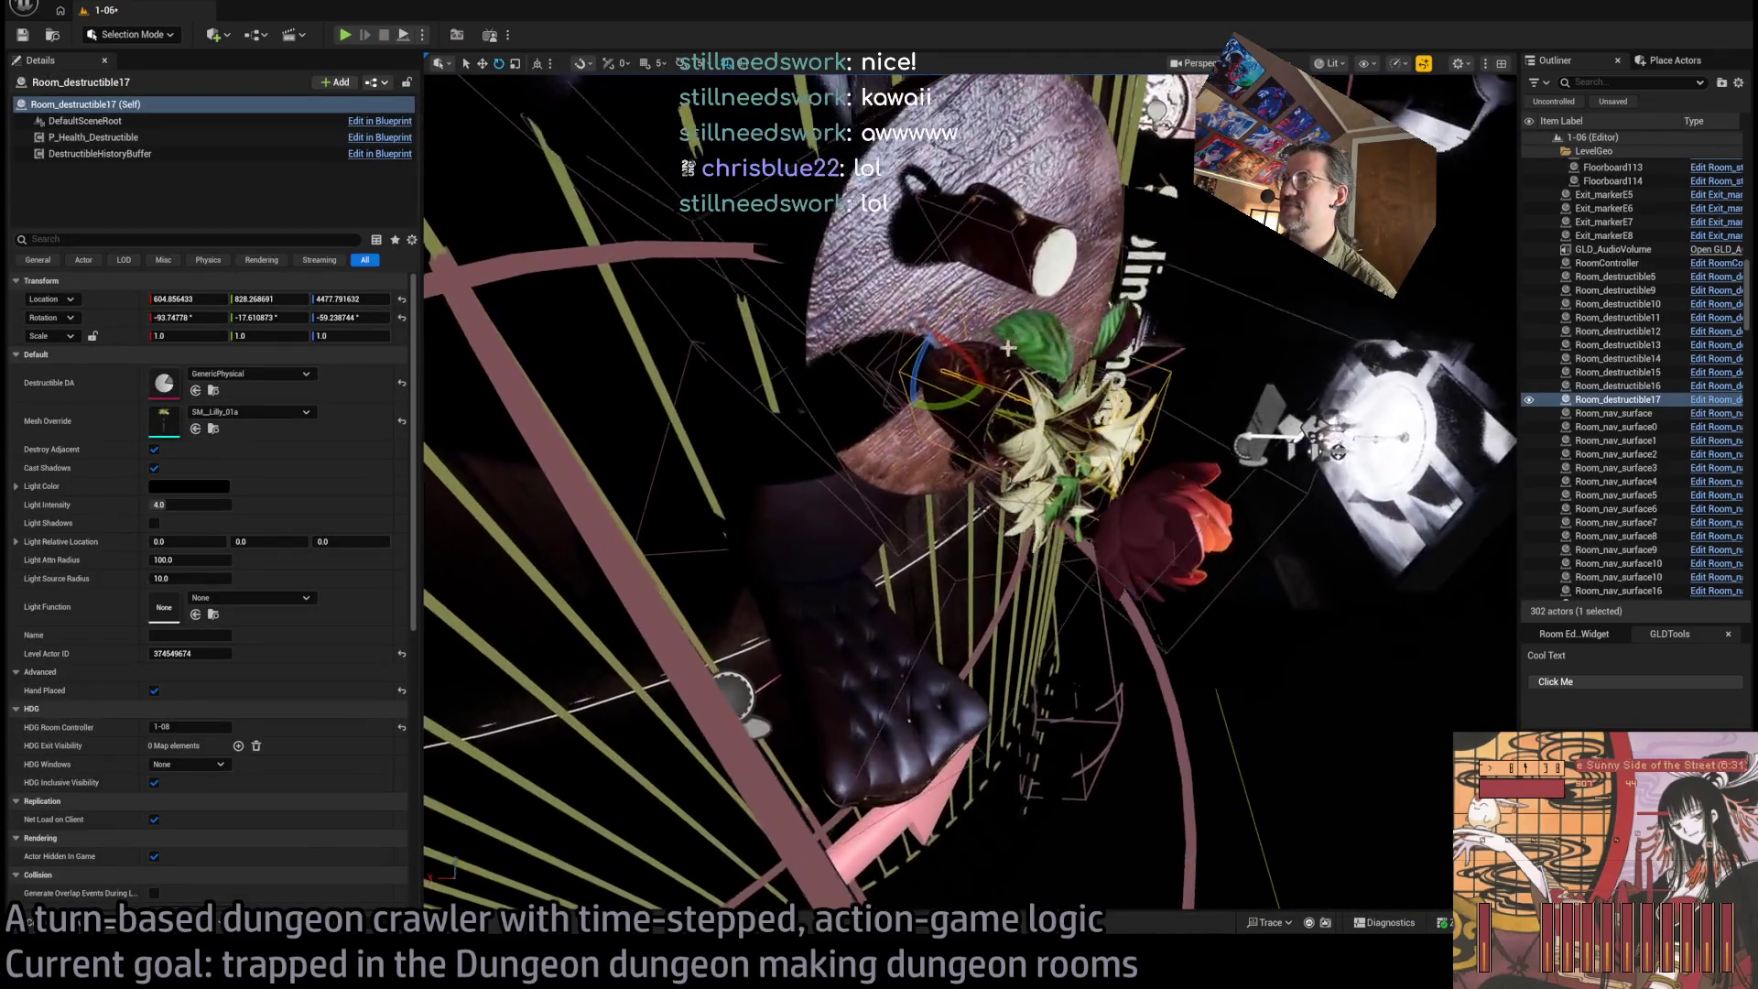
pyautogui.click(998, 220)
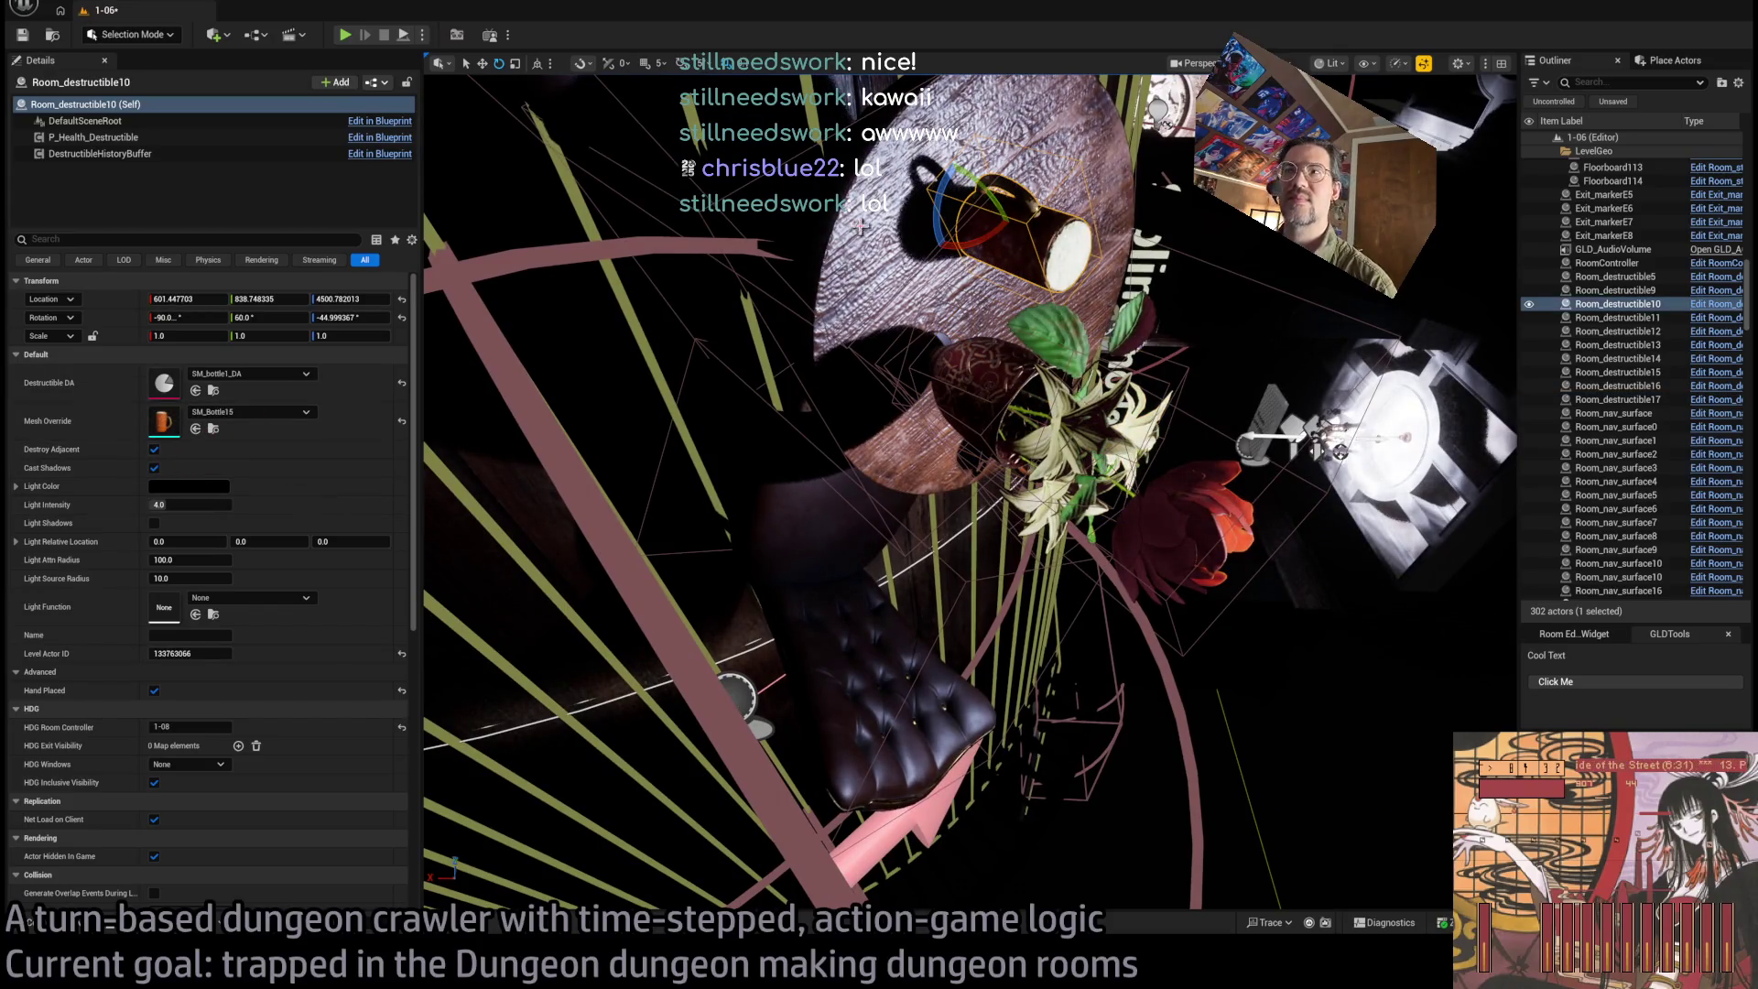
pyautogui.click(898, 302)
pyautogui.press('f')
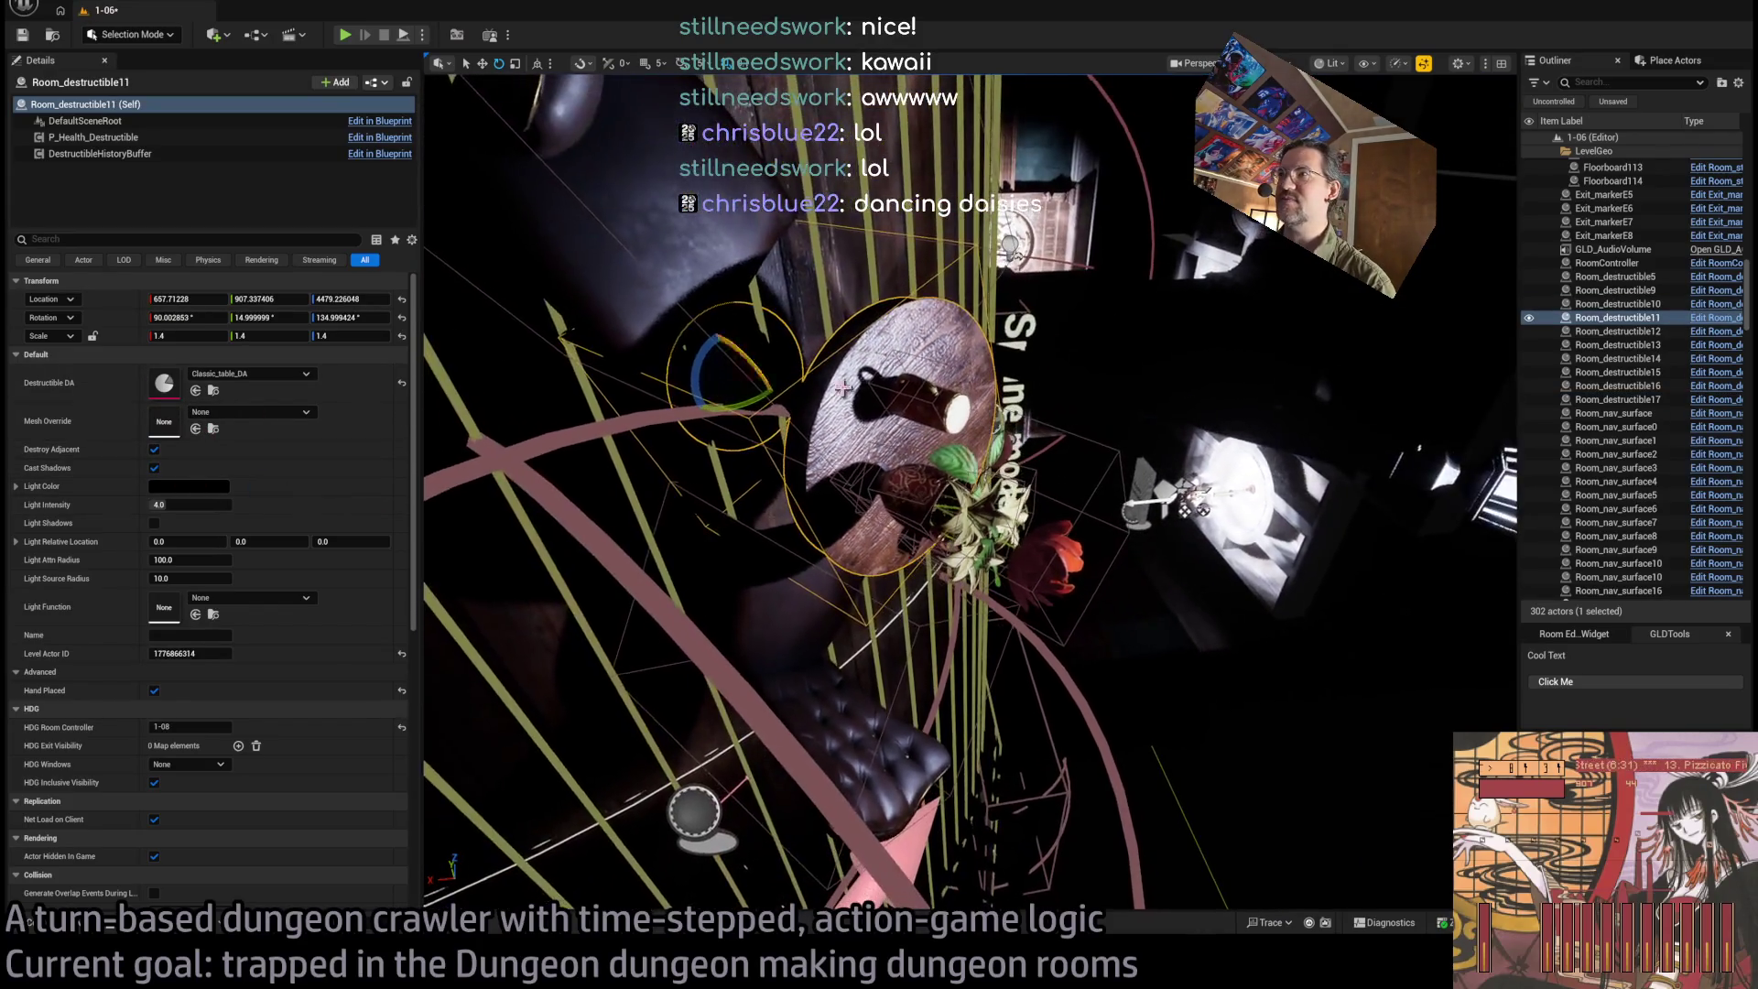
pyautogui.hotkey('ctrl', 'z')
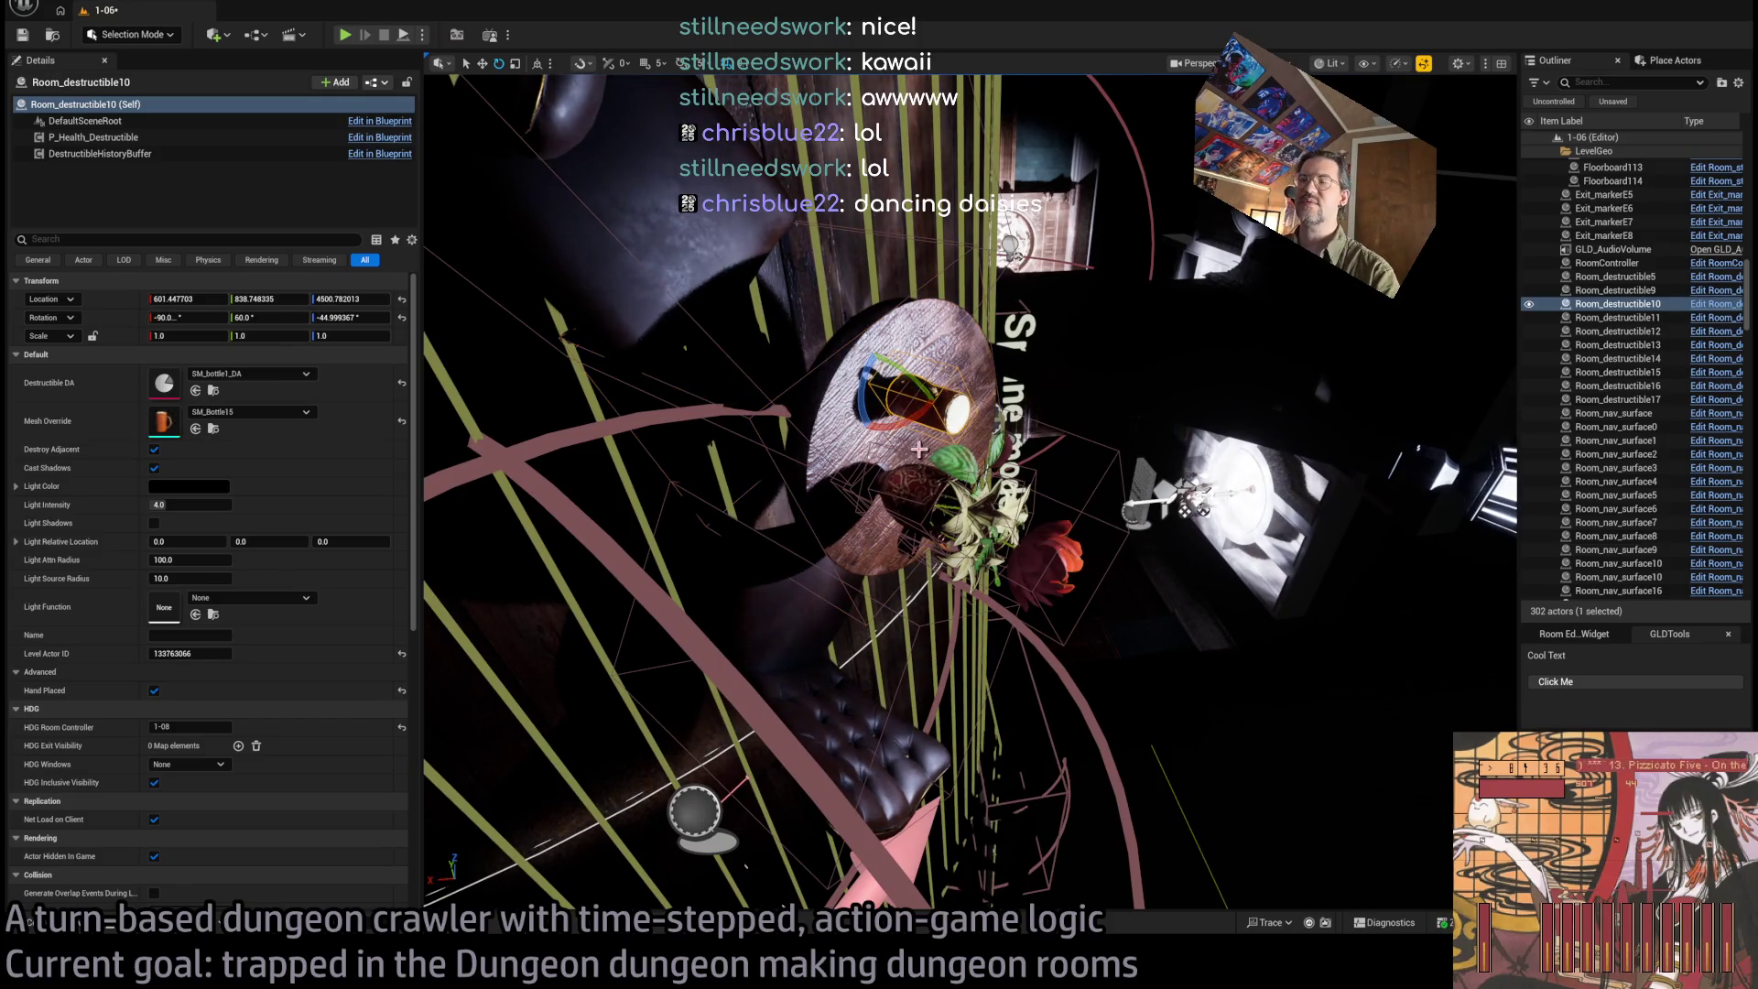
pyautogui.click(918, 449)
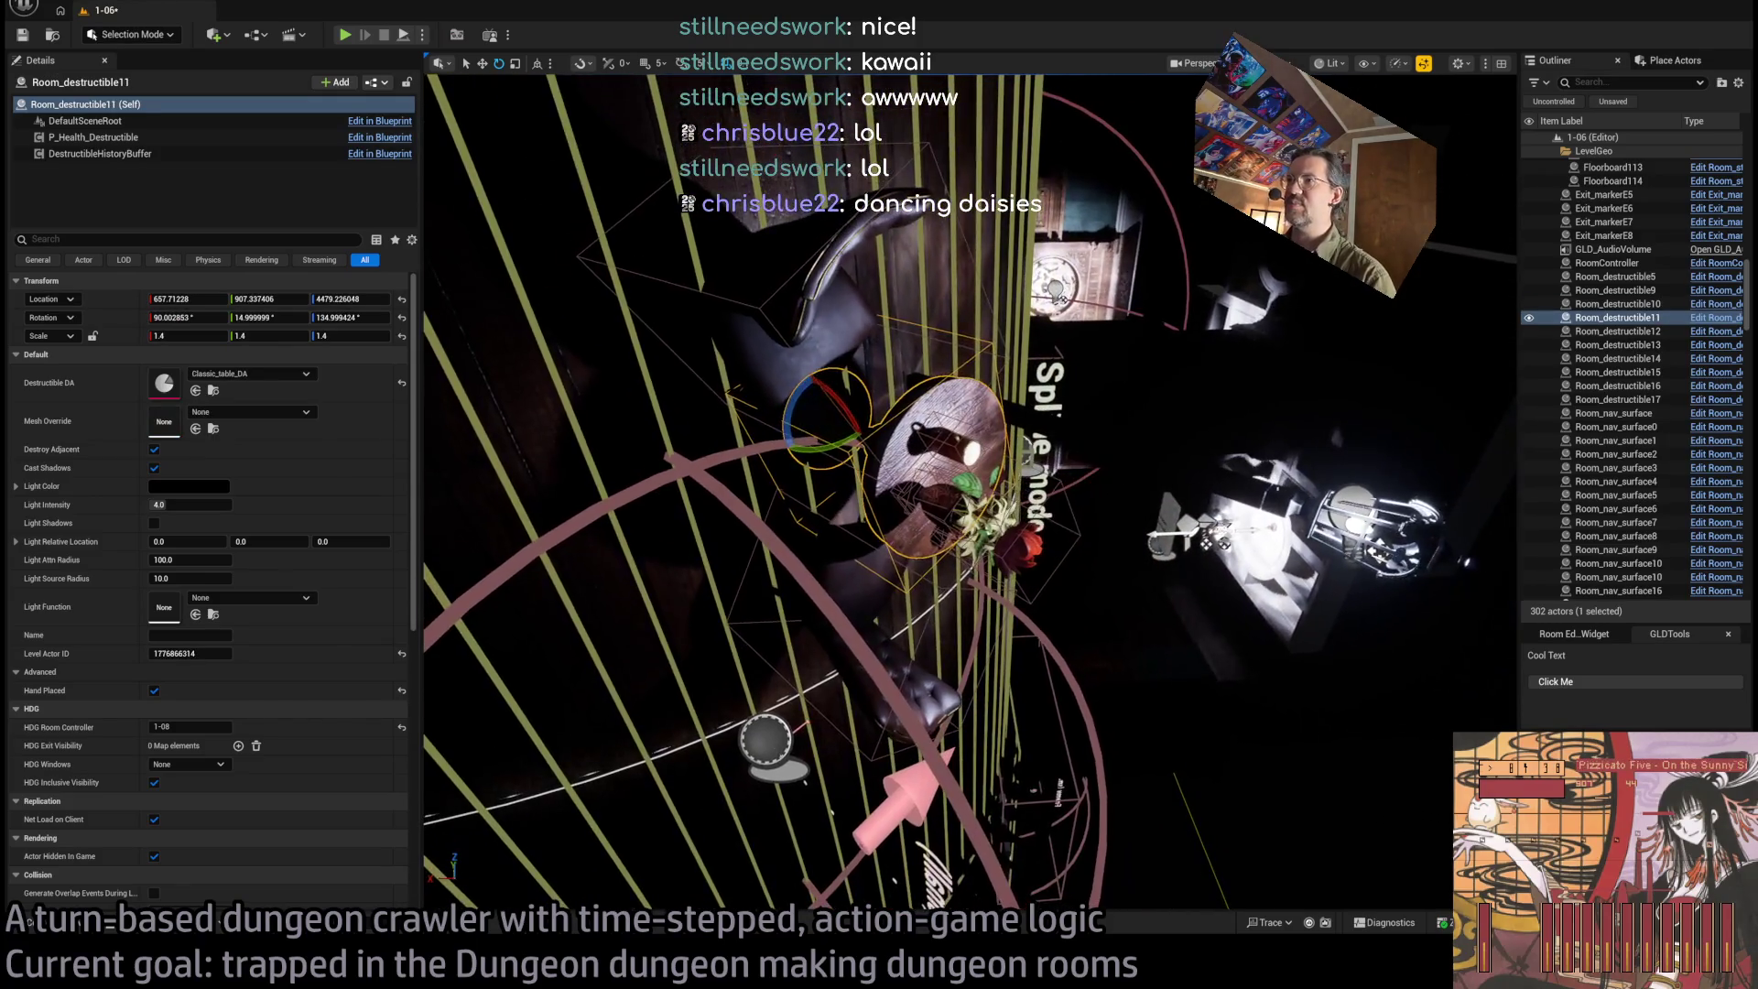
pyautogui.click(809, 326)
pyautogui.hotkey('ctrl', 'z')
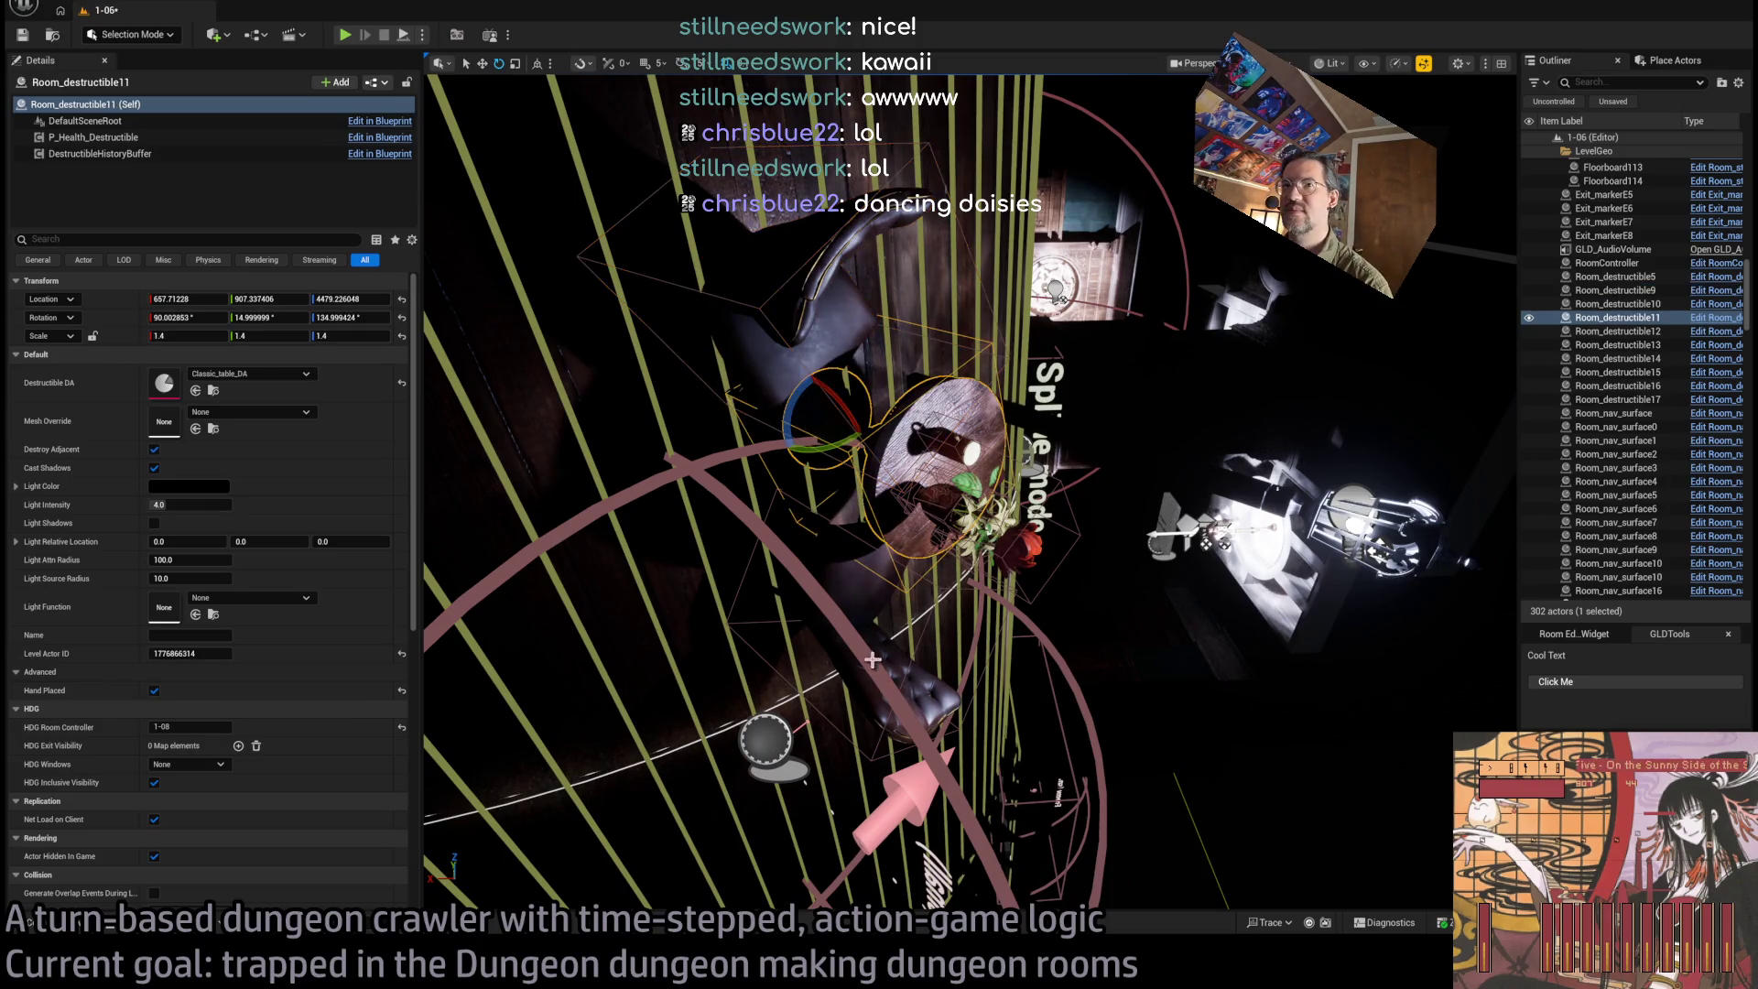
# Inspect the other chair and the cup on the table, then select the player spawn marker
pyautogui.click(885, 509)
pyautogui.click(854, 577)
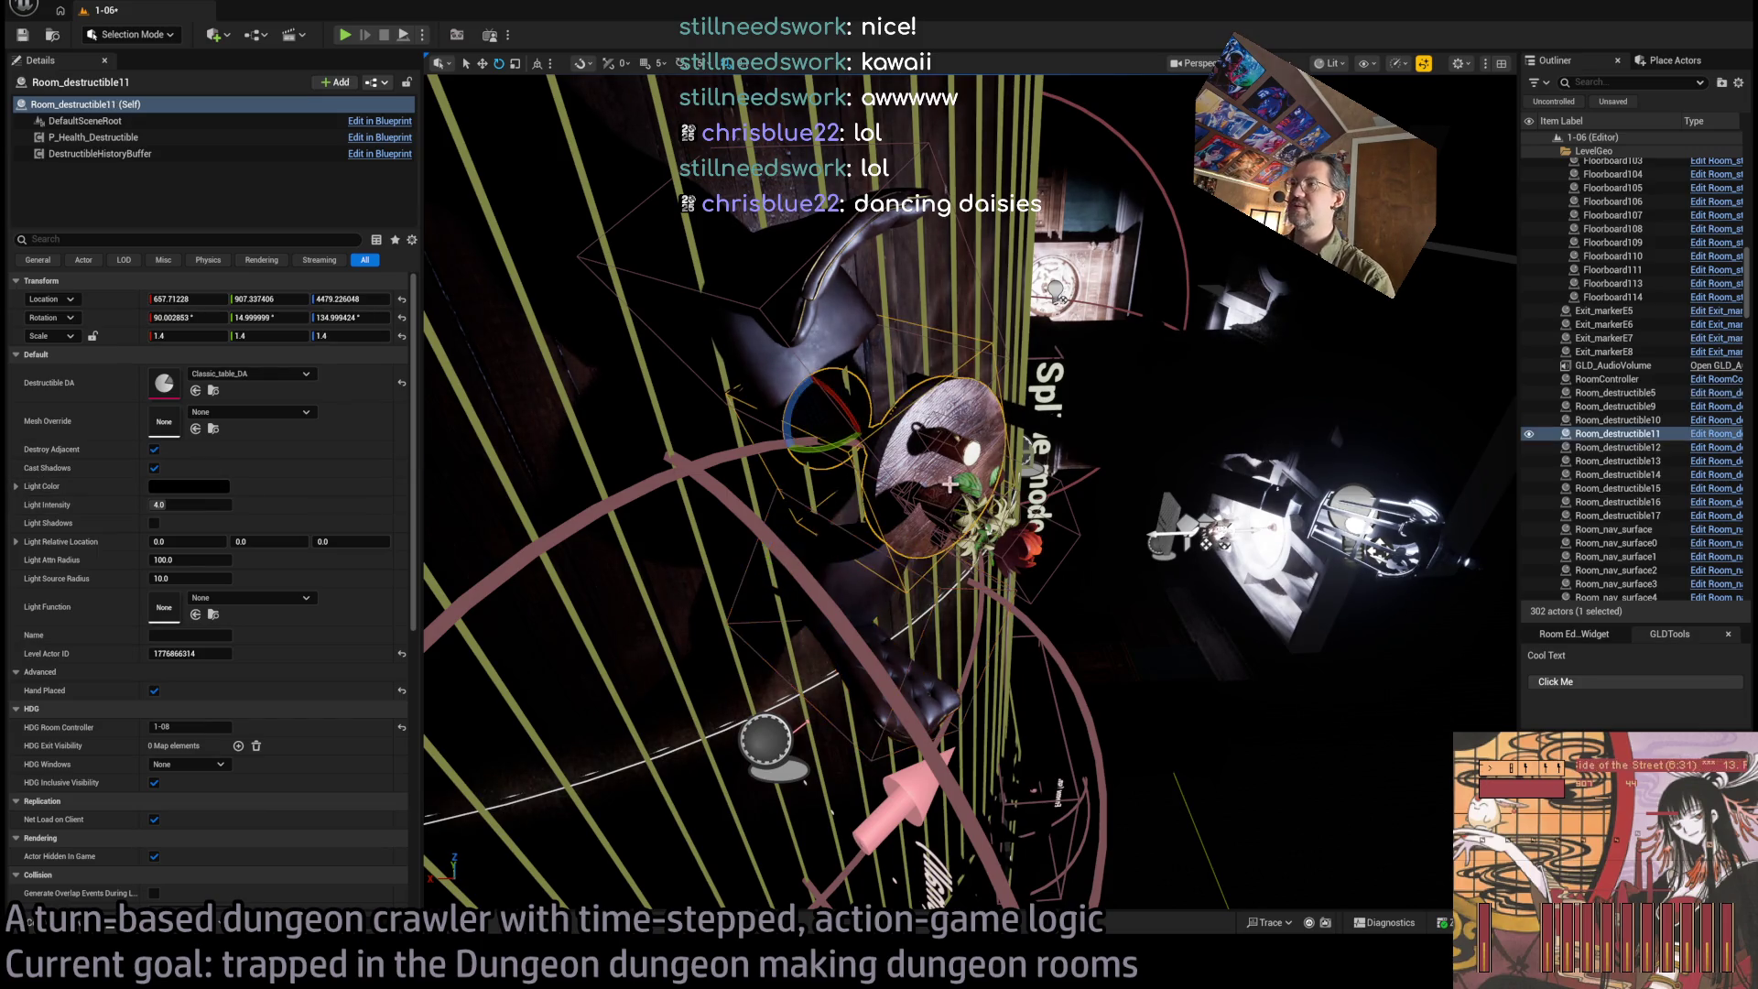
pyautogui.click(938, 442)
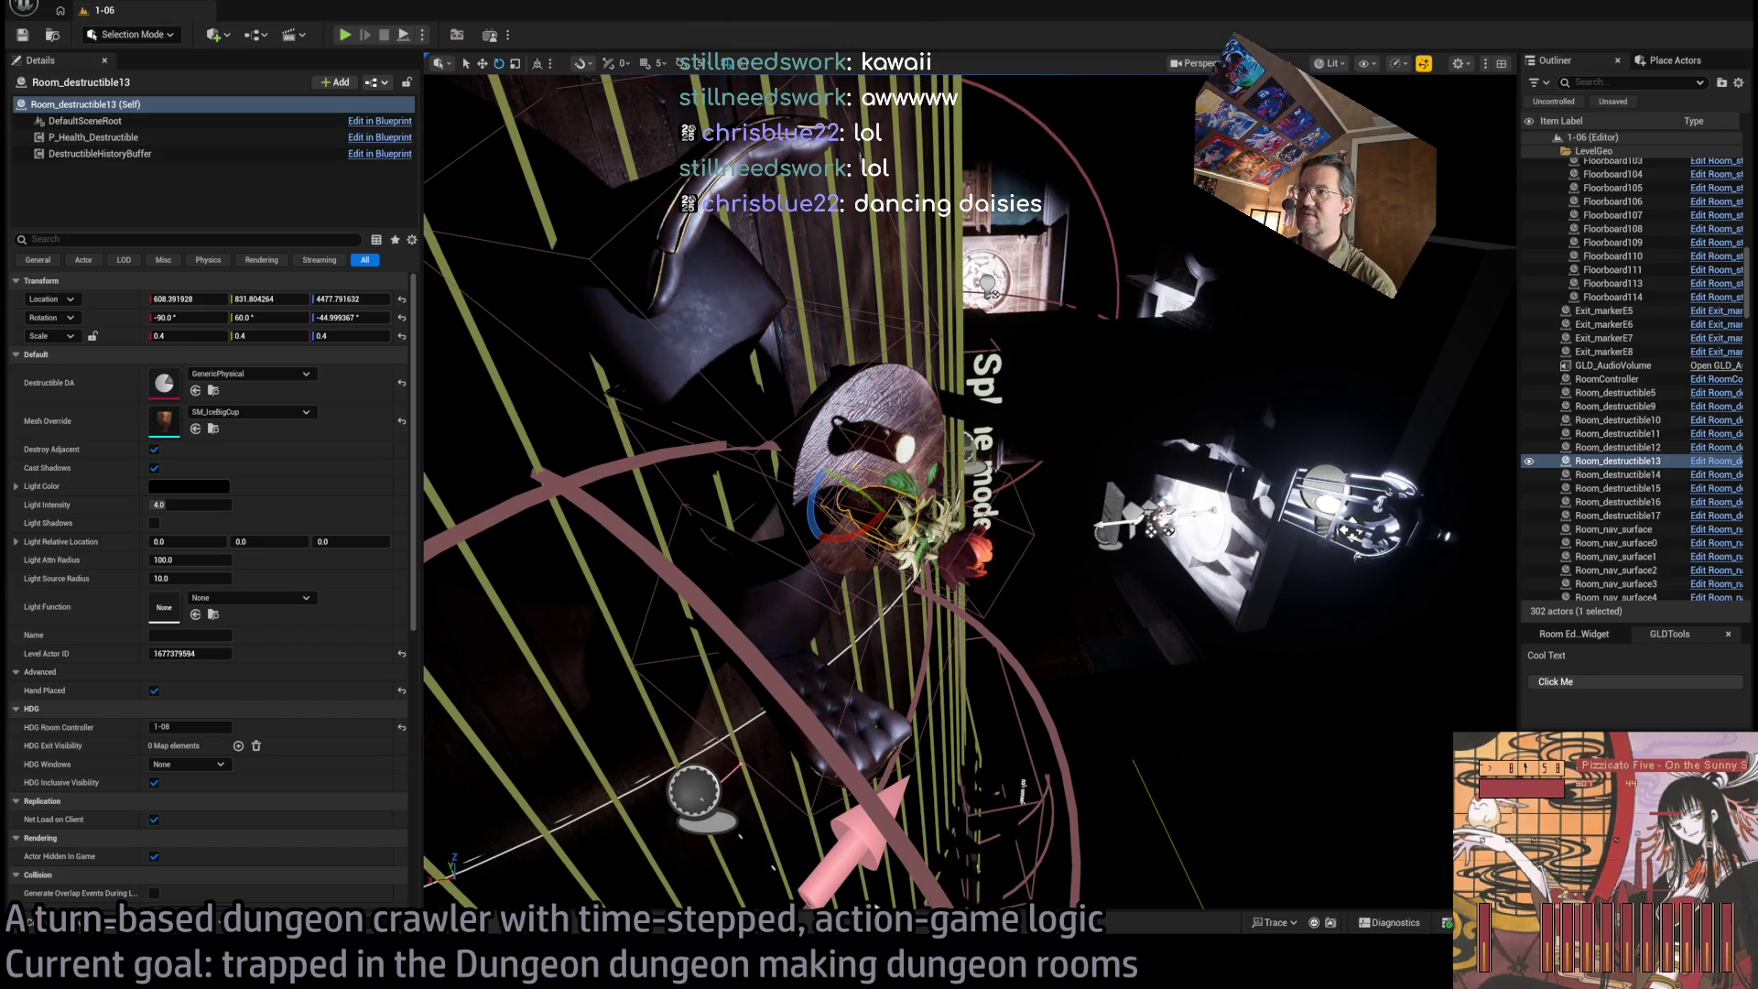
pyautogui.click(881, 451)
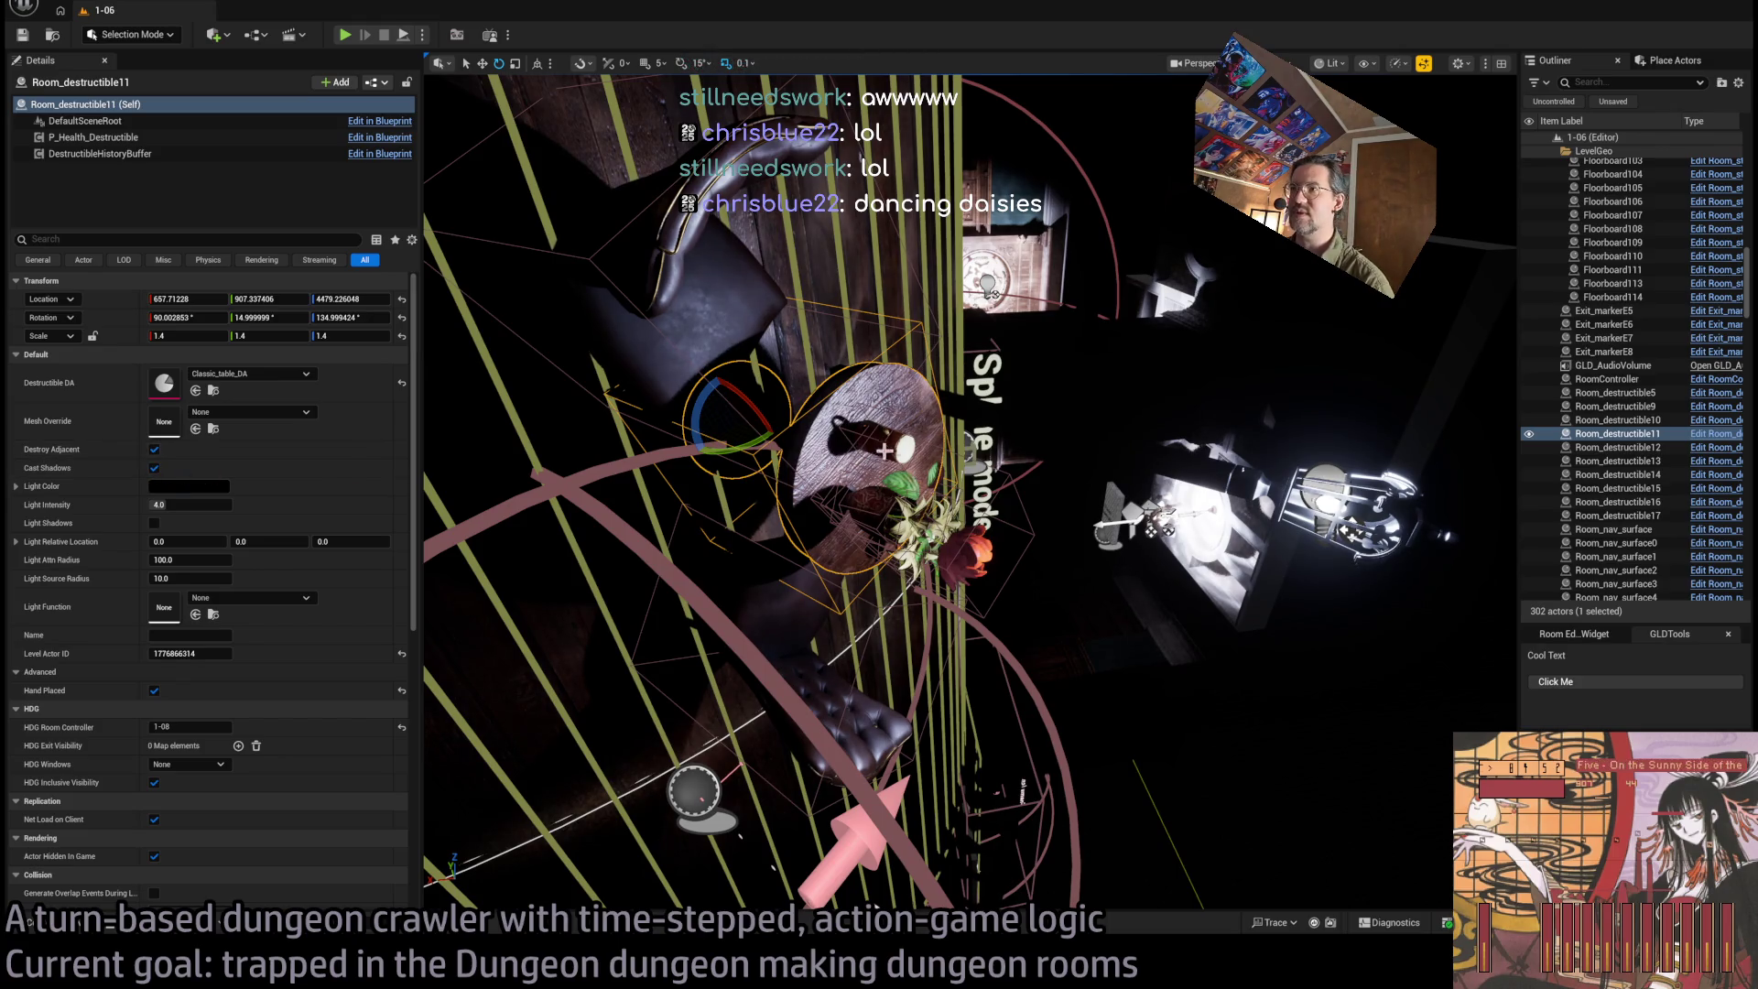
pyautogui.click(917, 513)
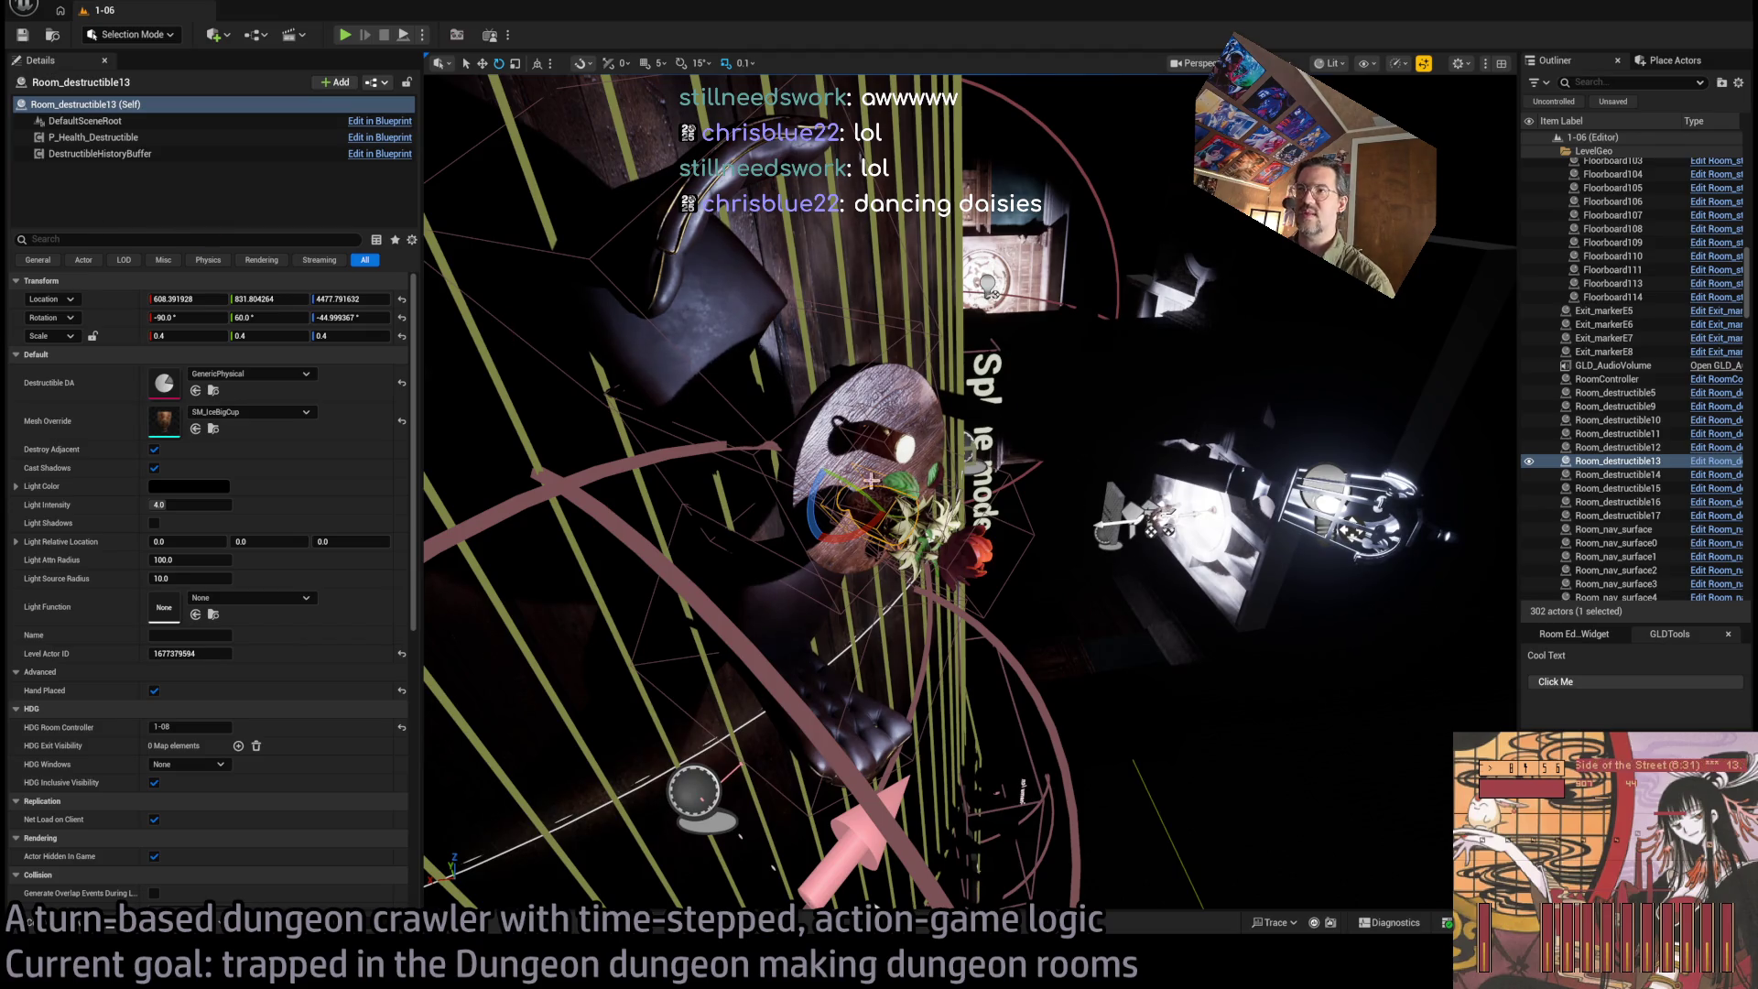
pyautogui.press('f')
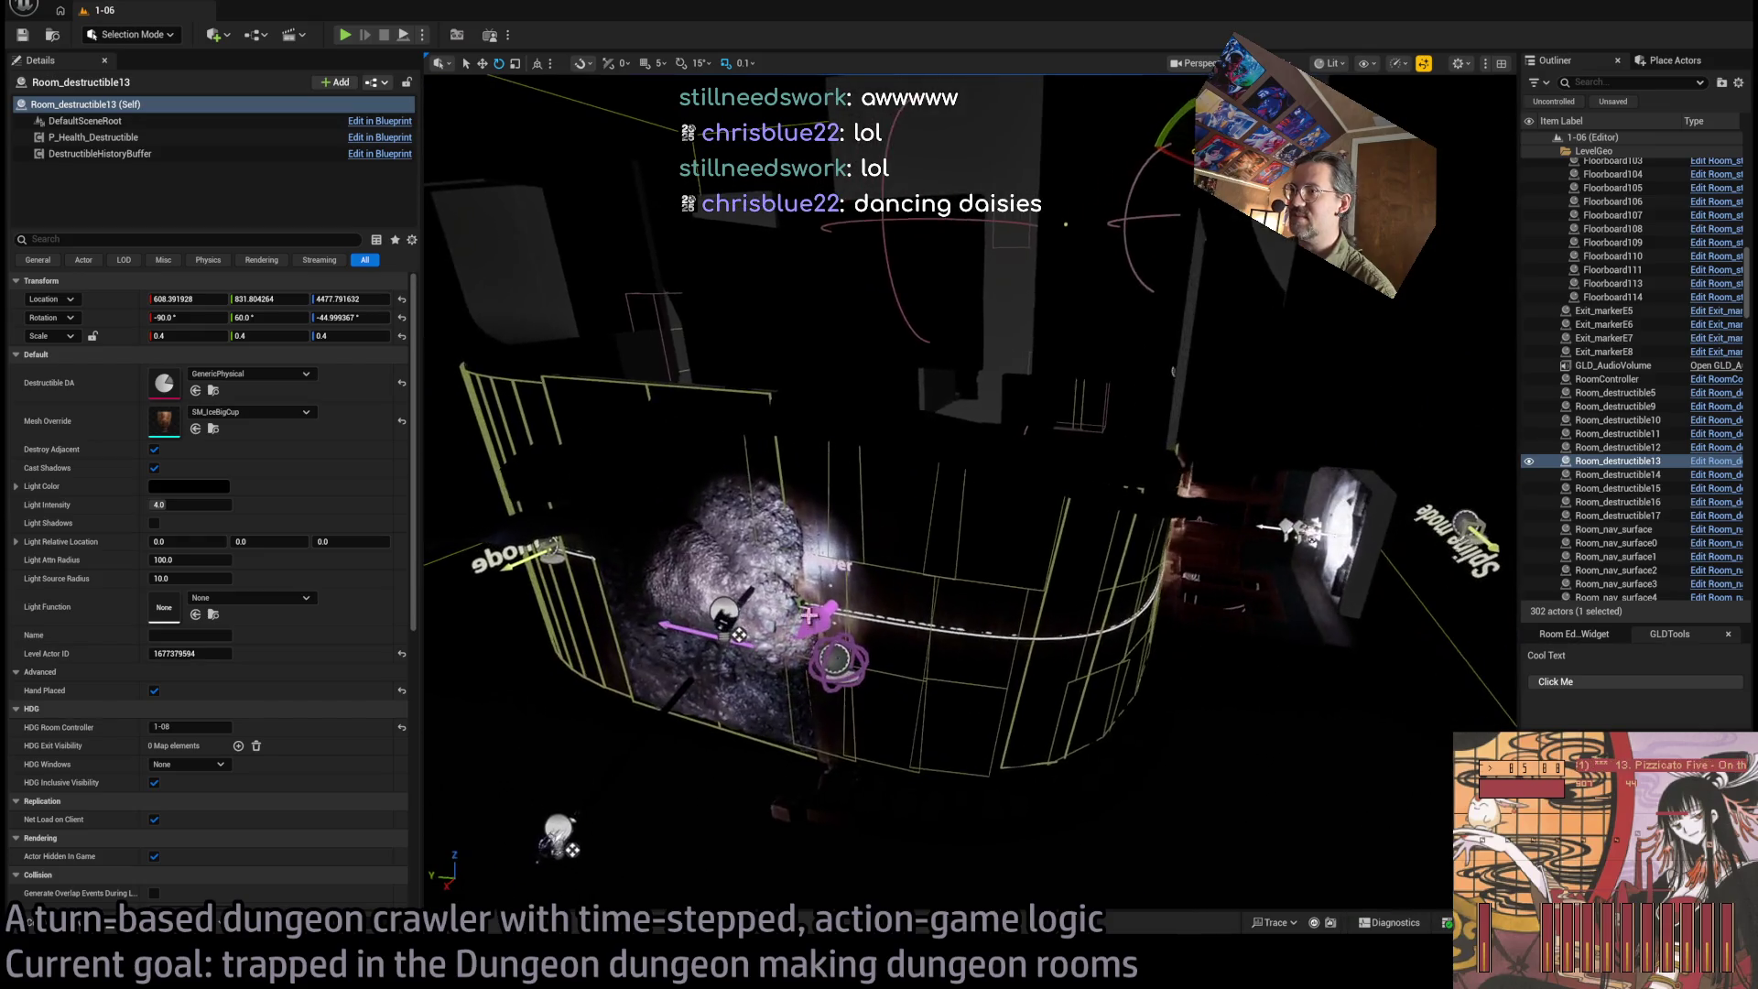
pyautogui.click(851, 676)
# Move the player spawn marker beside the table, raise it to about 771.4, 817.8, 4433.4, and play-test
pyautogui.moveTo(829, 664)
pyautogui.mouseDown()
pyautogui.moveTo(1145, 357)
pyautogui.moveTo(1080, 420)
pyautogui.moveTo(1382, 588)
pyautogui.moveTo(1218, 572)
pyautogui.mouseUp()
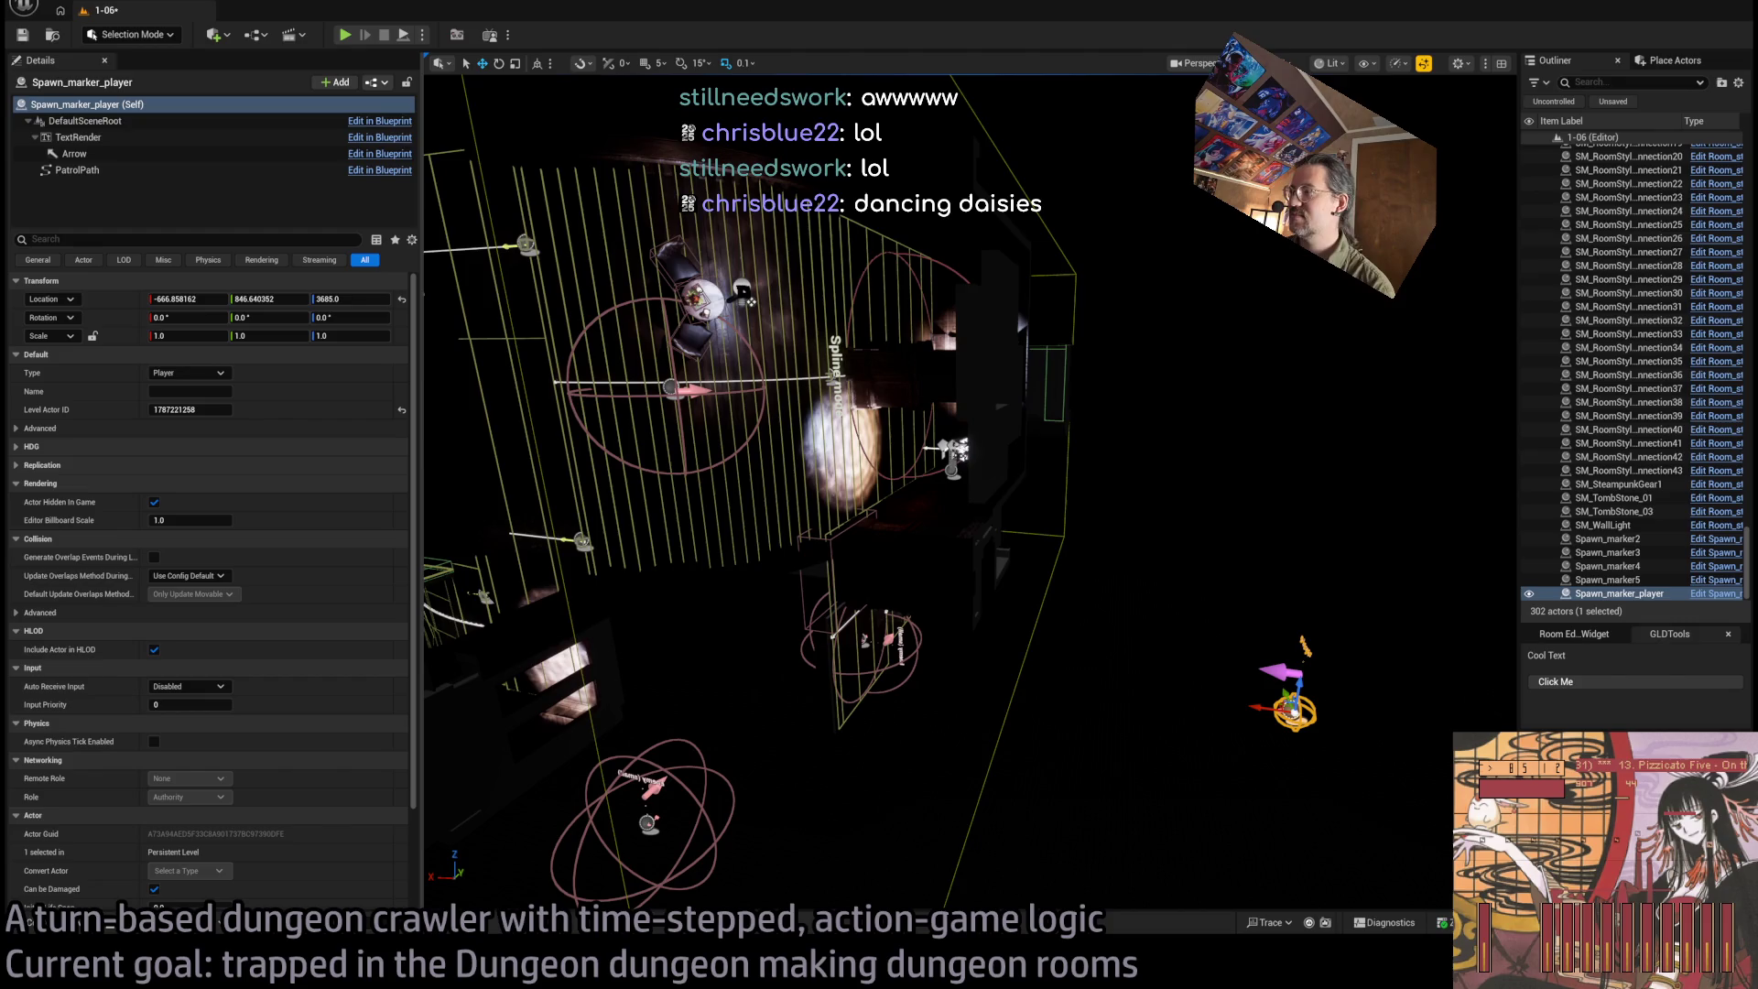
pyautogui.moveTo(1293, 695); pyautogui.dragTo(1342, 428)
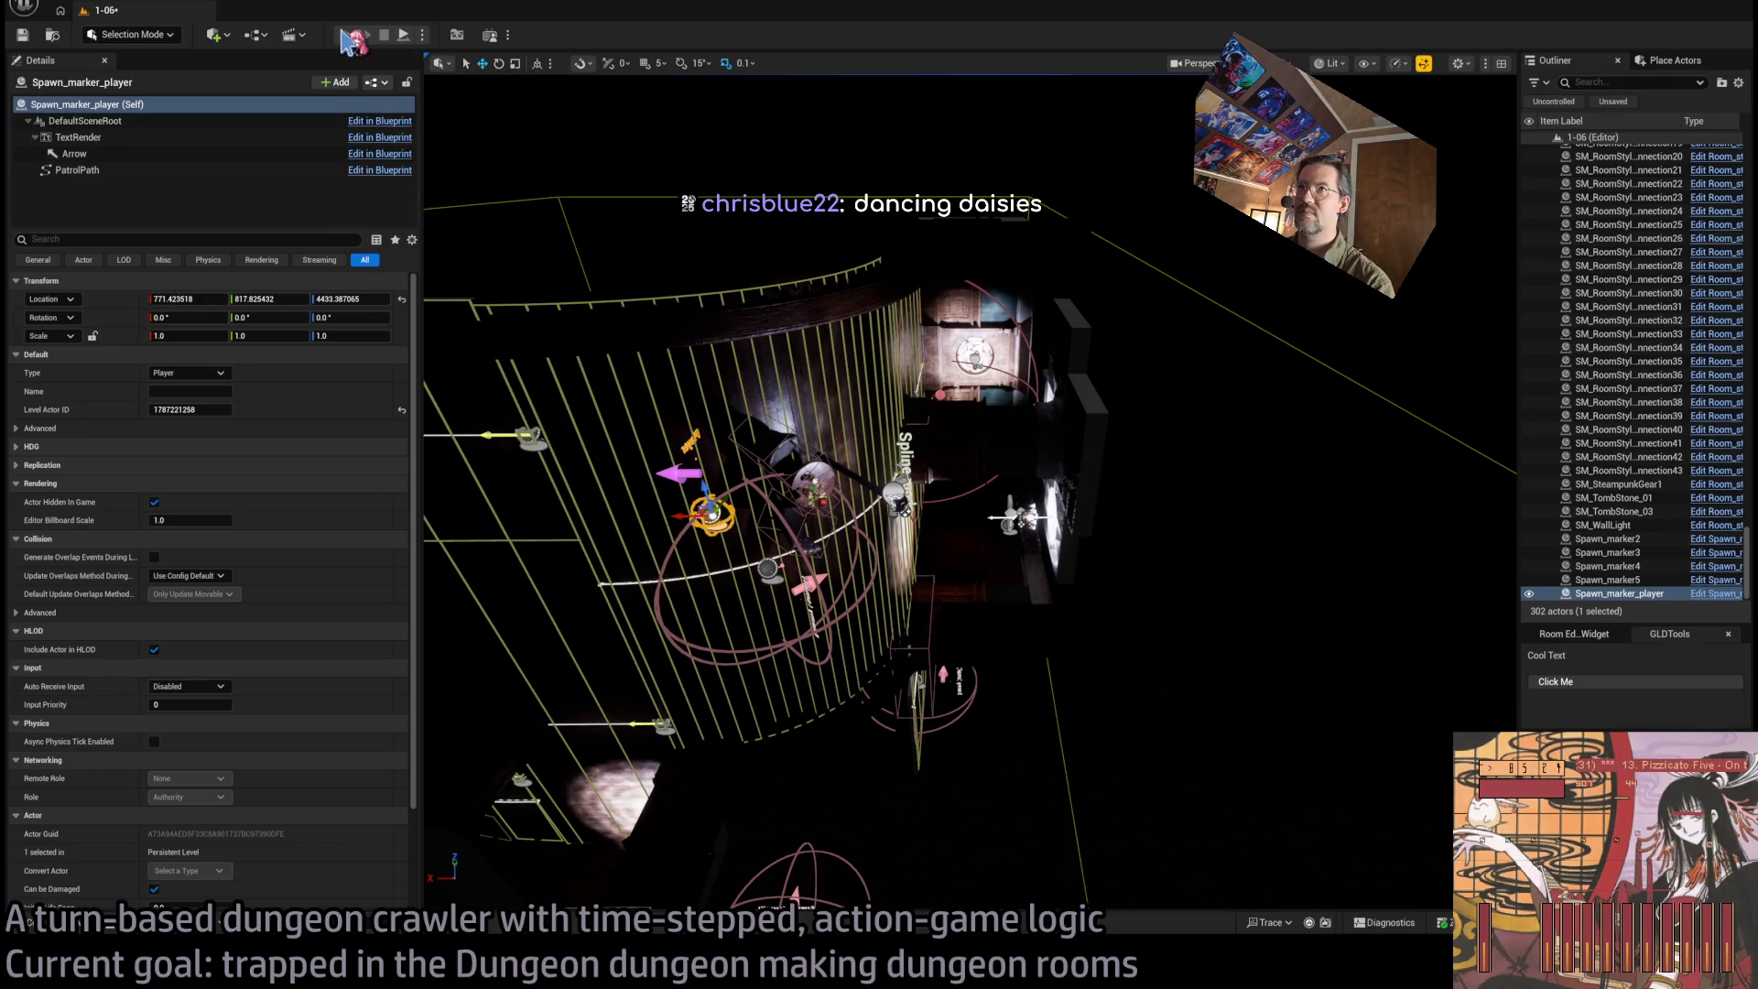
pyautogui.hotkey('alt', 'p')
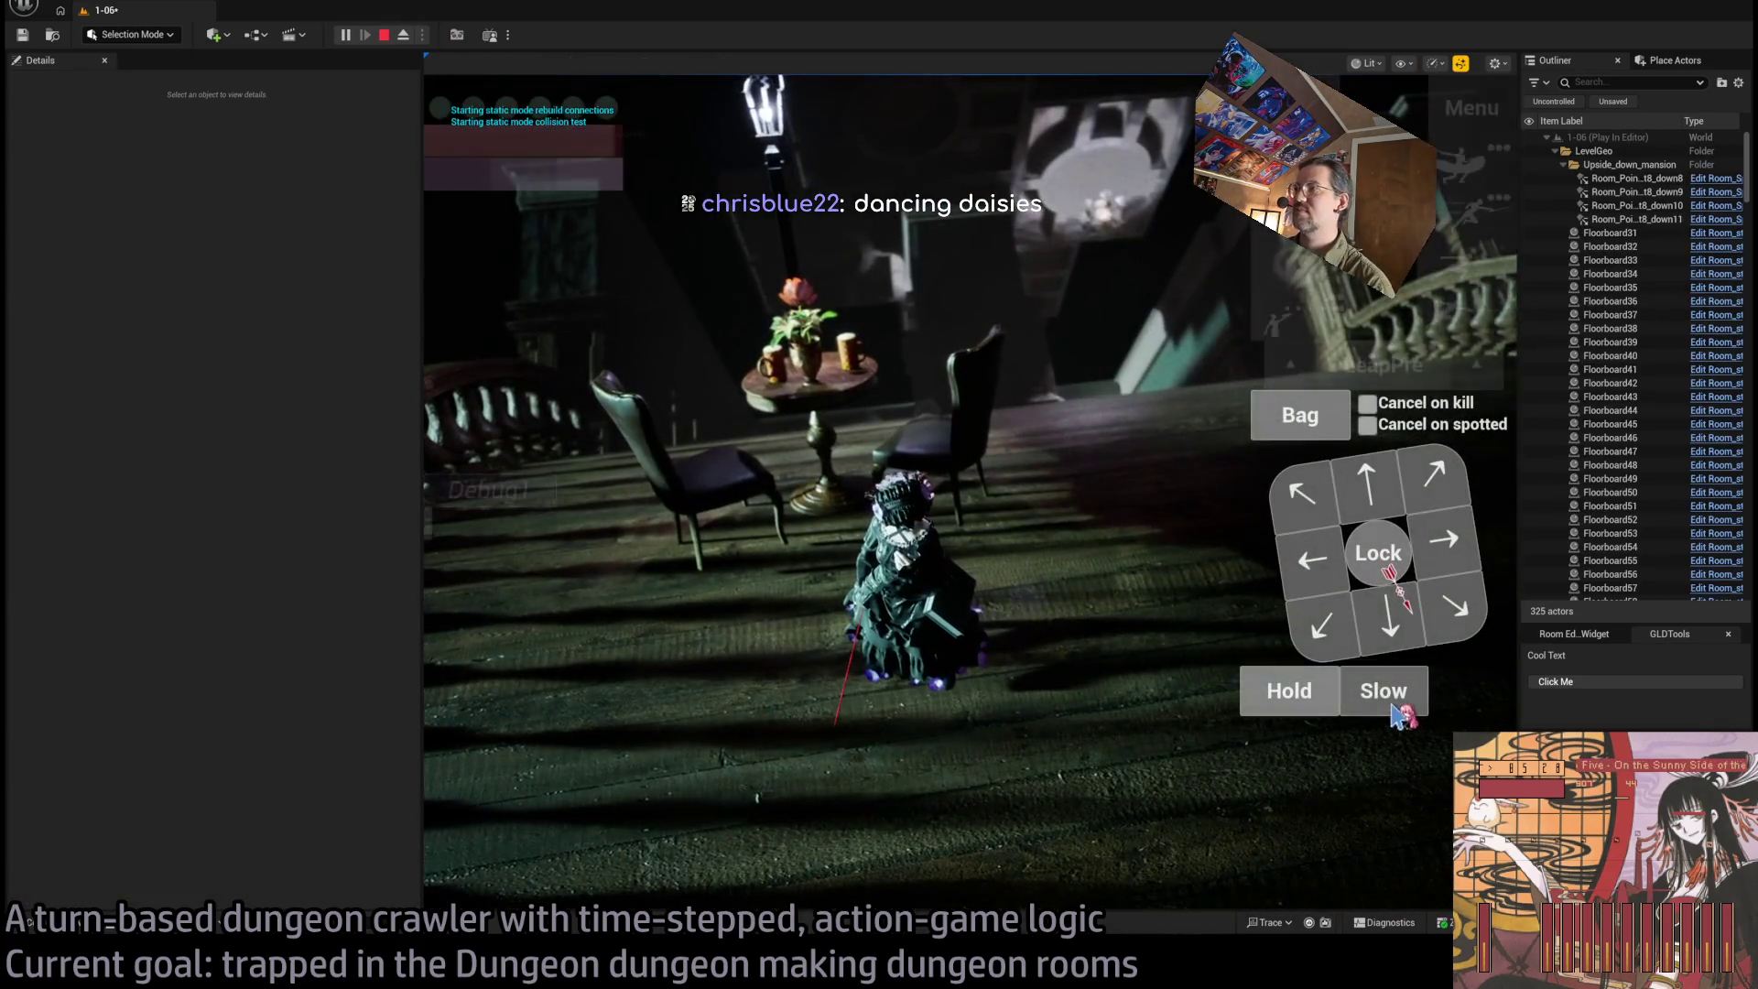
pyautogui.click(1367, 502)
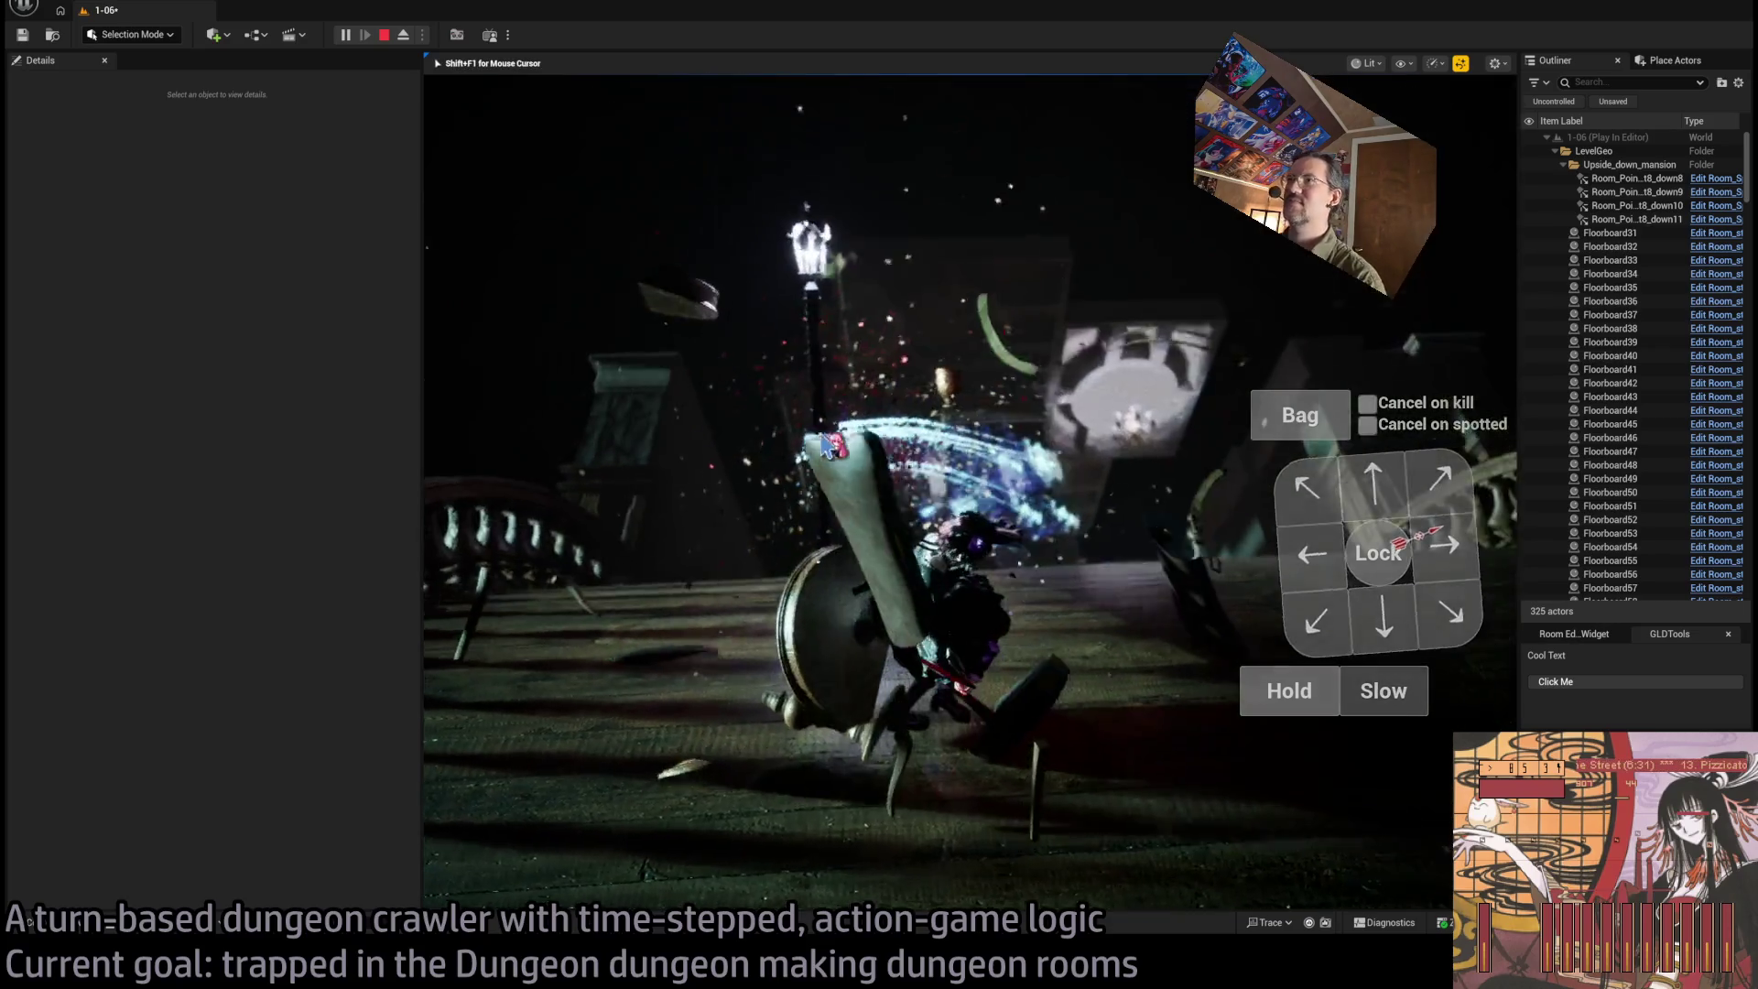
pyautogui.press('Escape')
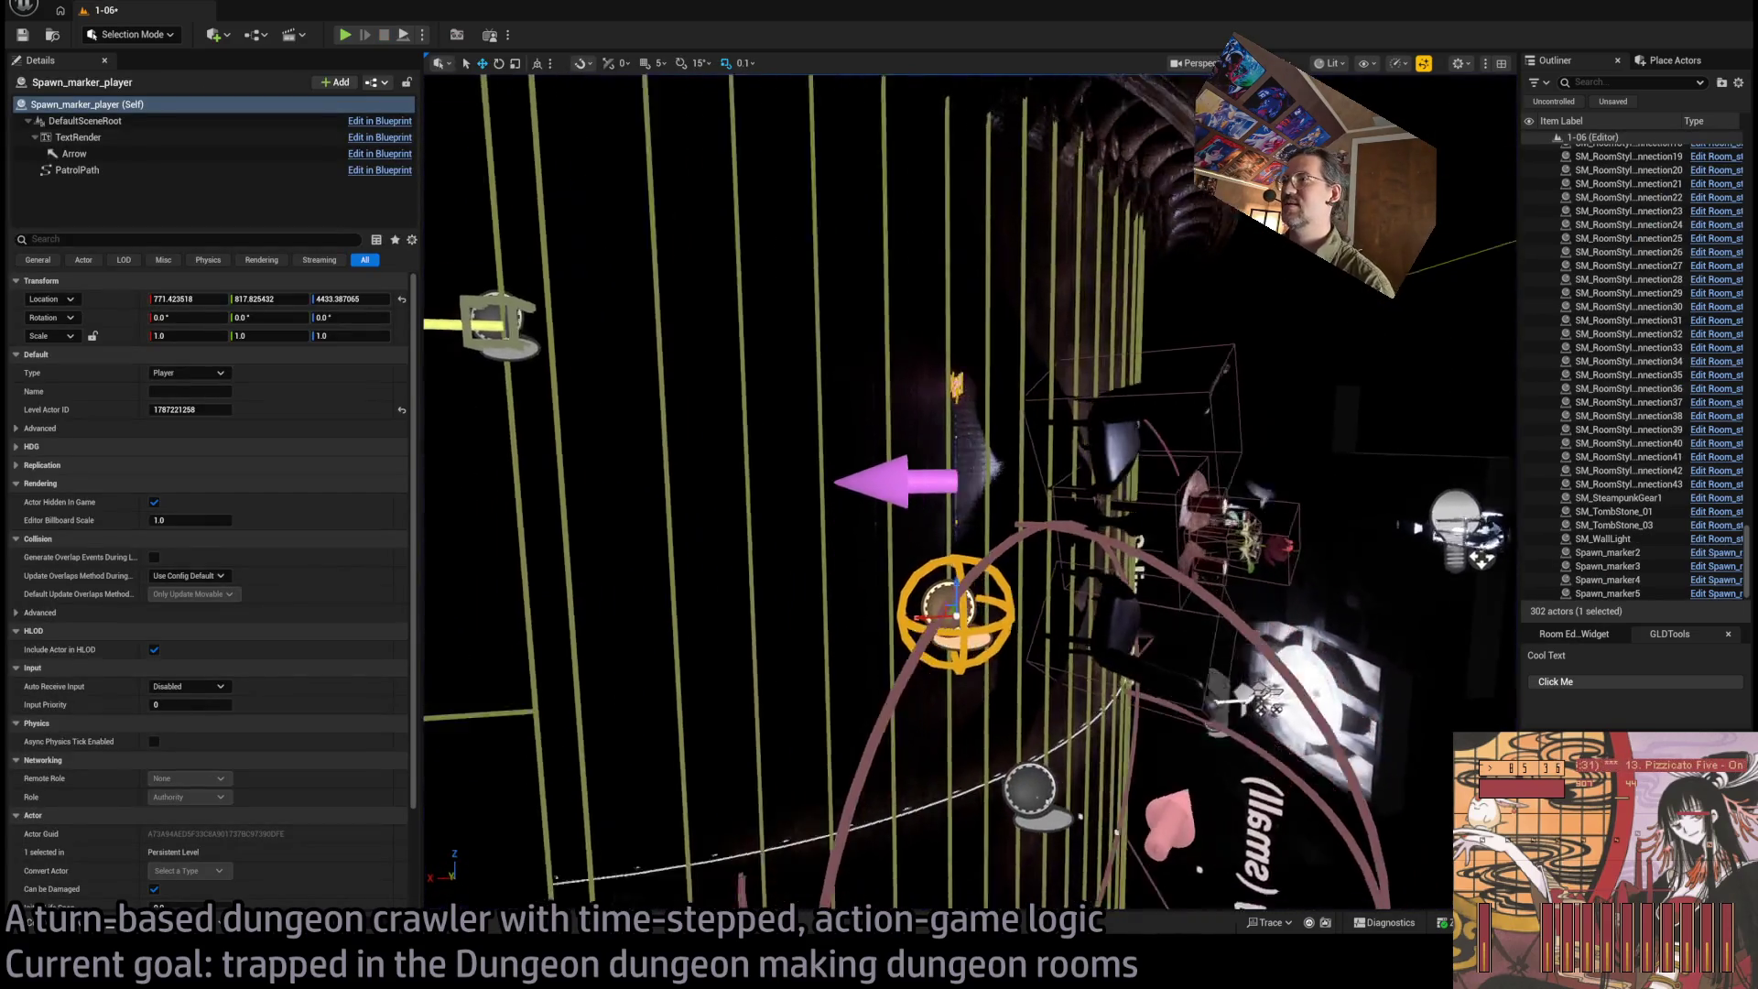
# Shift the spawn marker to about 694.1, 817.8, 4642.1 and launch a new play test
pyautogui.moveTo(884, 494); pyautogui.dragTo(786, 495)
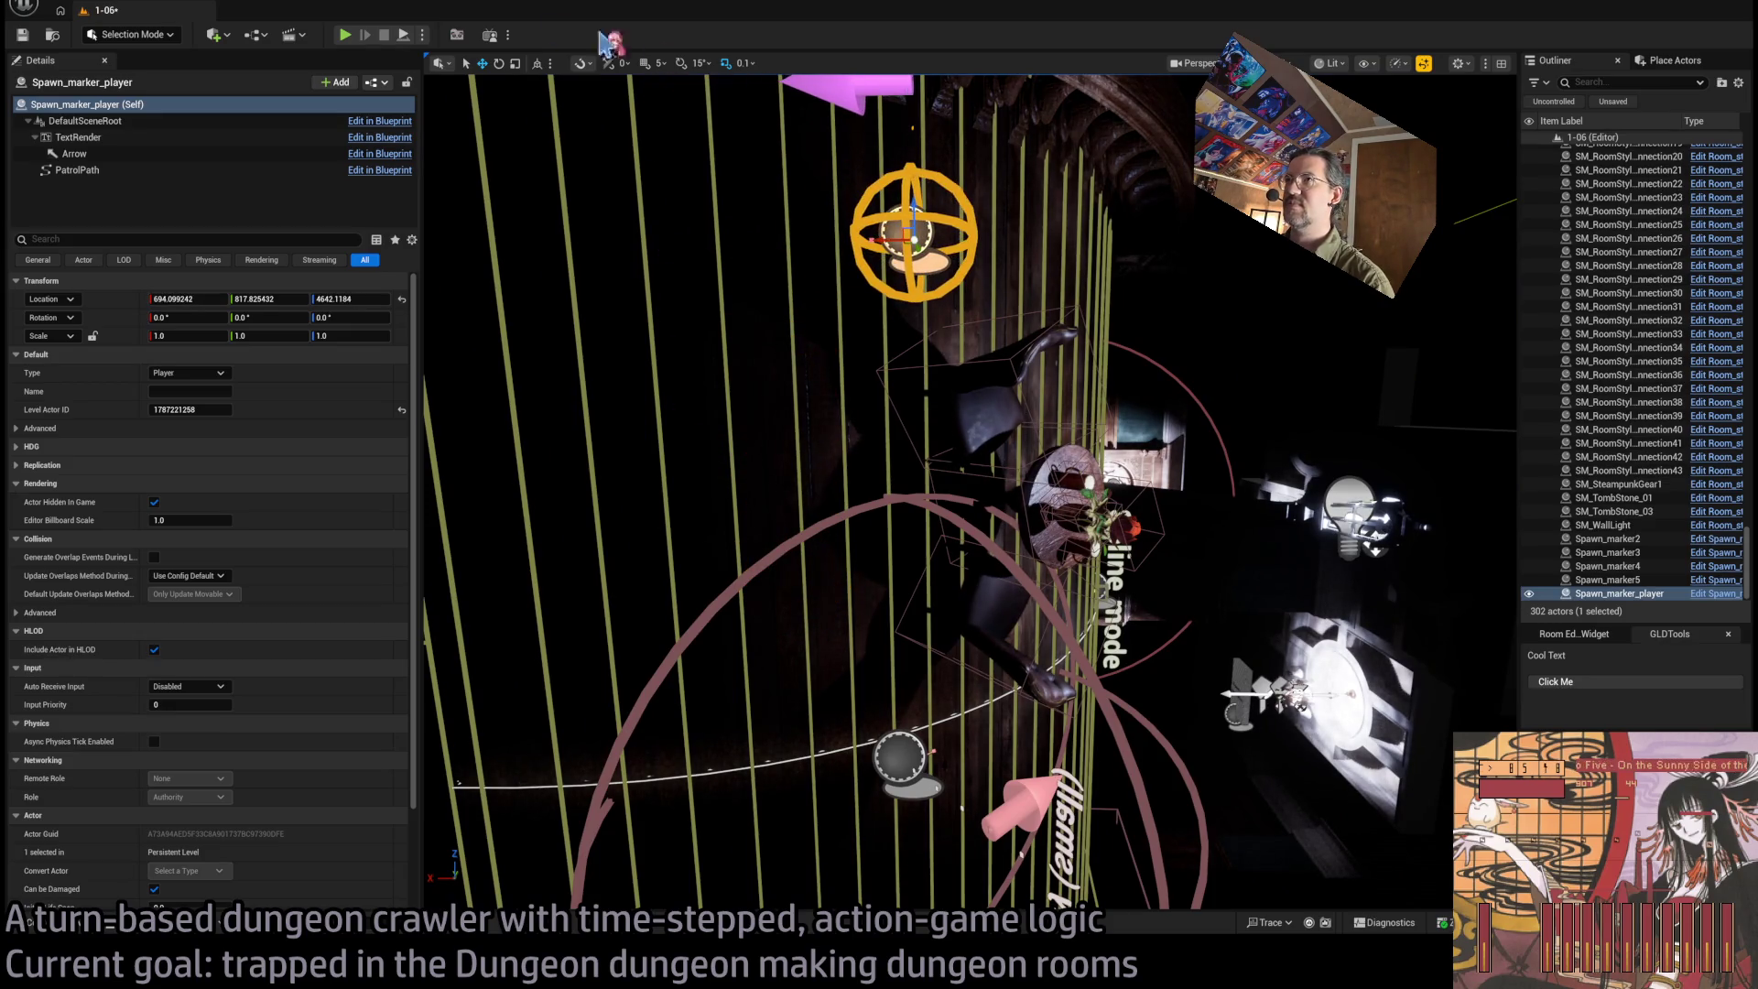
pyautogui.hotkey('alt', 'p')
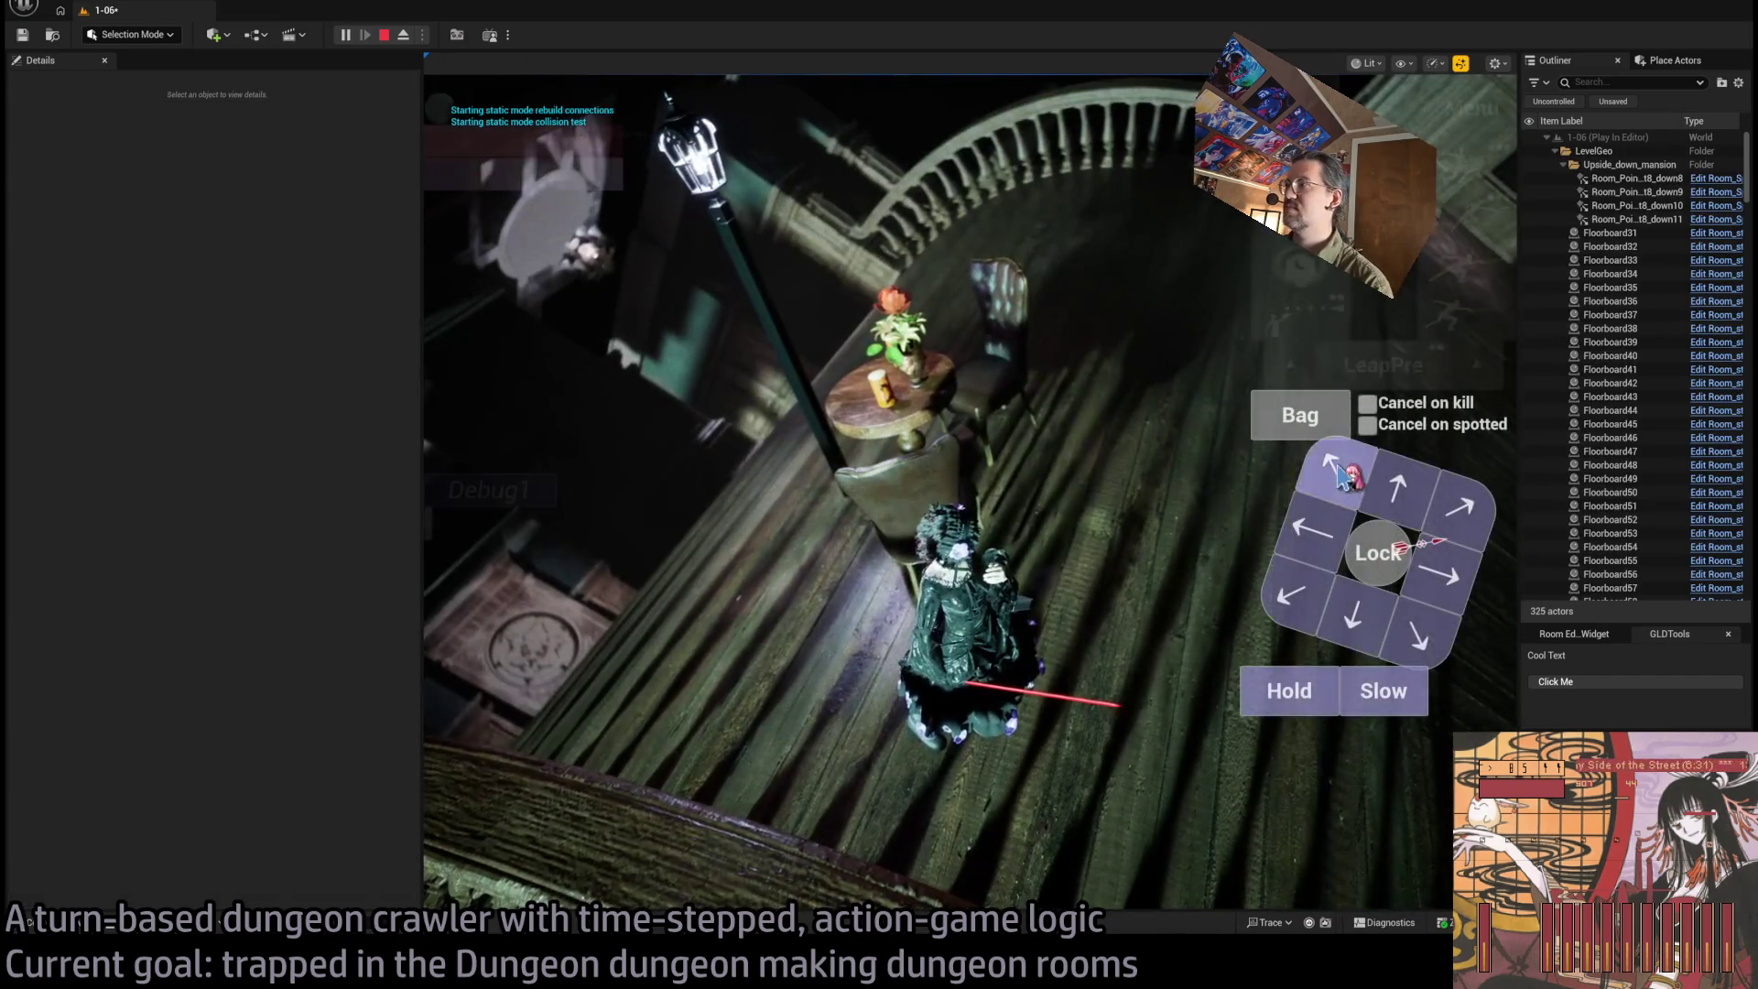
# Queue a magic shield, carry out the actions, step down the staircase twice, then stop the test
pyautogui.click(1489, 200)
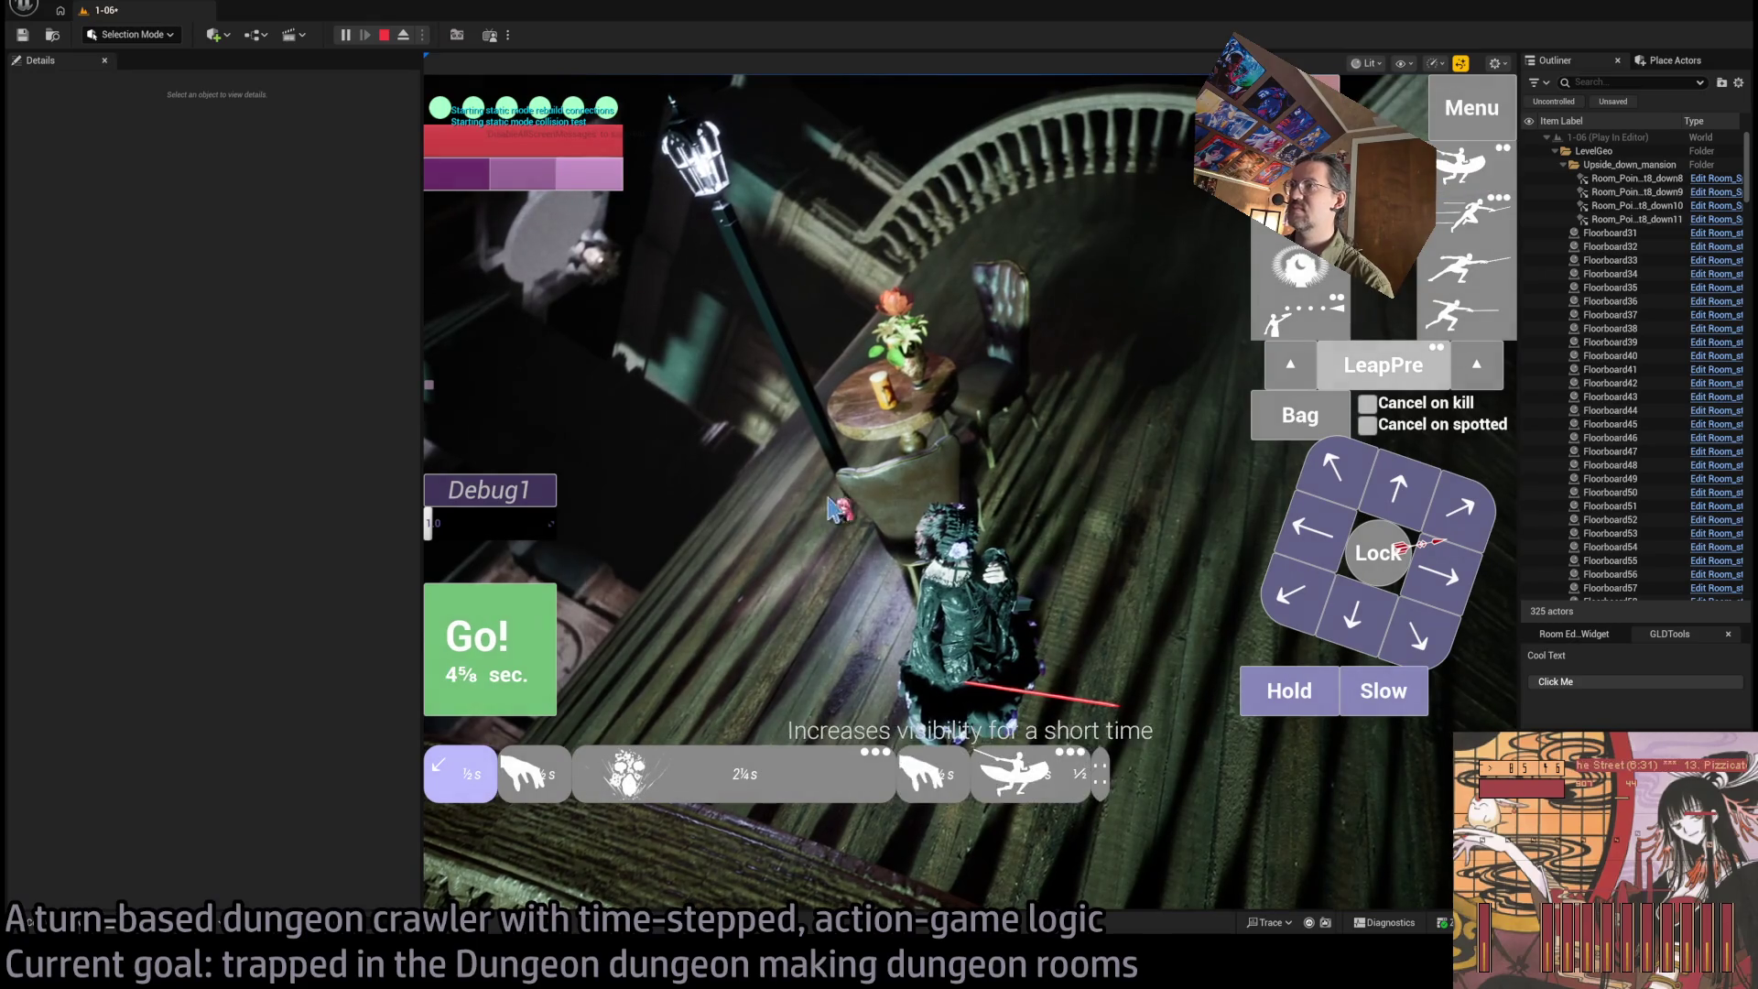
pyautogui.click(526, 644)
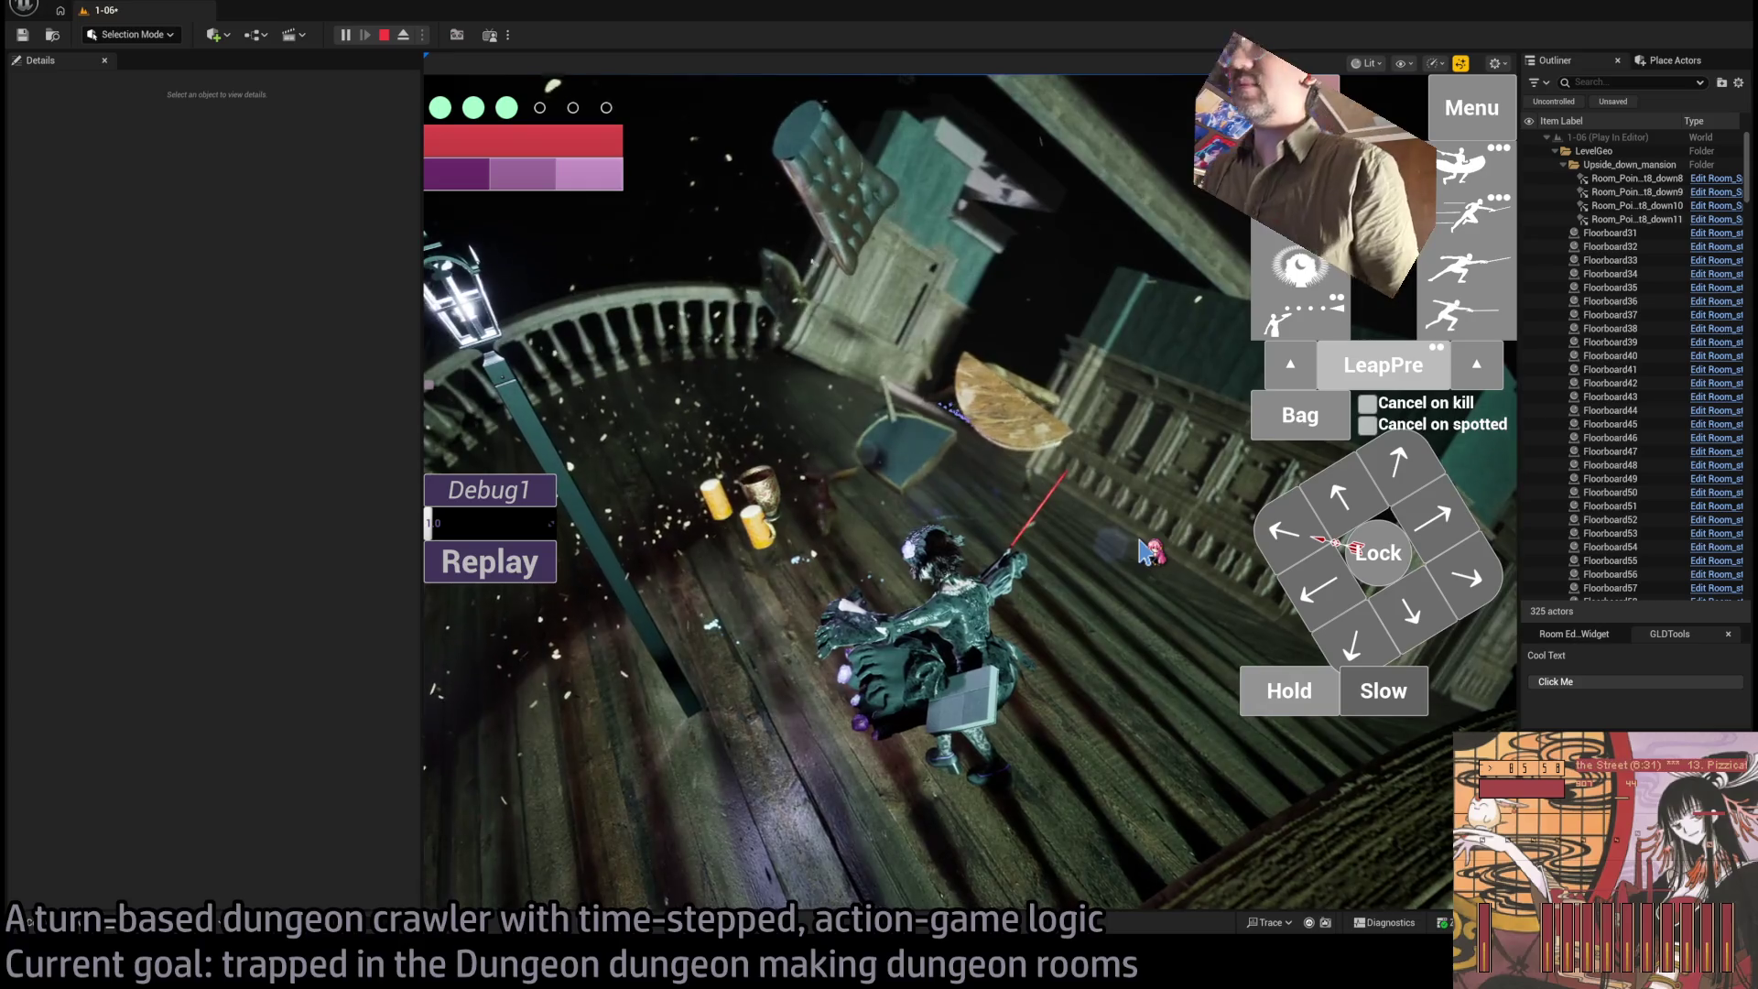
pyautogui.click(1138, 555)
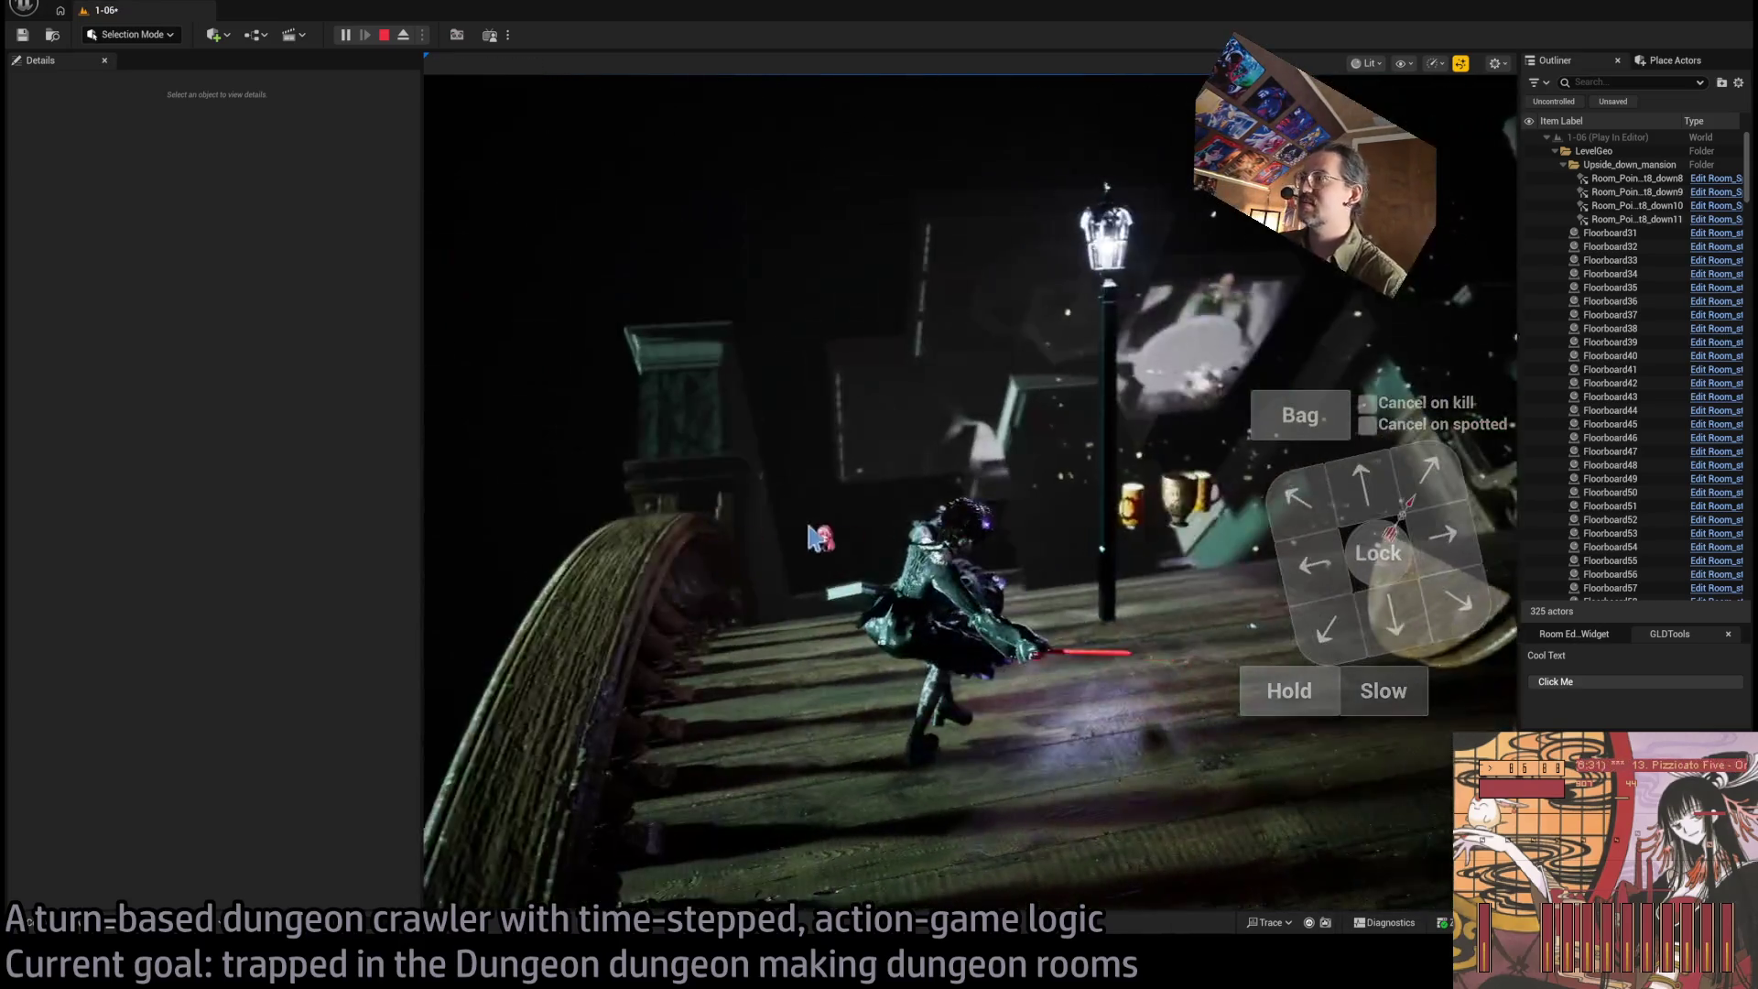
pyautogui.click(944, 568)
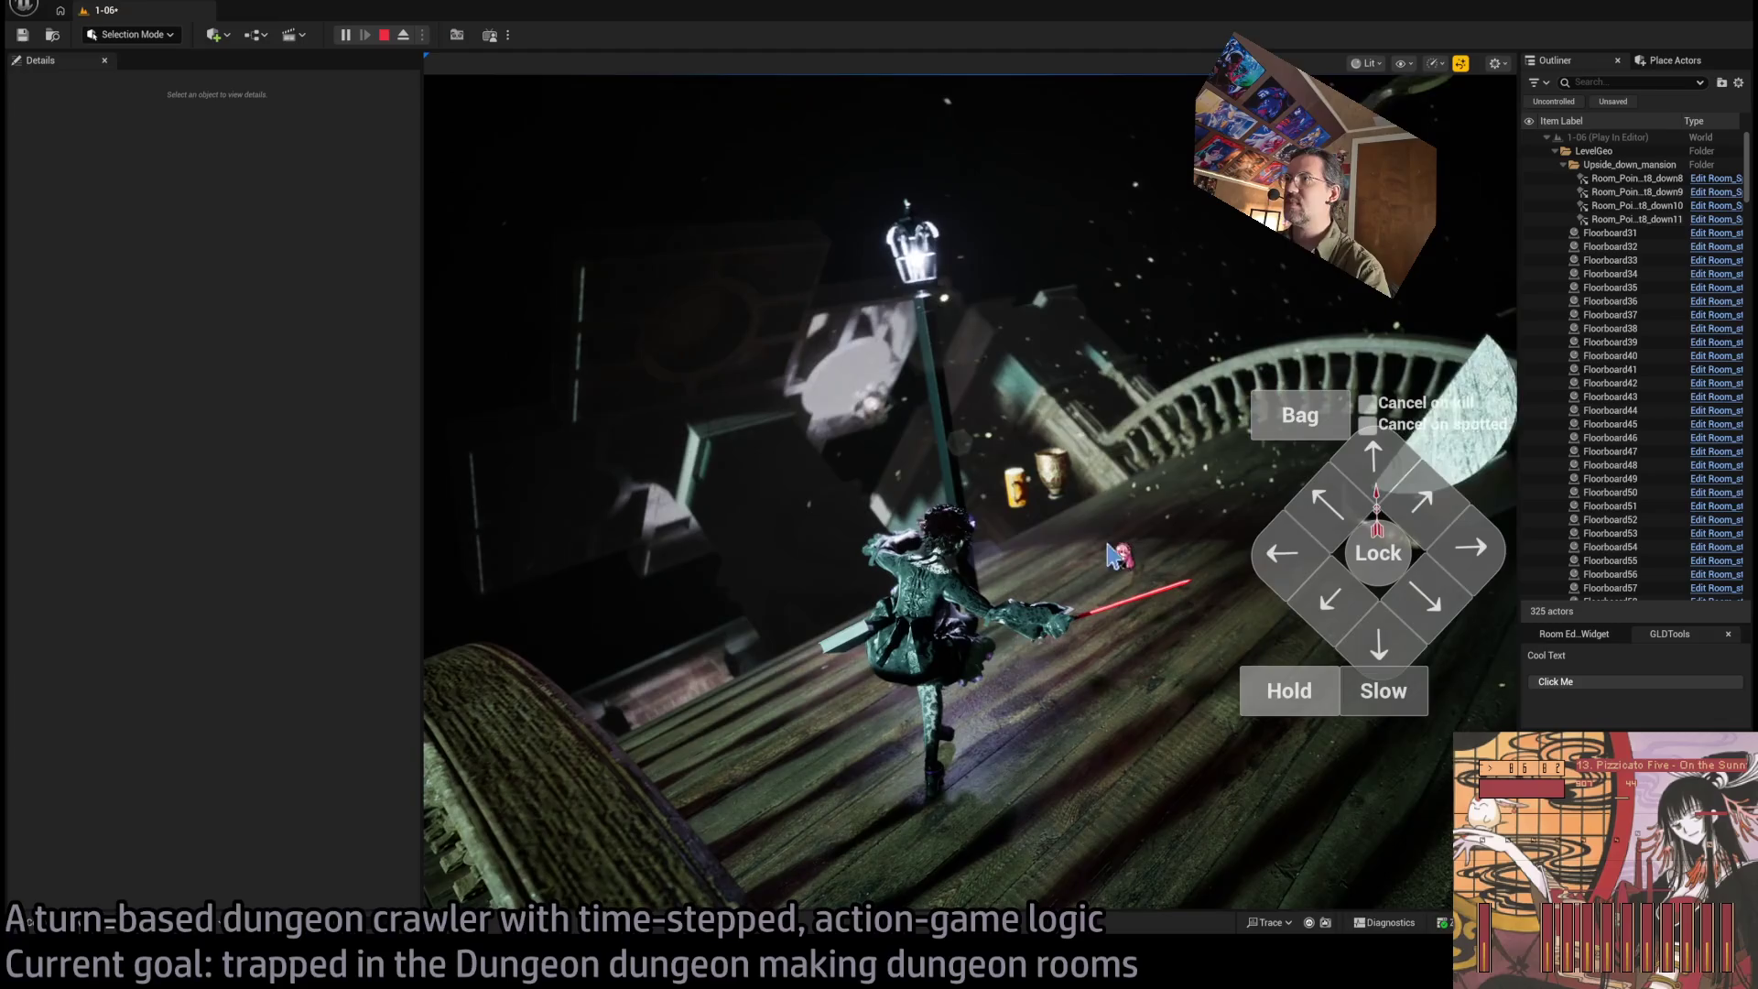
pyautogui.press('Escape')
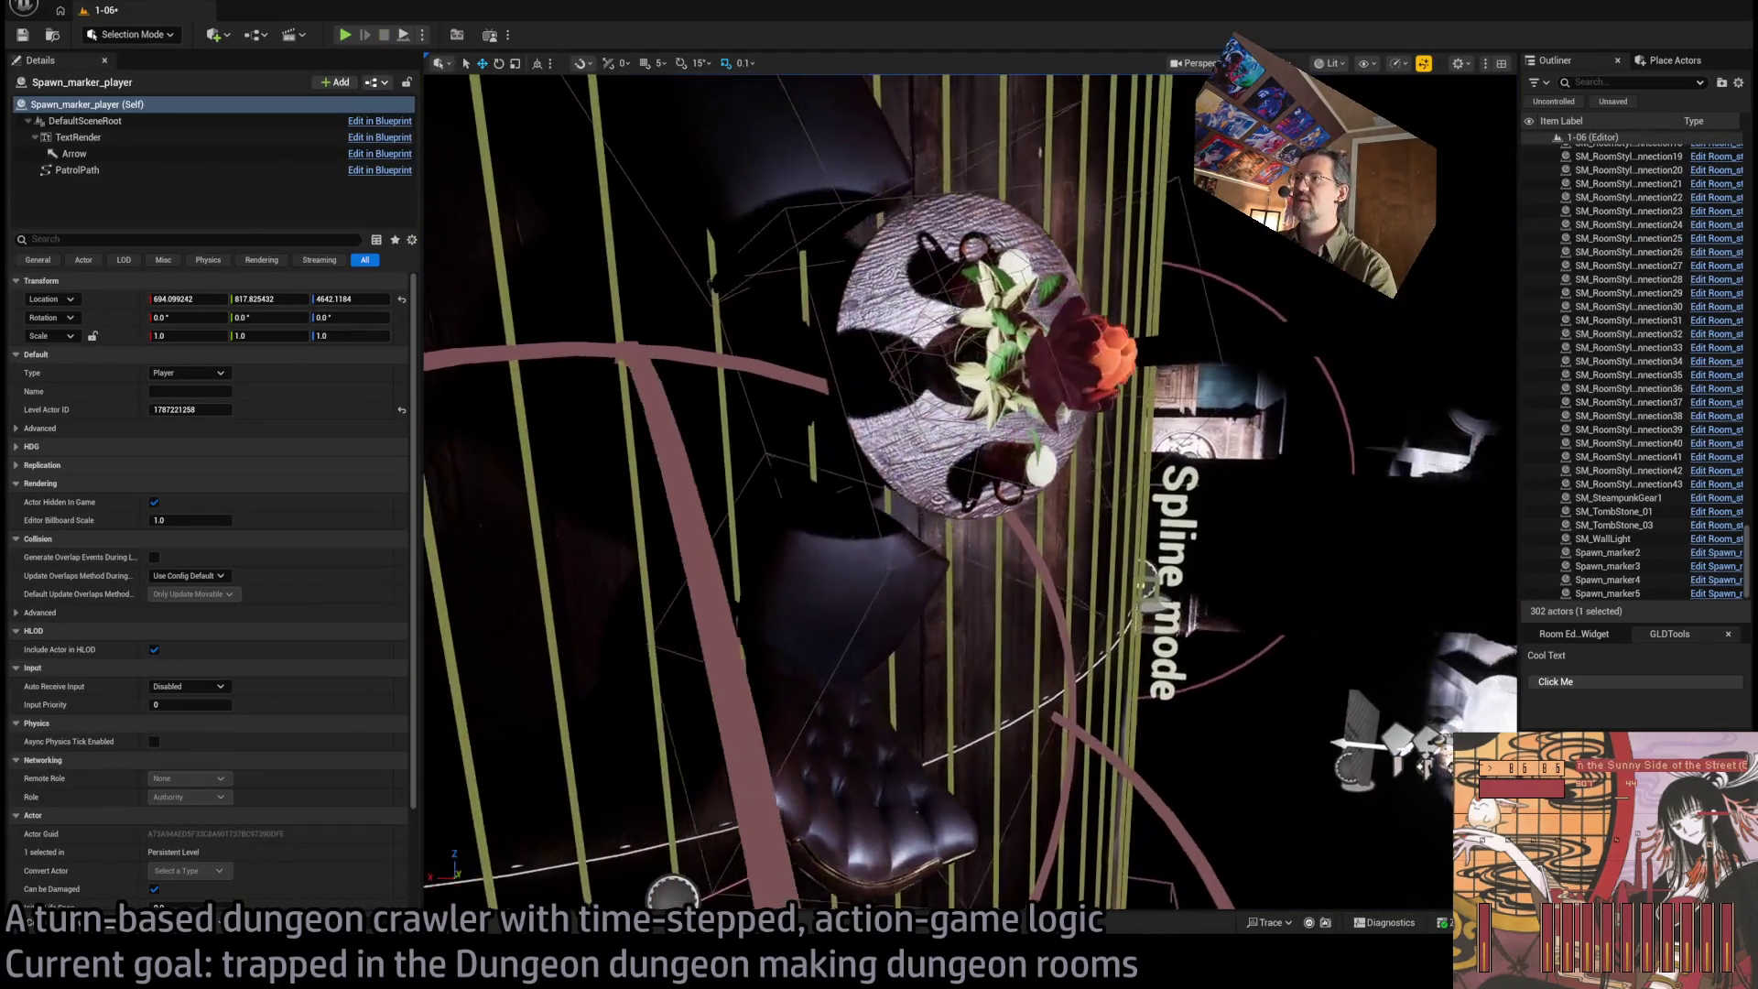
# Inspect destructible props Room_destructible10 and Room_destructible12, then switch to the GLD: To-Do document
pyautogui.click(1003, 370)
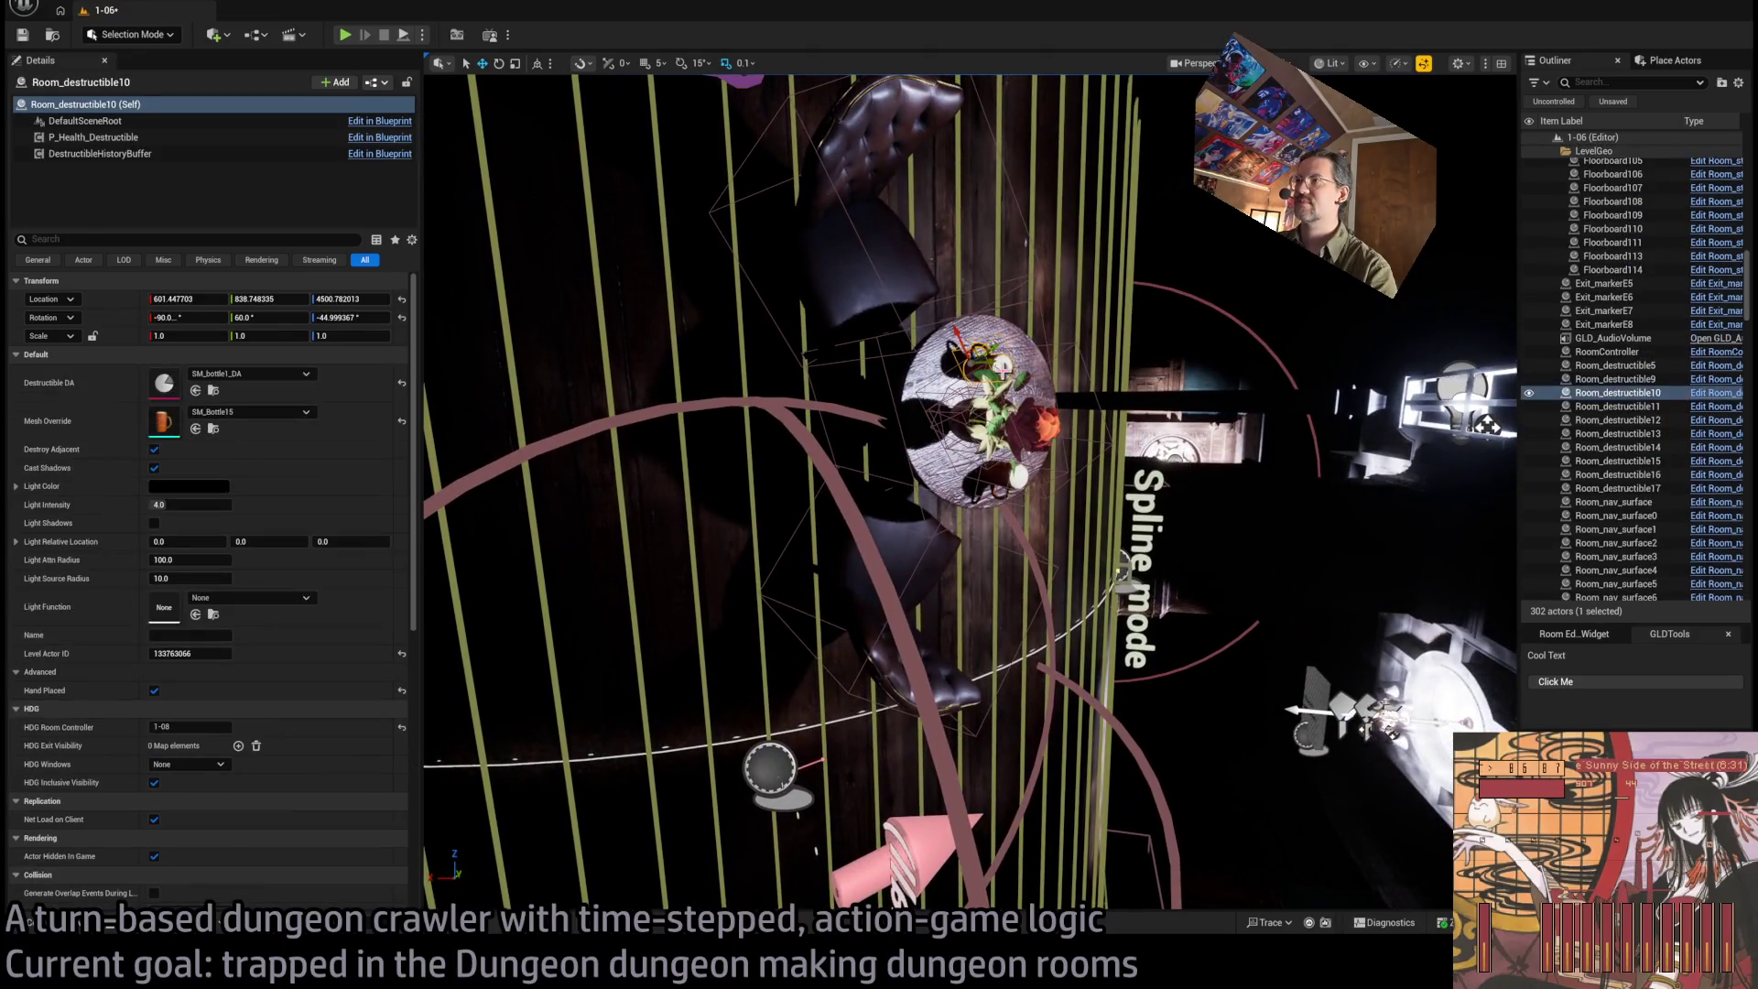
pyautogui.click(1018, 477)
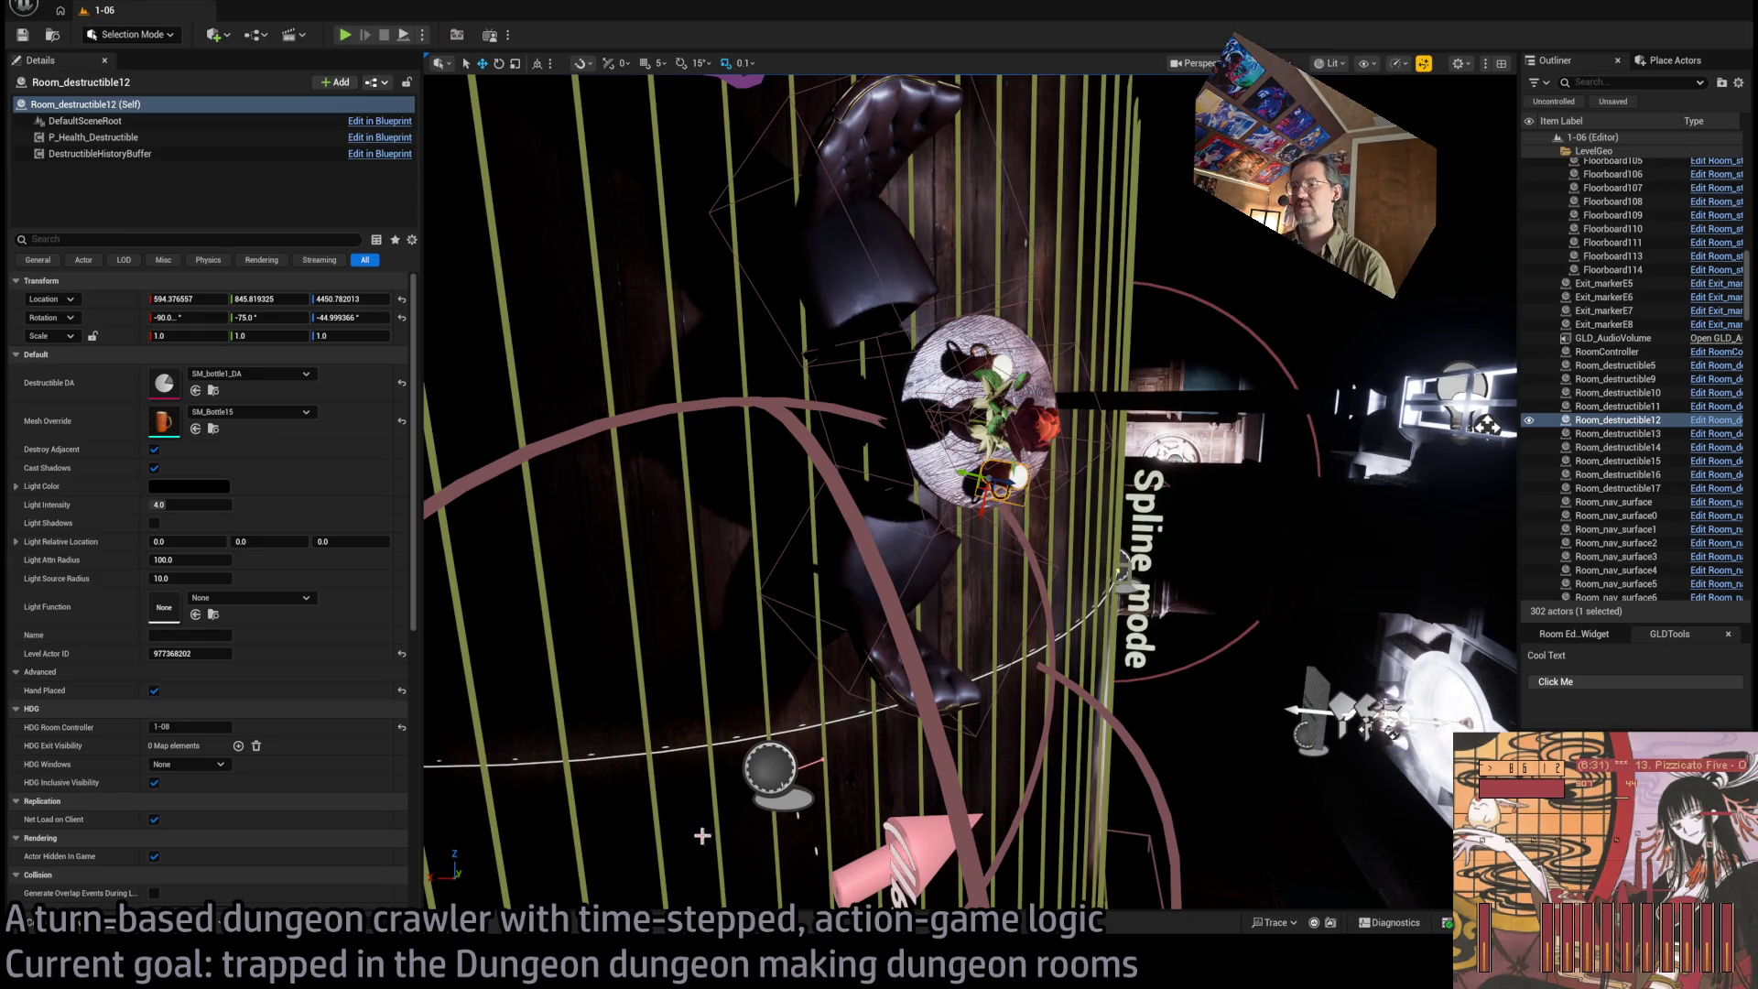
pyautogui.hotkey('alt', 'Tab')
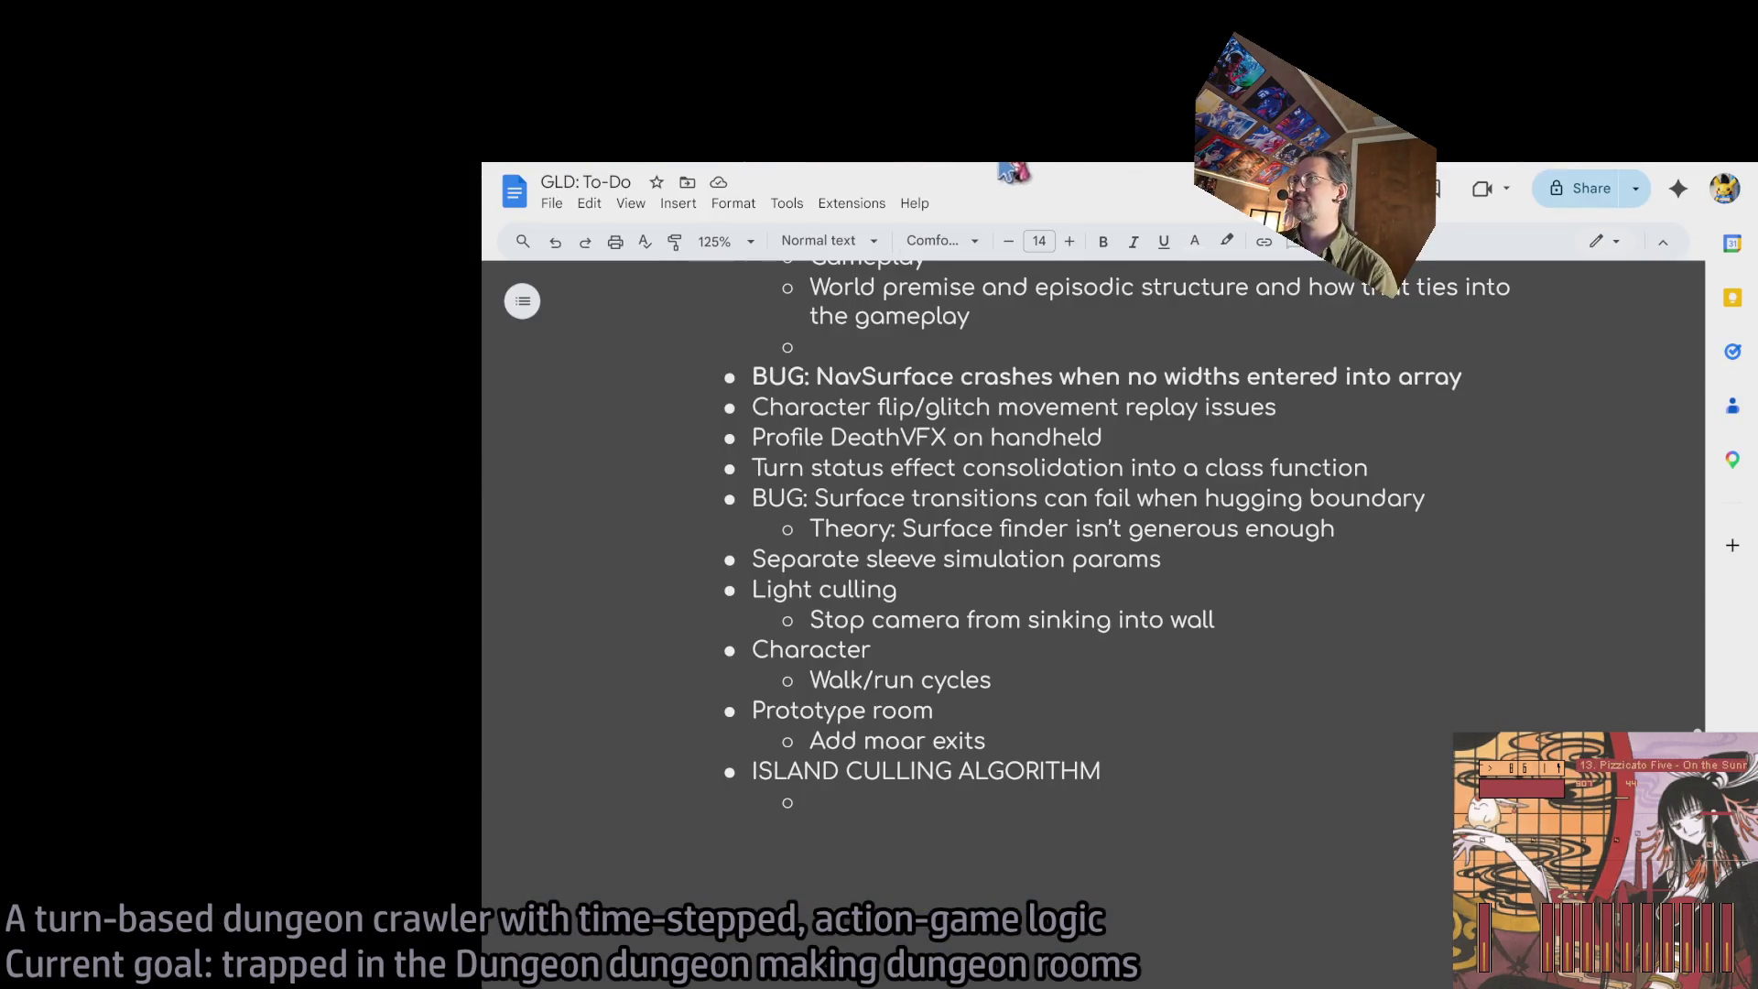
# Switch away from the GLD: To-Do document to the YouTube BRB screen playlist
pyautogui.hotkey('alt', 'Tab')
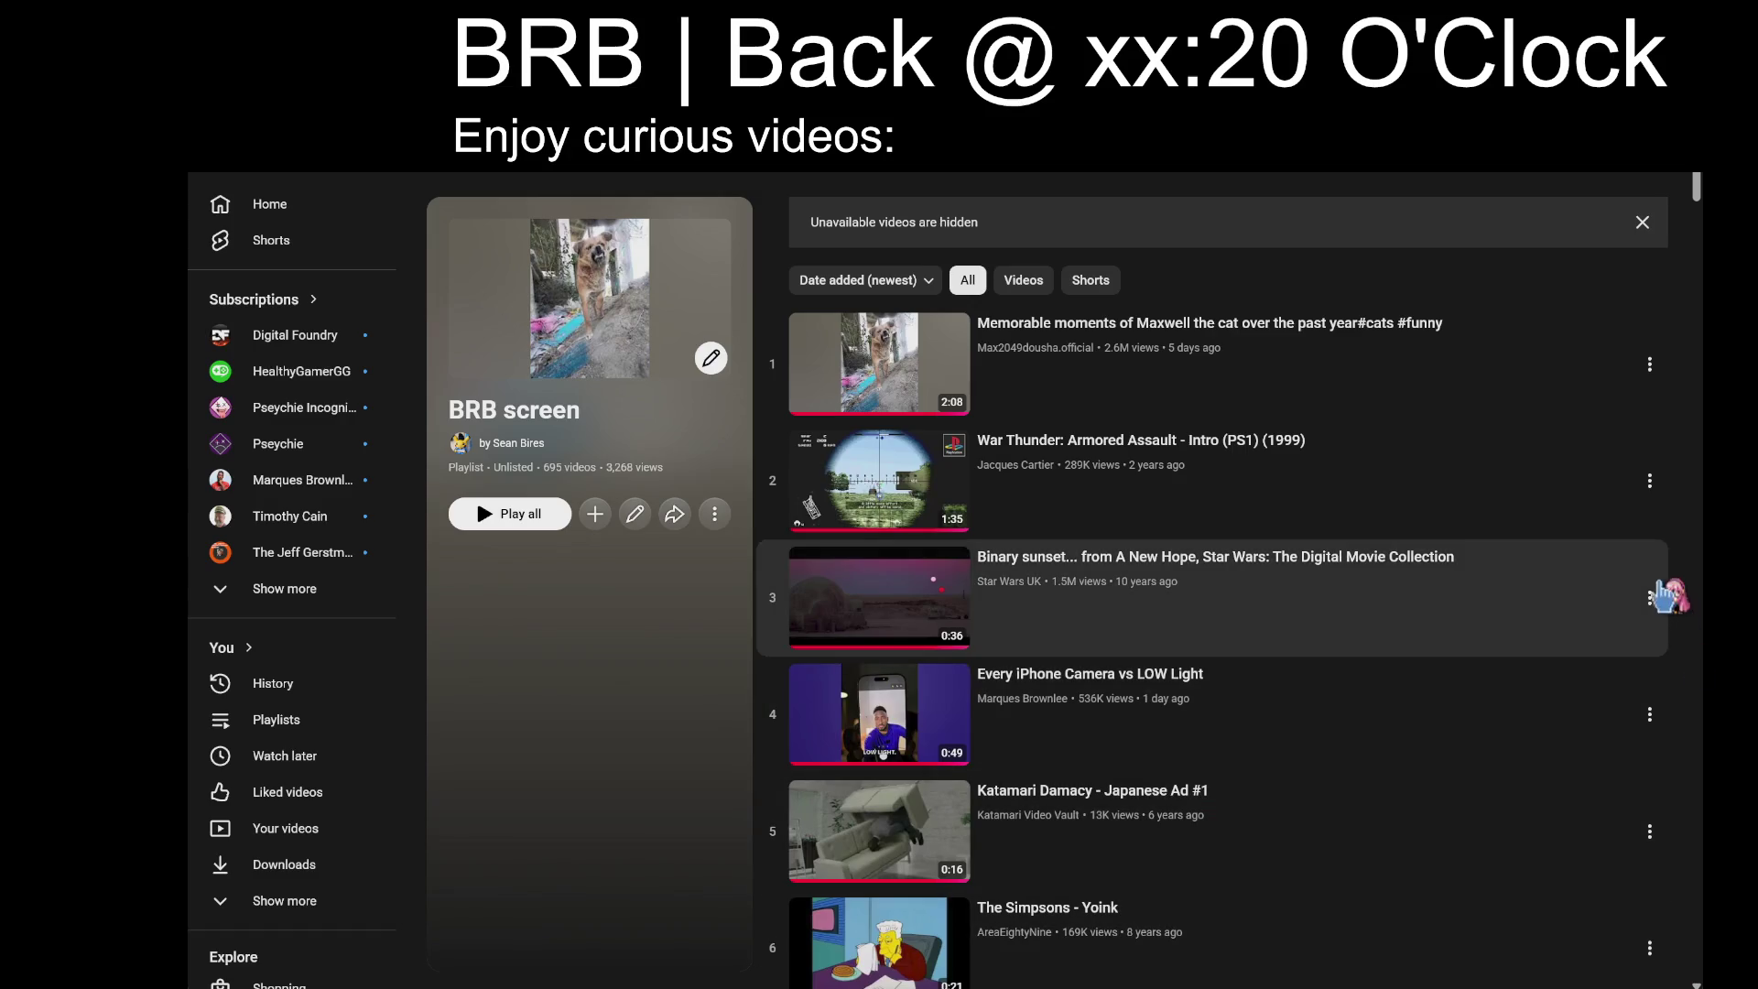
# Play Thumper - Release Trailer, pause and restart it from the beginning, and turn on playlist shuffle
pyautogui.scroll(-5, 1690, 474)
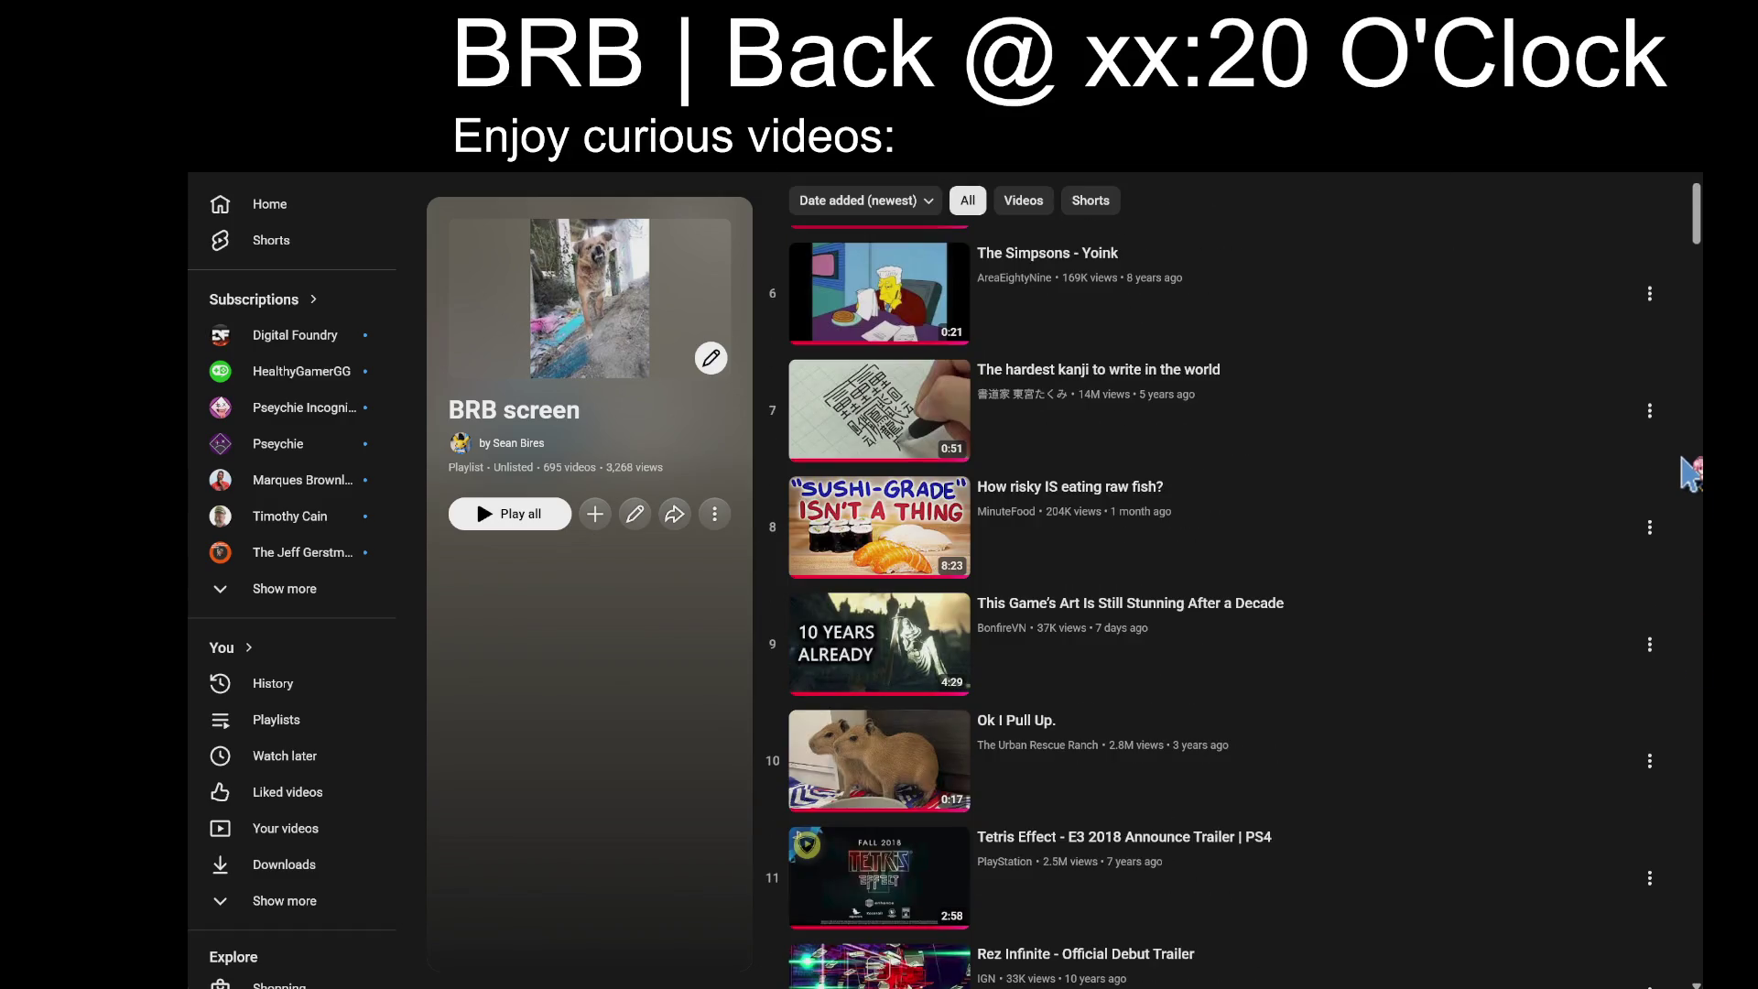
pyautogui.scroll(-5, 1690, 473)
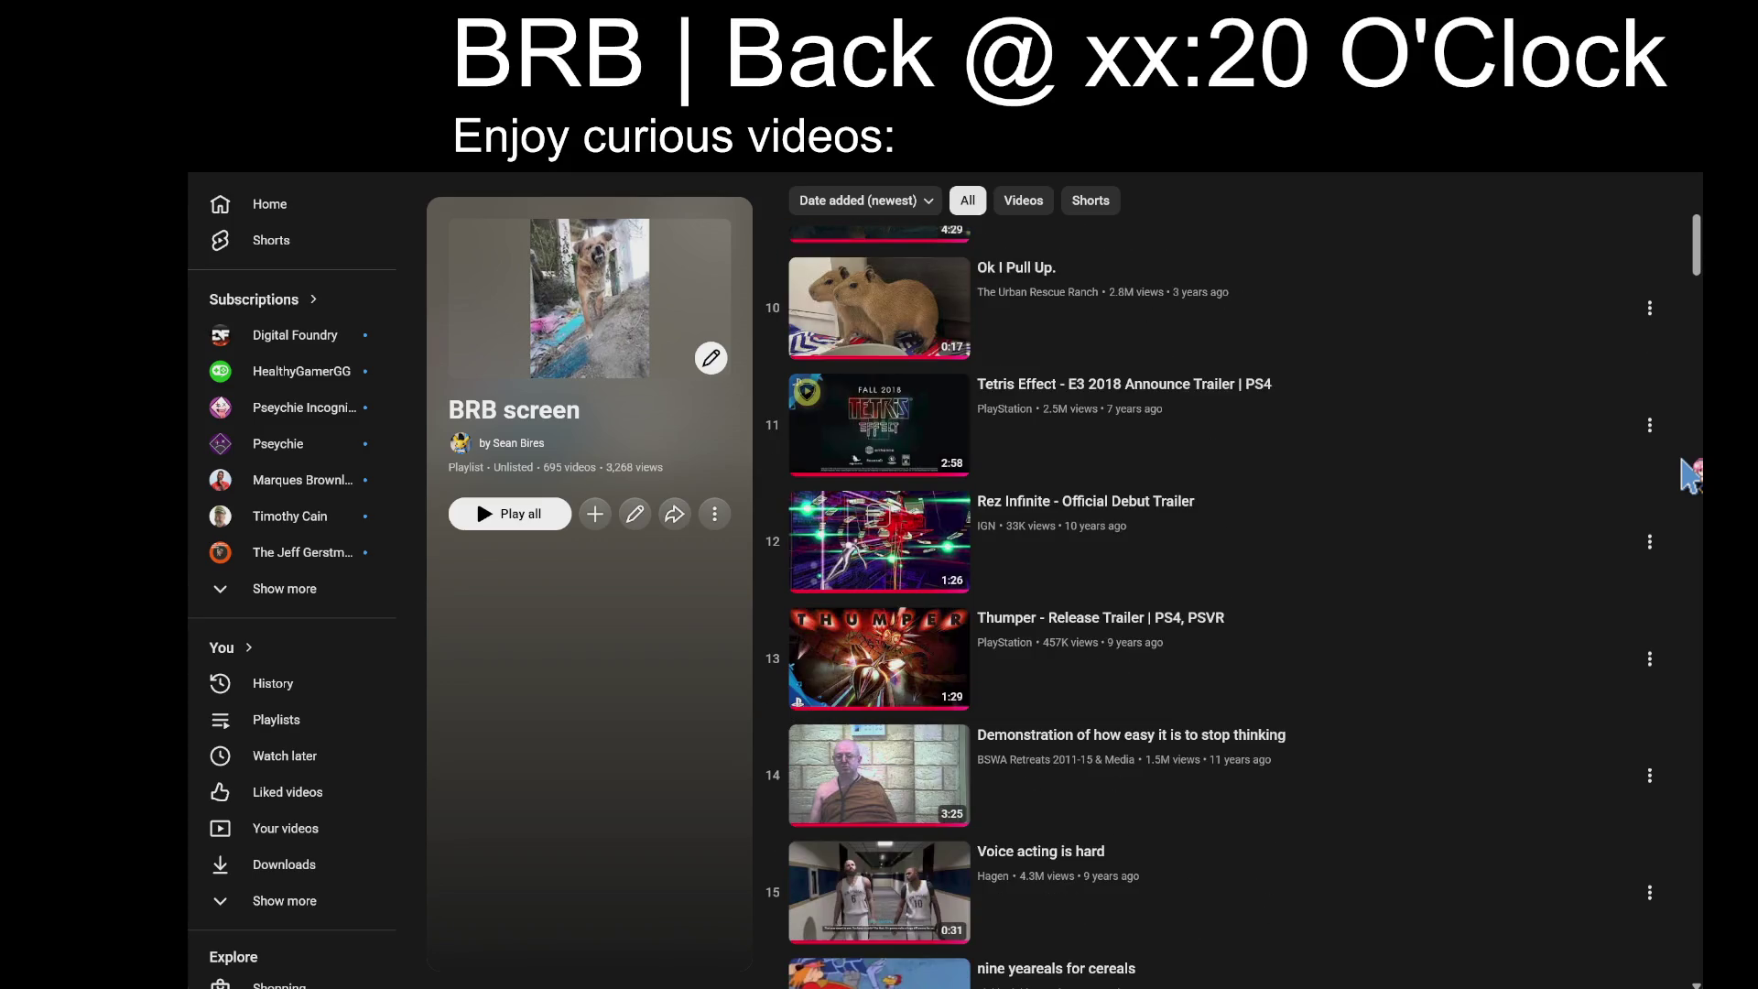
pyautogui.click(1445, 548)
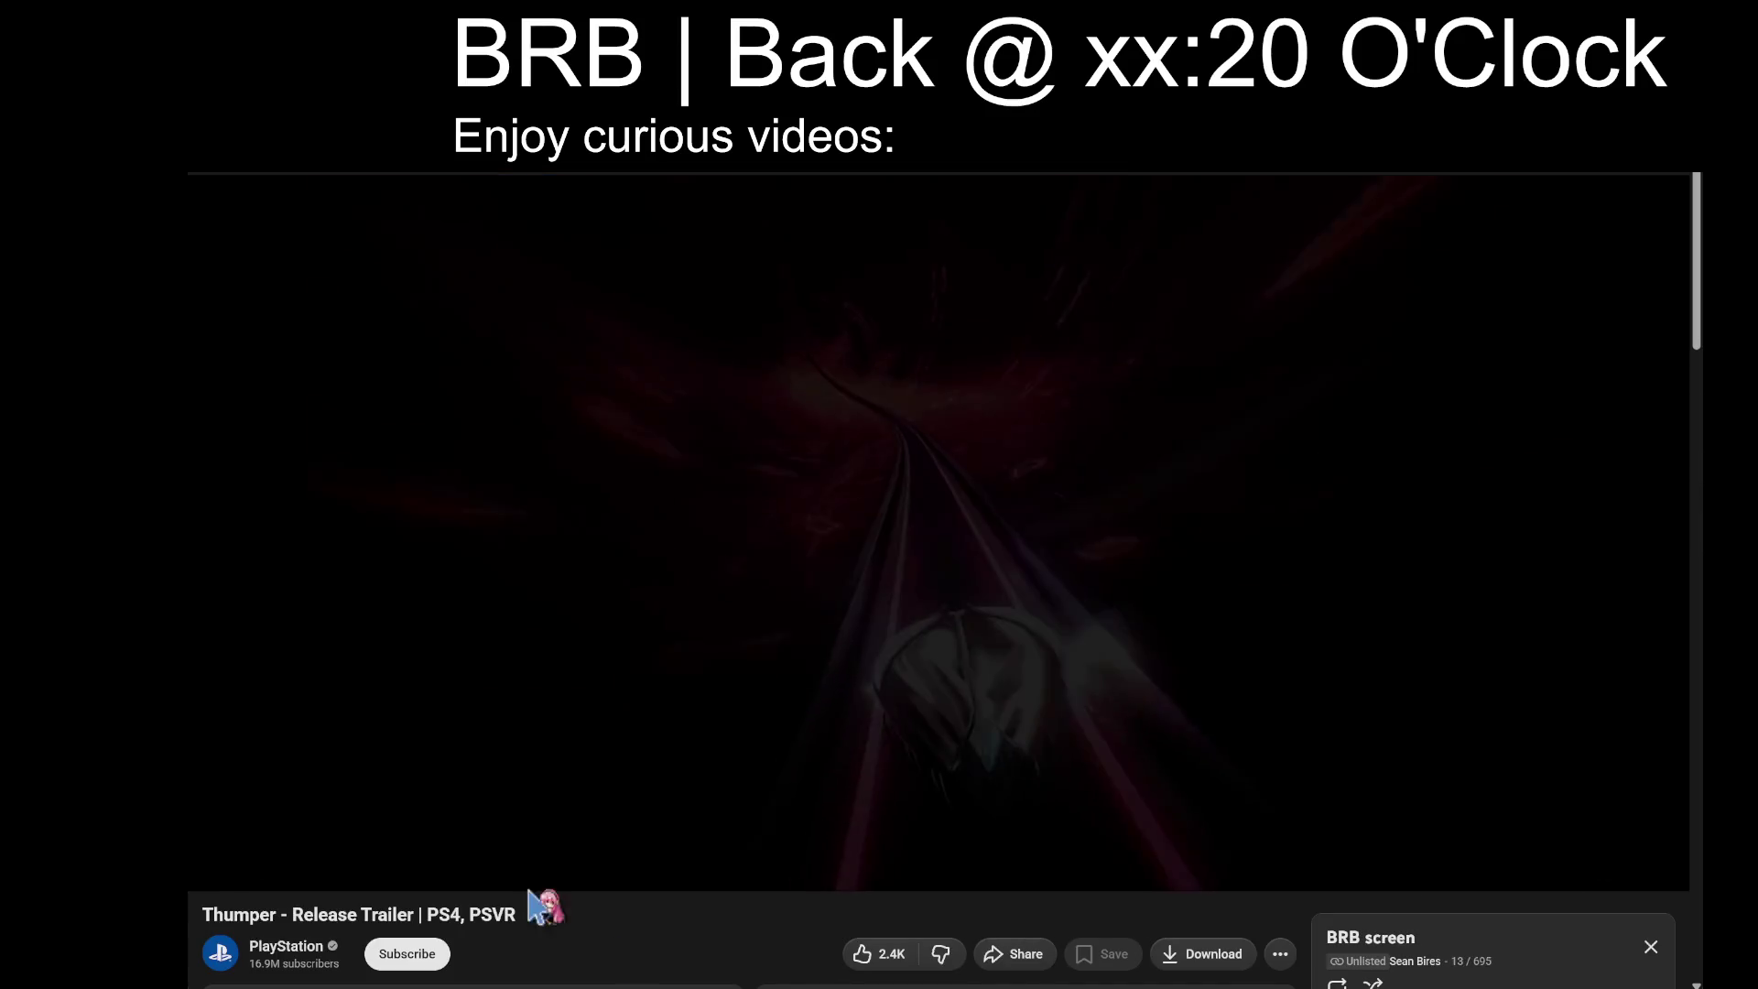
pyautogui.press('k')
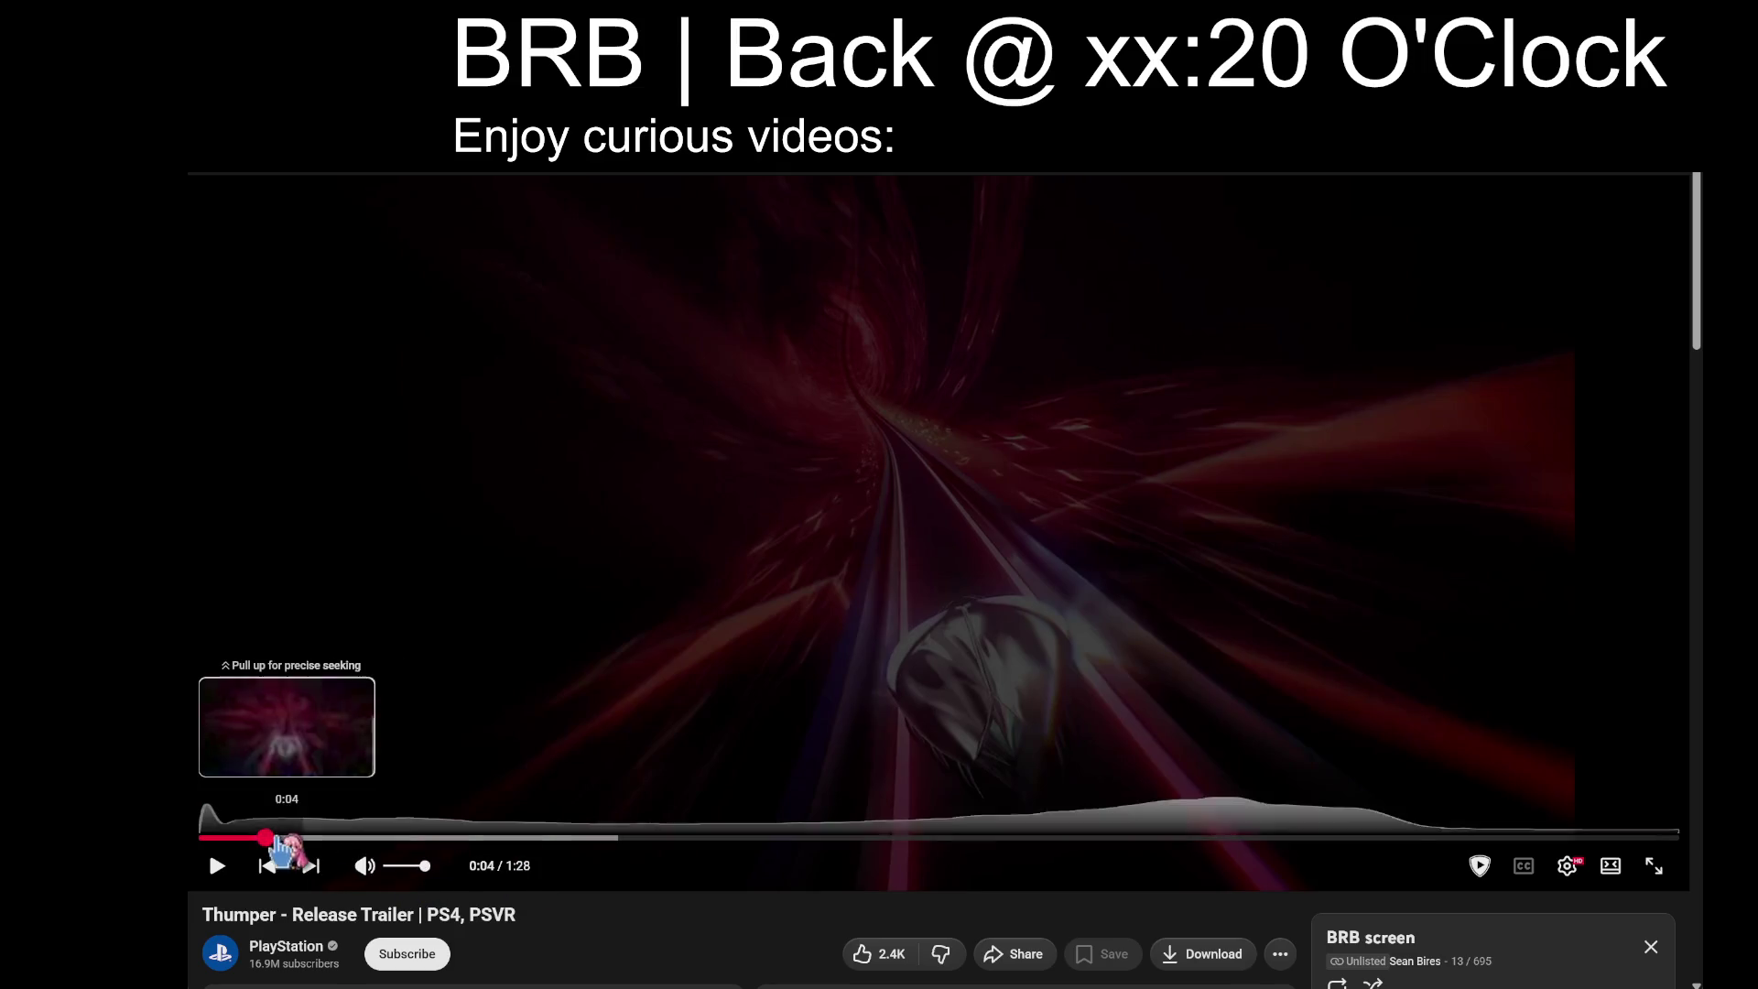
pyautogui.click(220, 836)
pyautogui.click(479, 738)
pyautogui.click(1372, 981)
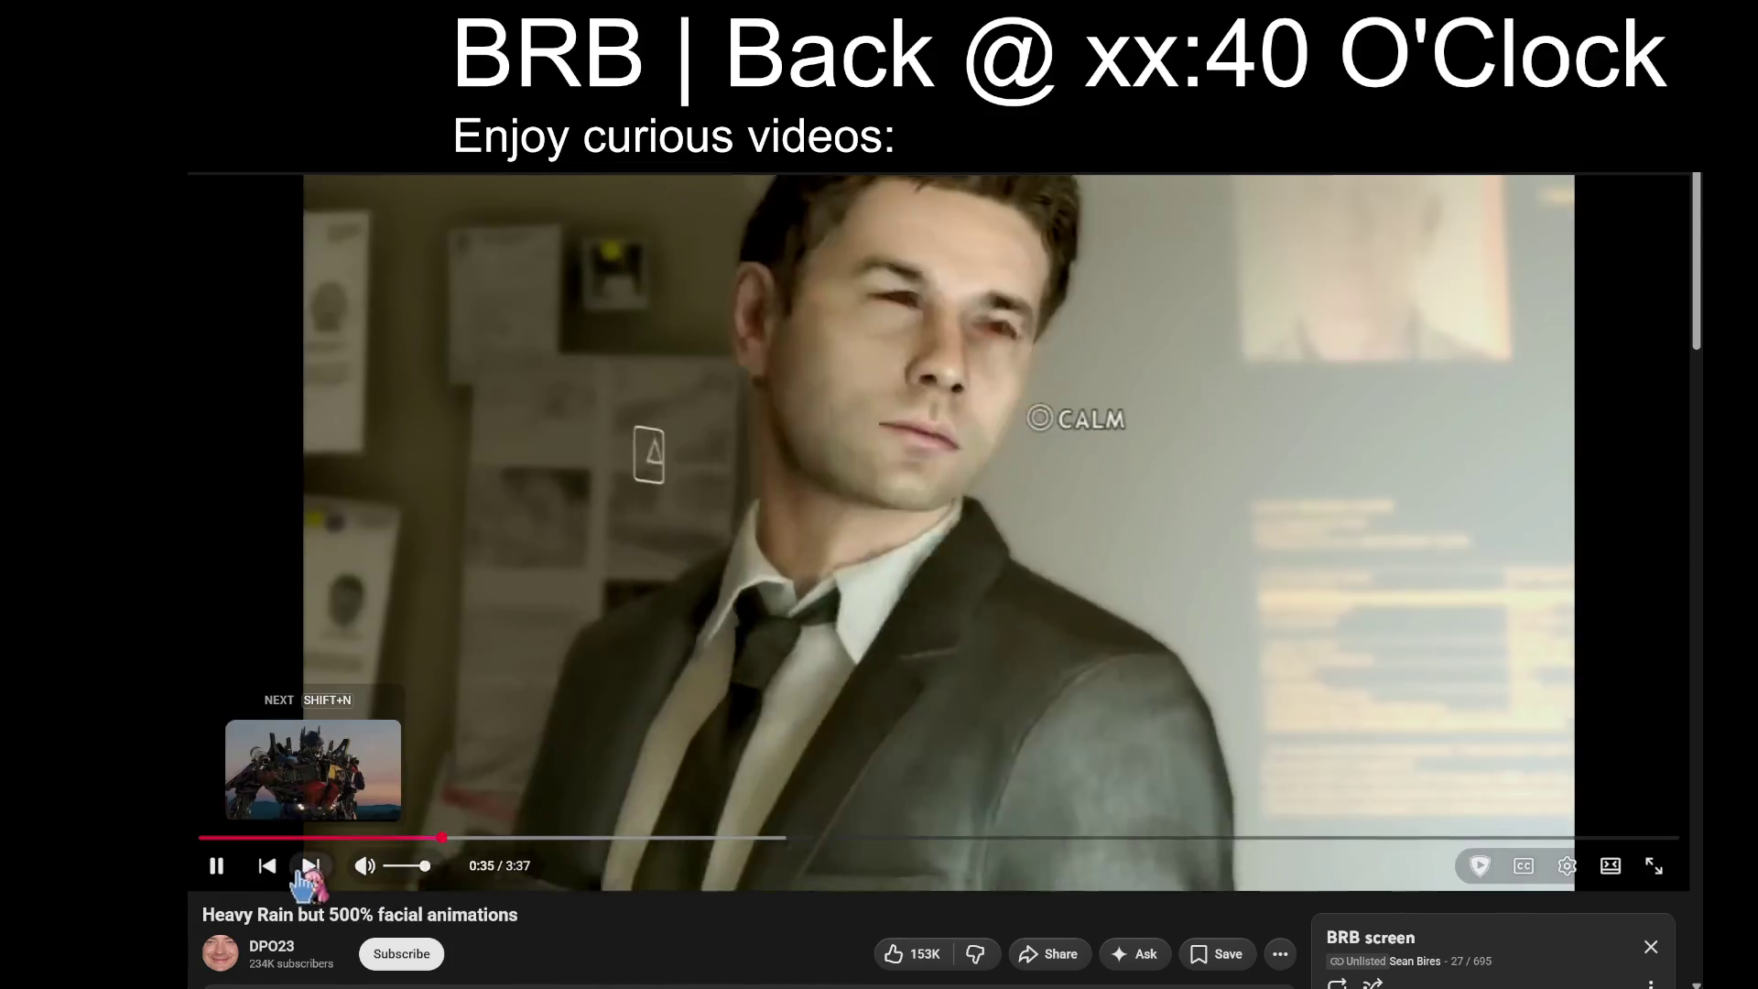
# Skip ahead to the Game Development Caution video and collapse the BRB screen playlist beneath it
pyautogui.click(266, 866)
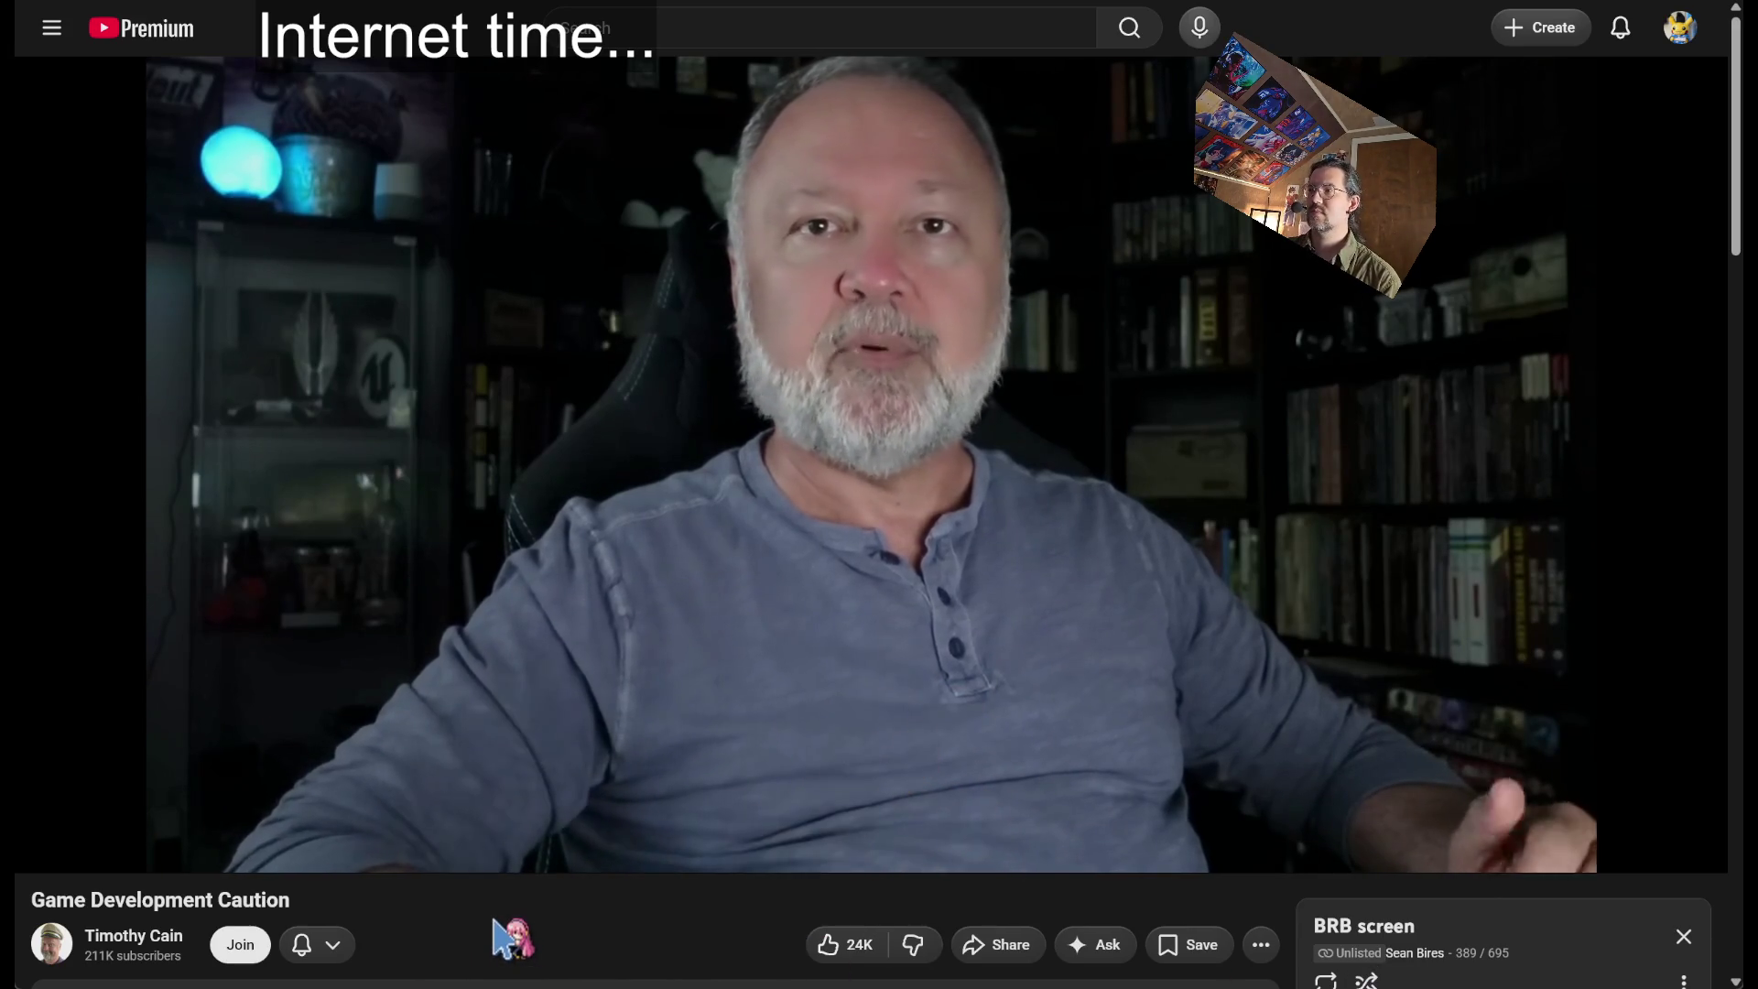
pyautogui.click(1531, 952)
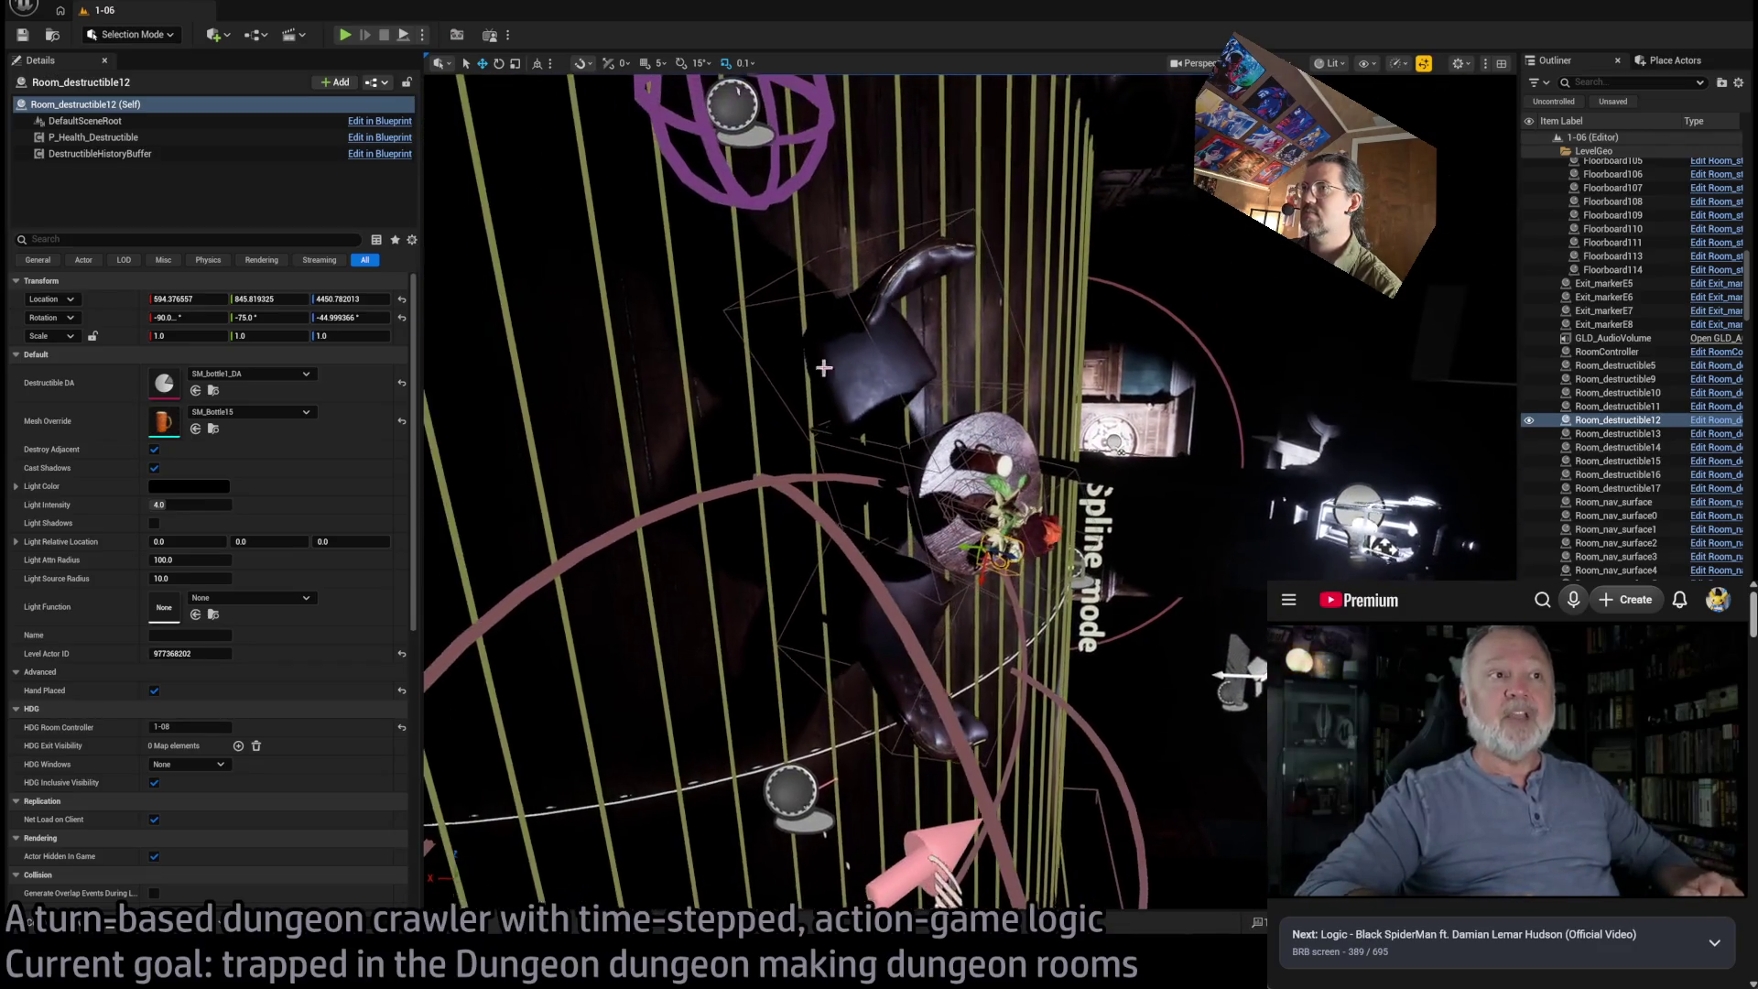
# Start a play-in-editor test of the 1-06 upside-down mansion level
pyautogui.hotkey('alt', 'p')
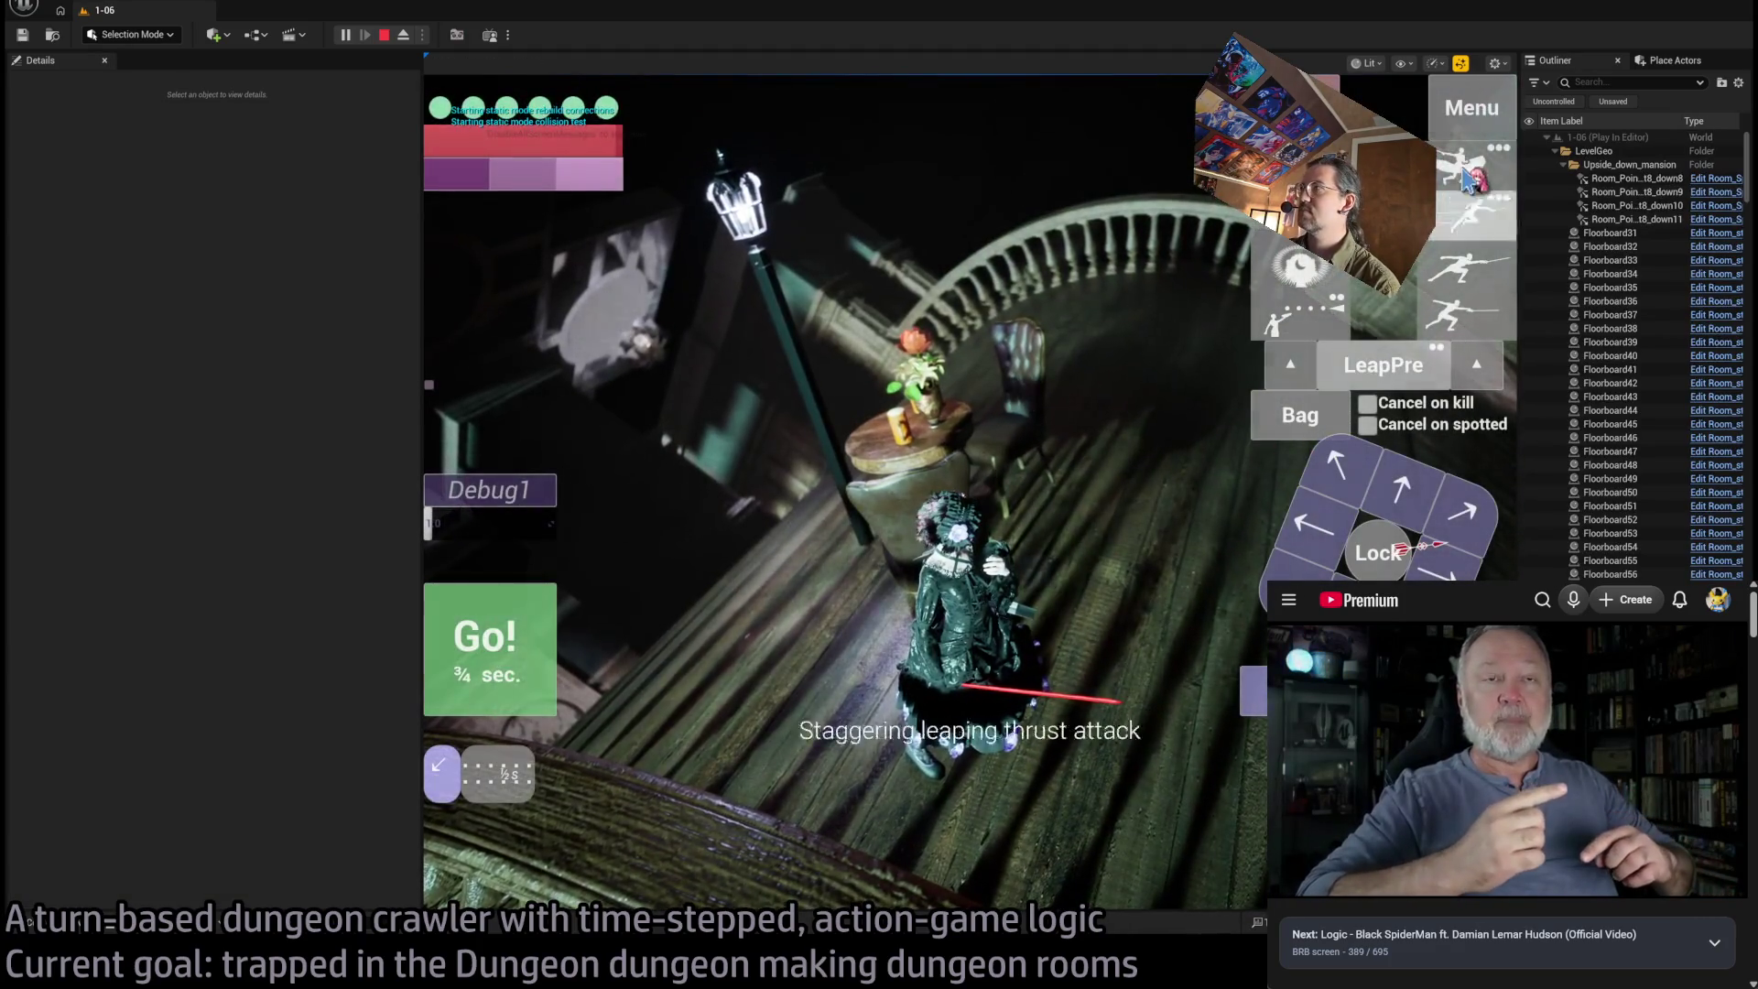
# Make the character do a spinning attack, then end the play-in-editor session
pyautogui.click(1465, 181)
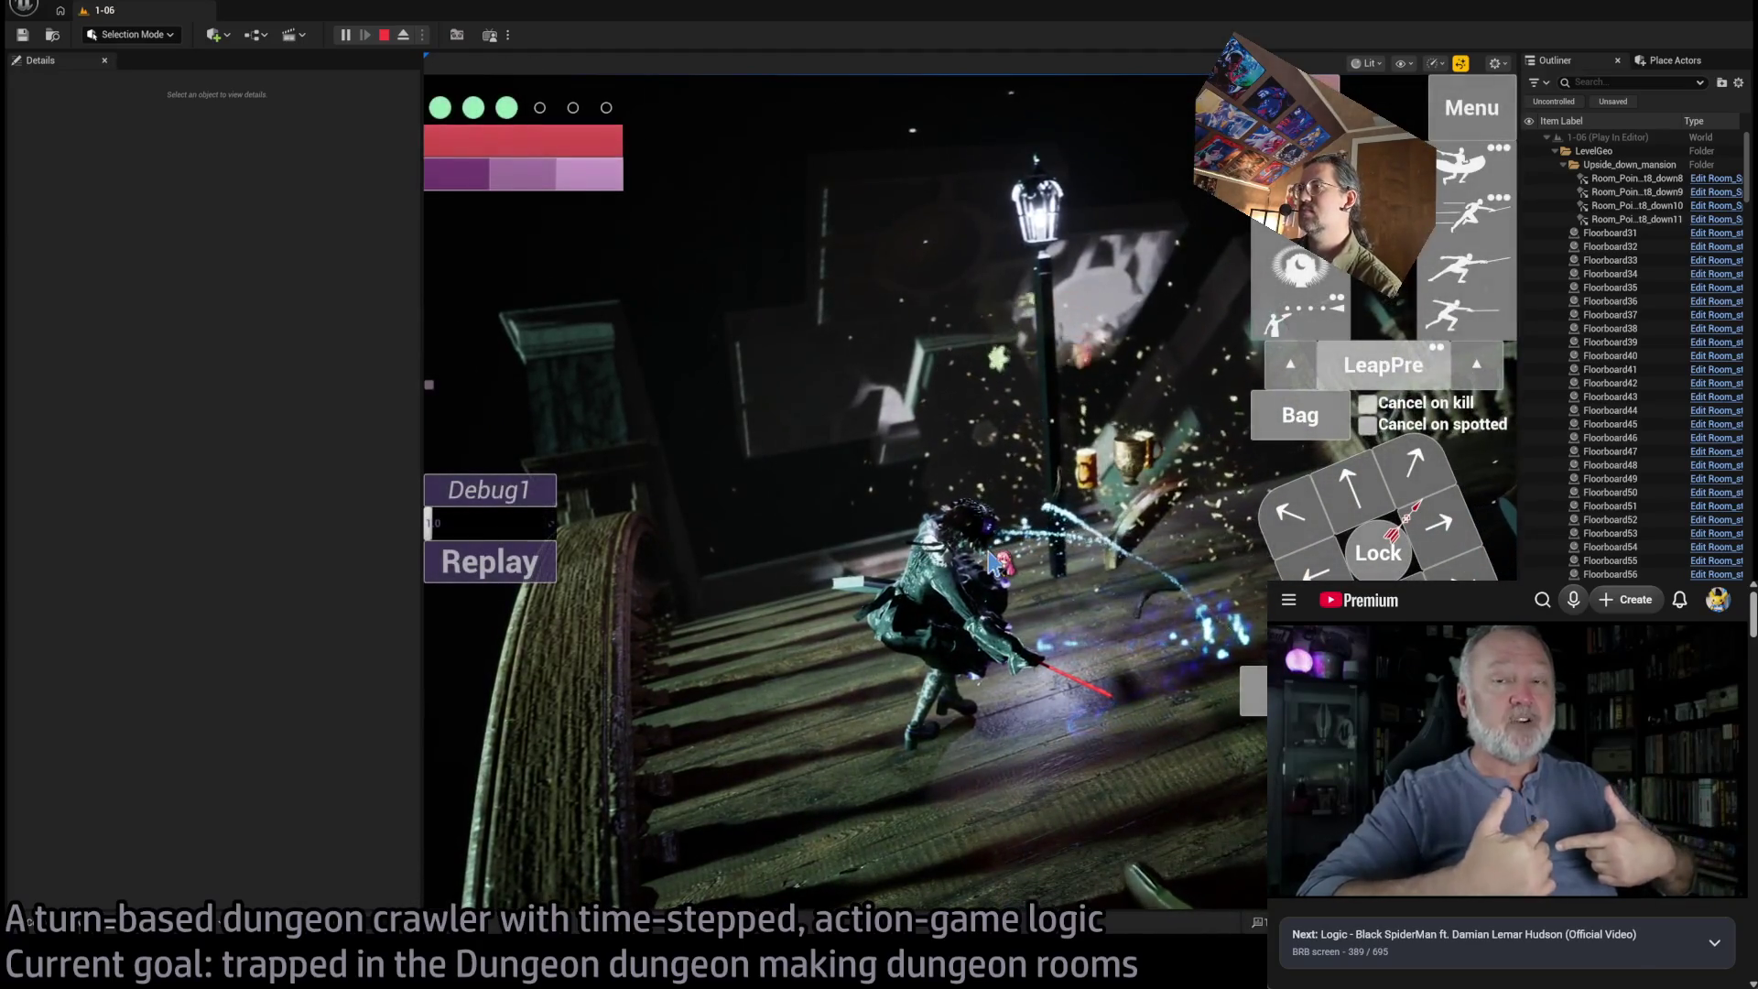
pyautogui.press('Escape')
# Frame the bottle, select the table prop Room_destructible11 and glance at its Construction Script
pyautogui.press('f')
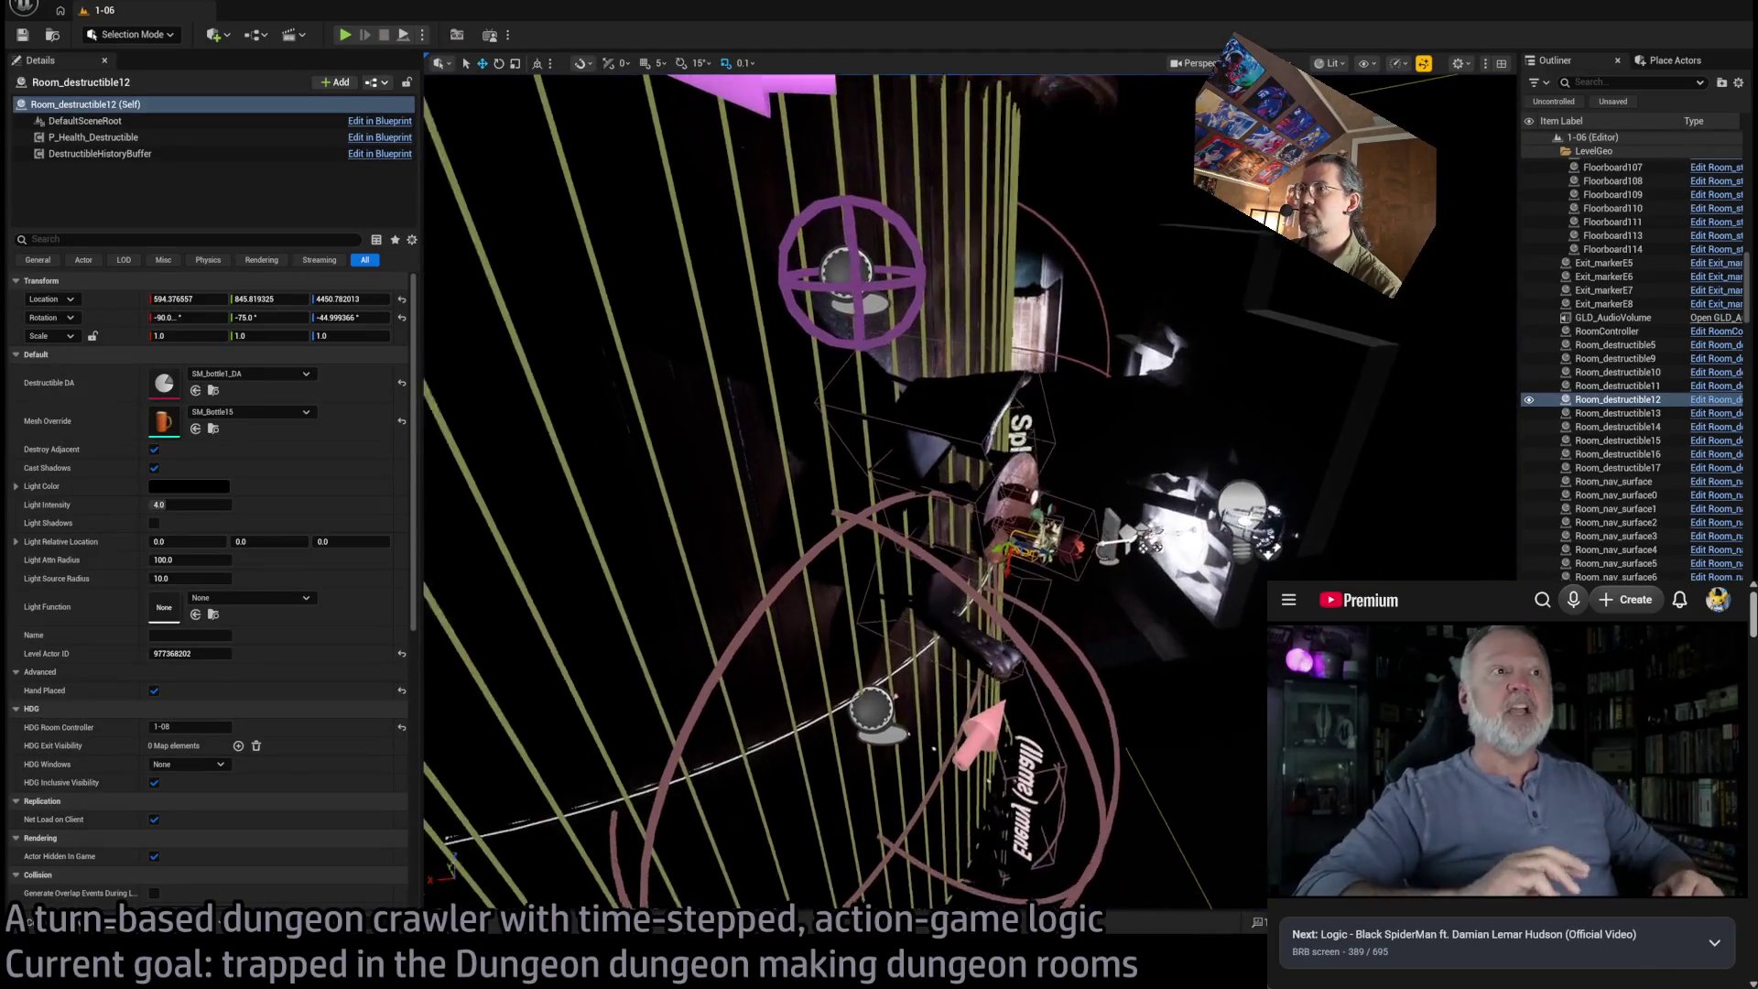
pyautogui.click(853, 472)
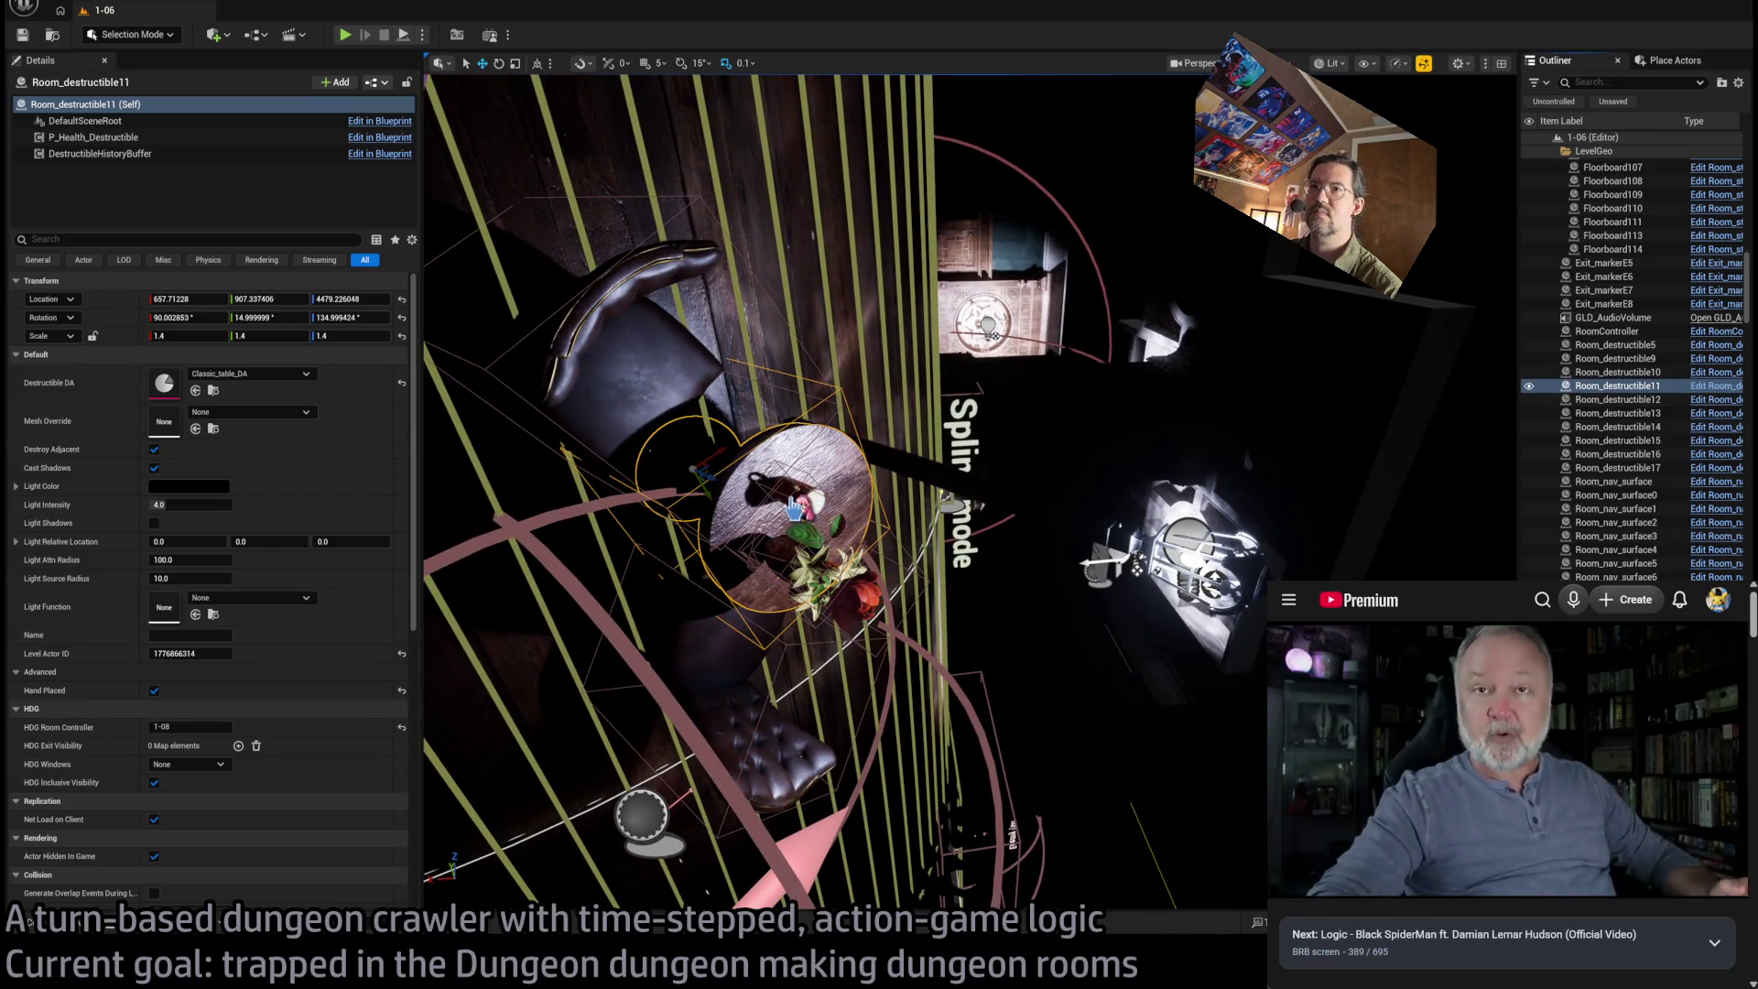
pyautogui.click(384, 66)
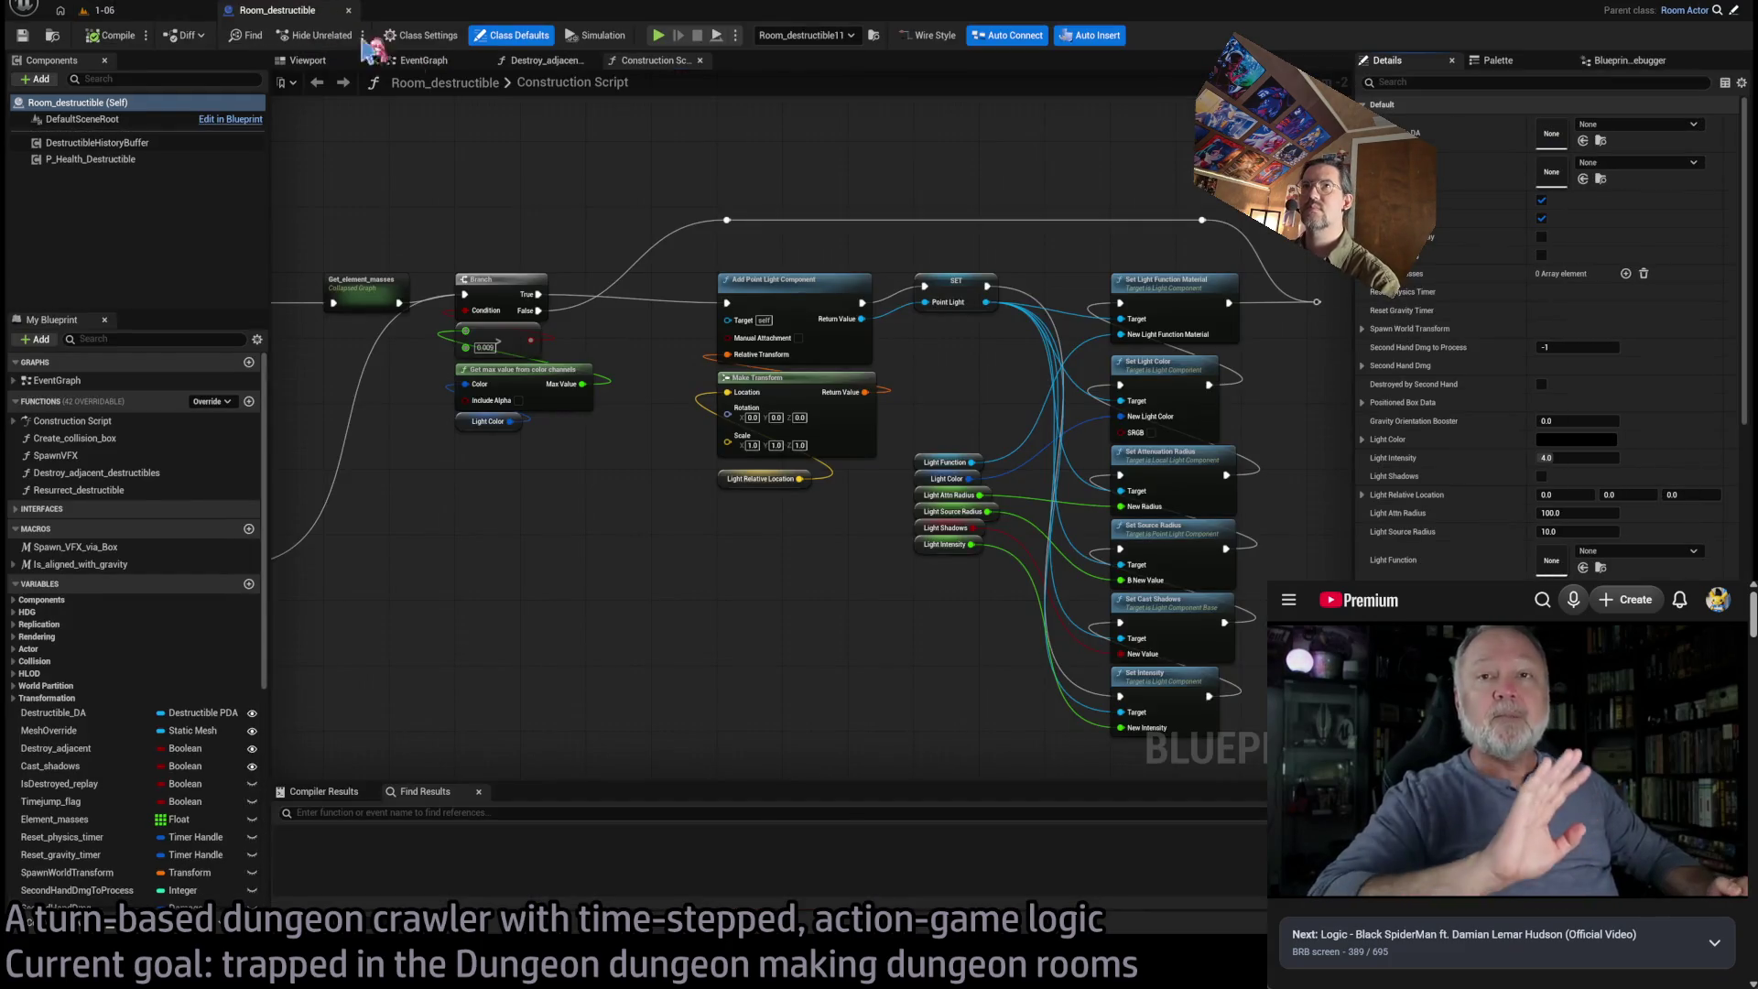
pyautogui.click(96, 10)
# Select the rose Room_destructible15 and cup Room_destructible13, viewing the SM_IceBigCup mesh from above
pyautogui.click(806, 496)
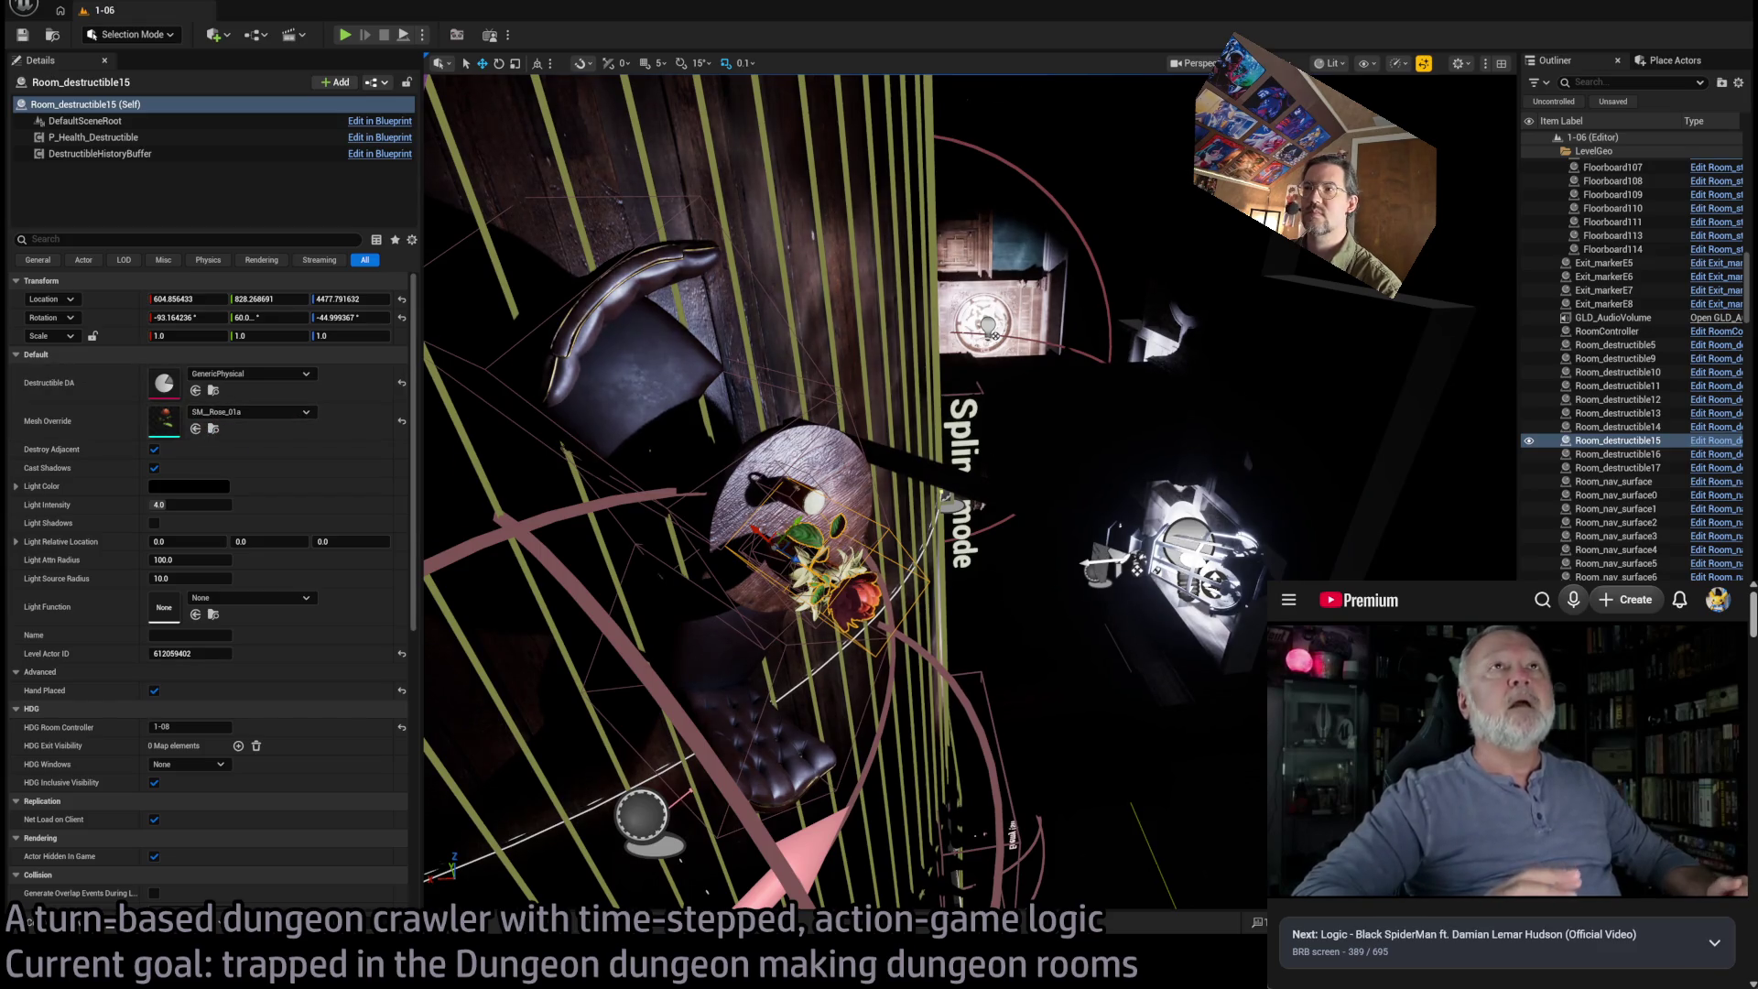
pyautogui.press('f')
pyautogui.click(705, 512)
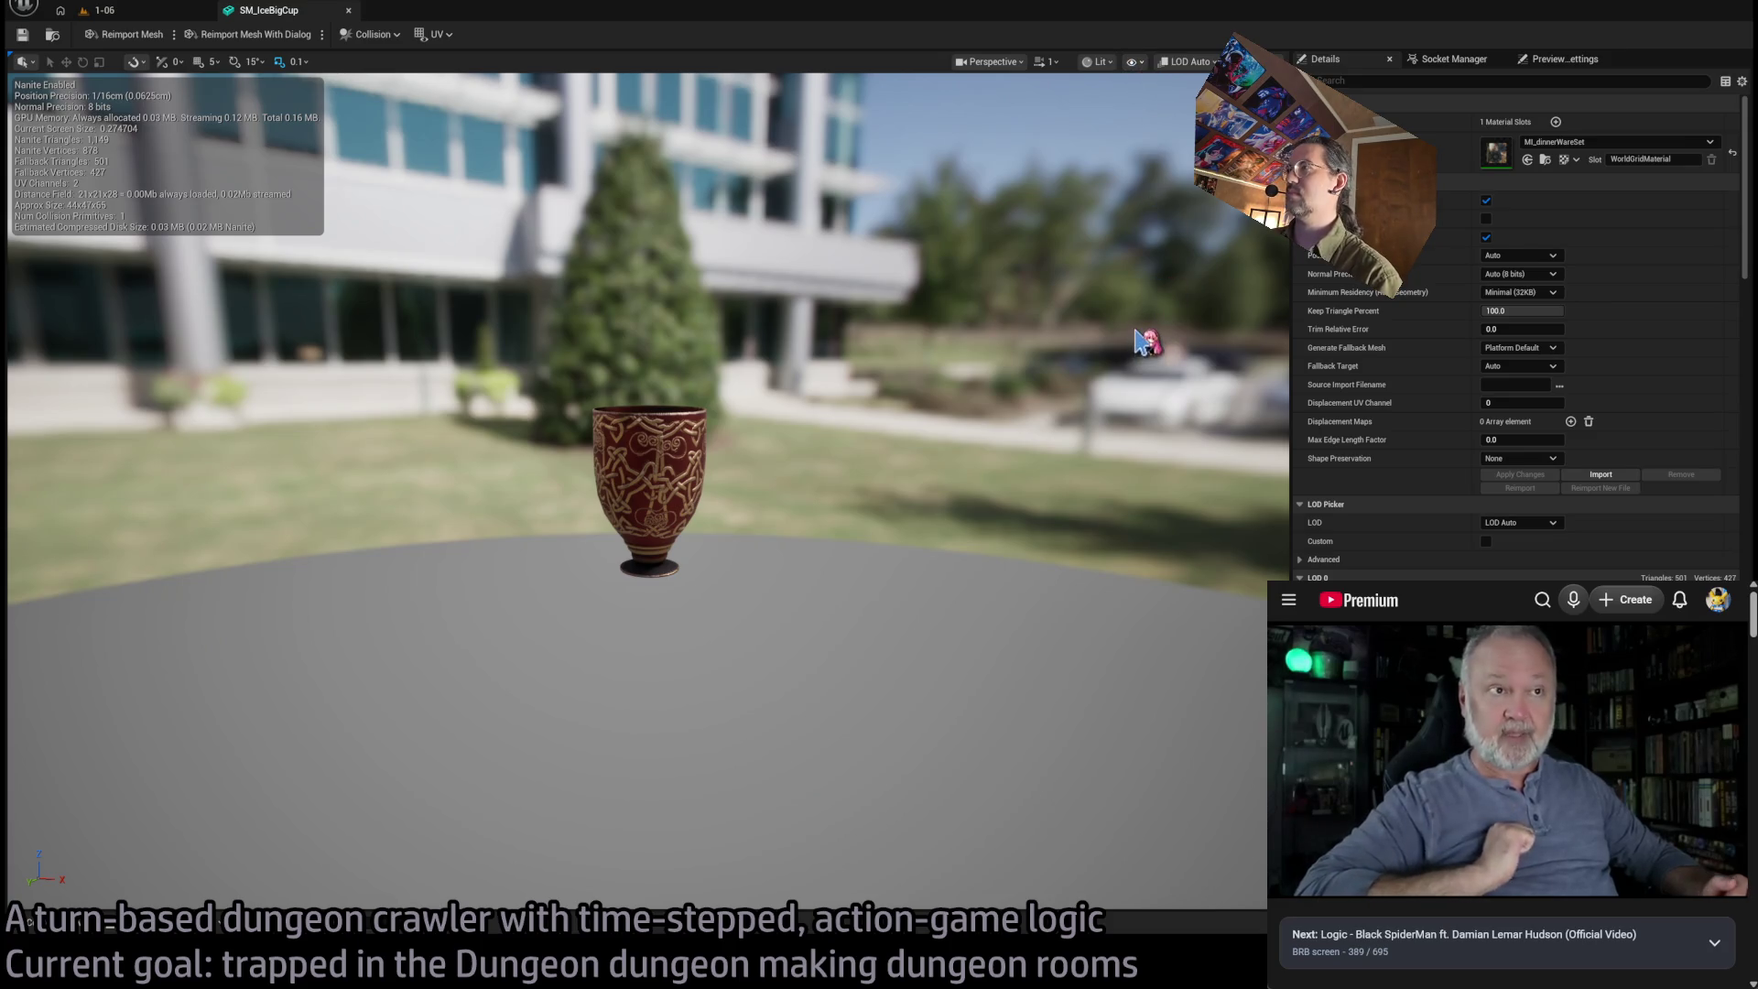
pyautogui.moveTo(961, 382)
pyautogui.mouseDown()
pyautogui.moveTo(925, 385)
pyautogui.moveTo(979, 389)
pyautogui.moveTo(961, 407)
pyautogui.moveTo(980, 458)
pyautogui.moveTo(943, 563)
pyautogui.mouseUp()
# Move closer to the cup, then open the SM_Bottle15 mesh from level 1-06 and check its material
pyautogui.moveTo(516, 80); pyautogui.dragTo(516, 80)
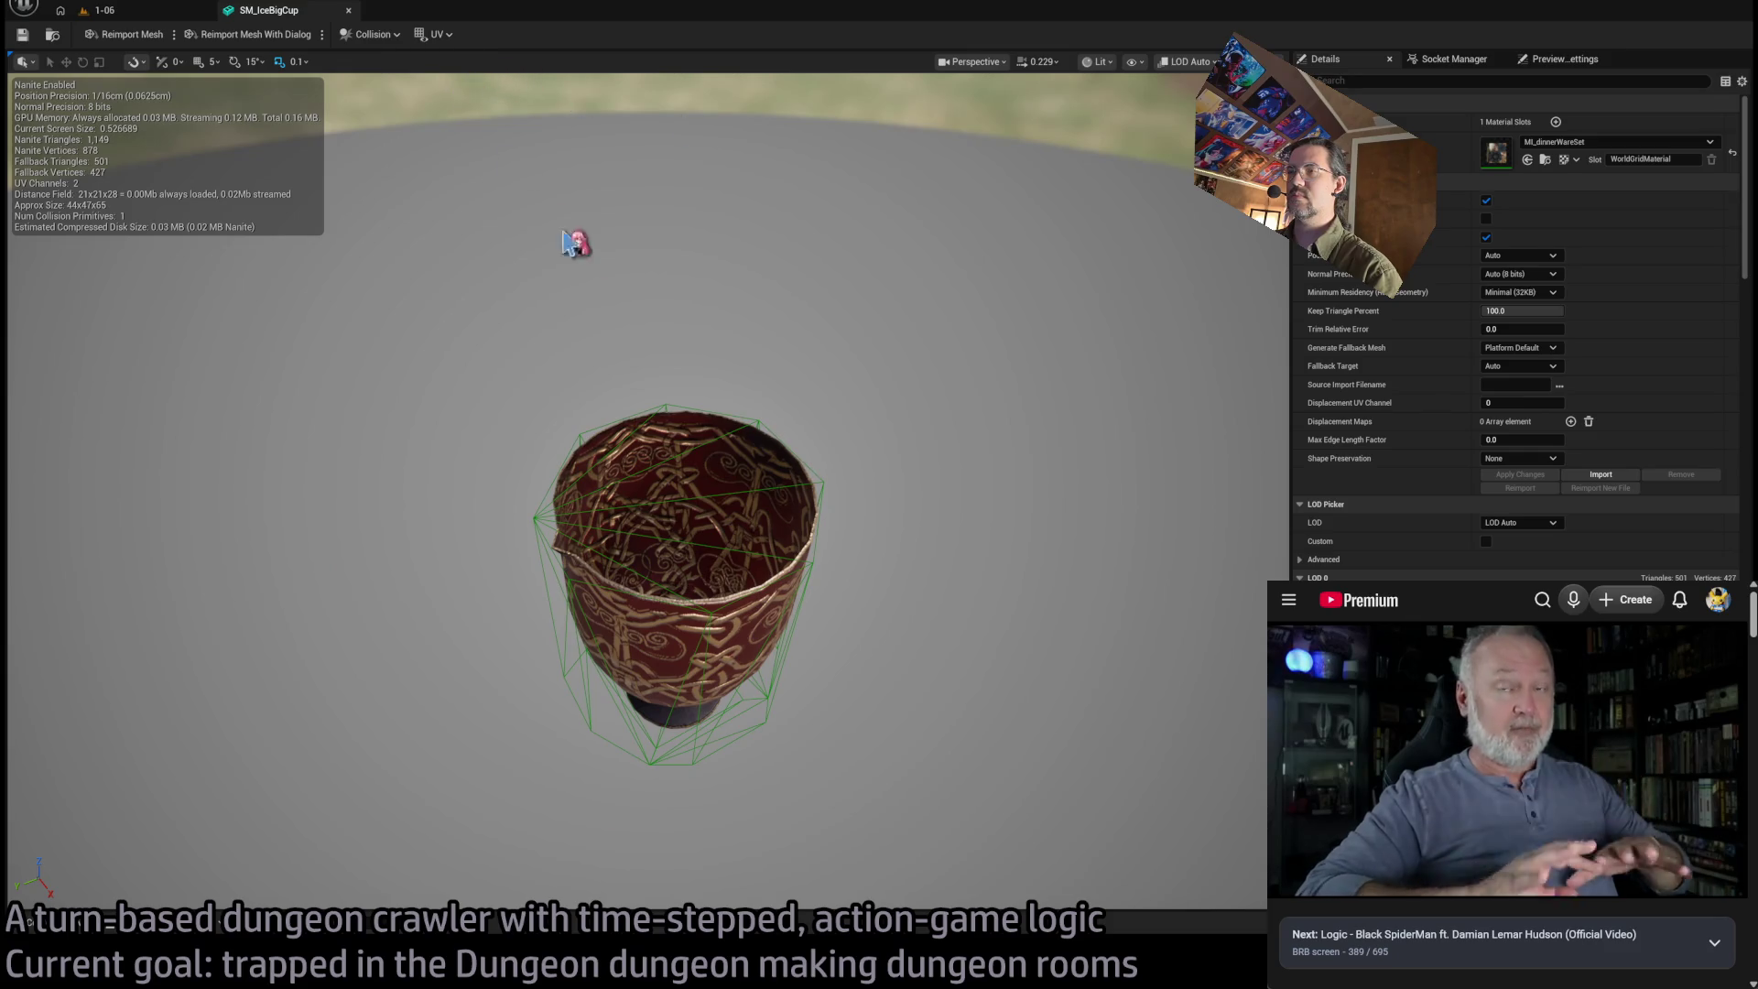
pyautogui.click(128, 11)
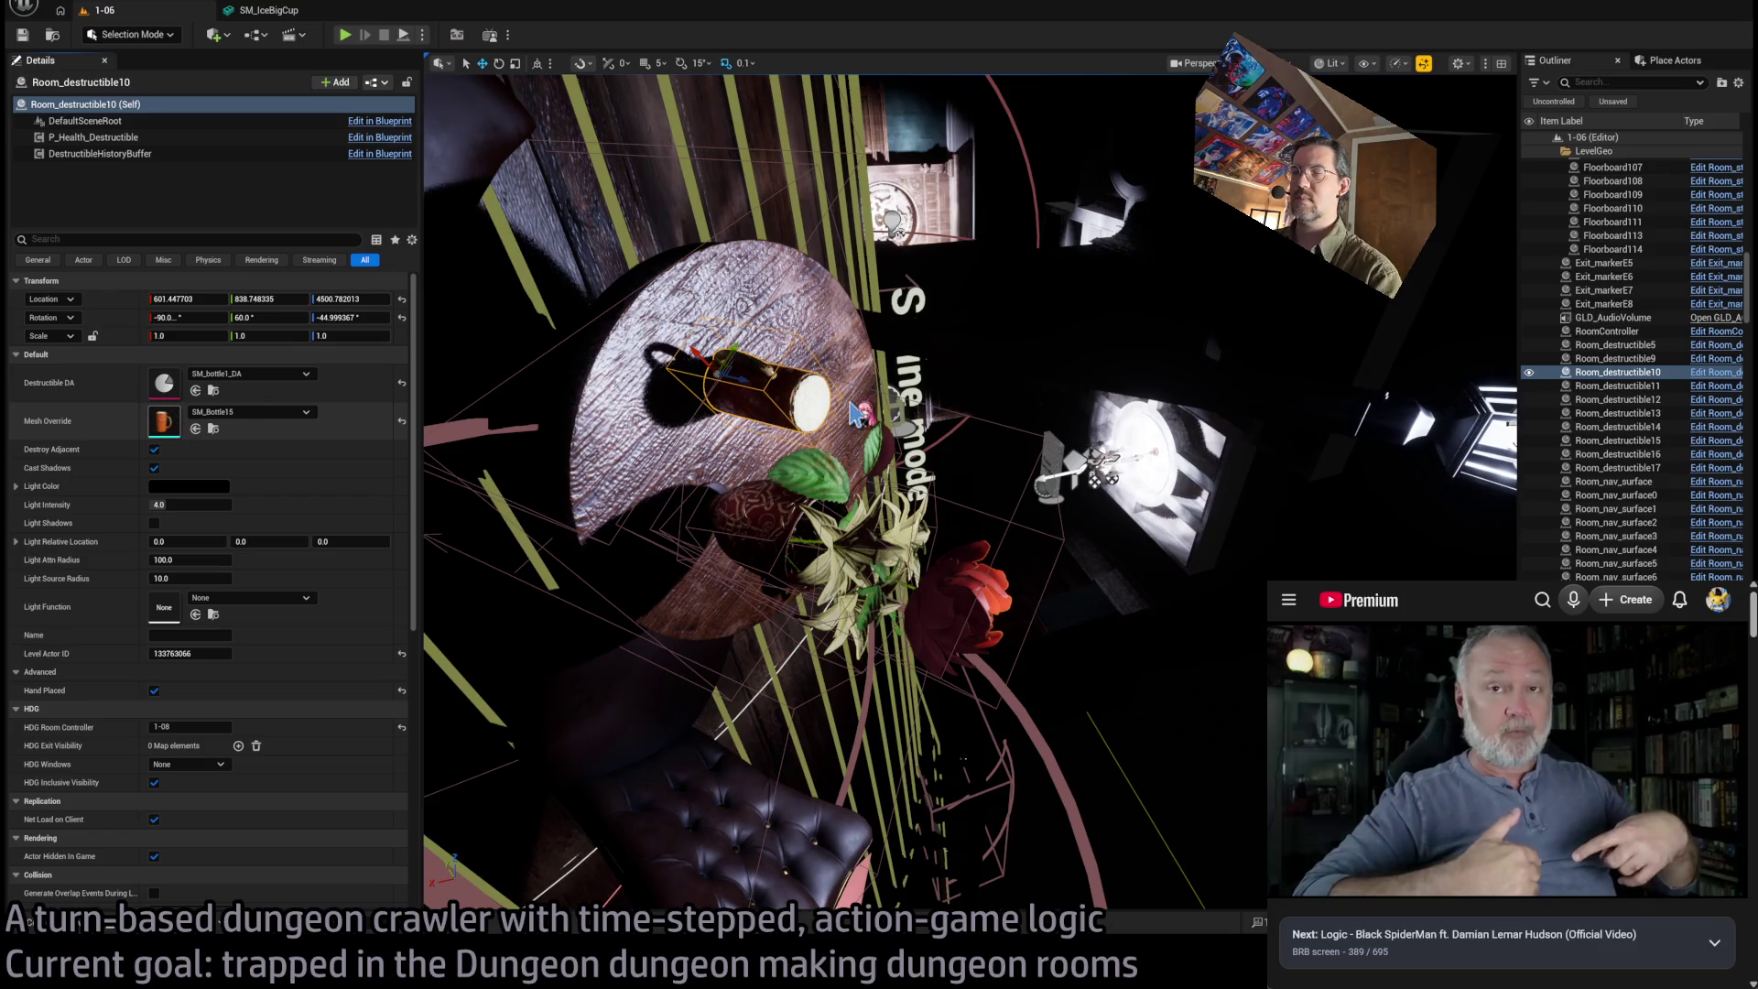
pyautogui.doubleClick(856, 413)
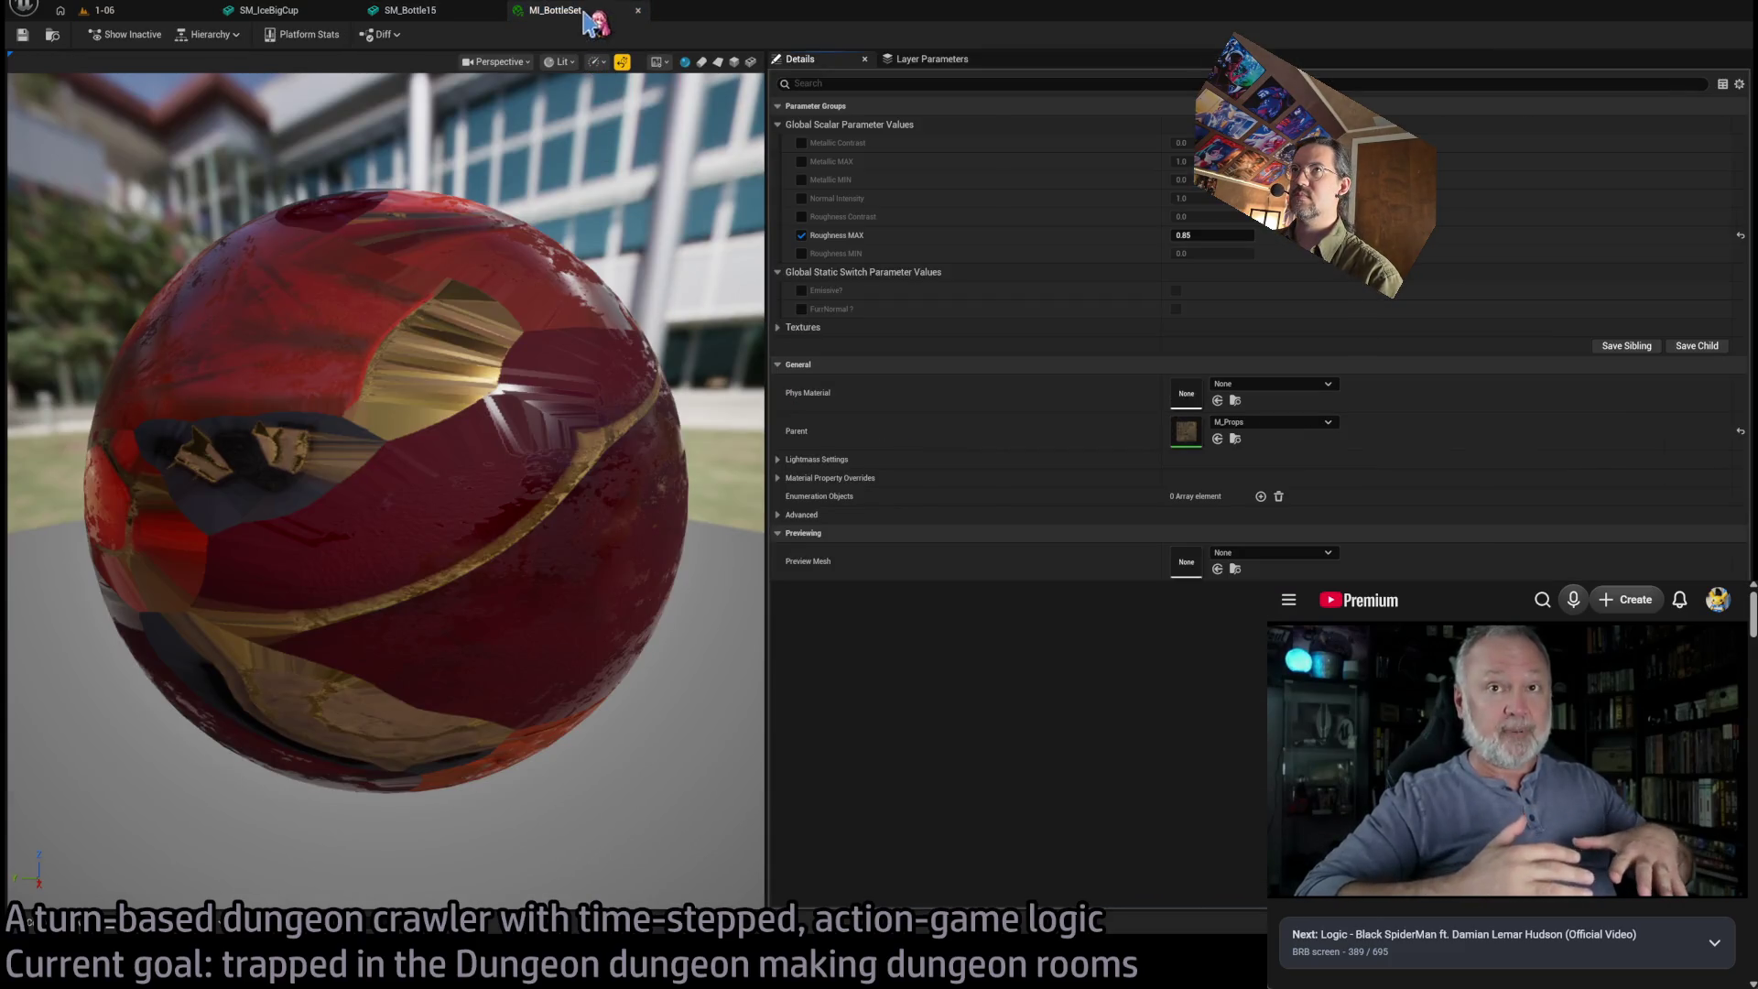
pyautogui.click(605, 10)
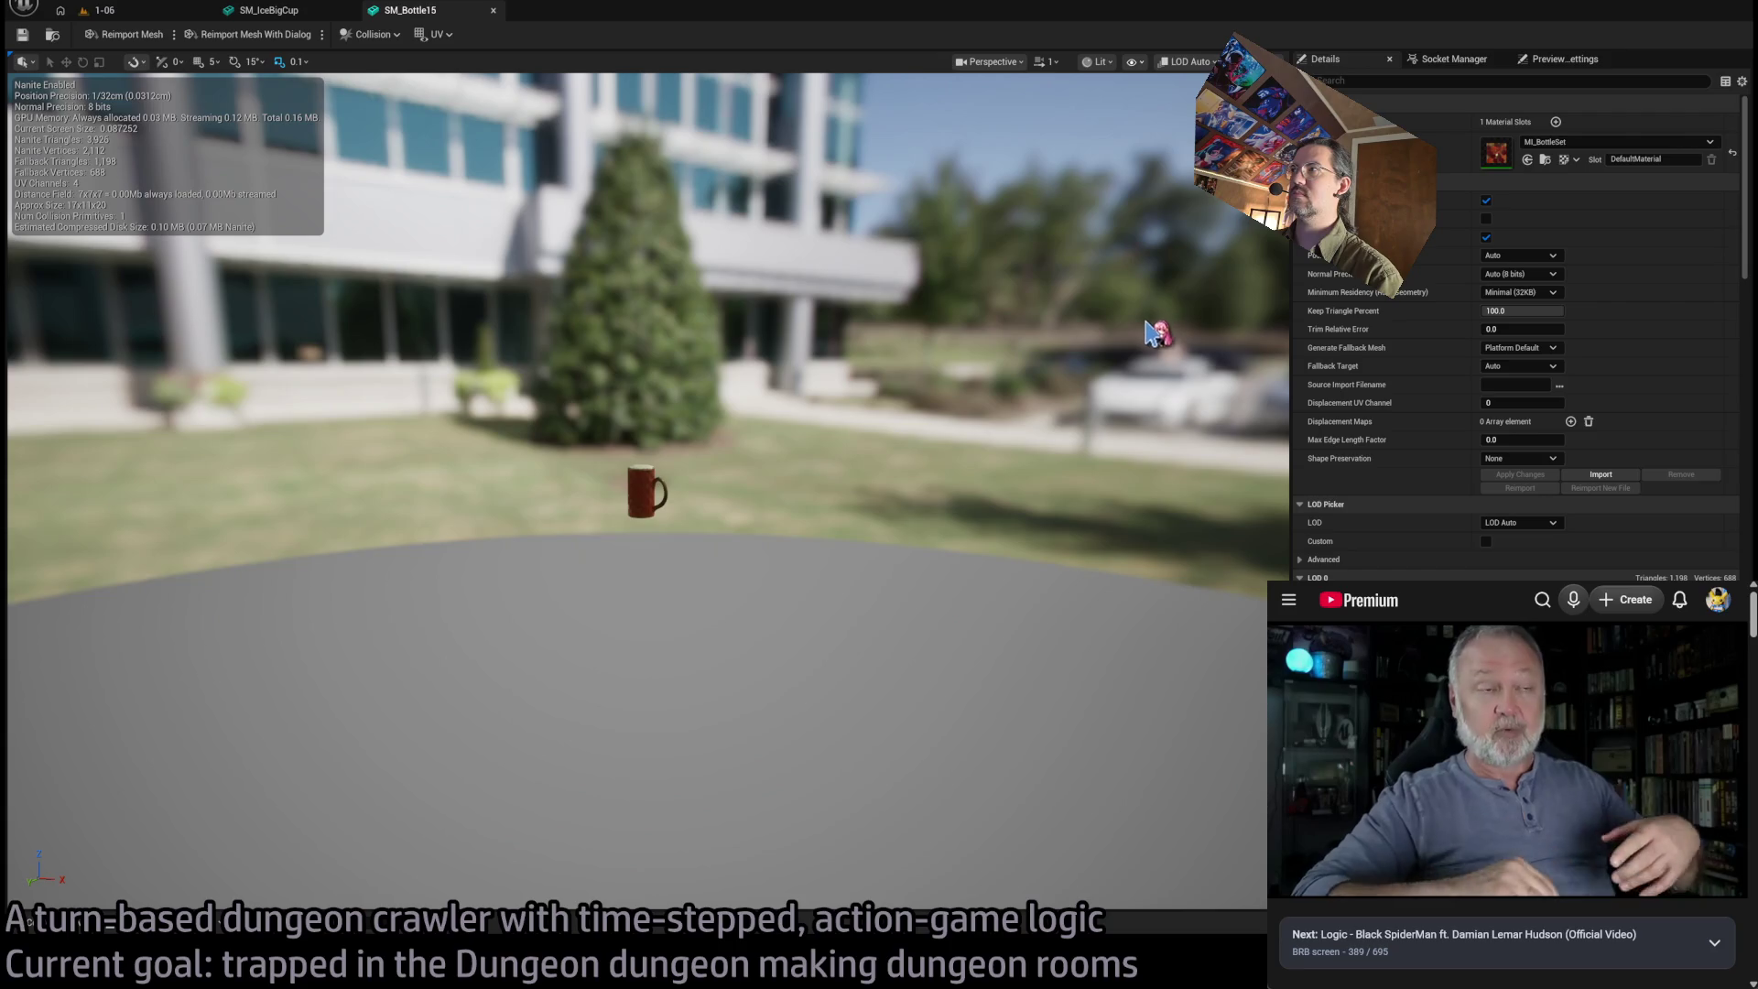
# Orbit and frame the mug, then close the SM_Bottle15 and goblet previews
pyautogui.scroll(5, 797, 404)
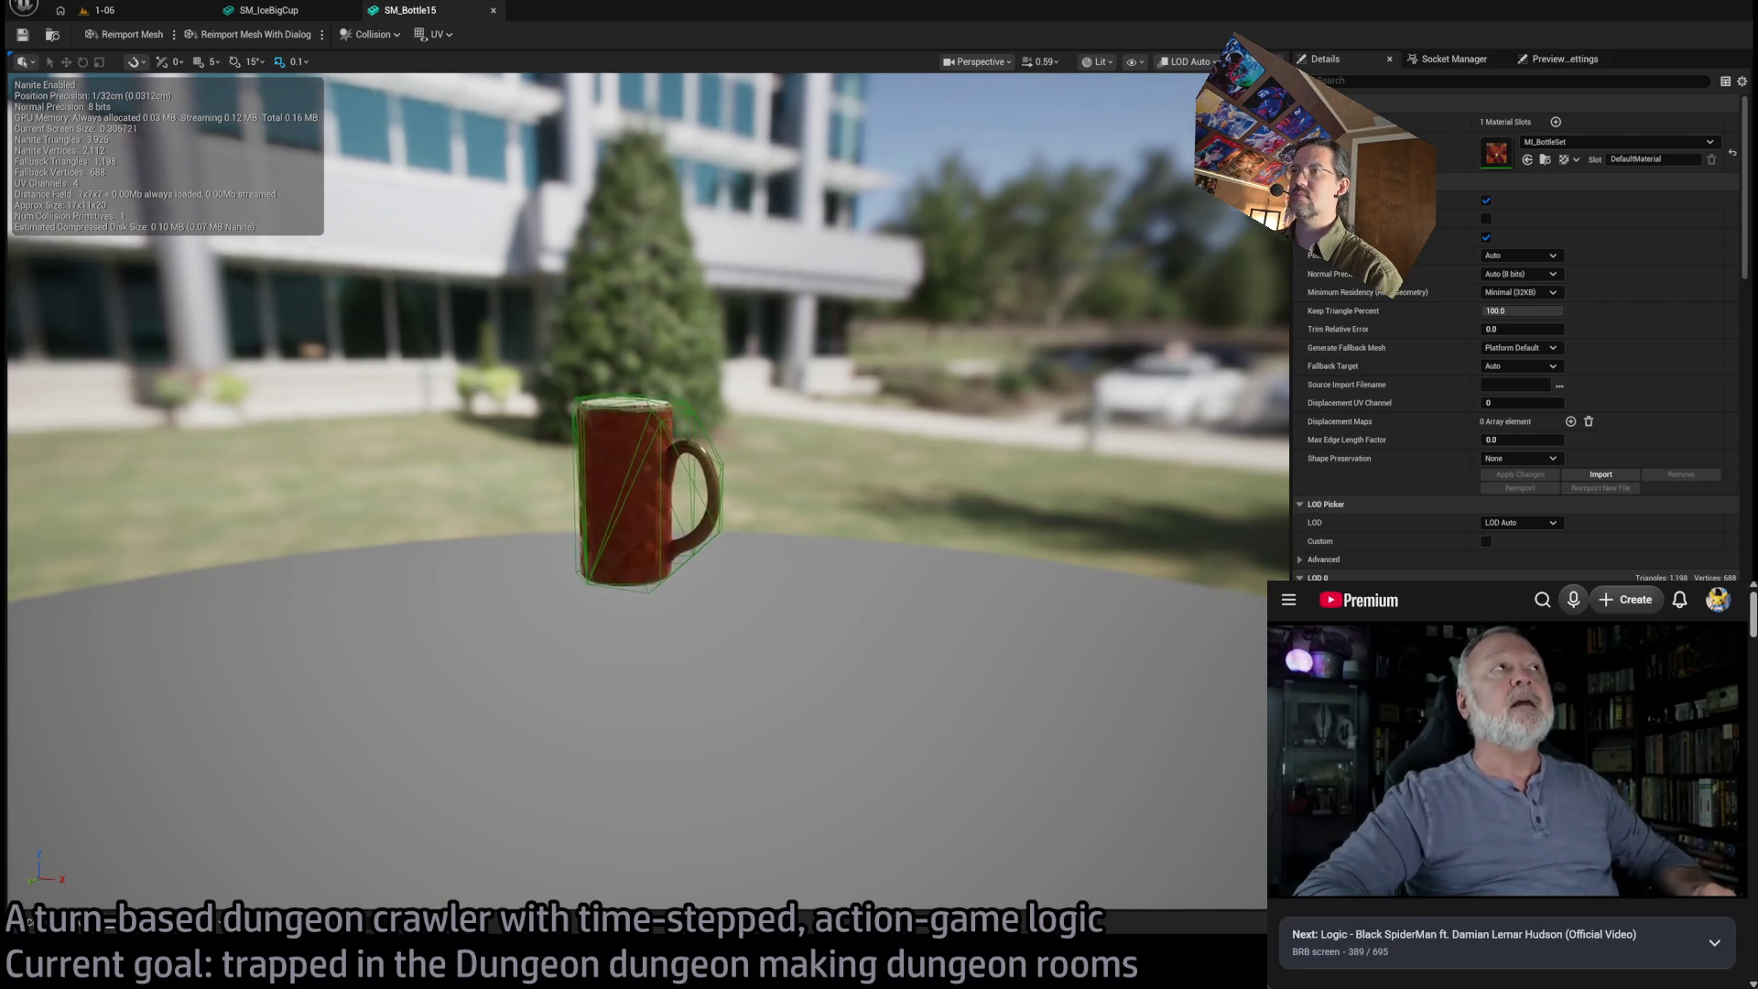
pyautogui.moveTo(796, 404)
pyautogui.mouseDown()
pyautogui.moveTo(797, 513)
pyautogui.moveTo(631, 403)
pyautogui.moveTo(787, 416)
pyautogui.mouseUp()
pyautogui.scroll(2, 777, 403)
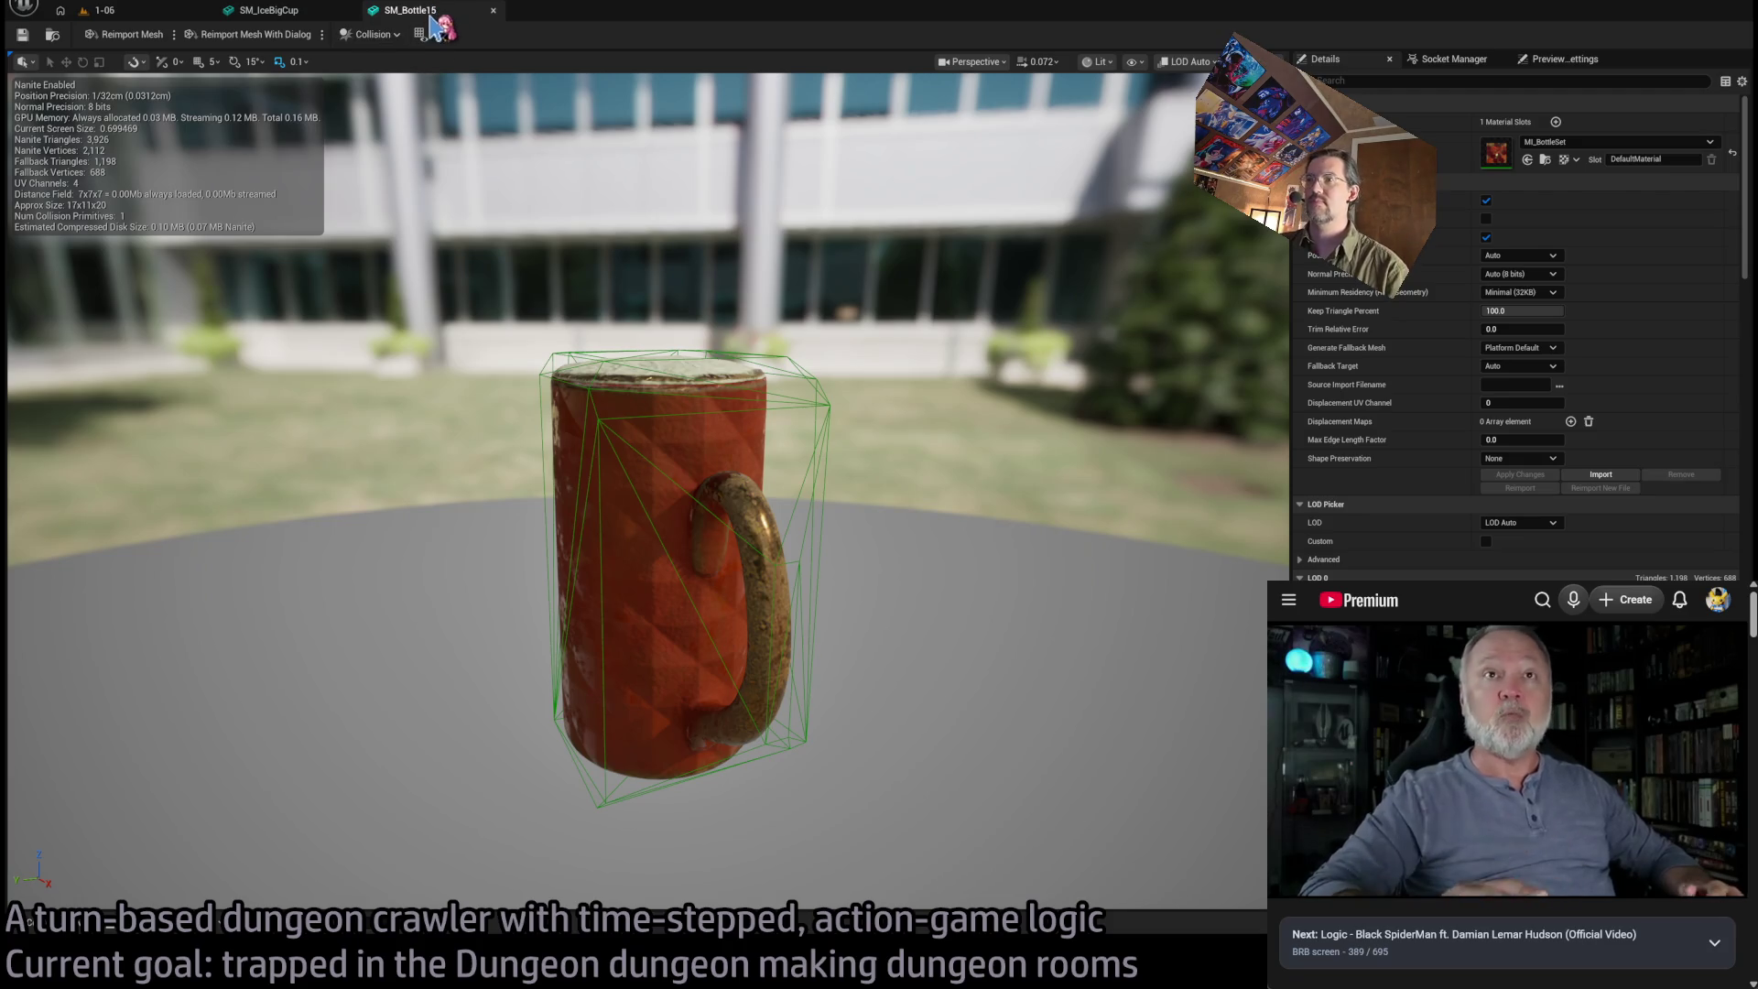
pyautogui.scroll(6, 777, 360)
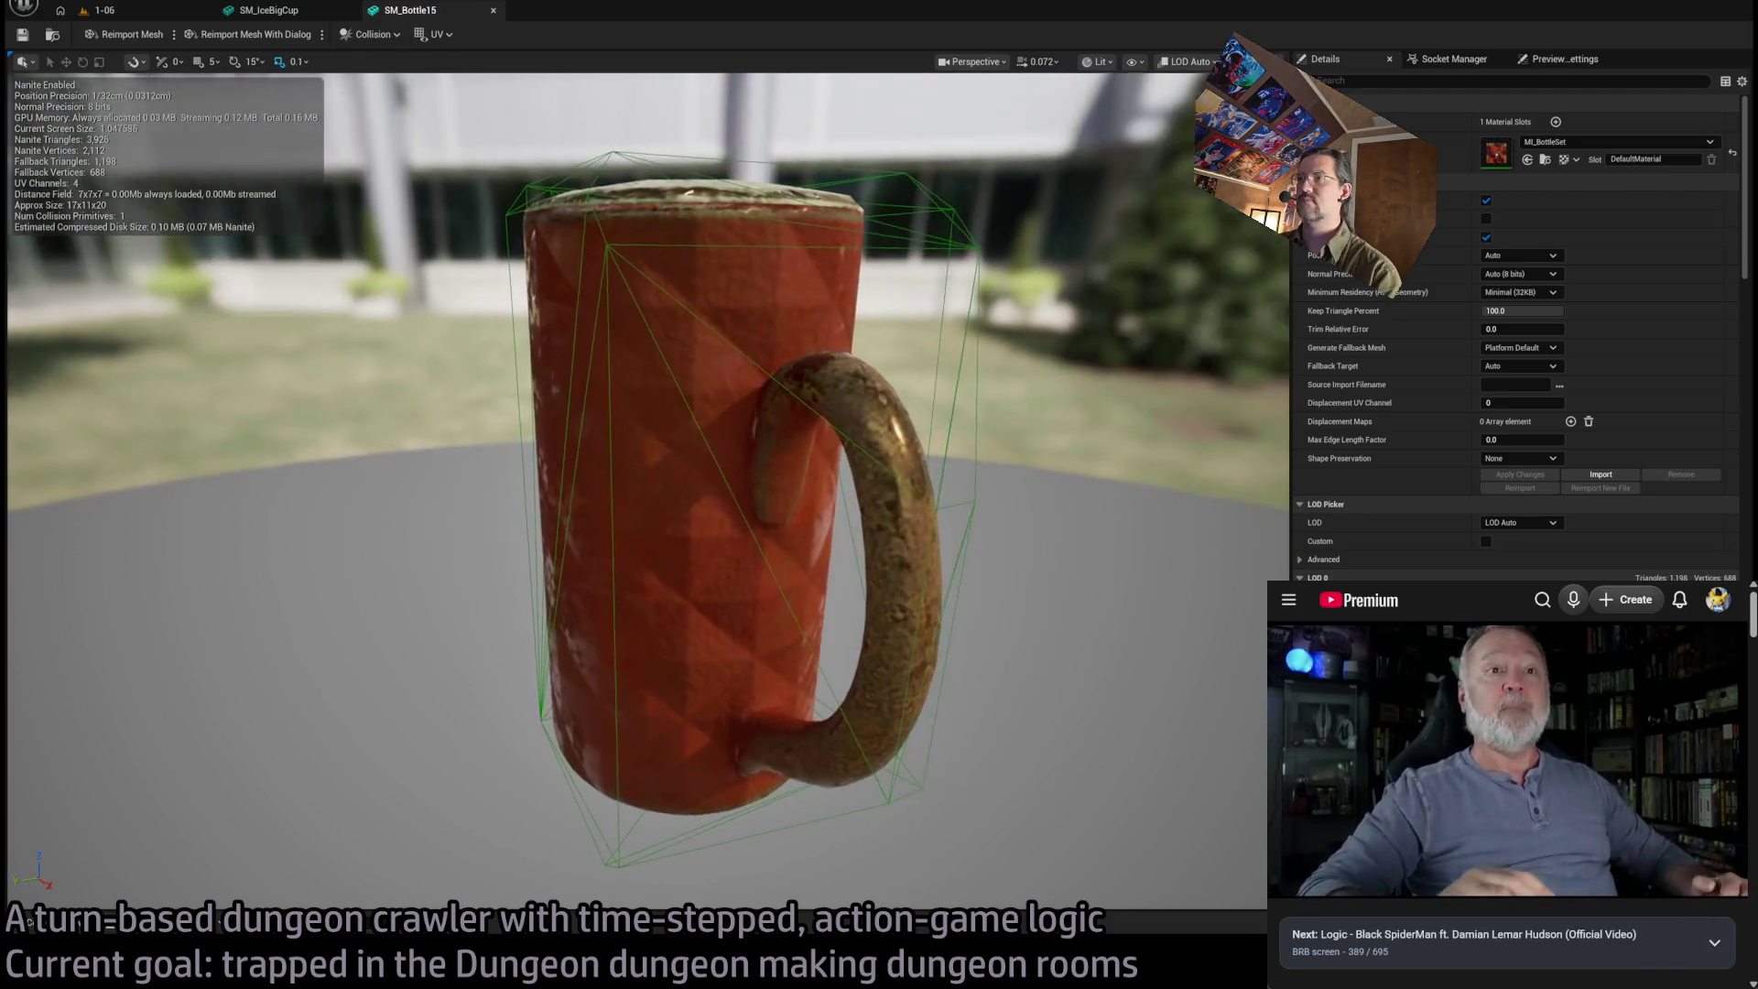
pyautogui.press('f')
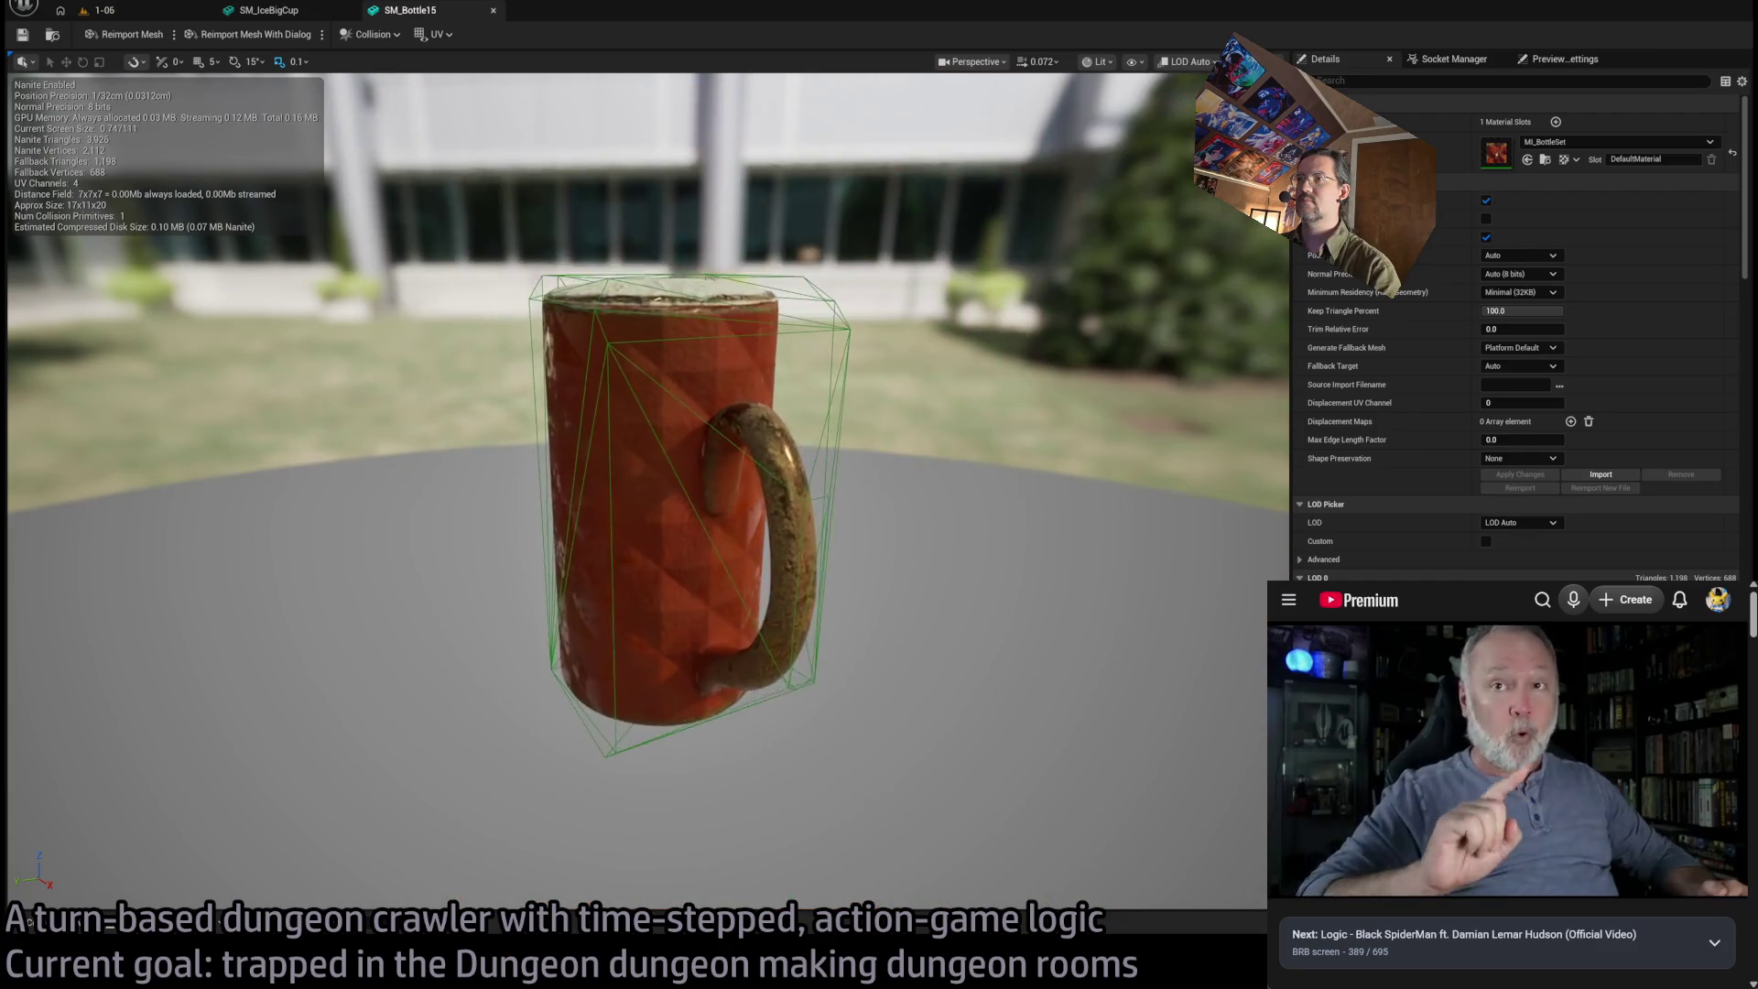
pyautogui.middleClick(409, 13)
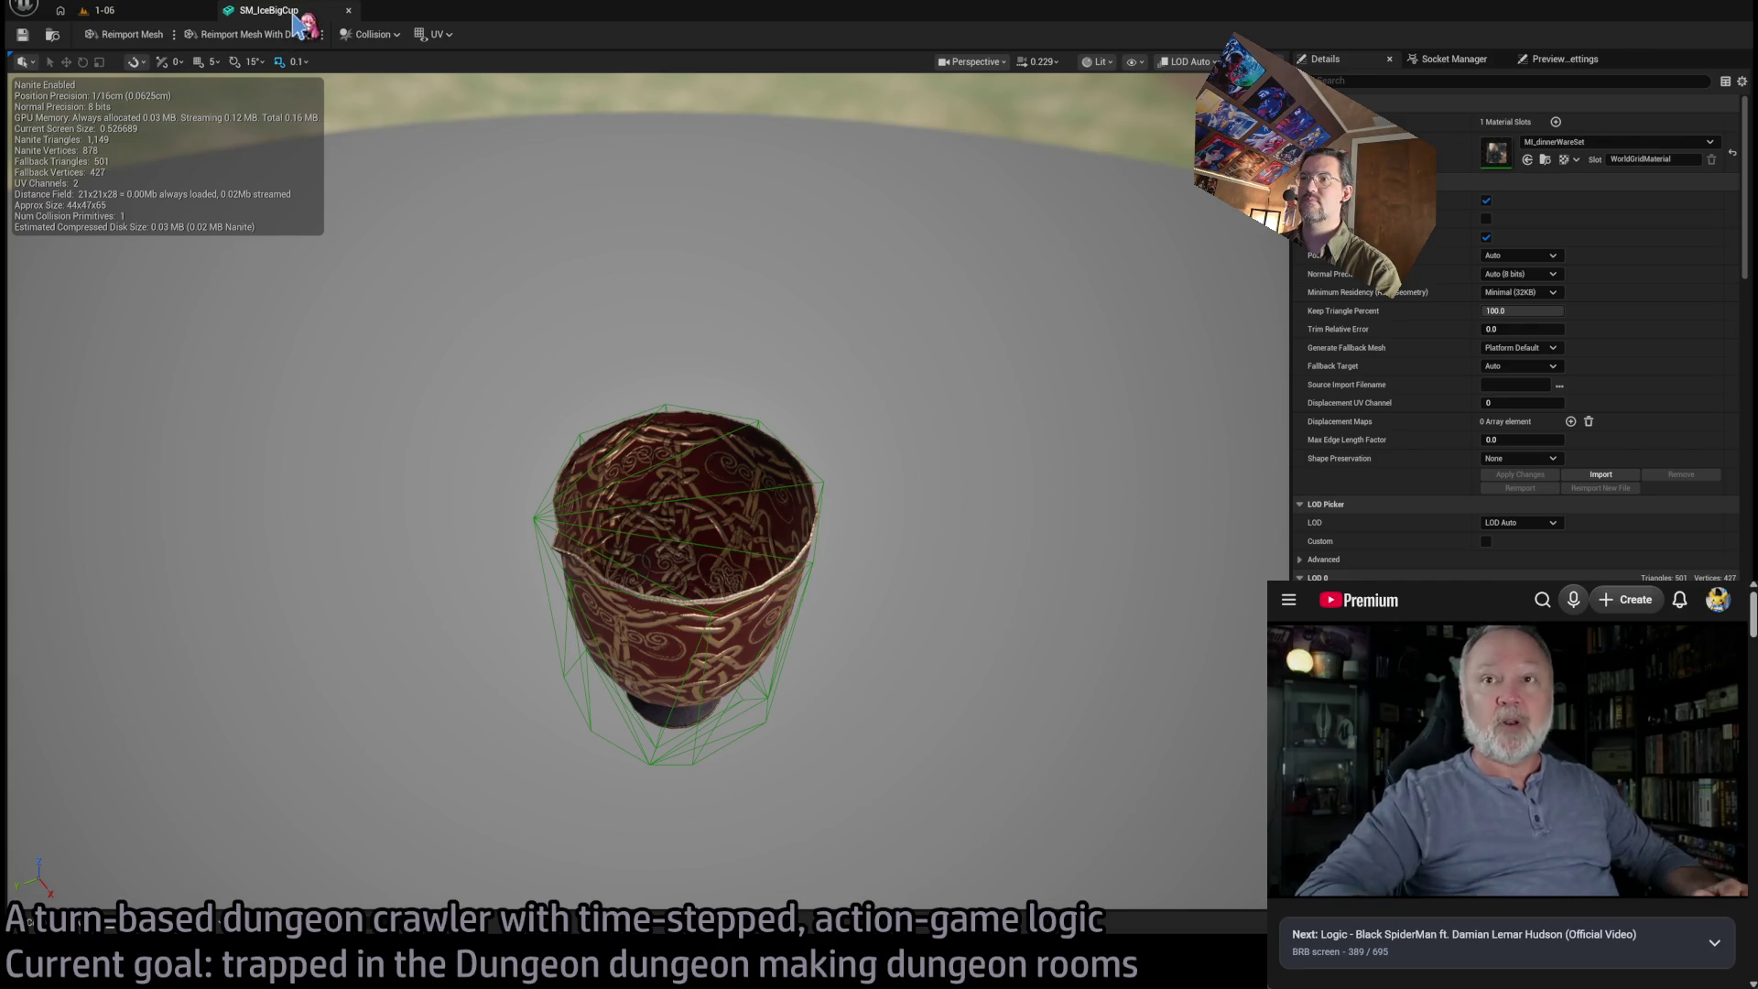
pyautogui.moveTo(641, 458); pyautogui.dragTo(641, 348)
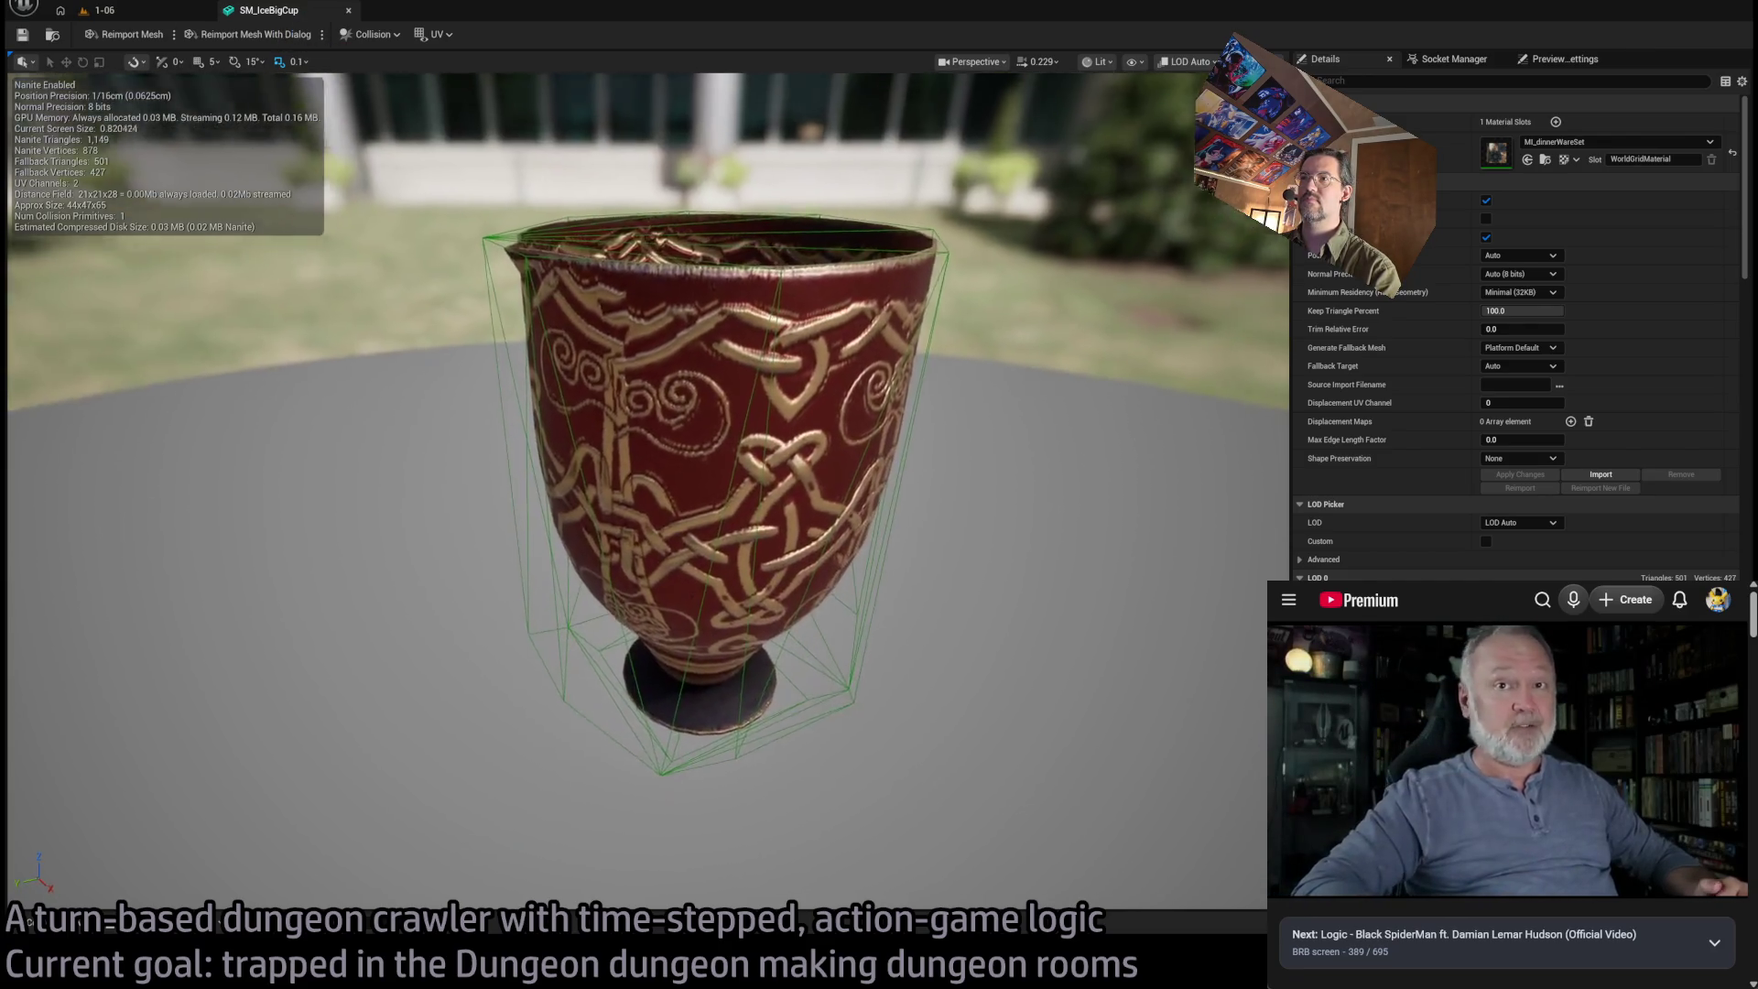
pyautogui.click(348, 10)
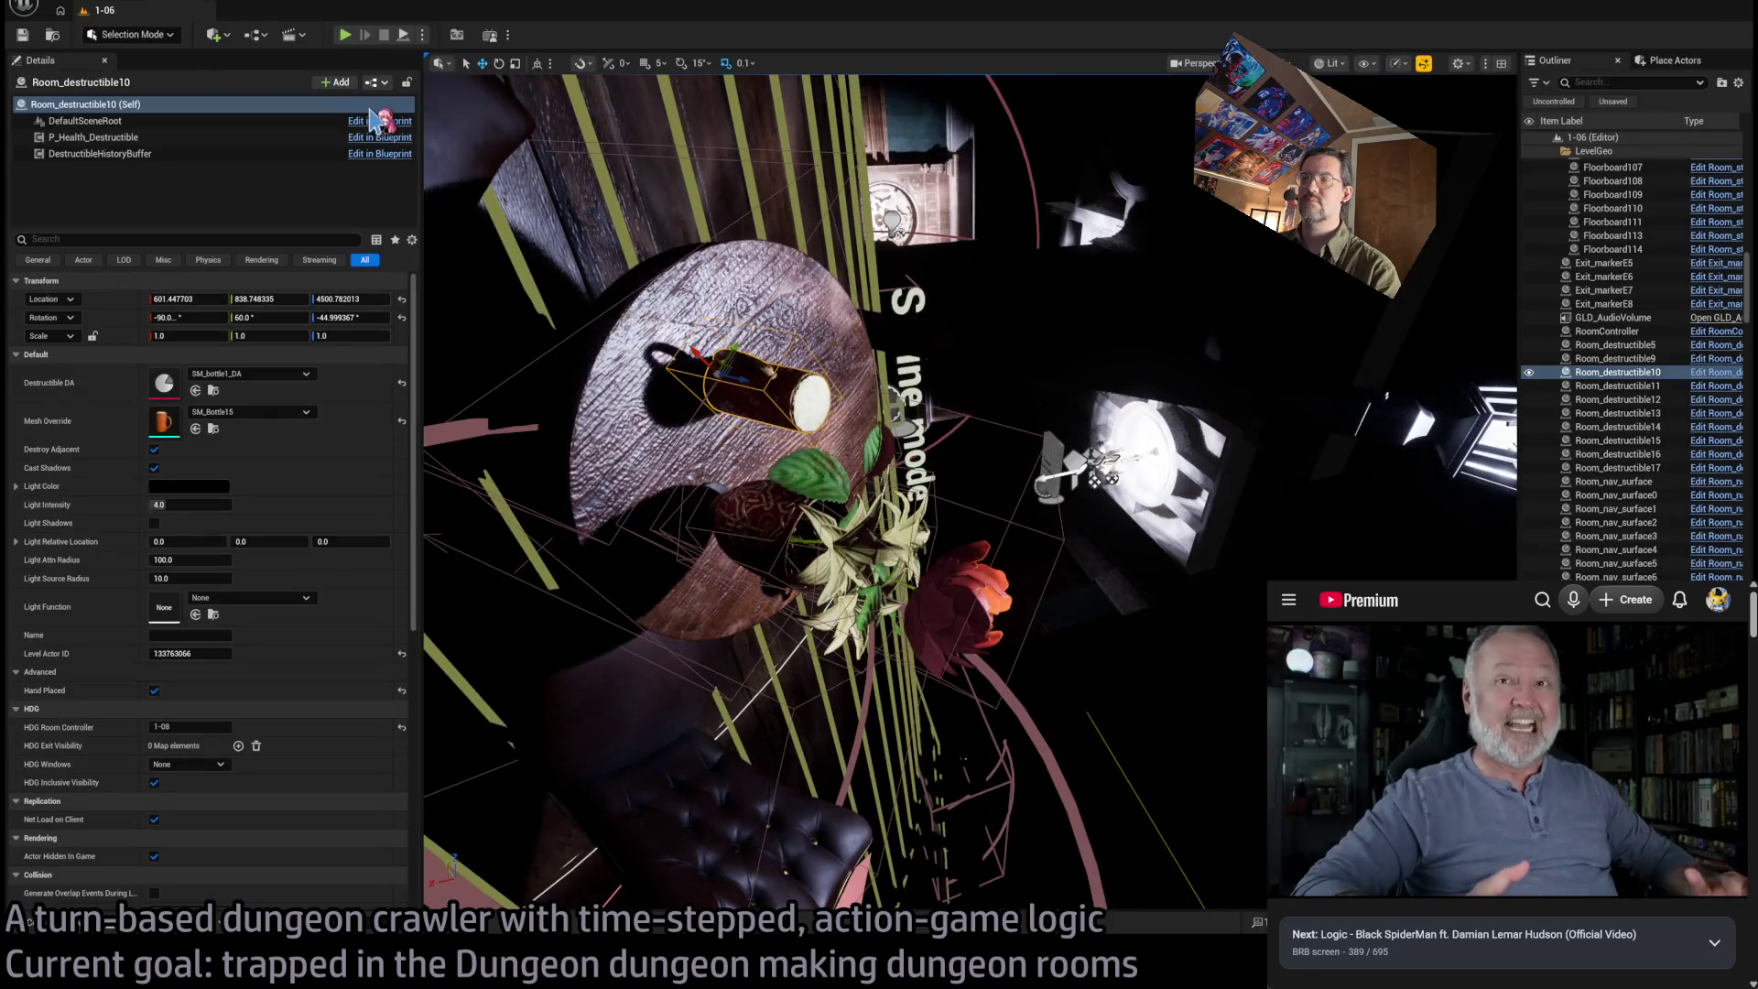
pyautogui.moveTo(550, 275); pyautogui.dragTo(412, 275)
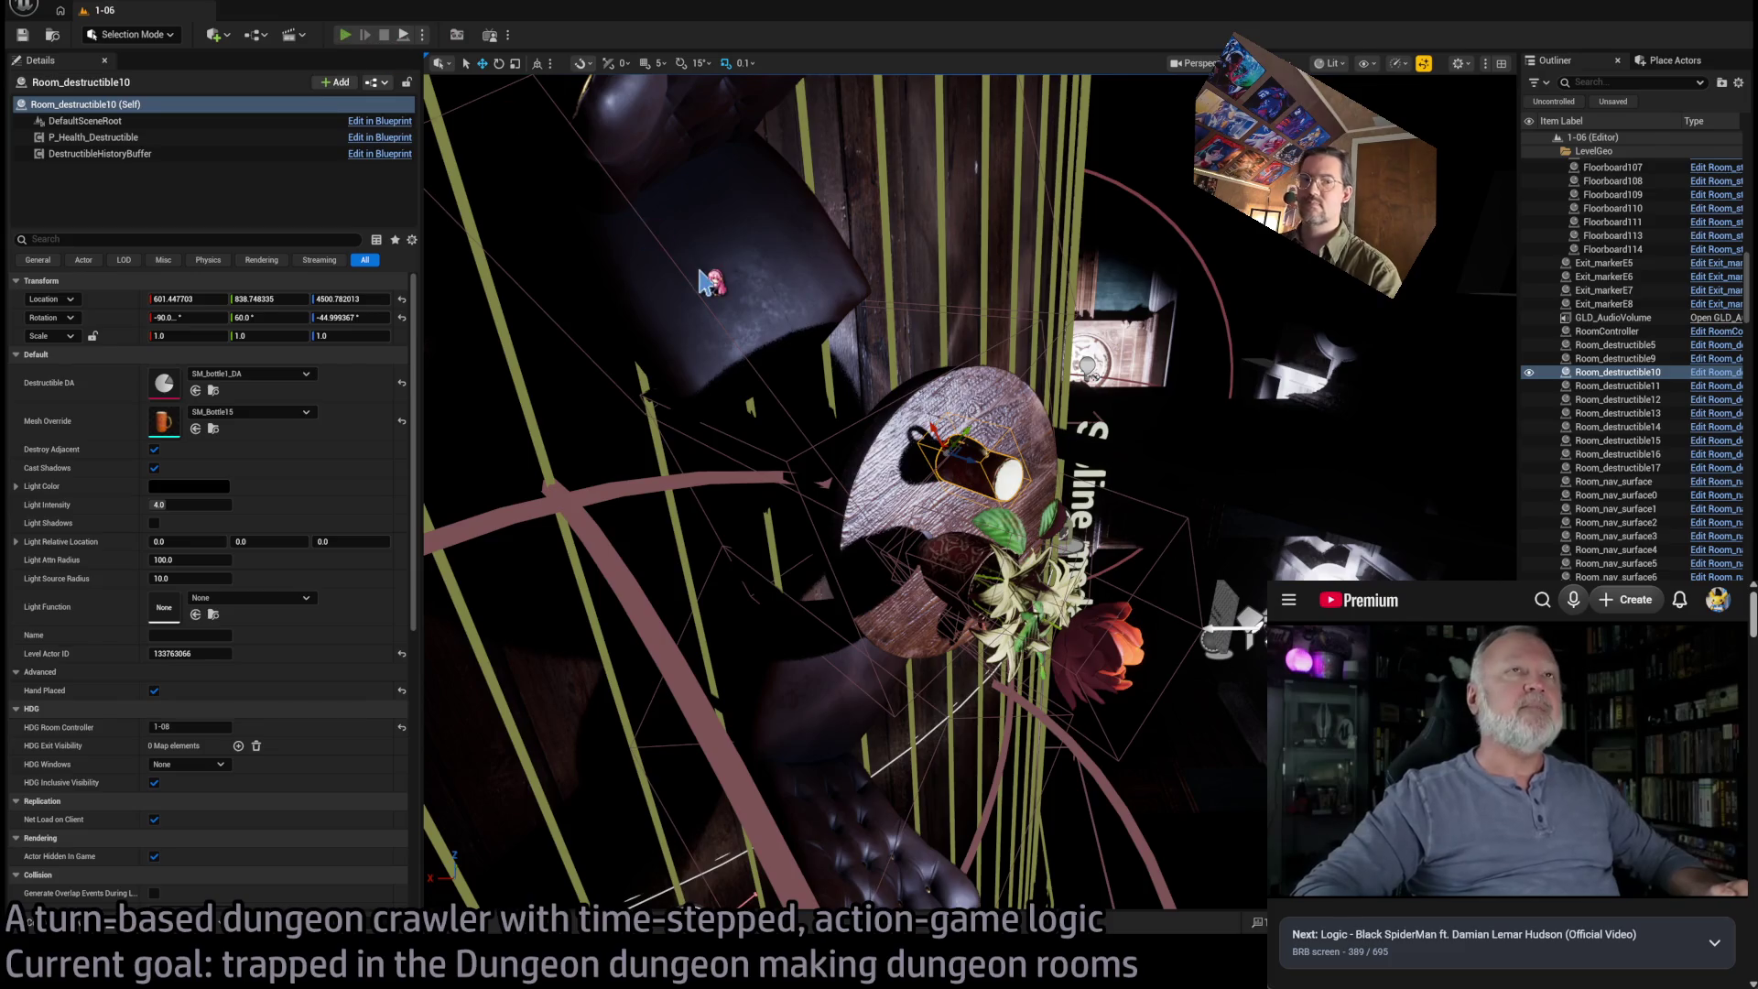
pyautogui.hotkey('alt', 'p')
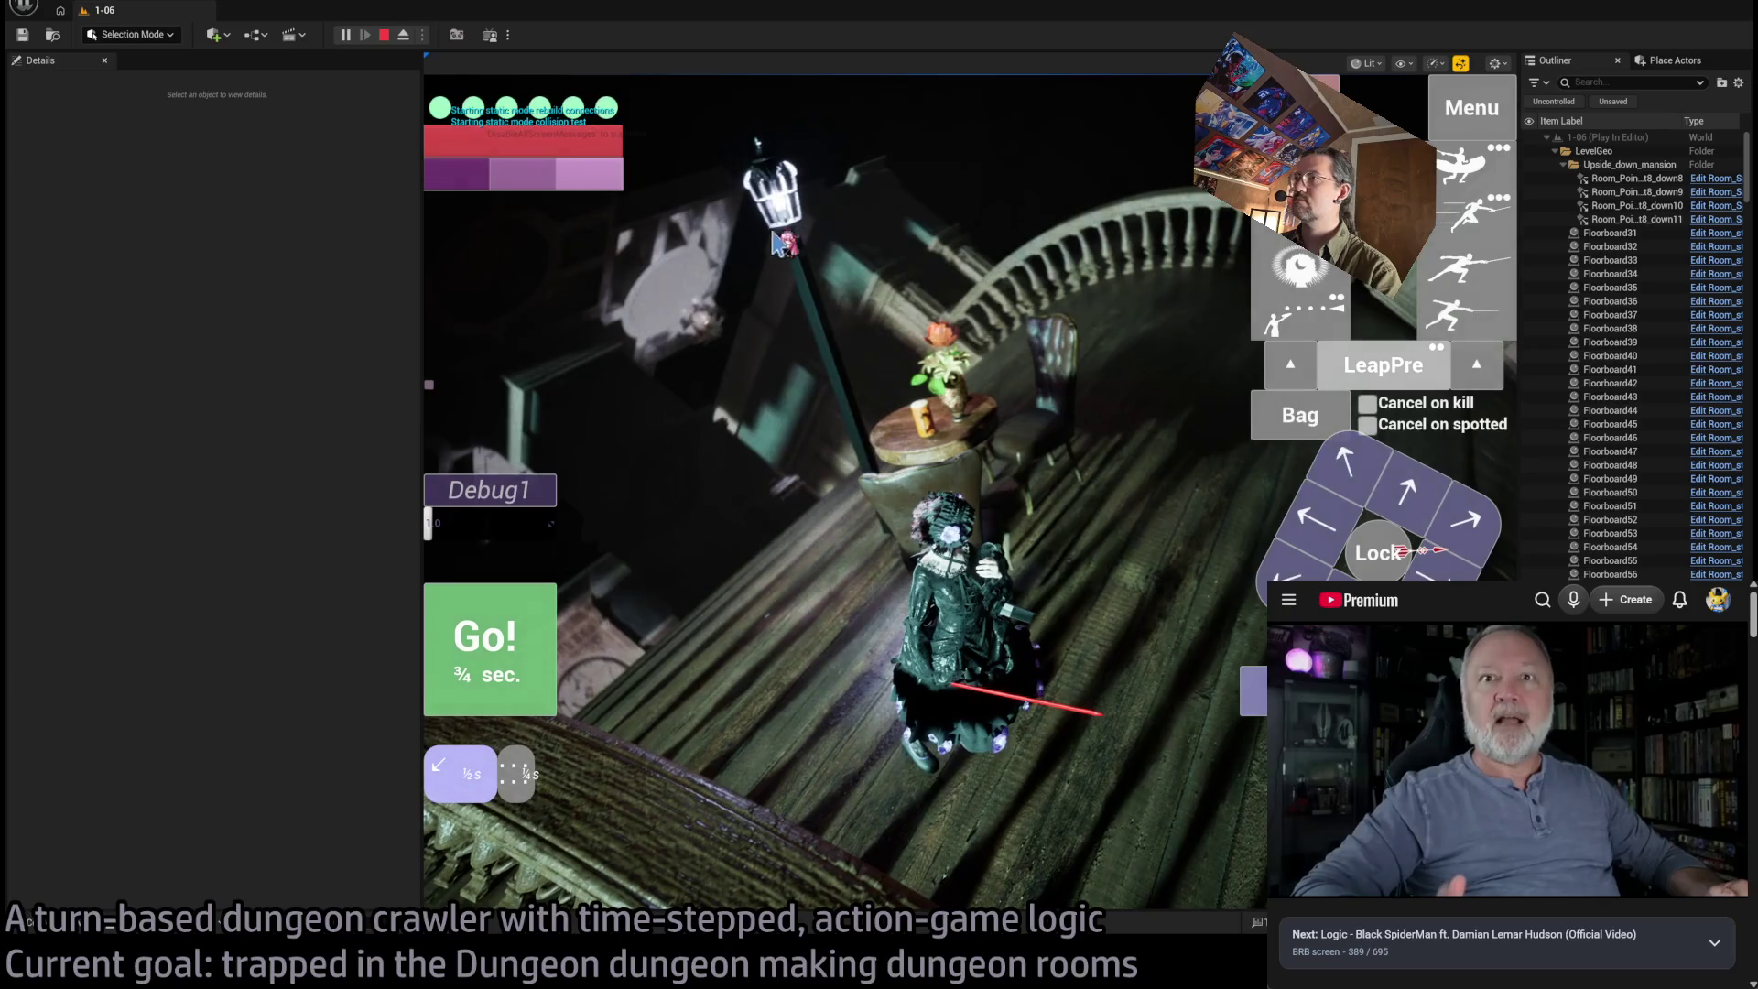
pyautogui.press('Escape')
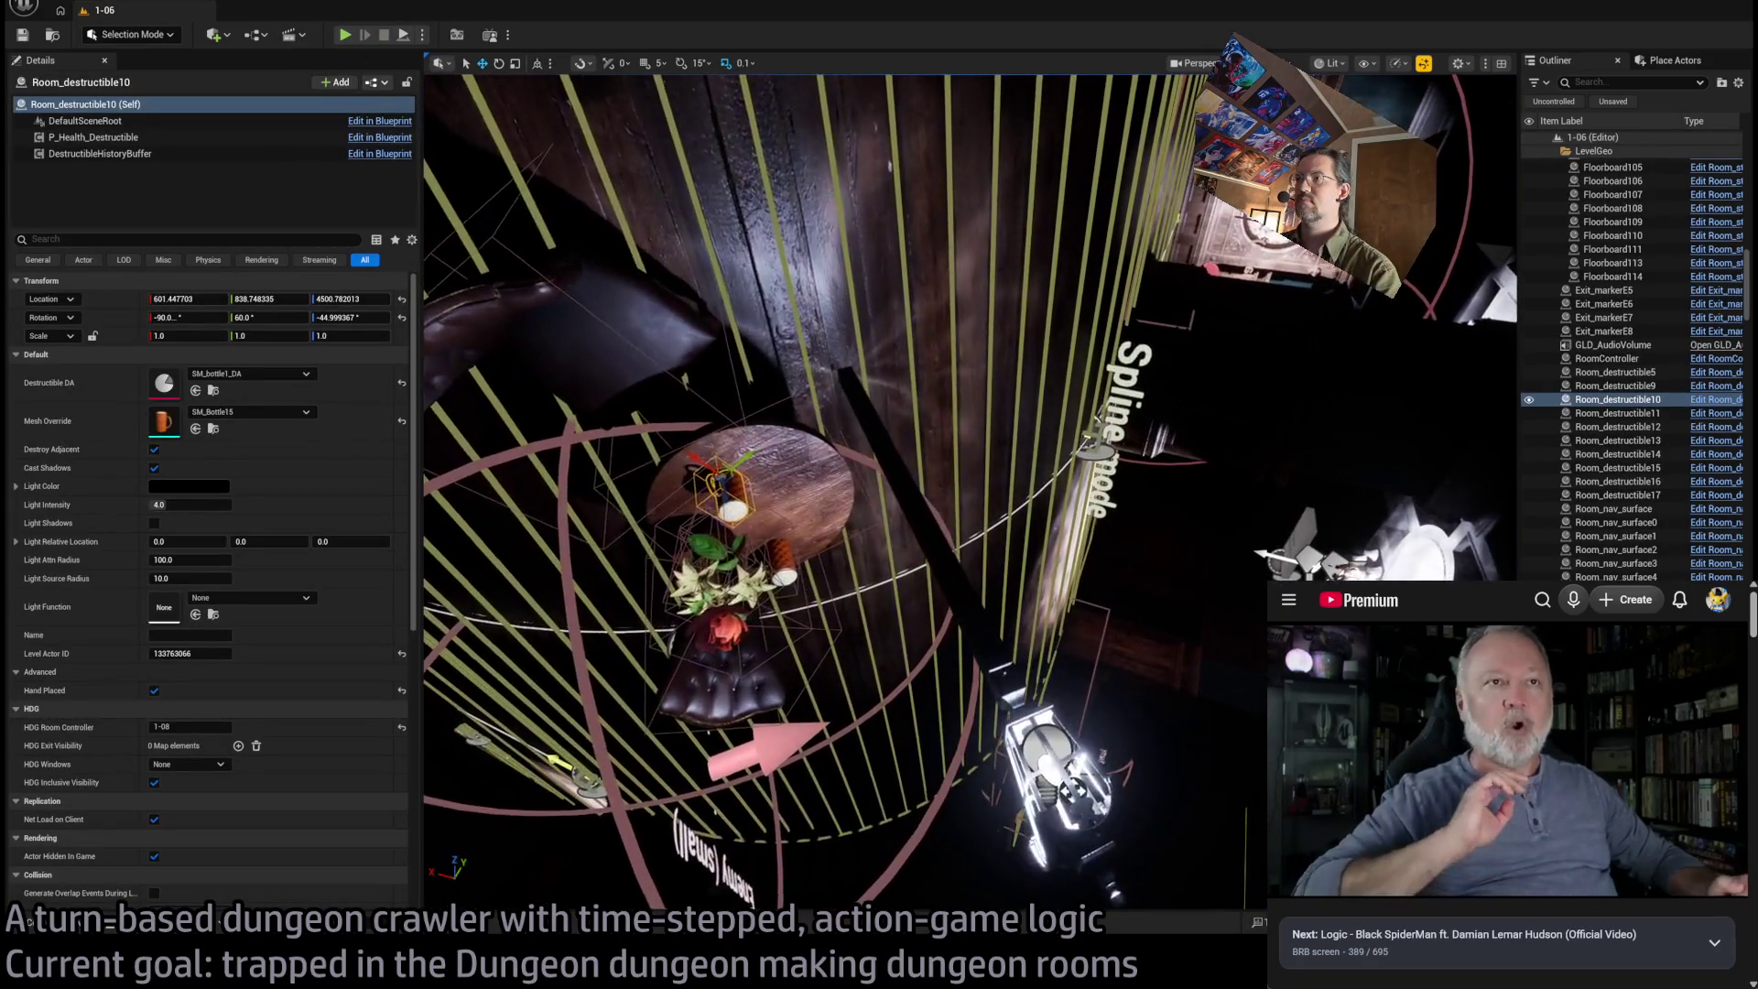
pyautogui.click(856, 490)
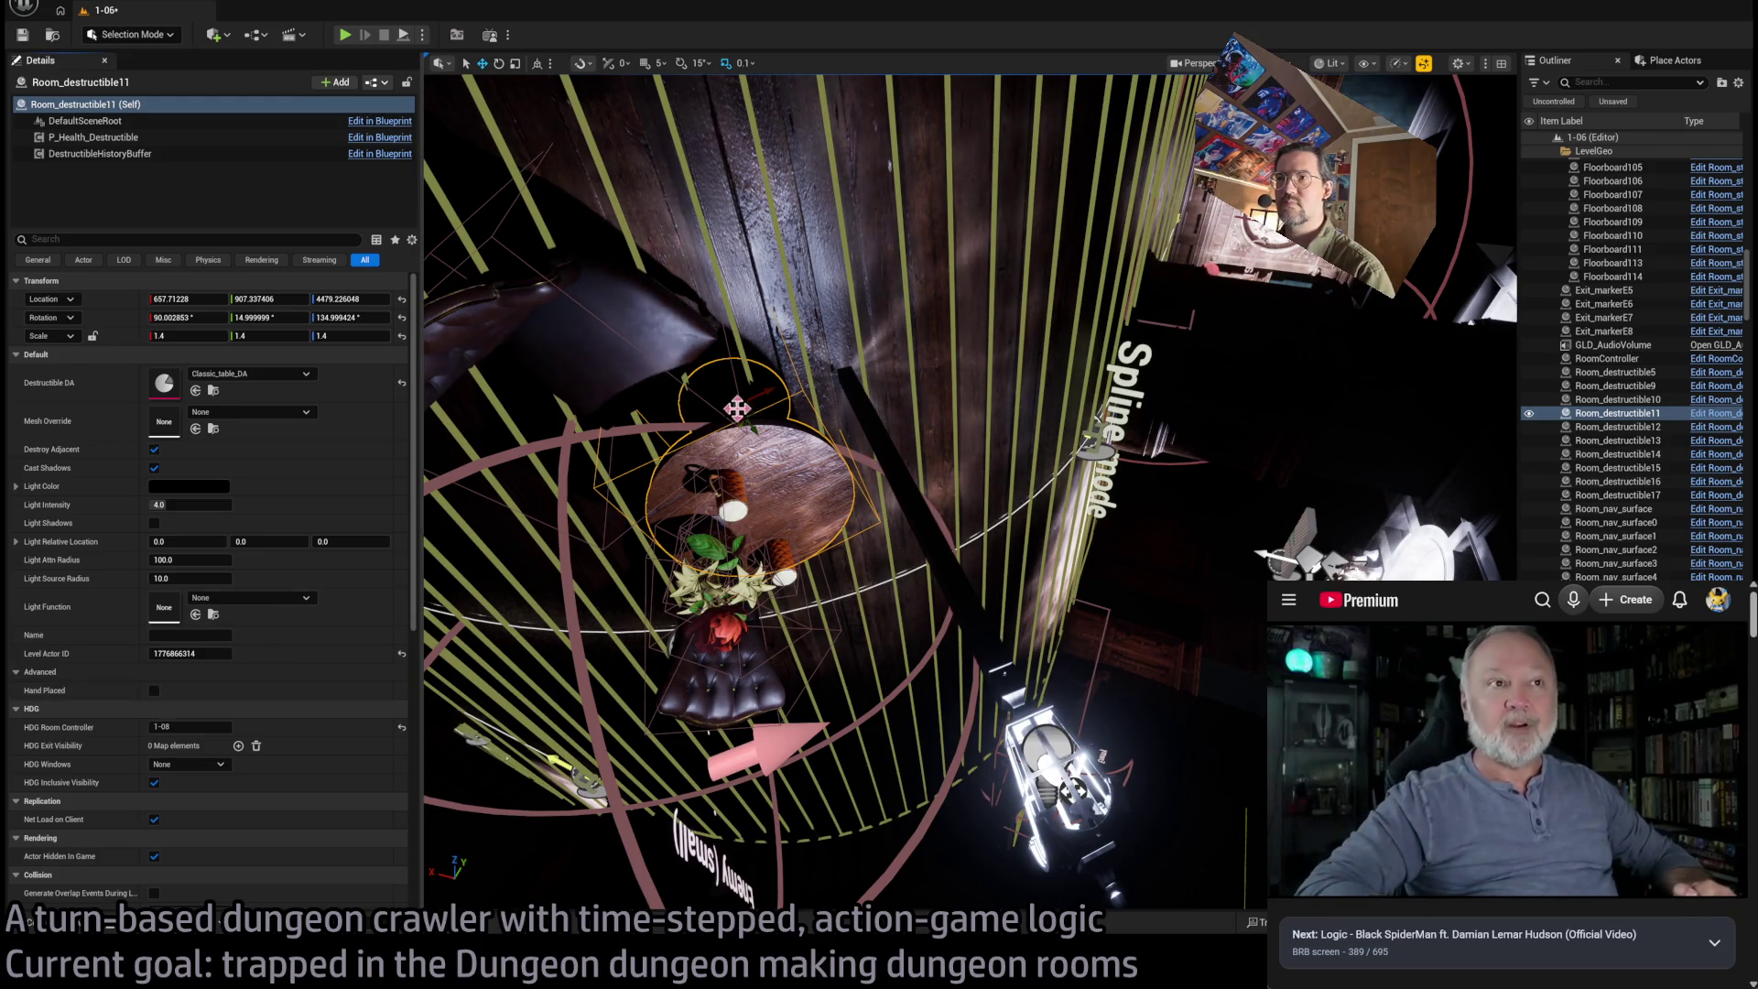
pyautogui.keyDown('ctrl'); pyautogui.click(659, 354); pyautogui.keyUp('ctrl')
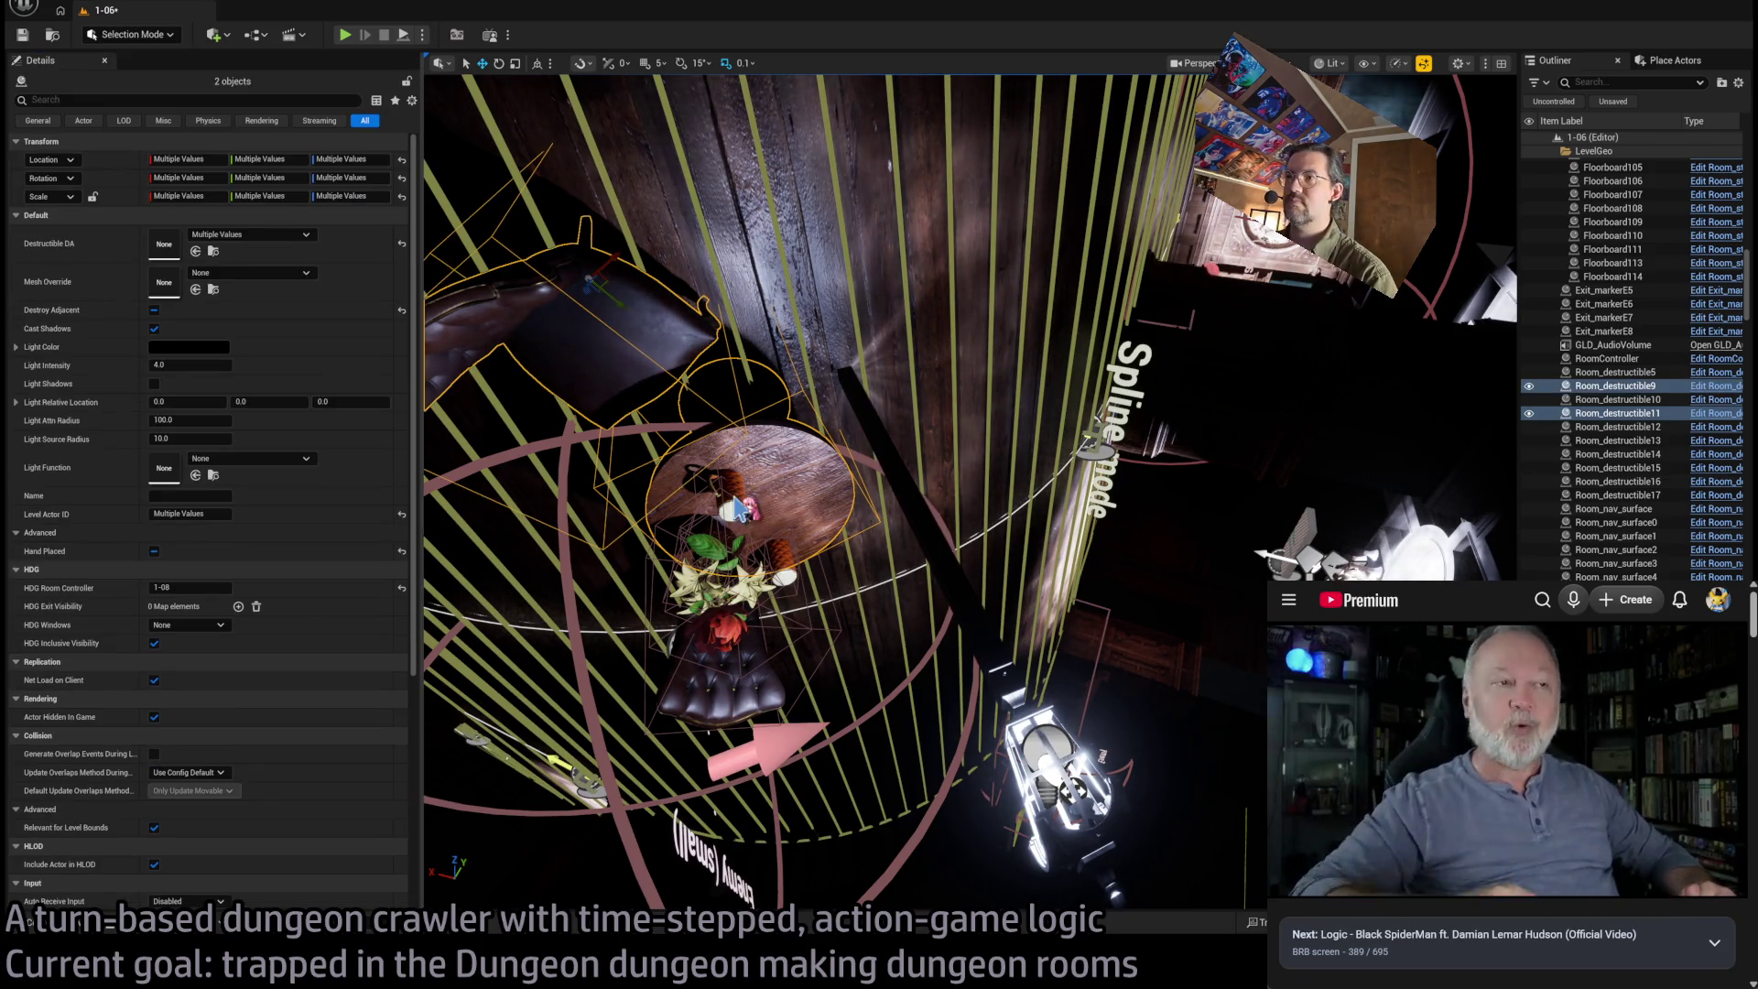
# Add several destructible props in the viewport to the selection
pyautogui.keyDown('ctrl'); pyautogui.click(735, 509); pyautogui.keyUp('ctrl')
pyautogui.keyDown('ctrl'); pyautogui.click(767, 568); pyautogui.keyUp('ctrl')
pyautogui.keyDown('ctrl'); pyautogui.click(778, 563); pyautogui.keyUp('ctrl')
pyautogui.keyDown('ctrl'); pyautogui.click(733, 540); pyautogui.keyUp('ctrl')
pyautogui.keyDown('ctrl'); pyautogui.click(700, 604); pyautogui.keyUp('ctrl')
pyautogui.keyDown('ctrl'); pyautogui.click(728, 641); pyautogui.keyUp('ctrl')
pyautogui.keyDown('ctrl'); pyautogui.click(723, 679); pyautogui.keyUp('ctrl')
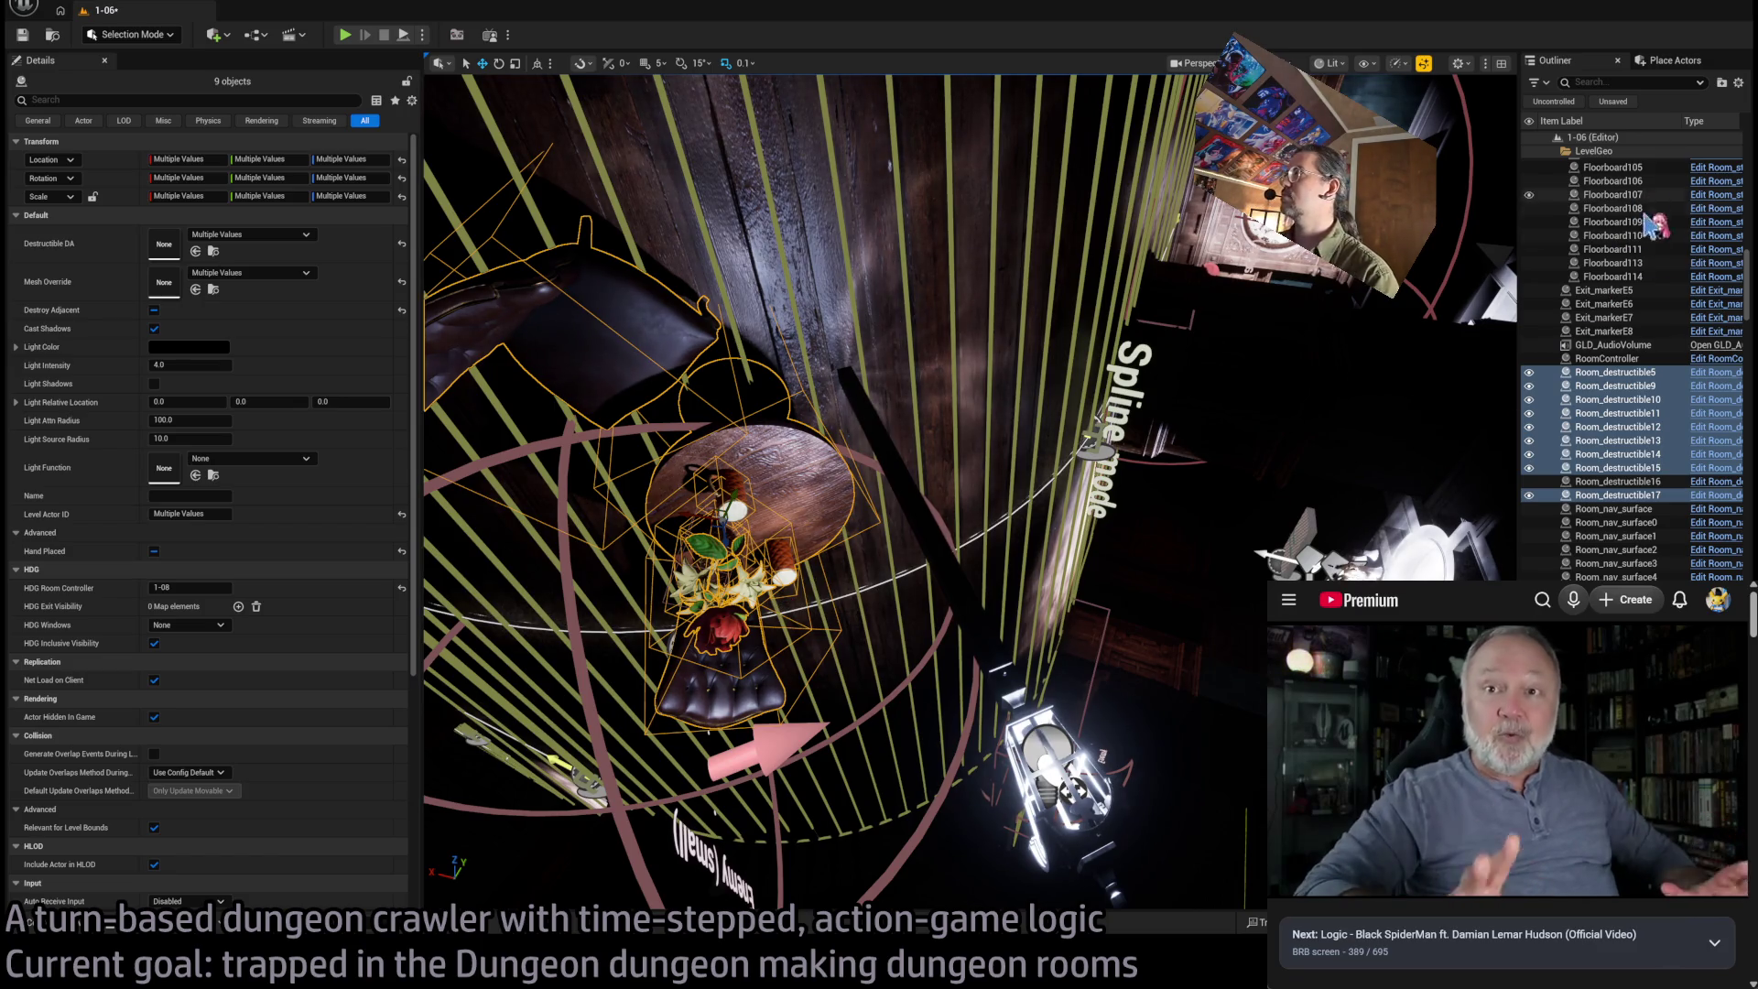
# Select Room_destructible5 through Room_destructible17 in the Outliner and toggle Hand Placed
pyautogui.click(1619, 360)
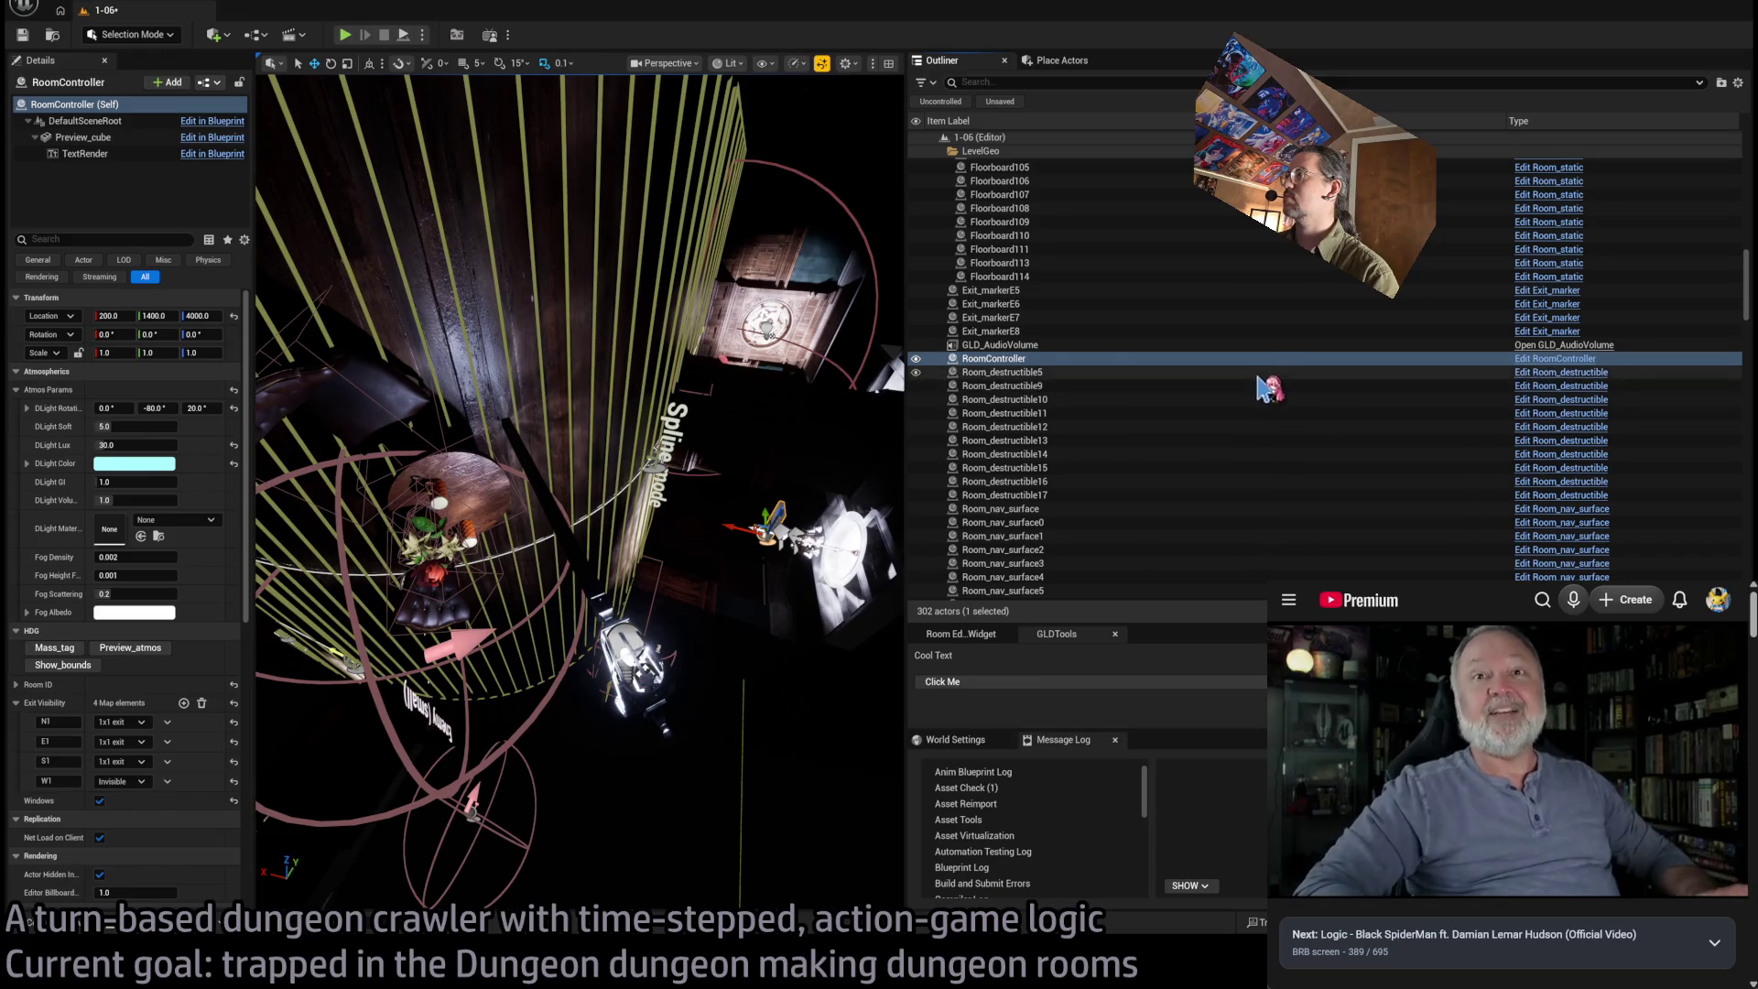
pyautogui.click(1287, 372)
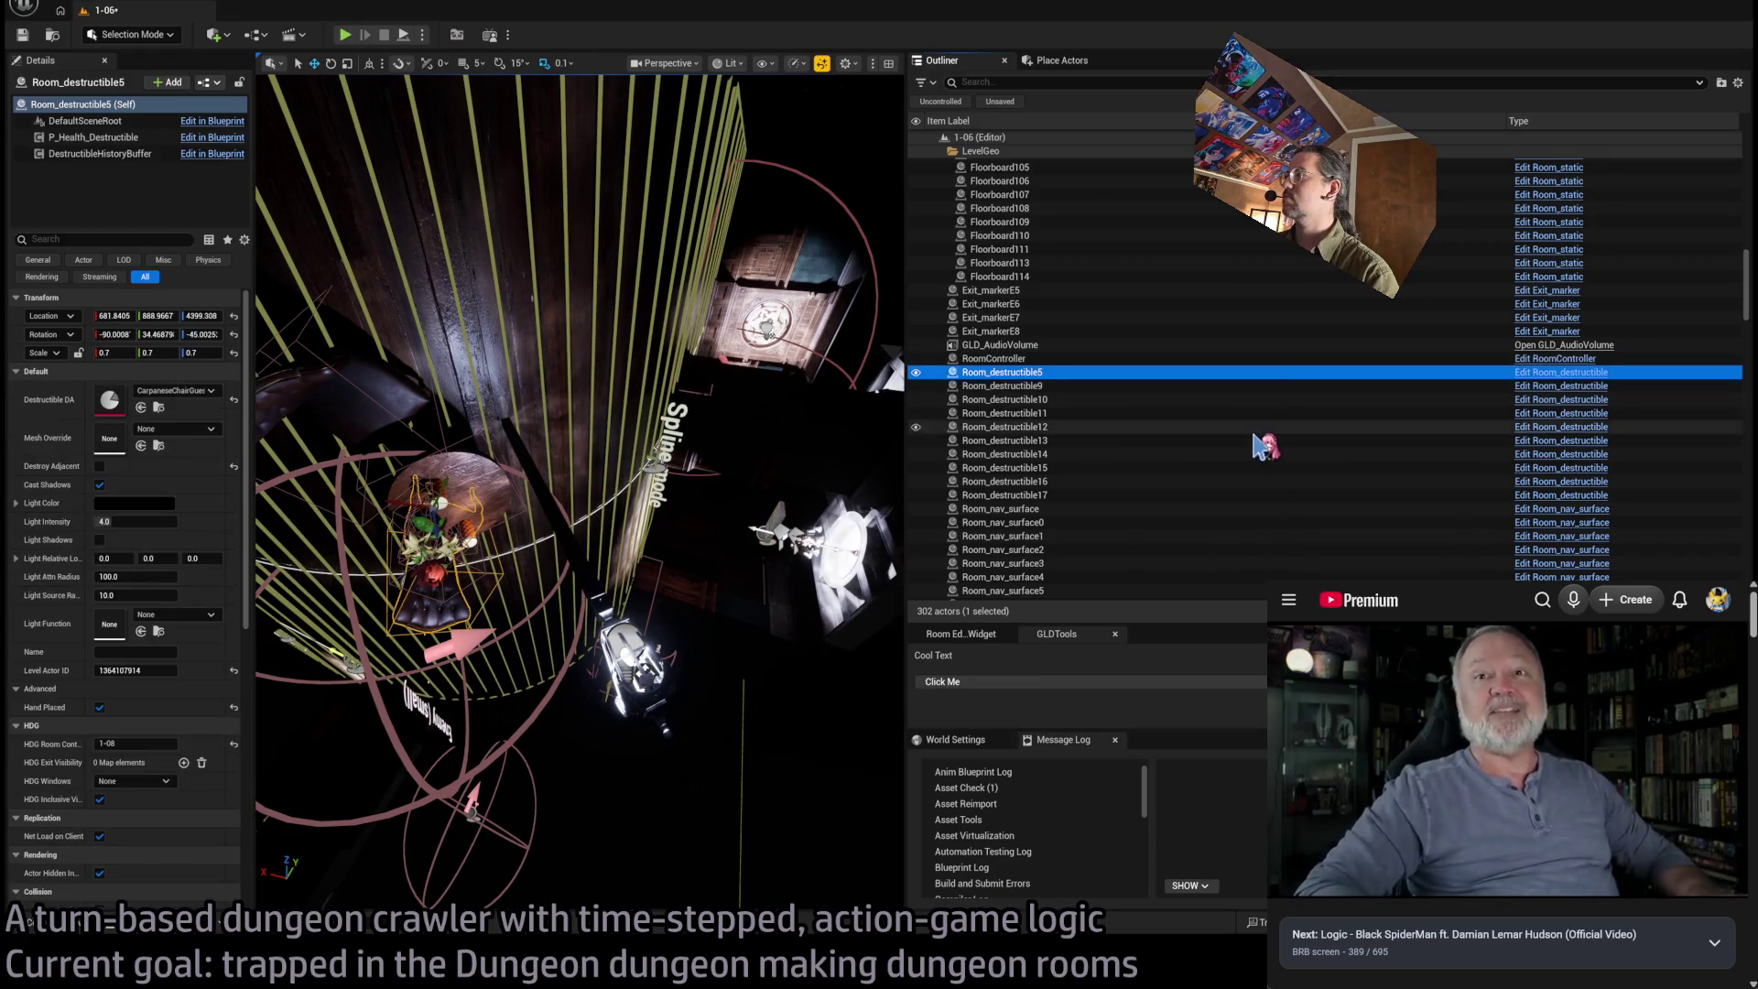
pyautogui.scroll(-6, 1285, 425)
pyautogui.keyDown('shift'); pyautogui.click(1283, 431); pyautogui.keyUp('shift')
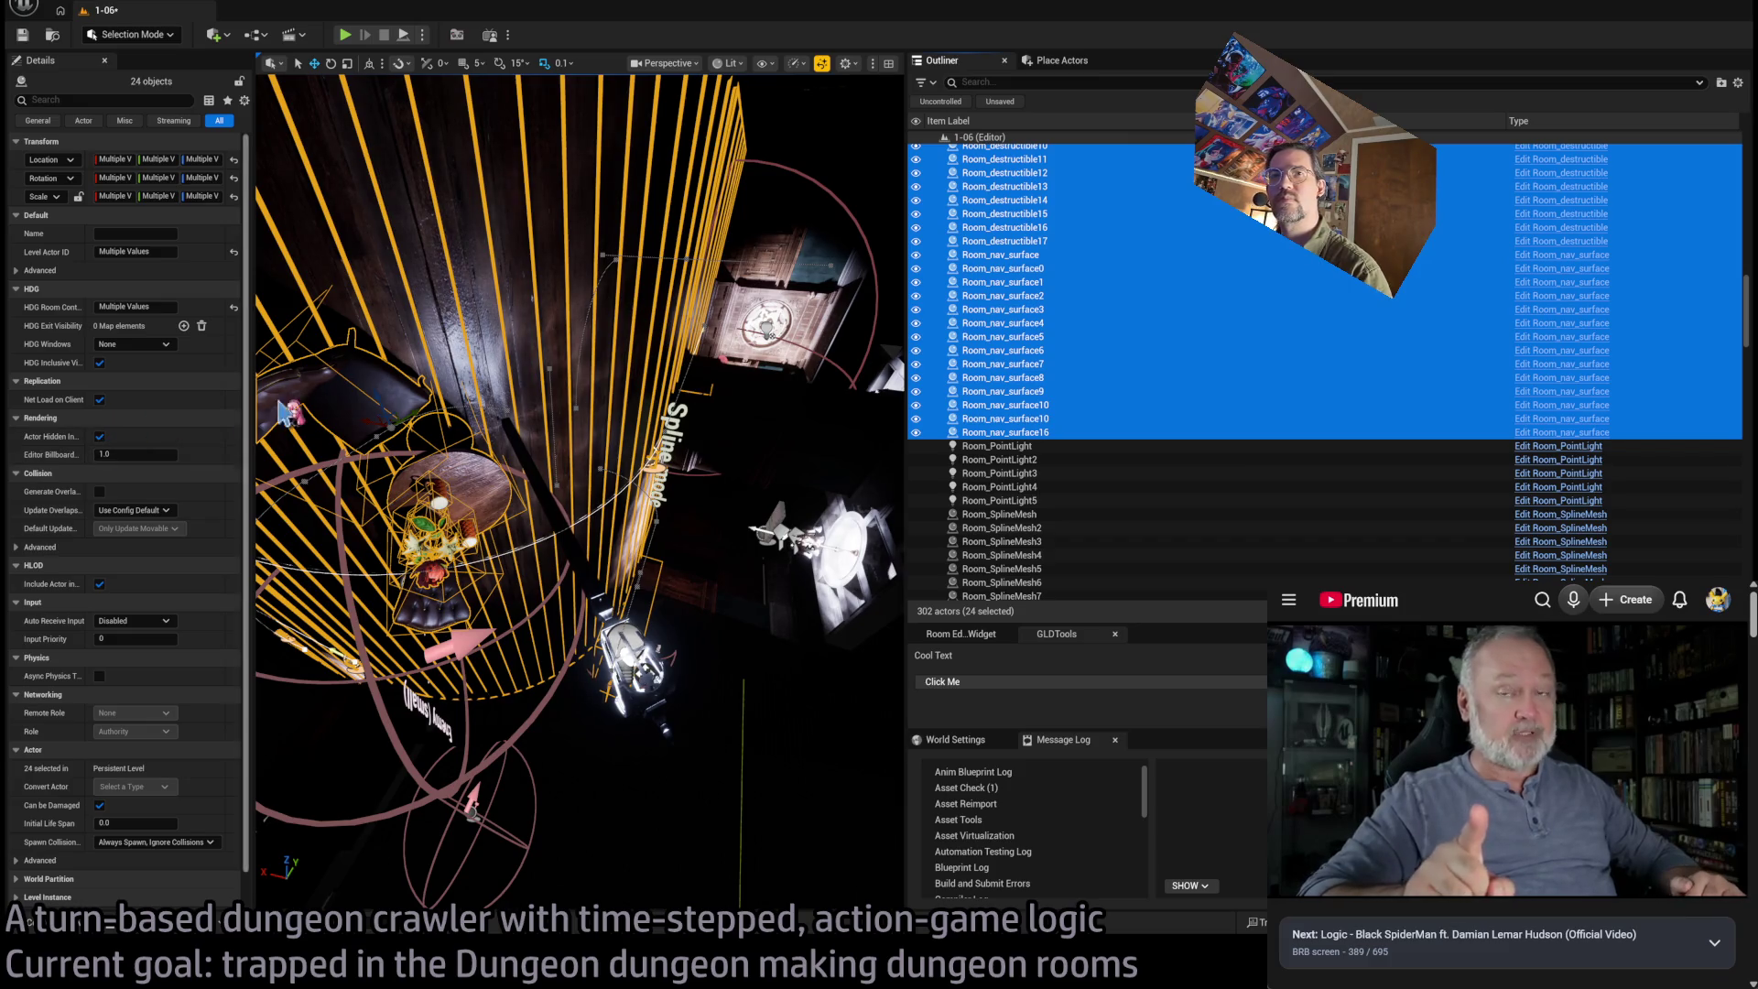
pyautogui.scroll(2, 1227, 312)
pyautogui.click(1174, 206)
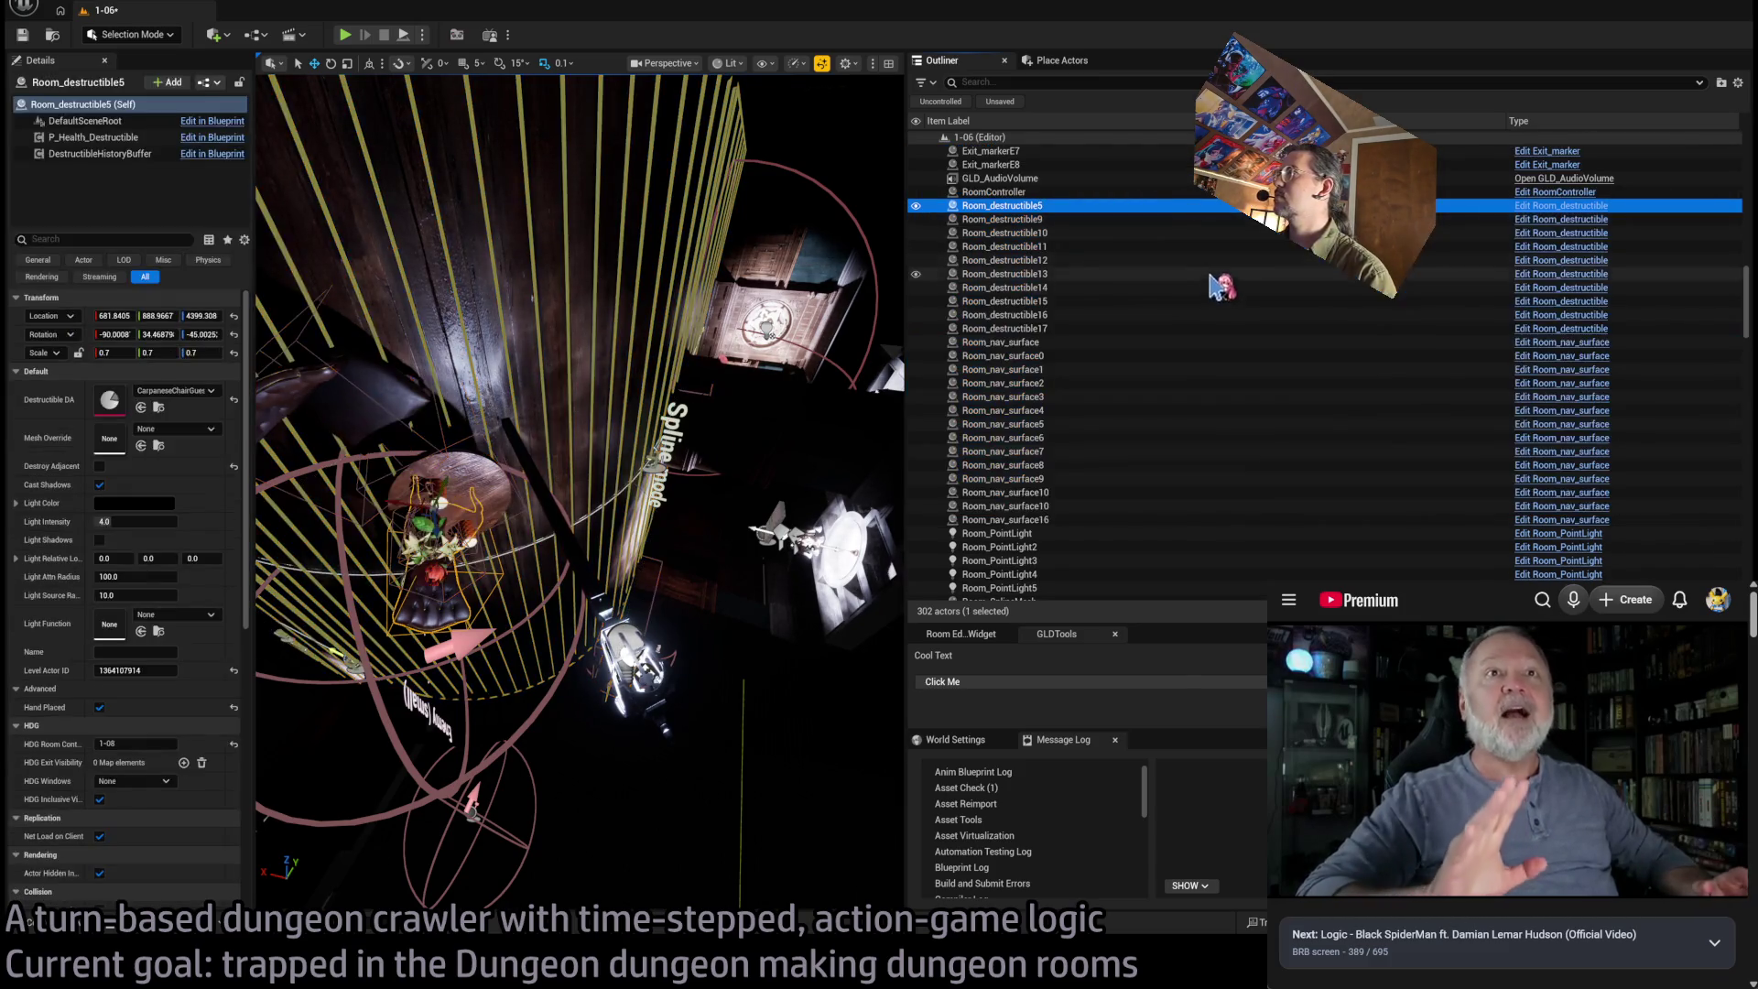
pyautogui.keyDown('shift'); pyautogui.click(1191, 327); pyautogui.keyUp('shift')
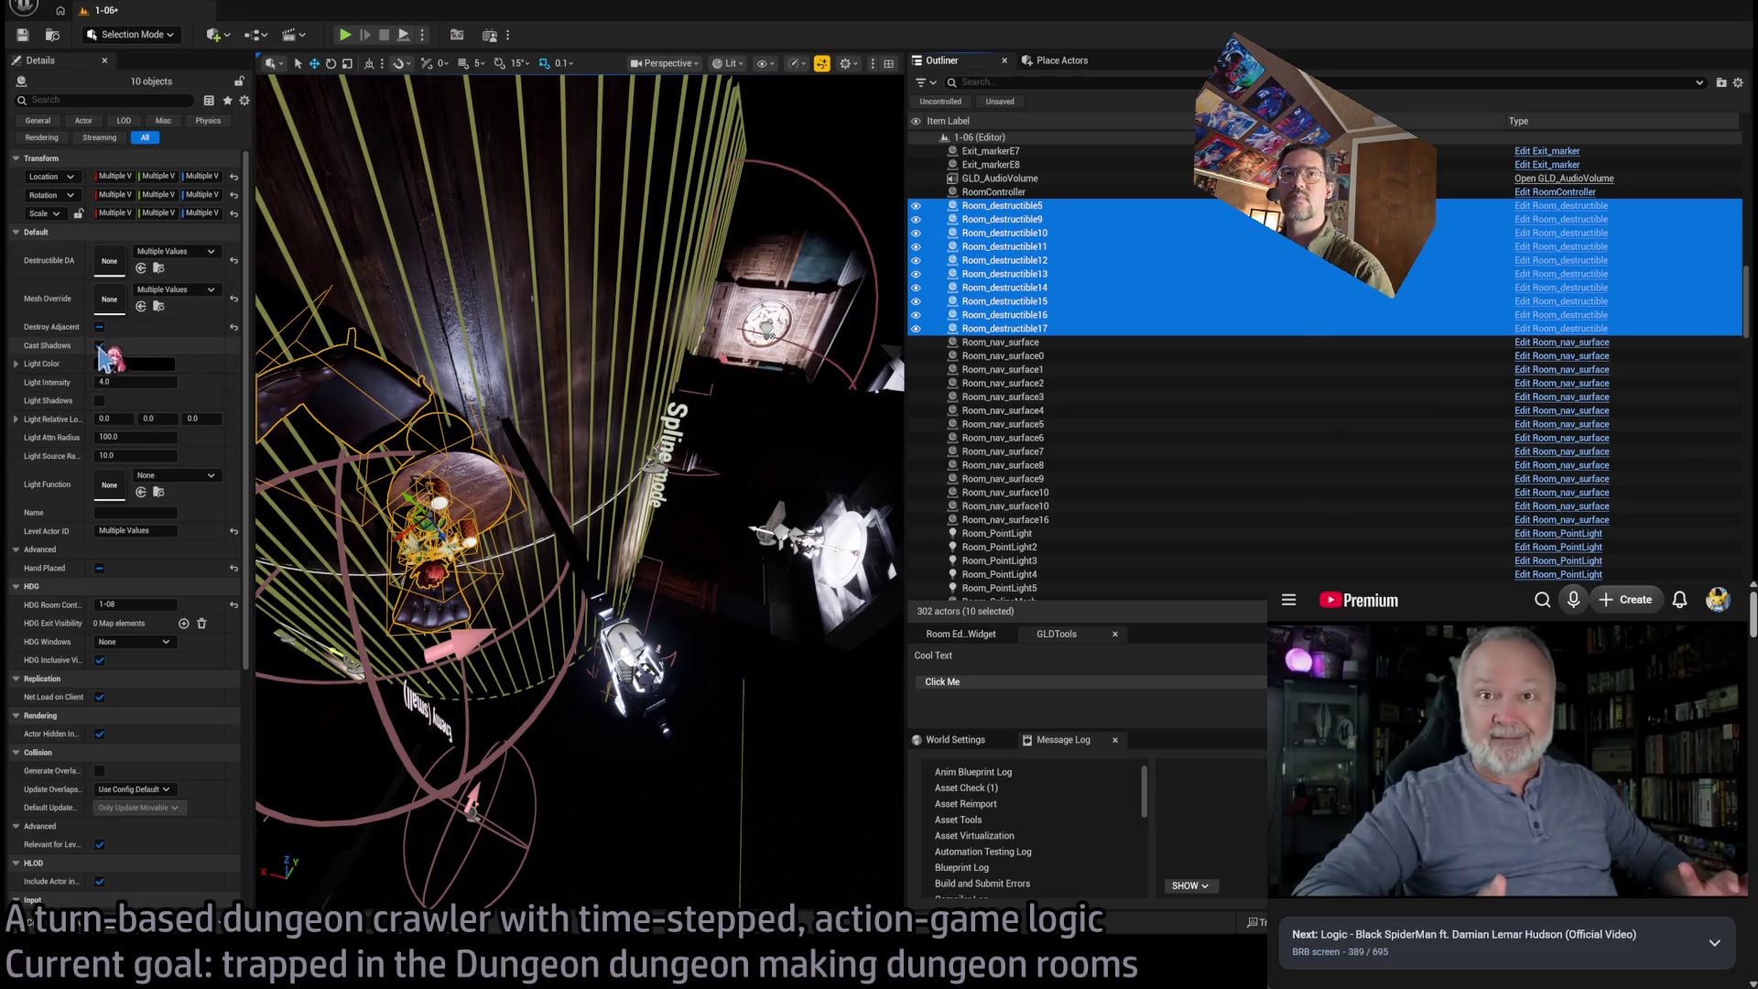
pyautogui.click(100, 568)
# Select the Room_nav_surface, Room_PointLight and Room_SplineMesh actors, then sort the Outliner by Type
pyautogui.click(1084, 343)
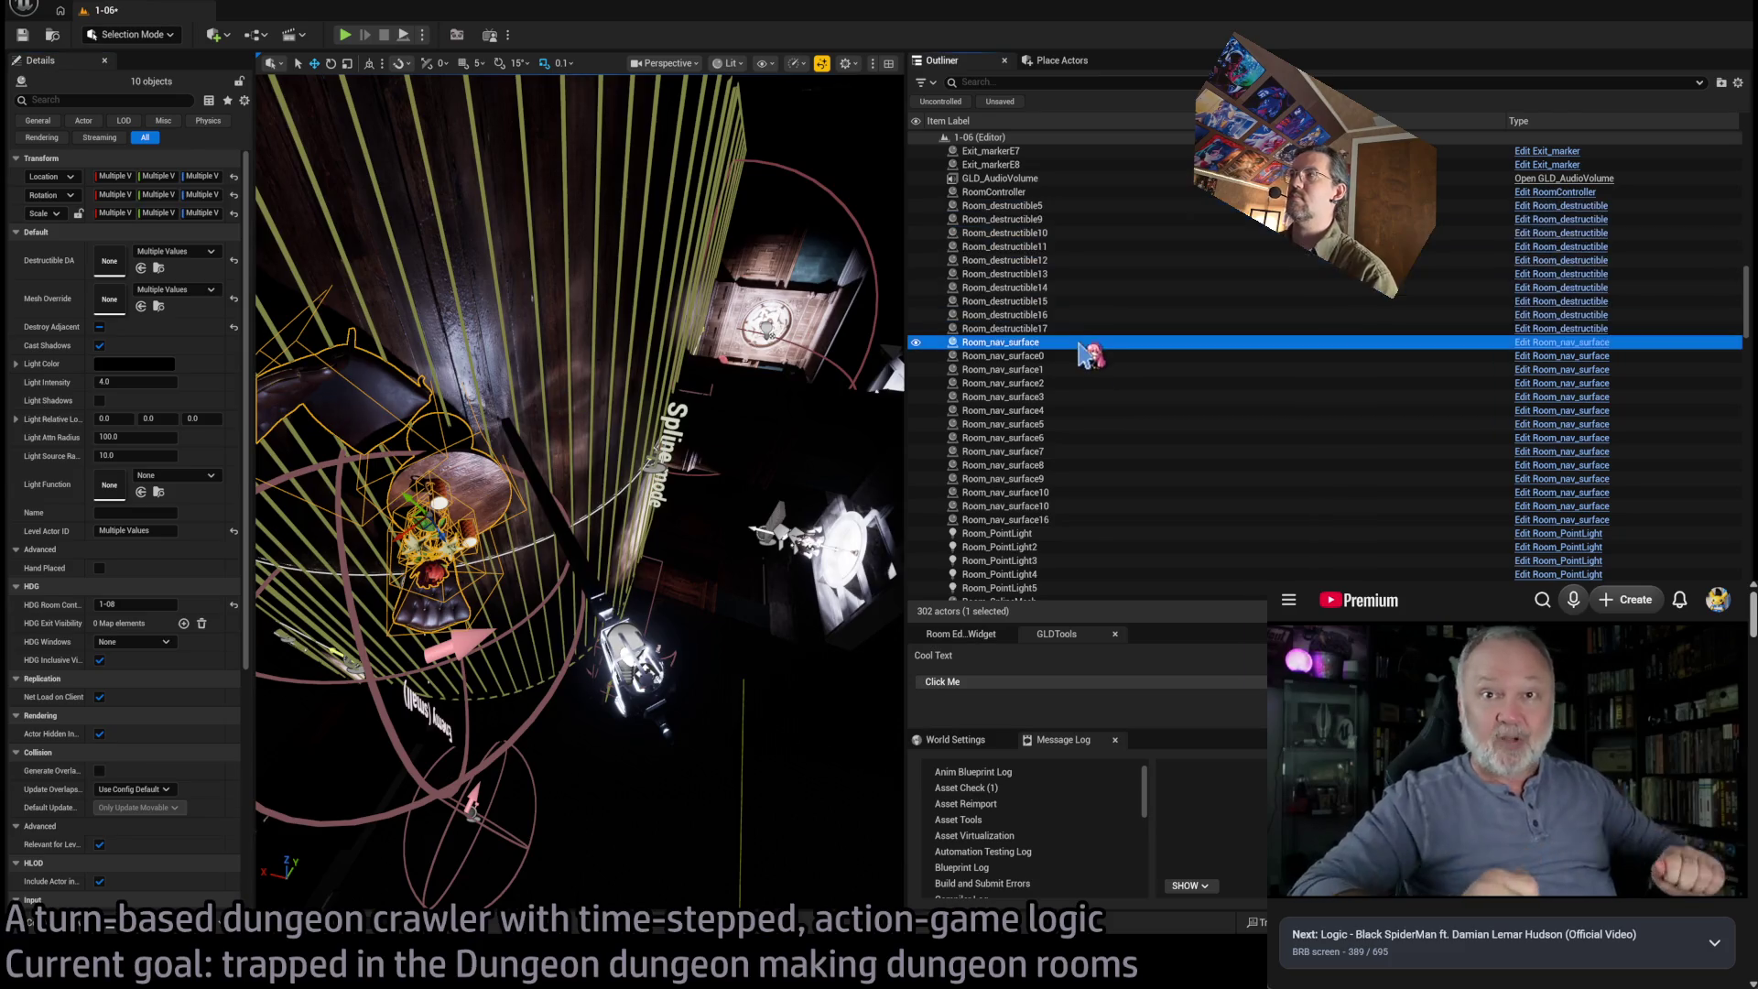
pyautogui.keyDown('shift'); pyautogui.click(1055, 520); pyautogui.keyUp('shift')
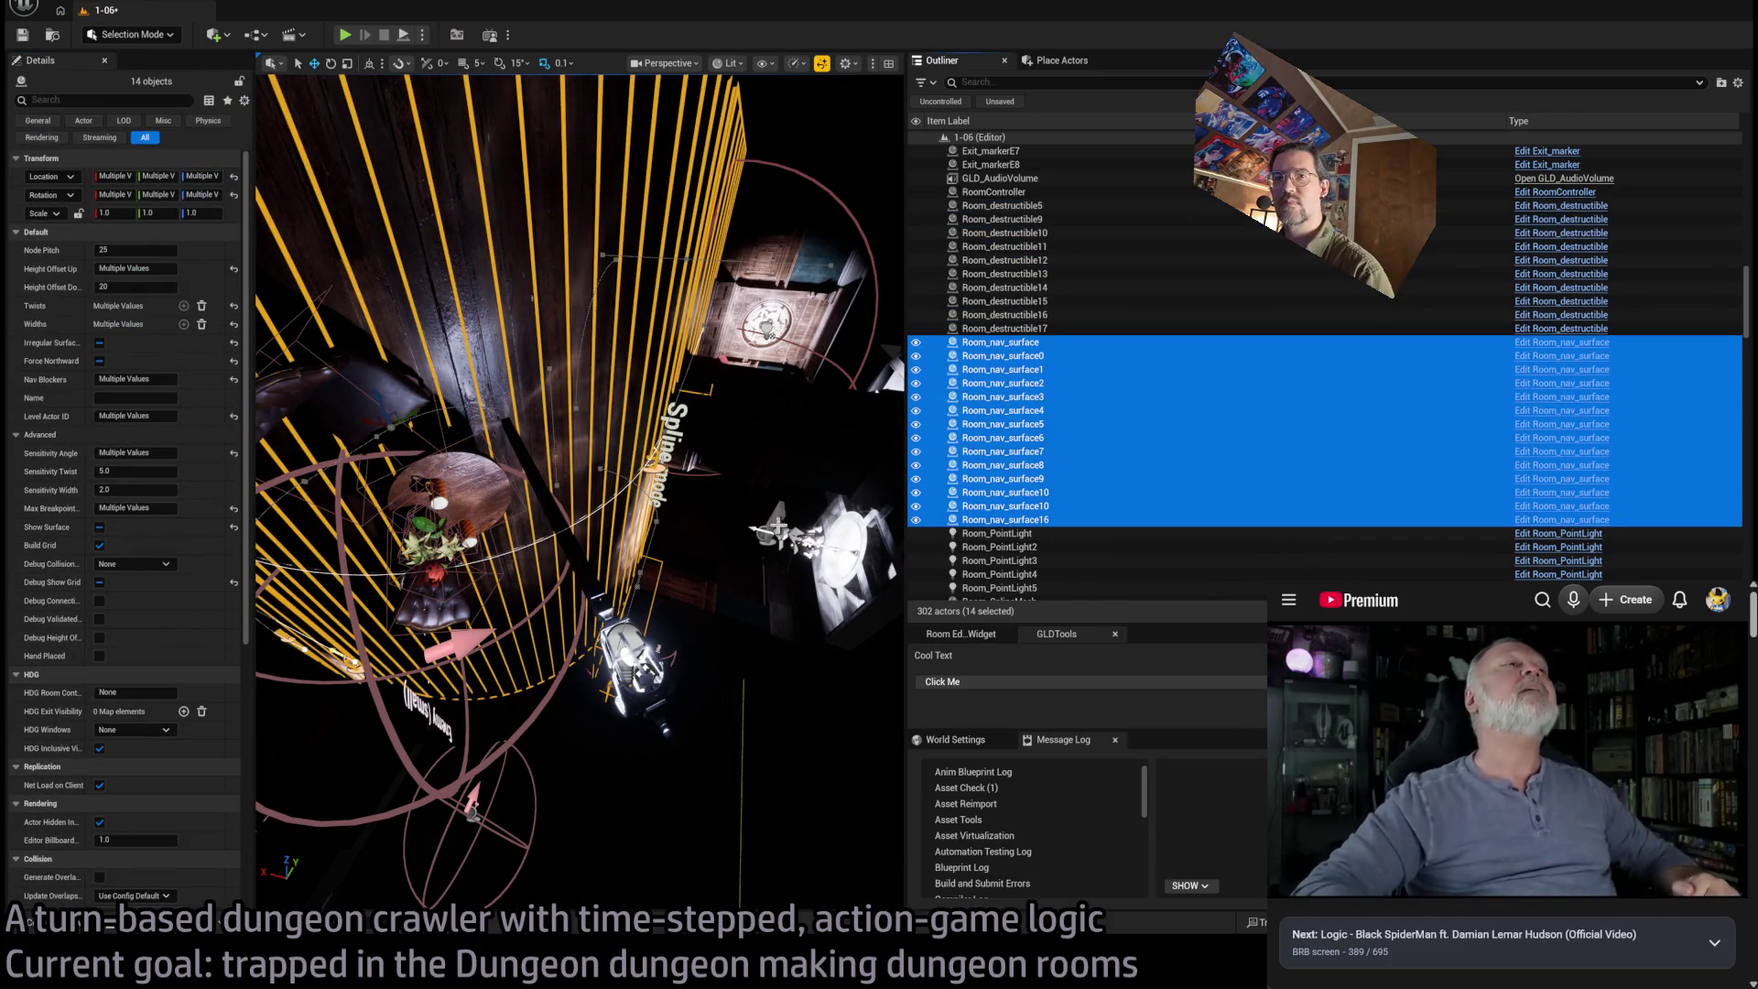
pyautogui.scroll(-2, 1023, 457)
pyautogui.scroll(-3, 1023, 457)
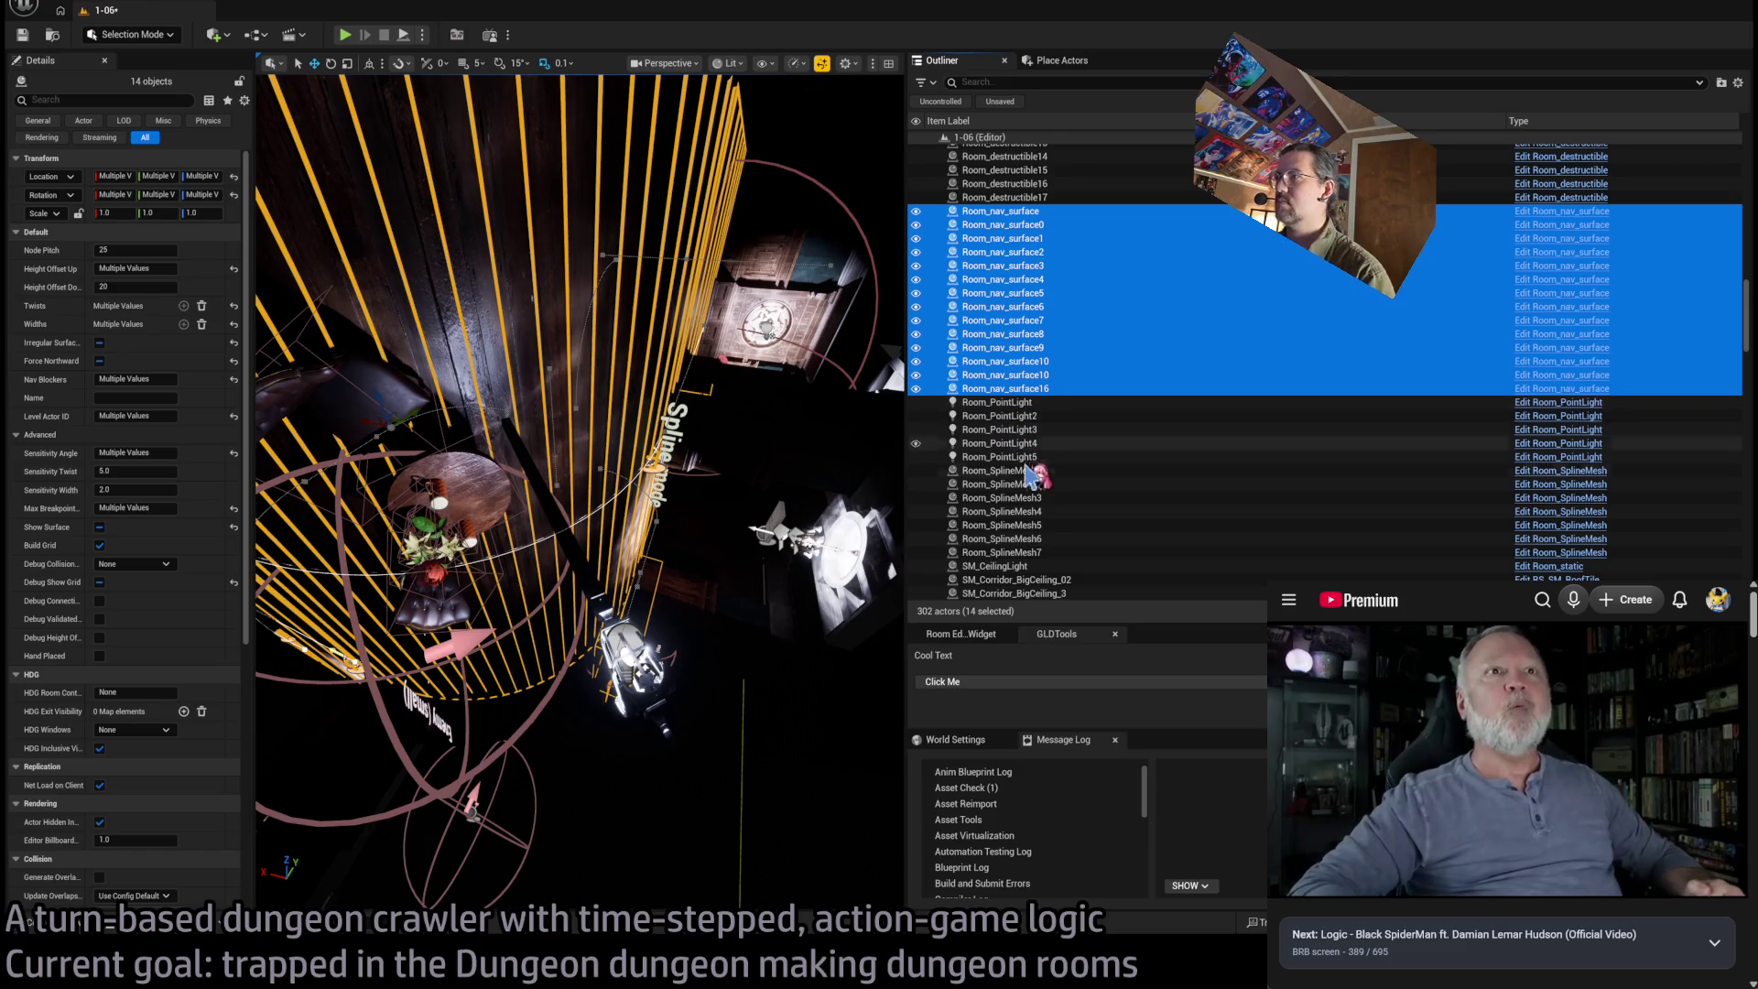
pyautogui.click(1026, 403)
pyautogui.keyDown('shift'); pyautogui.click(1065, 553); pyautogui.keyUp('shift')
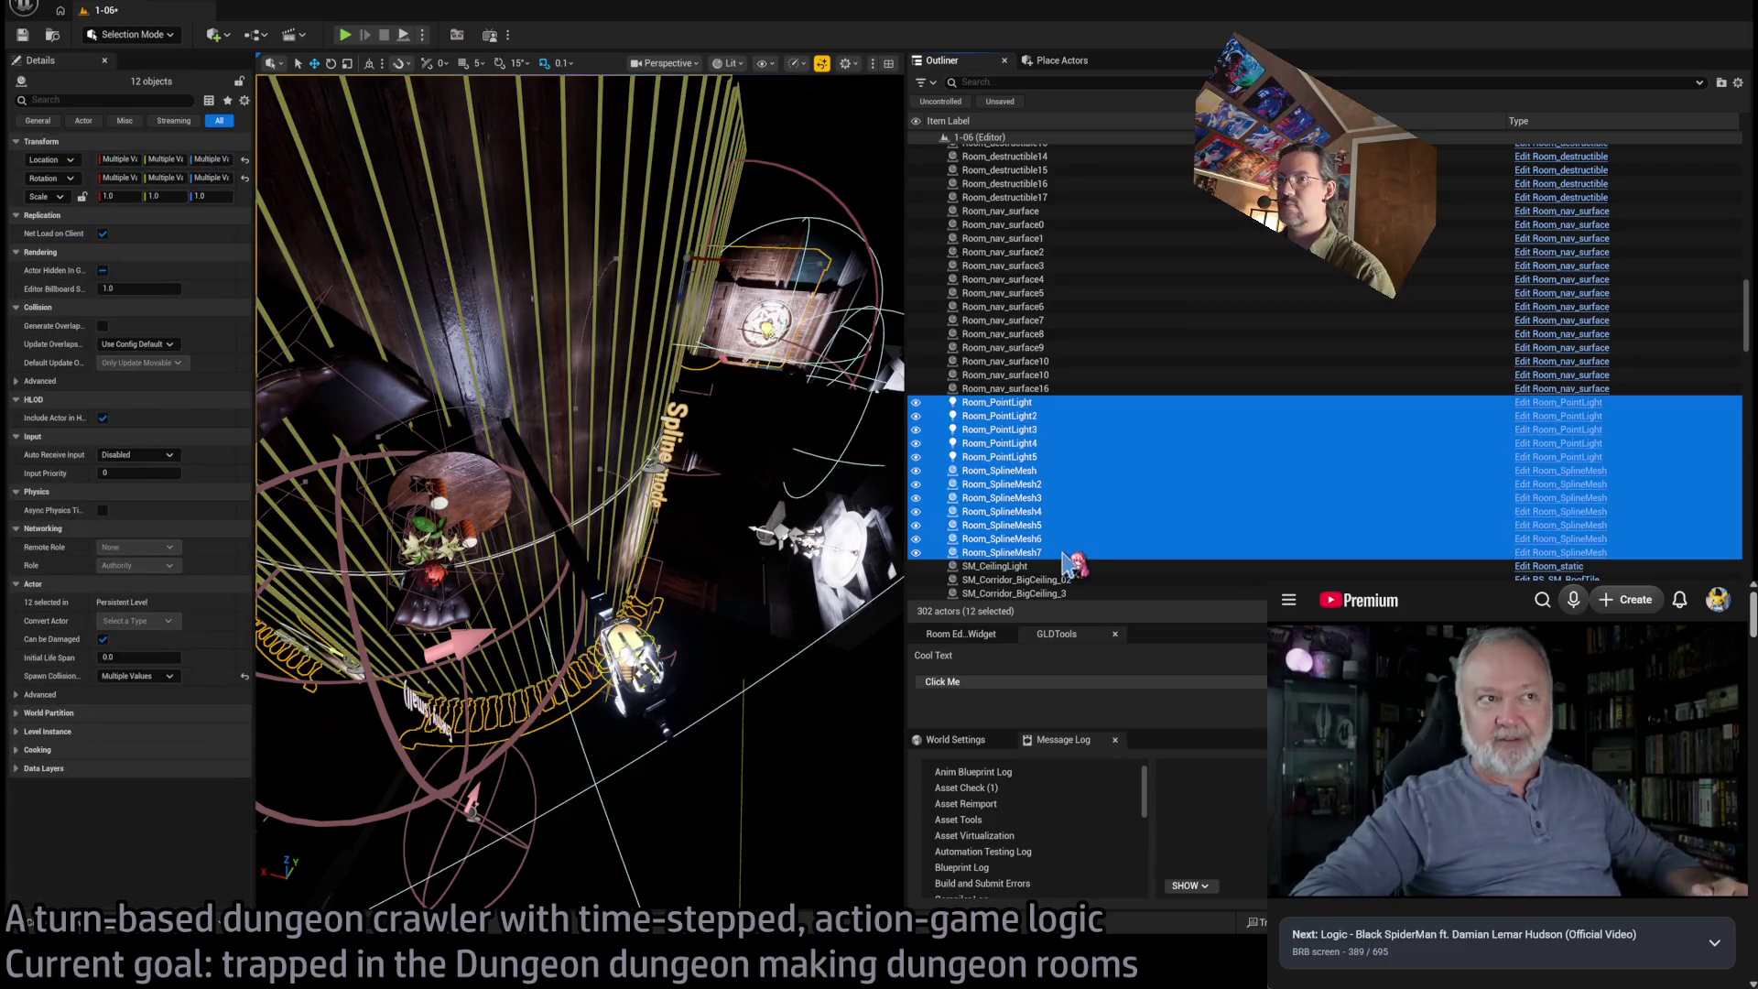
pyautogui.scroll(-5, 1065, 554)
pyautogui.click(1053, 319)
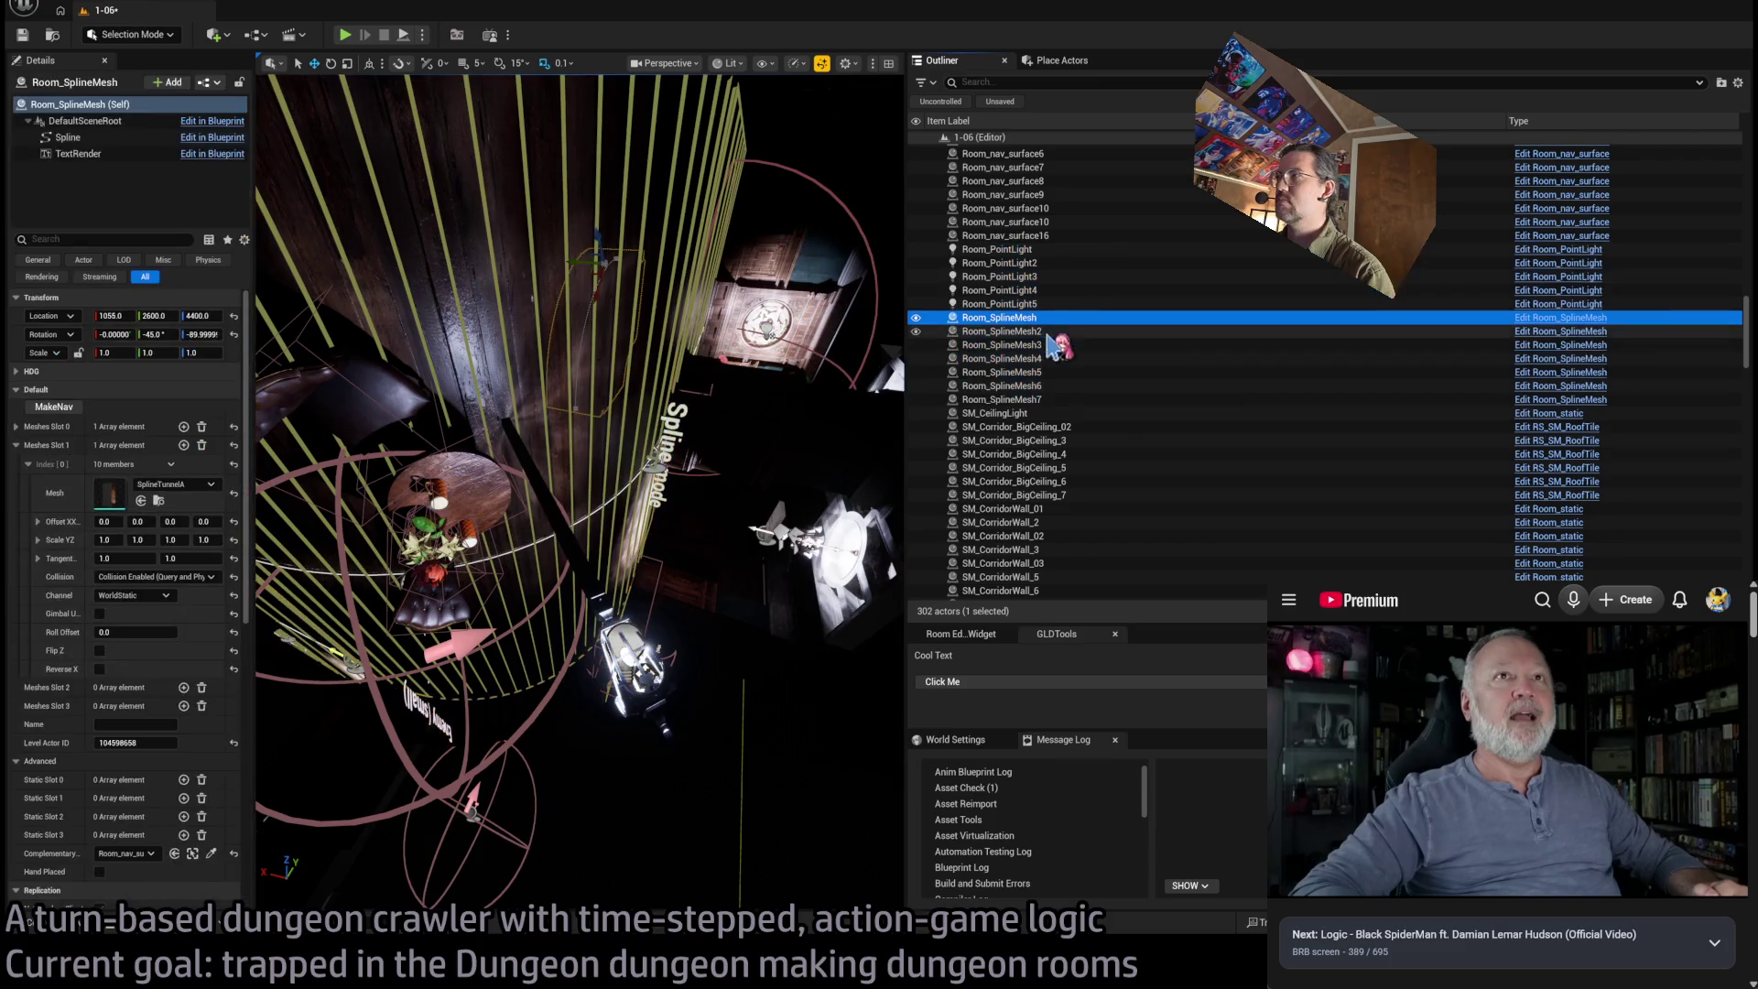
pyautogui.click(1557, 121)
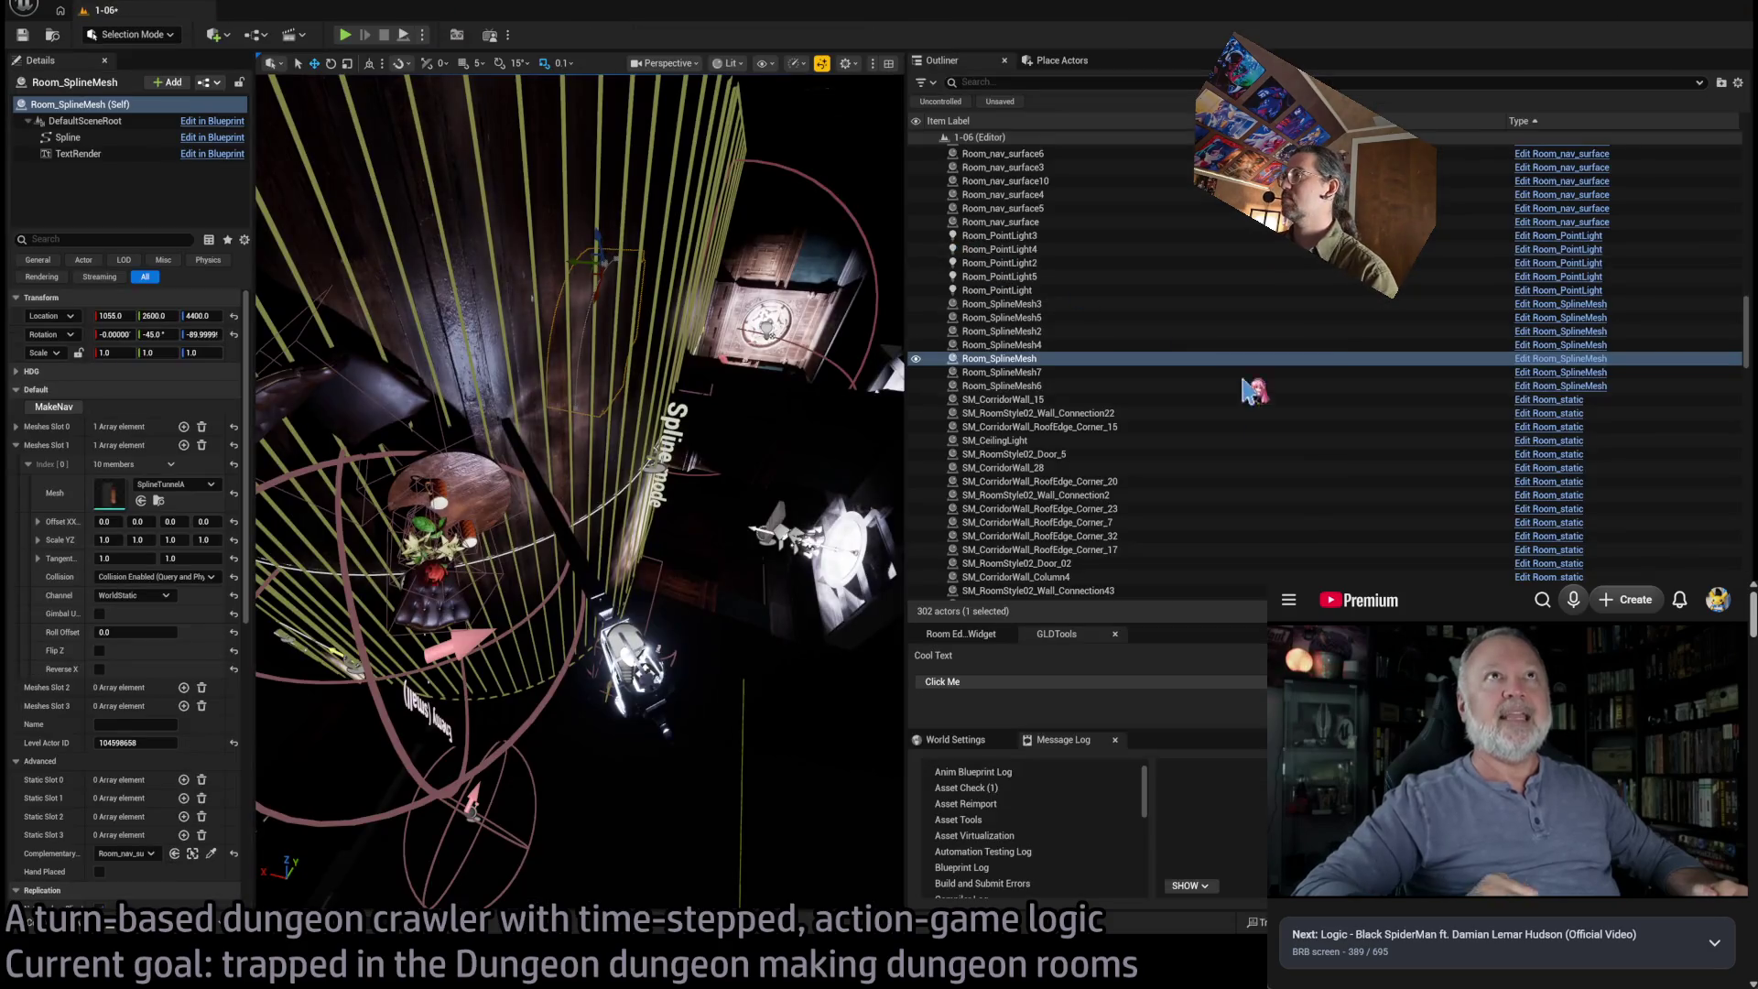
# Close the Room_static Blueprint, select the 162 Room_static pieces, and widen the level viewport
pyautogui.click(1209, 399)
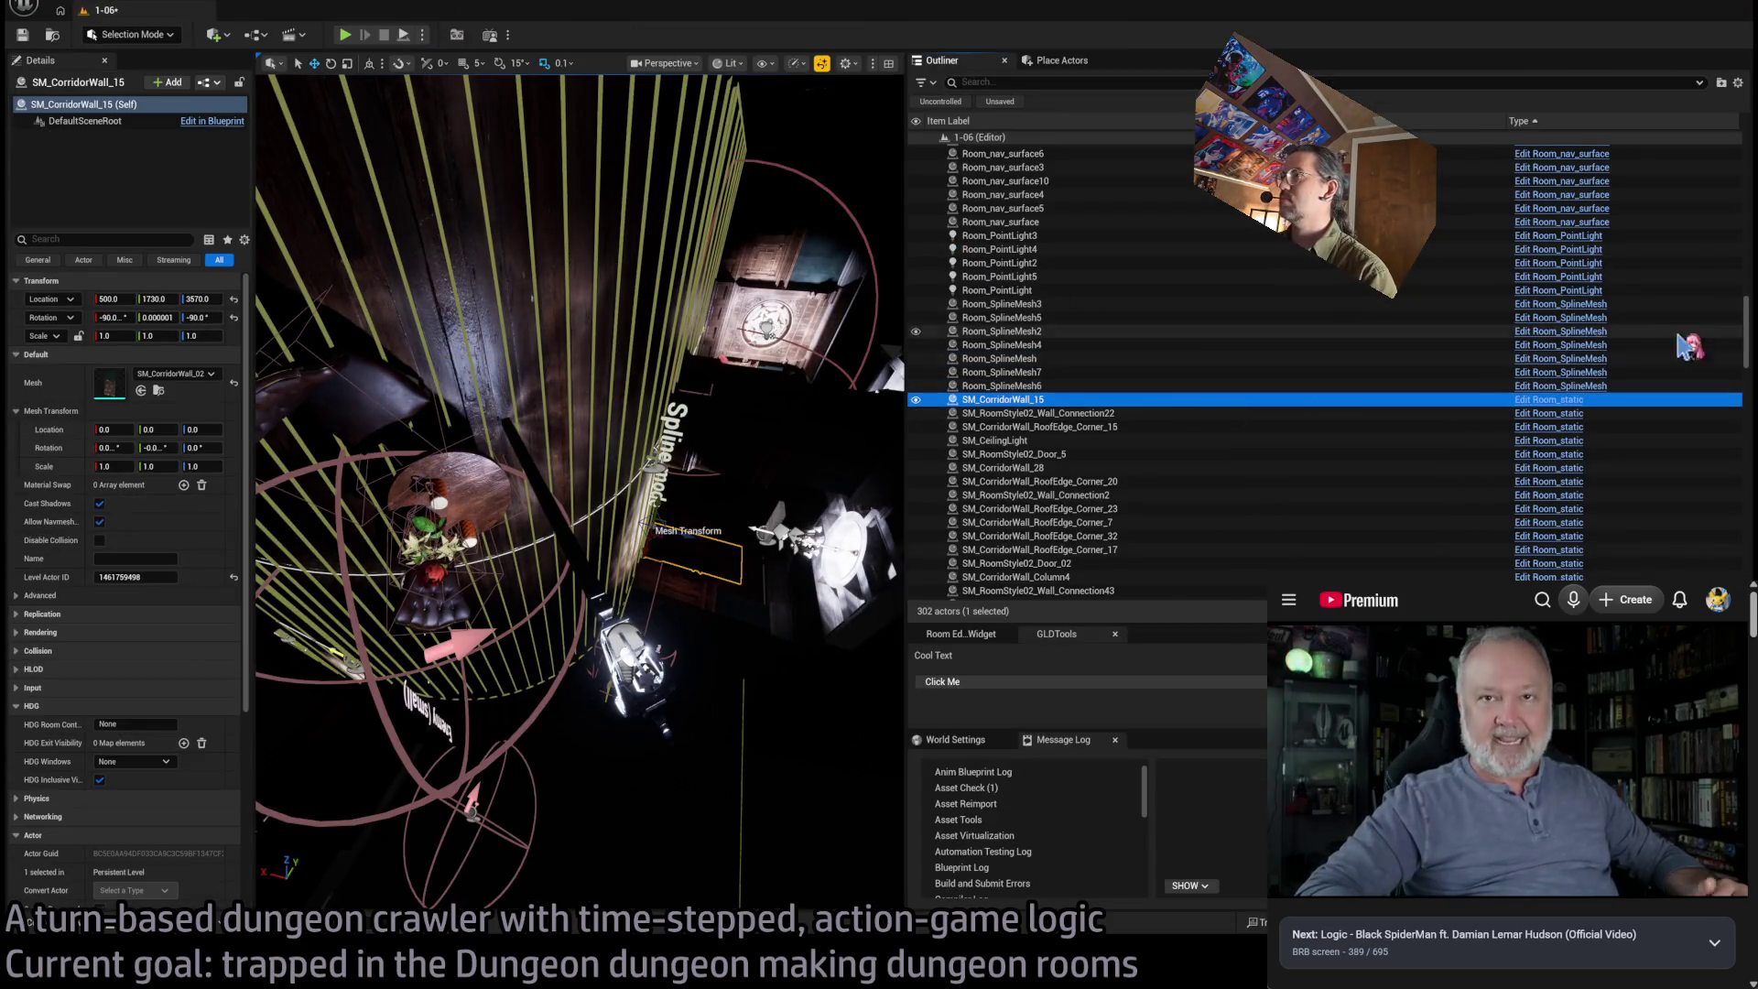
pyautogui.moveTo(1749, 329); pyautogui.dragTo(1747, 541)
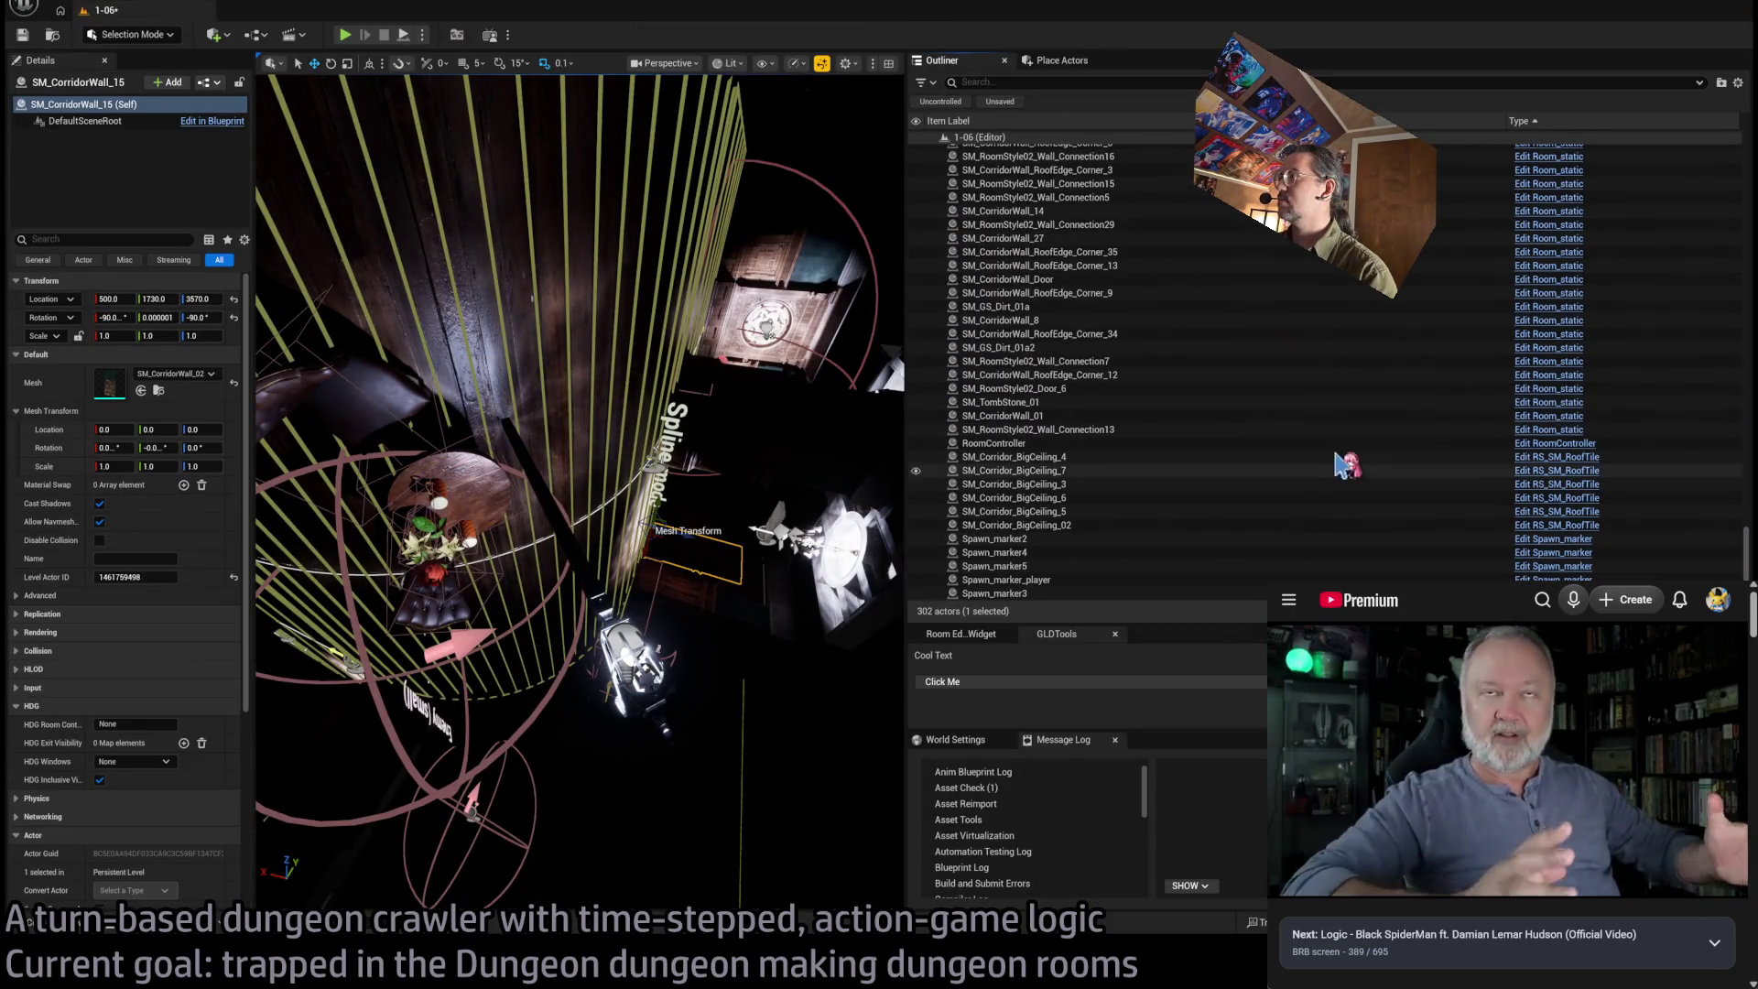
pyautogui.keyDown('shift'); pyautogui.click(1254, 431); pyautogui.keyUp('shift')
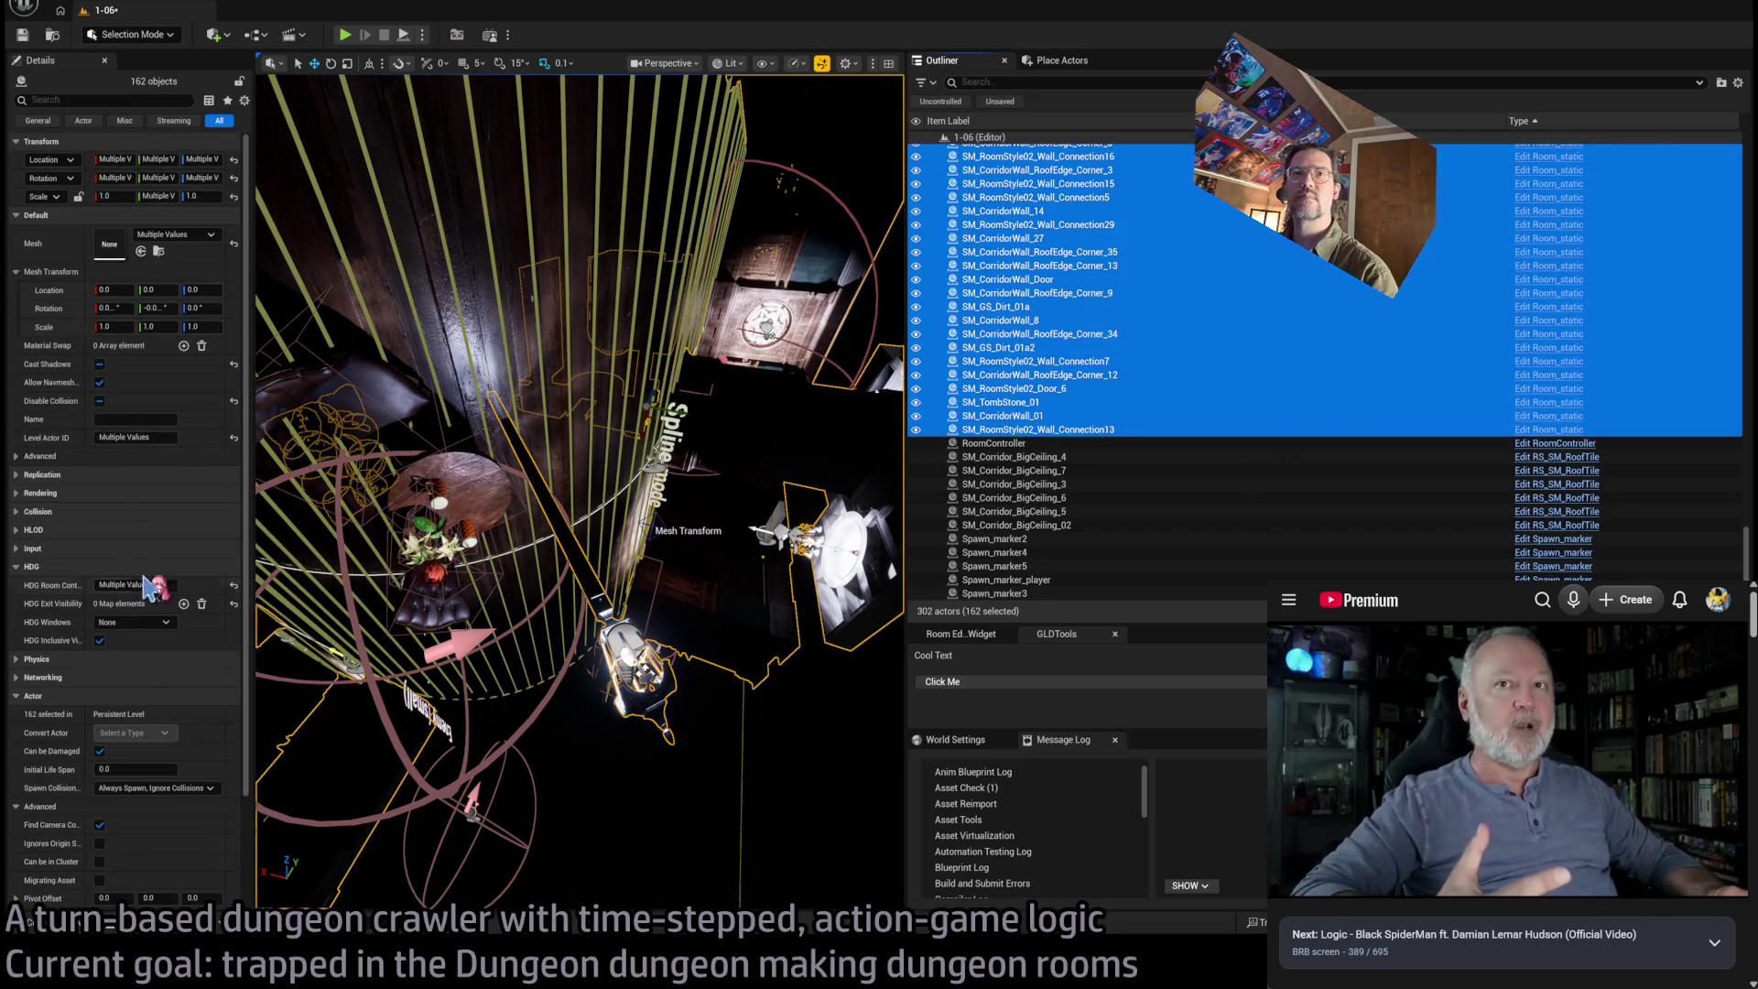
pyautogui.moveTo(1745, 540)
pyautogui.mouseDown()
pyautogui.moveTo(1740, 213)
pyautogui.moveTo(1742, 557)
pyautogui.mouseUp()
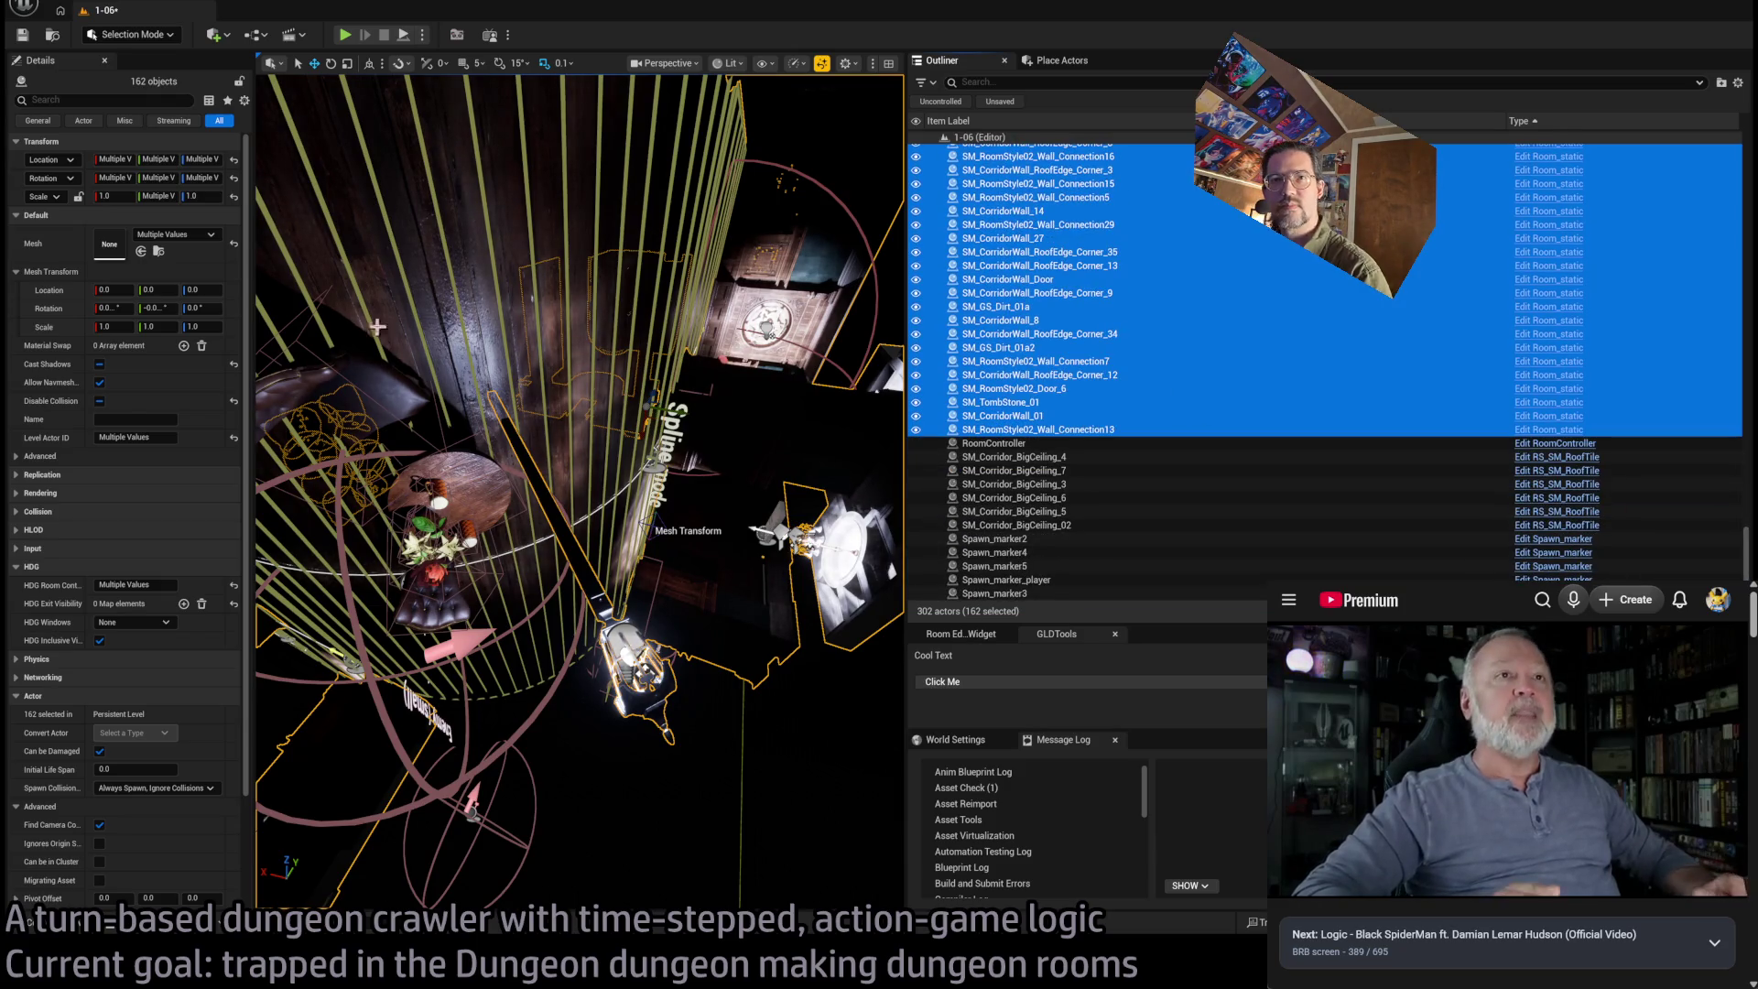
pyautogui.click(24, 458)
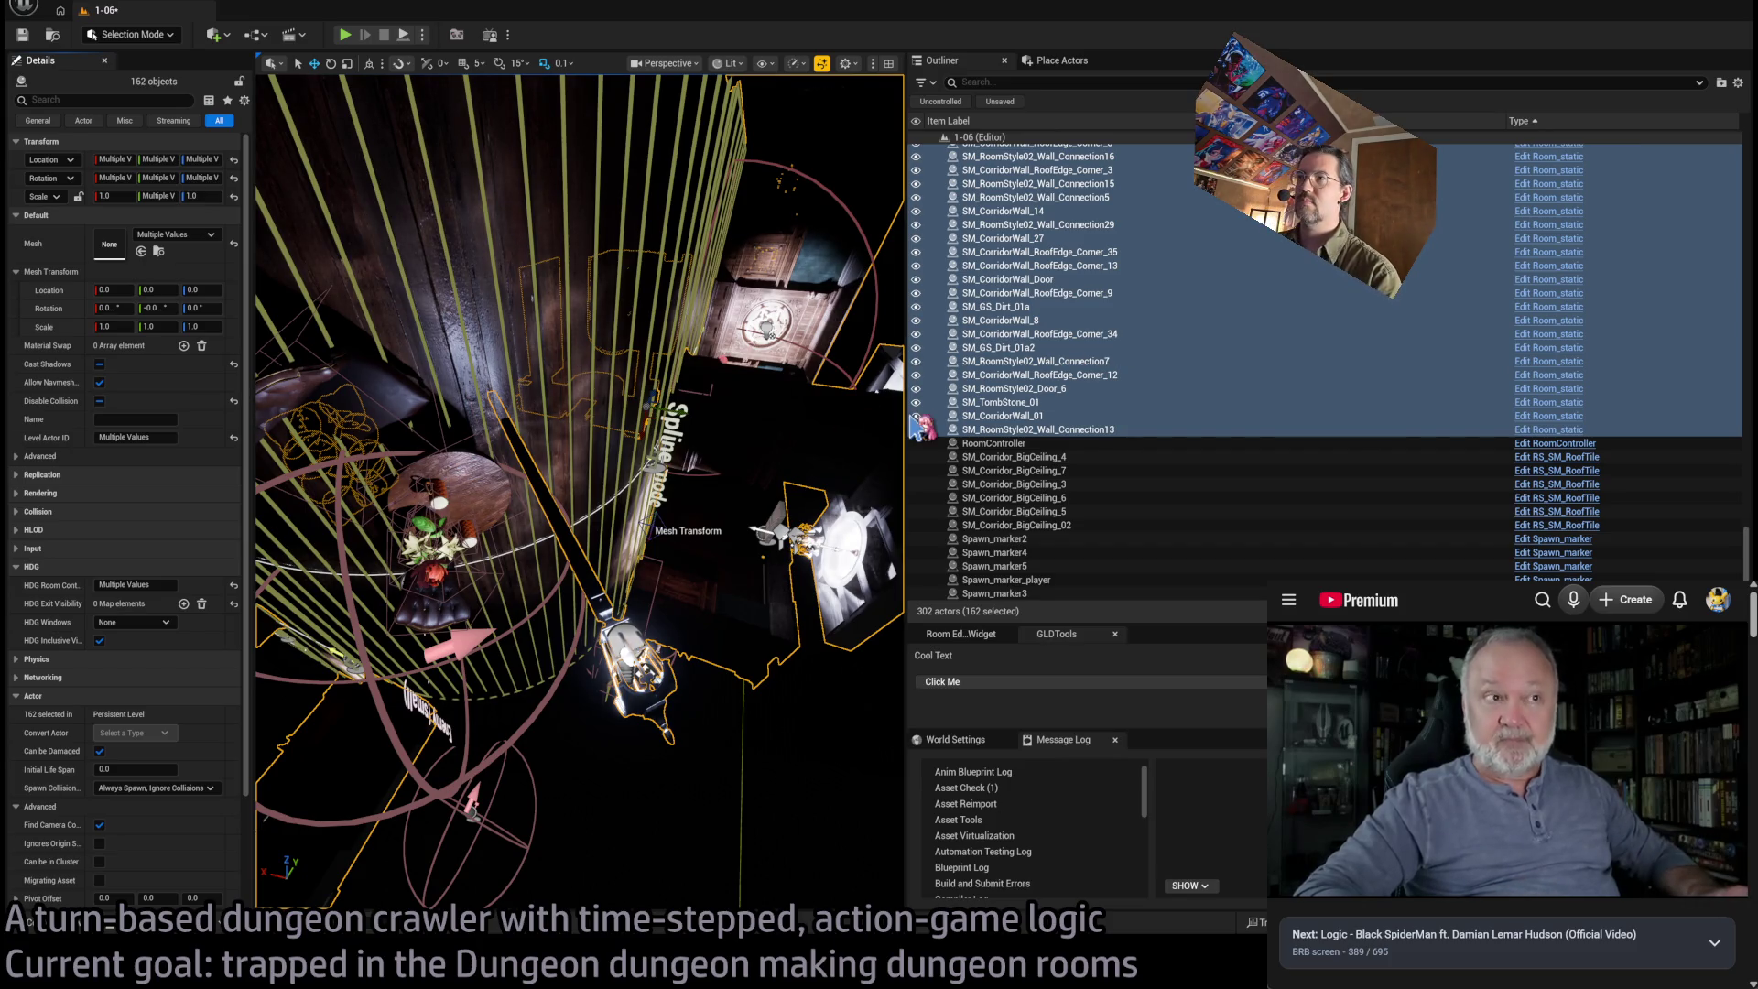
pyautogui.moveTo(914, 426); pyautogui.dragTo(1588, 456)
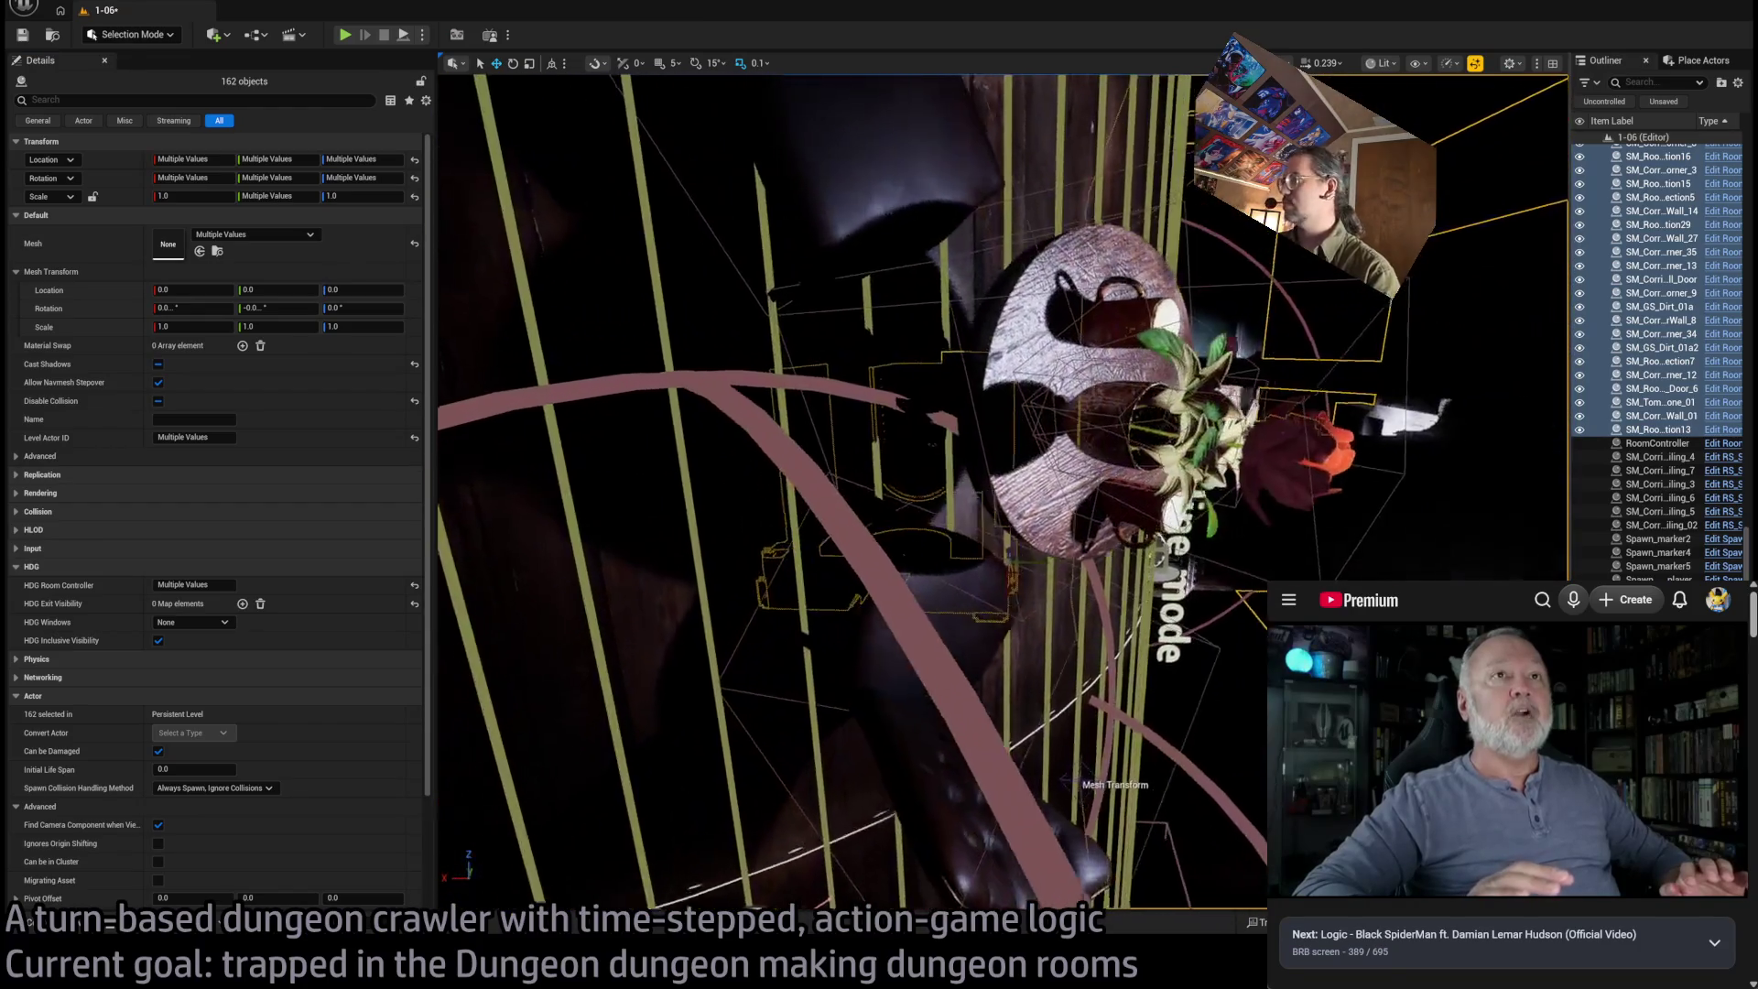
# Turn off Destroy Adjacent on the bottle beside the teapot and Room_destructible12
pyautogui.scroll(-5, 992, 428)
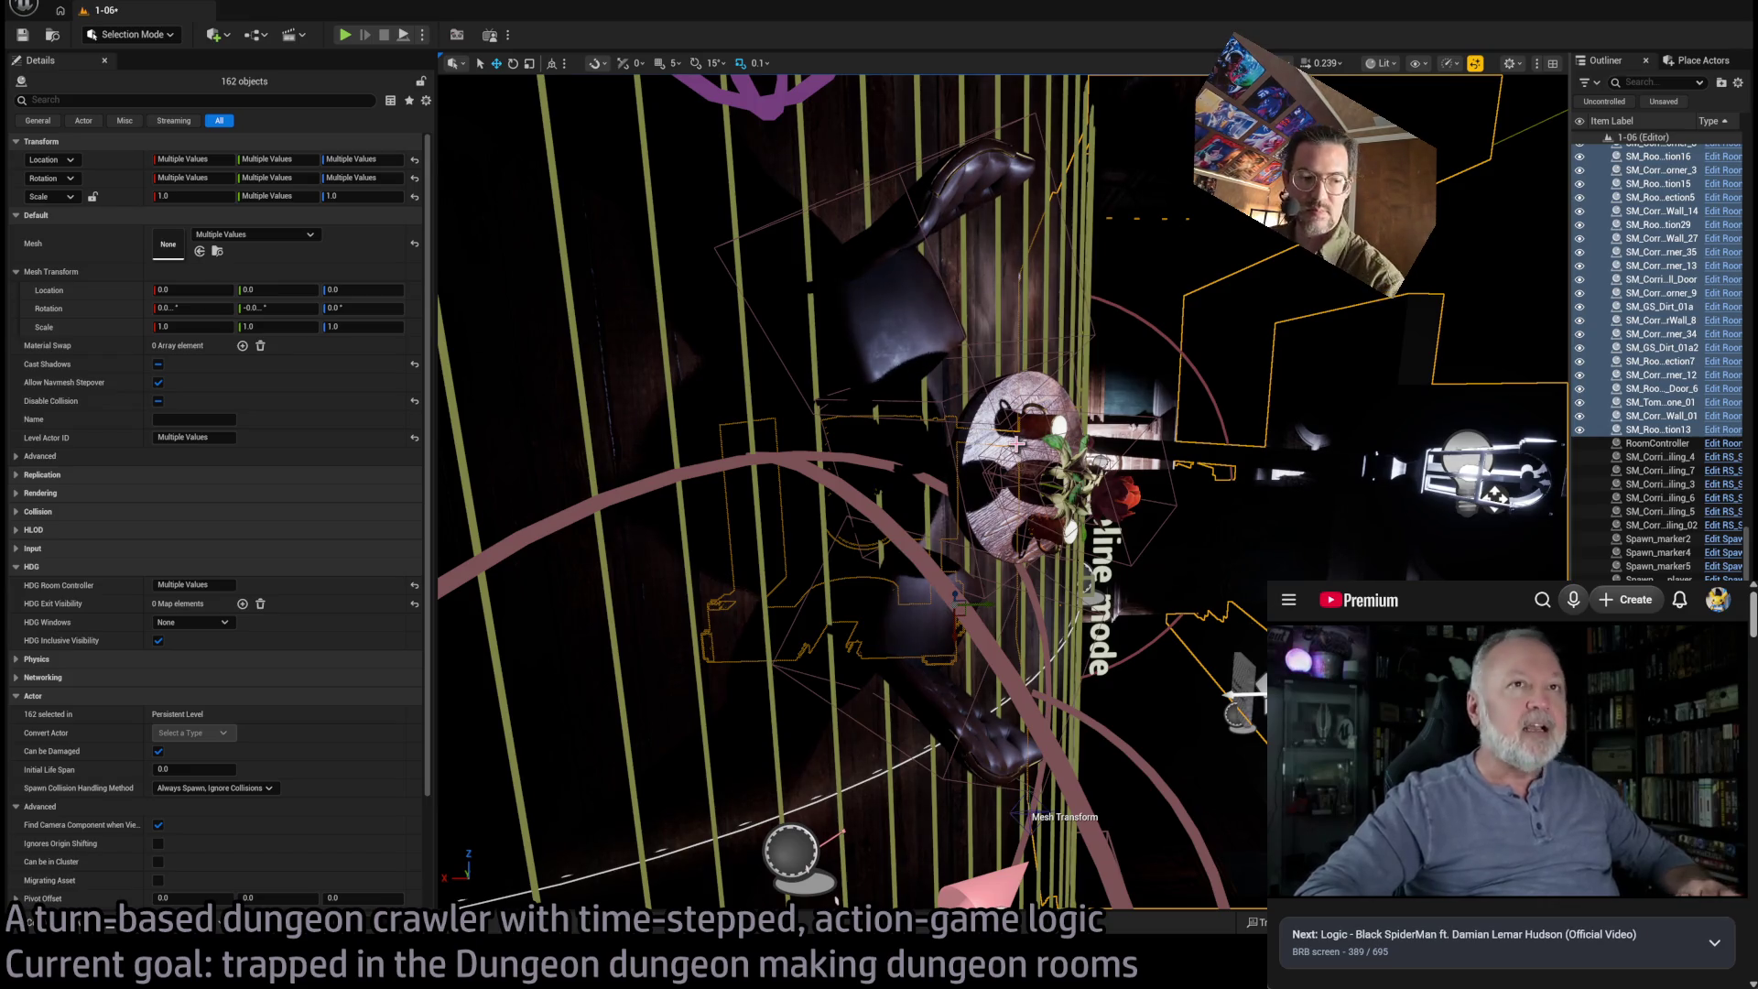
pyautogui.scroll(5, 1104, 494)
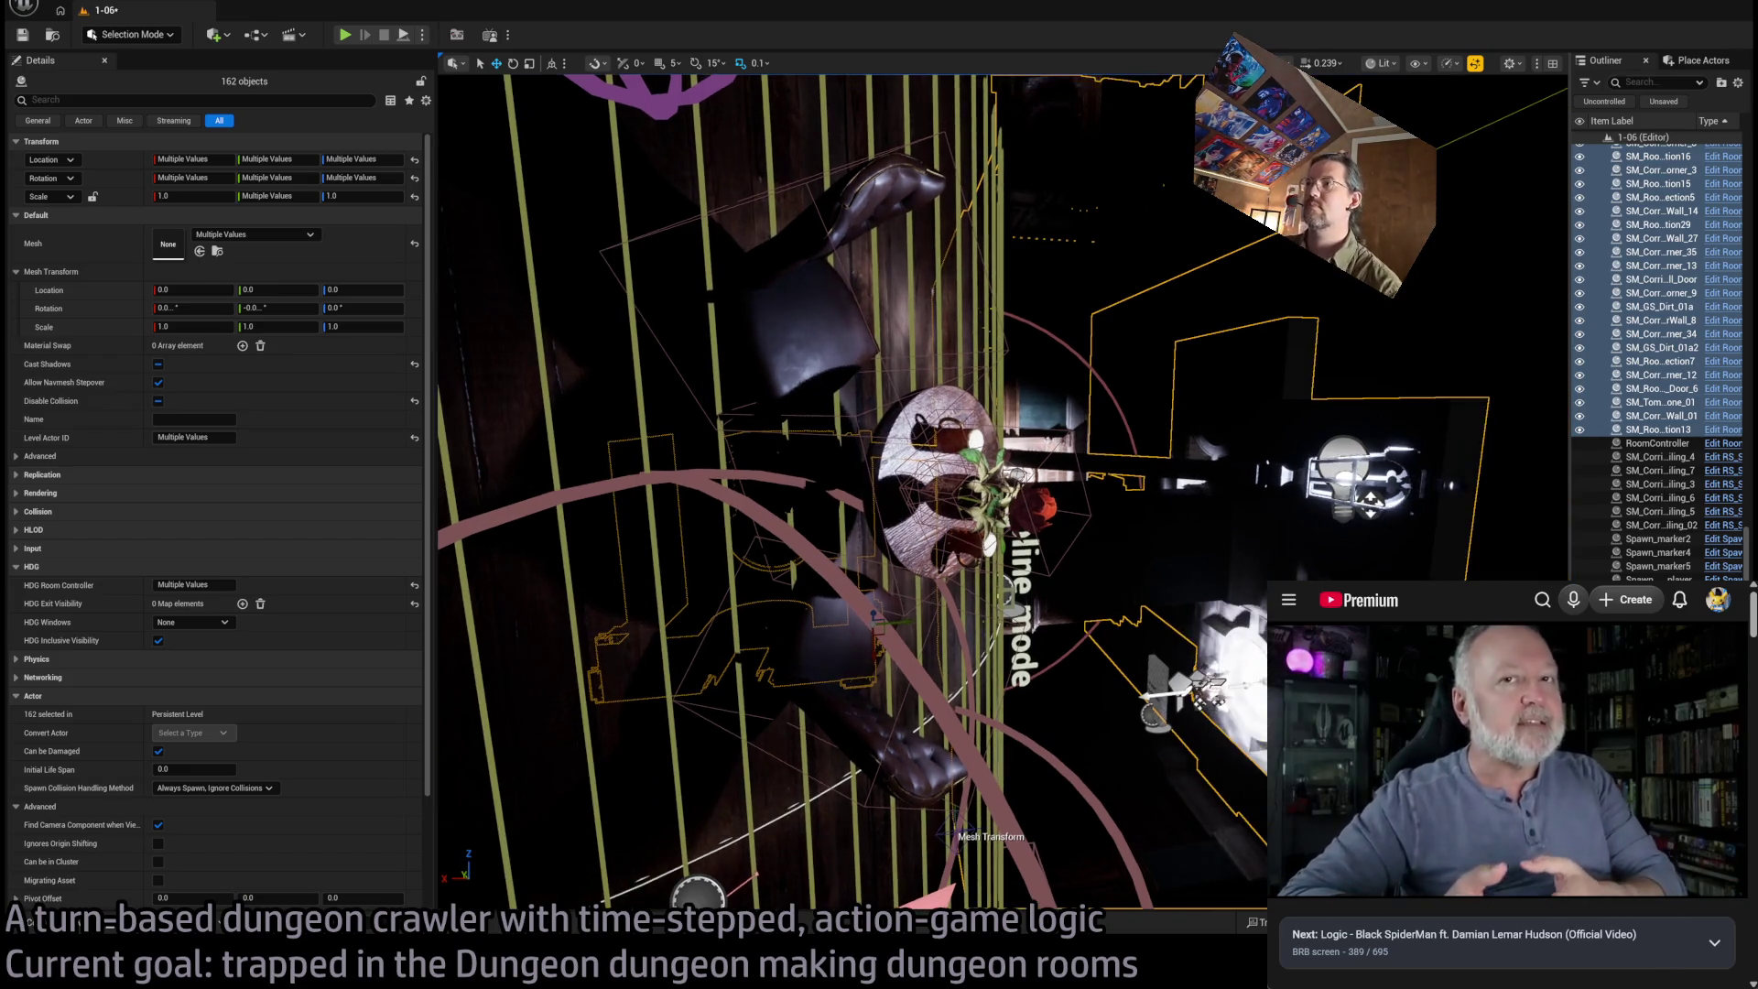
pyautogui.scroll(-2, 966, 444)
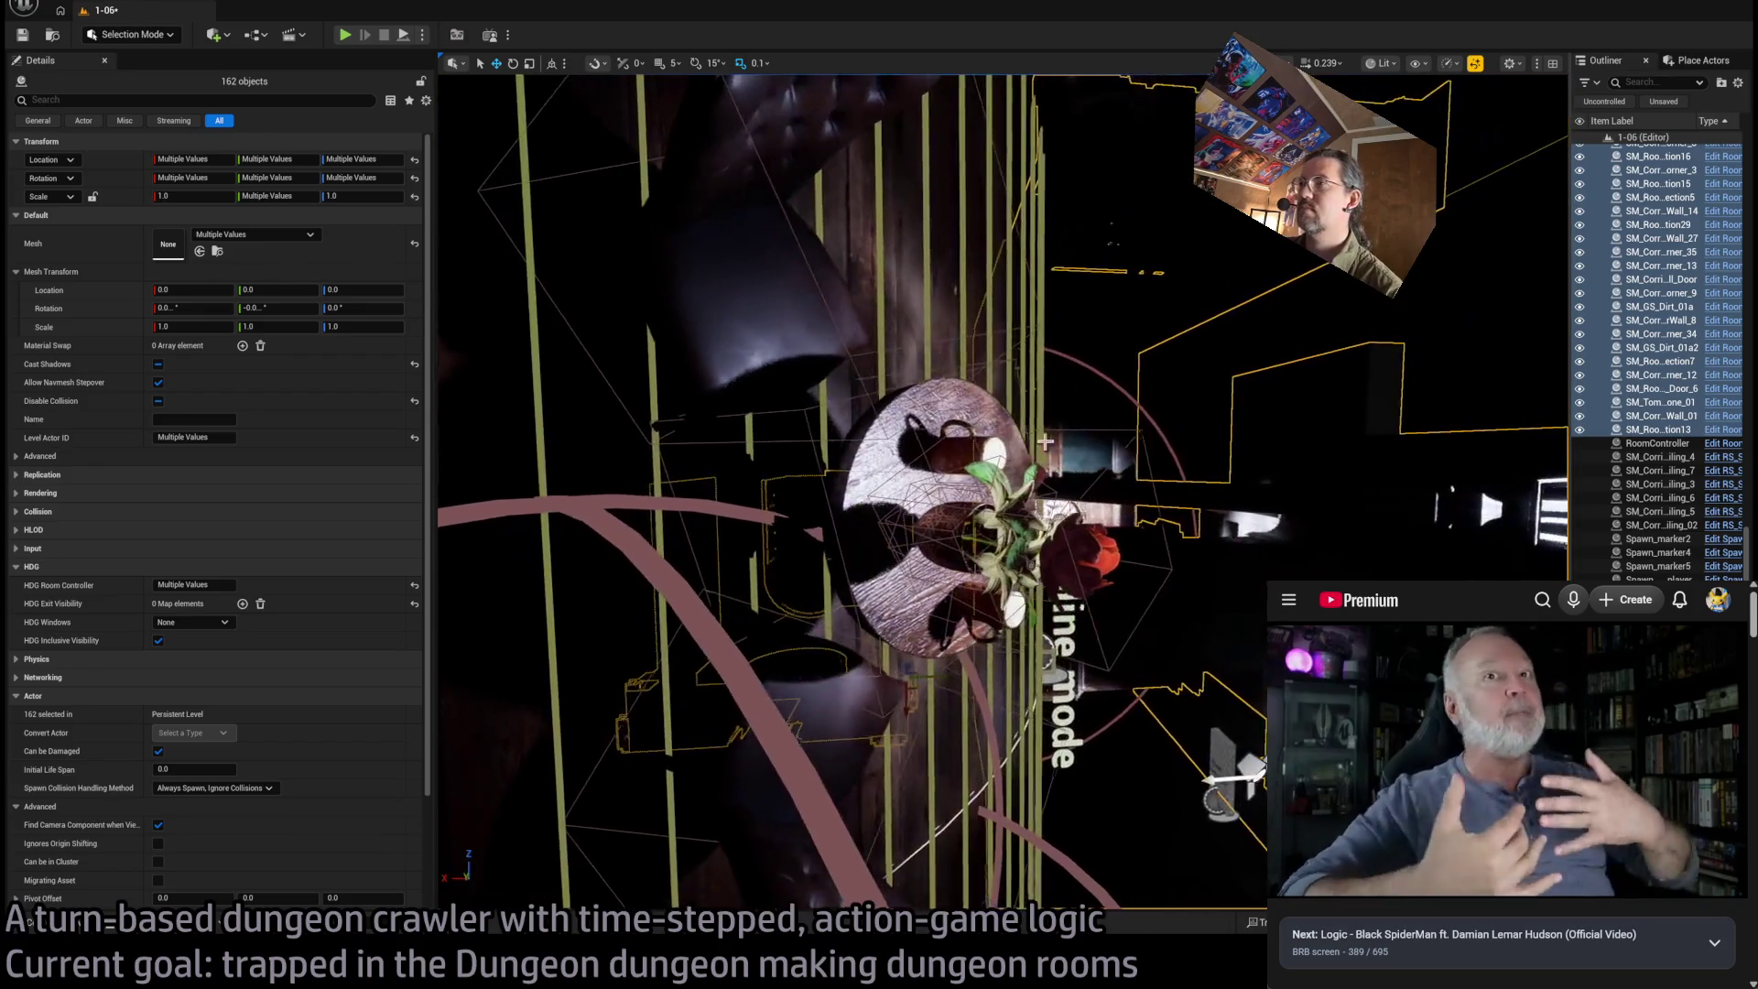
pyautogui.click(966, 444)
pyautogui.scroll(3, 966, 444)
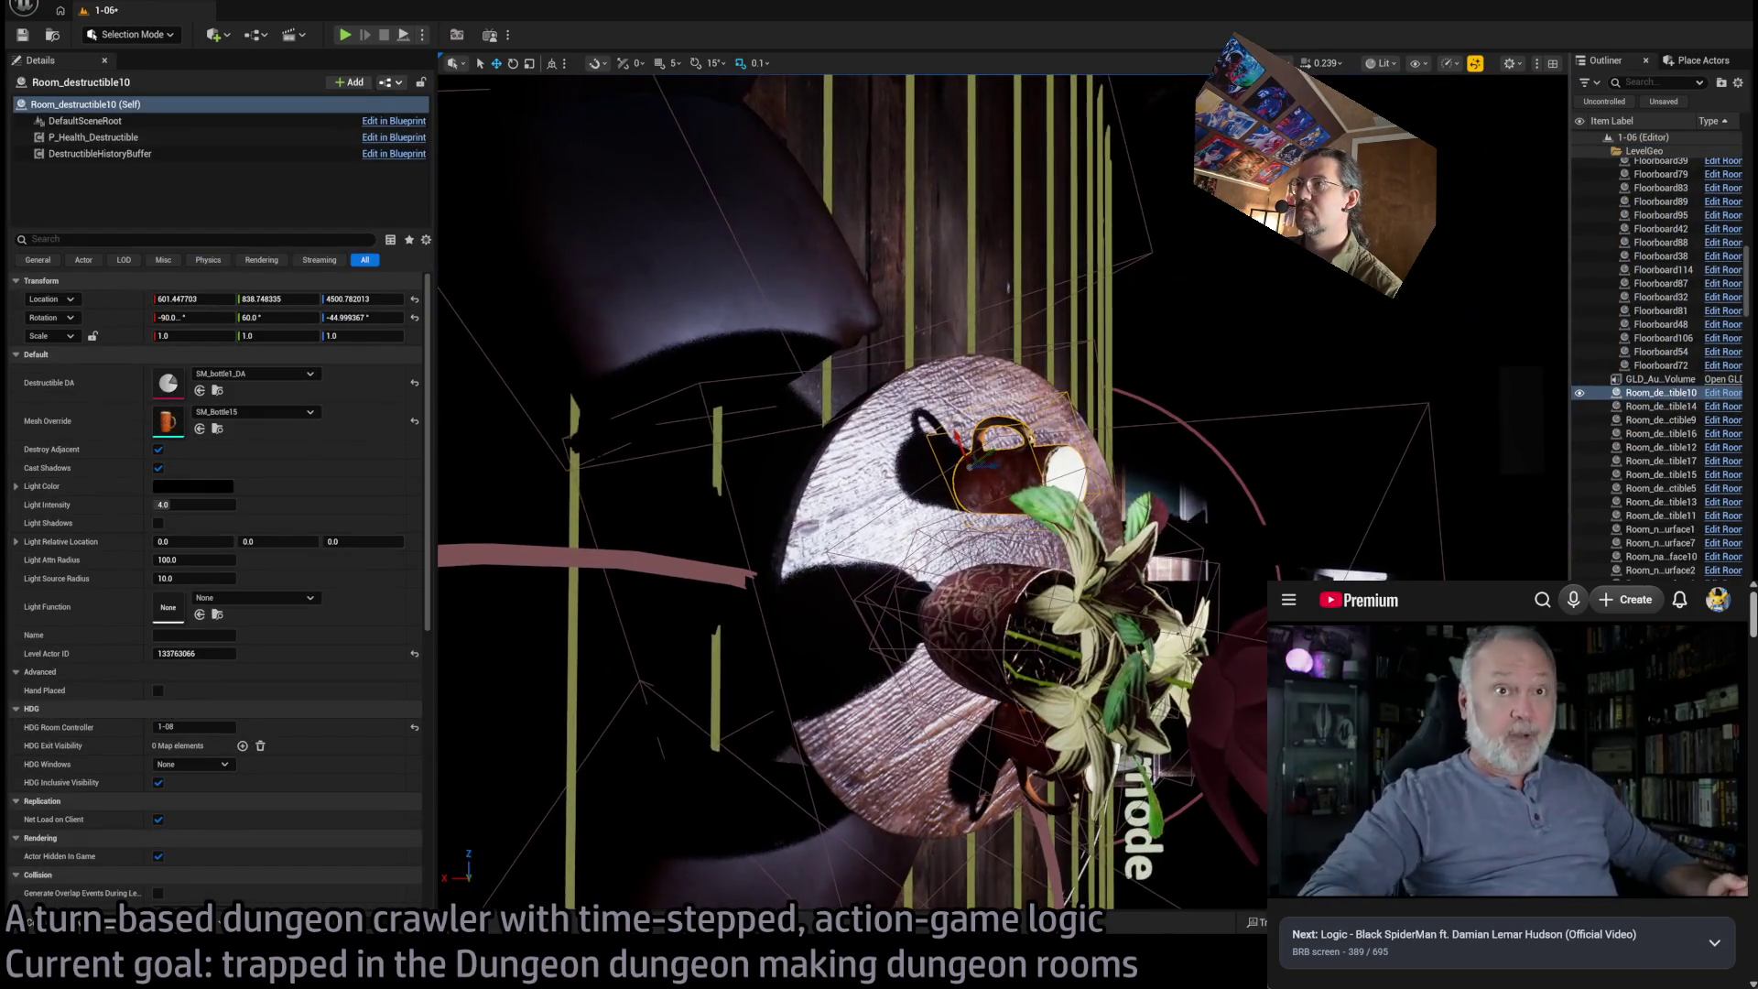
pyautogui.scroll(-3, 966, 444)
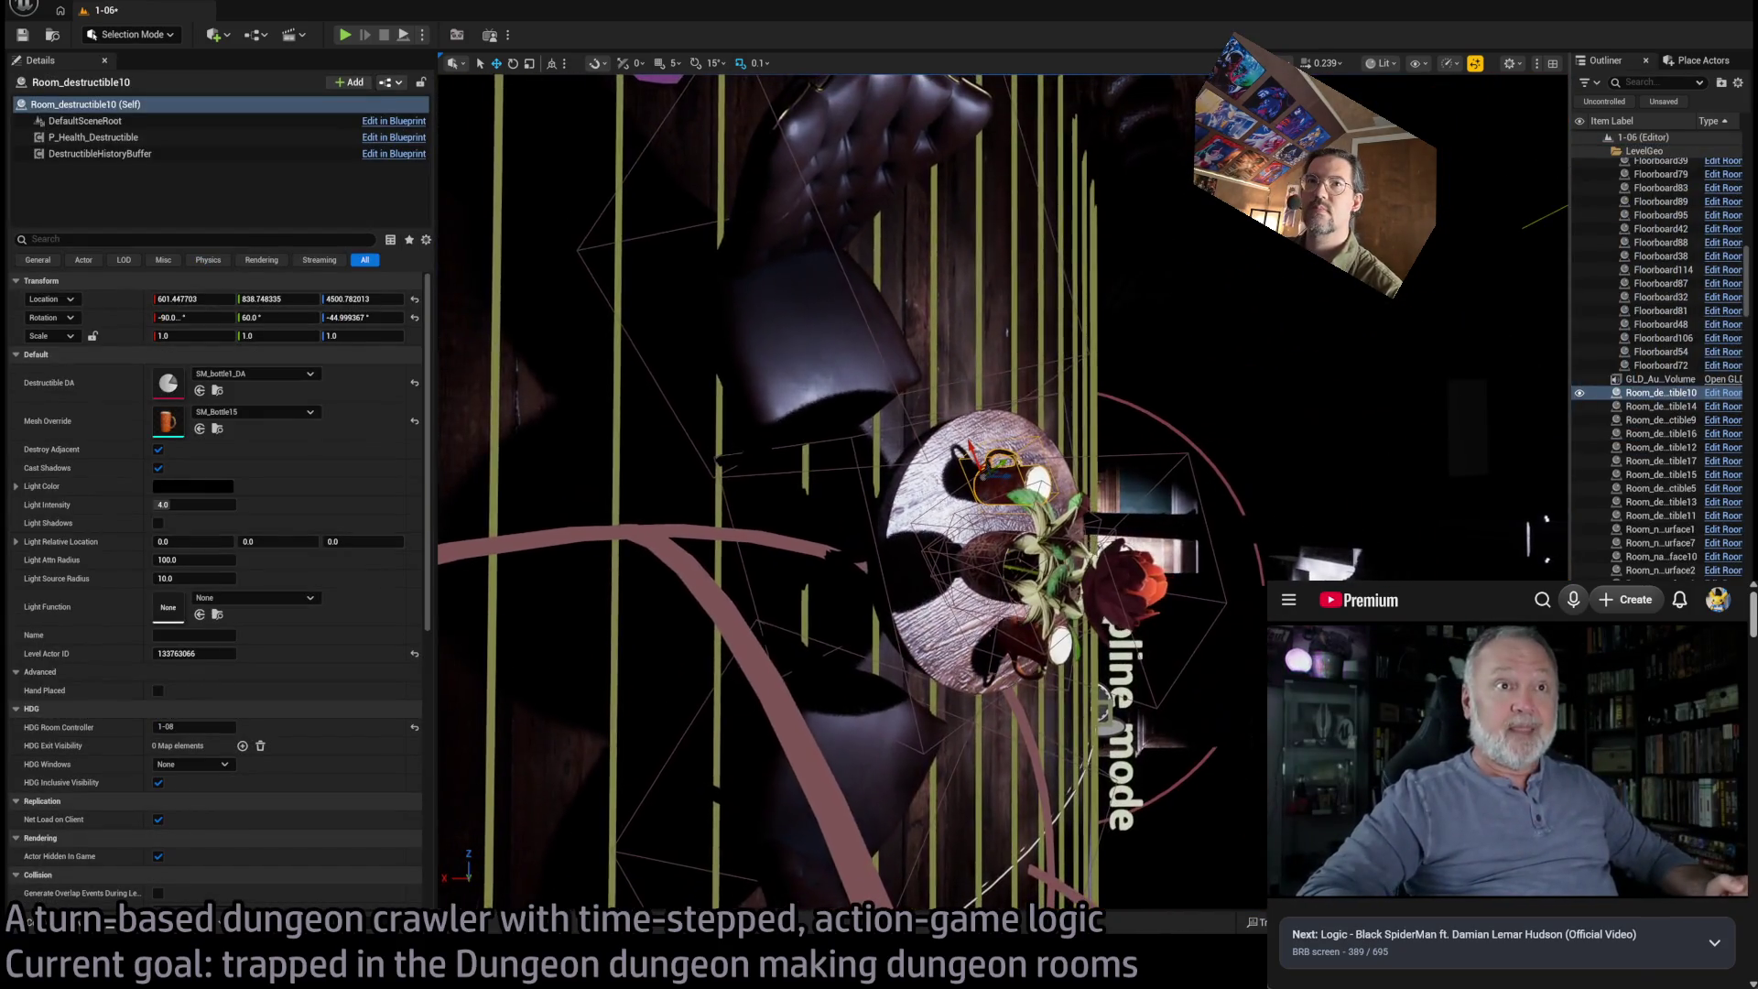
pyautogui.scroll(3, 992, 482)
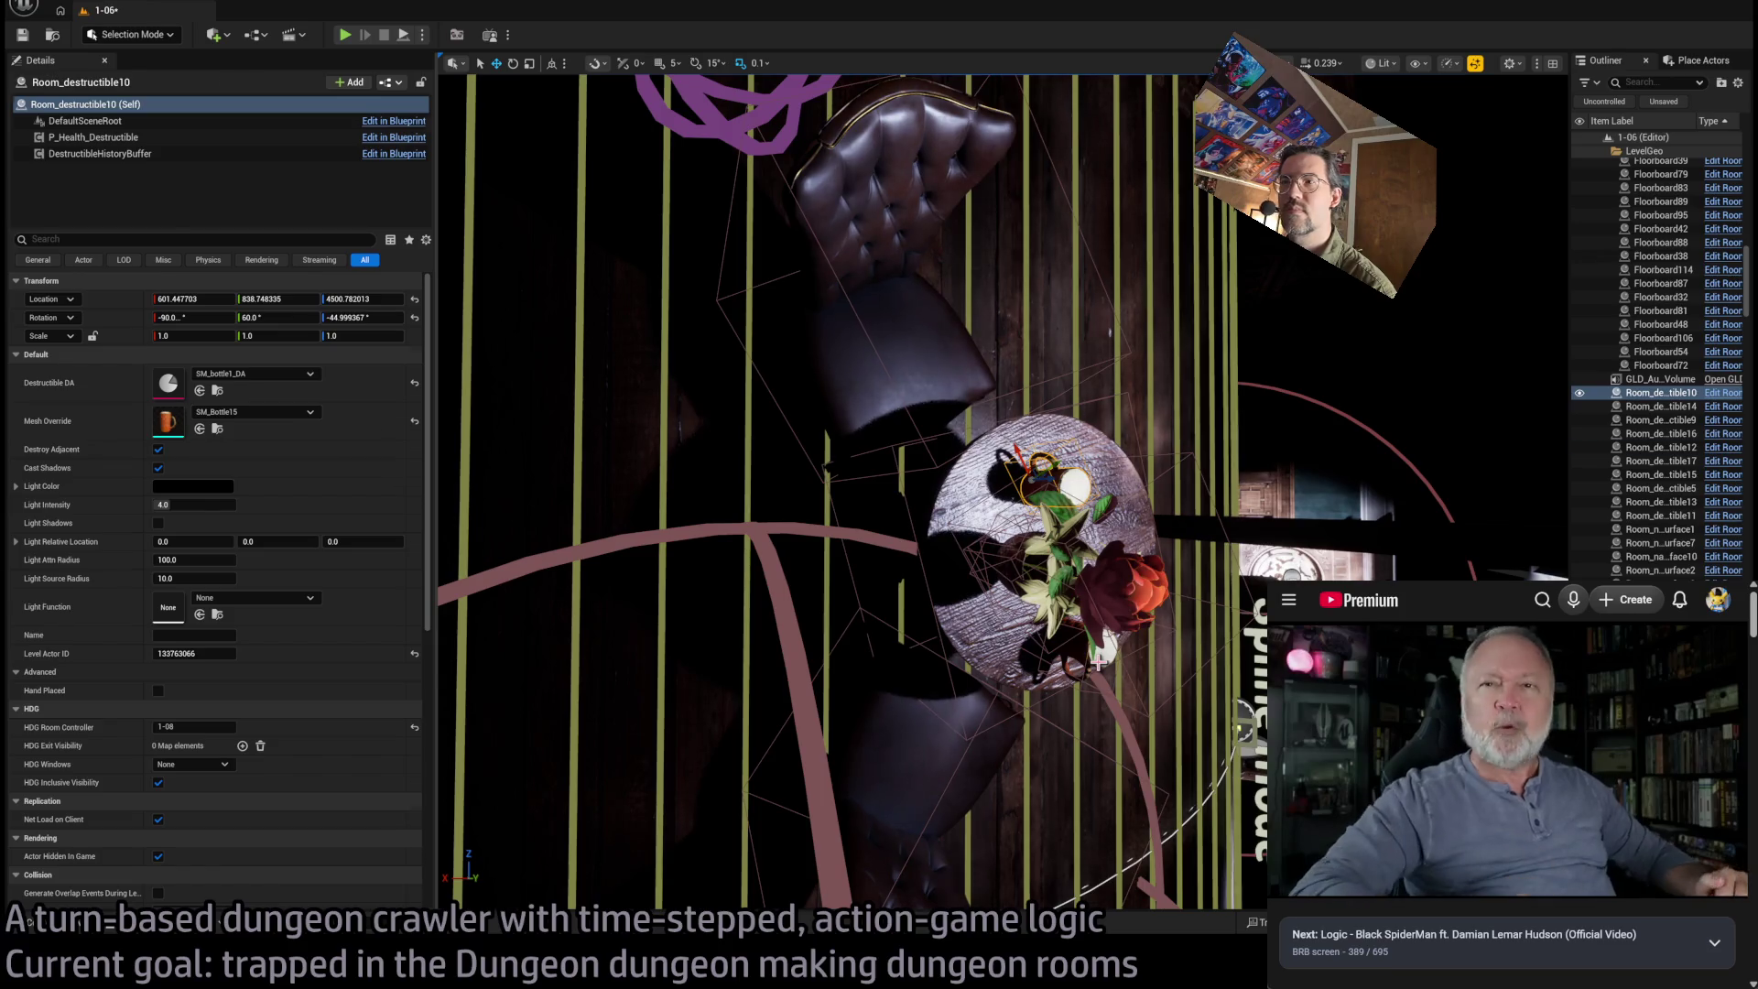
pyautogui.keyDown('ctrl'); pyautogui.click(1098, 661); pyautogui.keyUp('ctrl')
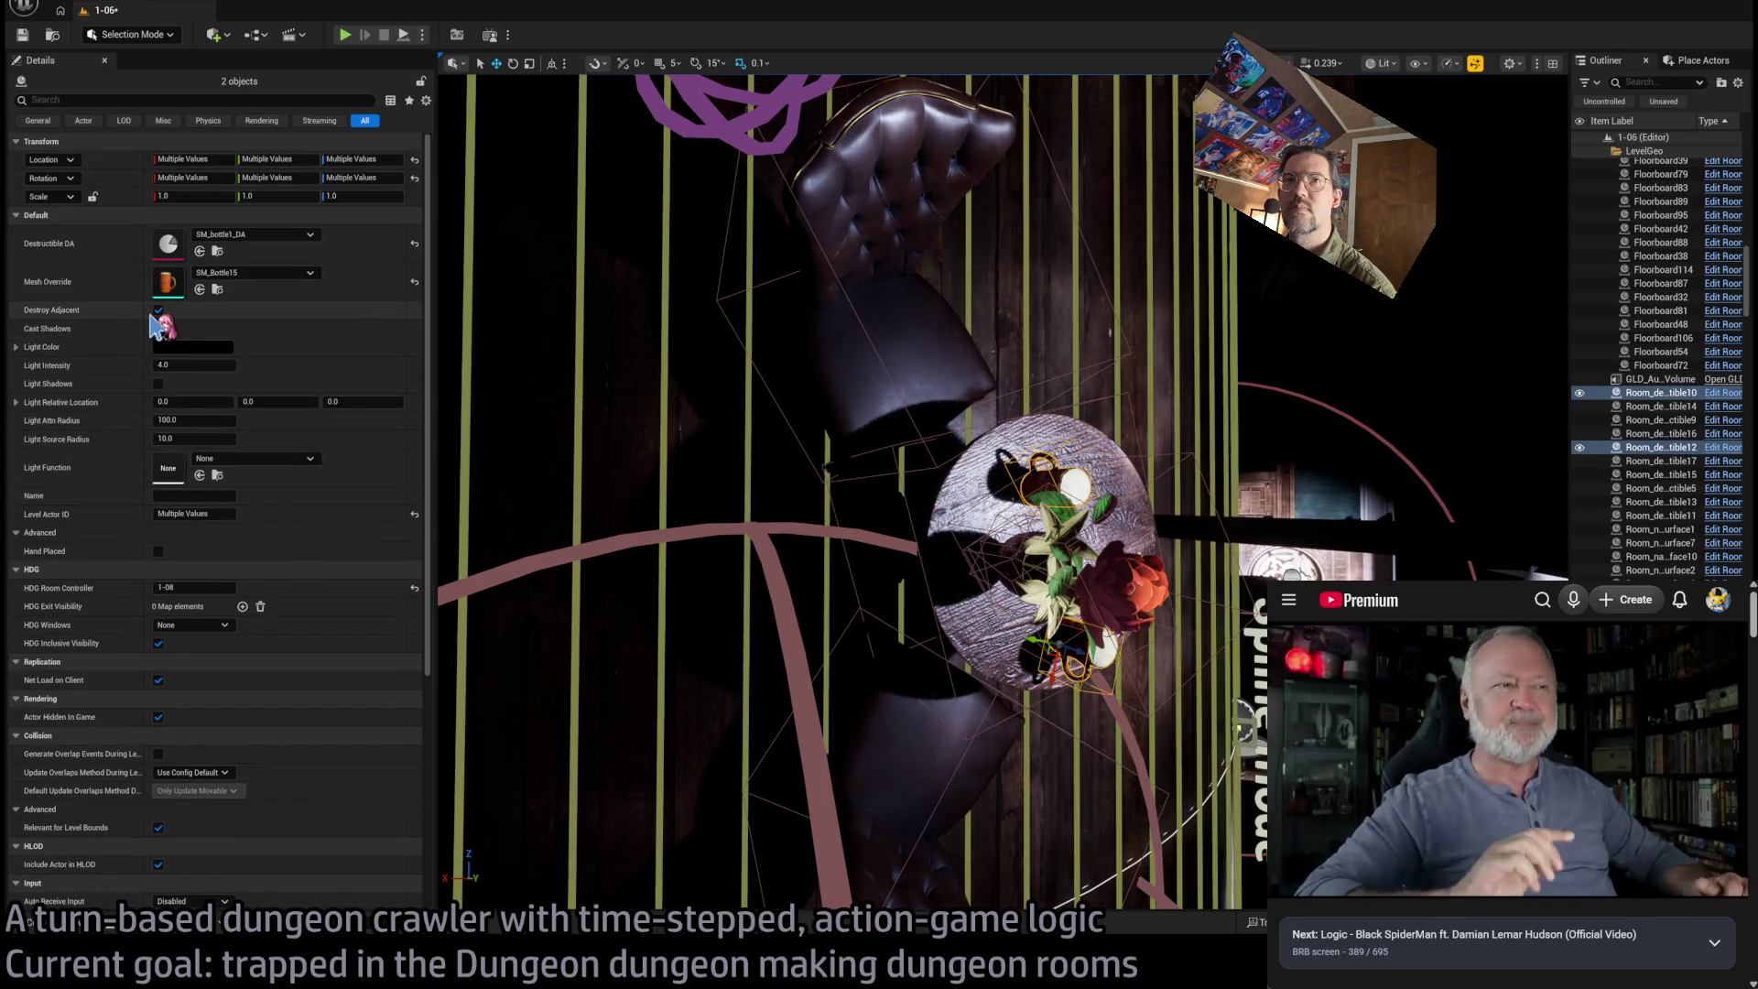
pyautogui.click(159, 310)
# Turn off Destroy Adjacent on the Room_destructible17 flower, then start a play-in-editor test
pyautogui.click(1062, 531)
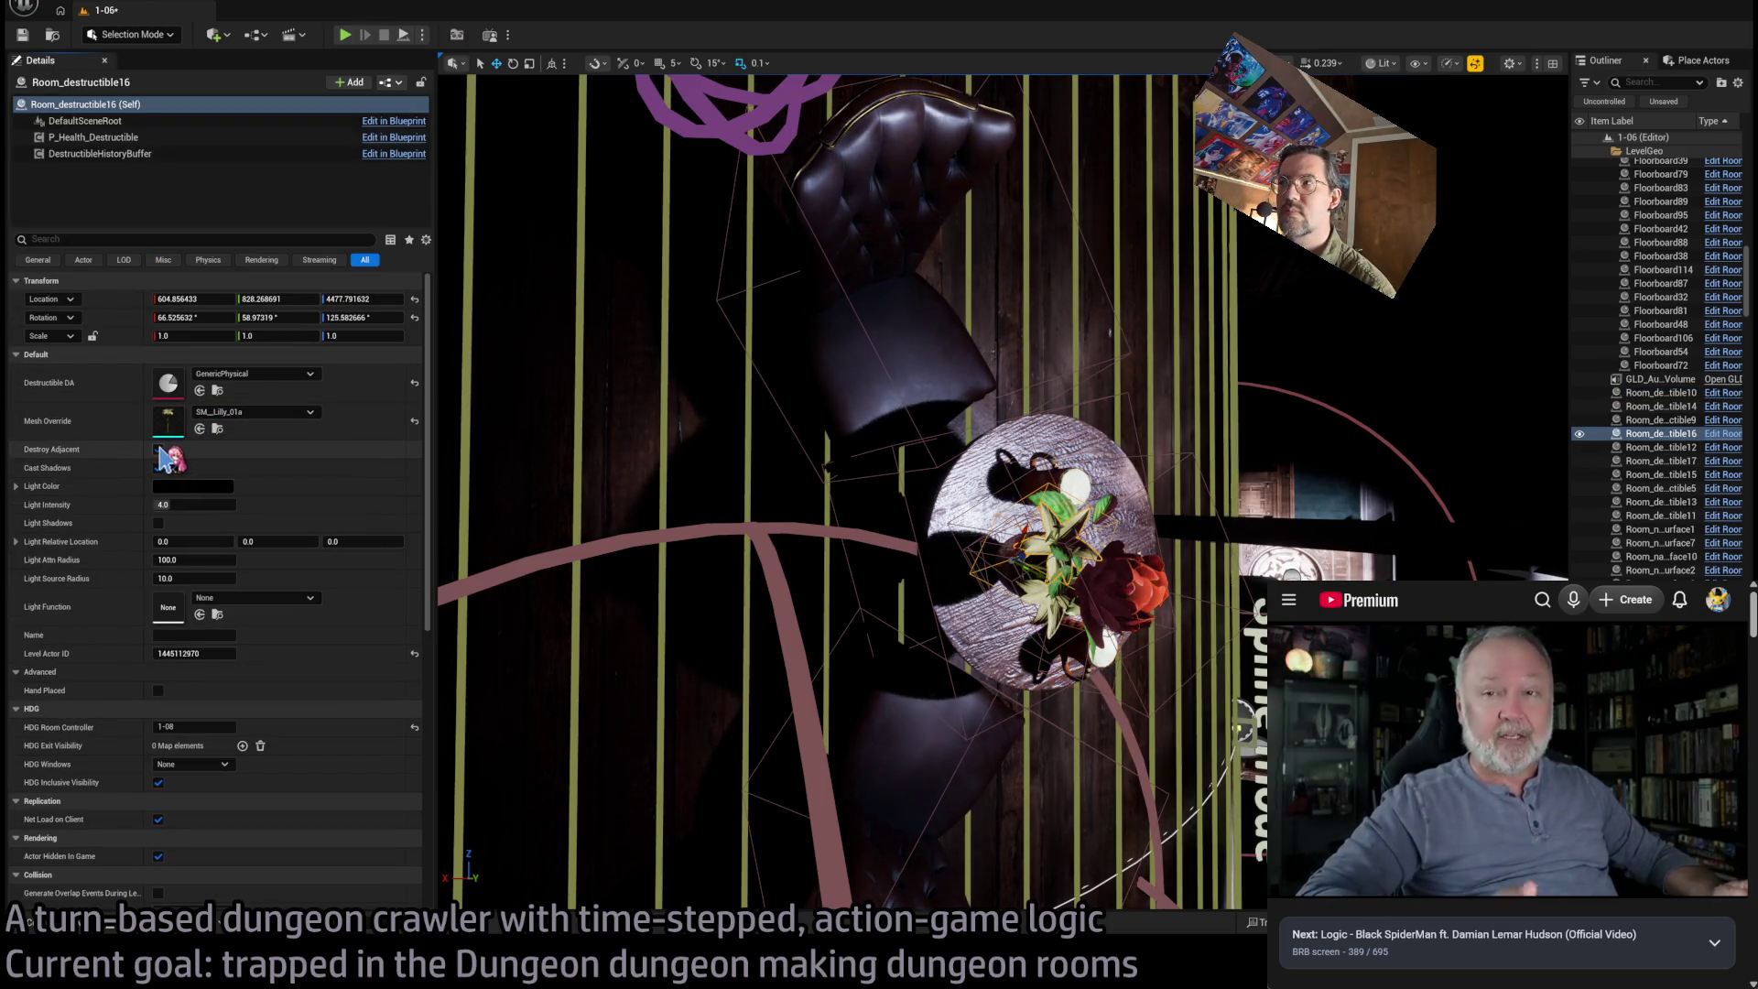
pyautogui.moveTo(1062, 531)
pyautogui.mouseDown()
pyautogui.moveTo(1025, 558)
pyautogui.moveTo(1071, 608)
pyautogui.mouseUp()
pyautogui.keyDown('ctrl'); pyautogui.click(1215, 637); pyautogui.keyUp('ctrl')
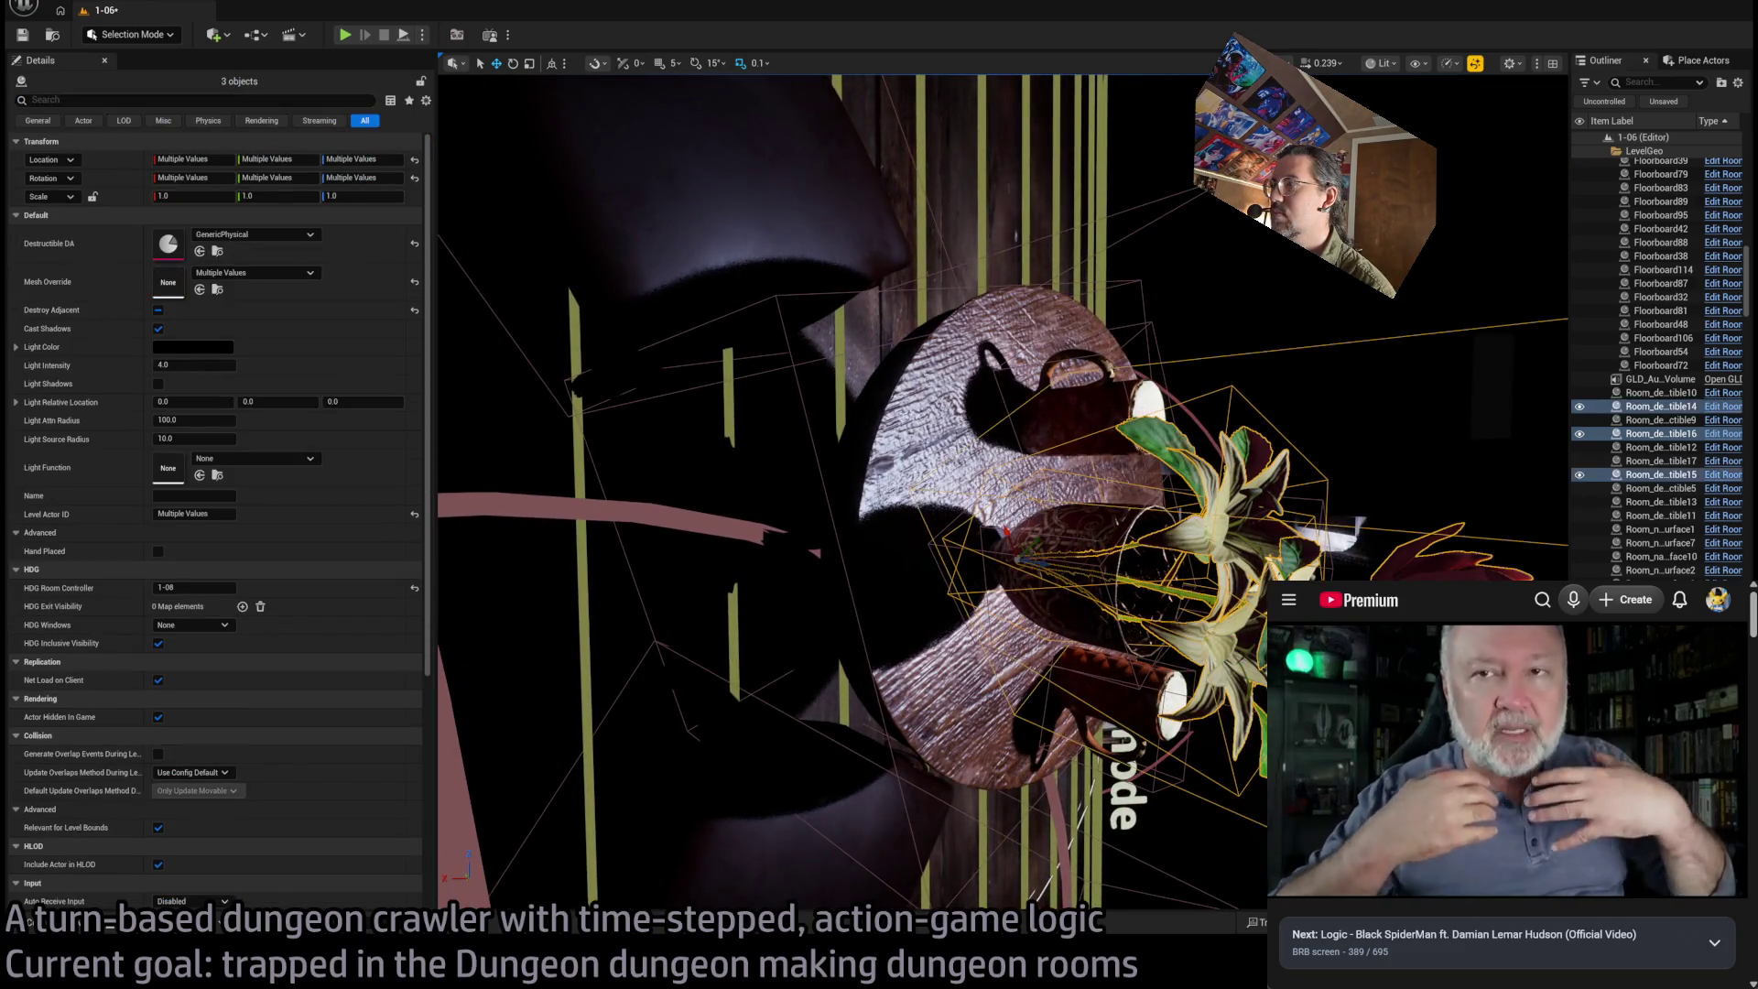
pyautogui.keyDown('ctrl'); pyautogui.click(1090, 533); pyautogui.keyUp('ctrl')
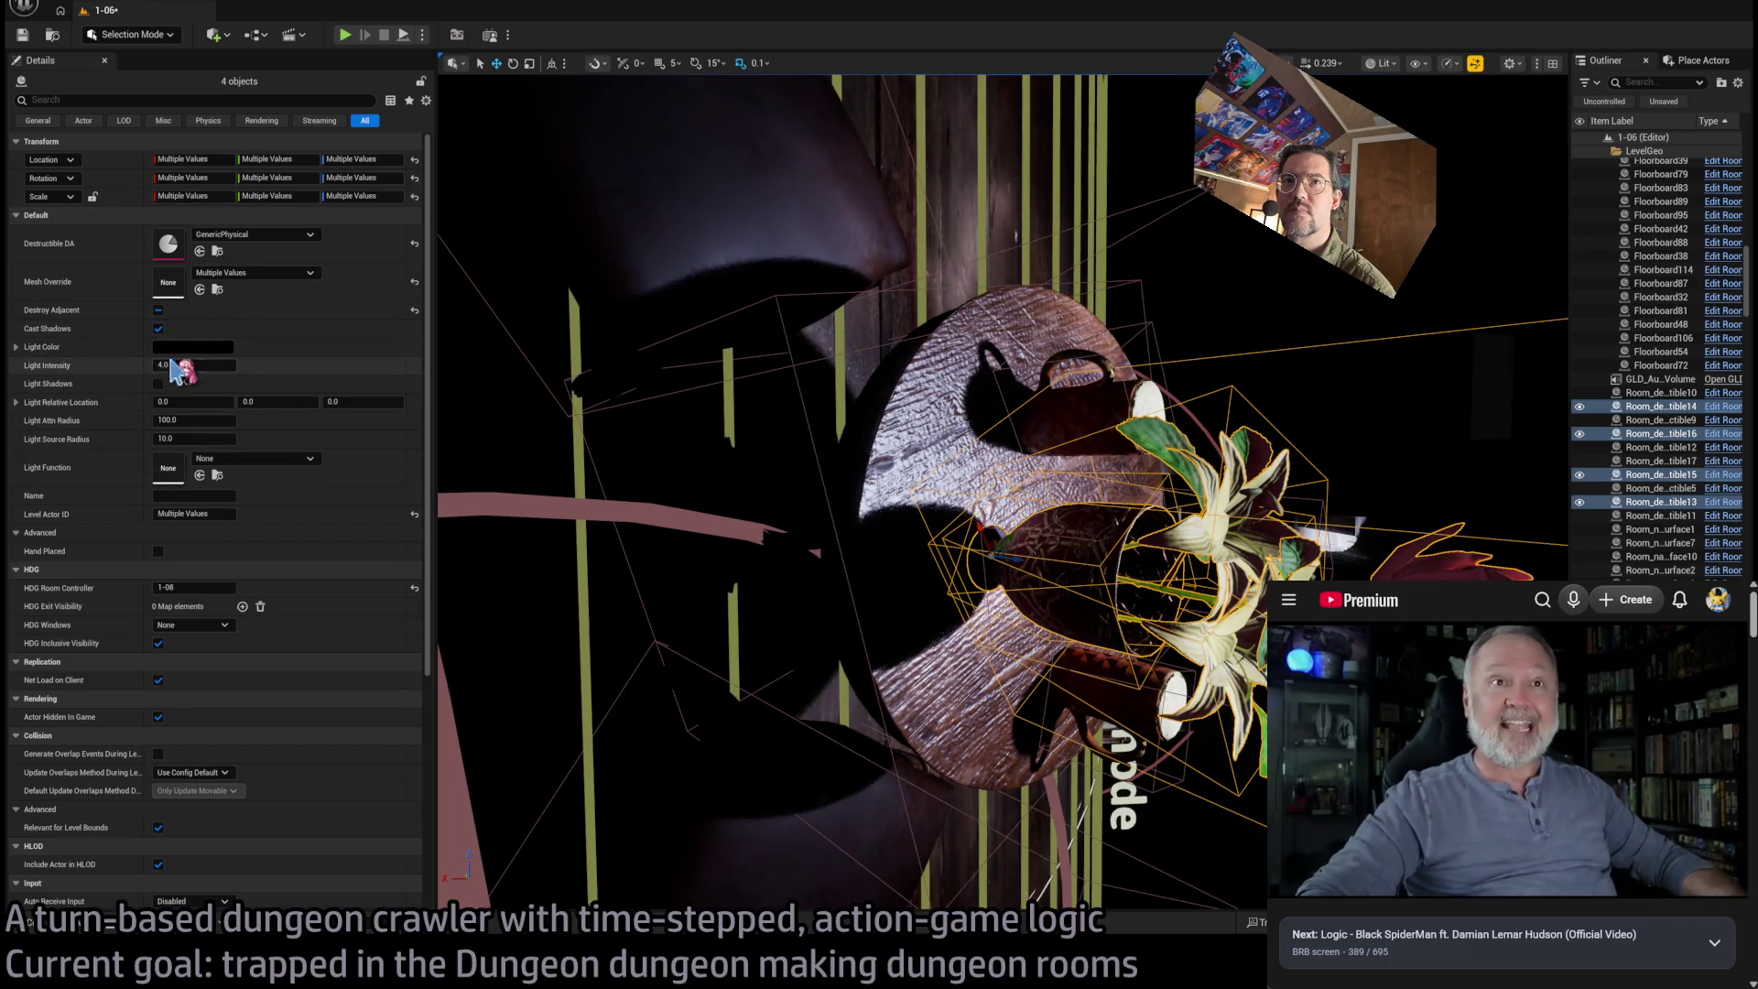
pyautogui.moveTo(836, 452)
pyautogui.mouseDown()
pyautogui.moveTo(896, 542)
pyautogui.moveTo(861, 582)
pyautogui.mouseUp()
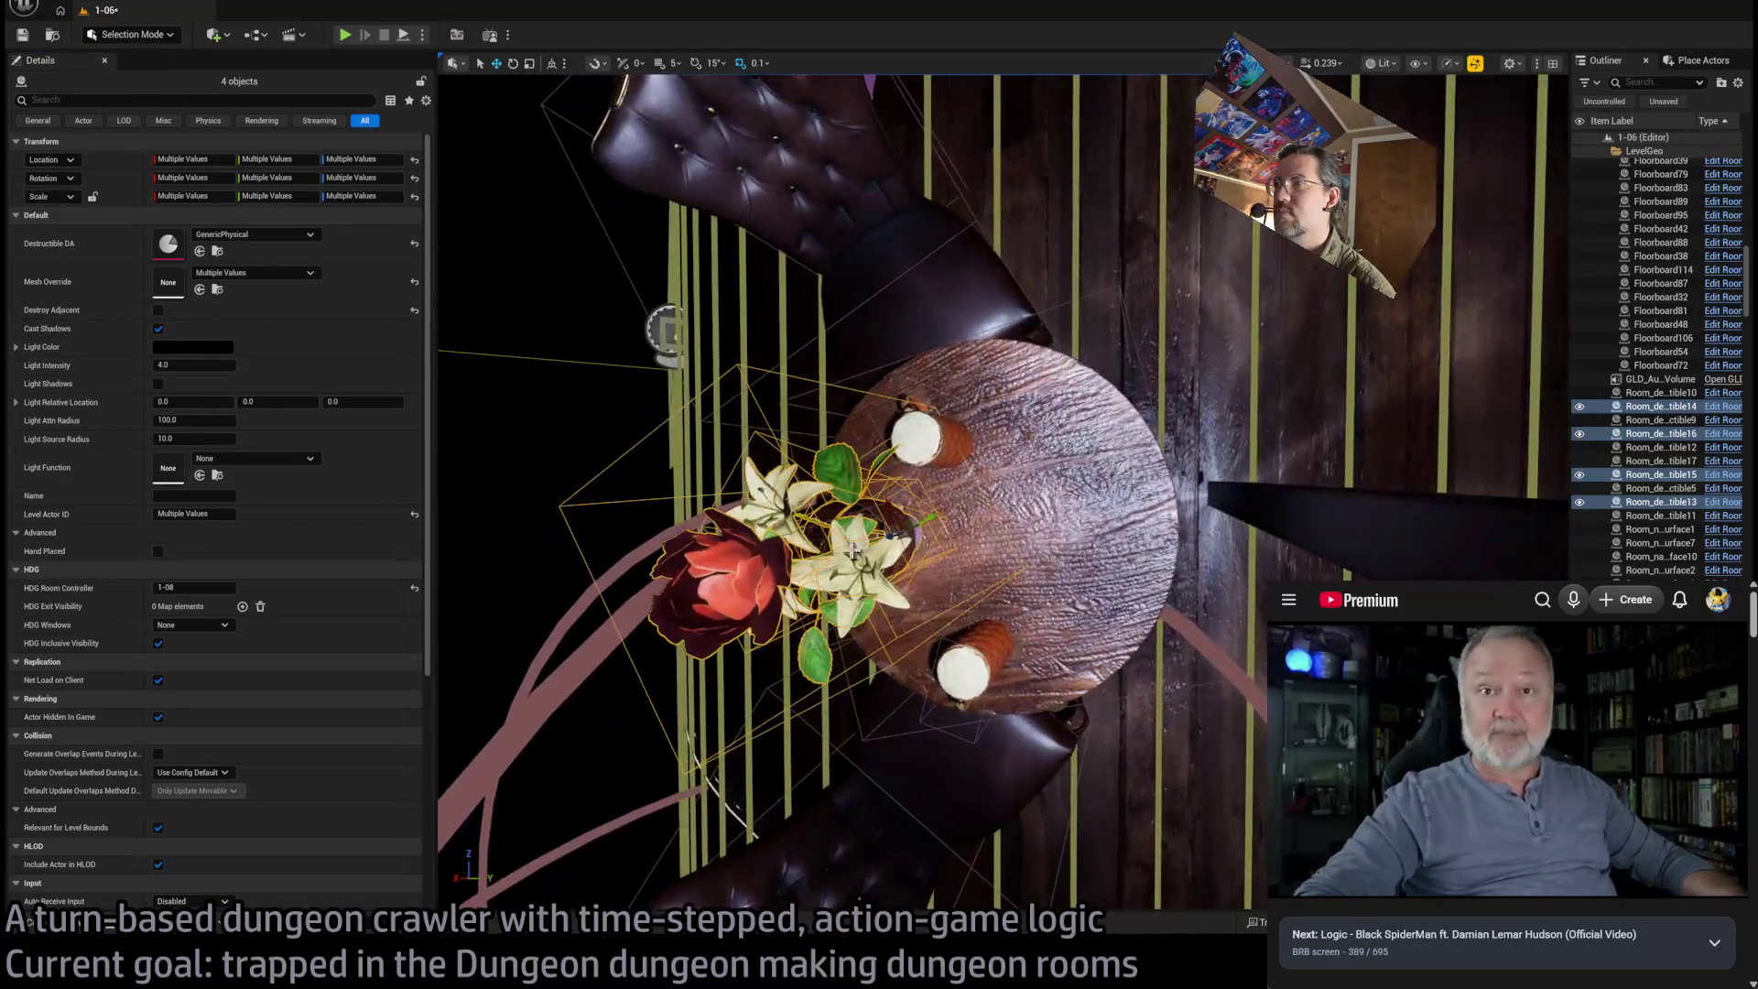
pyautogui.click(860, 581)
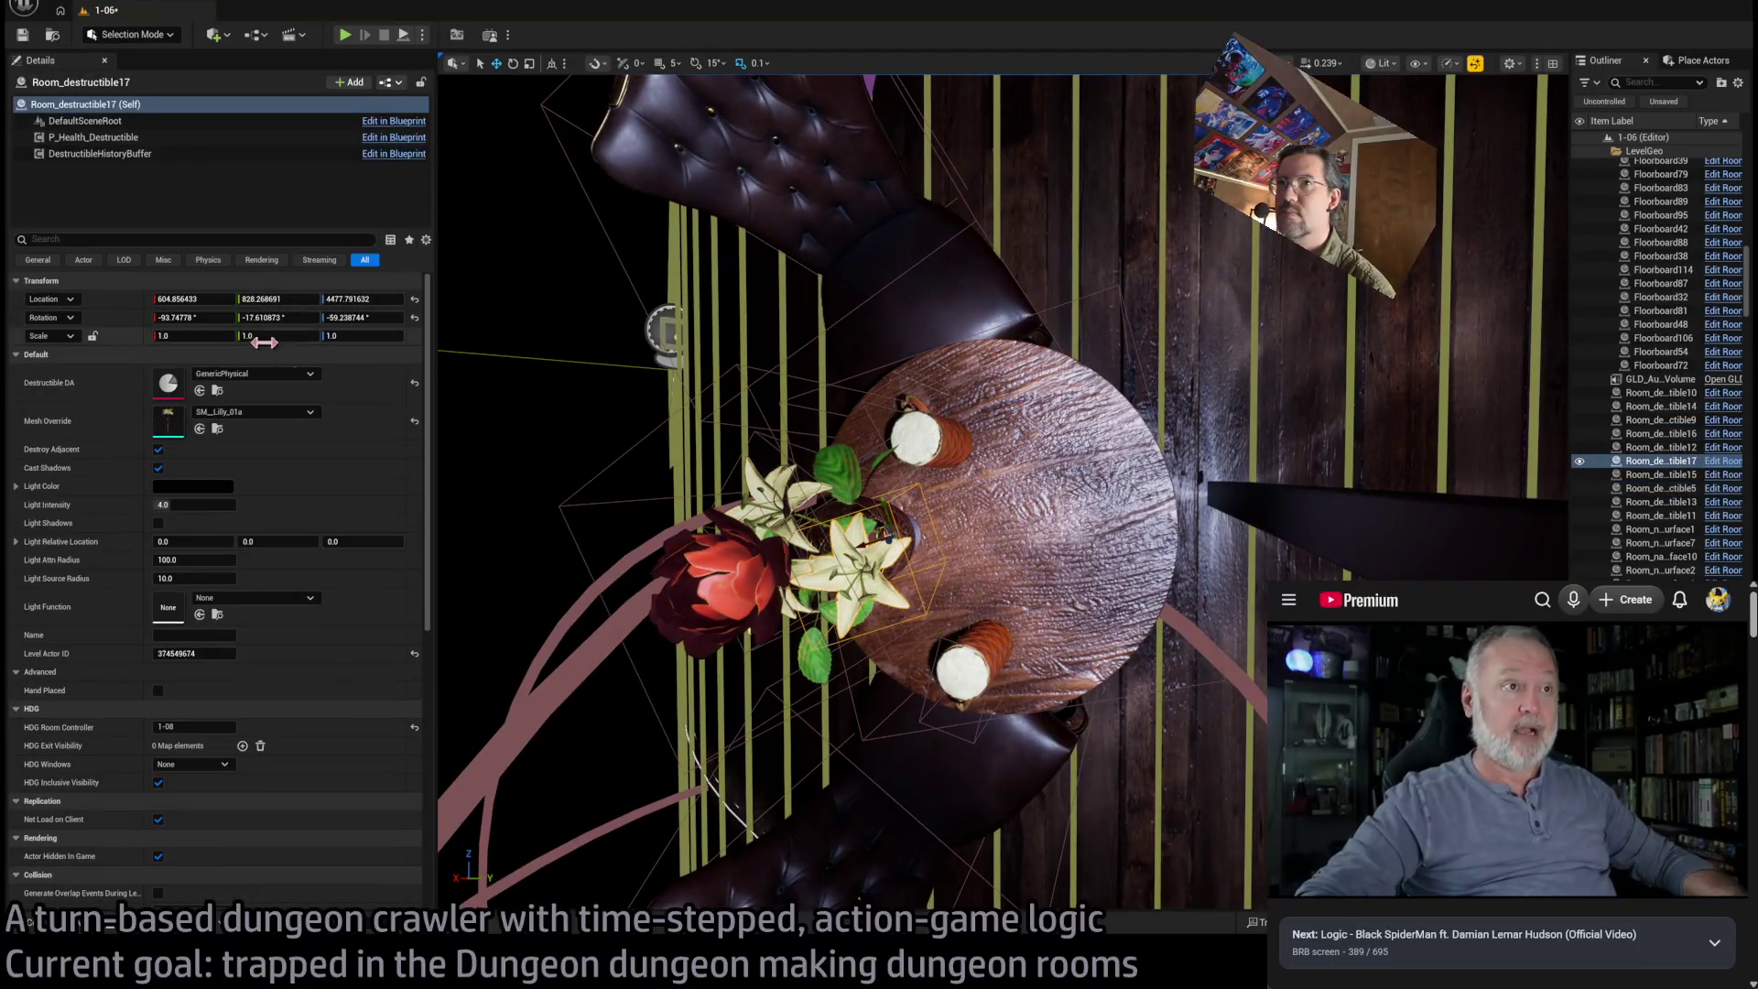
pyautogui.click(159, 450)
pyautogui.moveTo(486, 389); pyautogui.dragTo(503, 381)
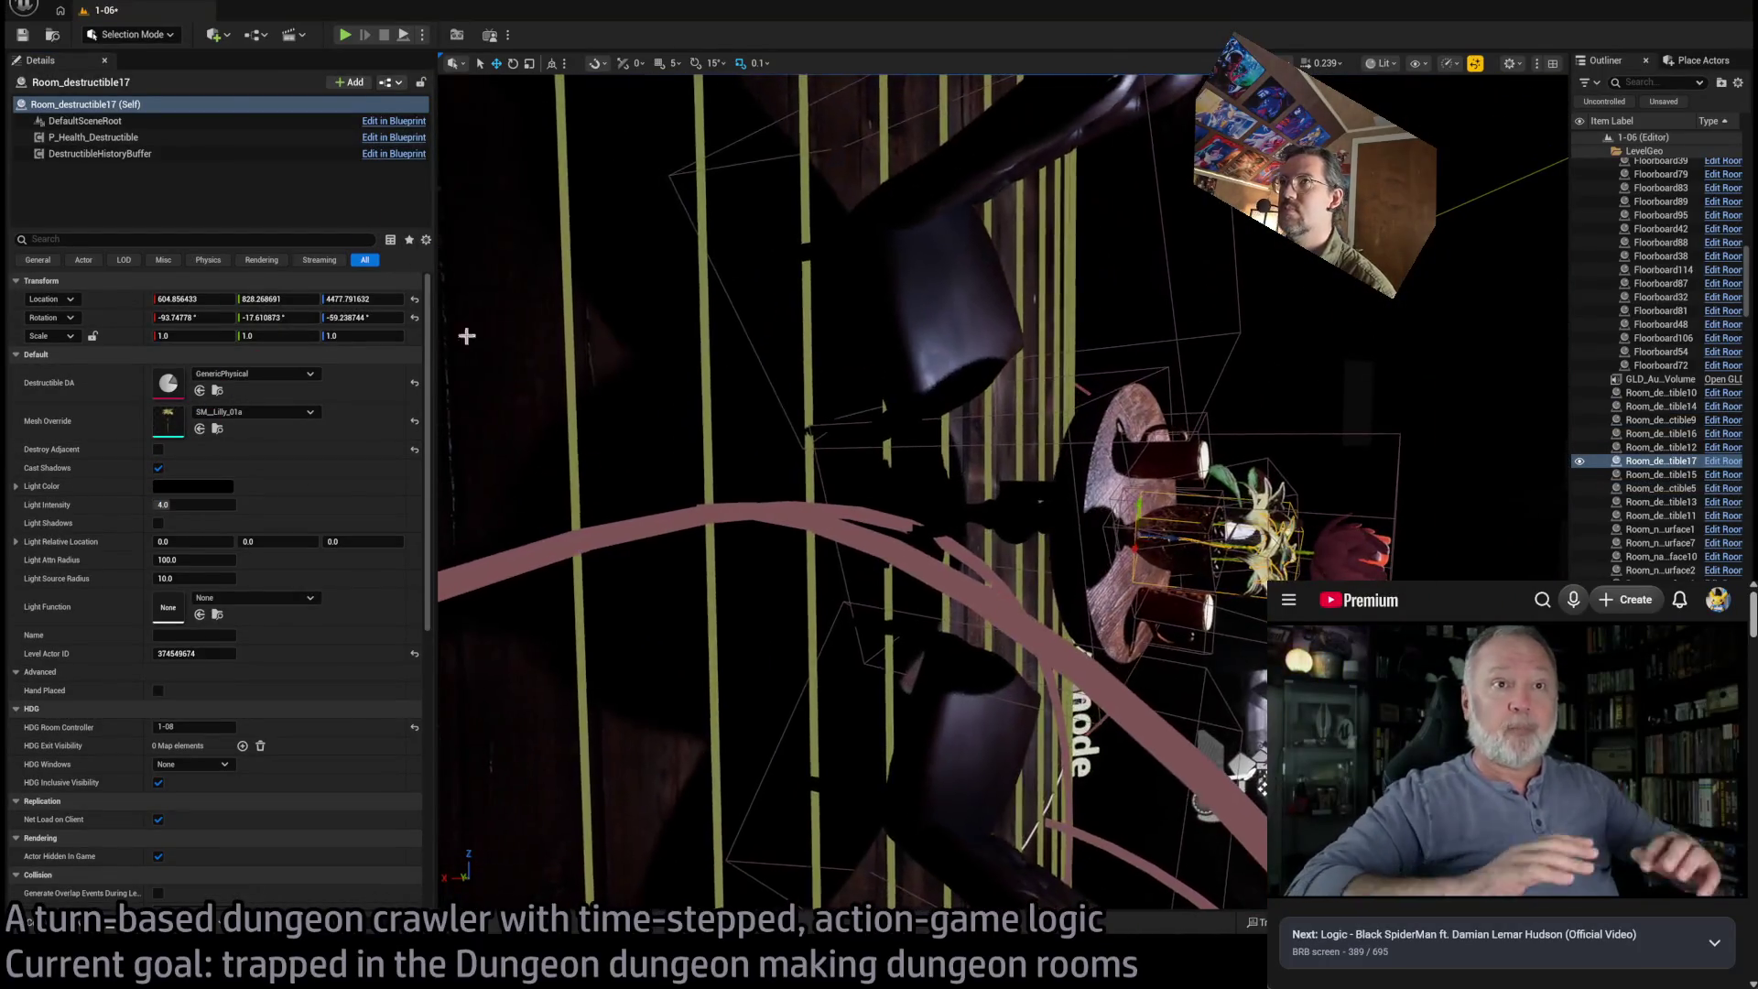
pyautogui.click(346, 37)
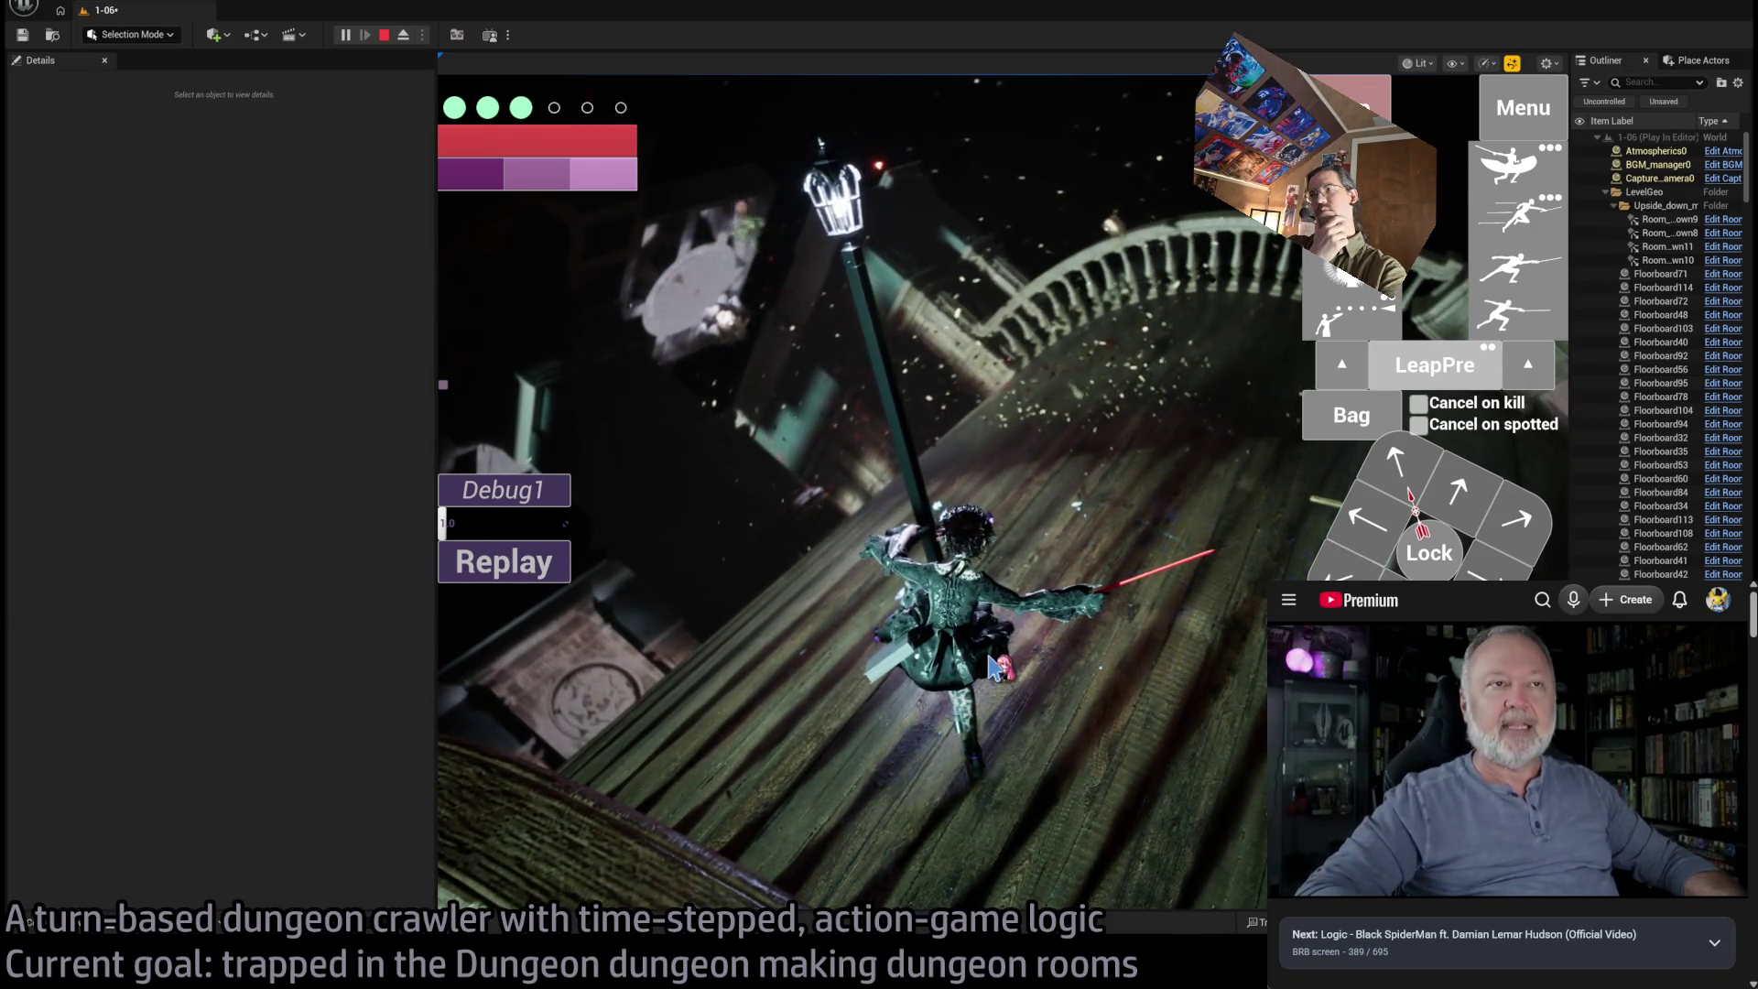
# Stop the play-in-editor test with Esc and return to editing level 1-06
pyautogui.press('Escape')
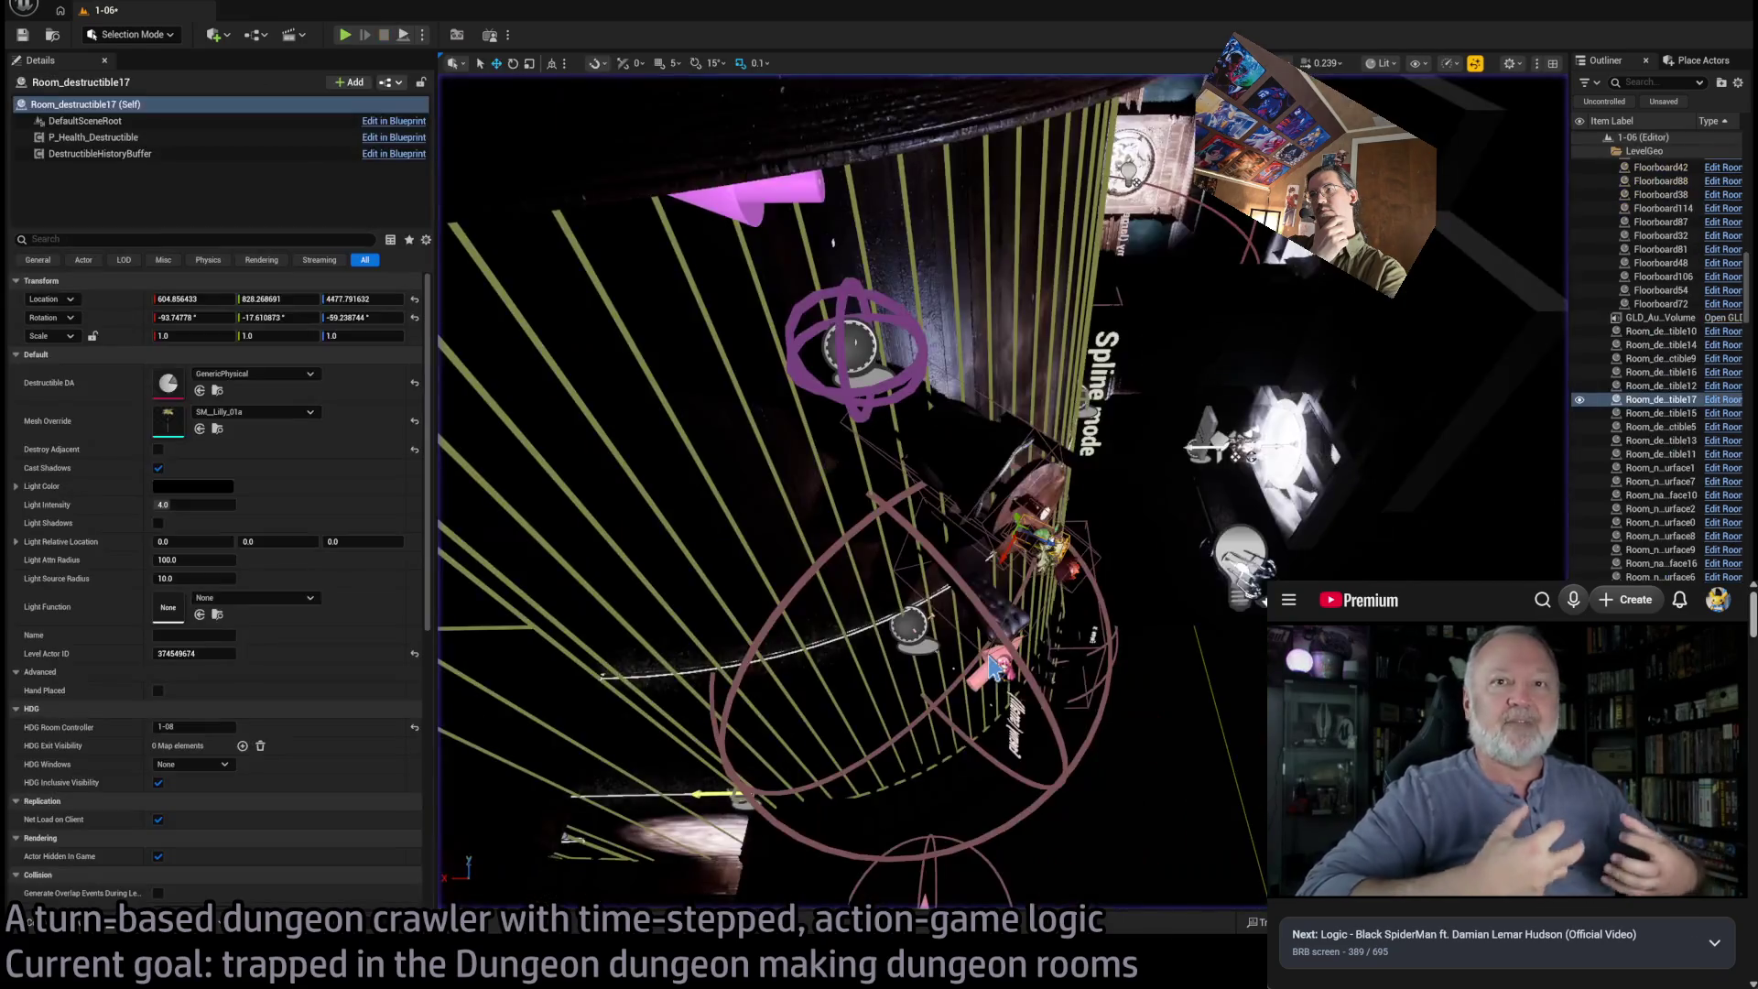
# Select and frame the table Room_destructible11, then open its Blueprint with Ctrl+E
pyautogui.click(1044, 545)
pyautogui.press('f')
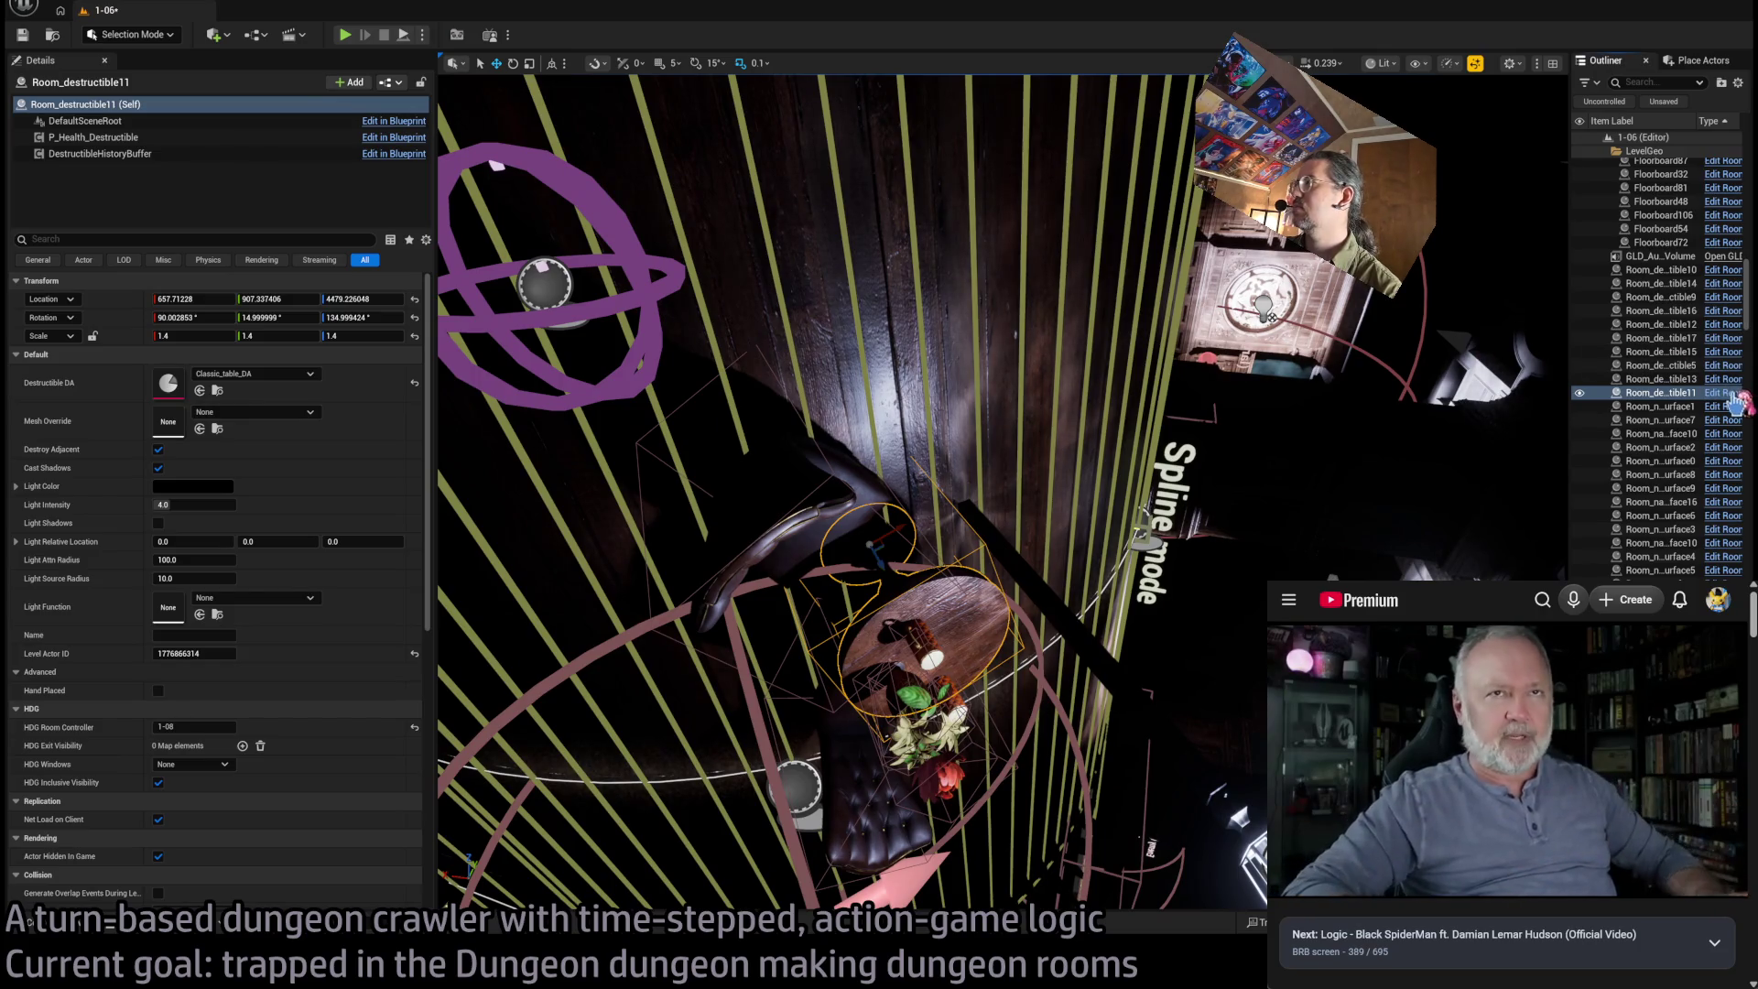
pyautogui.hotkey('ctrl', 'e')
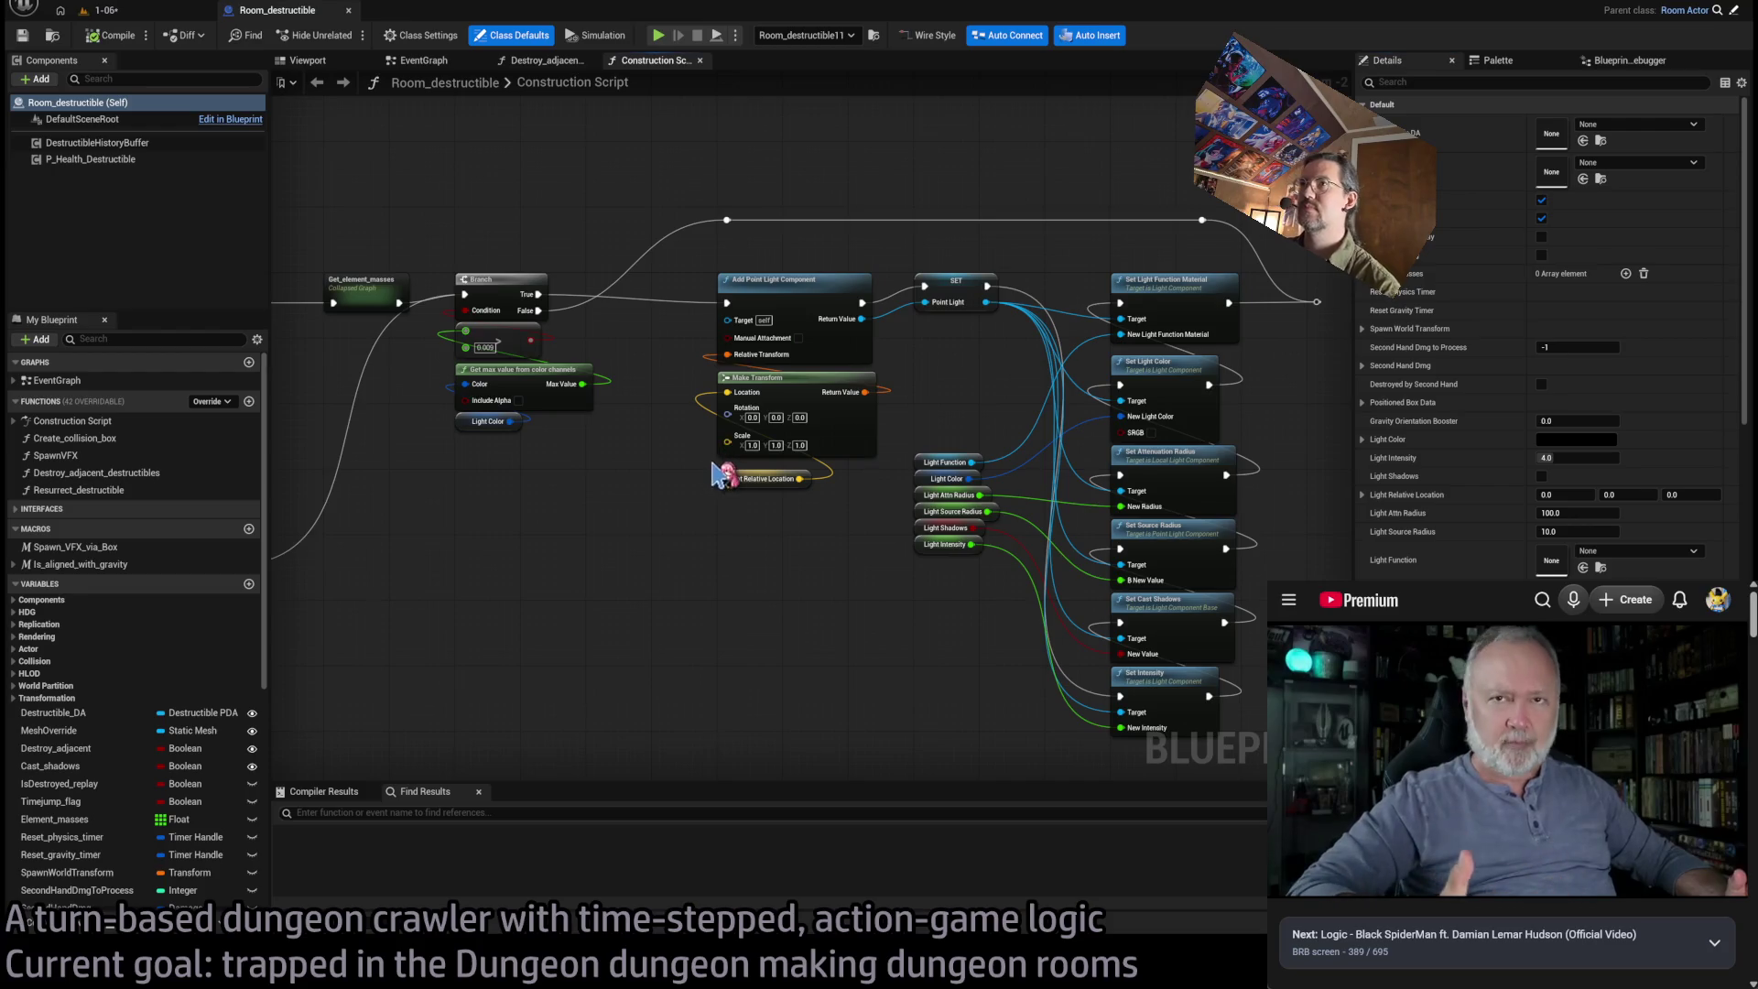
pyautogui.scroll(-5, 720, 476)
pyautogui.scroll(4, 977, 479)
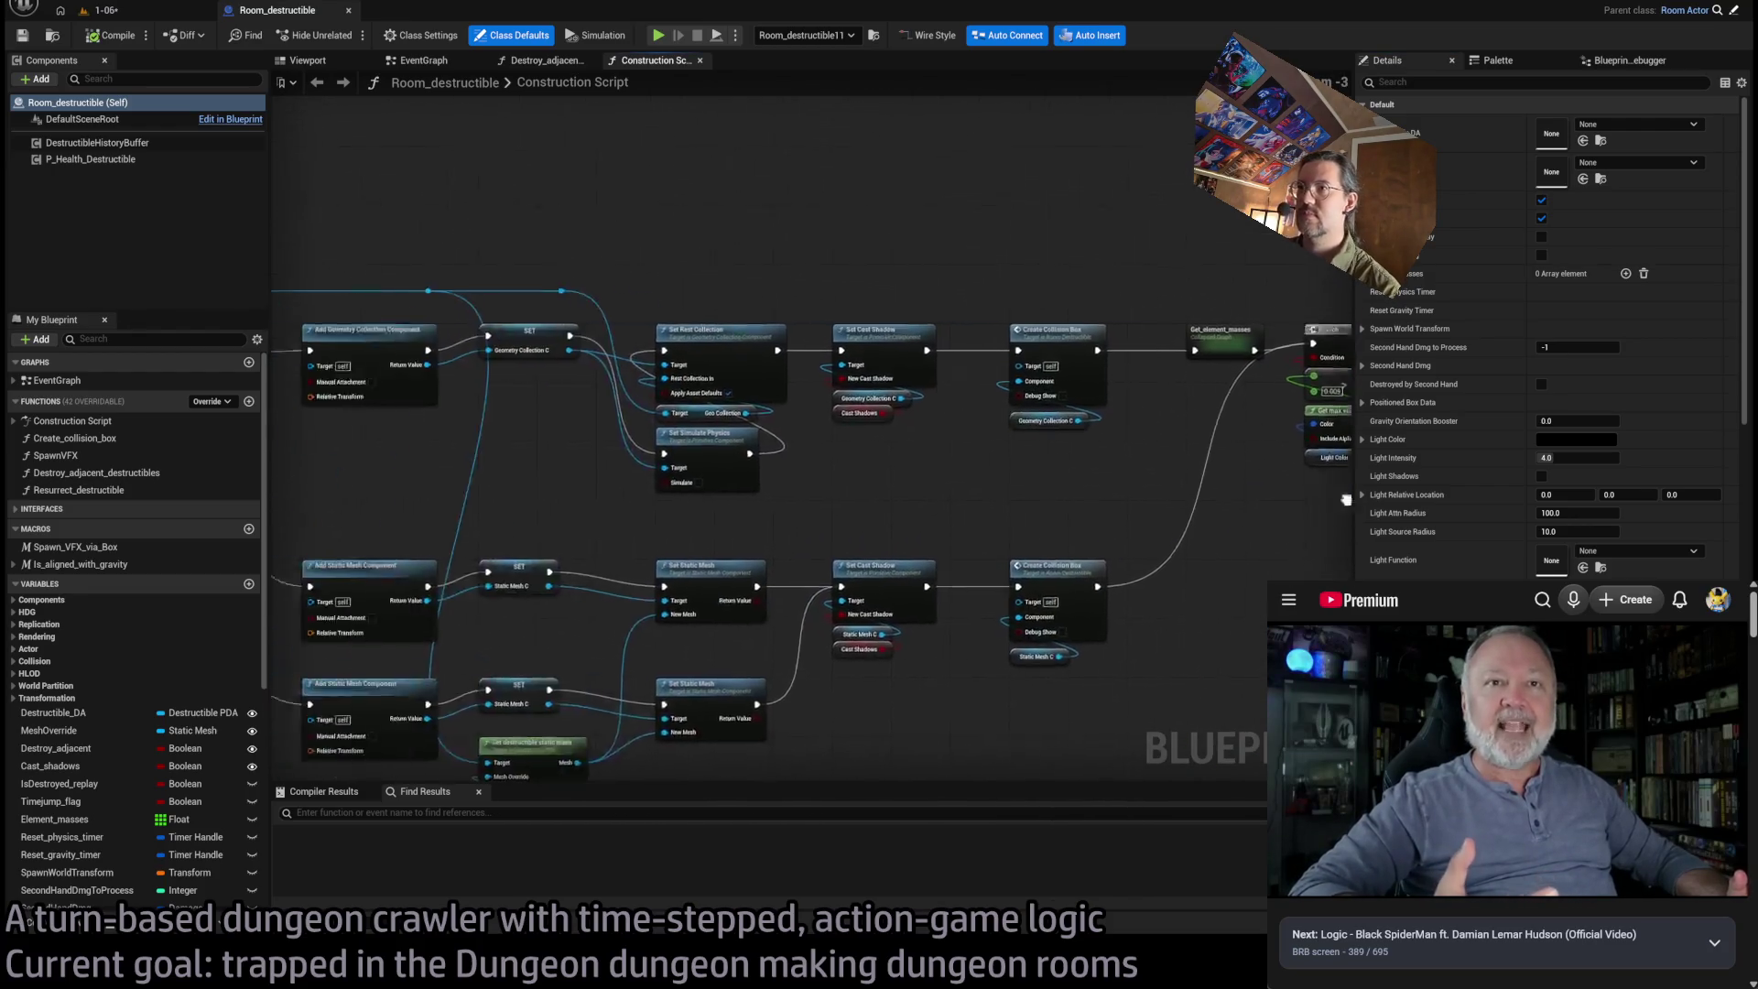
pyautogui.moveTo(1272, 498); pyautogui.dragTo(1094, 492)
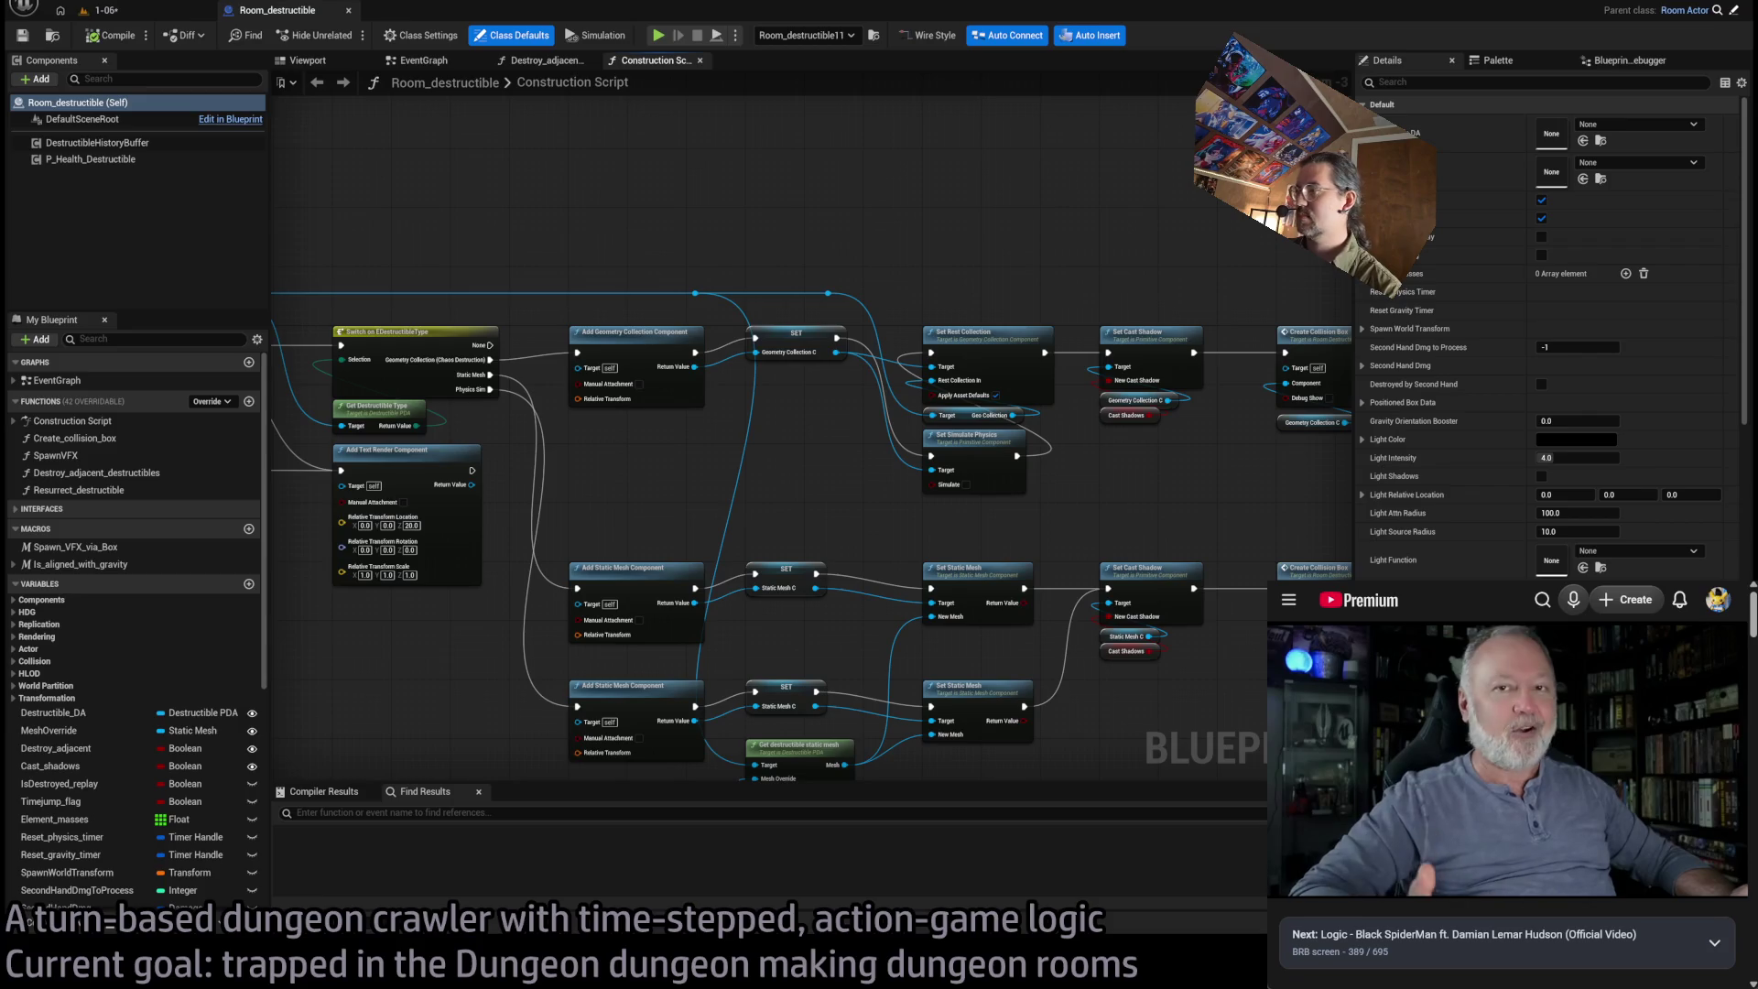
pyautogui.moveTo(864, 523)
pyautogui.mouseDown()
pyautogui.moveTo(1044, 443)
pyautogui.moveTo(502, 470)
pyautogui.moveTo(491, 514)
pyautogui.moveTo(428, 506)
pyautogui.moveTo(410, 528)
pyautogui.mouseUp()
pyautogui.scroll(1, 1044, 443)
pyautogui.scroll(-7, 409, 529)
pyautogui.moveTo(656, 531); pyautogui.dragTo(842, 371)
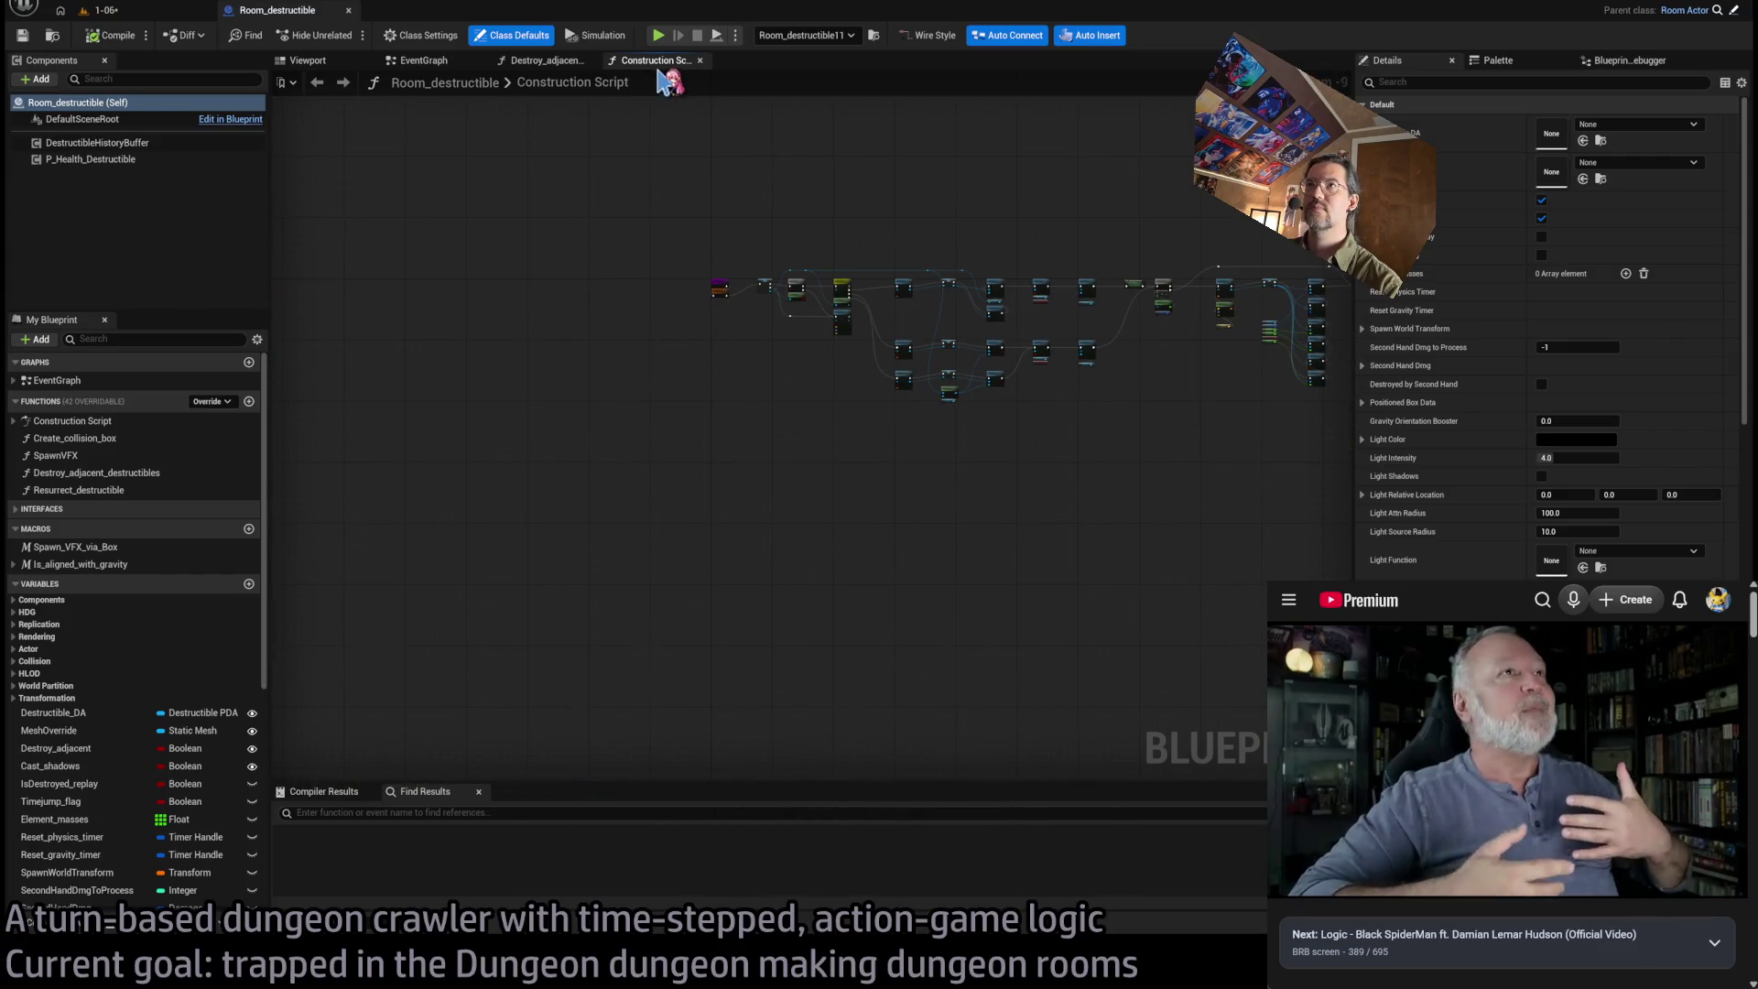
pyautogui.click(699, 60)
# Close the EventGraph, pan Destroy_adjacent_destructibles to its Cast, Take Damage and Return nodes, then reopen EventGraph
pyautogui.click(453, 60)
pyautogui.scroll(-3, 701, 462)
pyautogui.scroll(4, 700, 462)
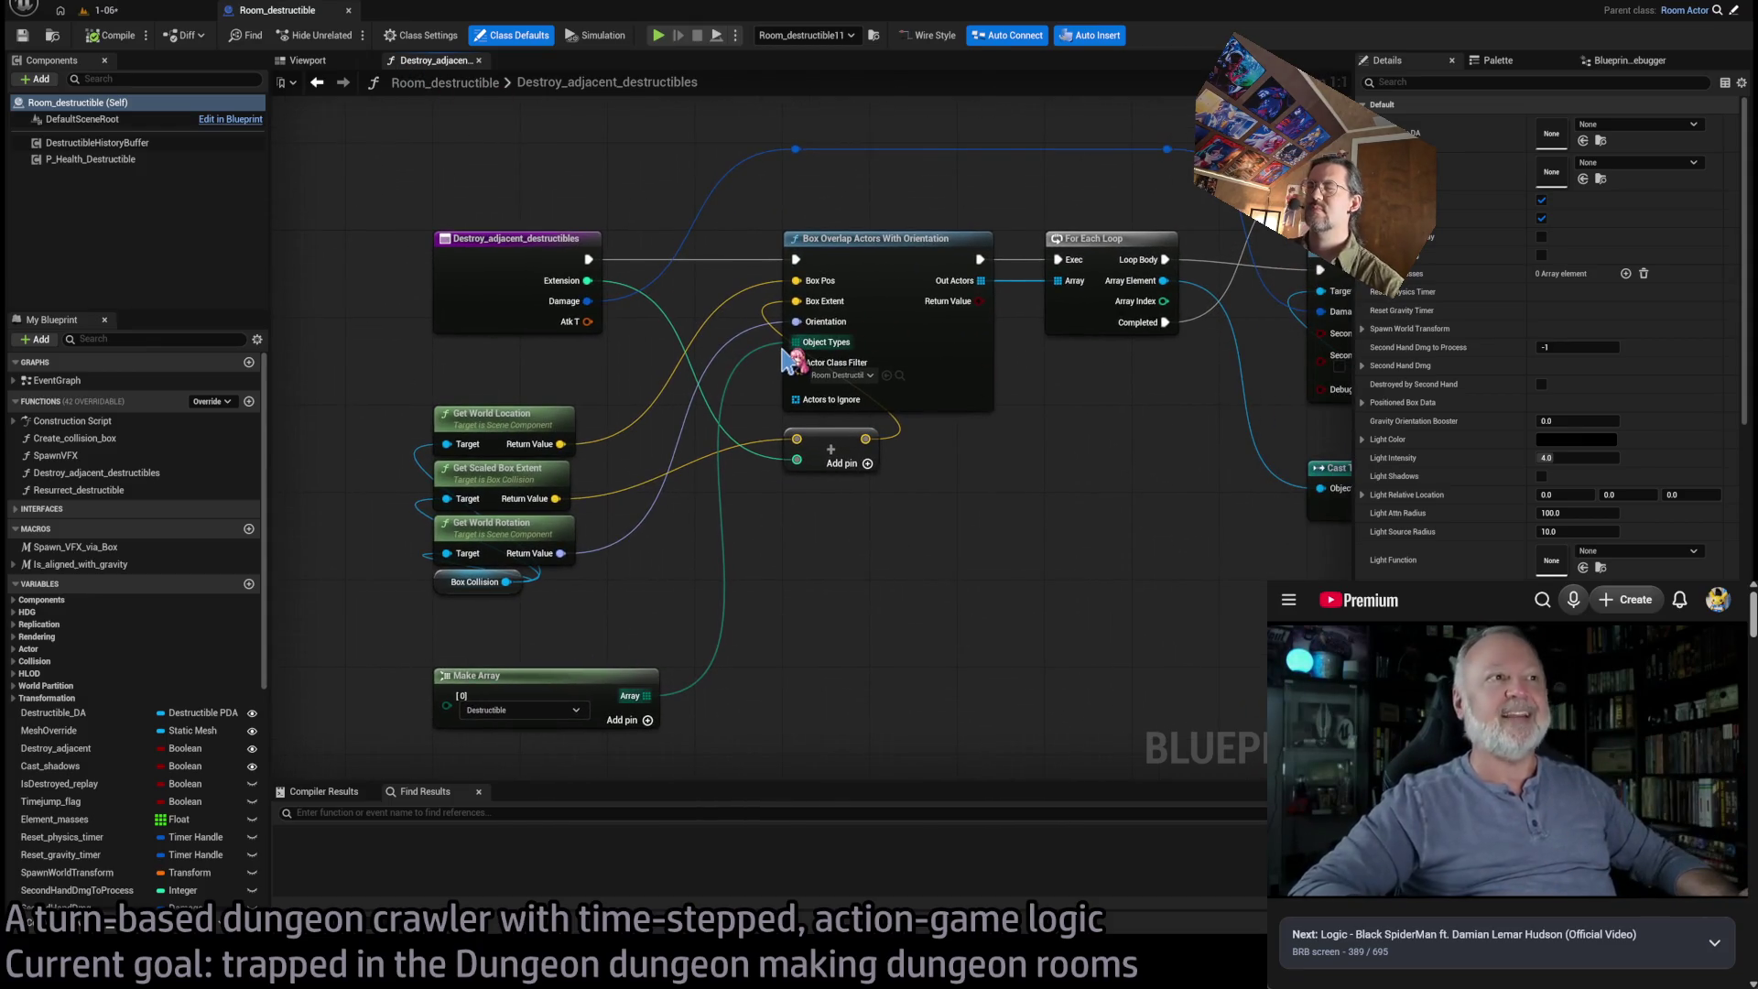
pyautogui.moveTo(1044, 427); pyautogui.dragTo(932, 421)
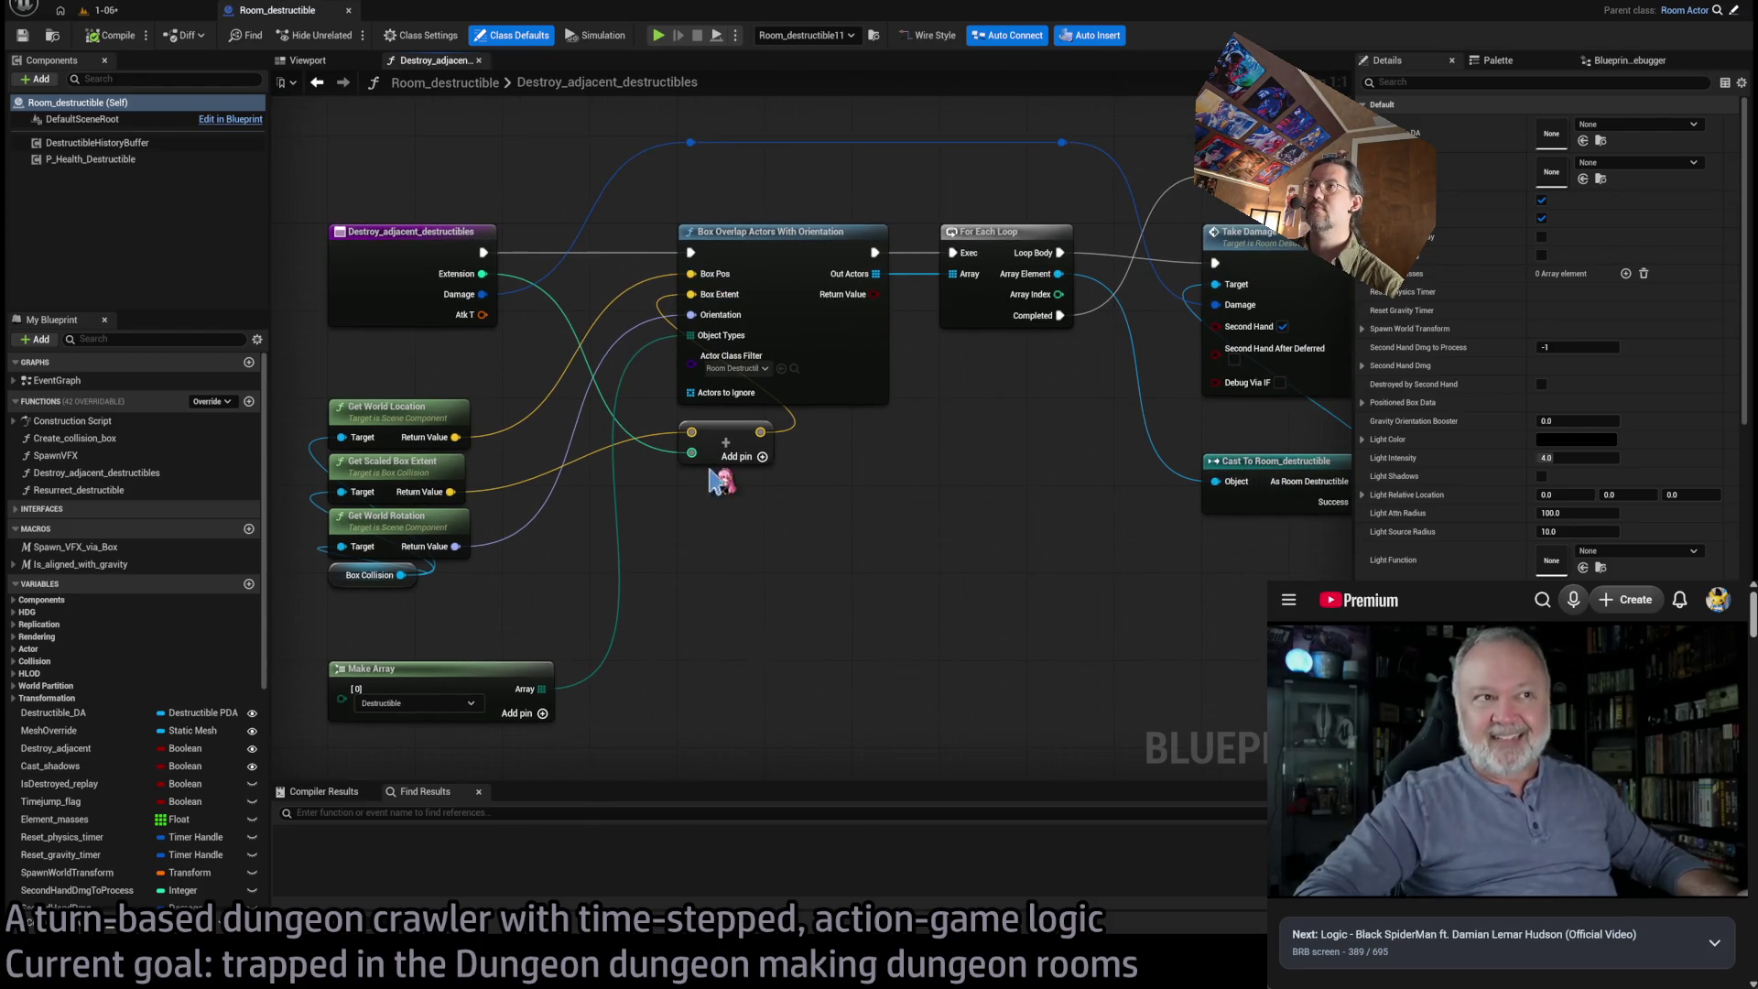
pyautogui.moveTo(1062, 430); pyautogui.dragTo(881, 458)
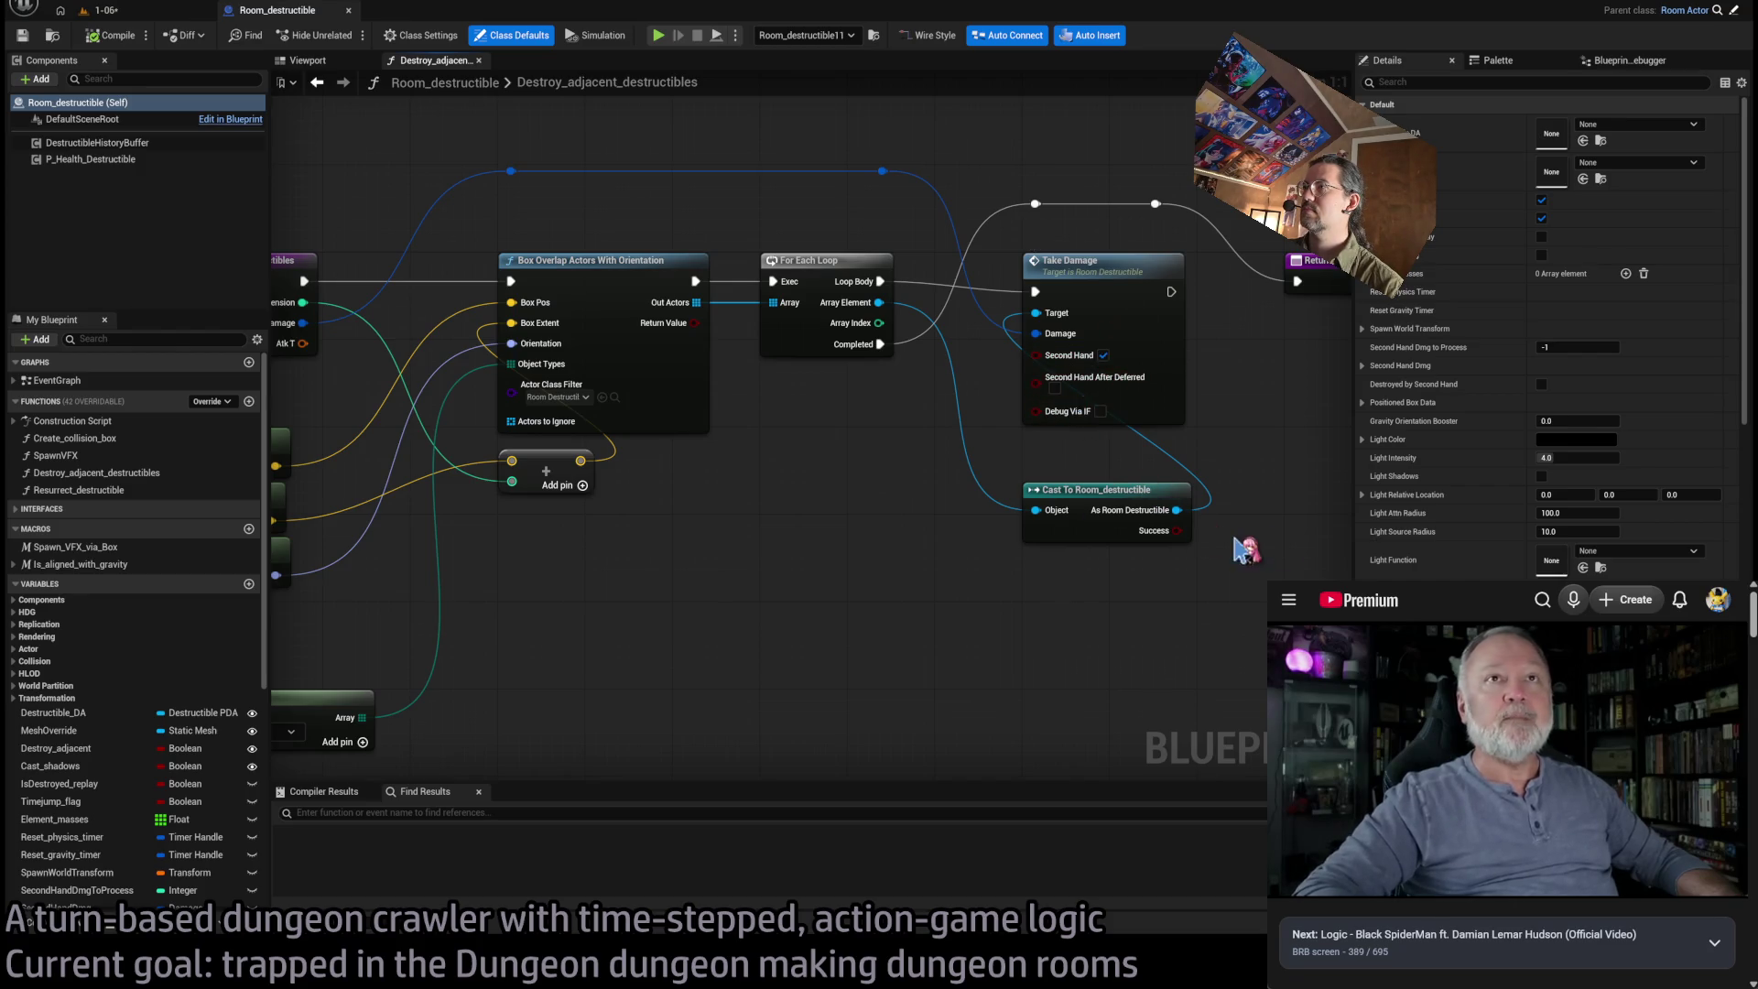
pyautogui.moveTo(1221, 544); pyautogui.dragTo(987, 462)
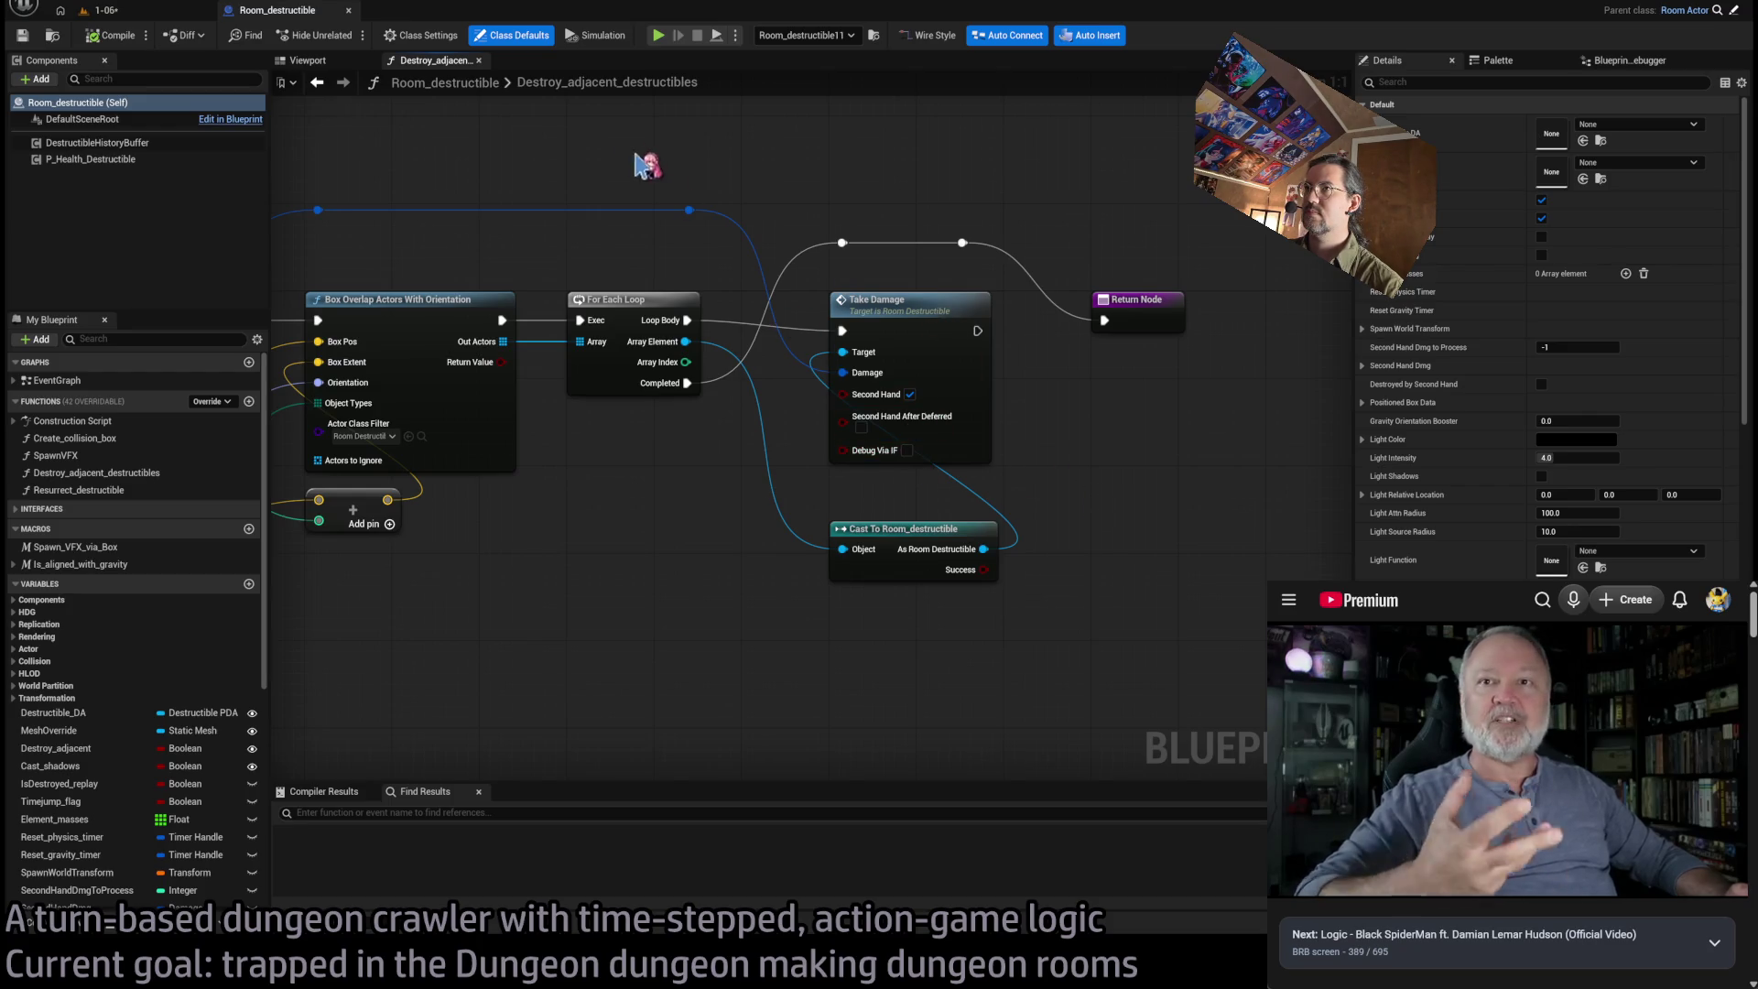
pyautogui.doubleClick(119, 377)
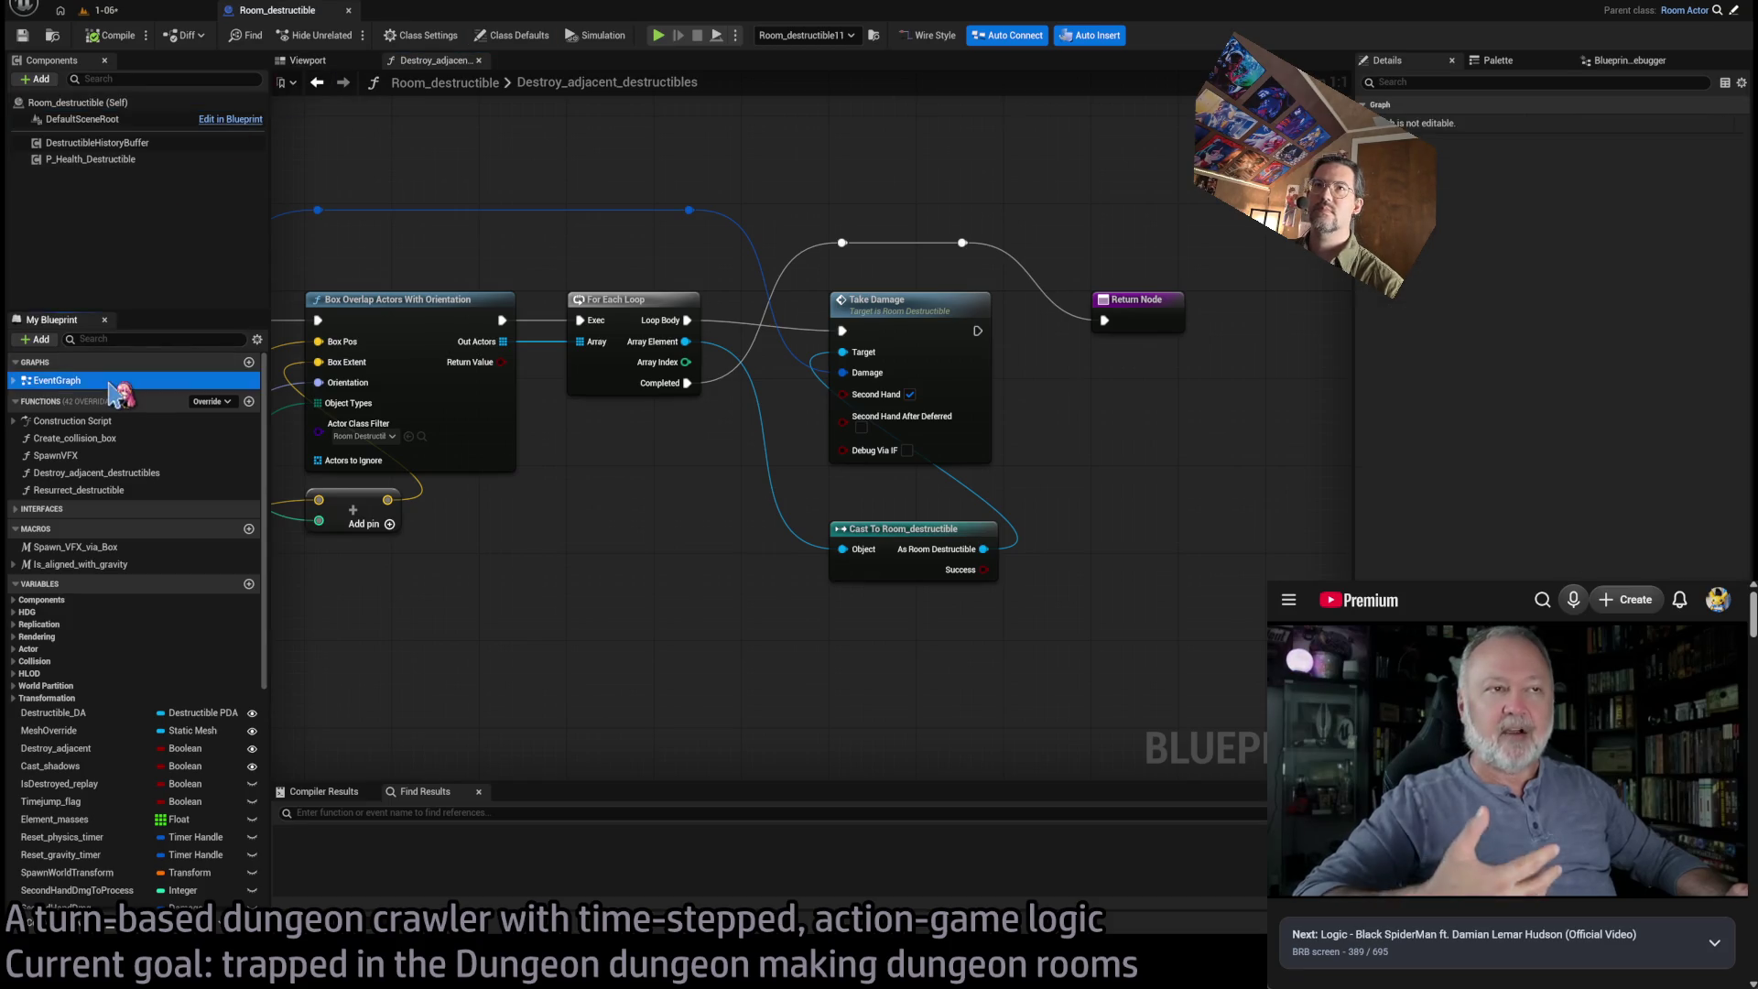
# Pan the EventGraph to bring the Spawn VFX, physics and Set Timer by Event nodes into view
pyautogui.scroll(5, 677, 432)
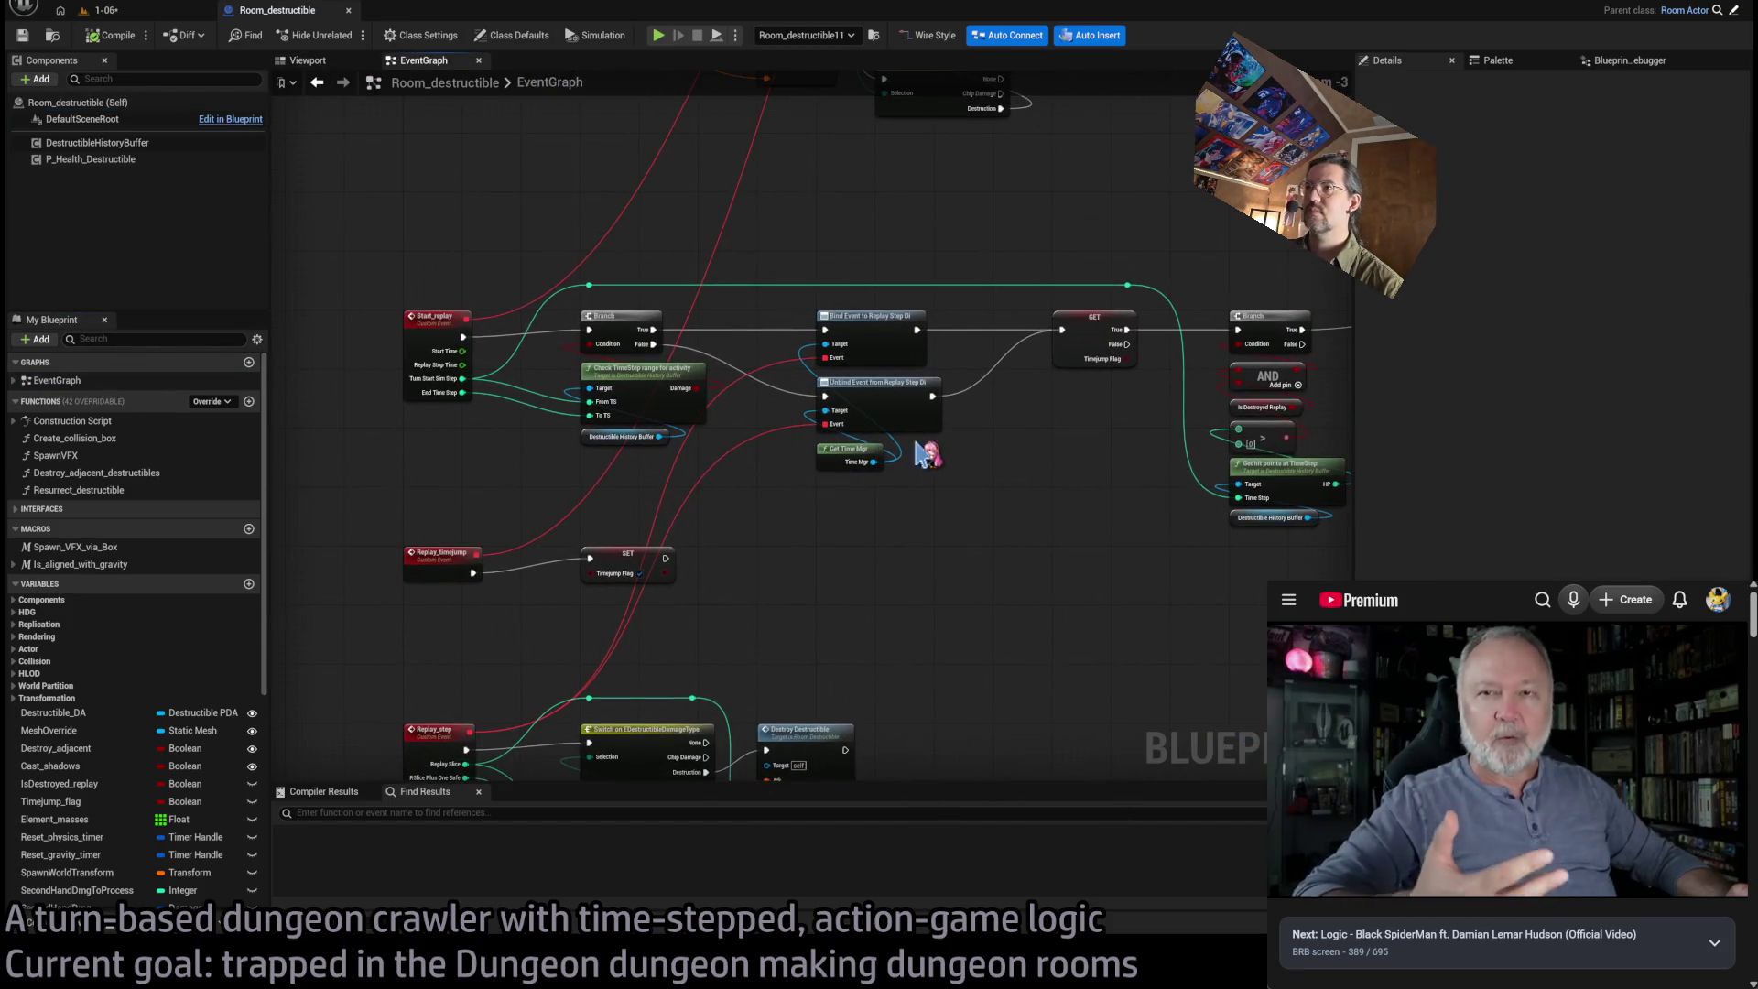
pyautogui.moveTo(1017, 430)
pyautogui.mouseDown()
pyautogui.moveTo(1044, 436)
pyautogui.moveTo(1042, 463)
pyautogui.moveTo(742, 449)
pyautogui.moveTo(800, 448)
pyautogui.mouseUp()
pyautogui.scroll(-6, 1145, 439)
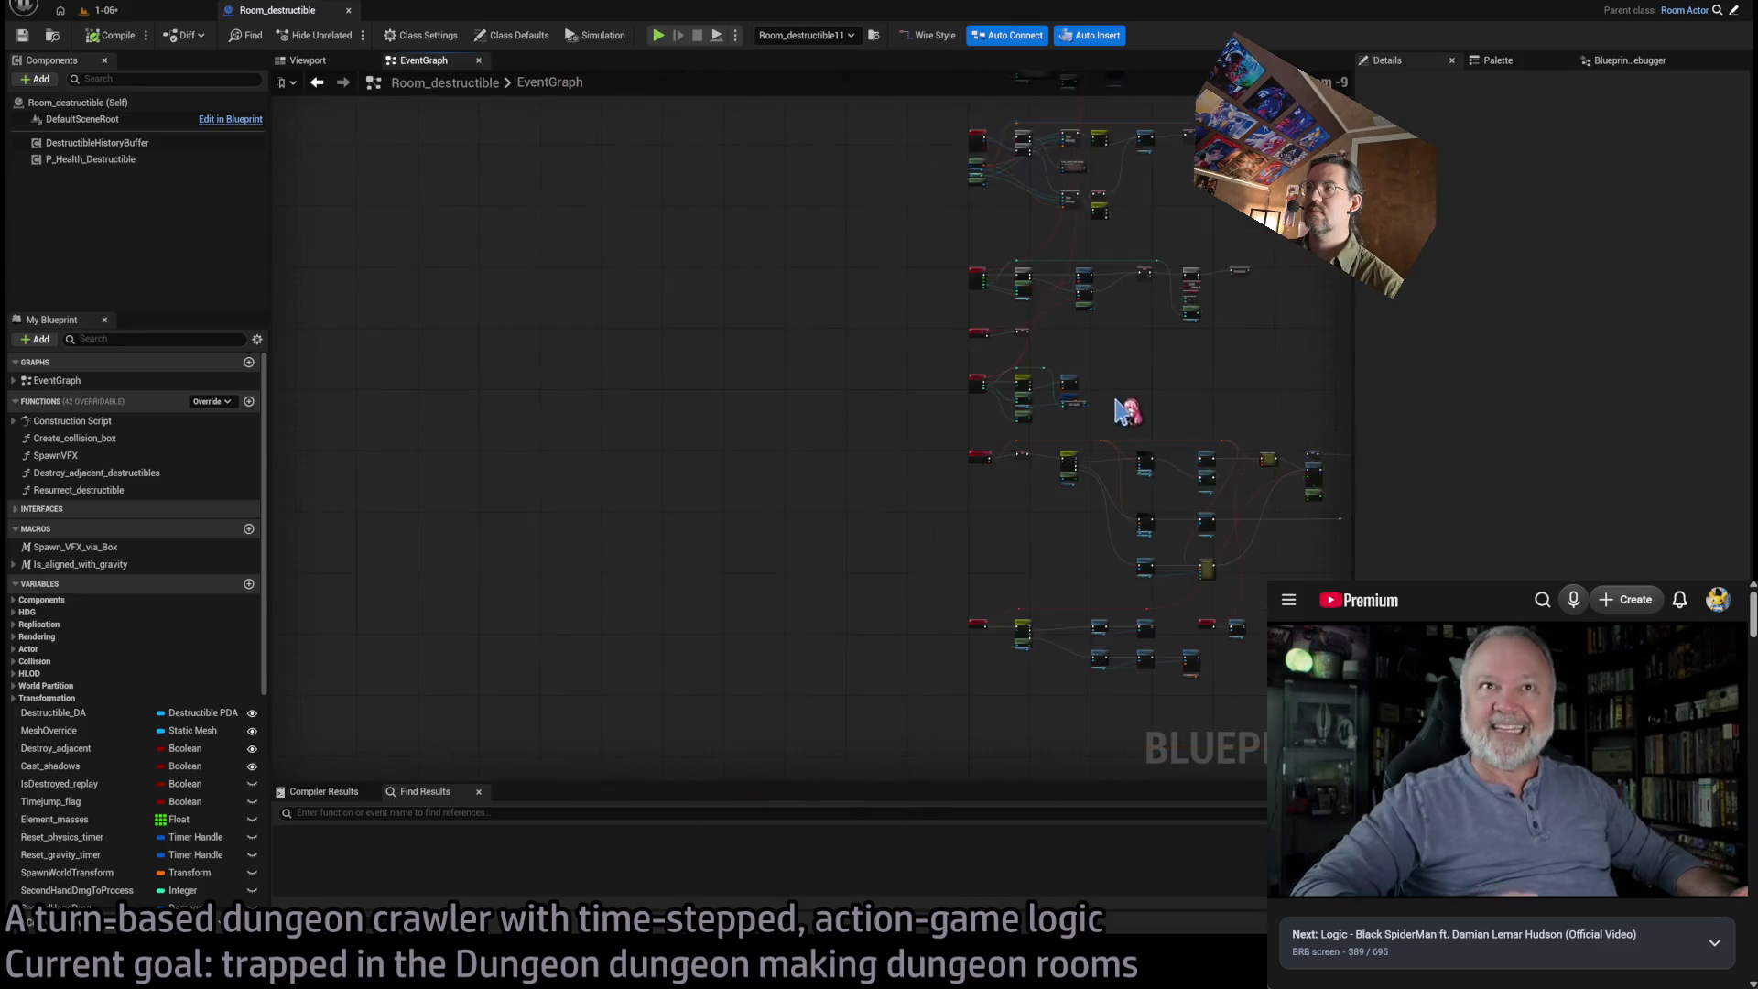
pyautogui.scroll(10, 943, 424)
pyautogui.moveTo(956, 510)
pyautogui.mouseDown()
pyautogui.moveTo(377, 486)
pyautogui.moveTo(650, 463)
pyautogui.mouseUp()
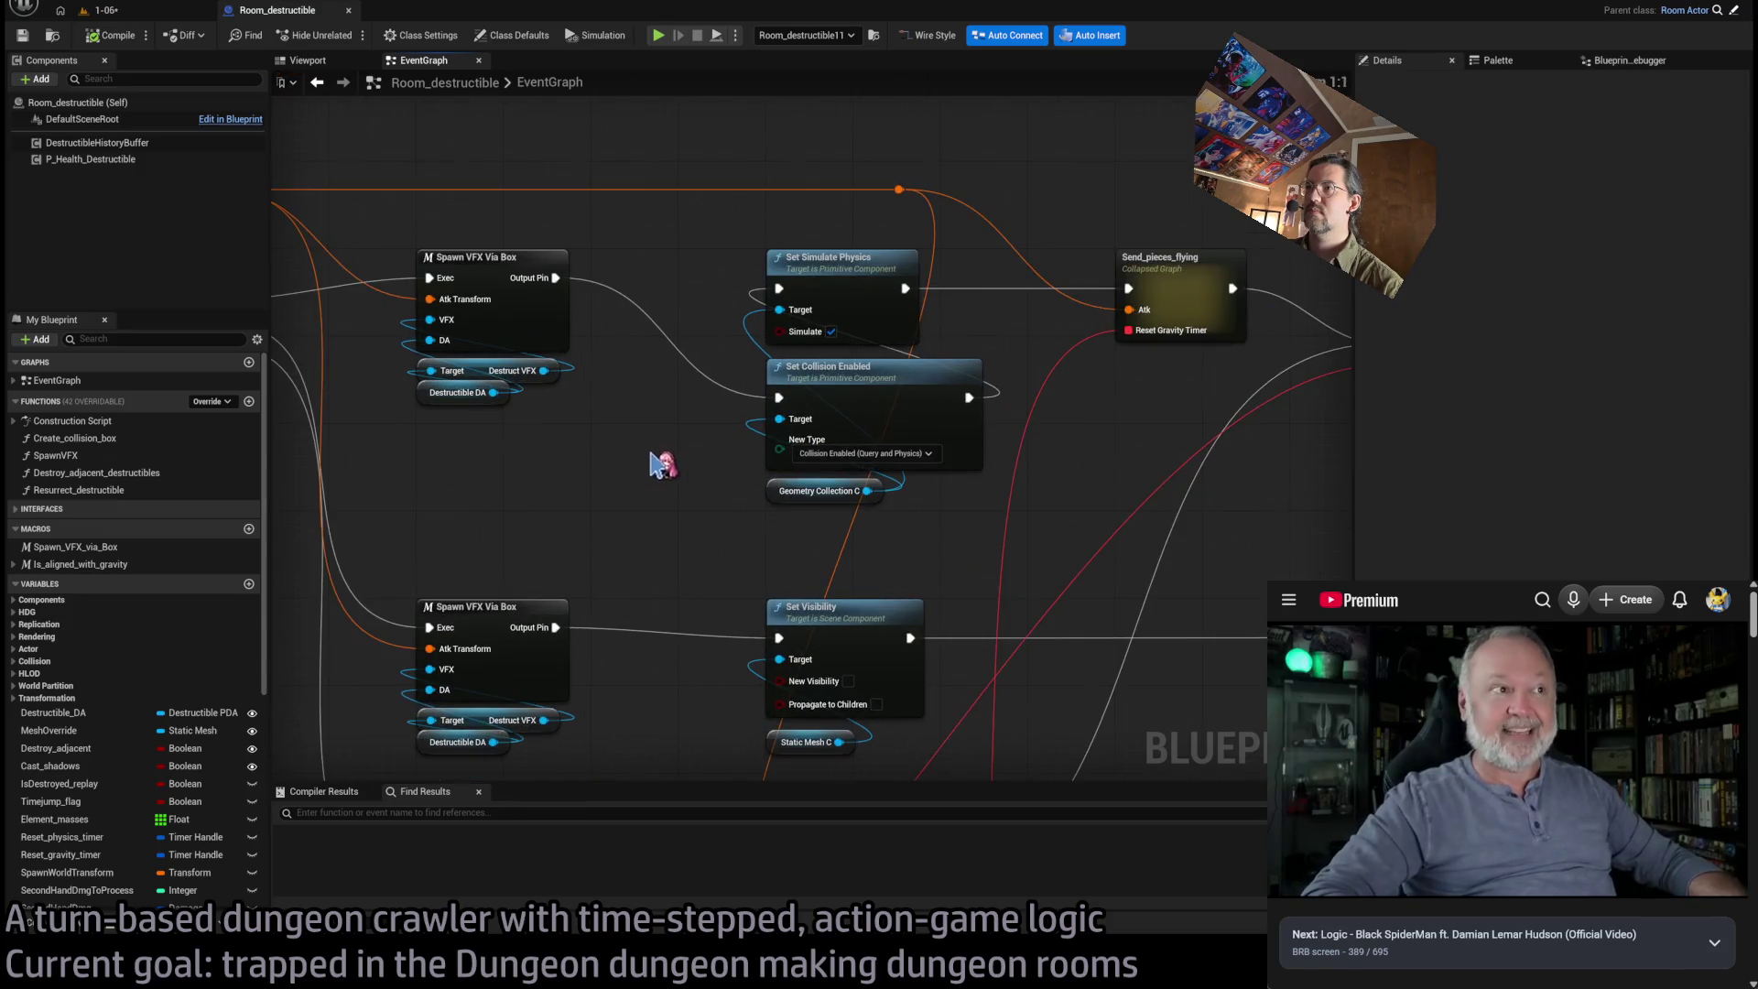
pyautogui.moveTo(995, 561); pyautogui.dragTo(851, 554)
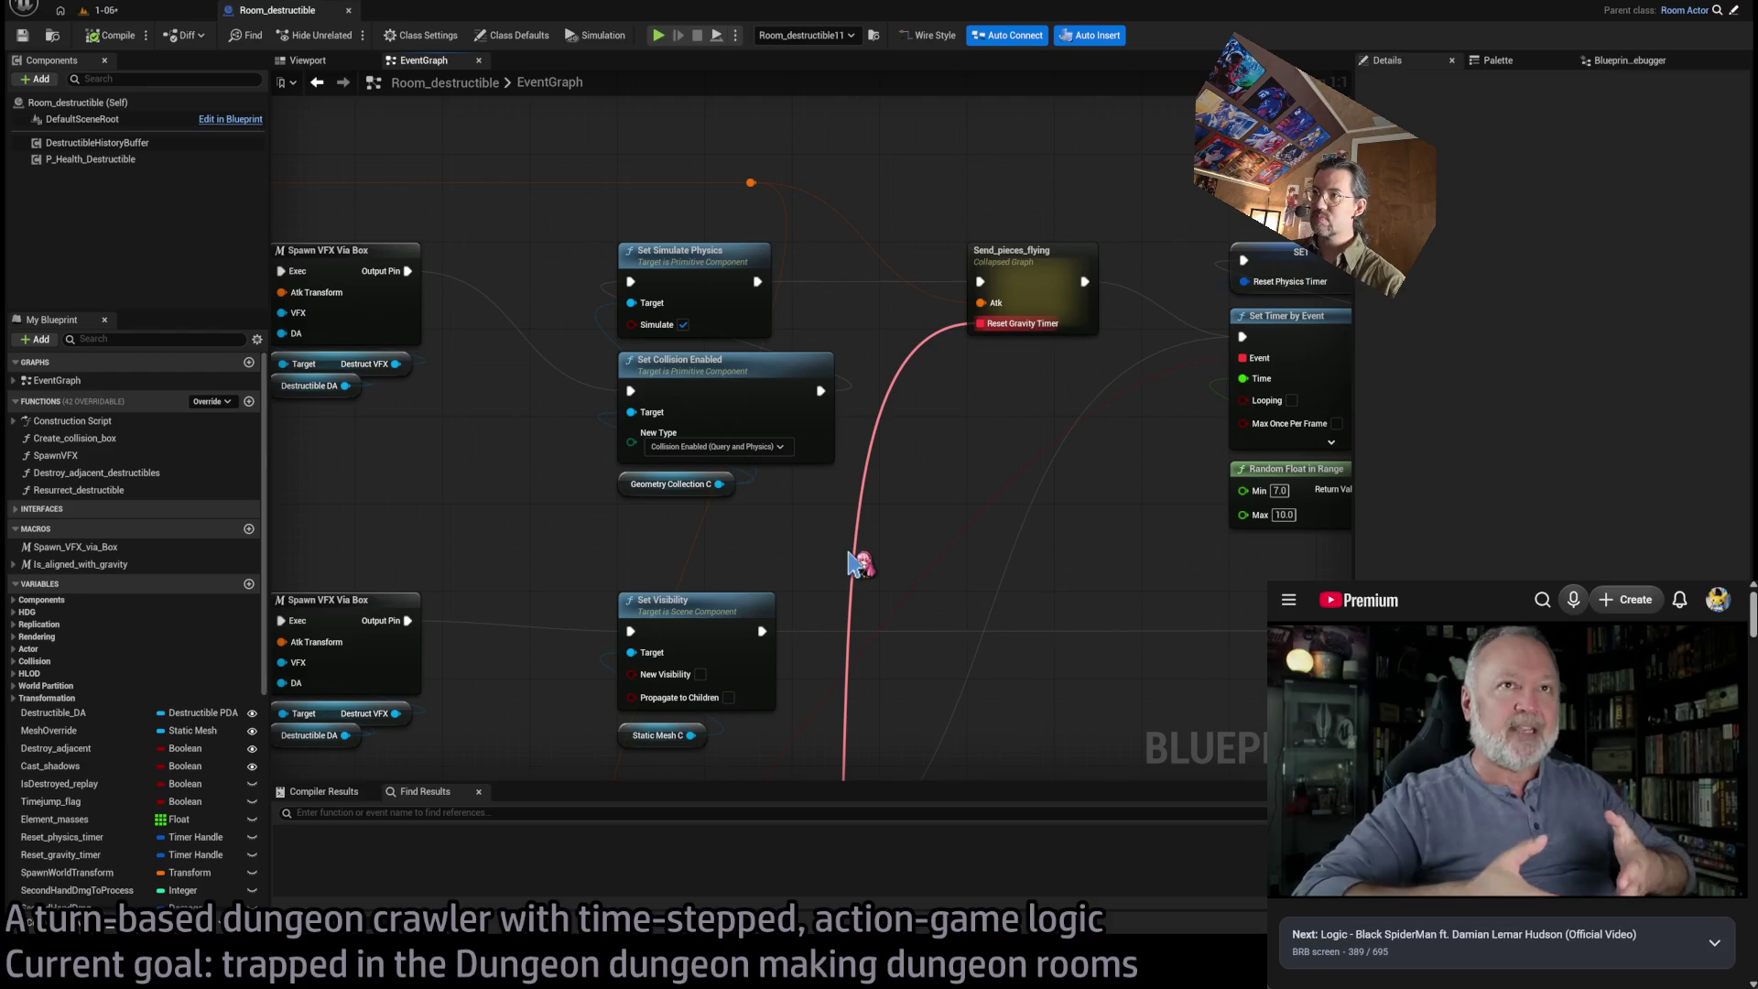
pyautogui.scroll(-3, 801, 563)
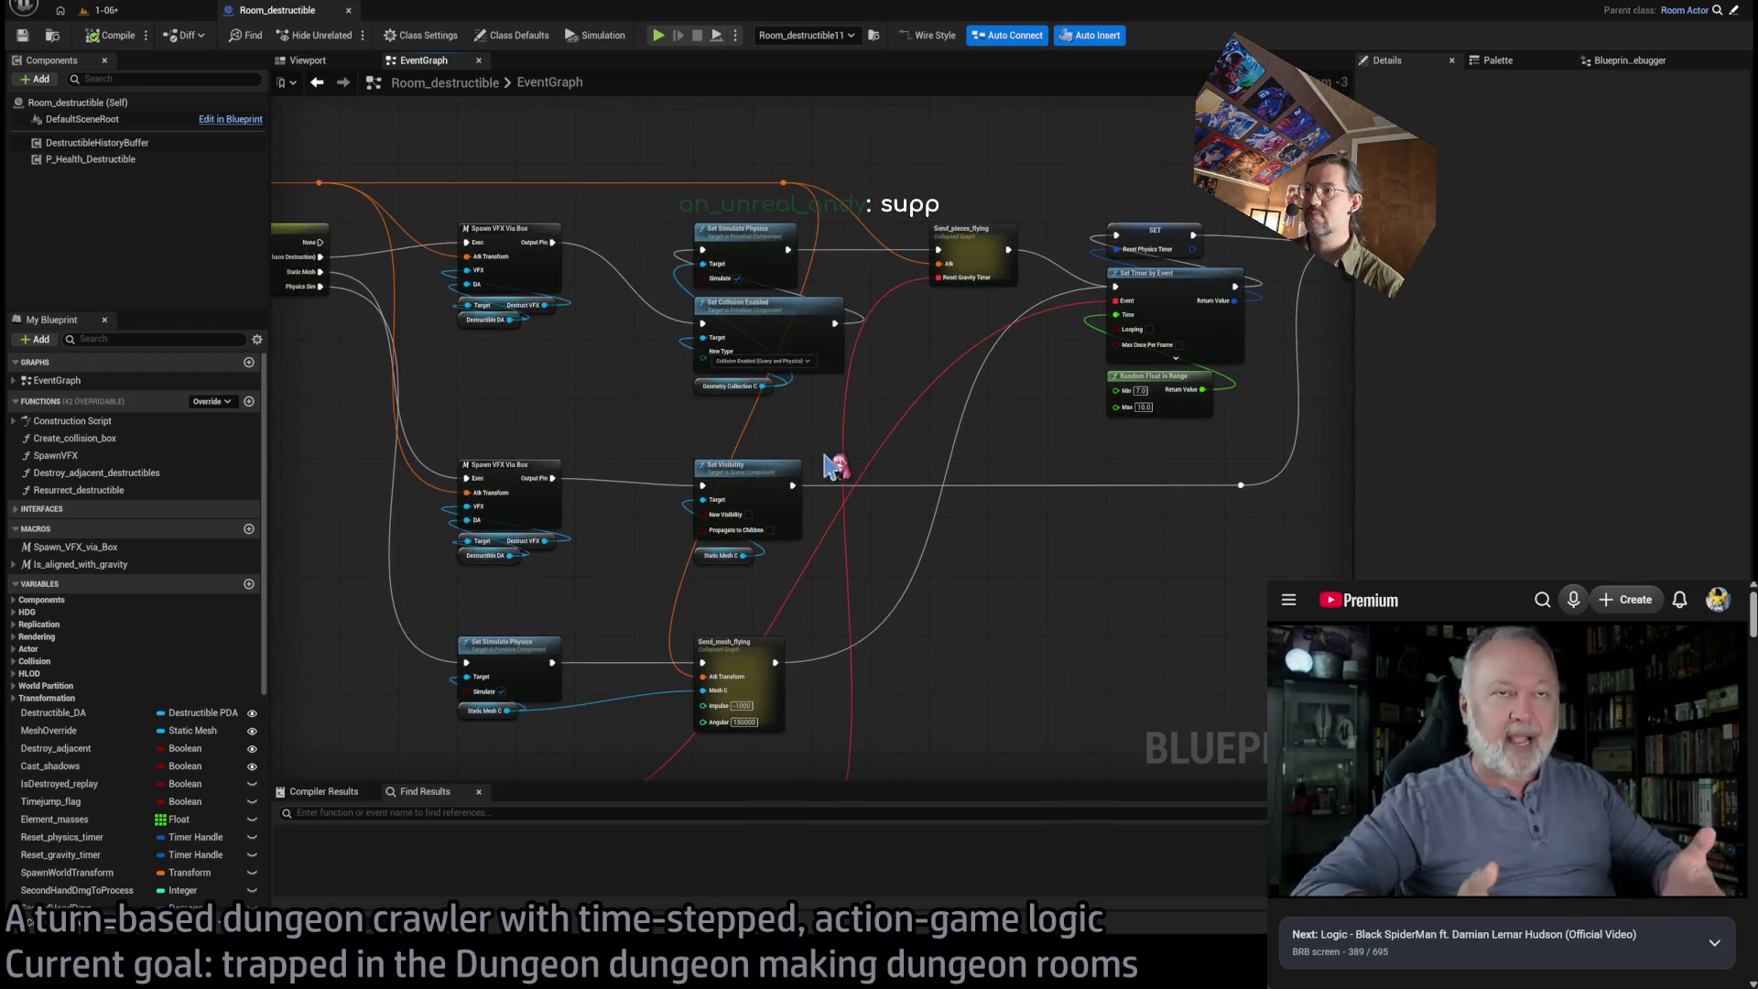
pyautogui.moveTo(988, 467)
pyautogui.mouseDown()
pyautogui.moveTo(1146, 482)
pyautogui.moveTo(978, 400)
pyautogui.mouseUp()
# Insert a reroute on the orange execution wire, try wiring from it, then review the Switch on EDestructibleType section
pyautogui.doubleClick(717, 242)
pyautogui.moveTo(717, 245)
pyautogui.mouseDown()
pyautogui.moveTo(815, 675)
pyautogui.moveTo(894, 738)
pyautogui.moveTo(1101, 651)
pyautogui.mouseUp()
pyautogui.moveTo(1219, 659)
pyautogui.mouseDown()
pyautogui.moveTo(1129, 594)
pyautogui.moveTo(1189, 503)
pyautogui.mouseUp()
pyautogui.moveTo(1108, 536)
pyautogui.mouseDown()
pyautogui.moveTo(1095, 596)
pyautogui.moveTo(962, 476)
pyautogui.moveTo(1007, 407)
pyautogui.moveTo(833, 451)
pyautogui.moveTo(652, 430)
pyautogui.mouseUp()
pyautogui.moveTo(371, 614); pyautogui.dragTo(854, 410)
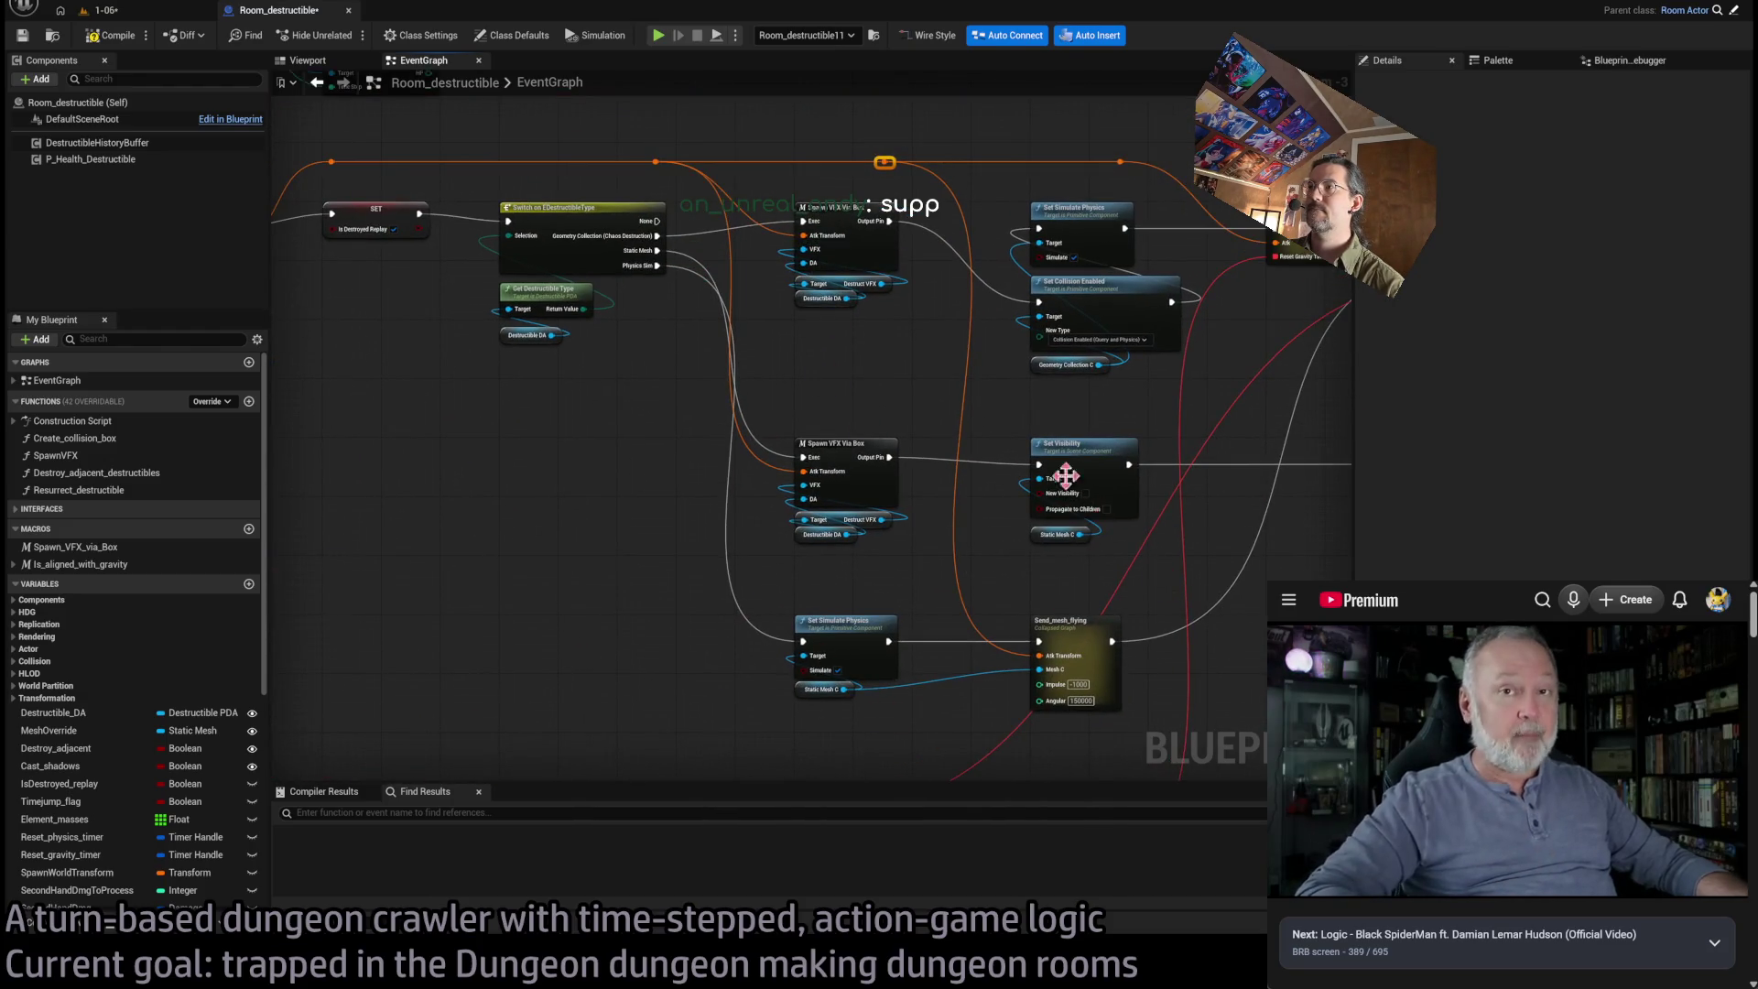
# Pan past the SET/Switch nodes, Reset_physics logic and replay events to reach the Take_damage event
pyautogui.scroll(-1, 1066, 476)
pyautogui.moveTo(734, 510); pyautogui.dragTo(1007, 436)
pyautogui.scroll(1, 793, 308)
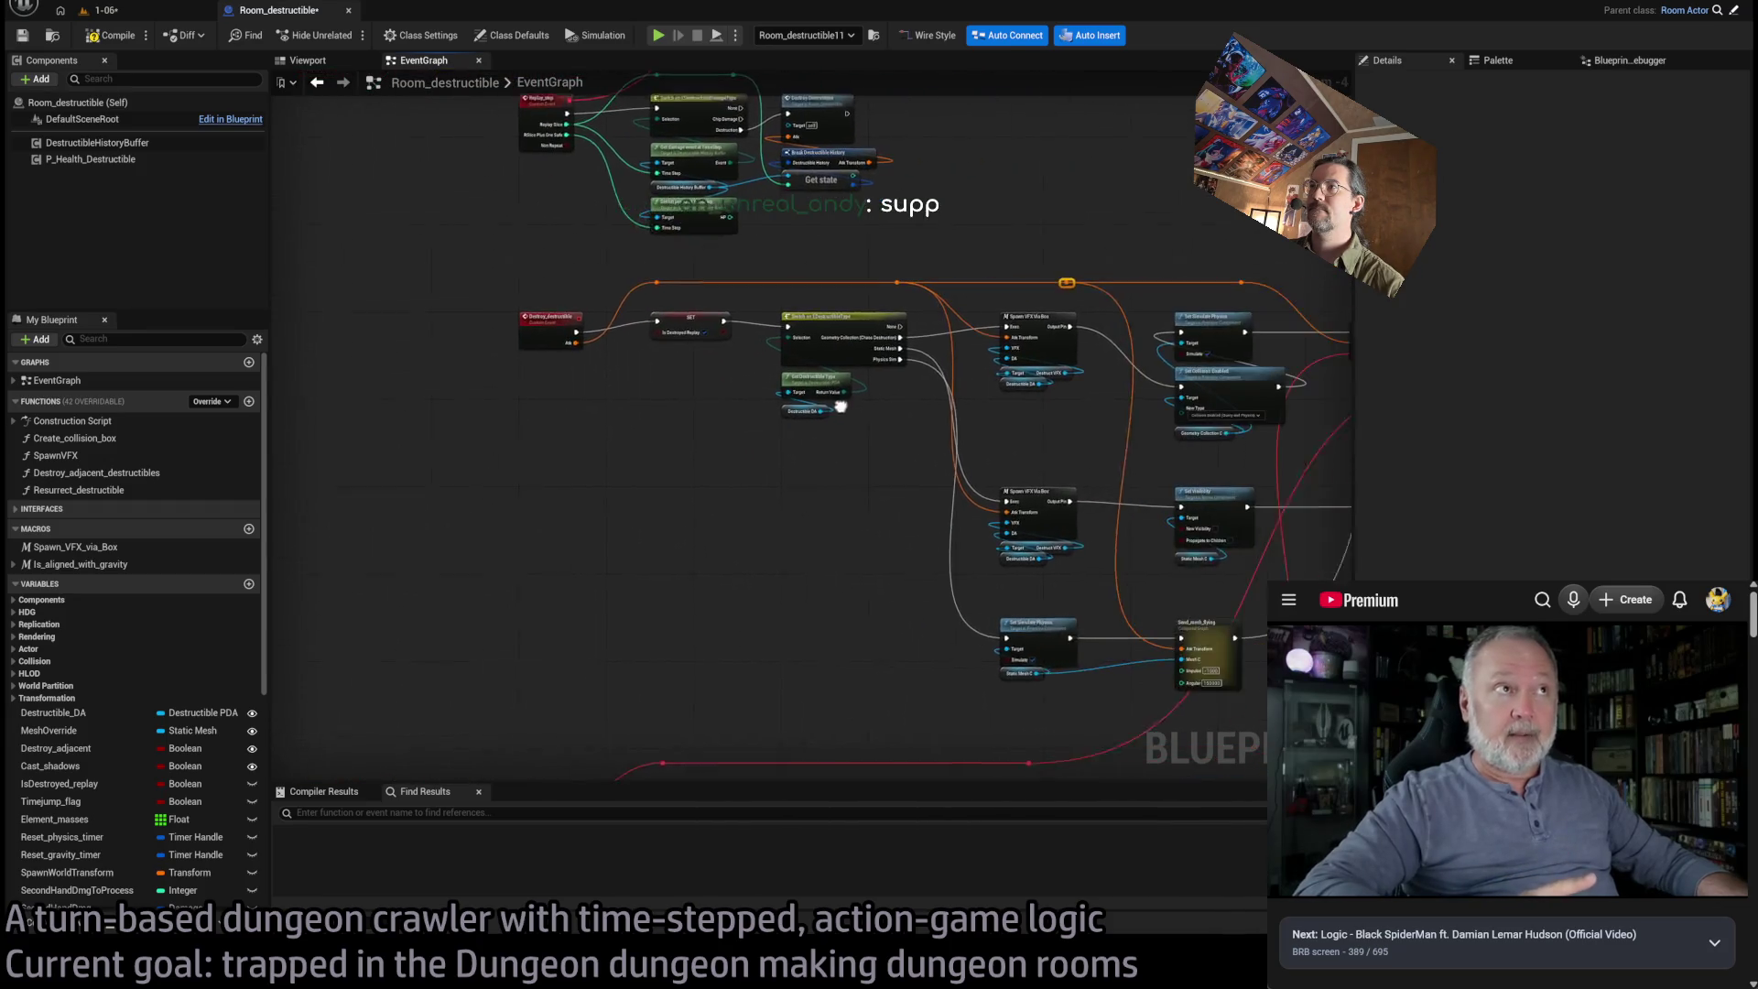
pyautogui.moveTo(855, 380); pyautogui.dragTo(818, 473)
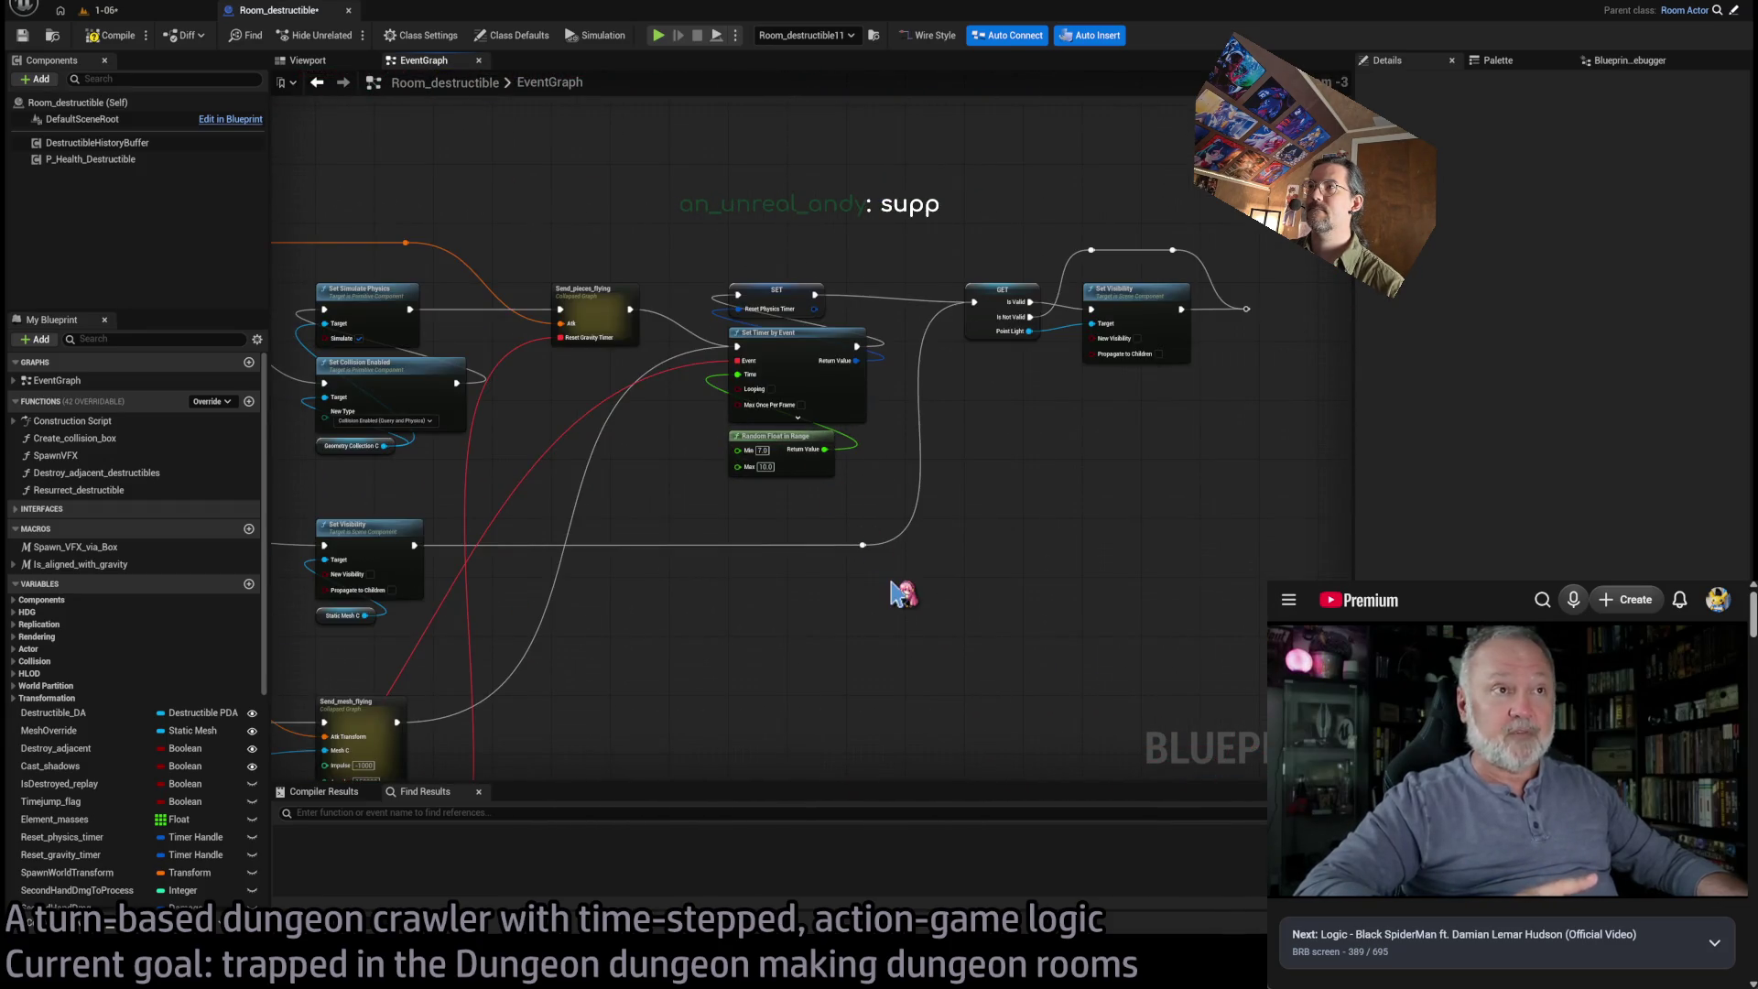
pyautogui.moveTo(601, 325)
pyautogui.mouseDown()
pyautogui.moveTo(906, 464)
pyautogui.moveTo(1099, 458)
pyautogui.mouseUp()
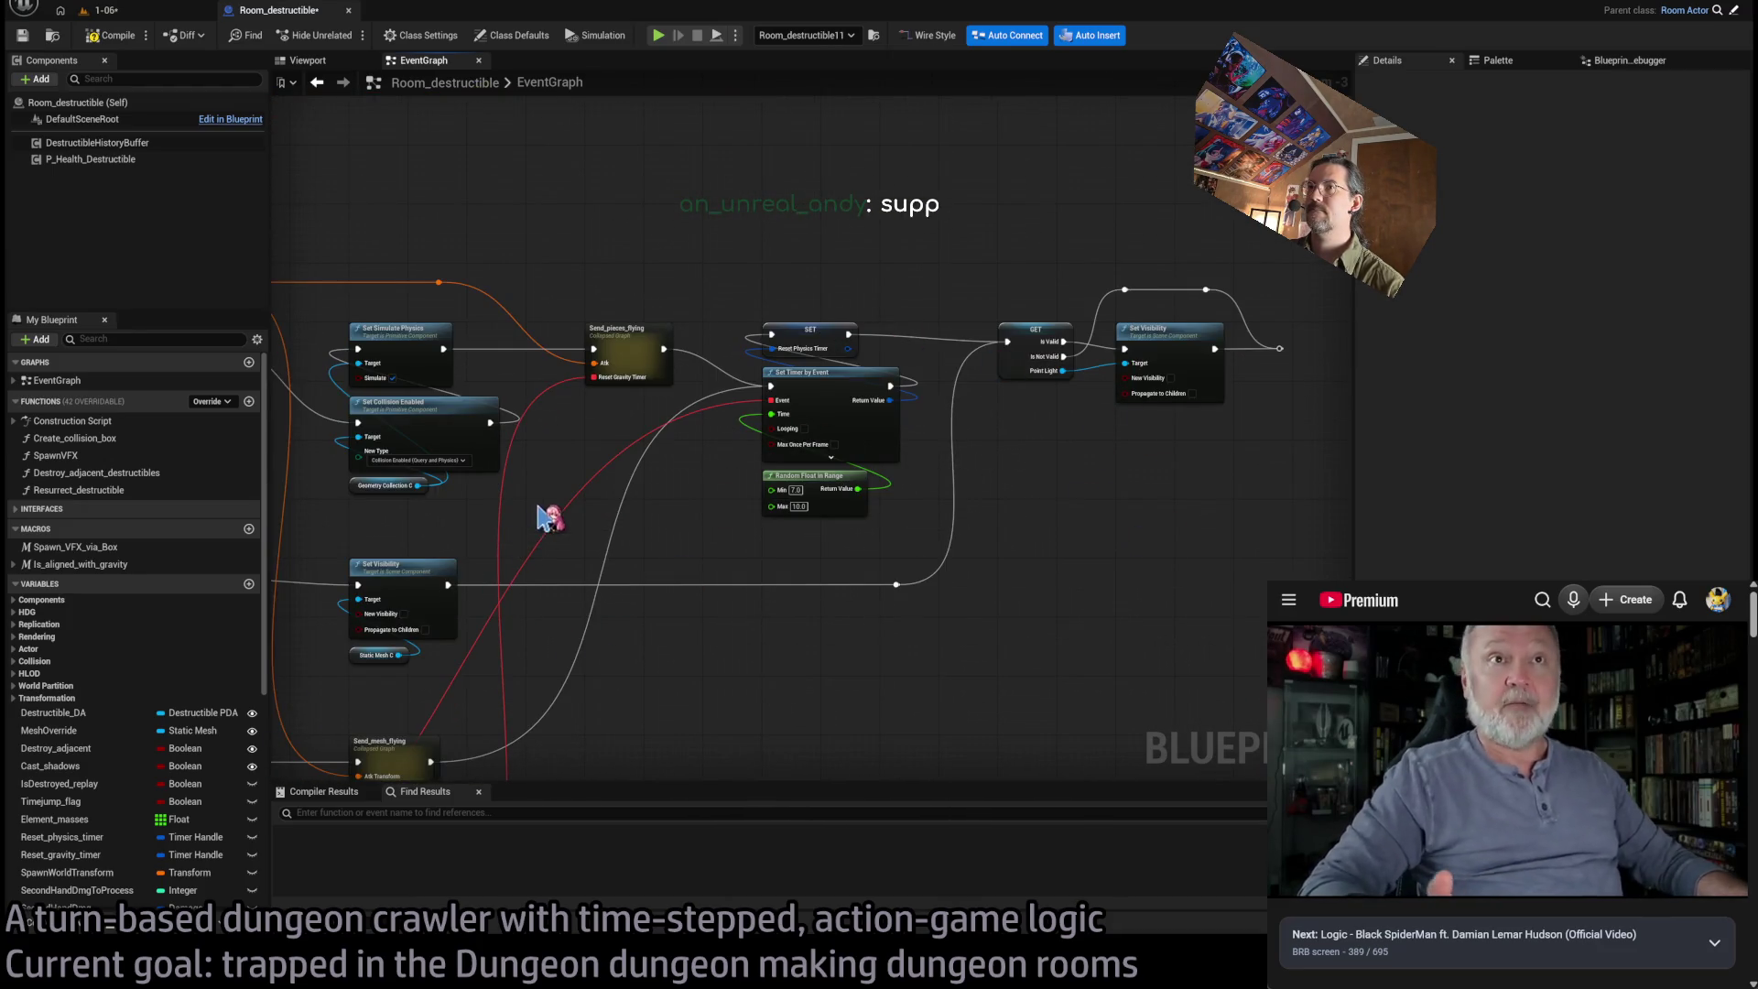
pyautogui.moveTo(446, 546)
pyautogui.mouseDown()
pyautogui.moveTo(1012, 514)
pyautogui.moveTo(1190, 367)
pyautogui.moveTo(1094, 555)
pyautogui.mouseUp()
pyautogui.moveTo(1005, 383)
pyautogui.mouseDown()
pyautogui.moveTo(1072, 685)
pyautogui.moveTo(1071, 797)
pyautogui.moveTo(1049, 242)
pyautogui.mouseUp()
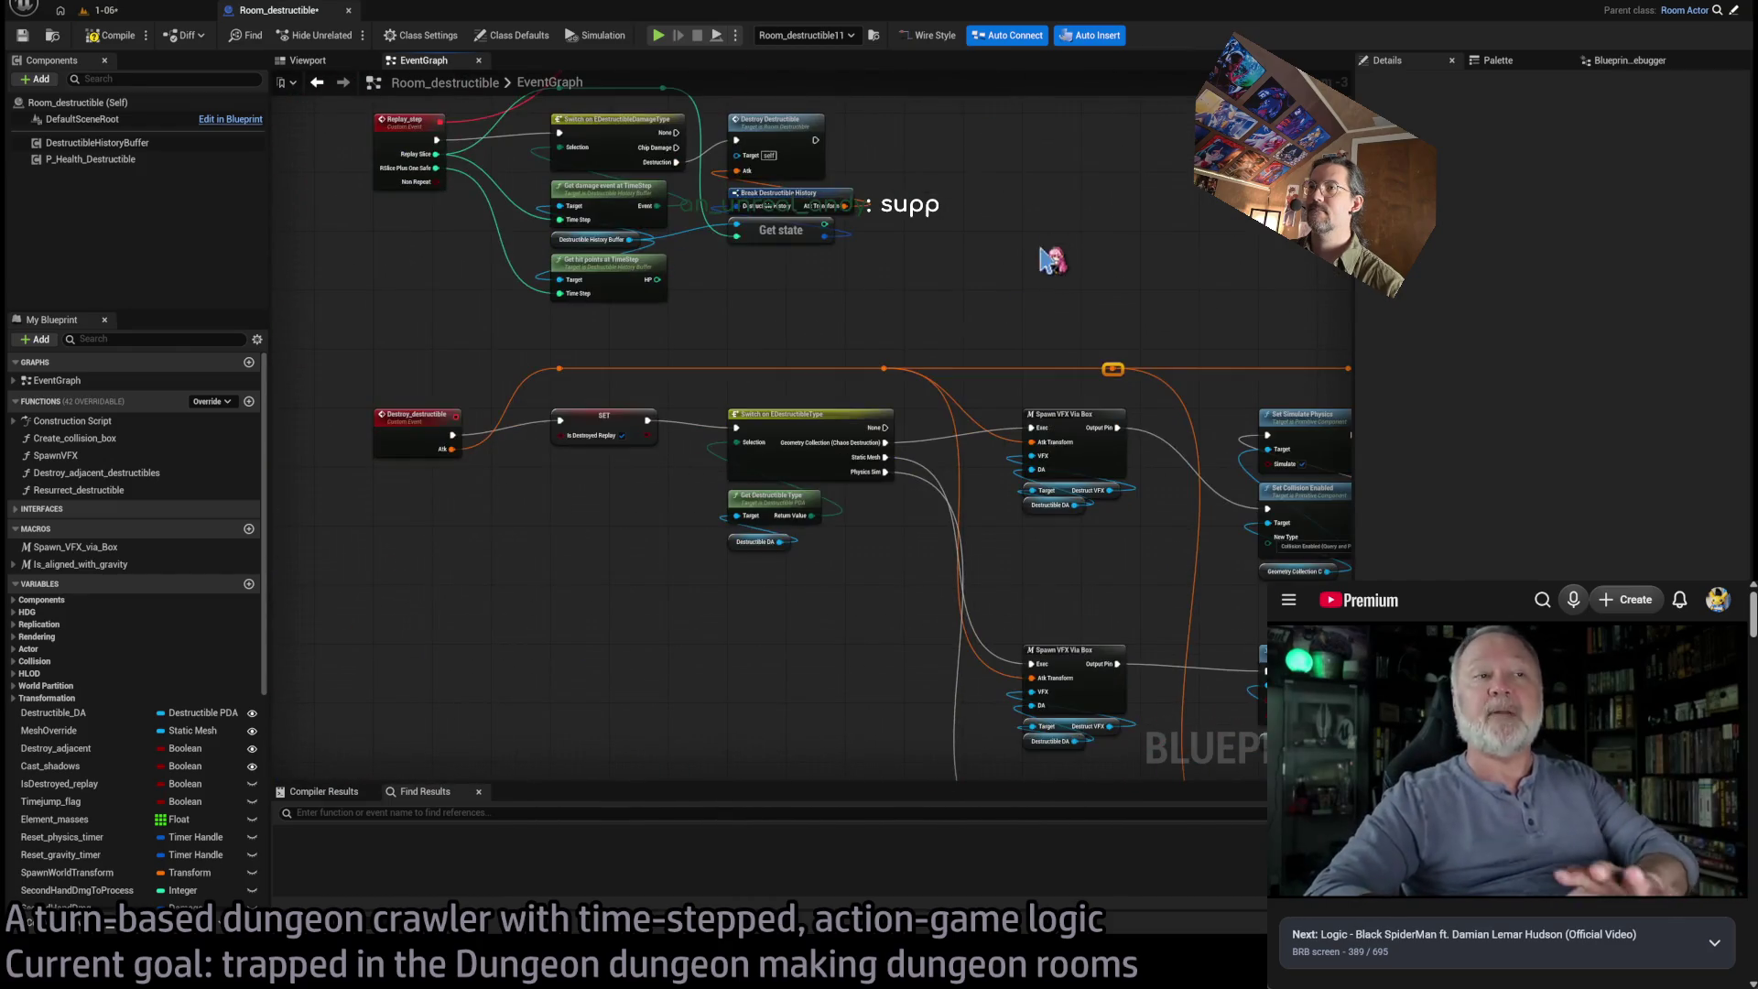
pyautogui.scroll(-3, 821, 550)
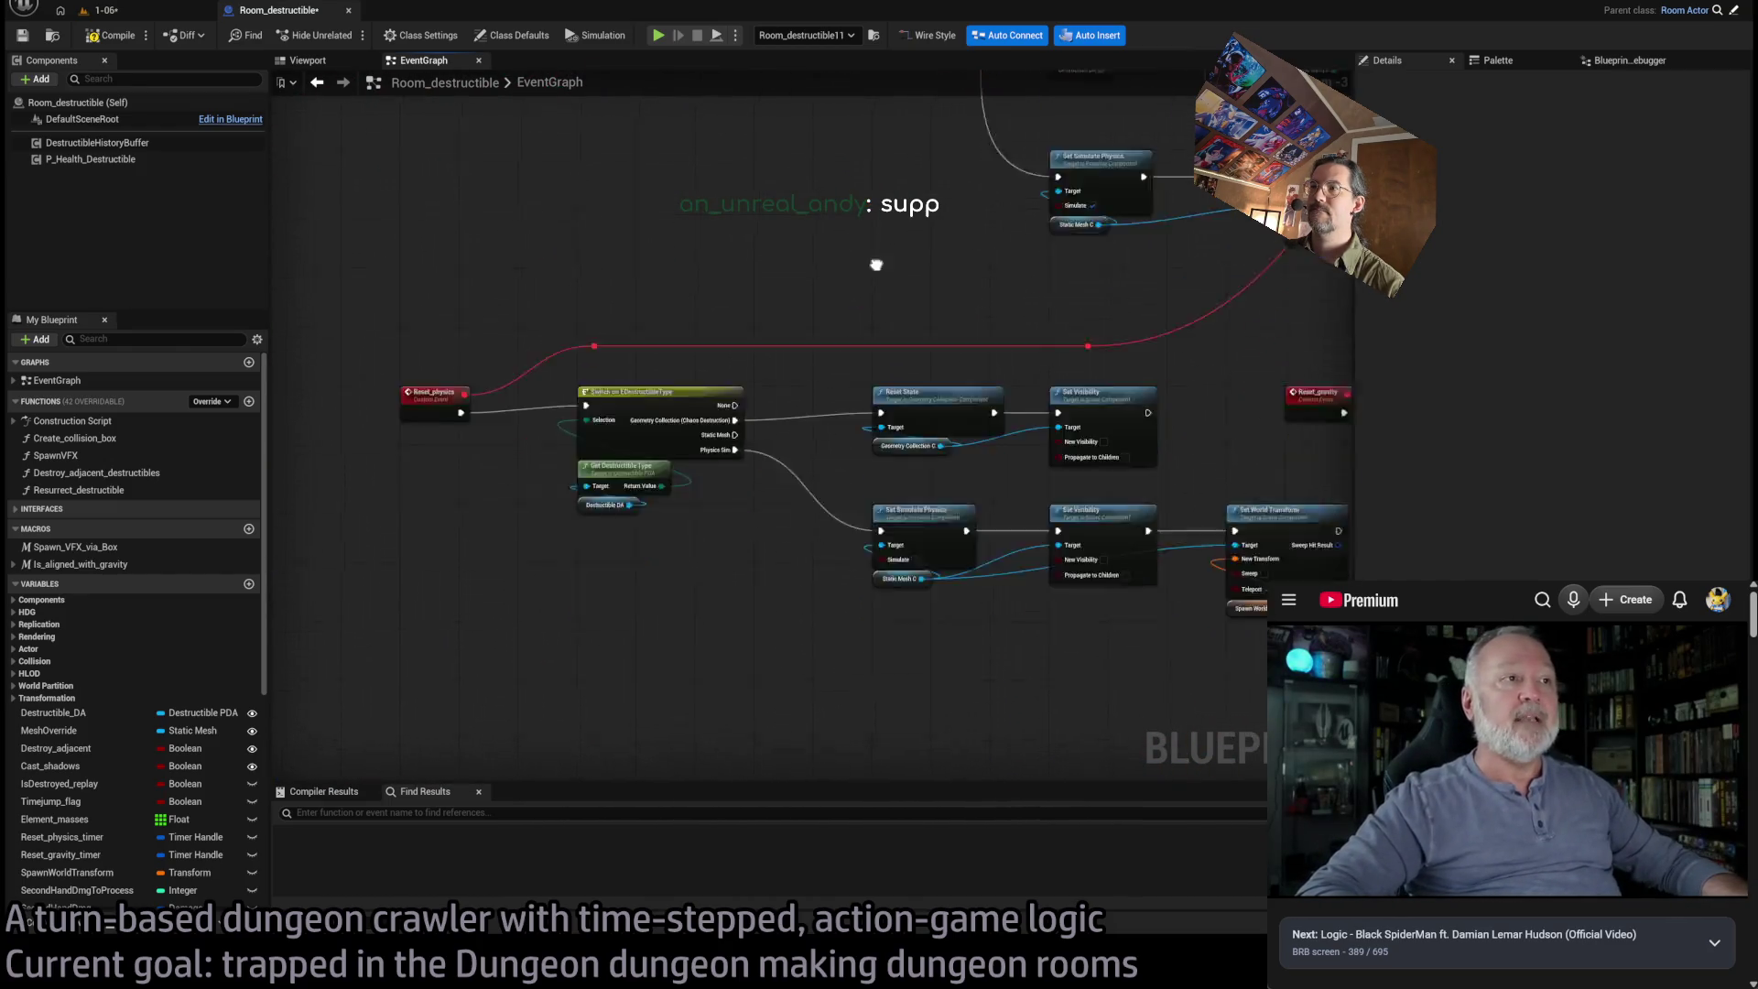
pyautogui.scroll(3, 861, 586)
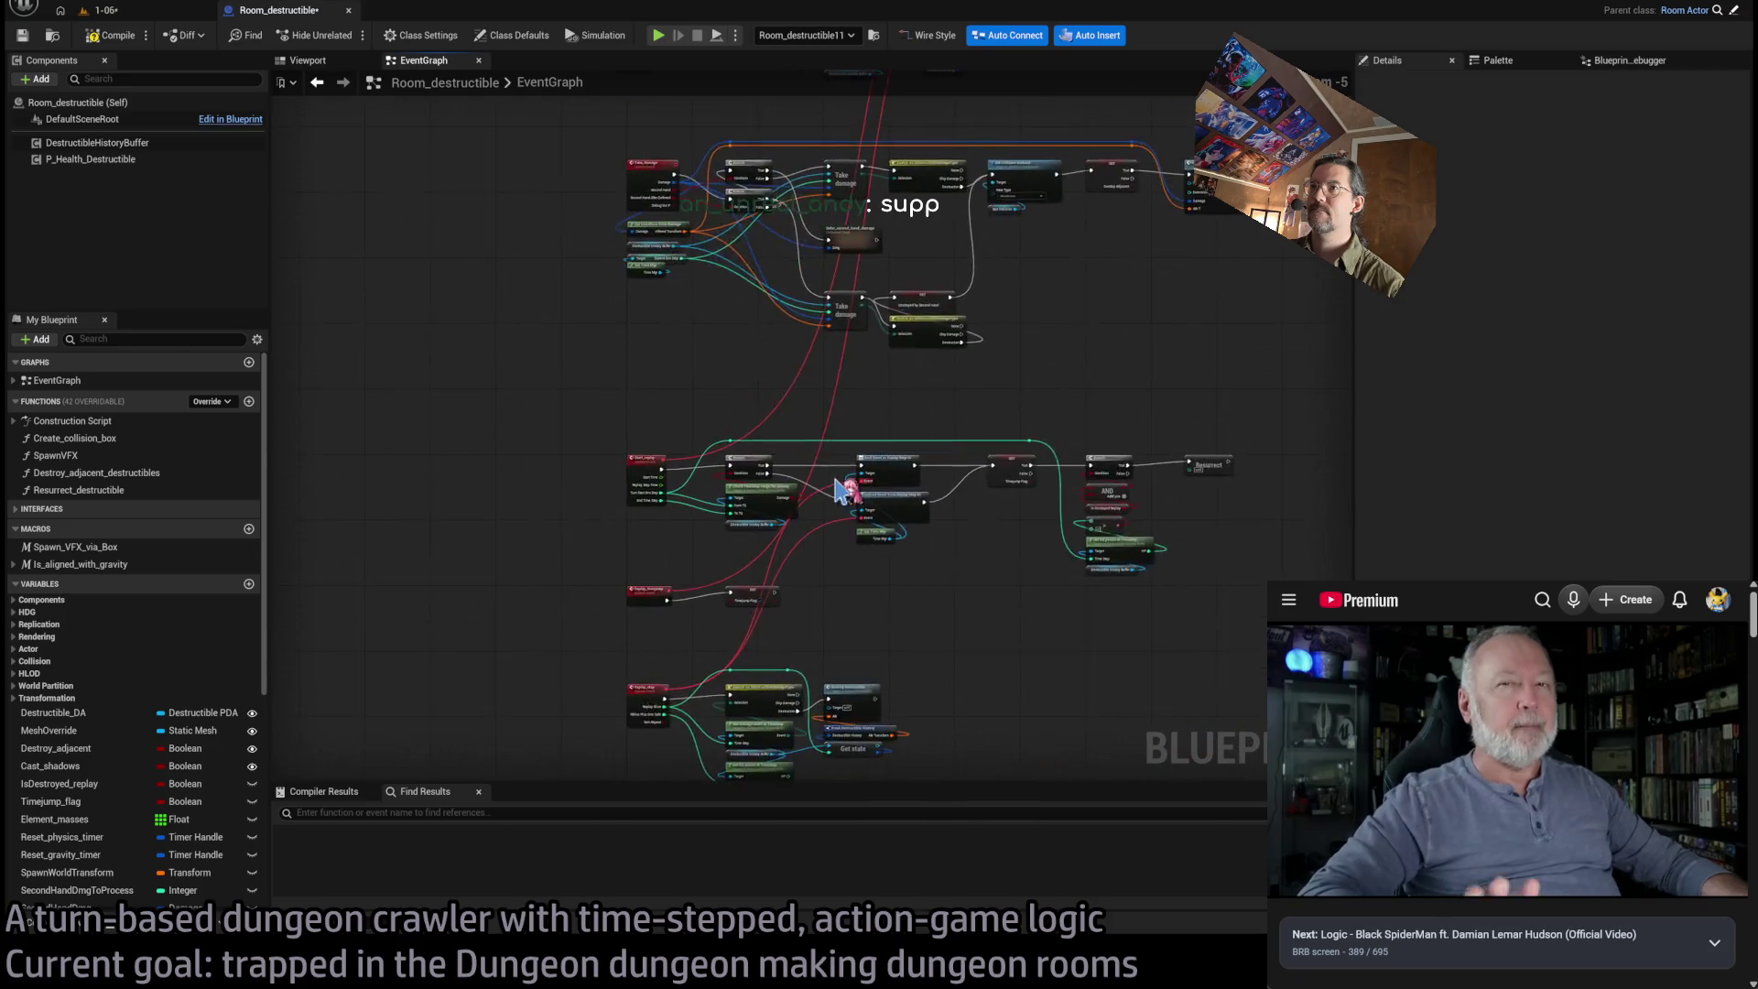
pyautogui.moveTo(814, 481); pyautogui.dragTo(818, 721)
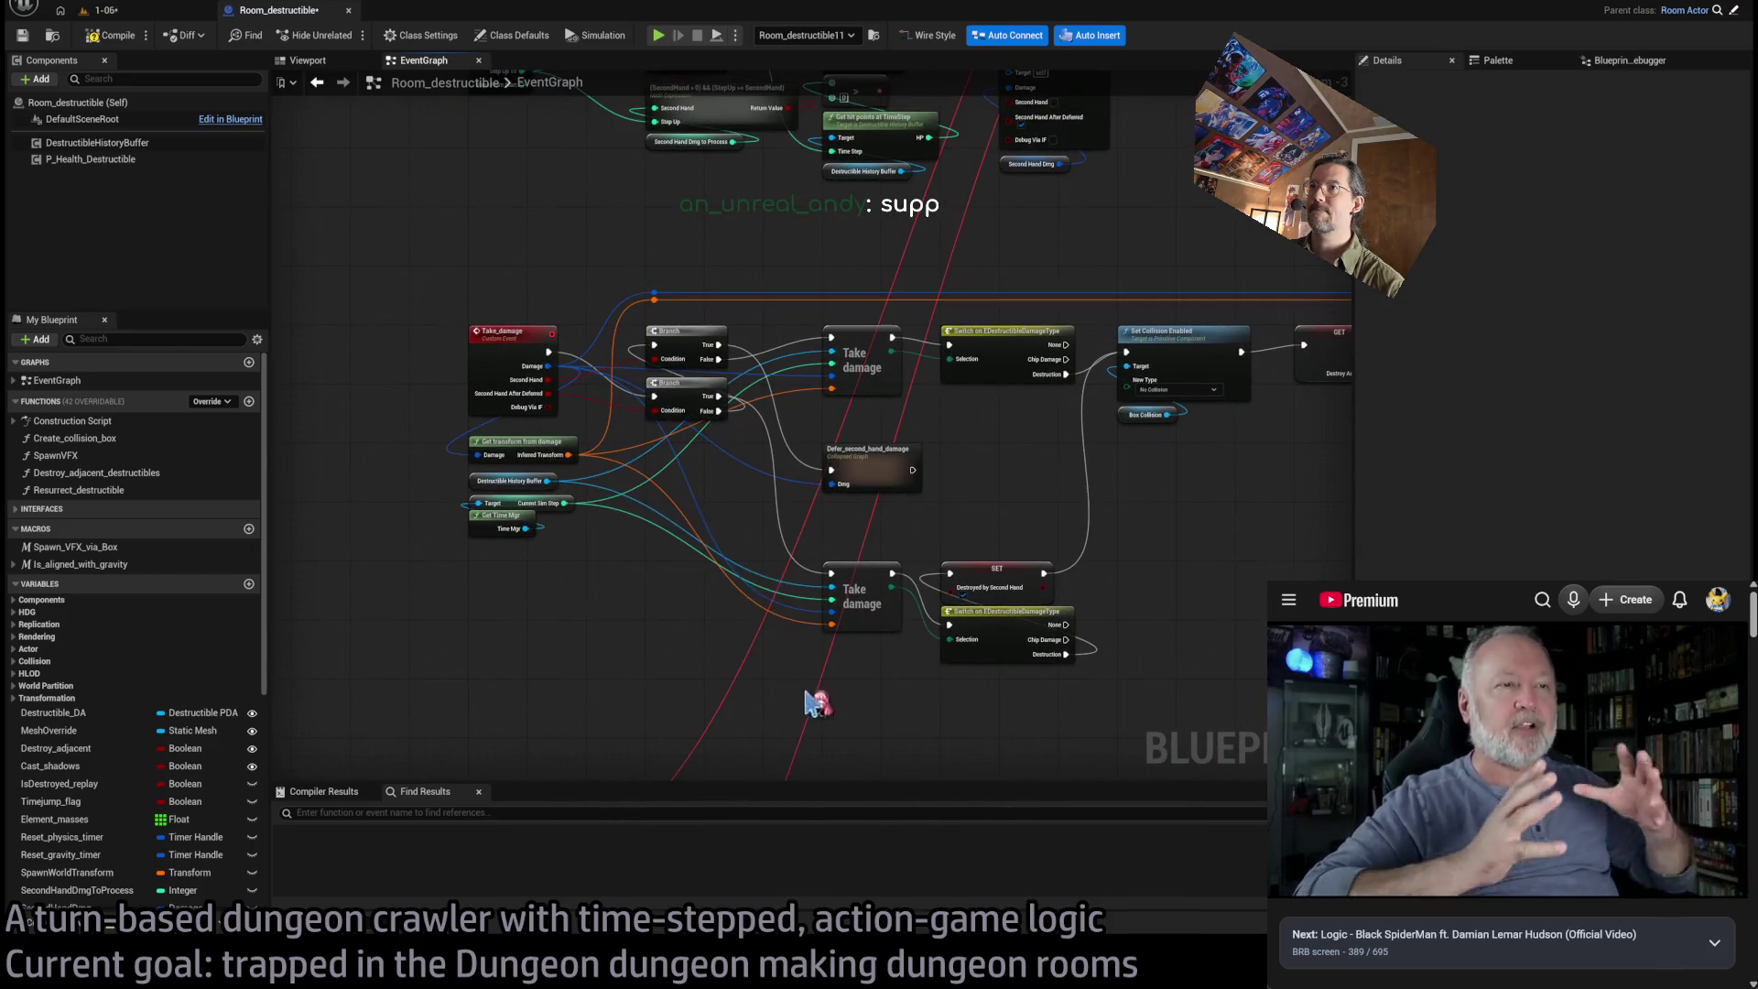
# Select the Destroy_adjacent variable in My Blueprint and find its references with Shift+Alt+F
pyautogui.moveTo(697, 613); pyautogui.dragTo(491, 636)
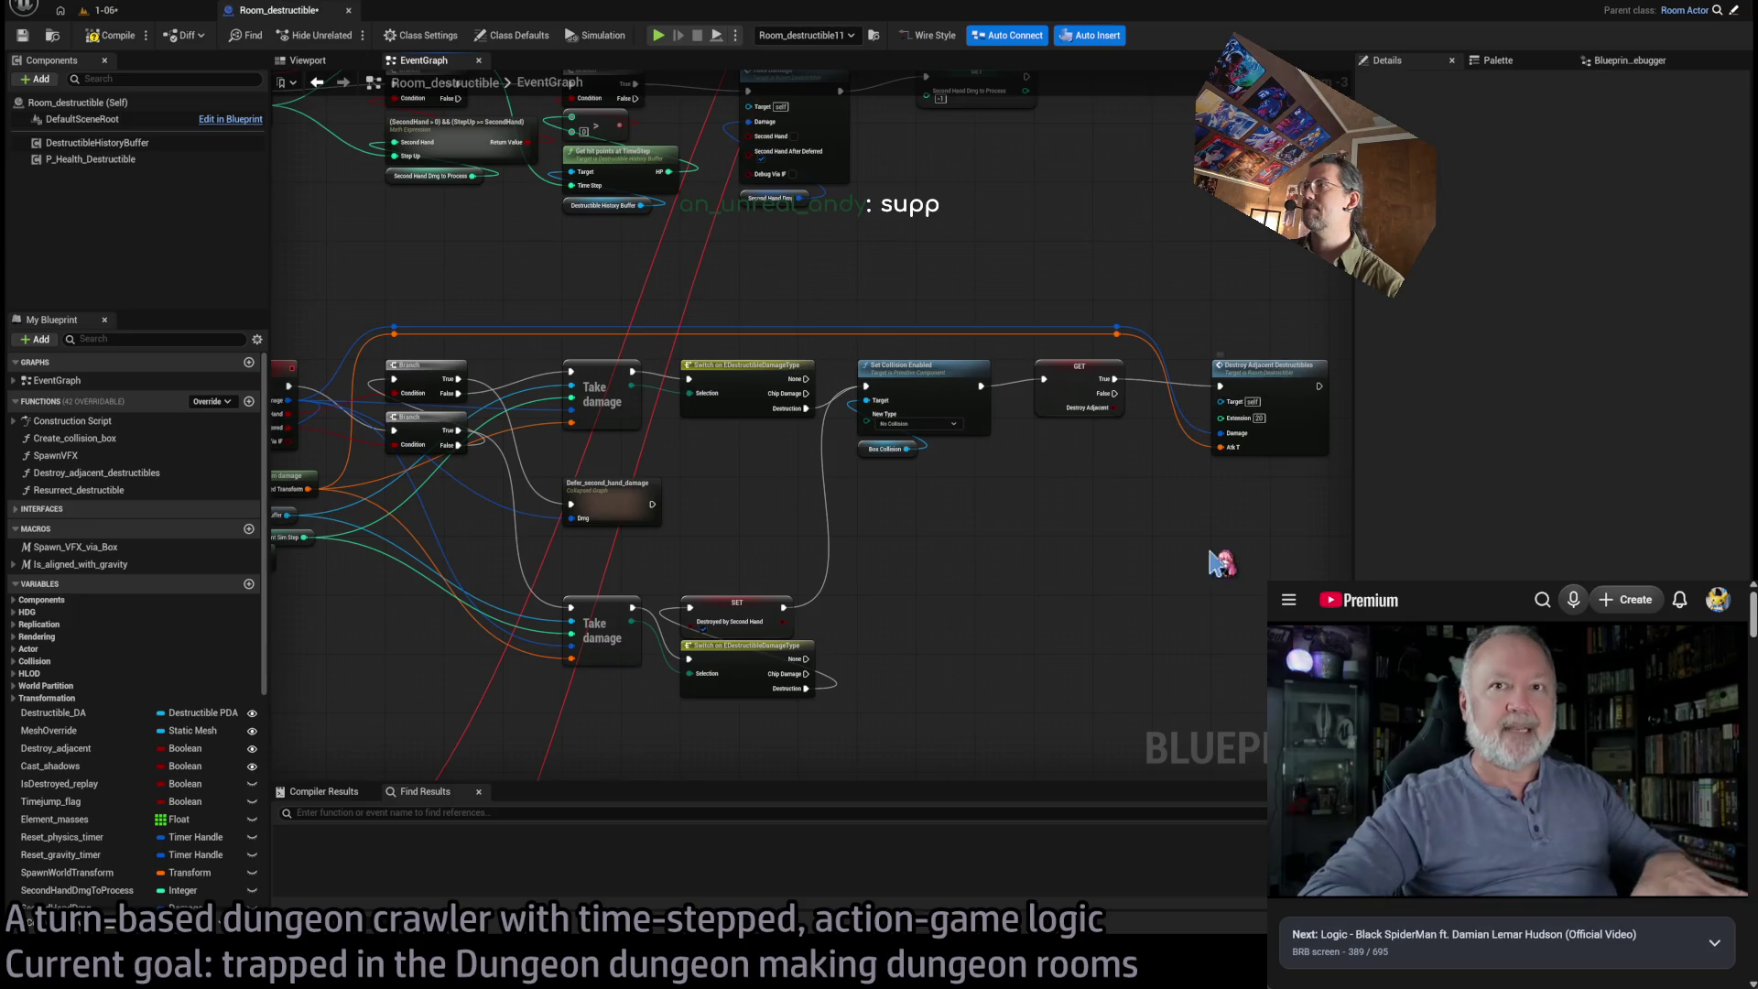
pyautogui.scroll(2, 1220, 562)
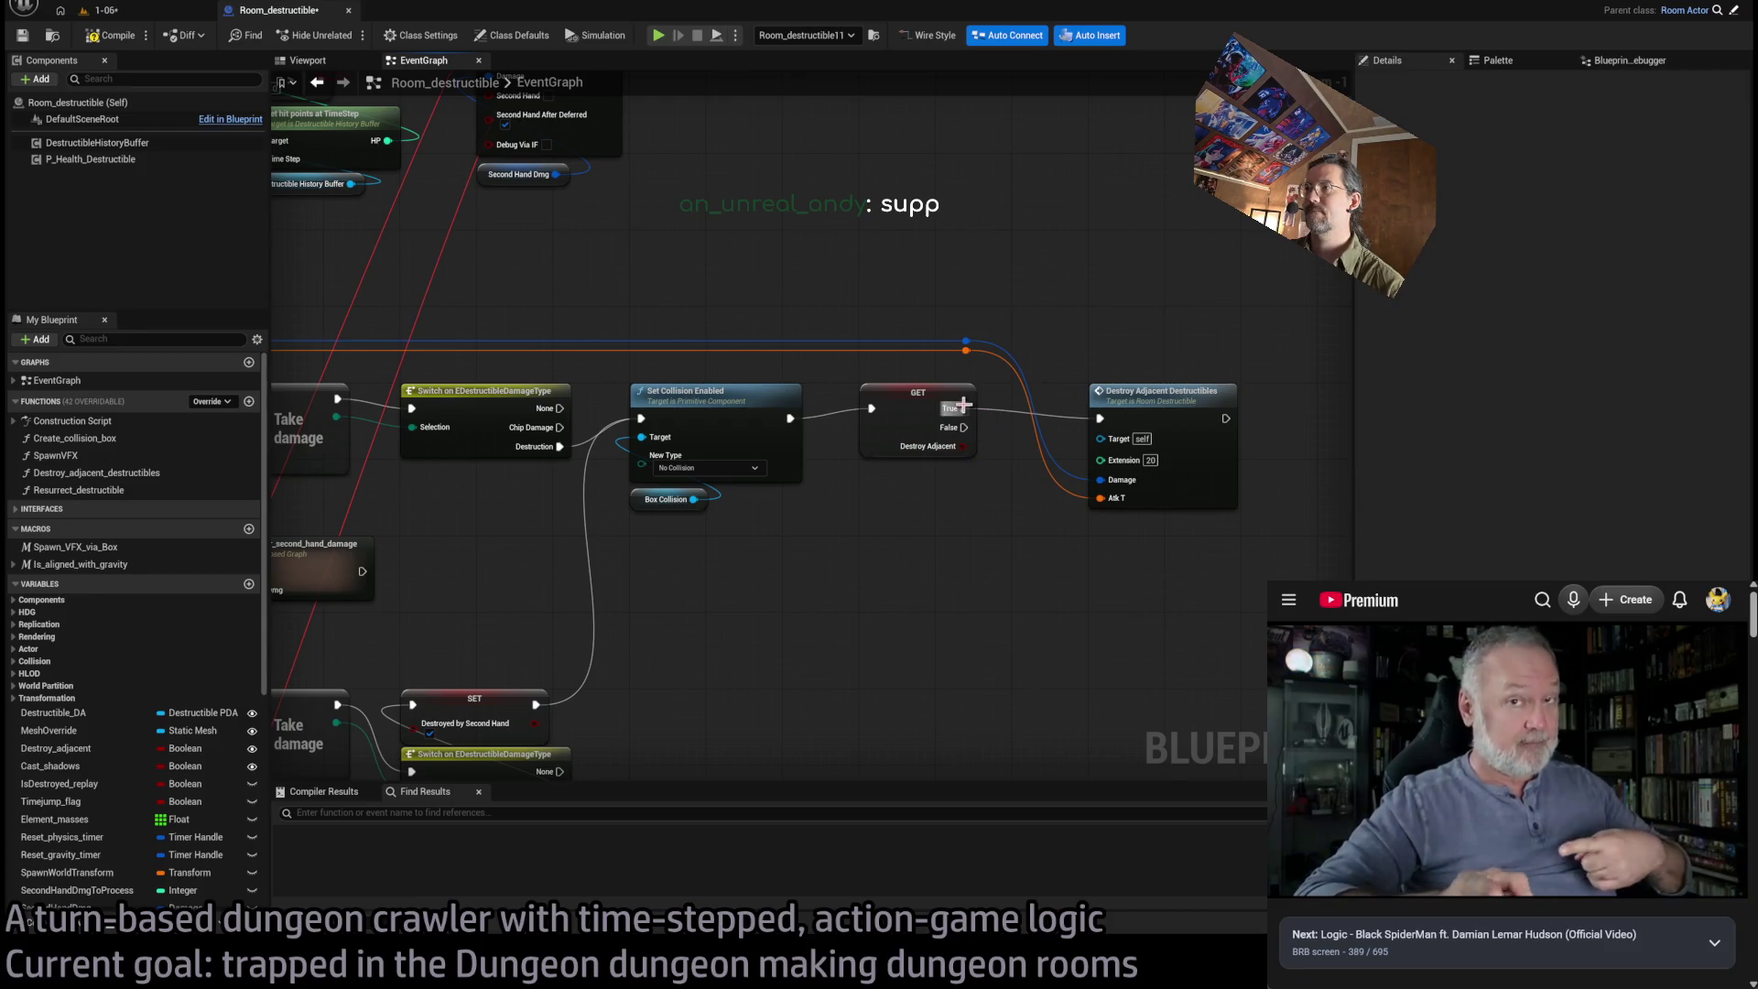
pyautogui.scroll(-2, 952, 601)
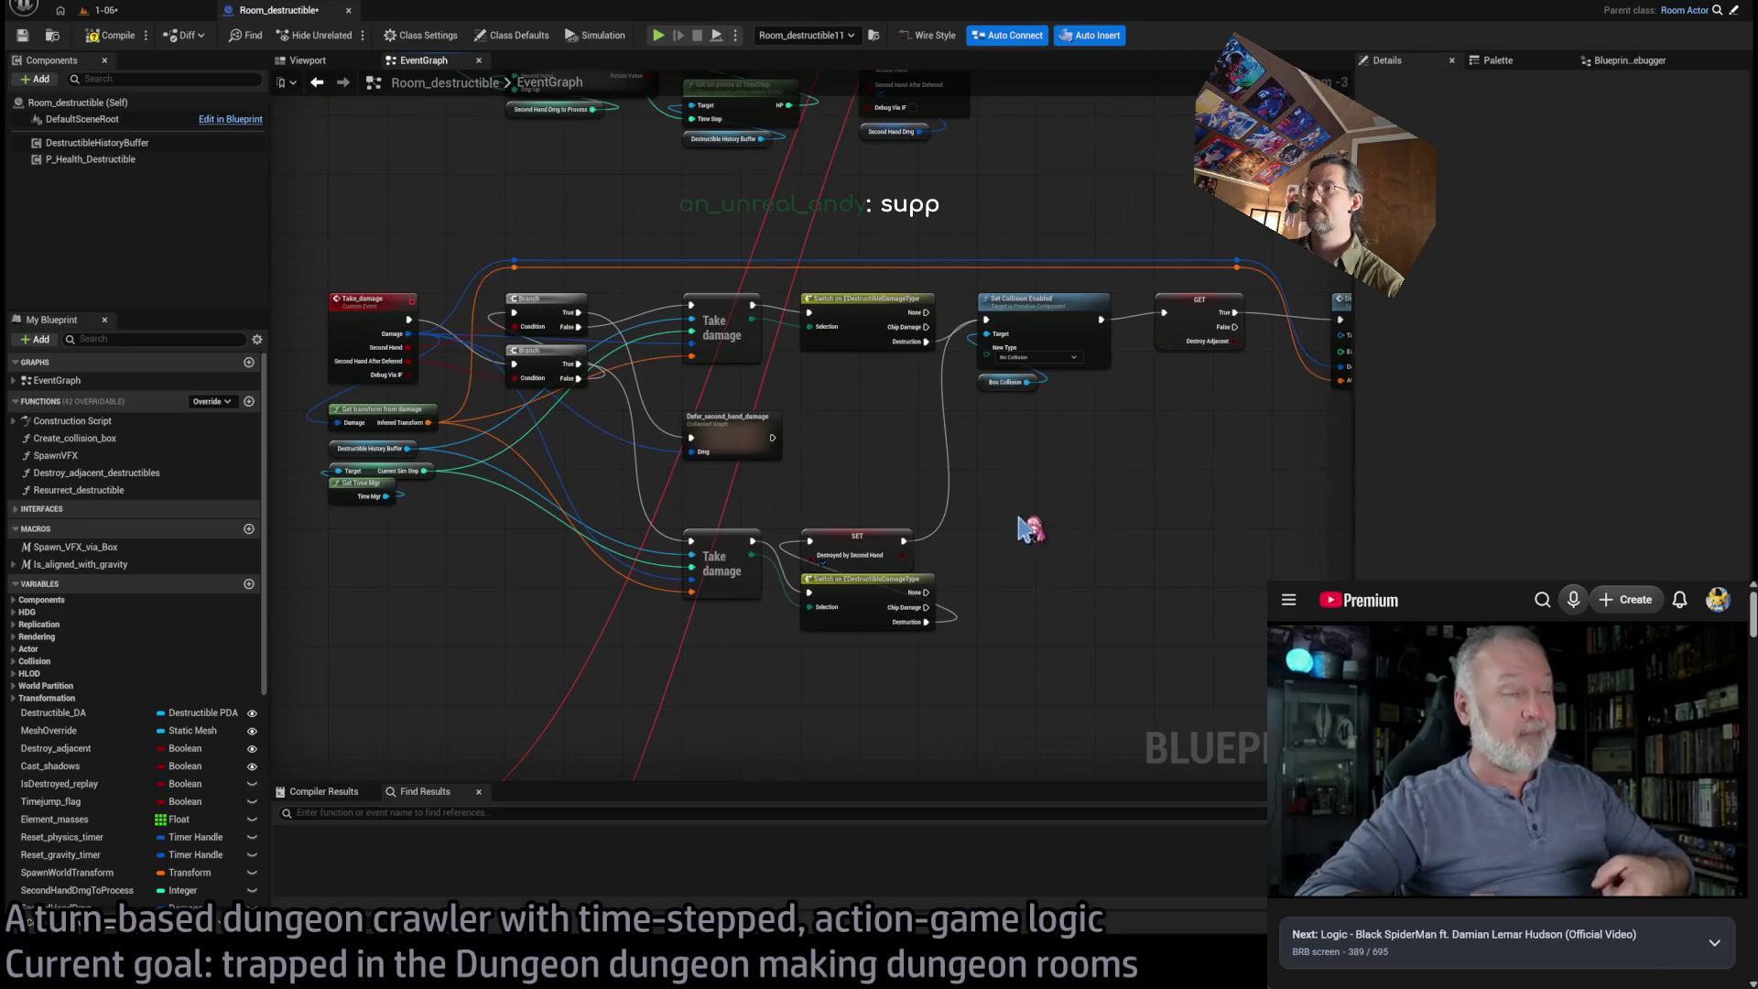
pyautogui.click(1205, 305)
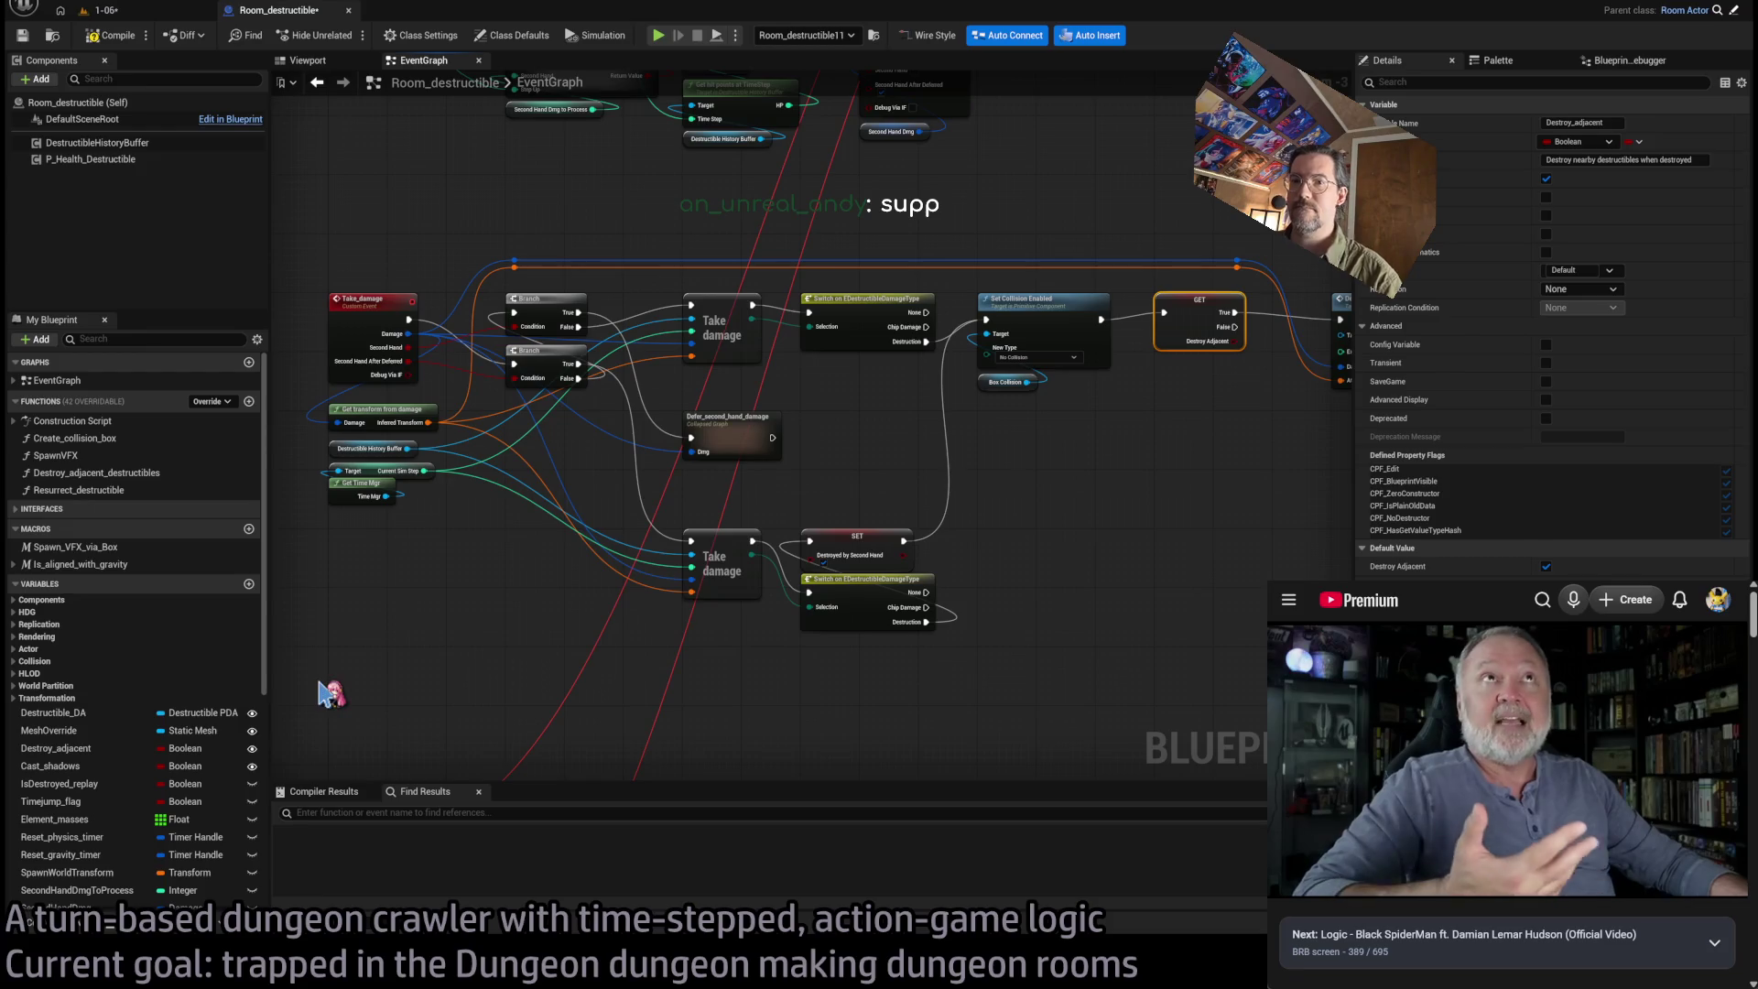
pyautogui.click(79, 752)
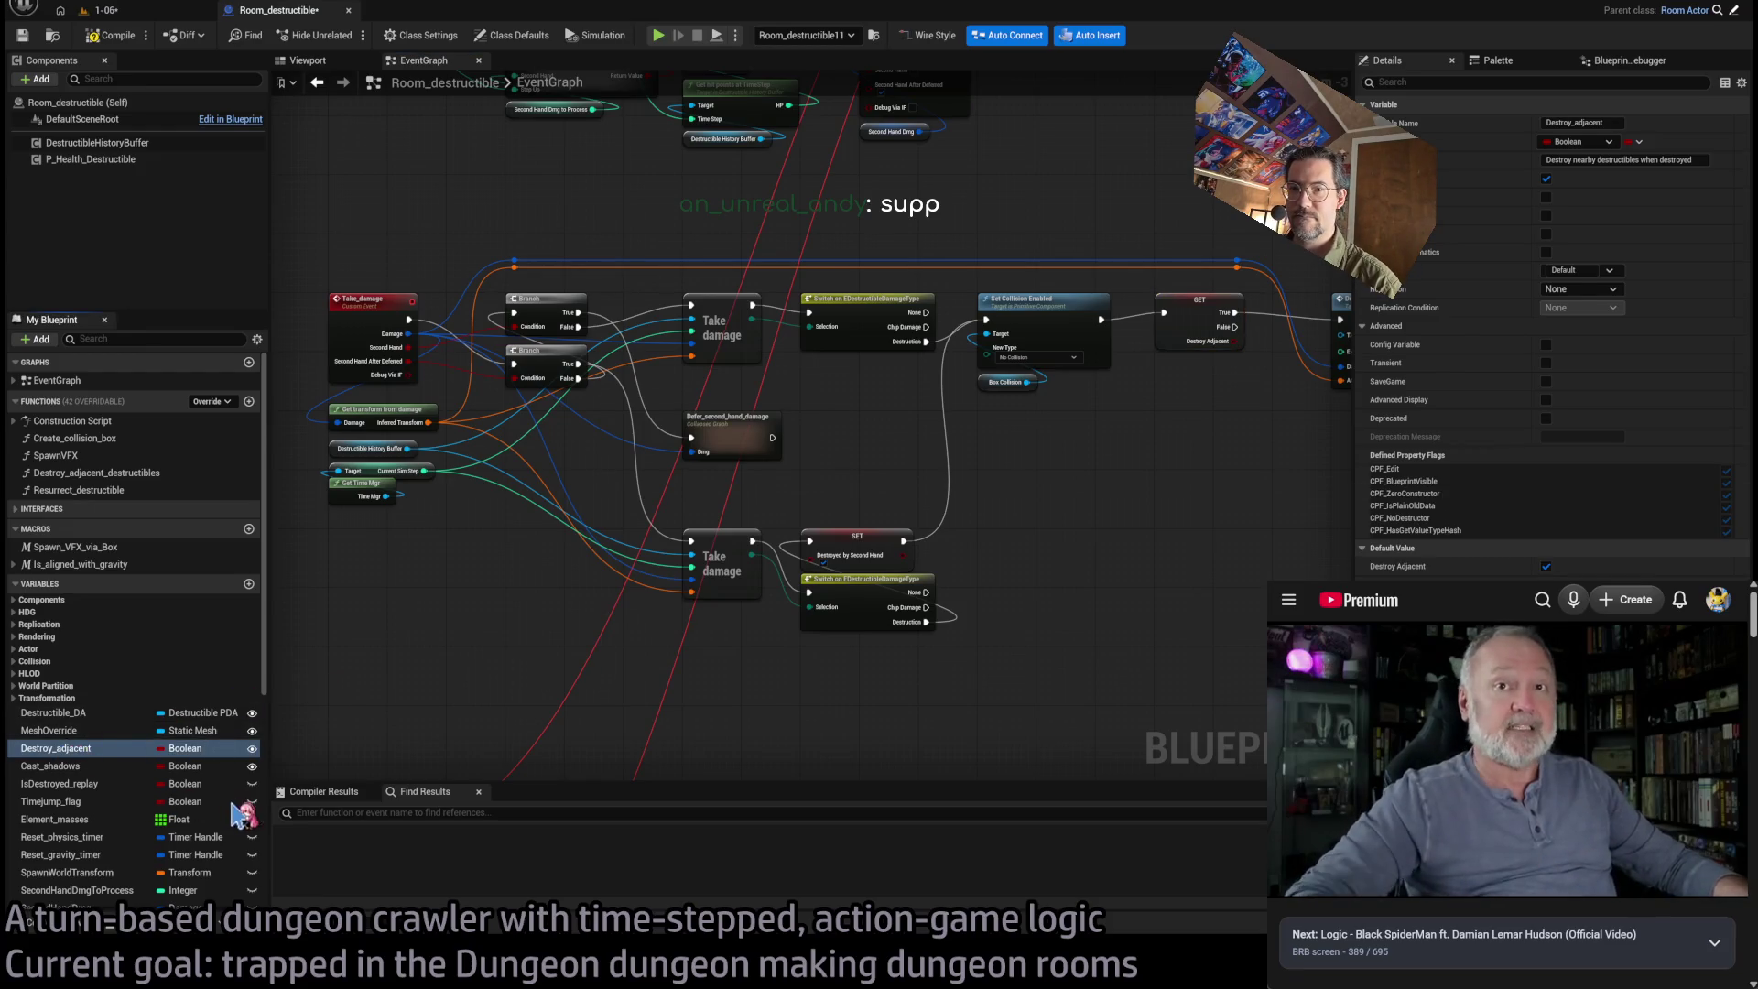
pyautogui.hotkey('shift', 'alt', 'f')
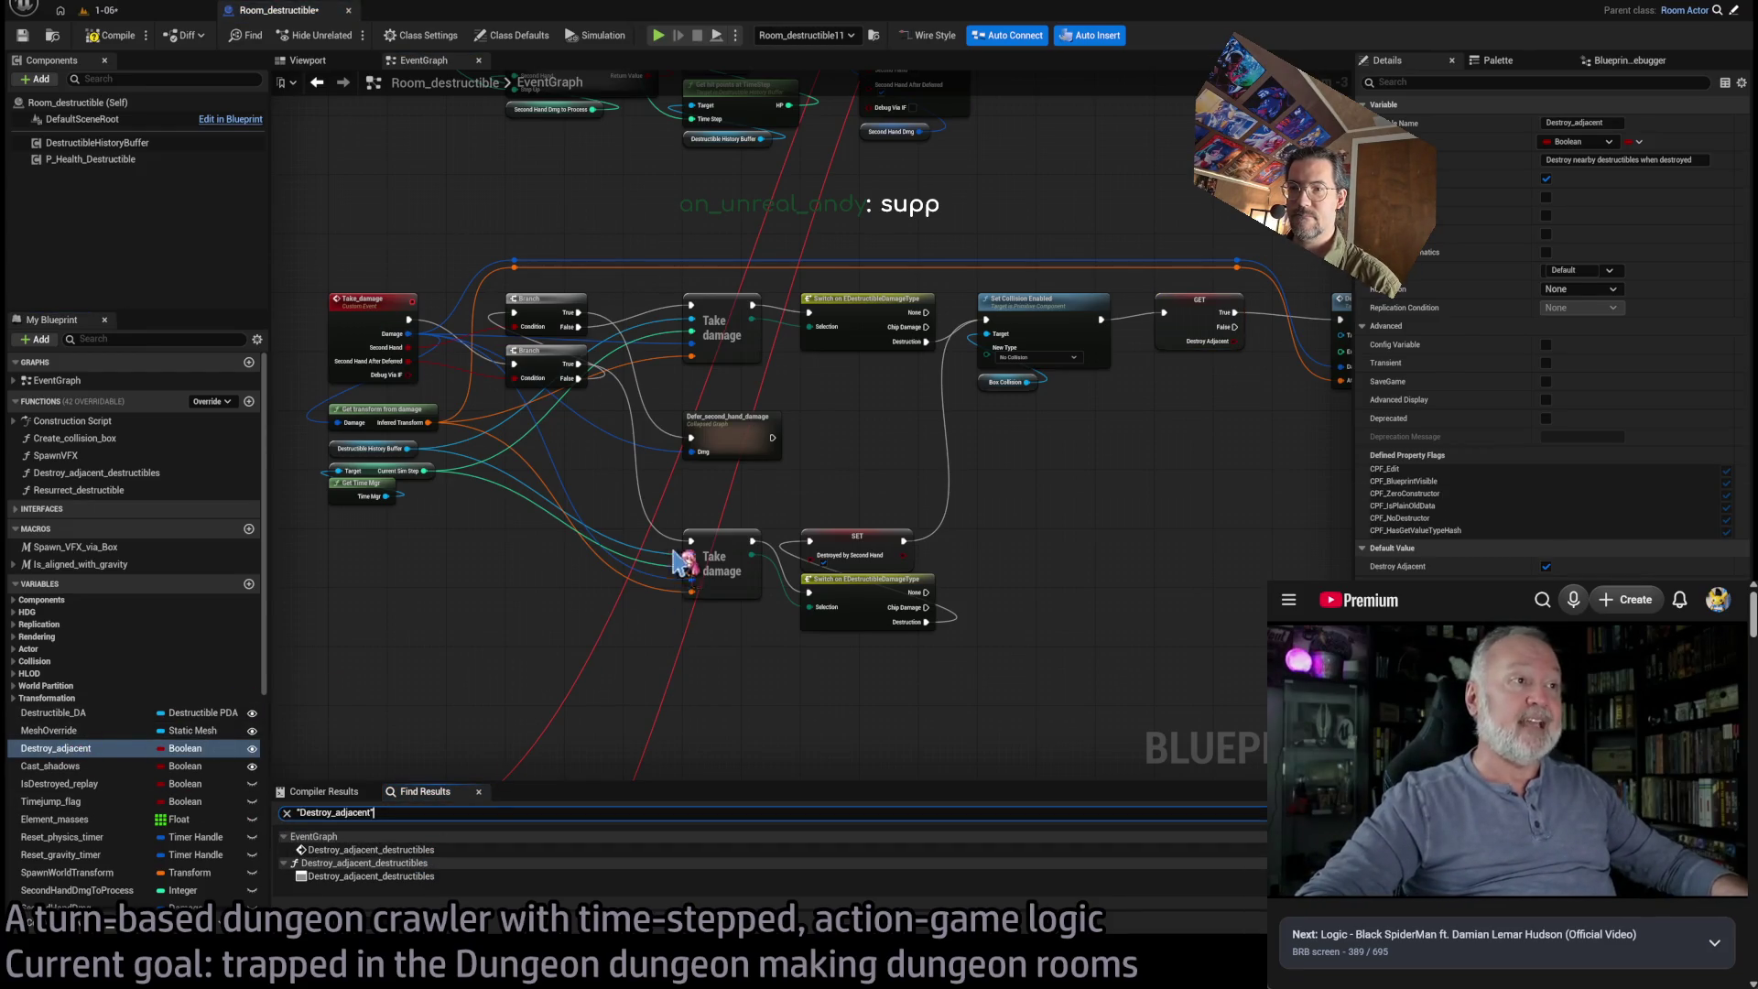
# Select the Destroy Adjacent getter node to inspect its variable settings in Details
pyautogui.moveTo(699, 558)
pyautogui.mouseDown()
pyautogui.moveTo(994, 499)
pyautogui.moveTo(1076, 425)
pyautogui.mouseUp()
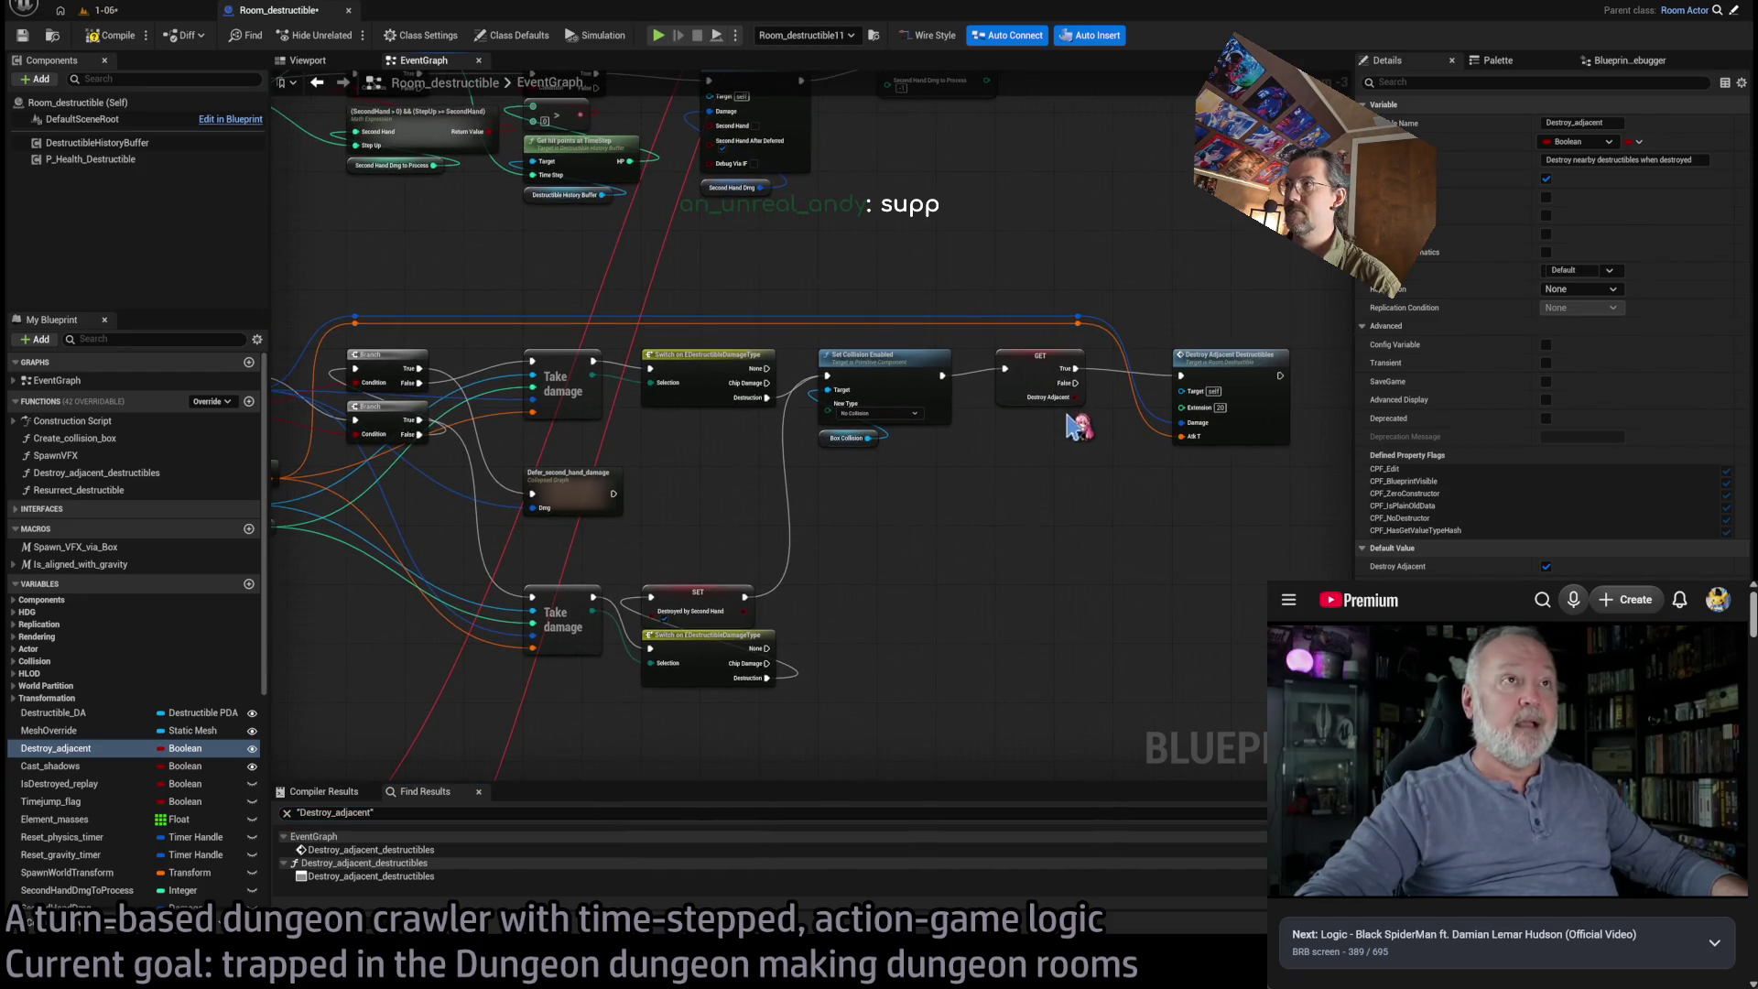
pyautogui.click(1054, 351)
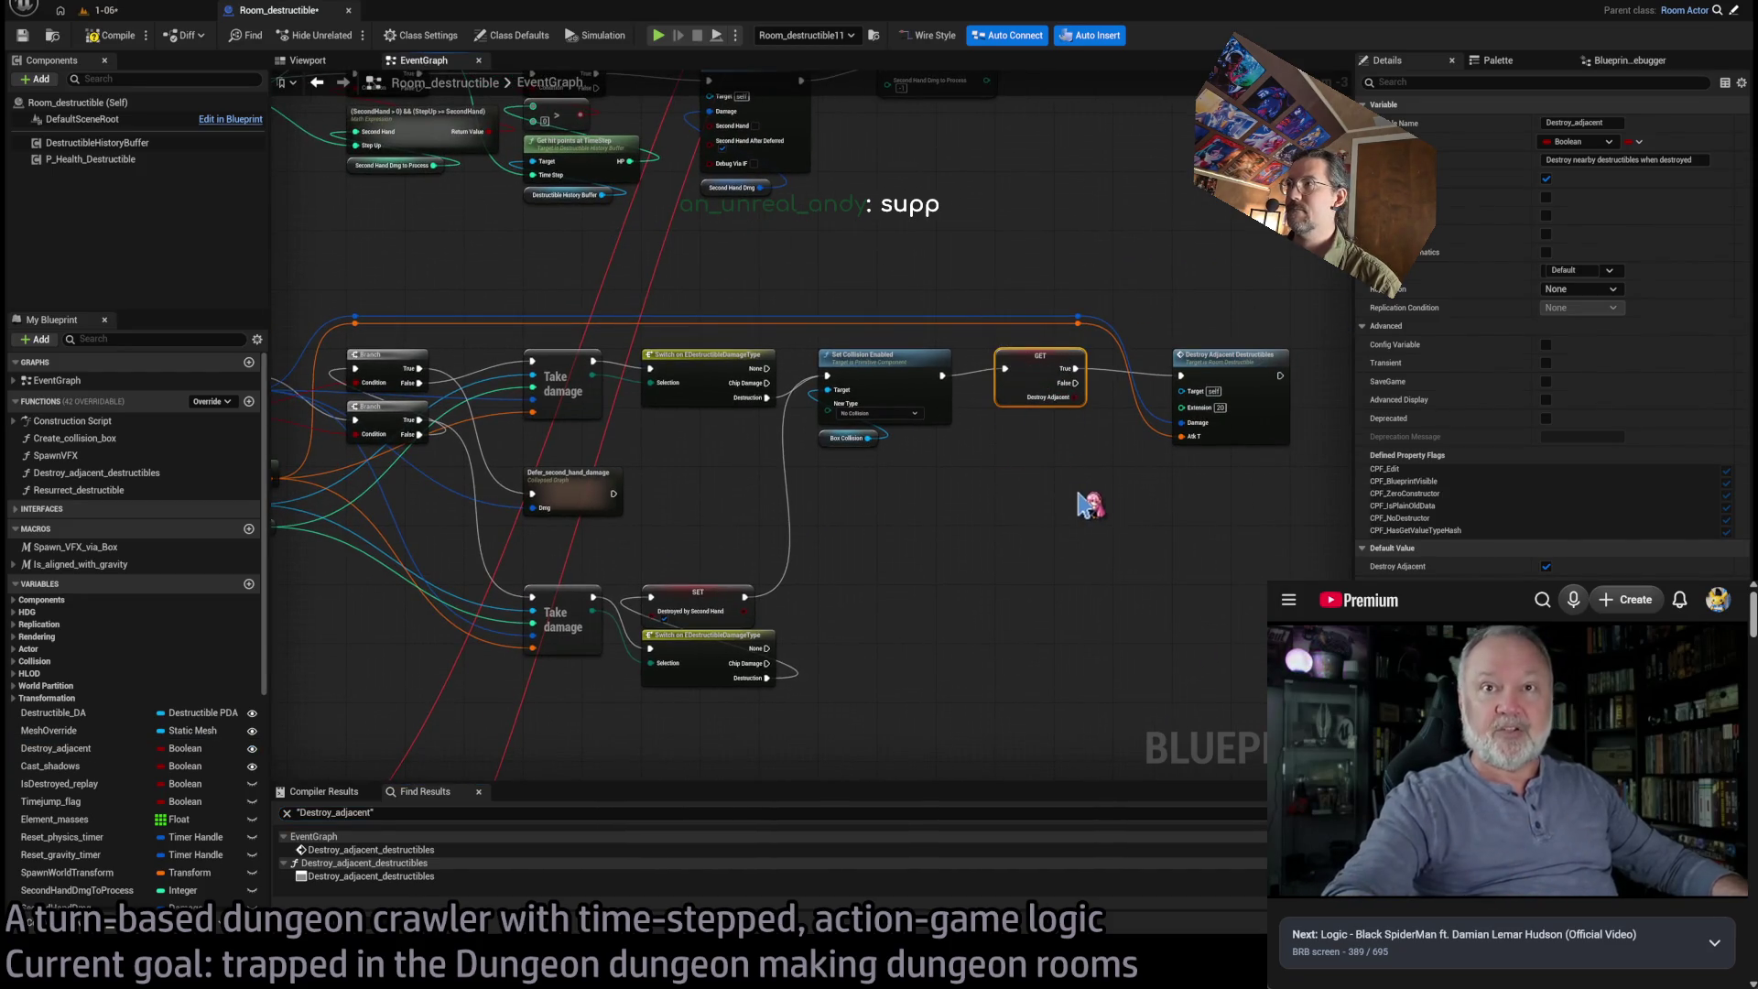
pyautogui.click(815, 644)
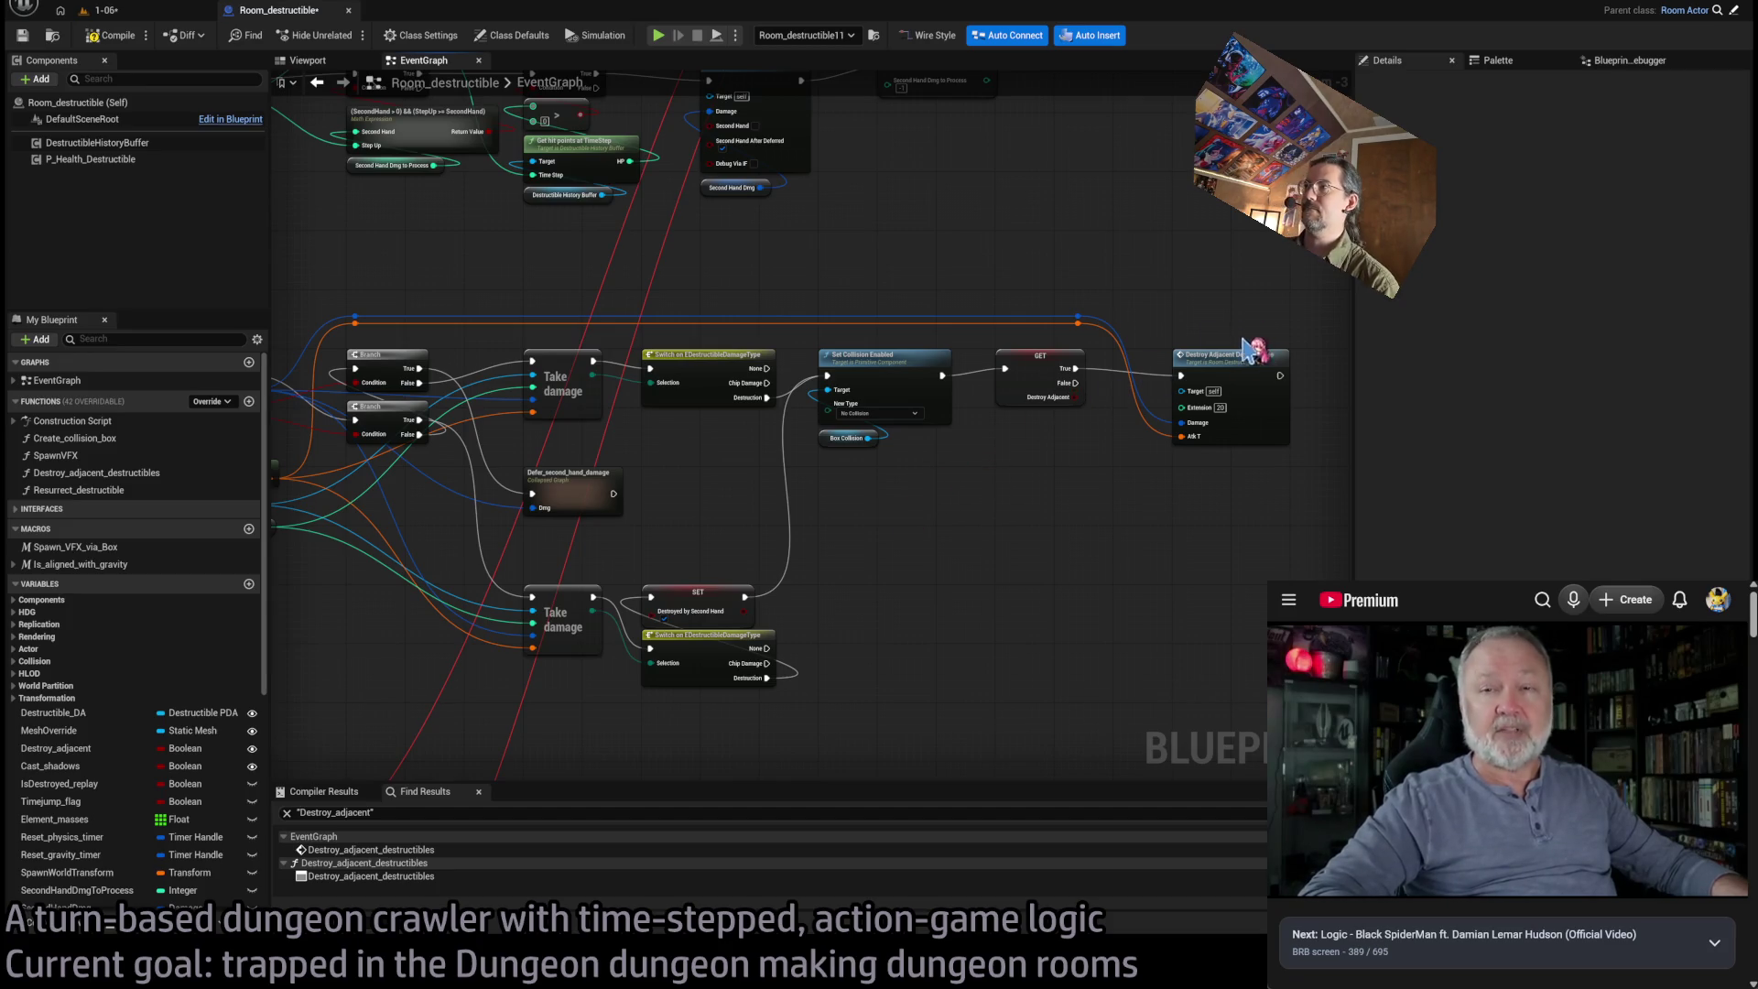
pyautogui.click(1068, 376)
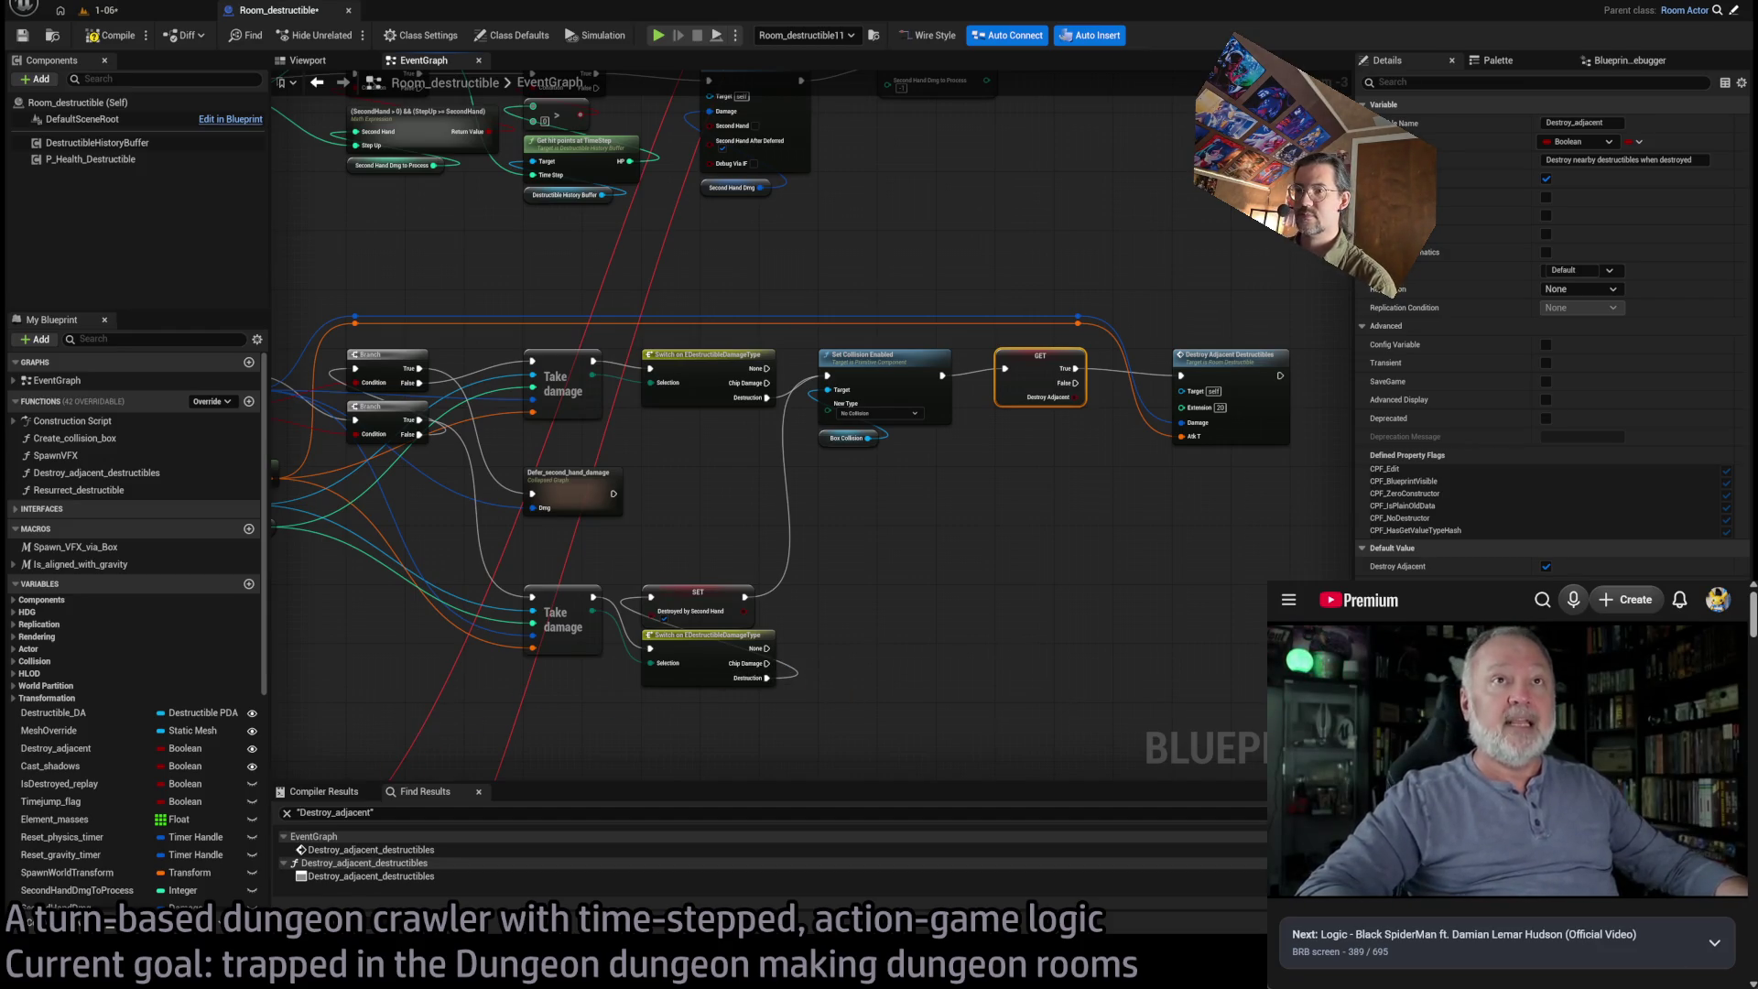
pyautogui.moveTo(1398, 795)
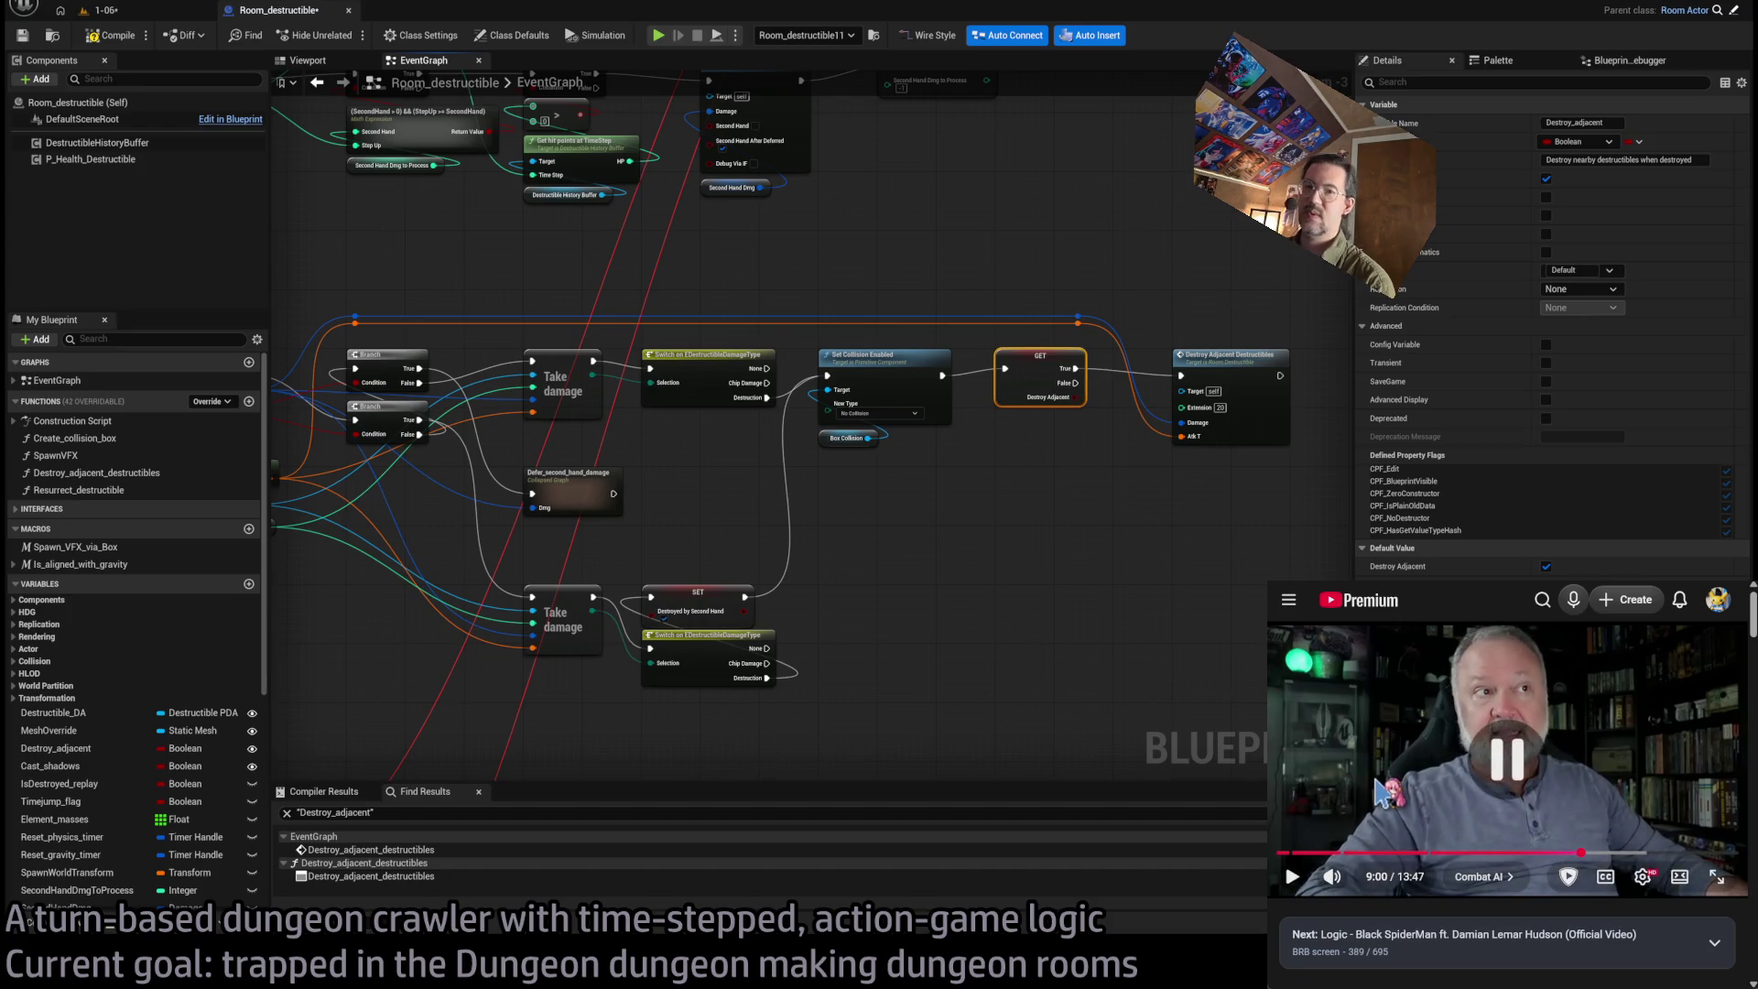
pyautogui.click(1422, 799)
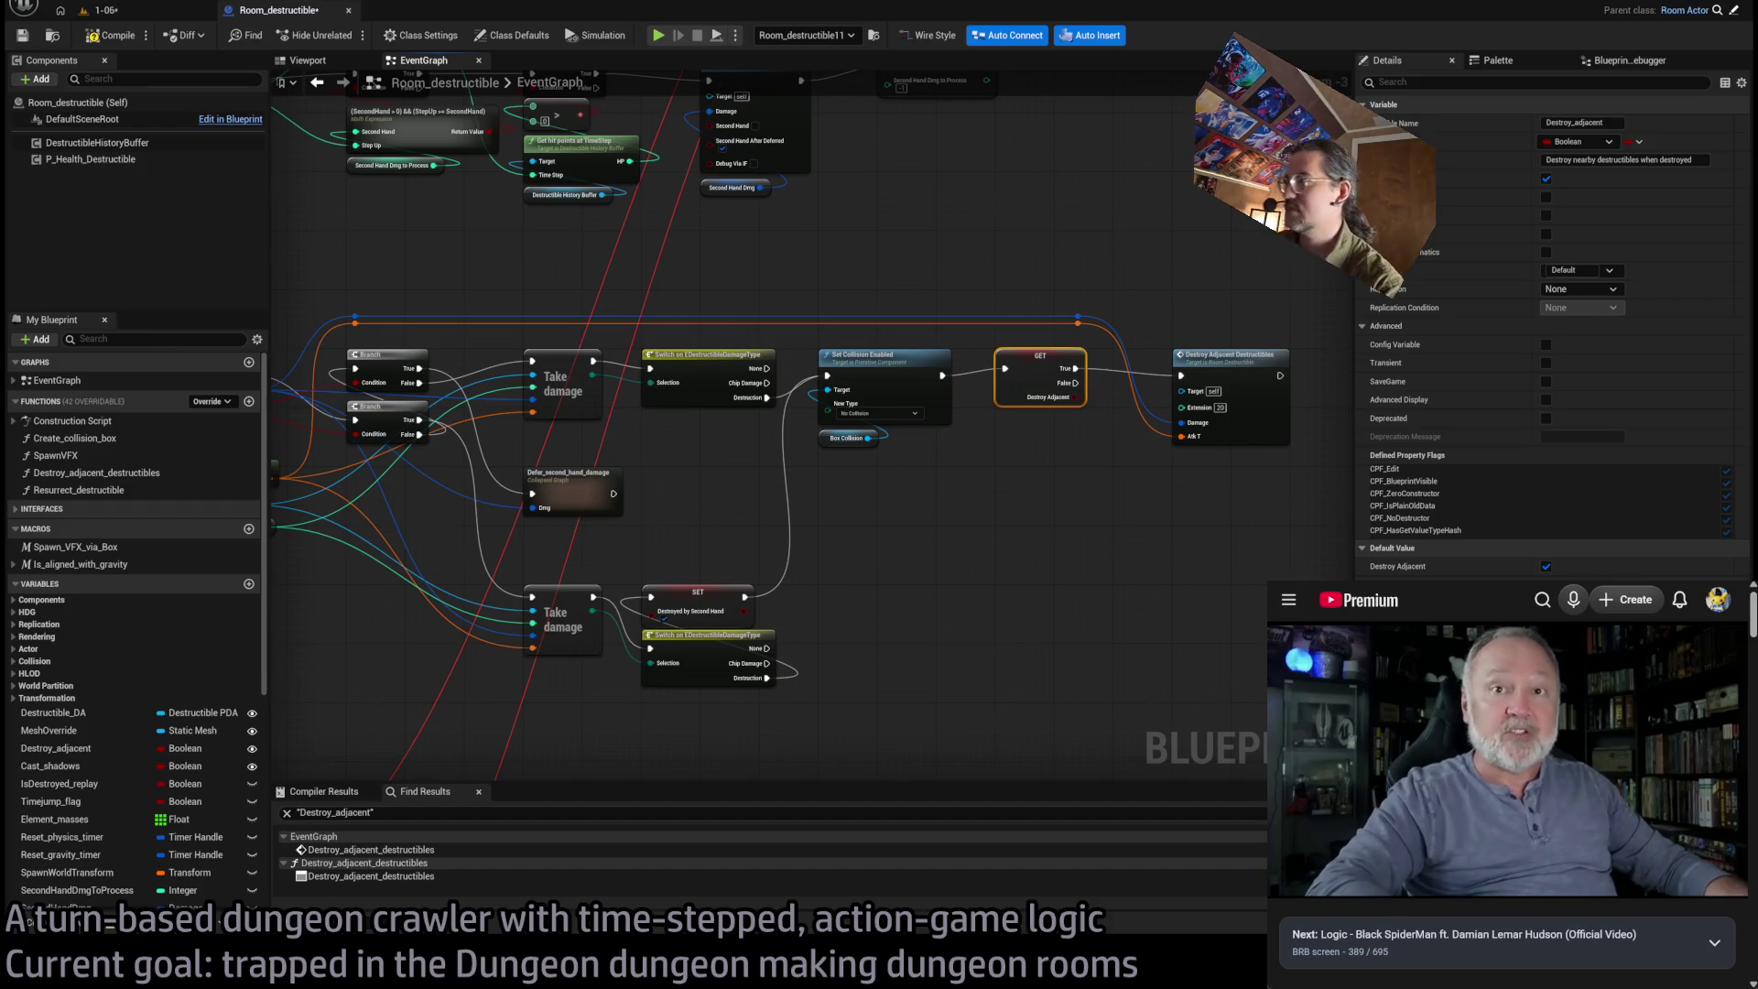
pyautogui.moveTo(1320, 908)
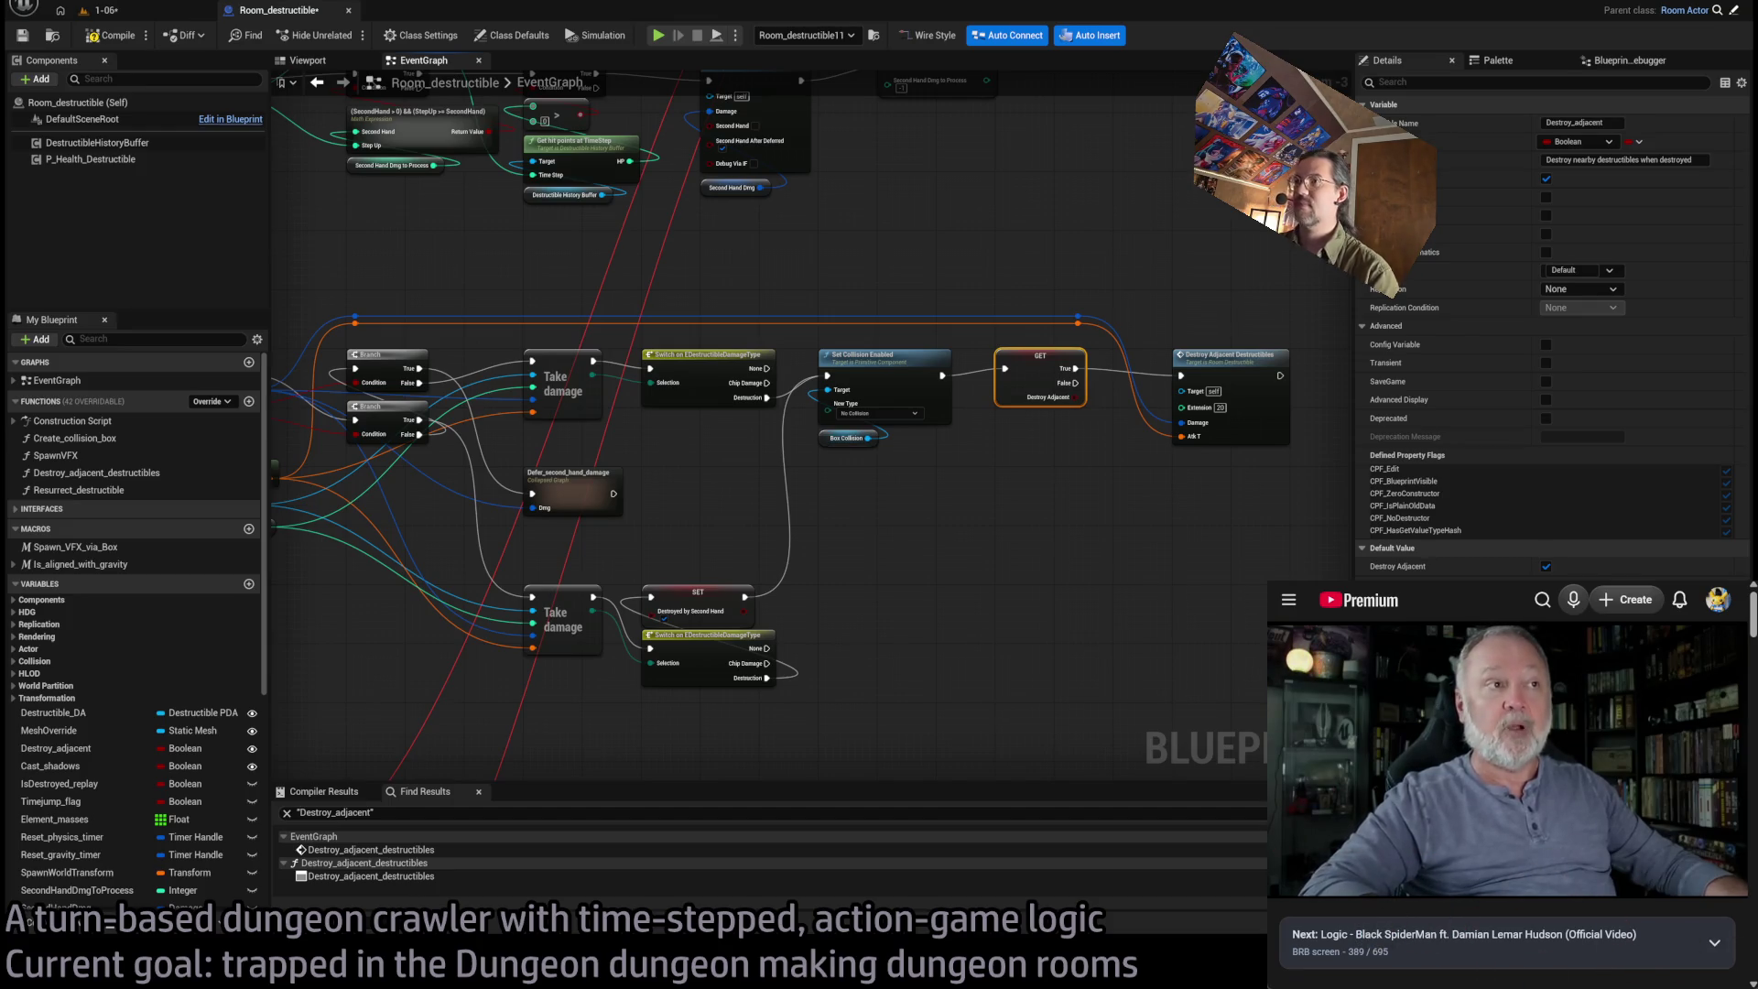
pyautogui.click(884, 532)
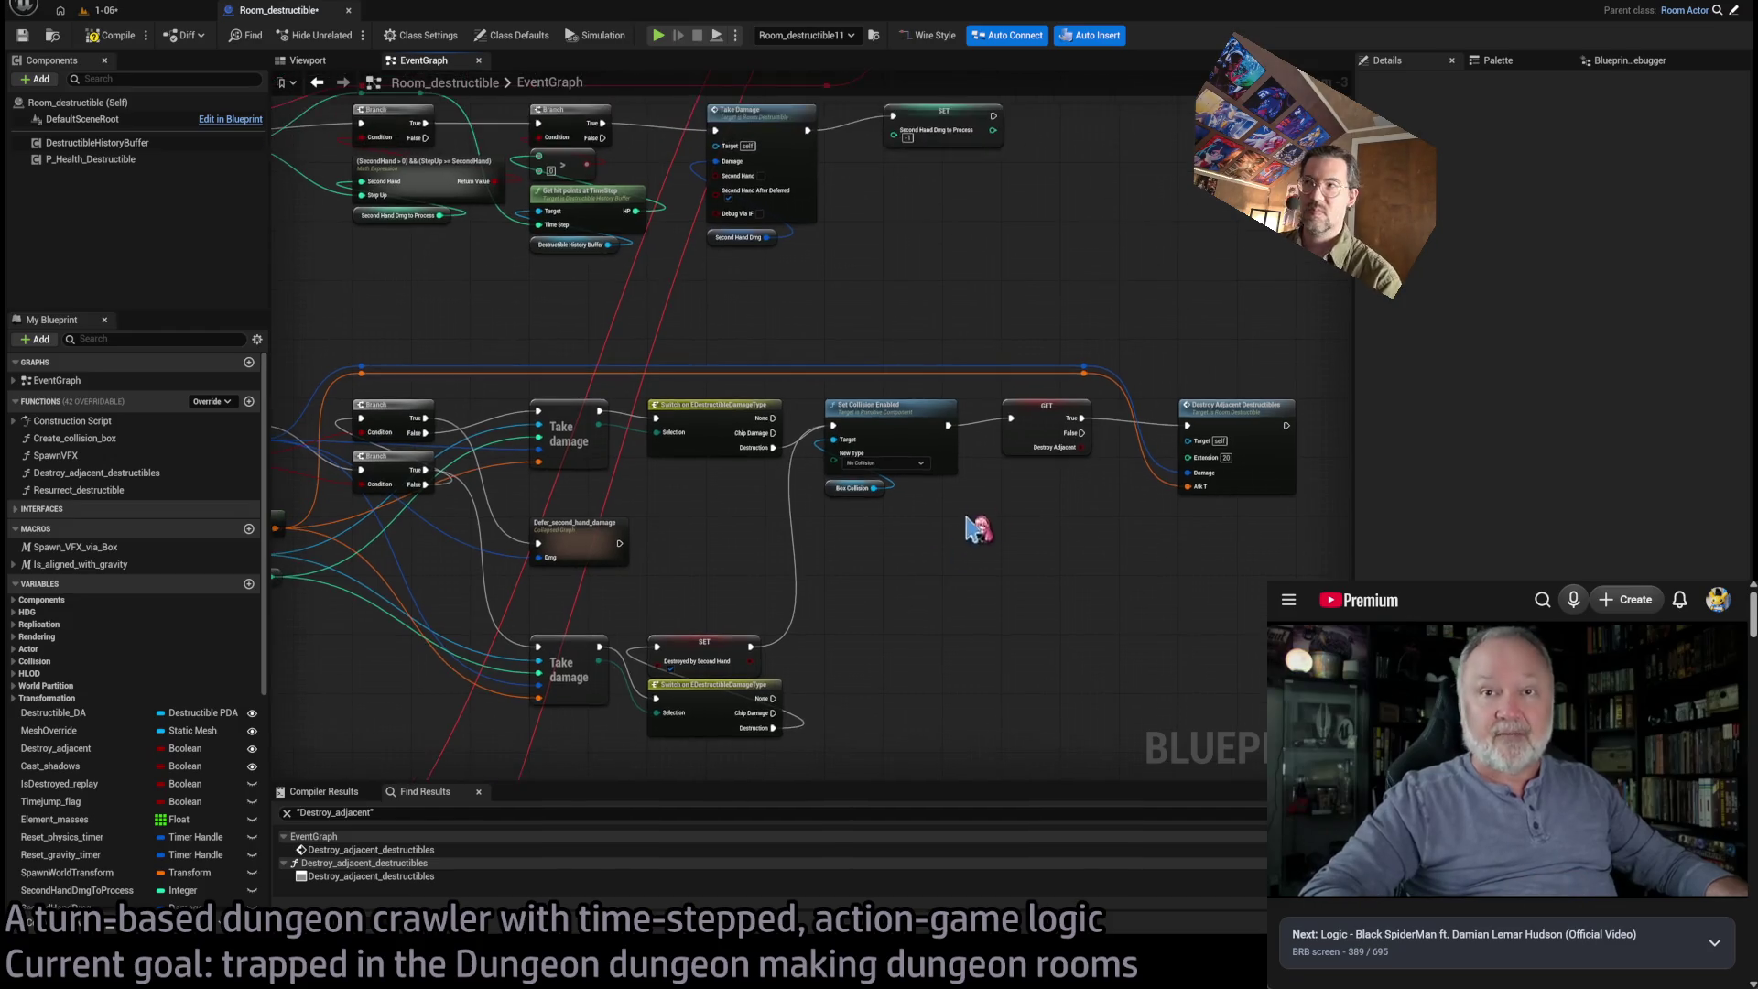
# Open the Destroy_adjacent_destructibles function graph from its call node
pyautogui.scroll(2, 965, 530)
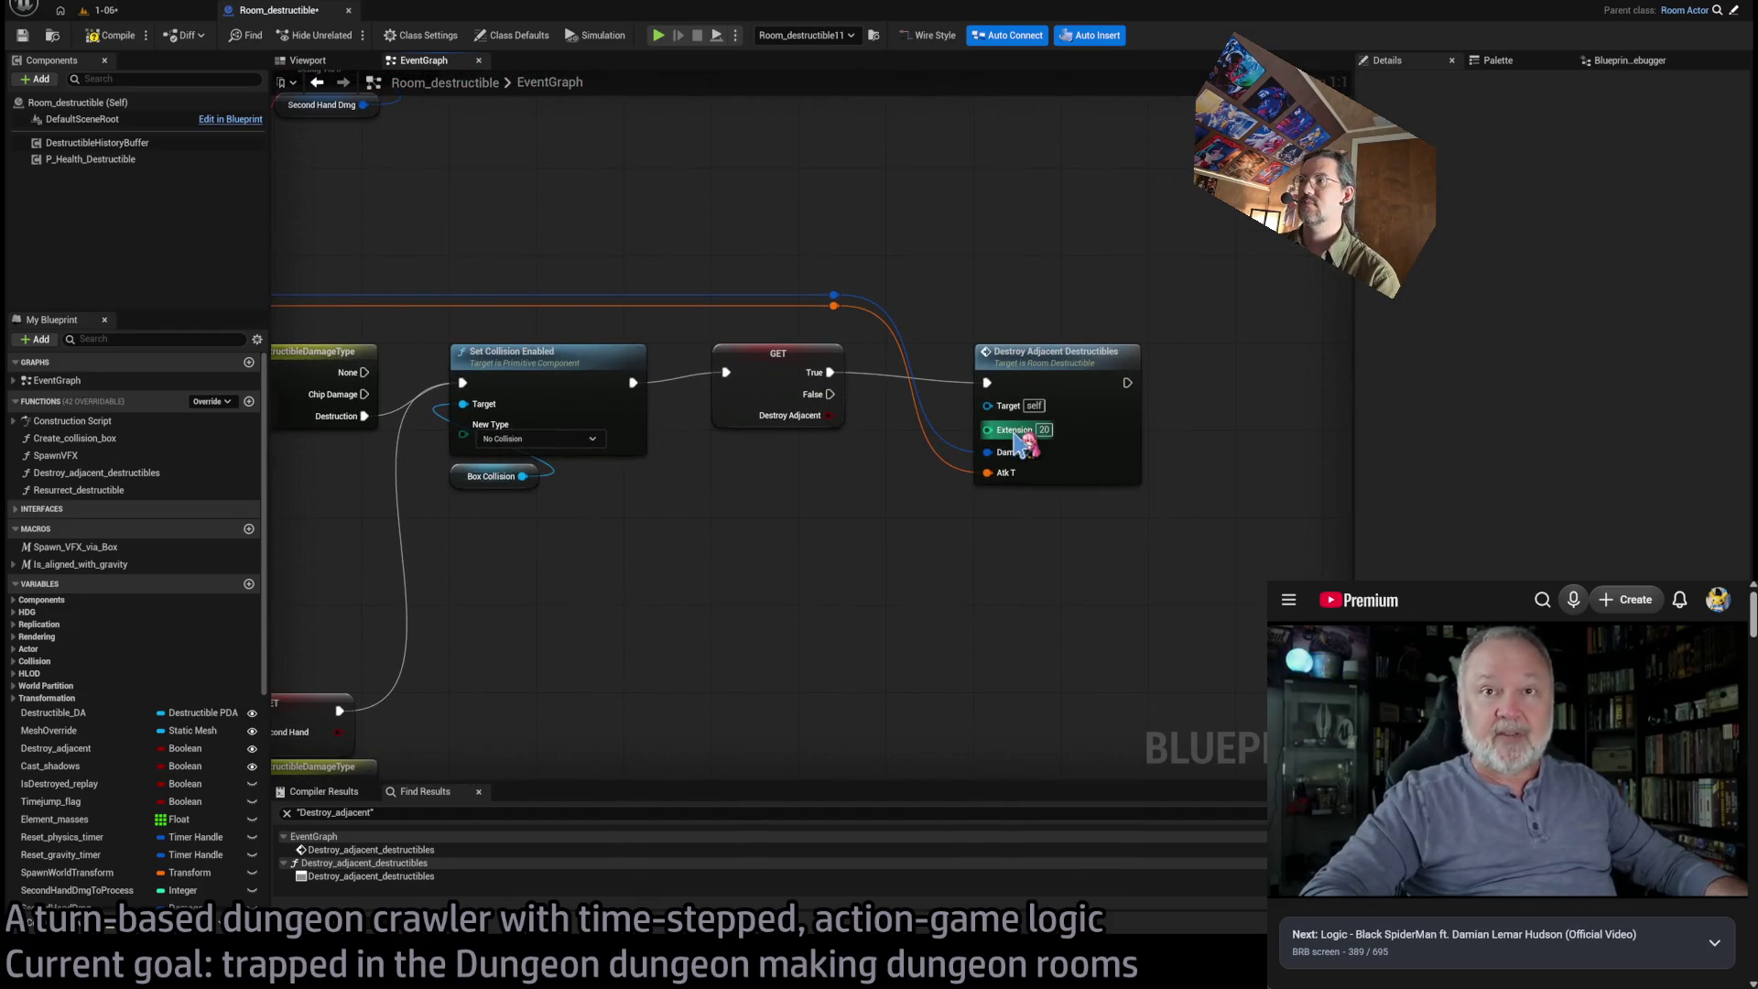
pyautogui.moveTo(728, 570); pyautogui.dragTo(920, 588)
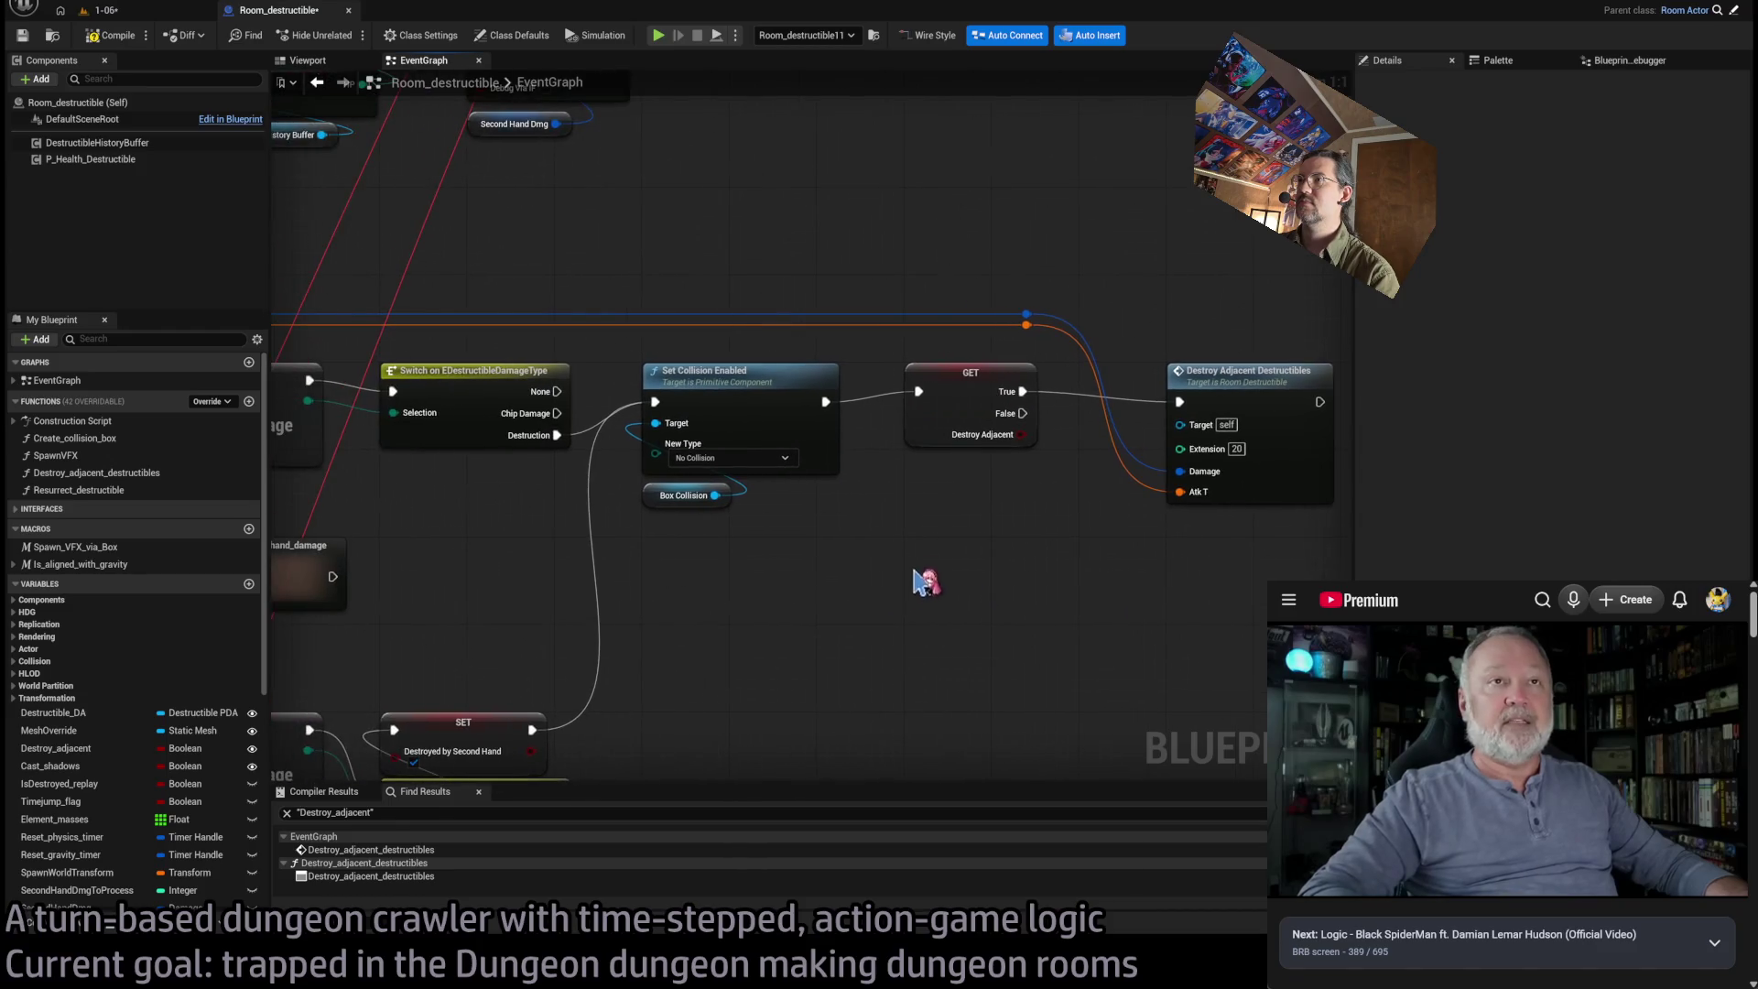
pyautogui.scroll(-1, 953, 529)
pyautogui.moveTo(1069, 536); pyautogui.dragTo(710, 550)
pyautogui.scroll(1, 995, 417)
pyautogui.doubleClick(996, 417)
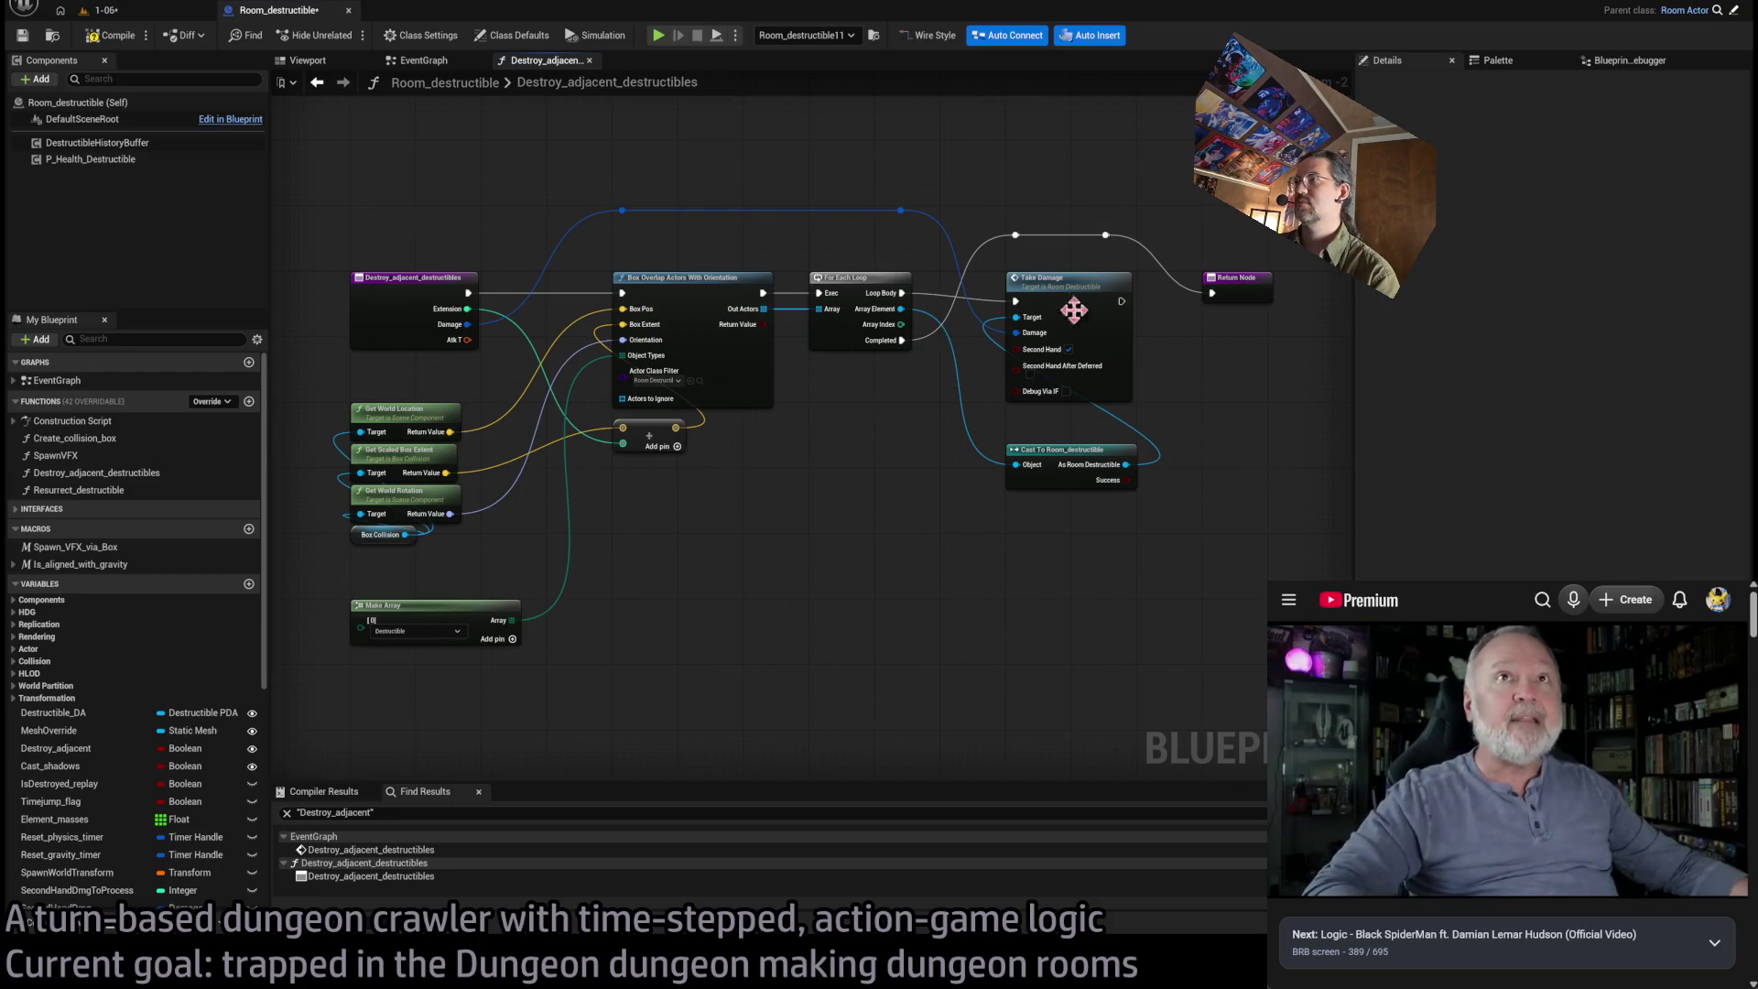
# Jump to Take_damage, open the Defer_second_hand_damage collapsed graph, and return to the EventGraph
pyautogui.doubleClick(1058, 293)
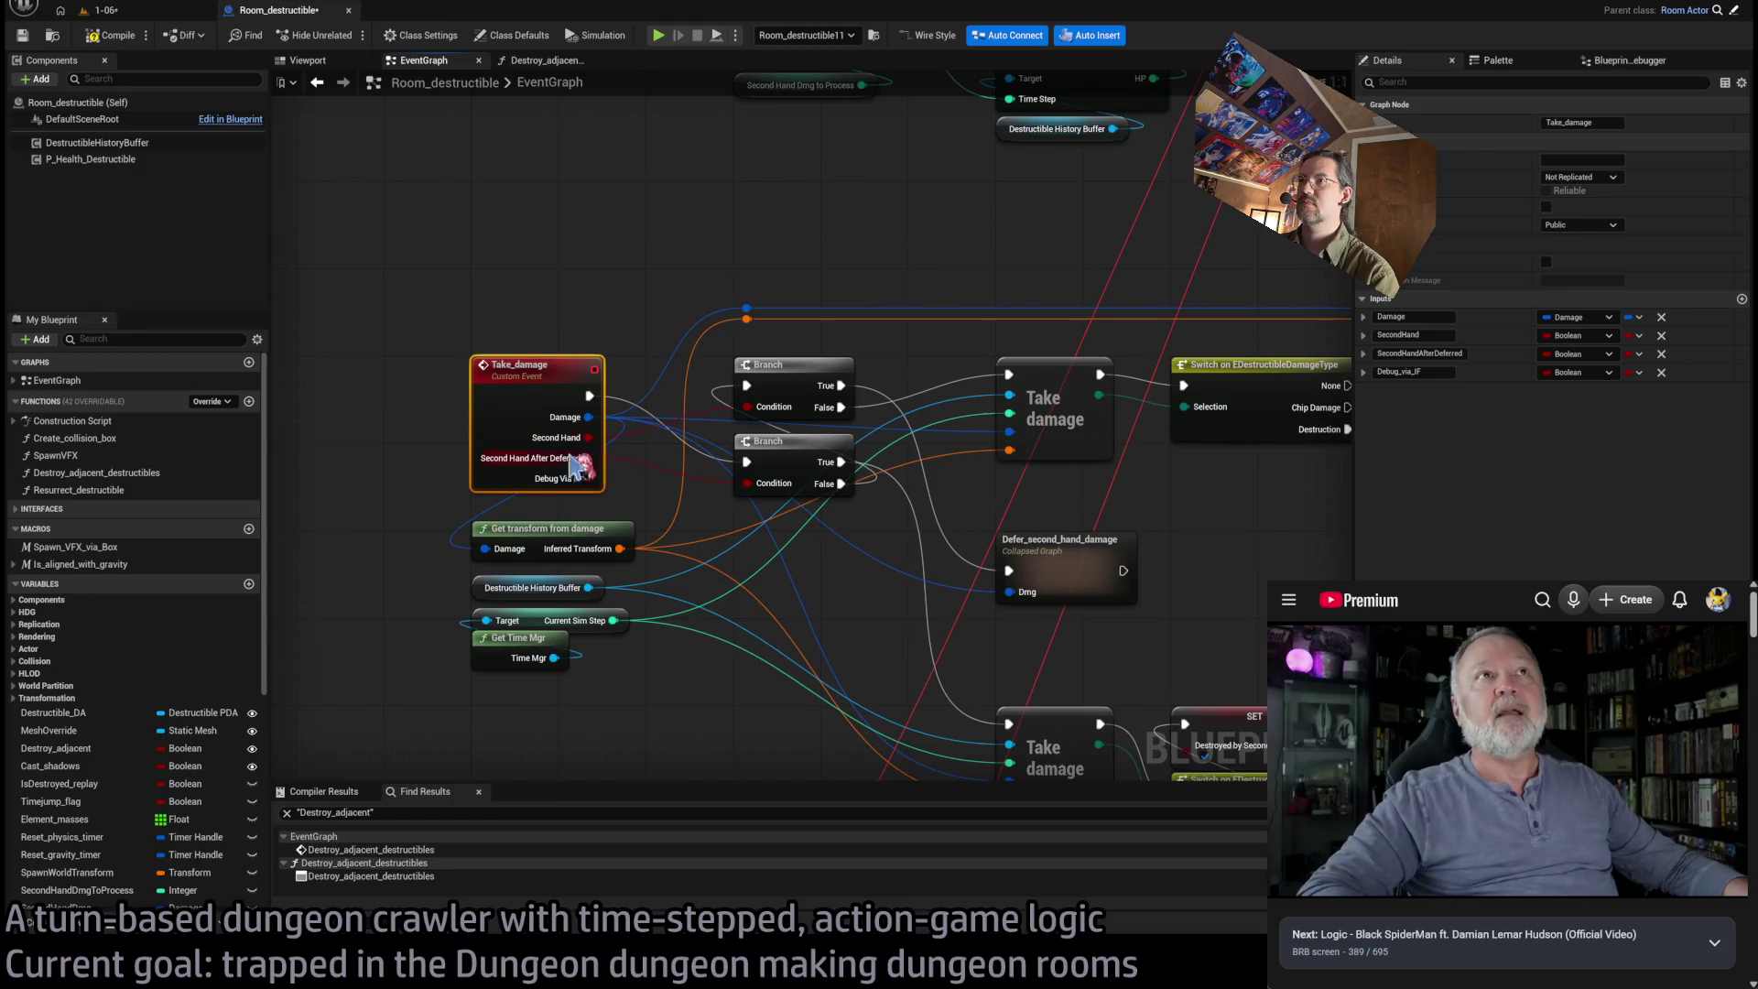
pyautogui.doubleClick(1051, 561)
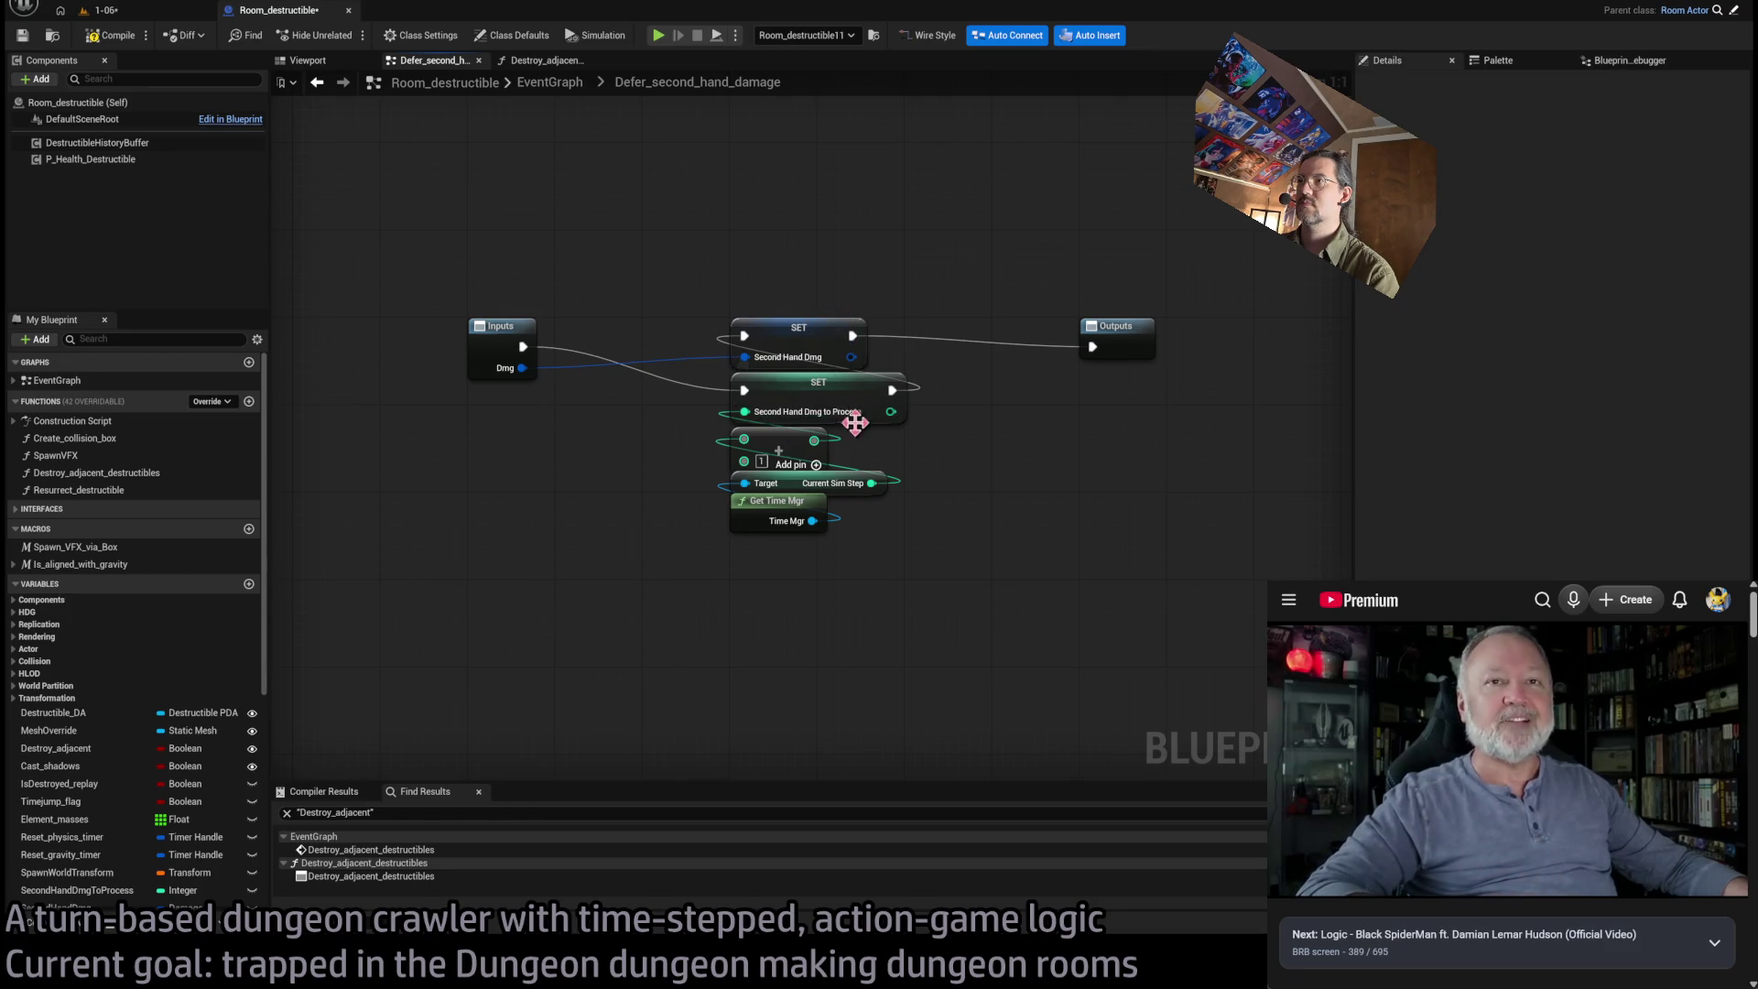
pyautogui.click(553, 83)
pyautogui.scroll(5, 628, 412)
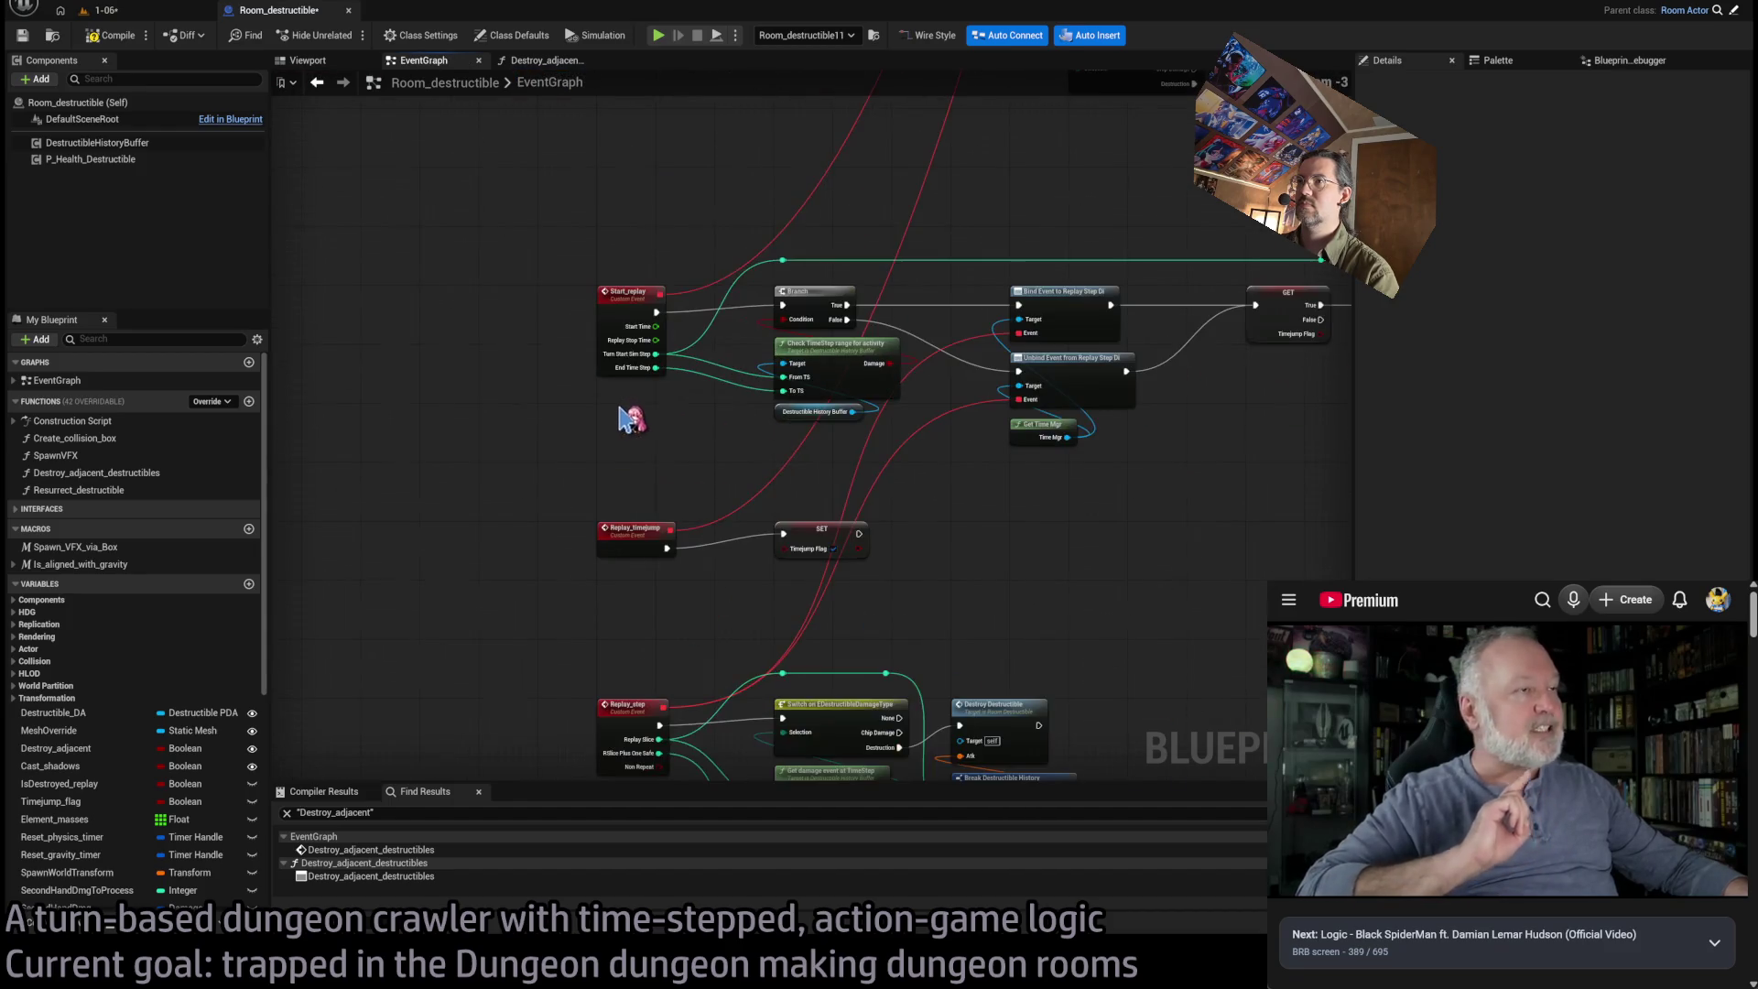
pyautogui.moveTo(887, 484)
pyautogui.mouseDown()
pyautogui.moveTo(855, 498)
pyautogui.moveTo(879, 522)
pyautogui.moveTo(678, 503)
pyautogui.moveTo(987, 499)
pyautogui.moveTo(804, 444)
pyautogui.moveTo(879, 338)
pyautogui.moveTo(820, 639)
pyautogui.mouseUp()
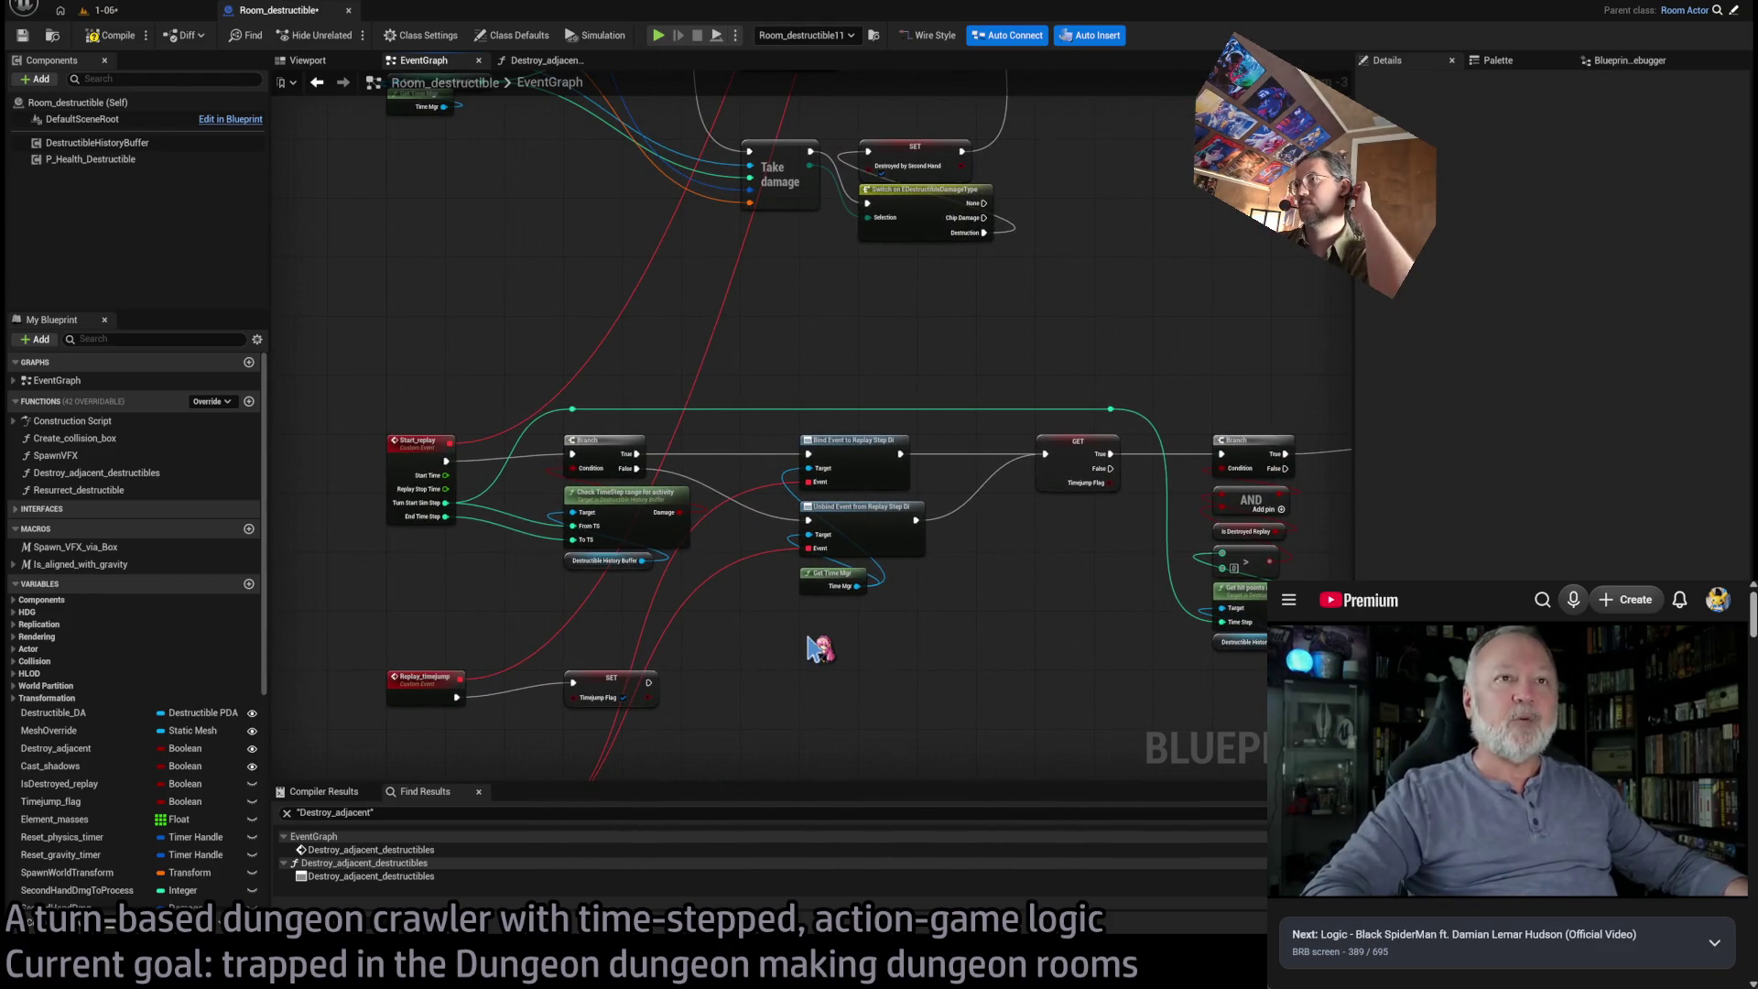
pyautogui.moveTo(824, 629)
pyautogui.mouseDown()
pyautogui.moveTo(961, 397)
pyautogui.moveTo(906, 417)
pyautogui.mouseUp()
pyautogui.moveTo(767, 134)
pyautogui.mouseDown()
pyautogui.moveTo(783, 709)
pyautogui.moveTo(789, 486)
pyautogui.moveTo(829, 448)
pyautogui.mouseUp()
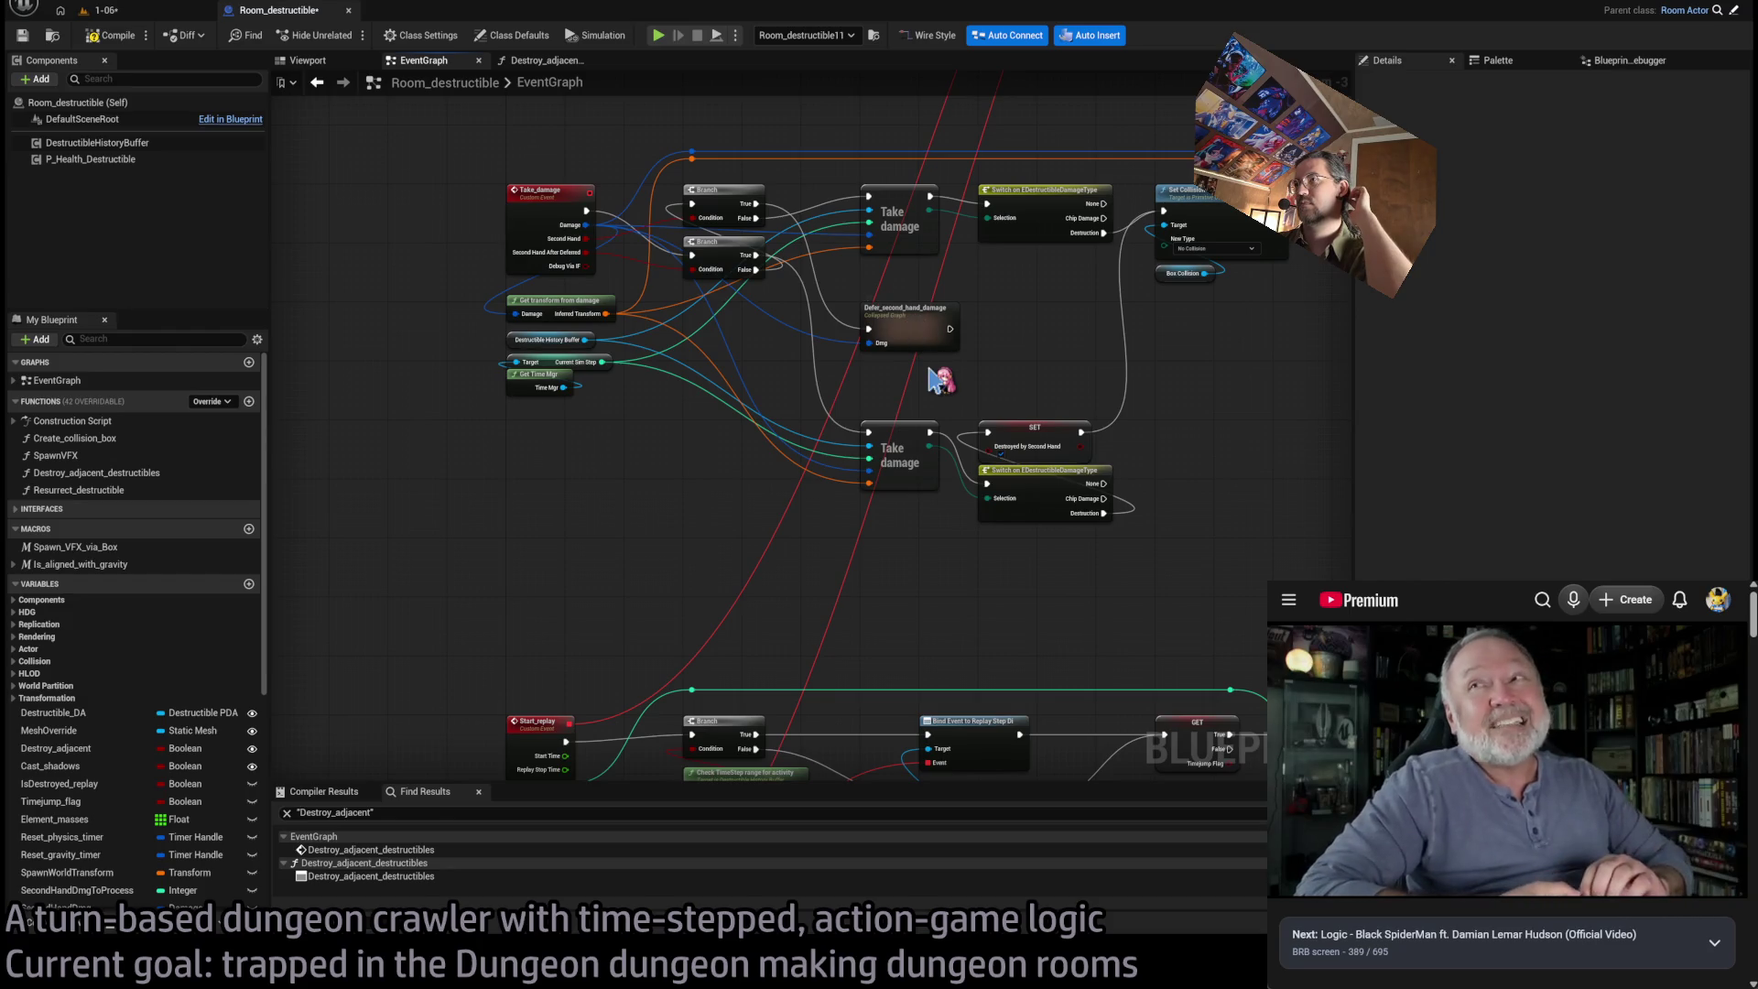
pyautogui.moveTo(934, 373)
pyautogui.mouseDown()
pyautogui.moveTo(836, 362)
pyautogui.moveTo(870, 444)
pyautogui.moveTo(843, 541)
pyautogui.mouseUp()
pyautogui.scroll(-1, 870, 440)
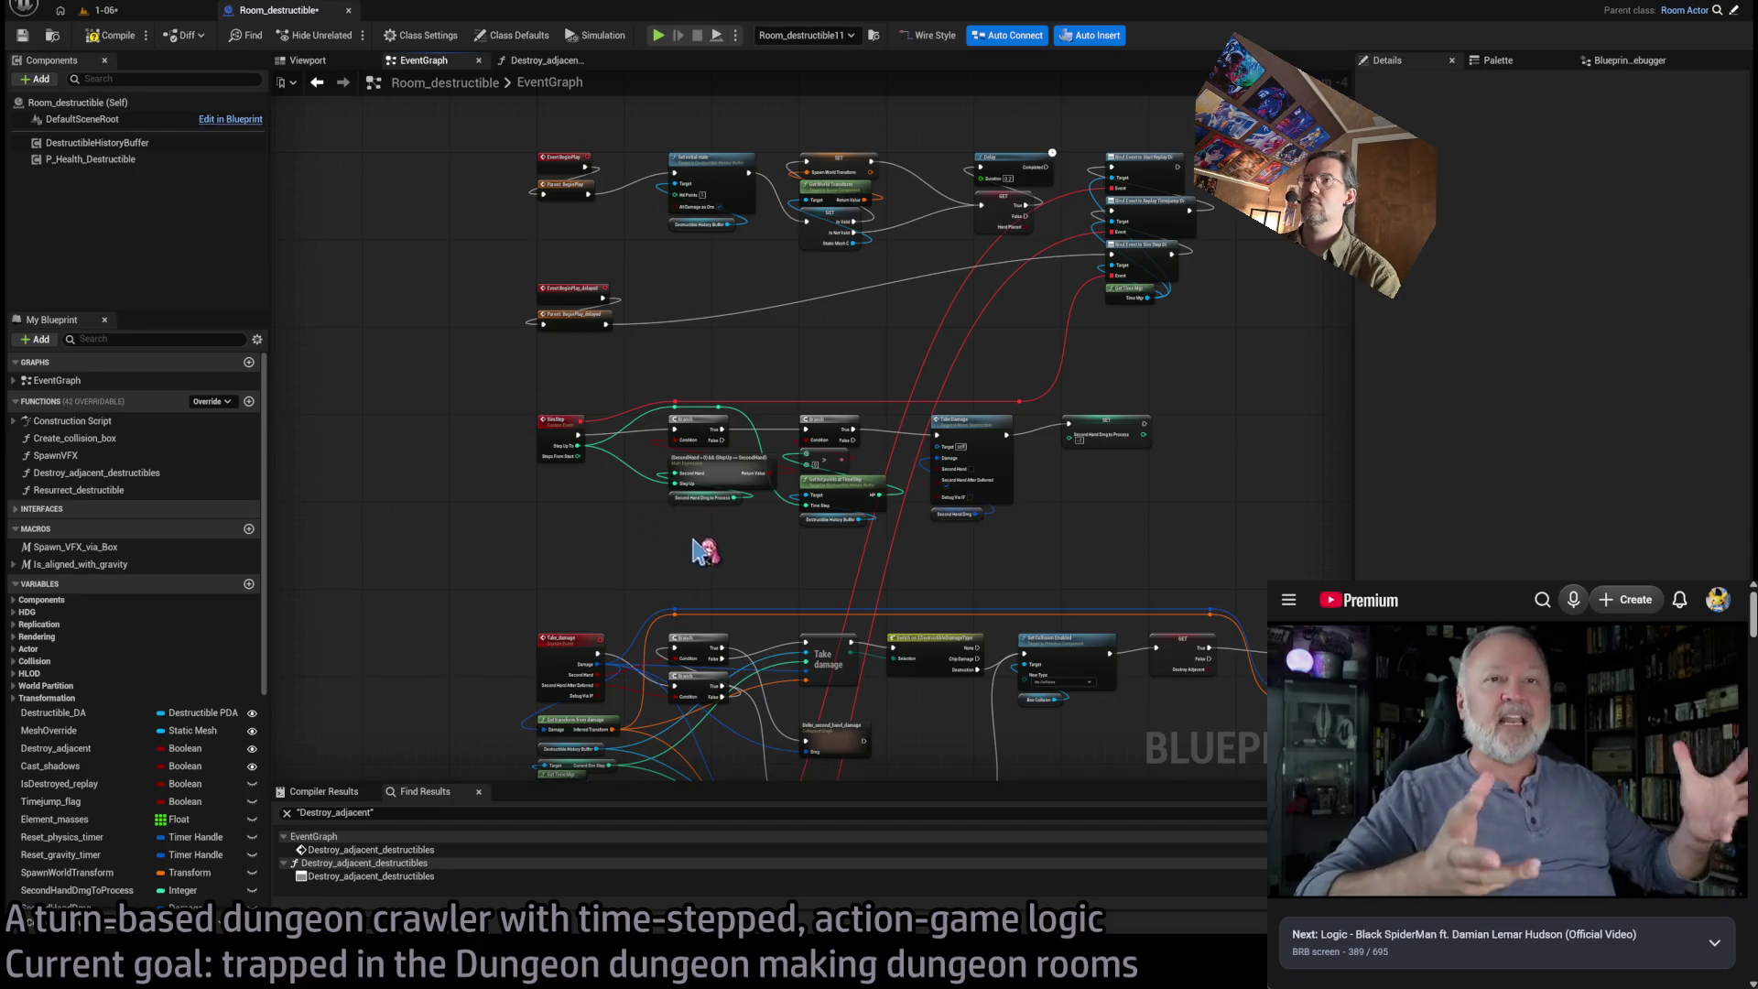
pyautogui.scroll(3, 659, 522)
pyautogui.scroll(-4, 847, 515)
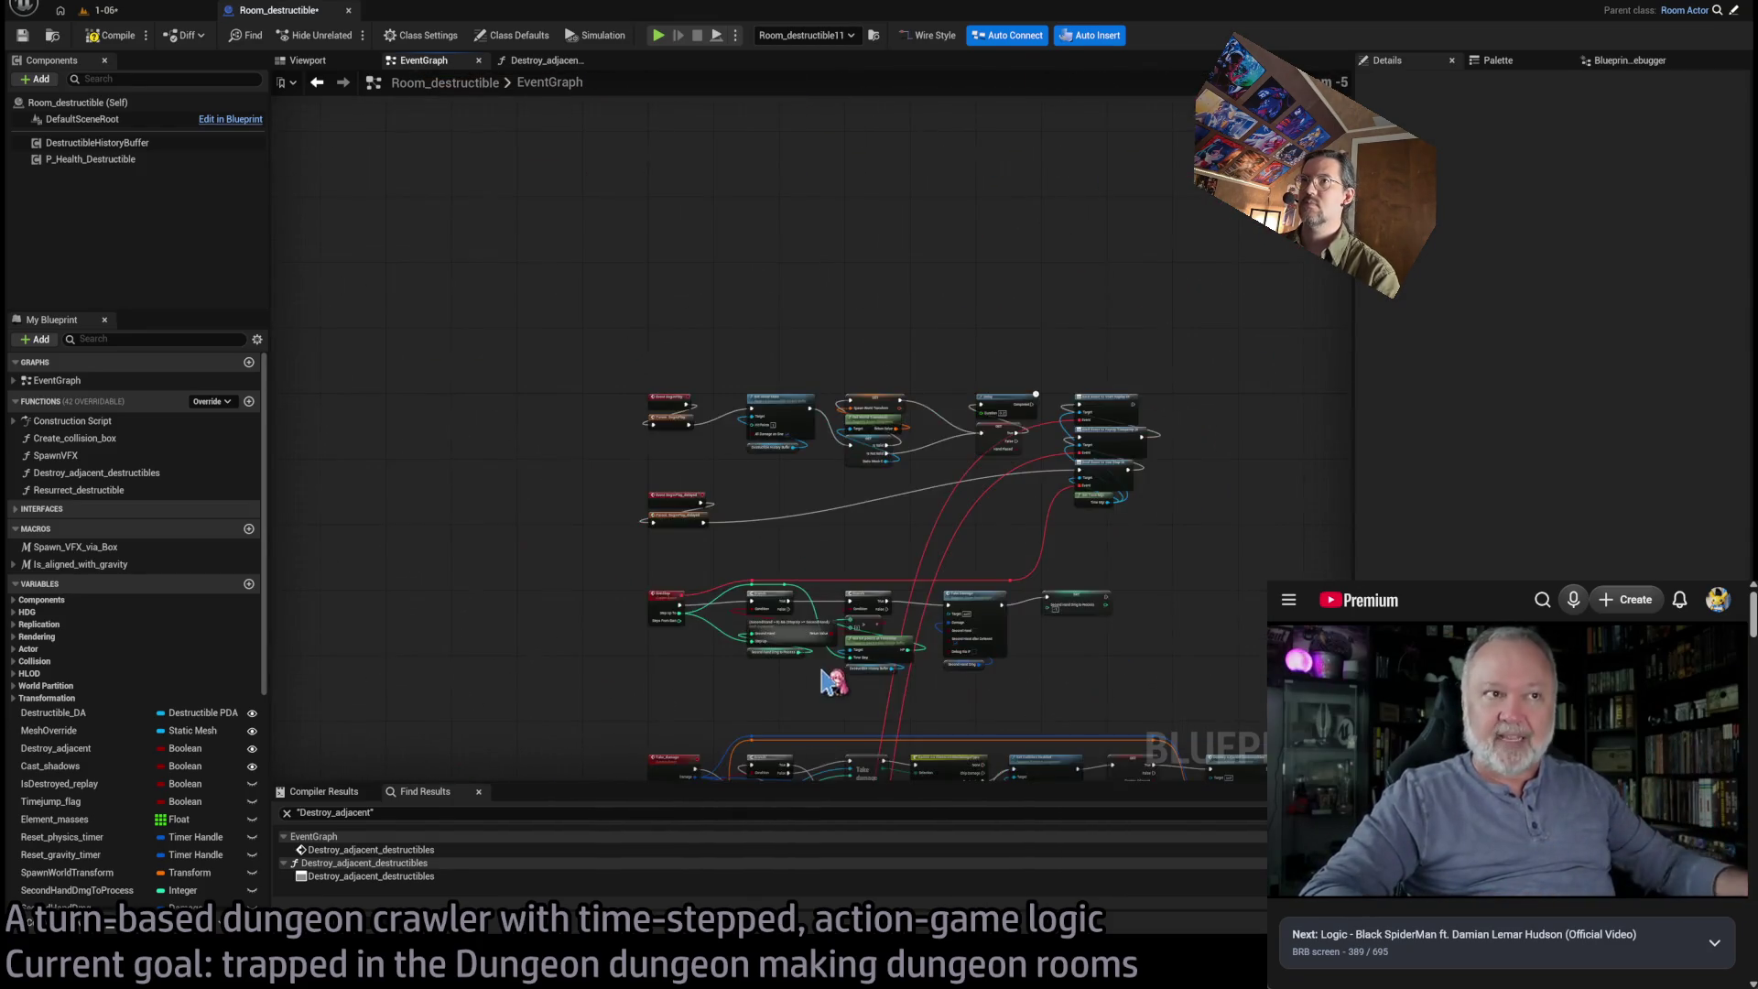
pyautogui.scroll(4, 832, 687)
pyautogui.moveTo(877, 435); pyautogui.dragTo(953, 482)
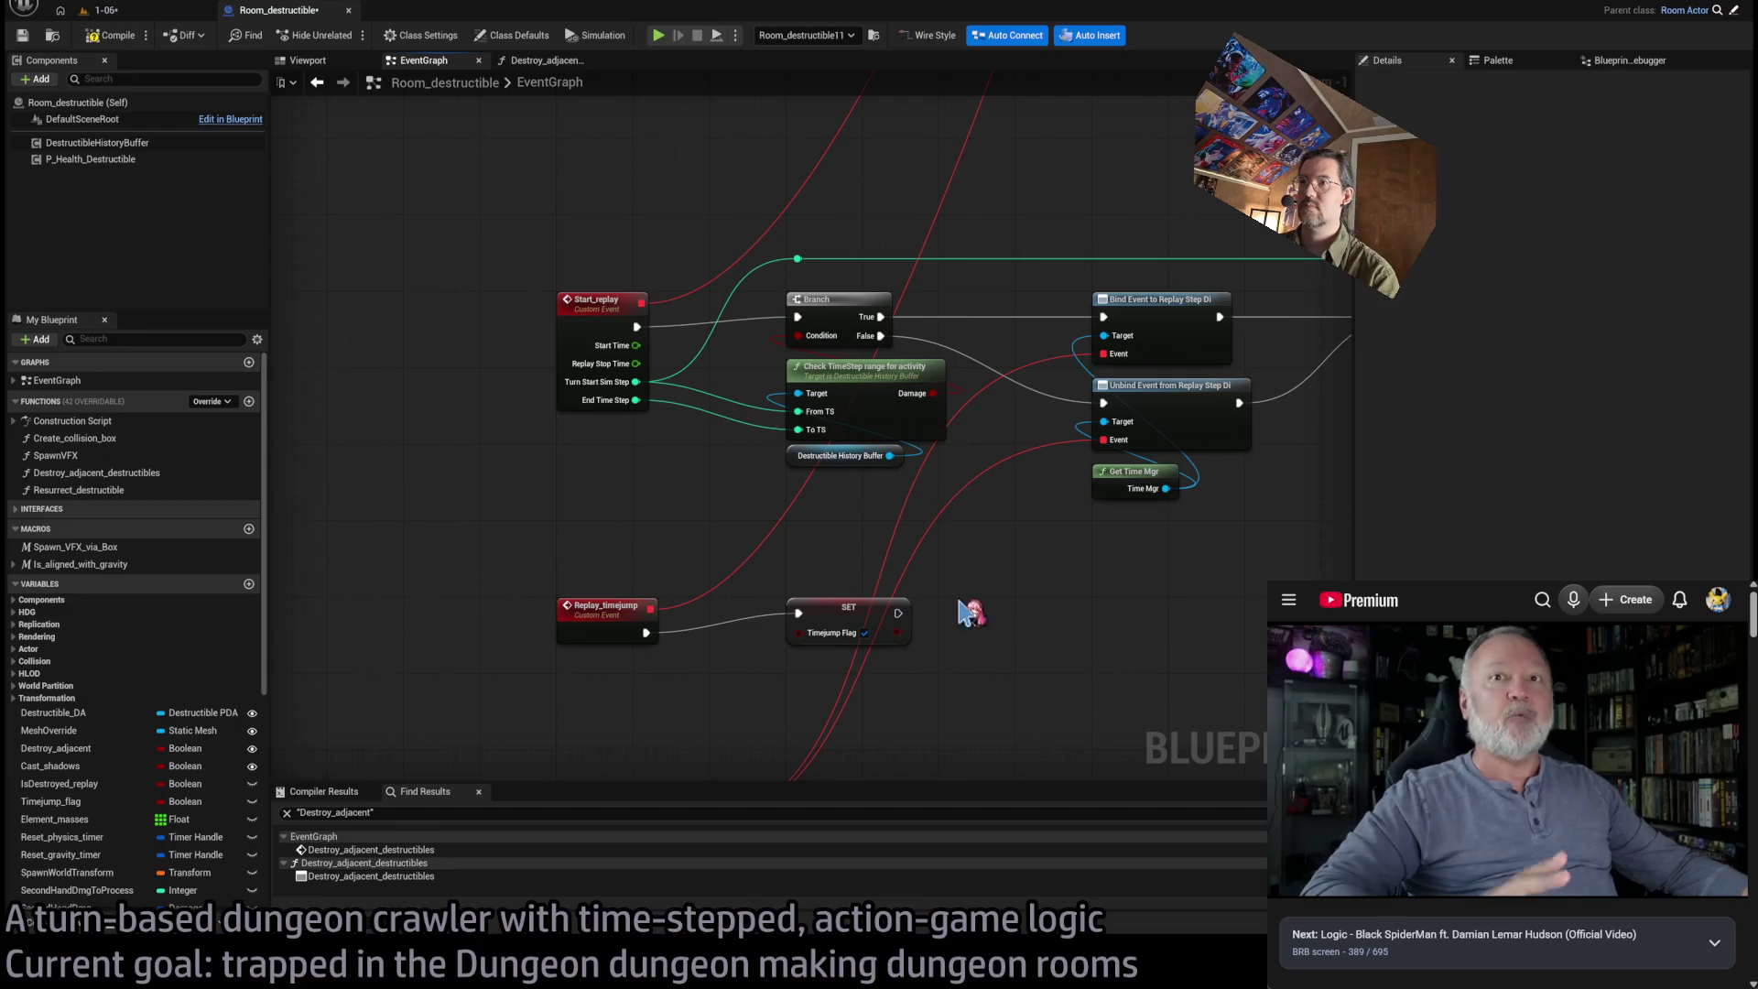
pyautogui.scroll(-4, 971, 312)
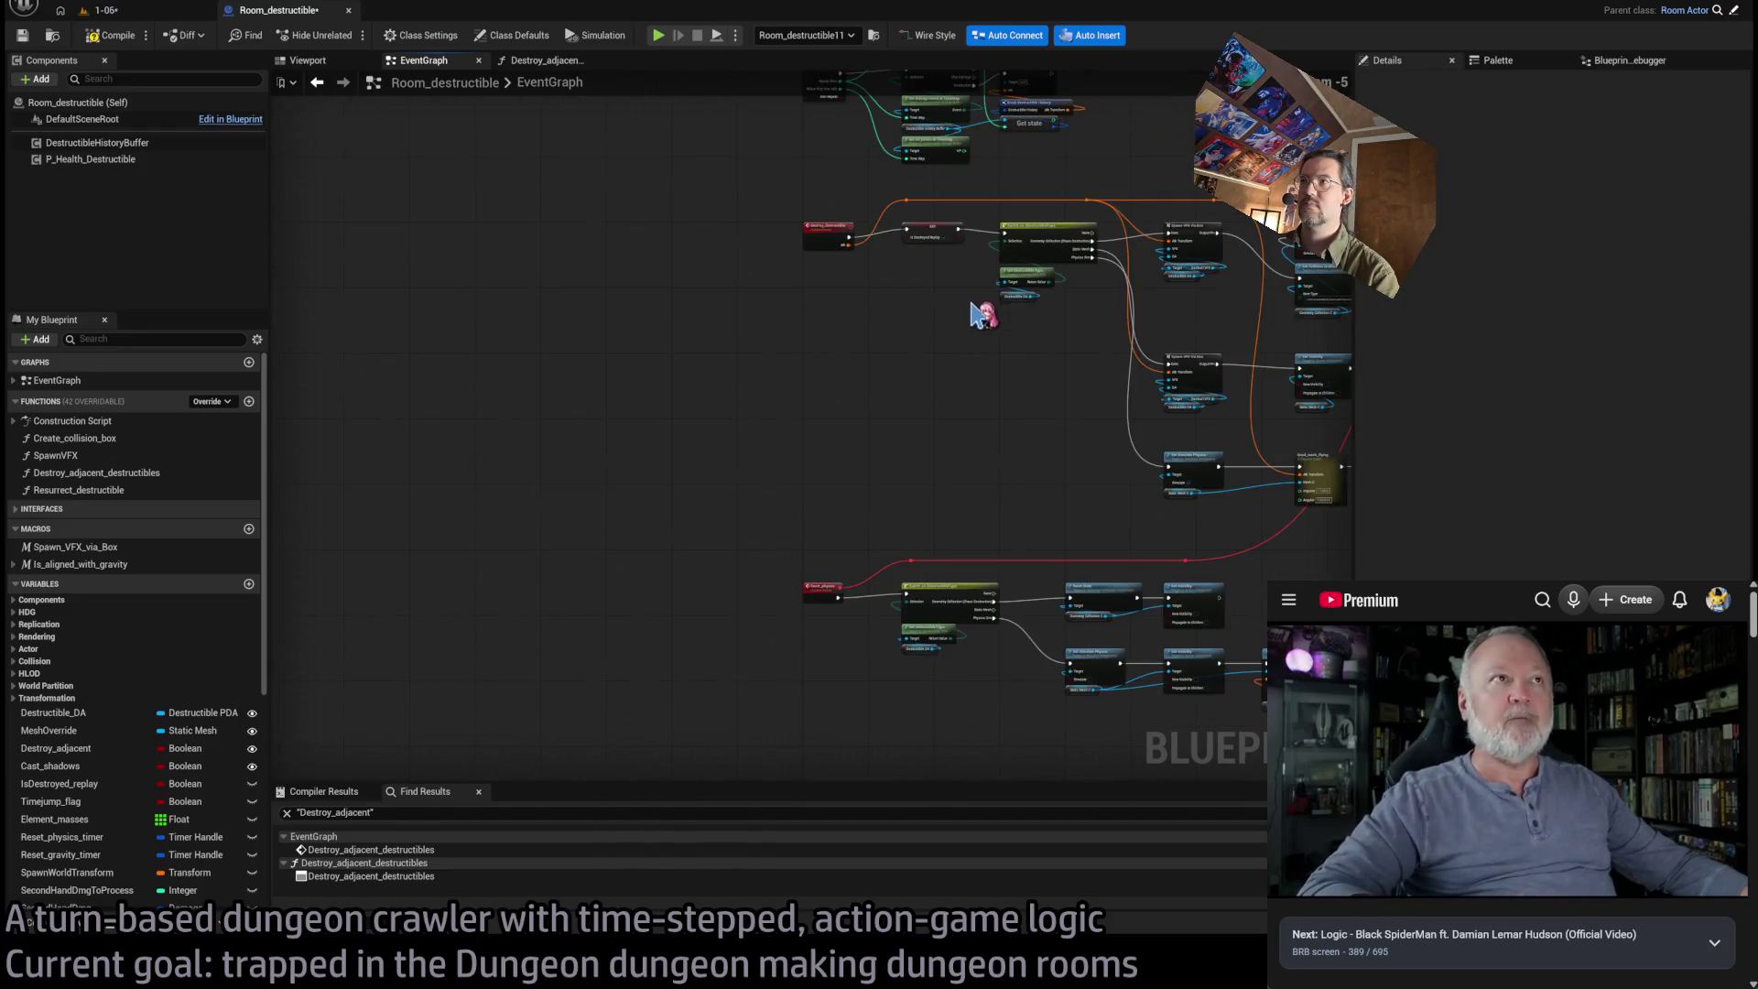
pyautogui.moveTo(978, 314); pyautogui.dragTo(959, 236)
pyautogui.moveTo(929, 443)
pyautogui.mouseDown()
pyautogui.moveTo(824, 189)
pyautogui.moveTo(902, 442)
pyautogui.mouseUp()
pyautogui.scroll(3, 874, 384)
pyautogui.moveTo(875, 364); pyautogui.dragTo(888, 186)
pyautogui.moveTo(880, 490)
pyautogui.mouseDown()
pyautogui.moveTo(828, 541)
pyautogui.moveTo(806, 605)
pyautogui.moveTo(977, 258)
pyautogui.moveTo(767, 104)
pyautogui.mouseUp()
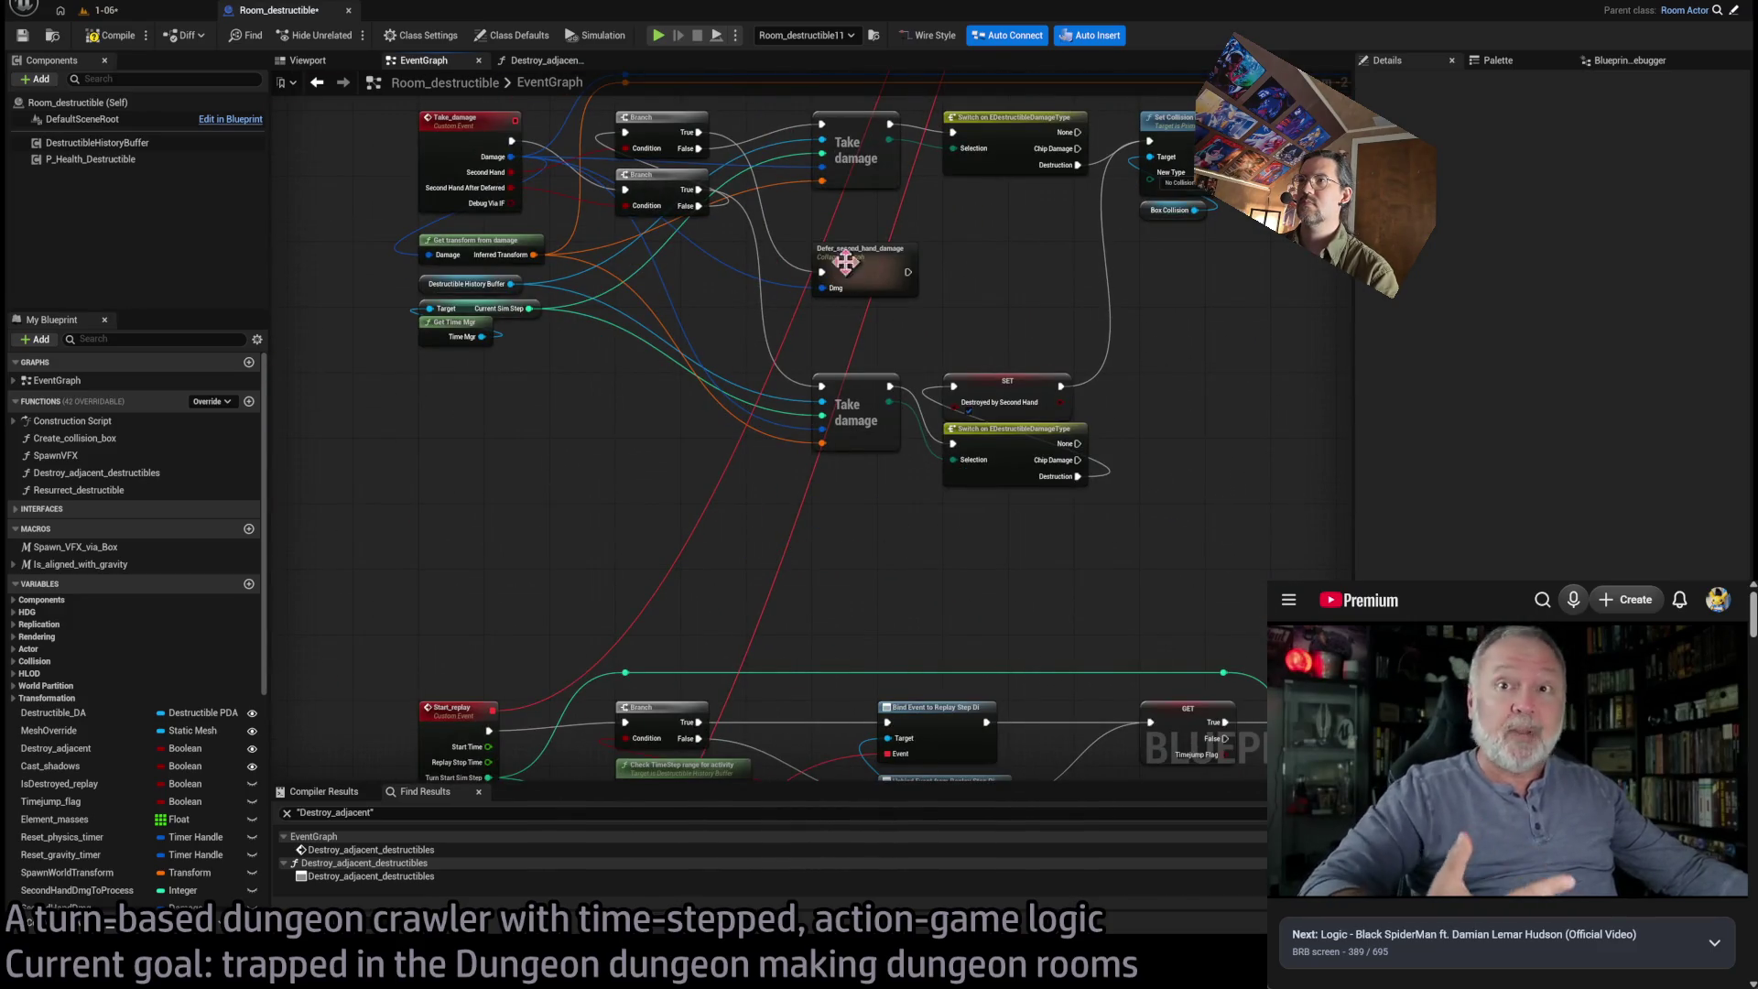
pyautogui.doubleClick(840, 262)
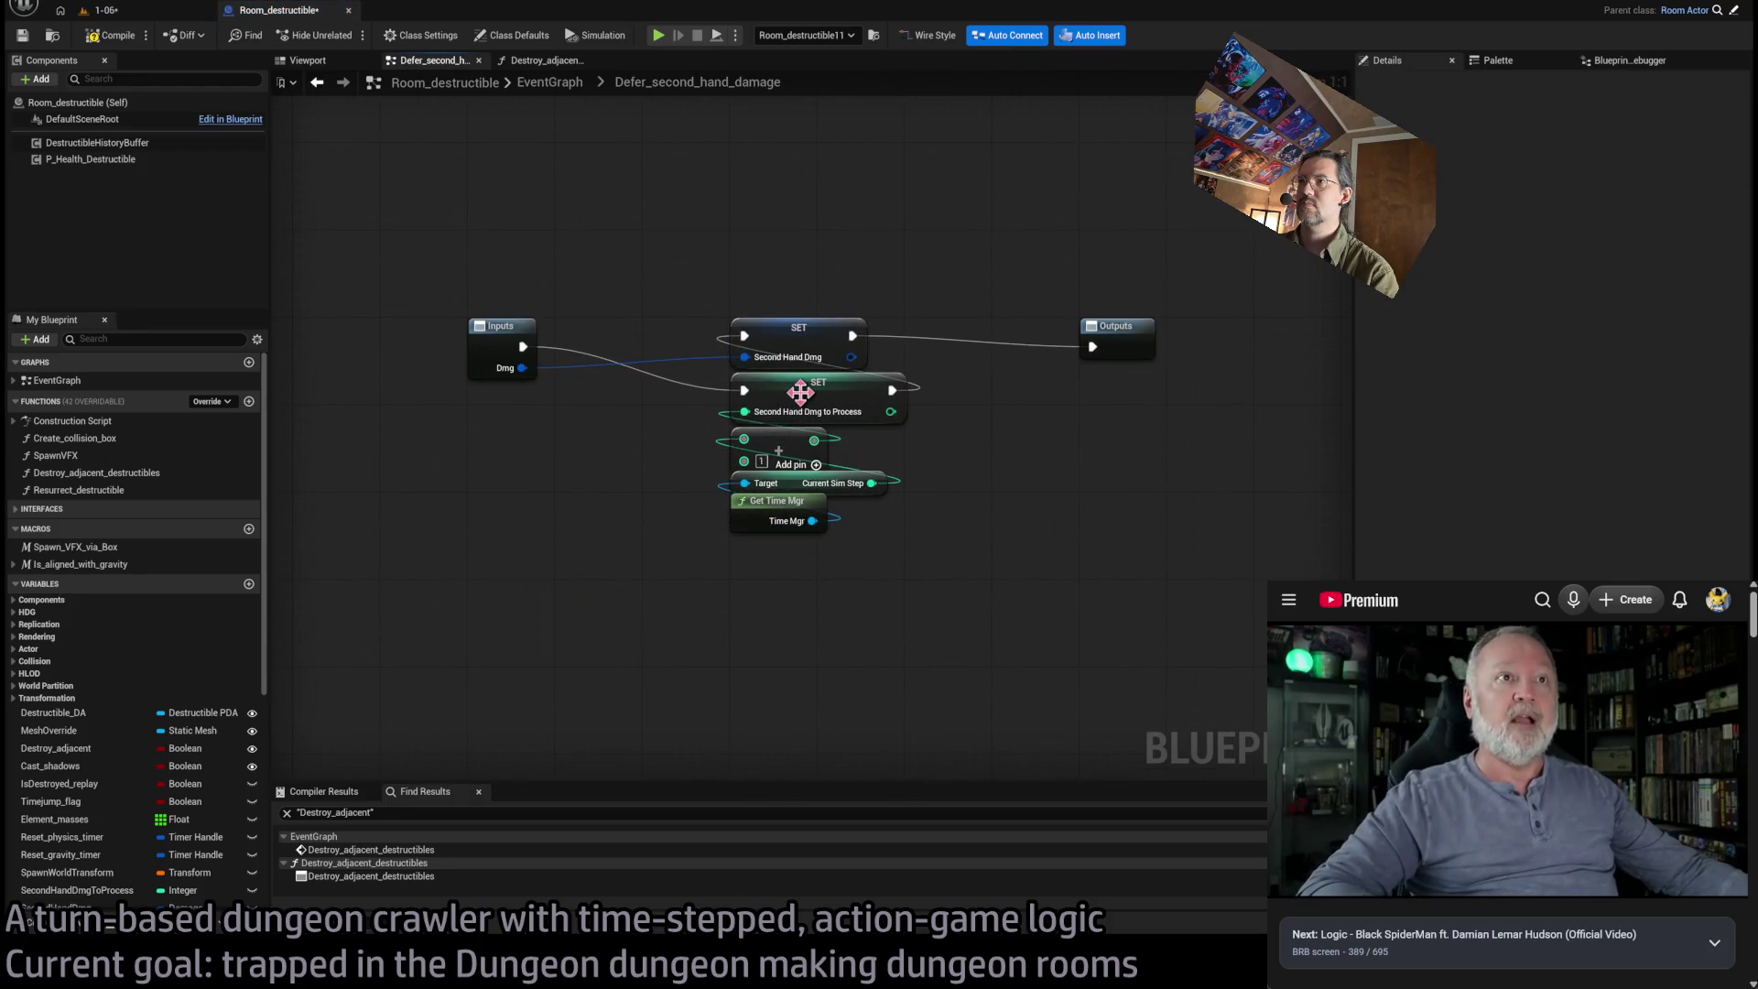
pyautogui.click(551, 82)
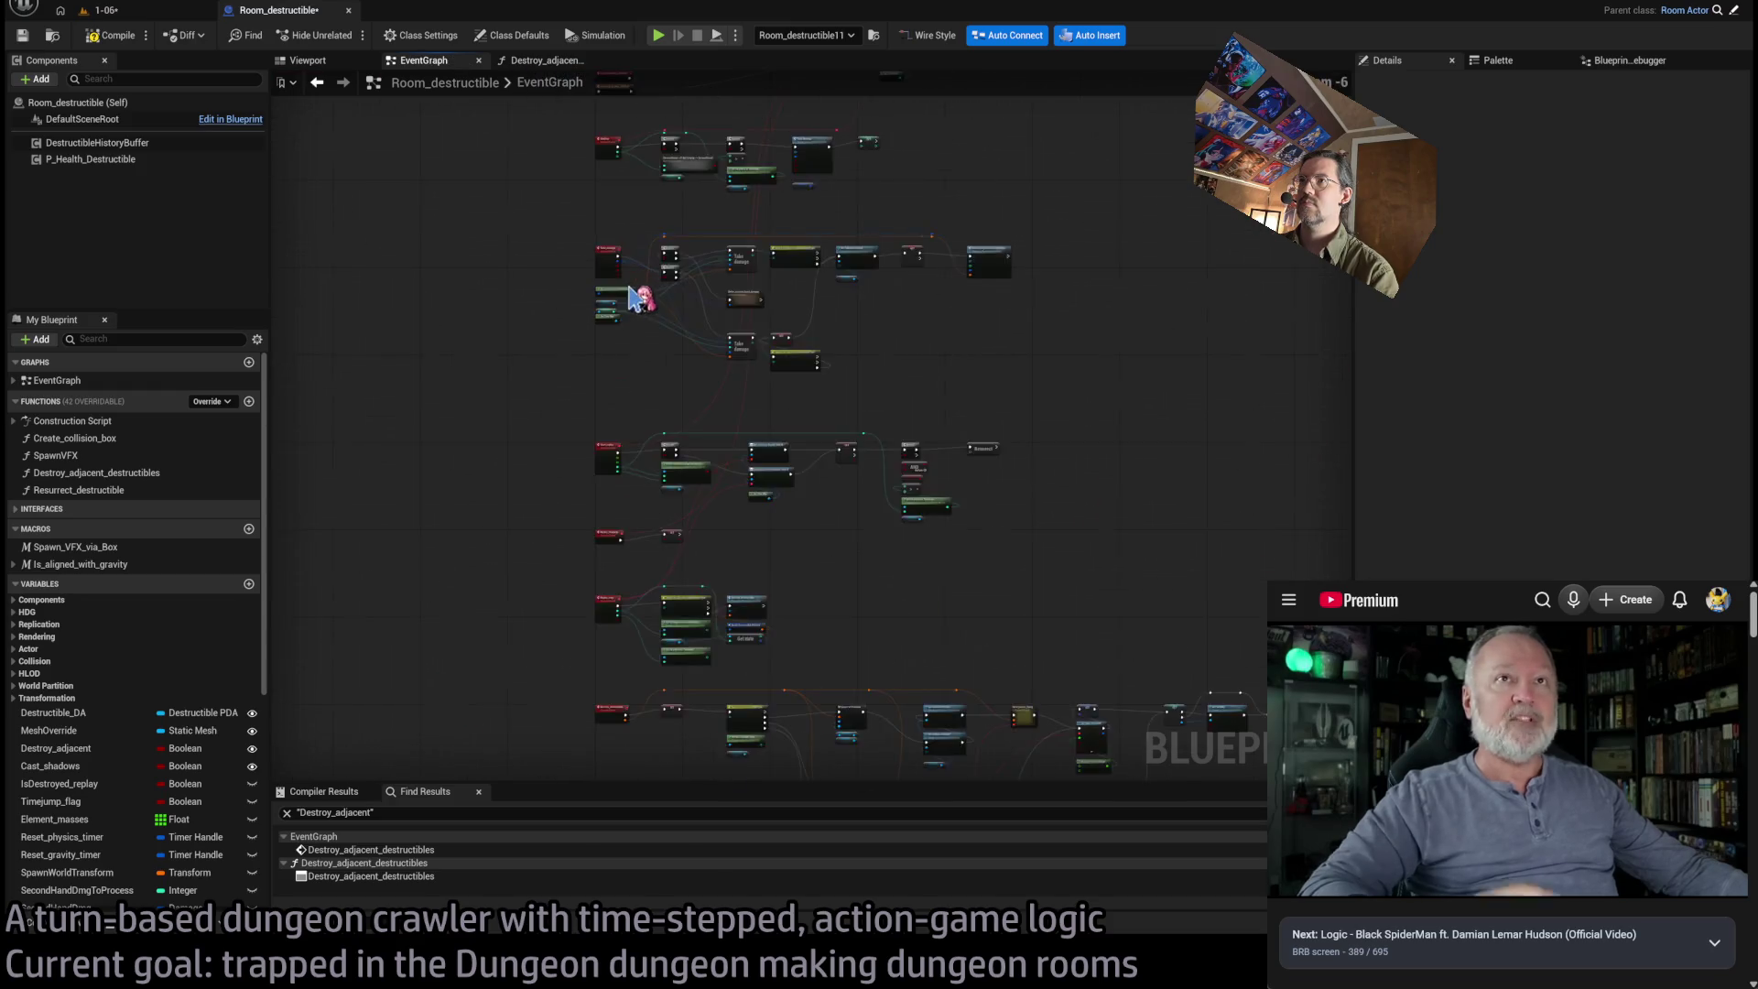
pyautogui.scroll(6, 632, 298)
pyautogui.scroll(-2, 887, 518)
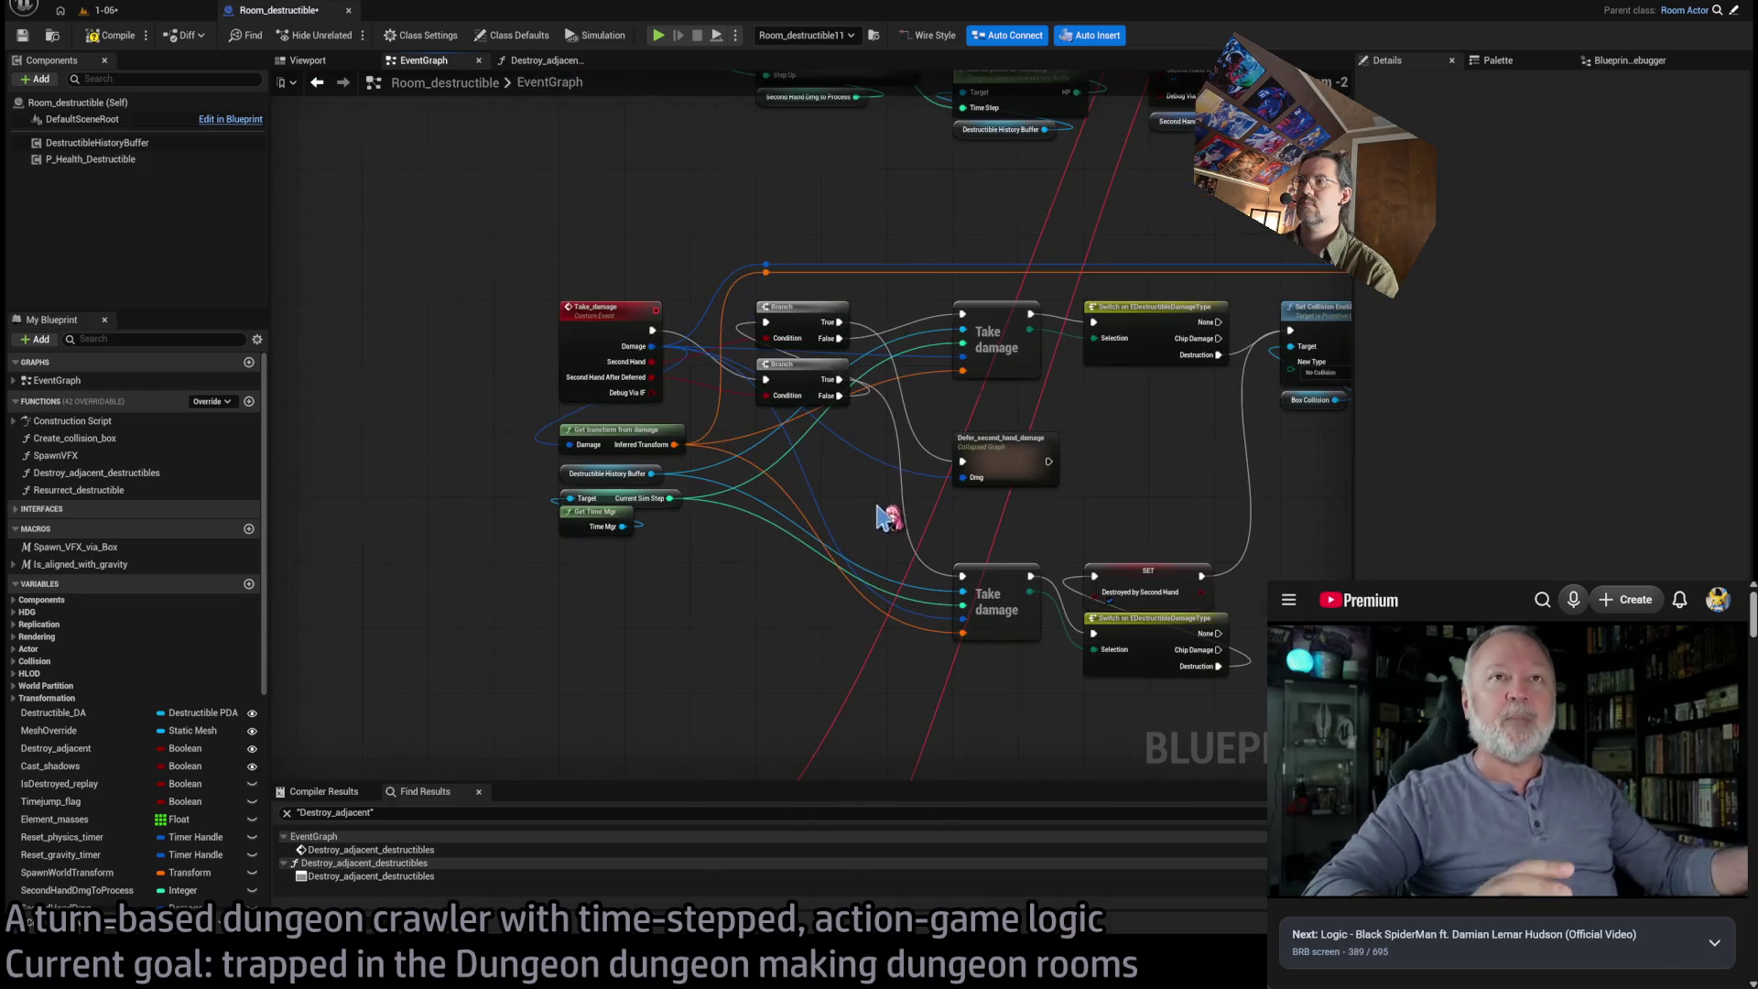
pyautogui.scroll(-3, 129, 806)
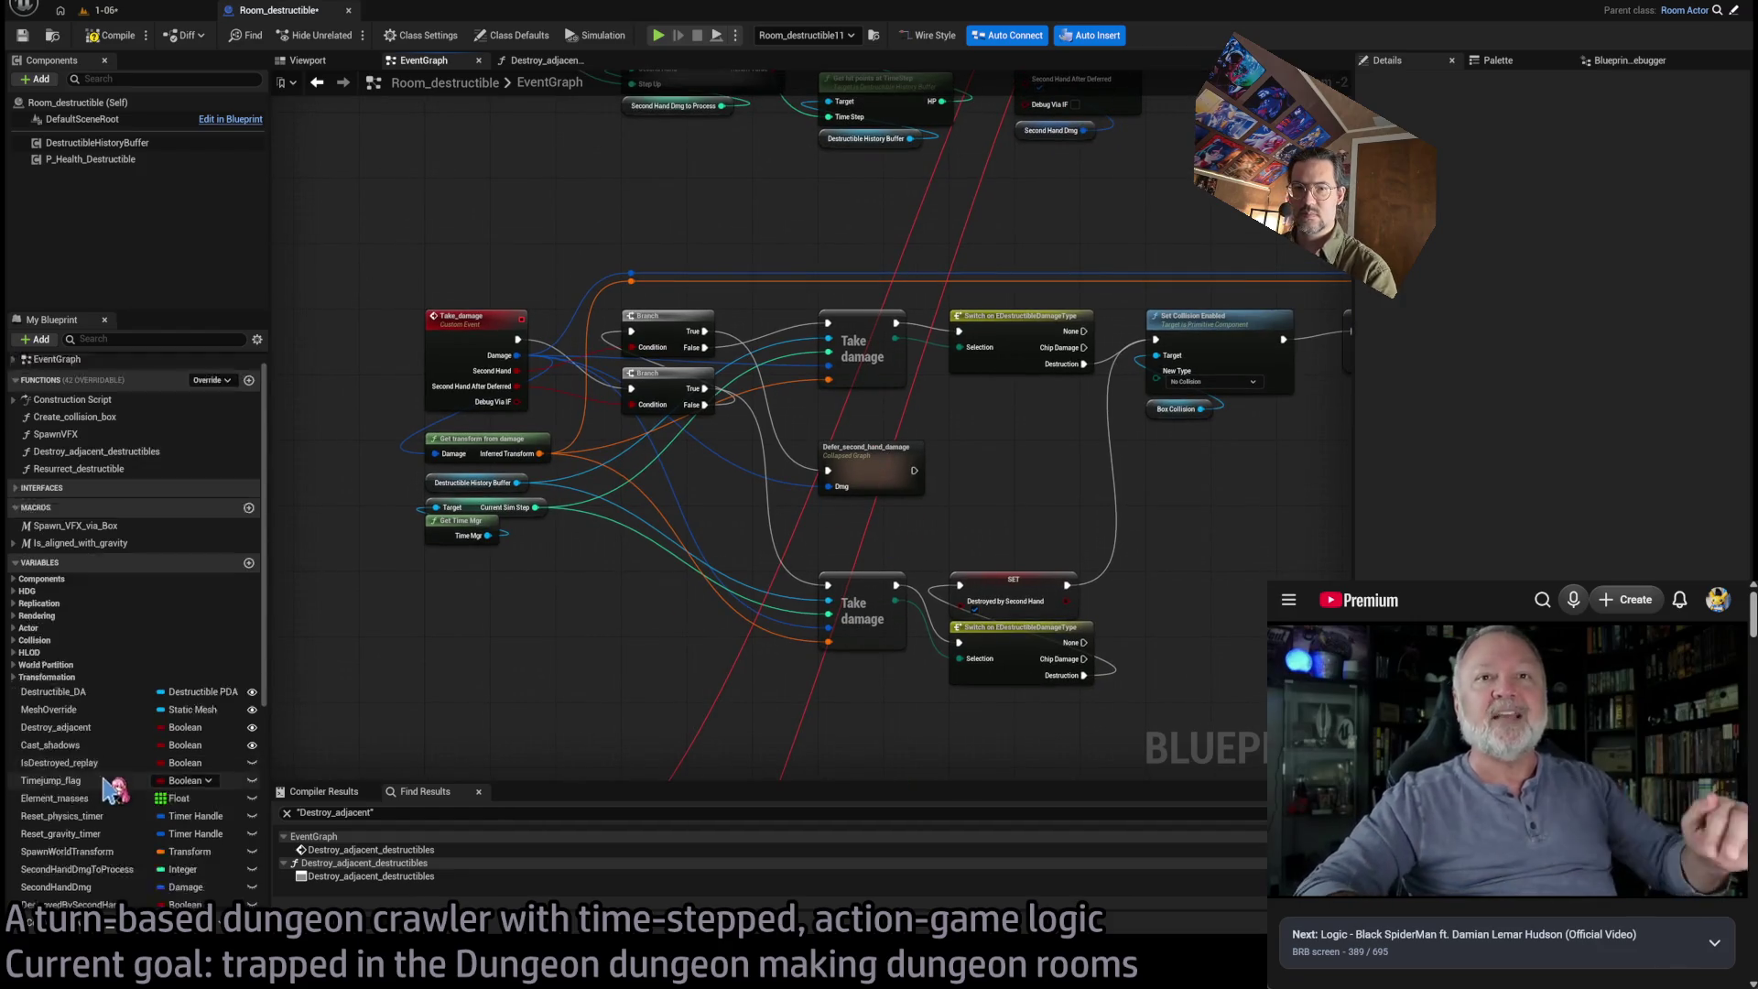
# Find references to SecondHandDmgToProcess and pull a new execution wire from the Branch True output
pyautogui.click(101, 826)
pyautogui.rightClick(110, 829)
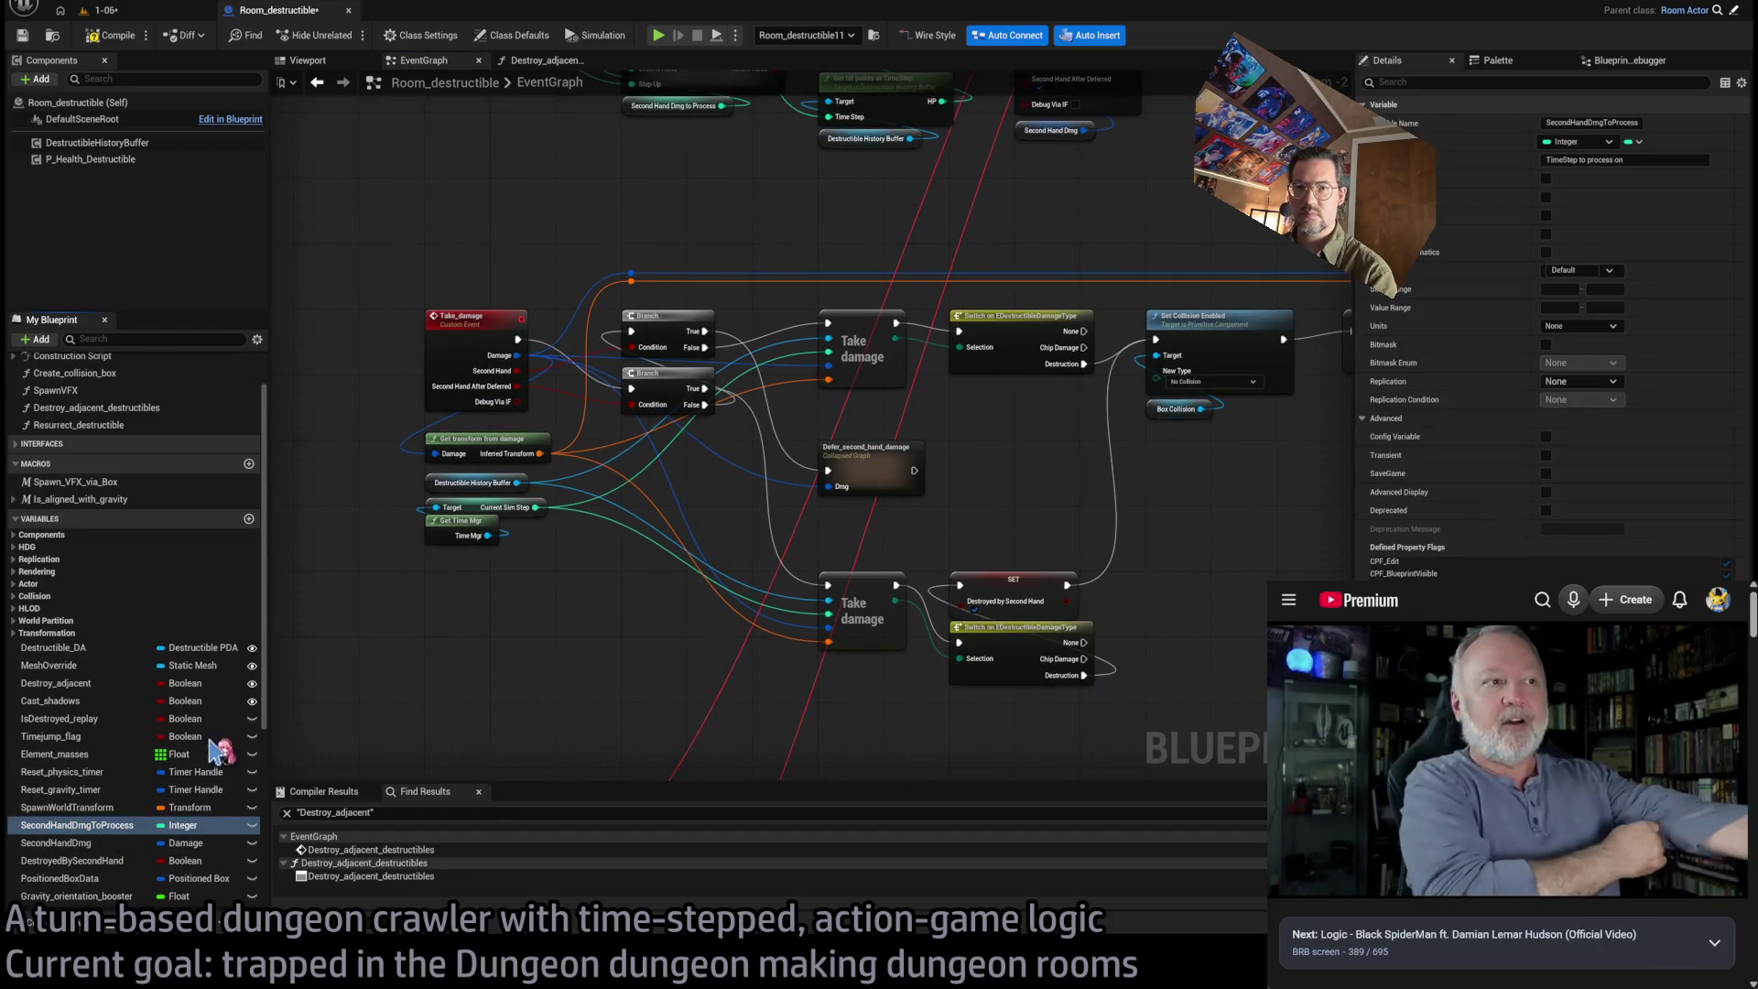
pyautogui.click(293, 740)
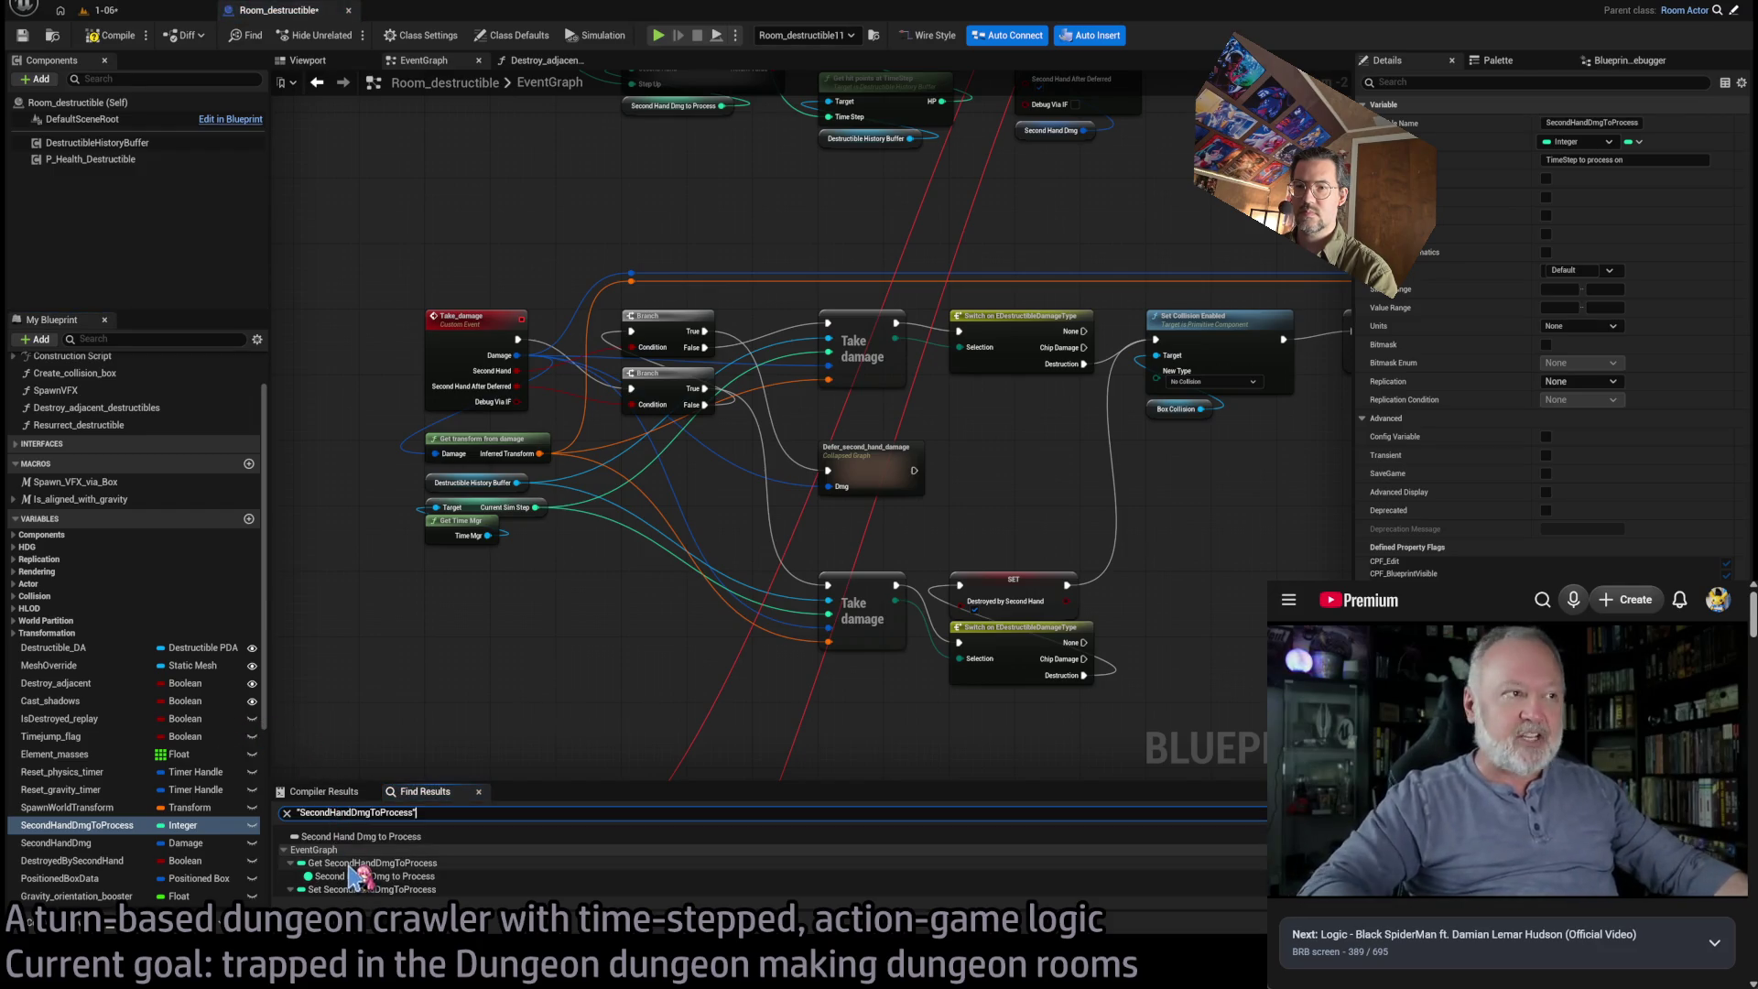
pyautogui.click(357, 863)
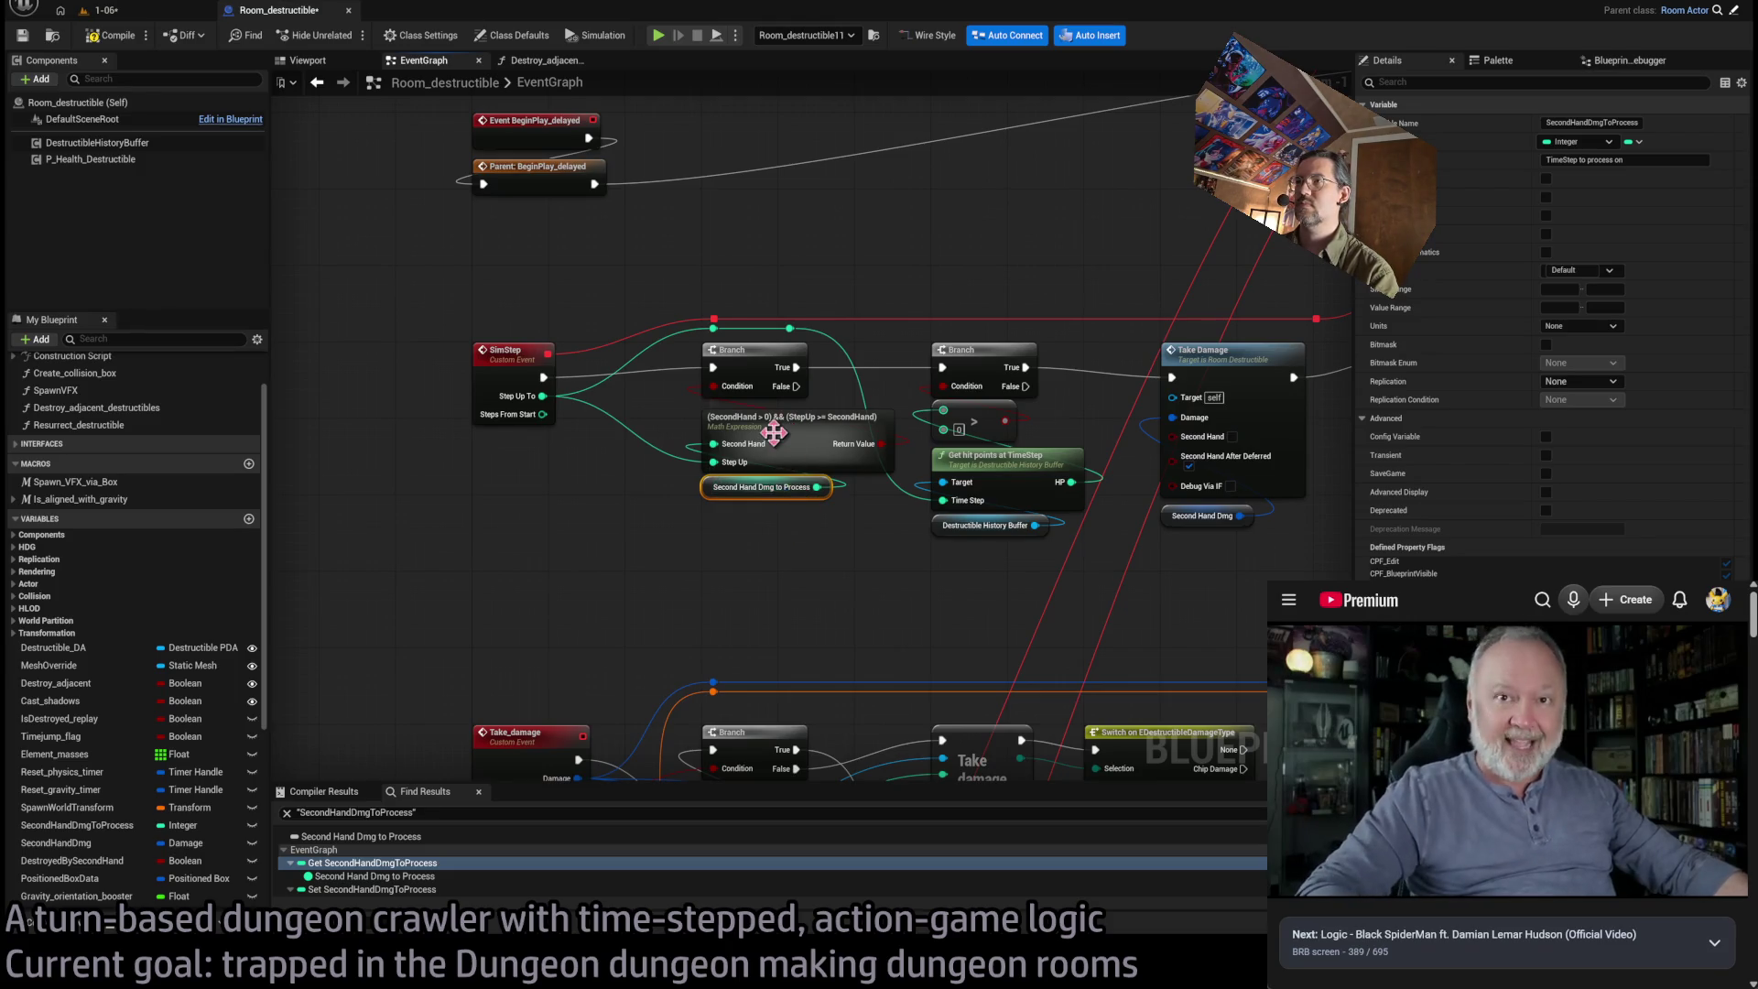
pyautogui.scroll(1, 778, 439)
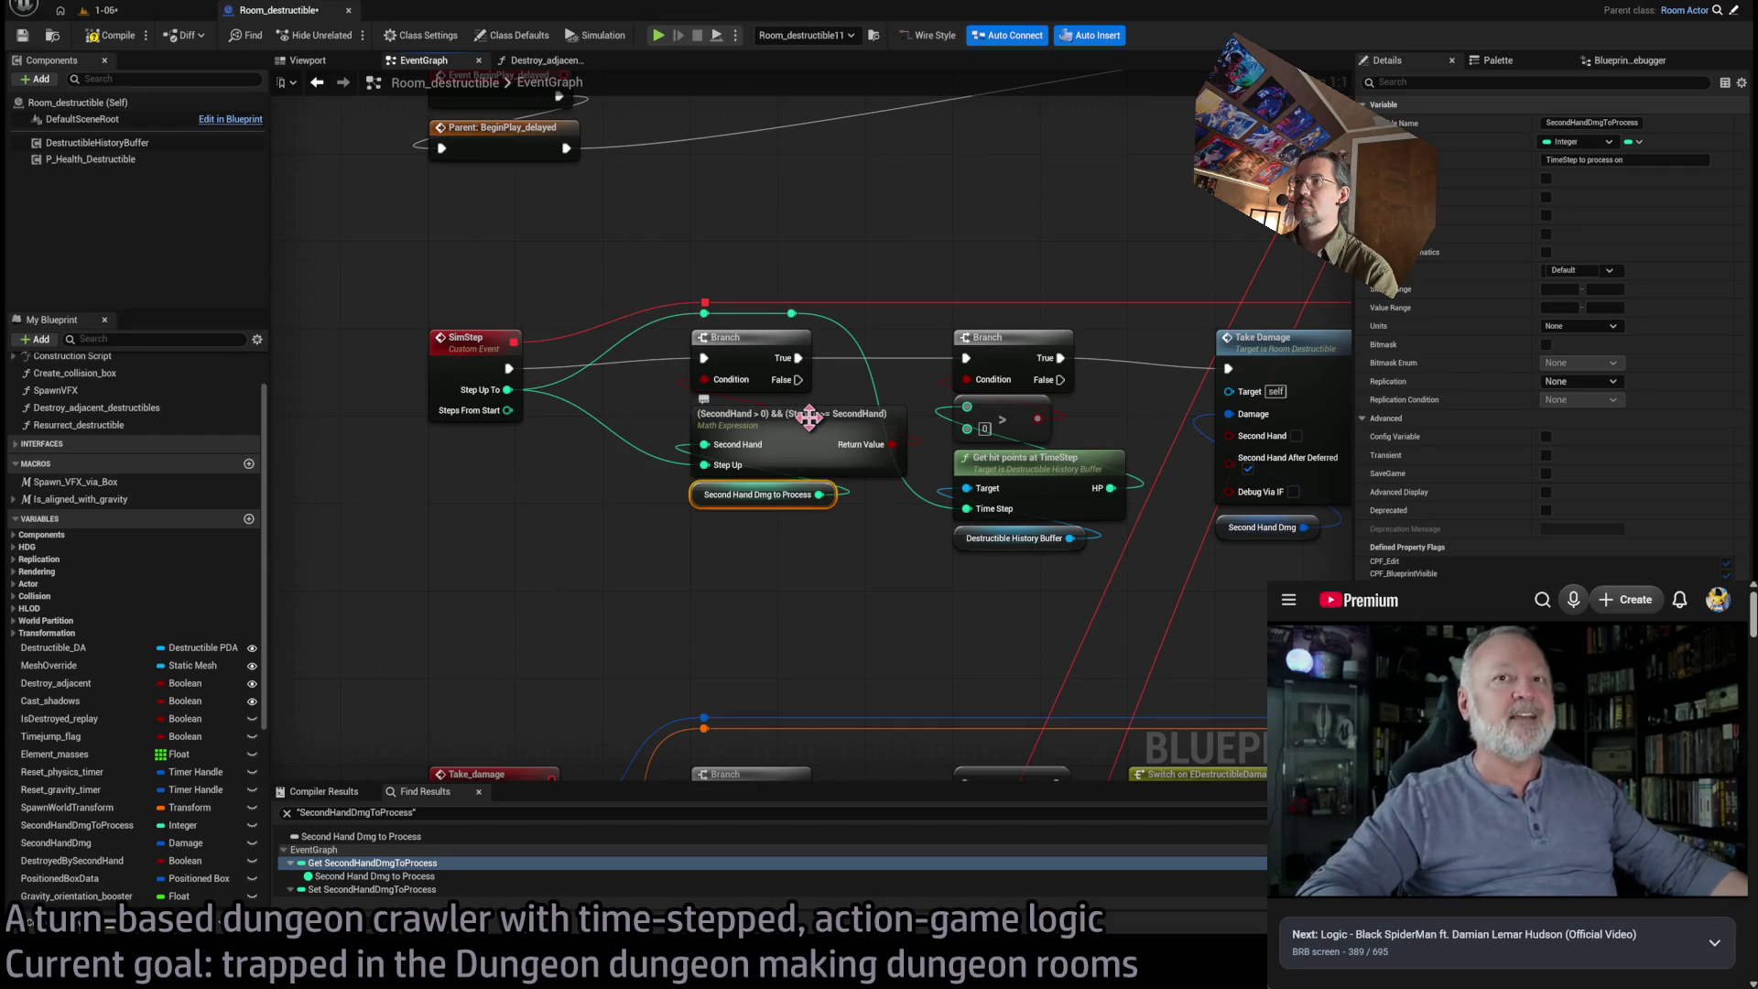
pyautogui.moveTo(835, 412)
pyautogui.mouseDown()
pyautogui.moveTo(787, 476)
pyautogui.moveTo(812, 589)
pyautogui.moveTo(685, 478)
pyautogui.mouseUp()
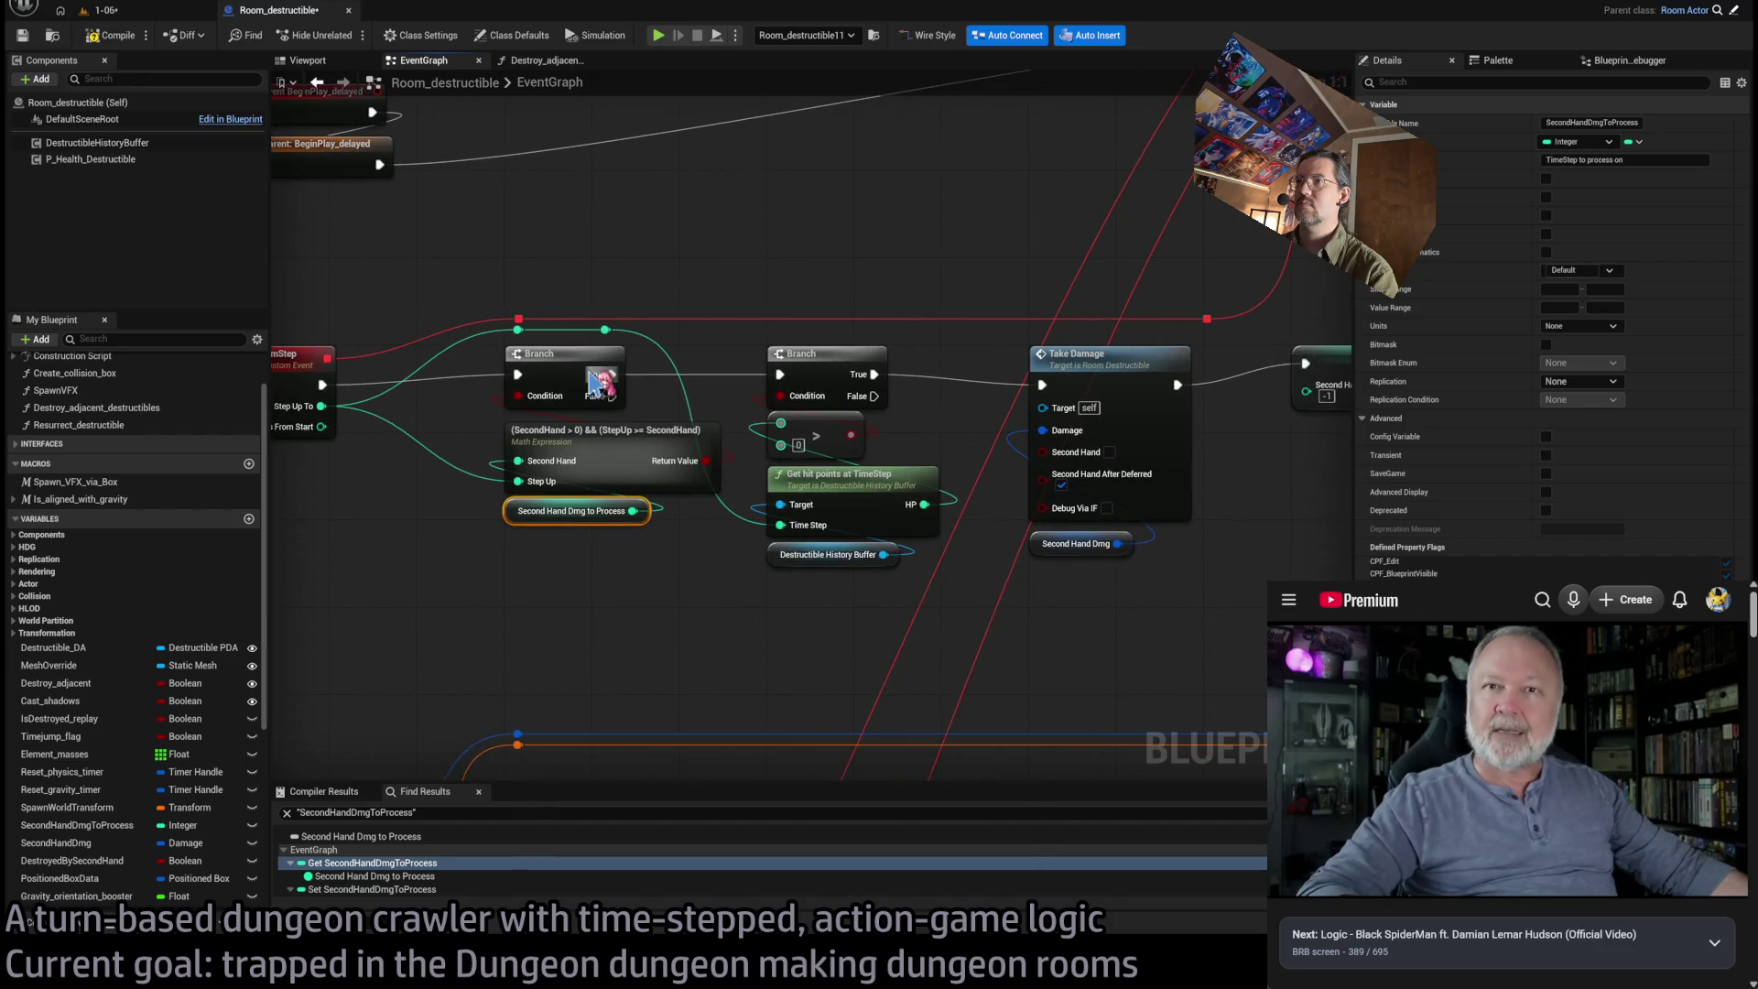
pyautogui.scroll(-2, 635, 404)
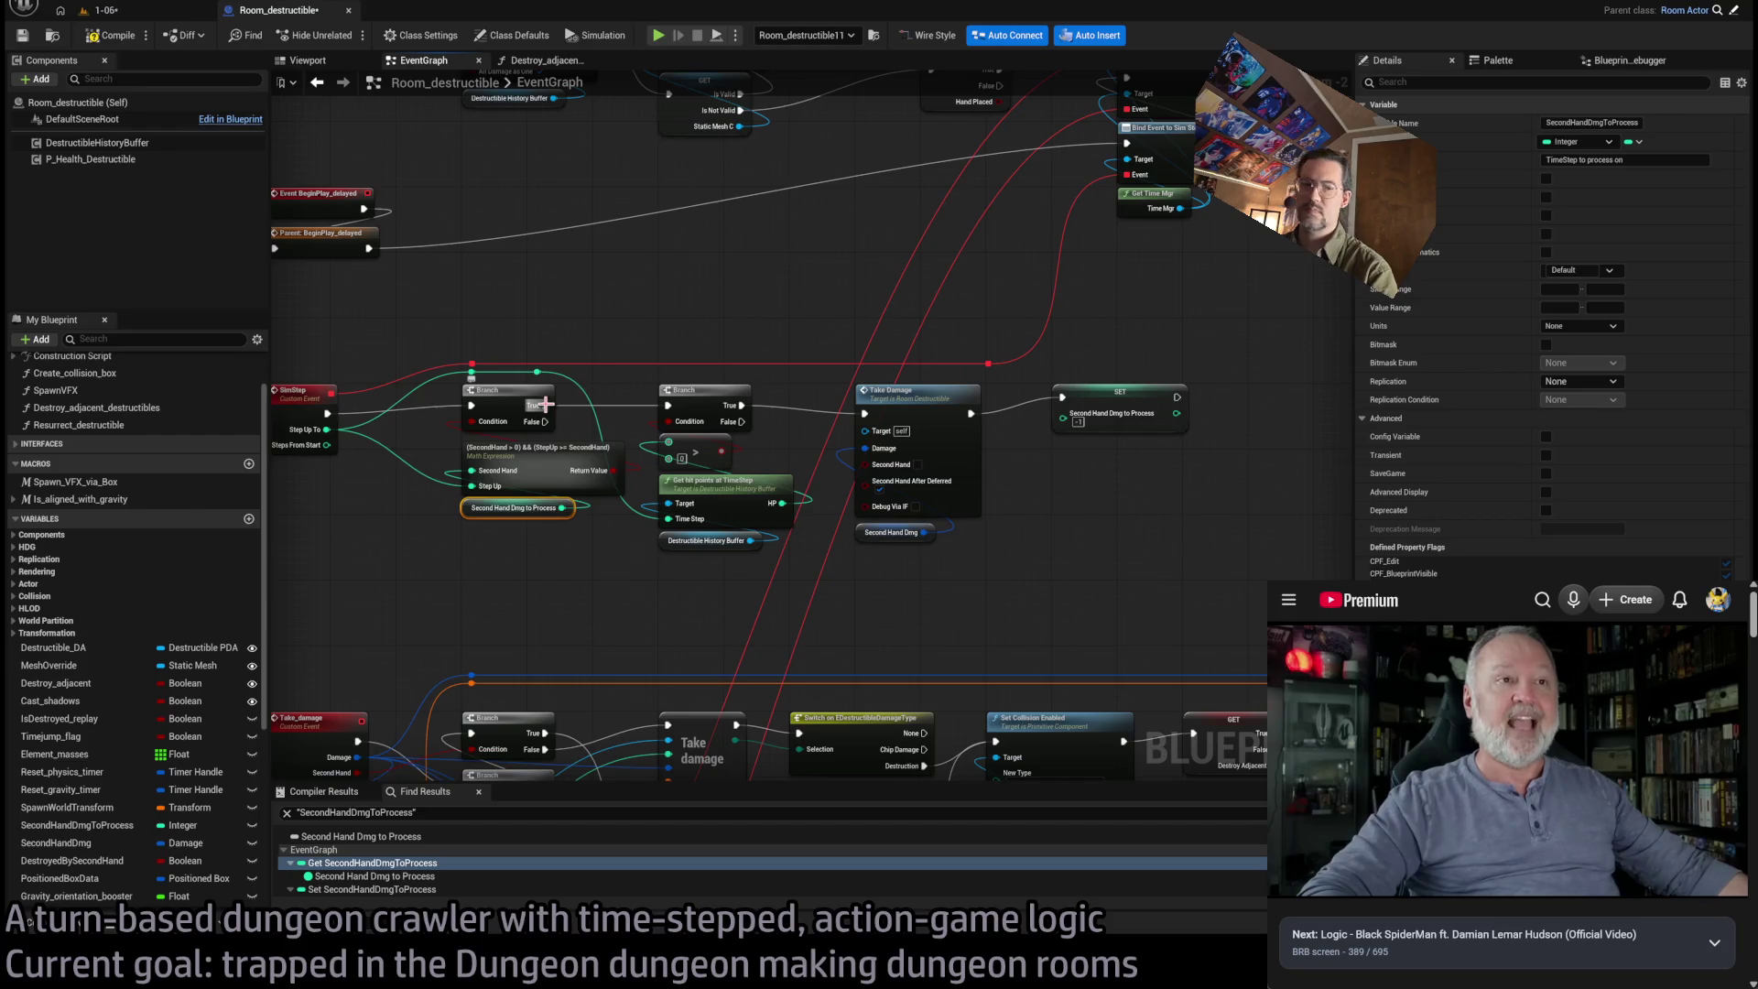
pyautogui.moveTo(545, 404)
pyautogui.mouseDown()
pyautogui.moveTo(699, 321)
pyautogui.moveTo(868, 423)
pyautogui.moveTo(856, 403)
pyautogui.mouseUp()
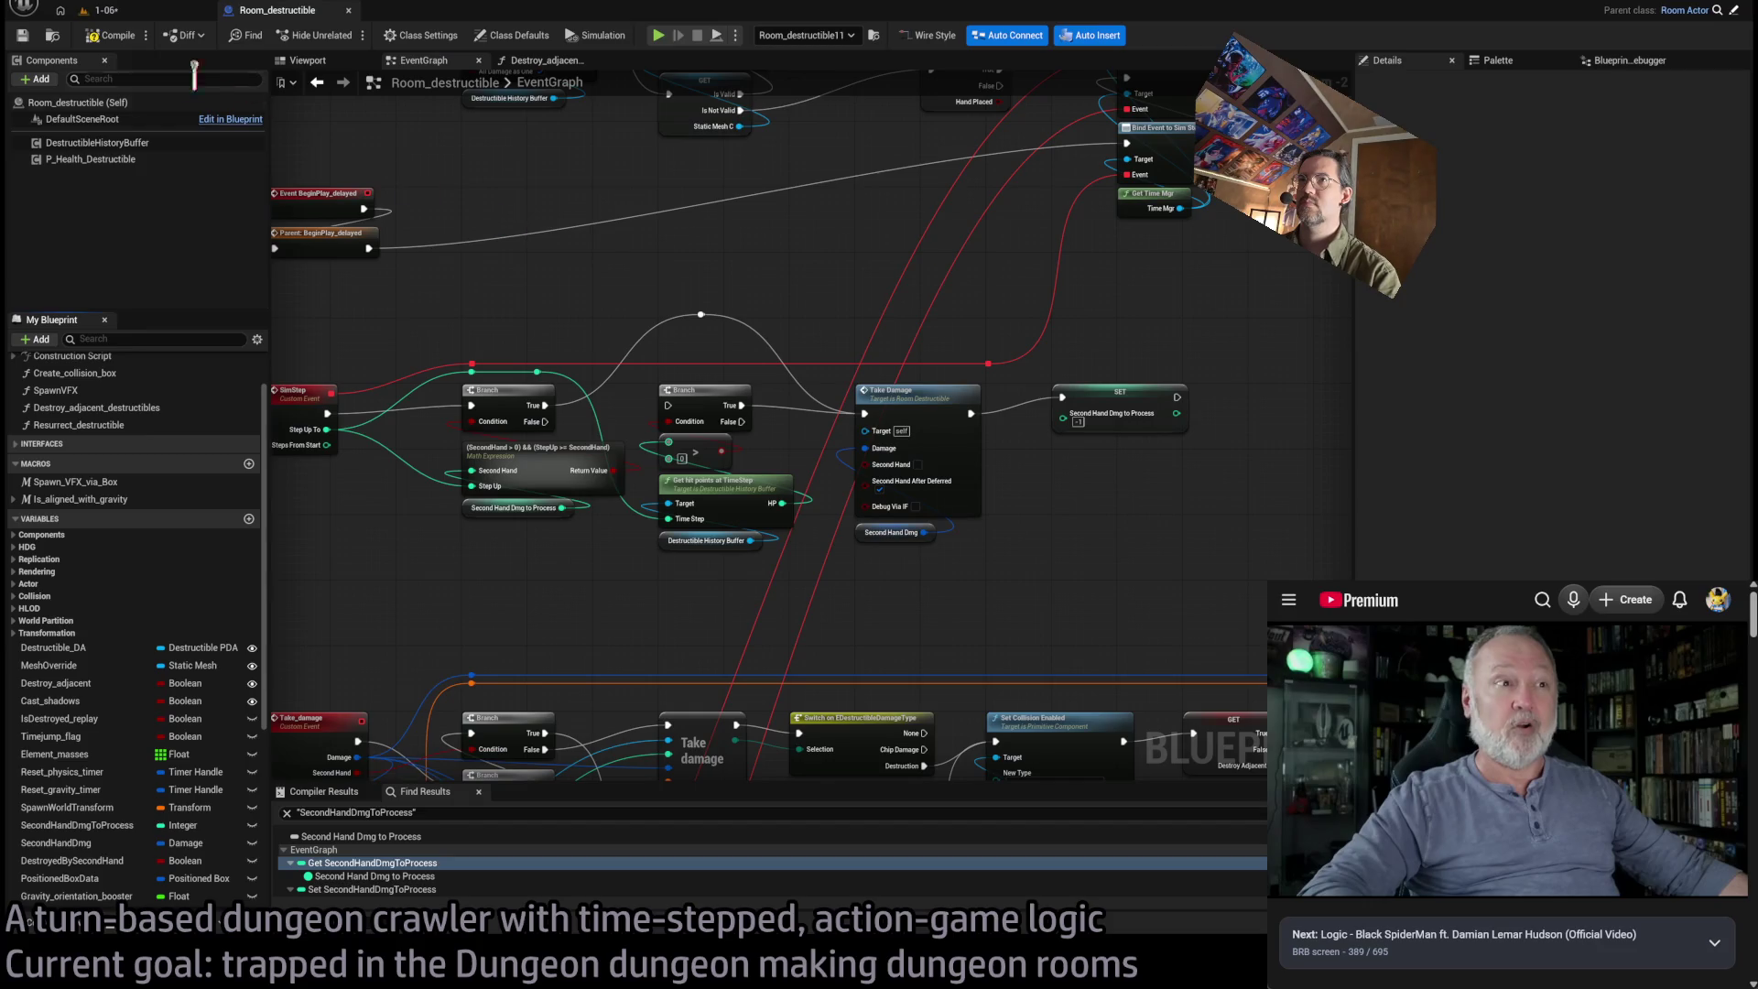
# In level 1-06, select the bottle Room_destructible10 and tick Destroy Adjacent
pyautogui.click(102, 10)
pyautogui.scroll(2, 851, 495)
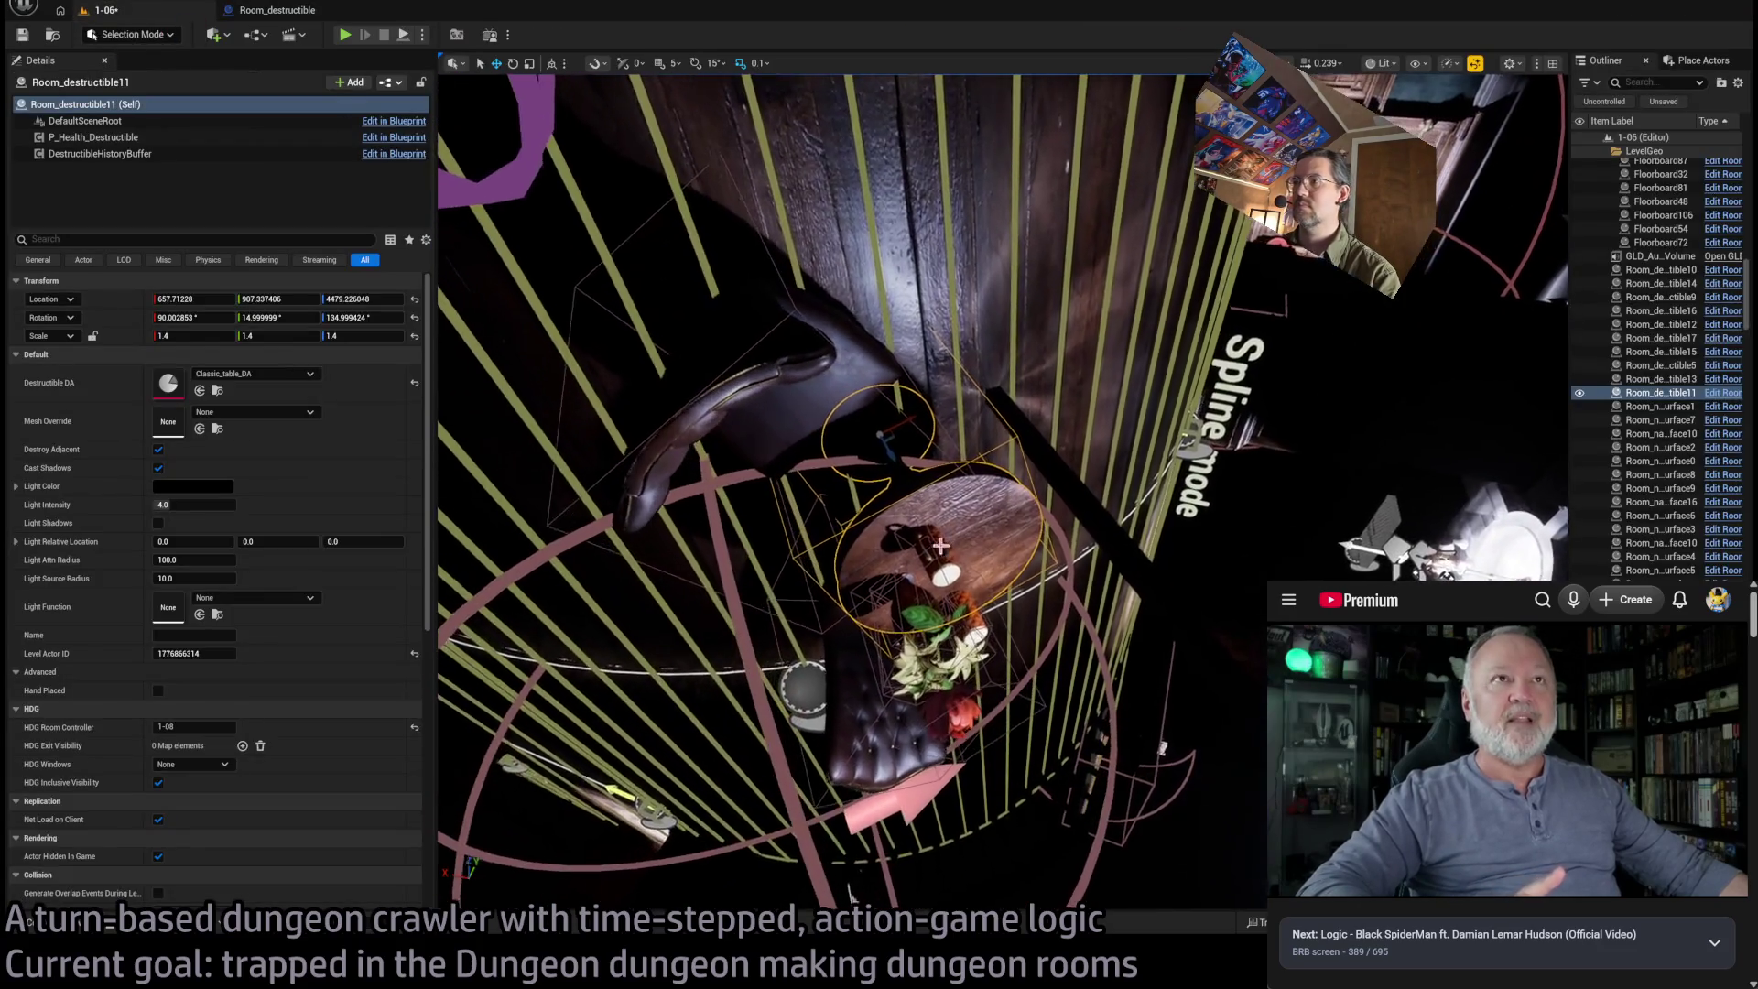
pyautogui.click(925, 549)
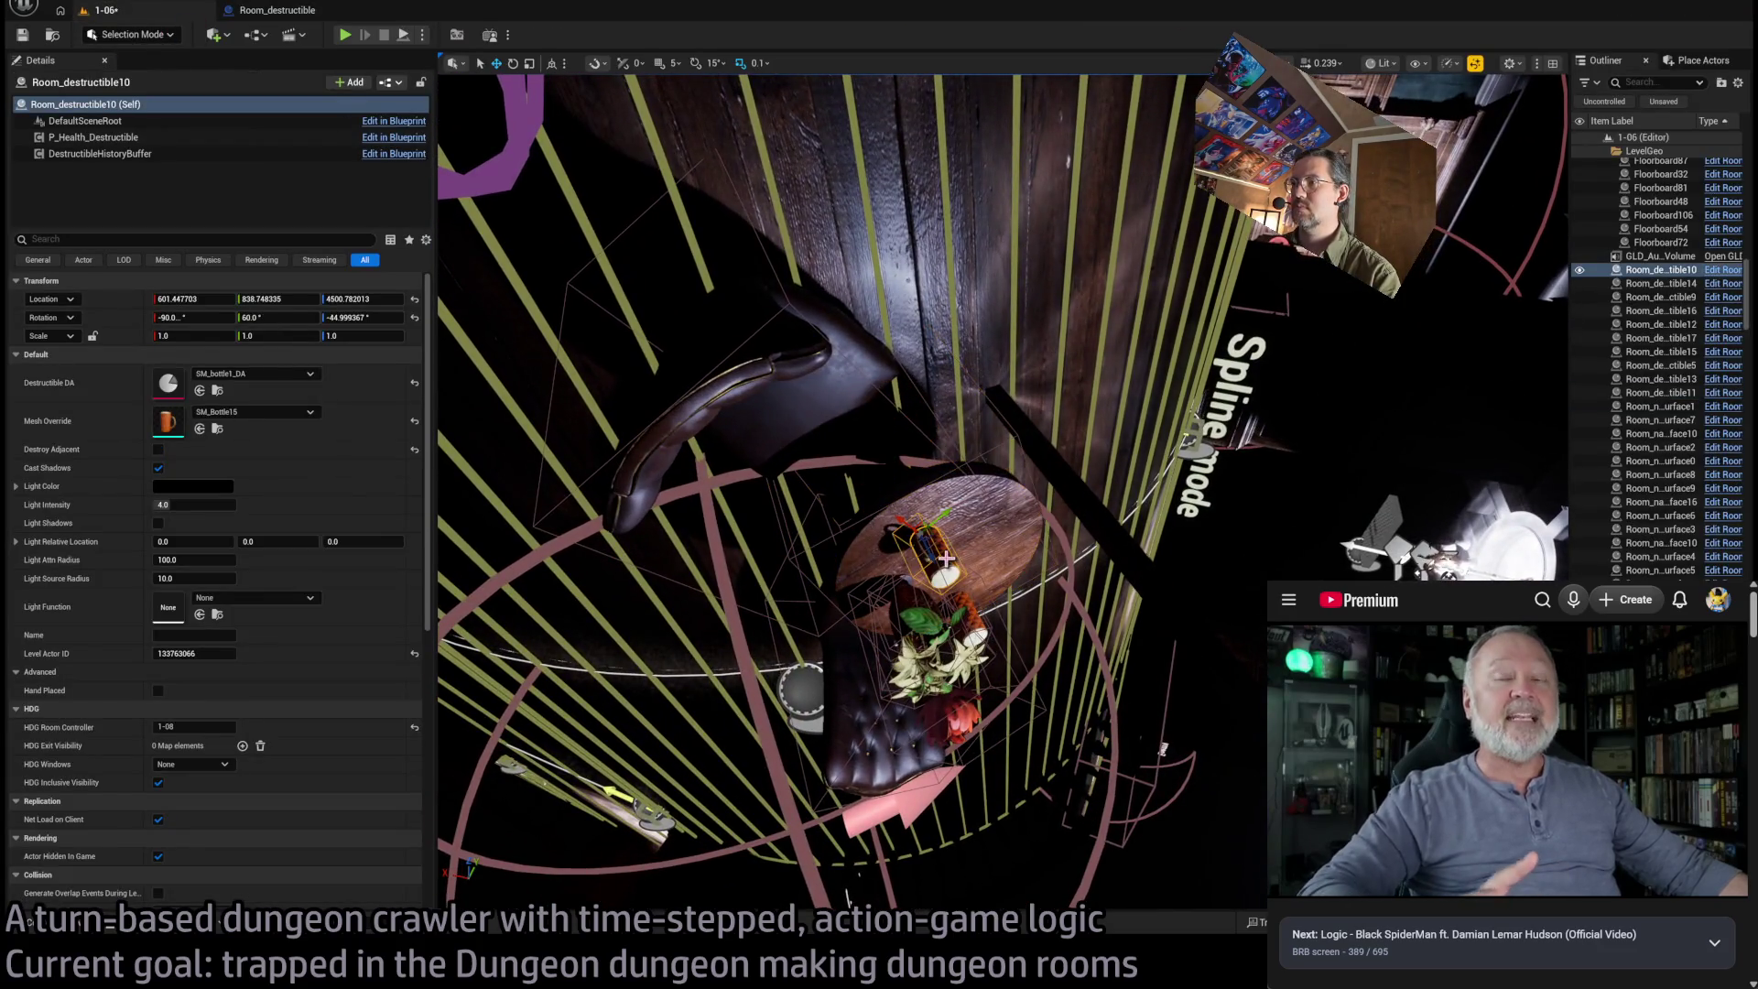
pyautogui.click(159, 449)
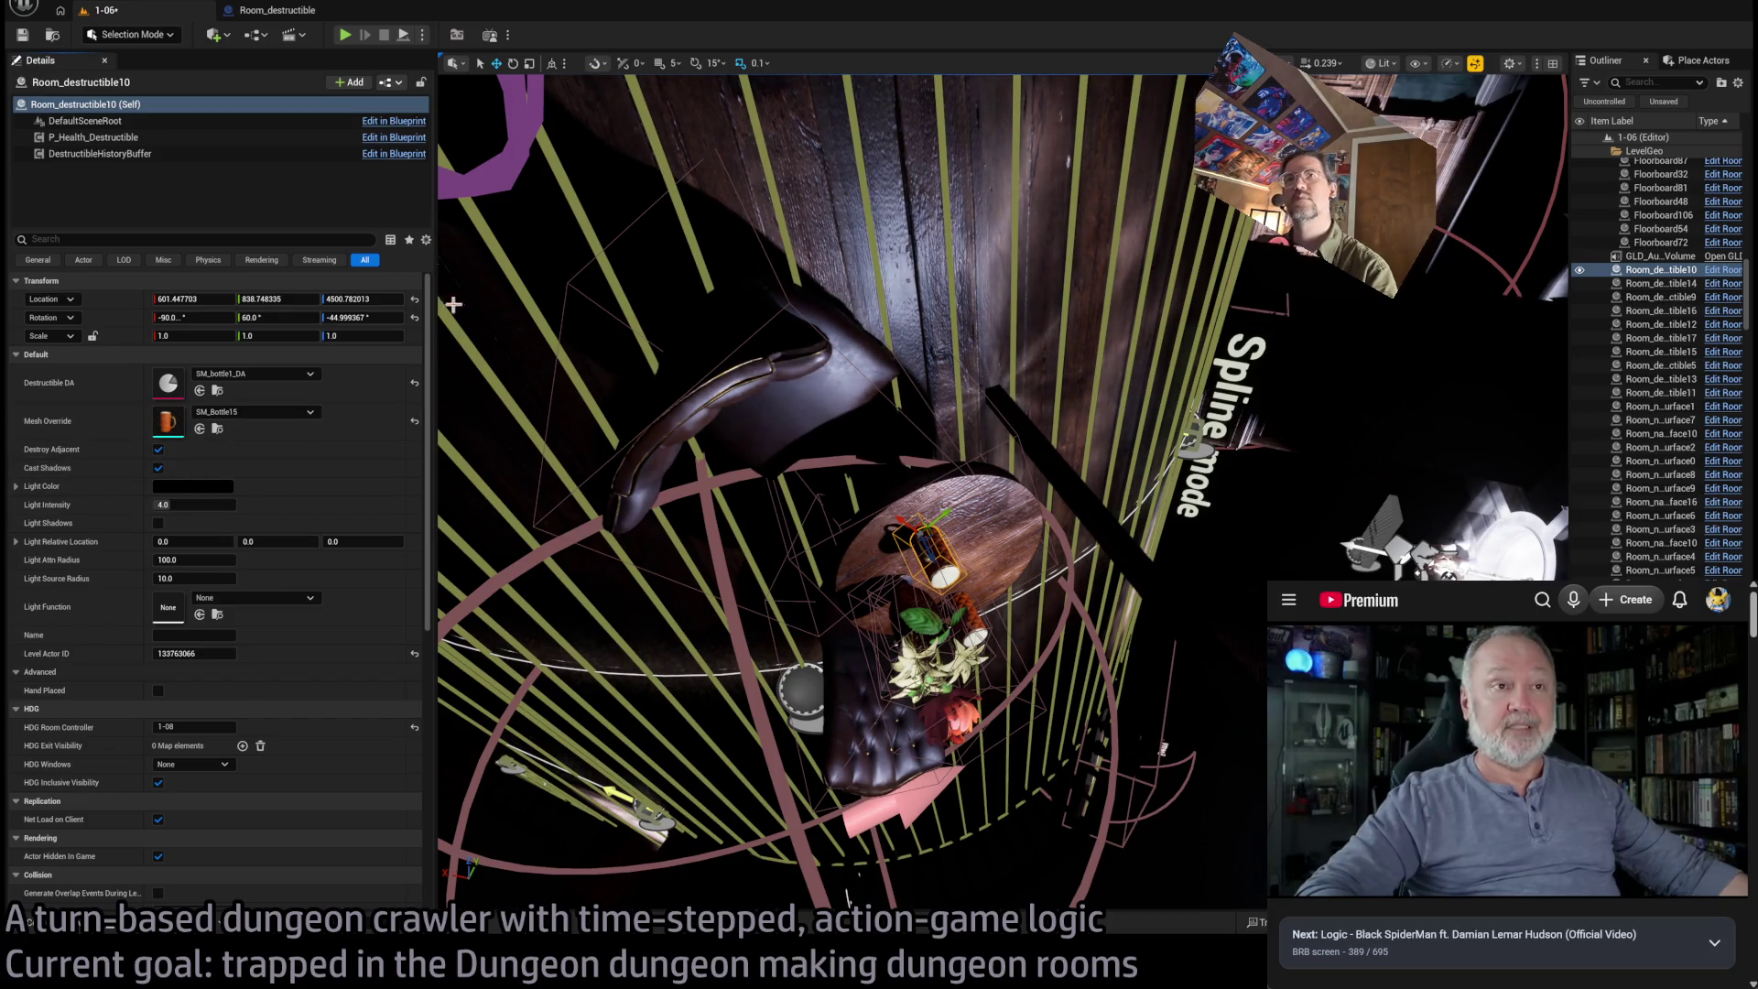
# Run play-in-editor with Alt+P and stop it with Escape
pyautogui.hotkey('alt', 'p')
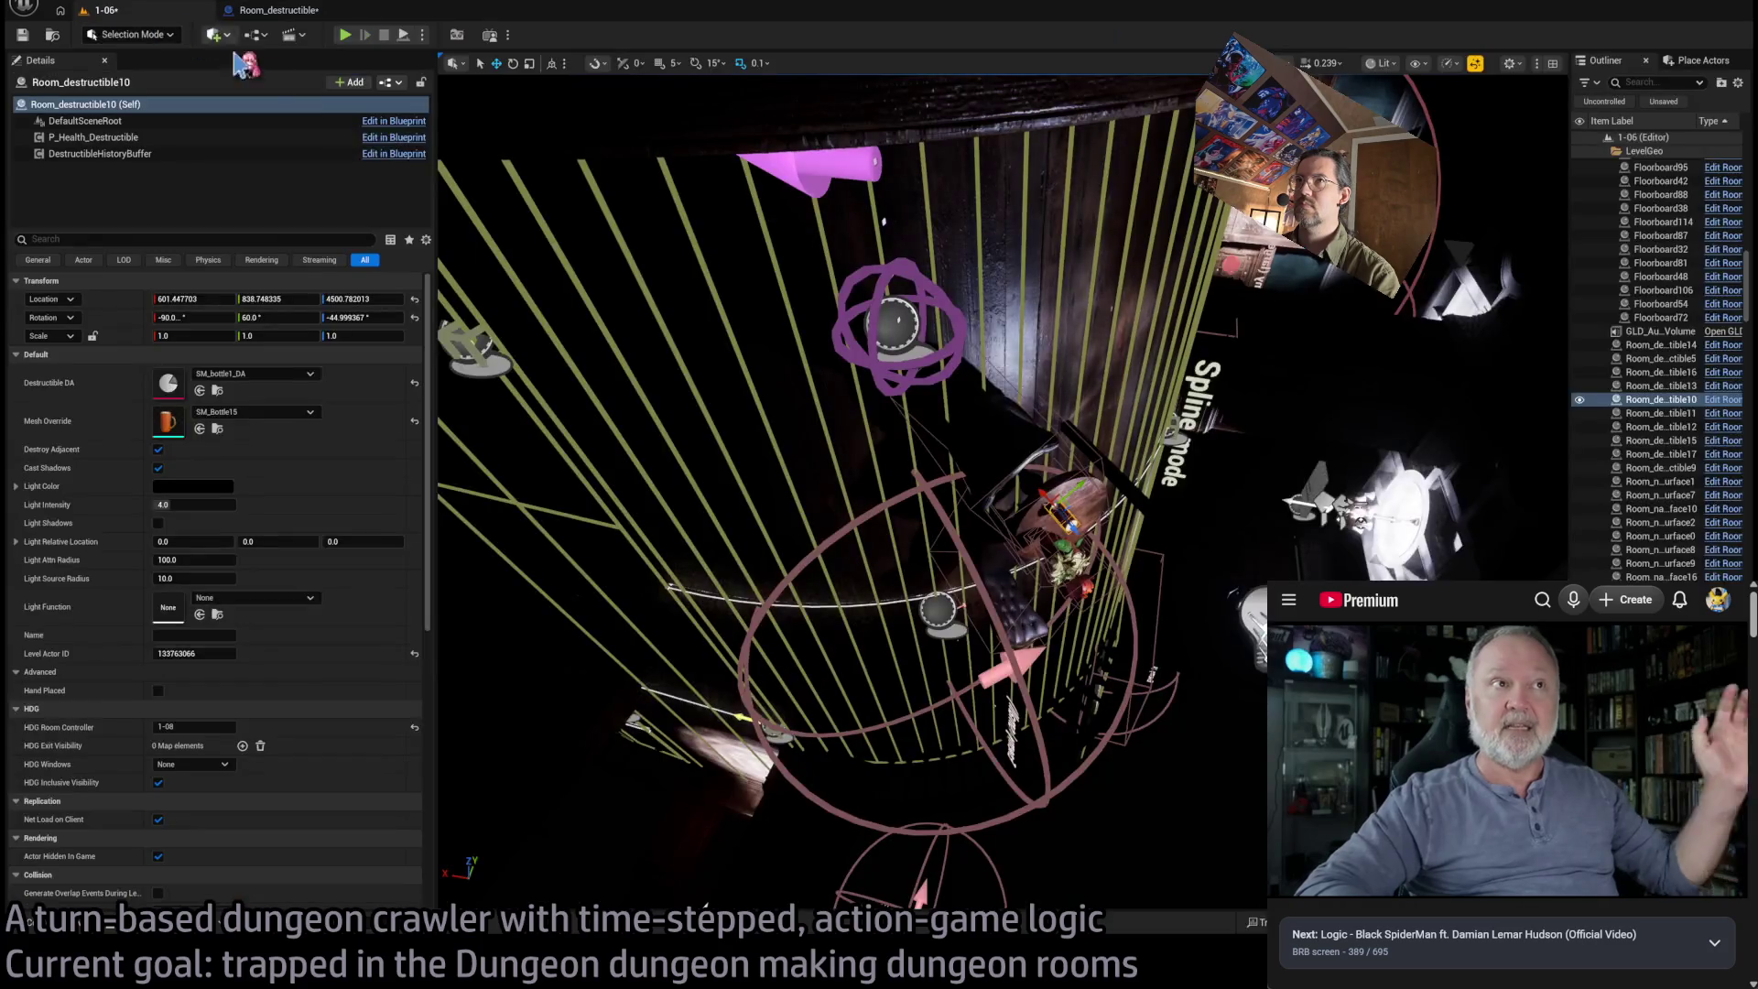
pyautogui.hotkey('alt', 'p')
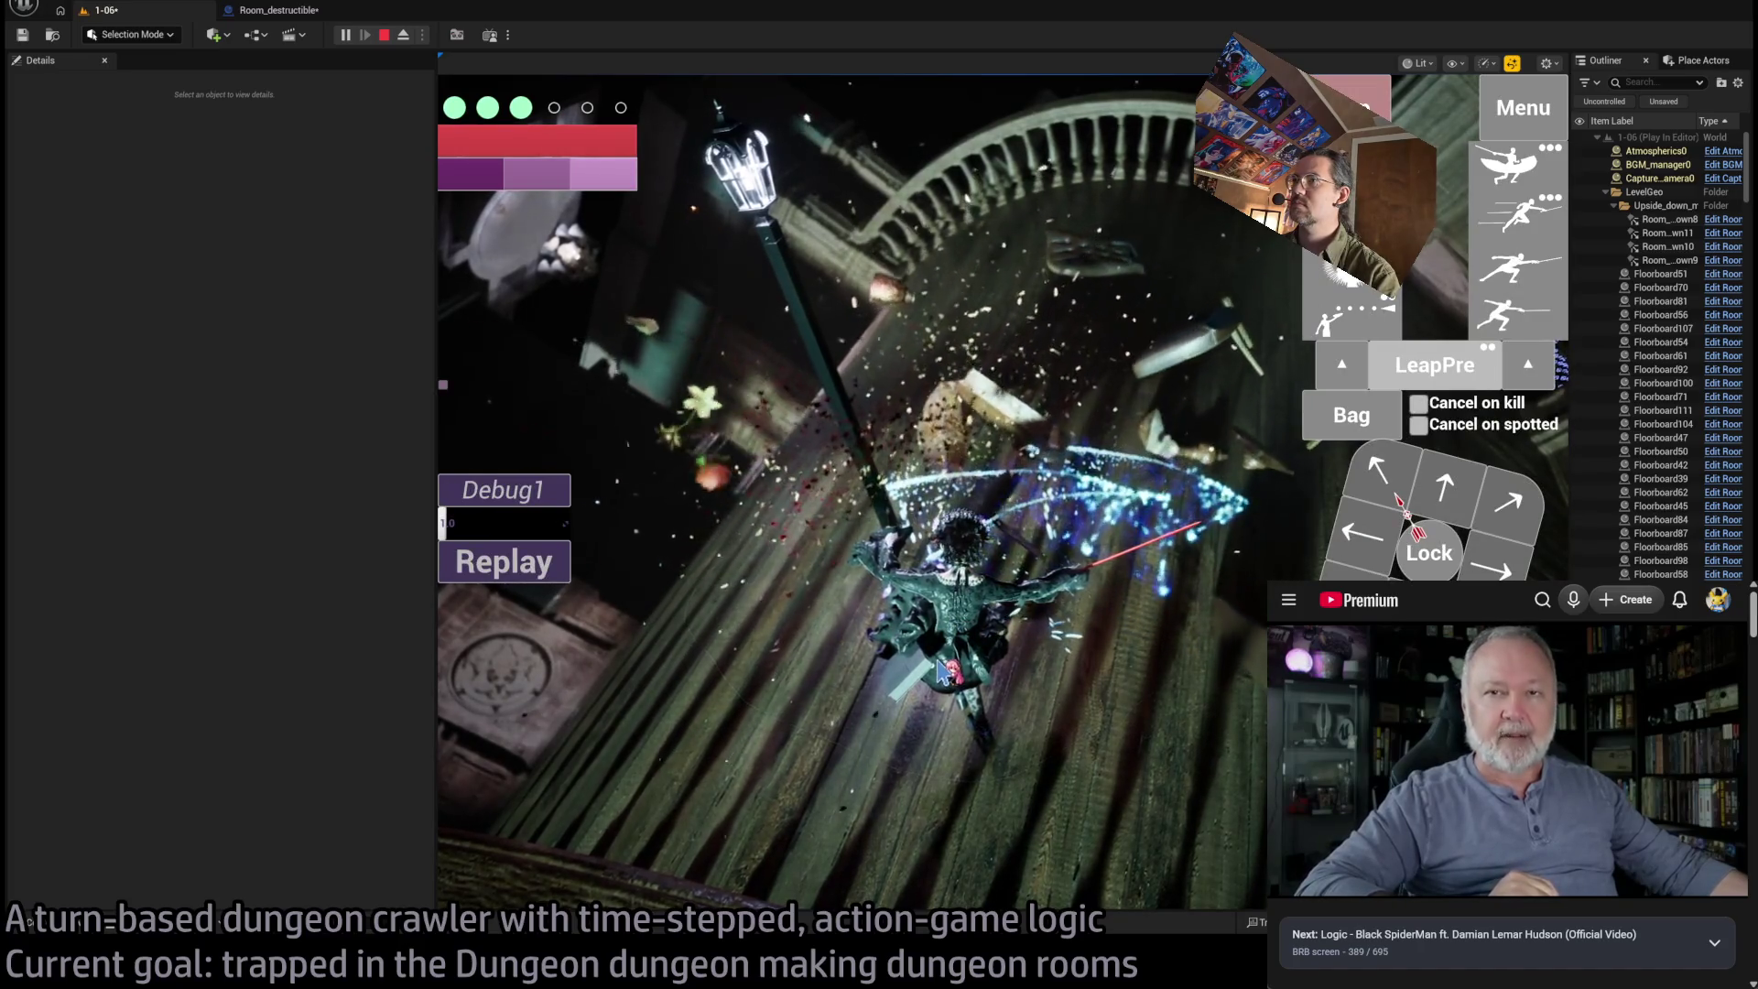
pyautogui.press('Escape')
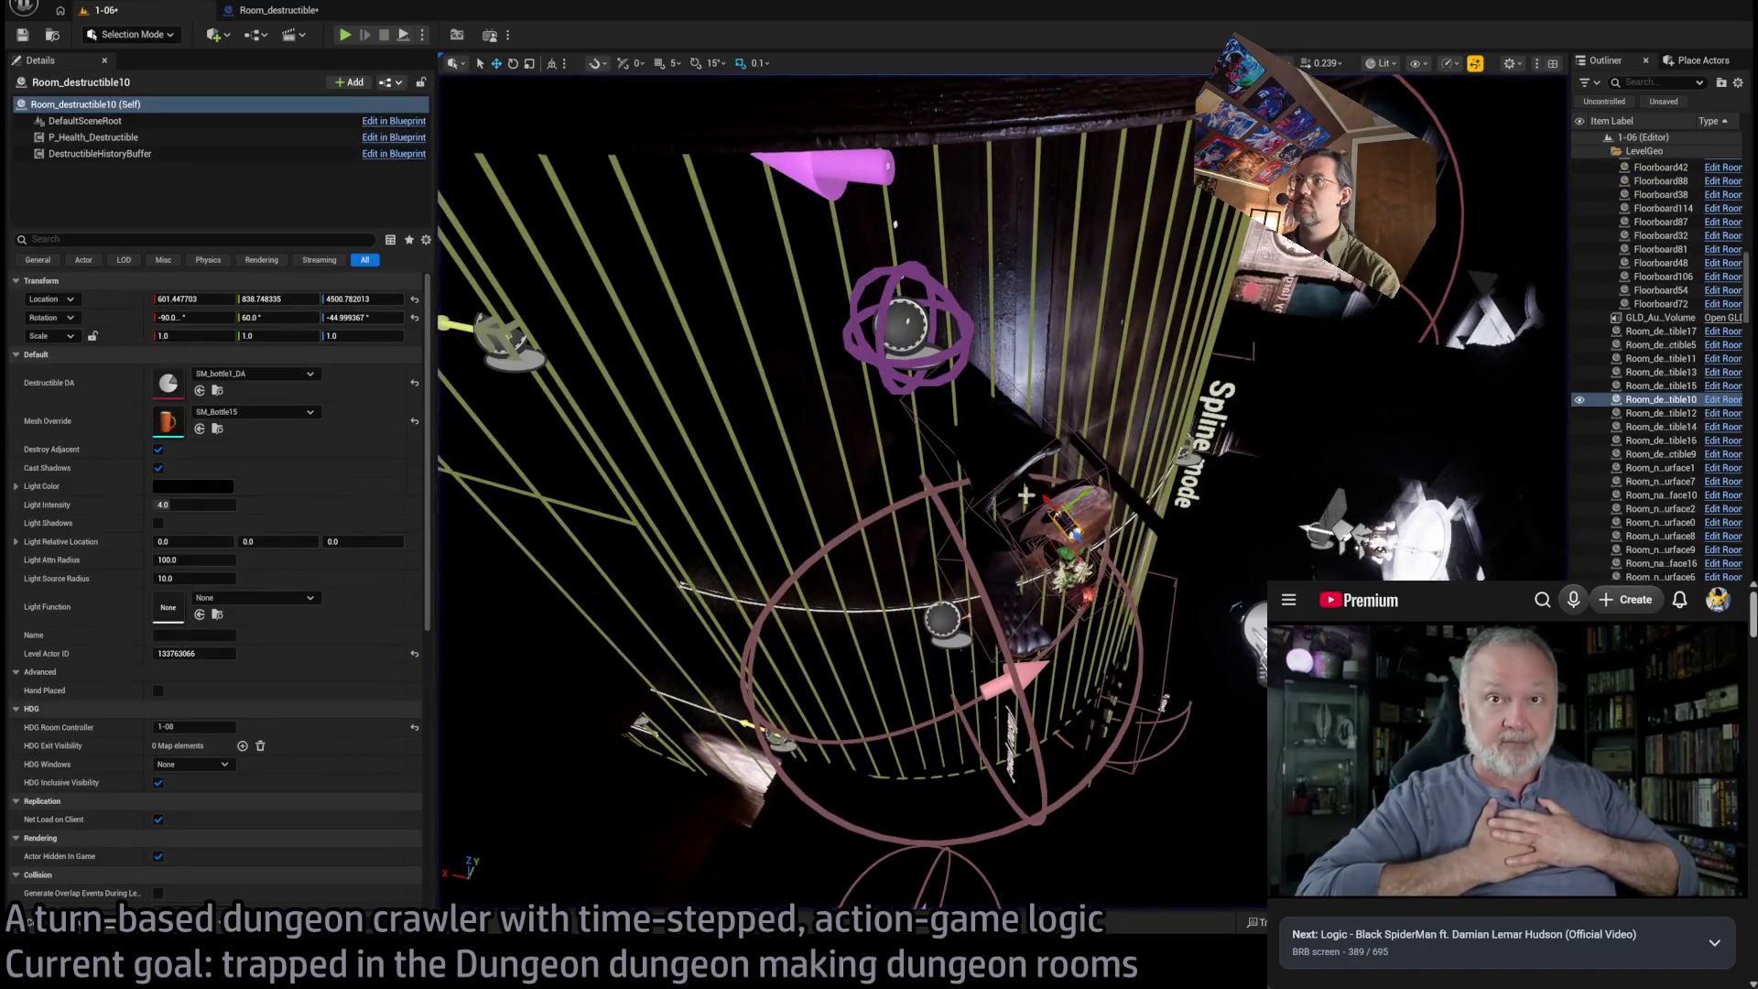
# Frame the bottle, add two more tabletop props to the selection, and tick Destroy Adjacent
pyautogui.press('f')
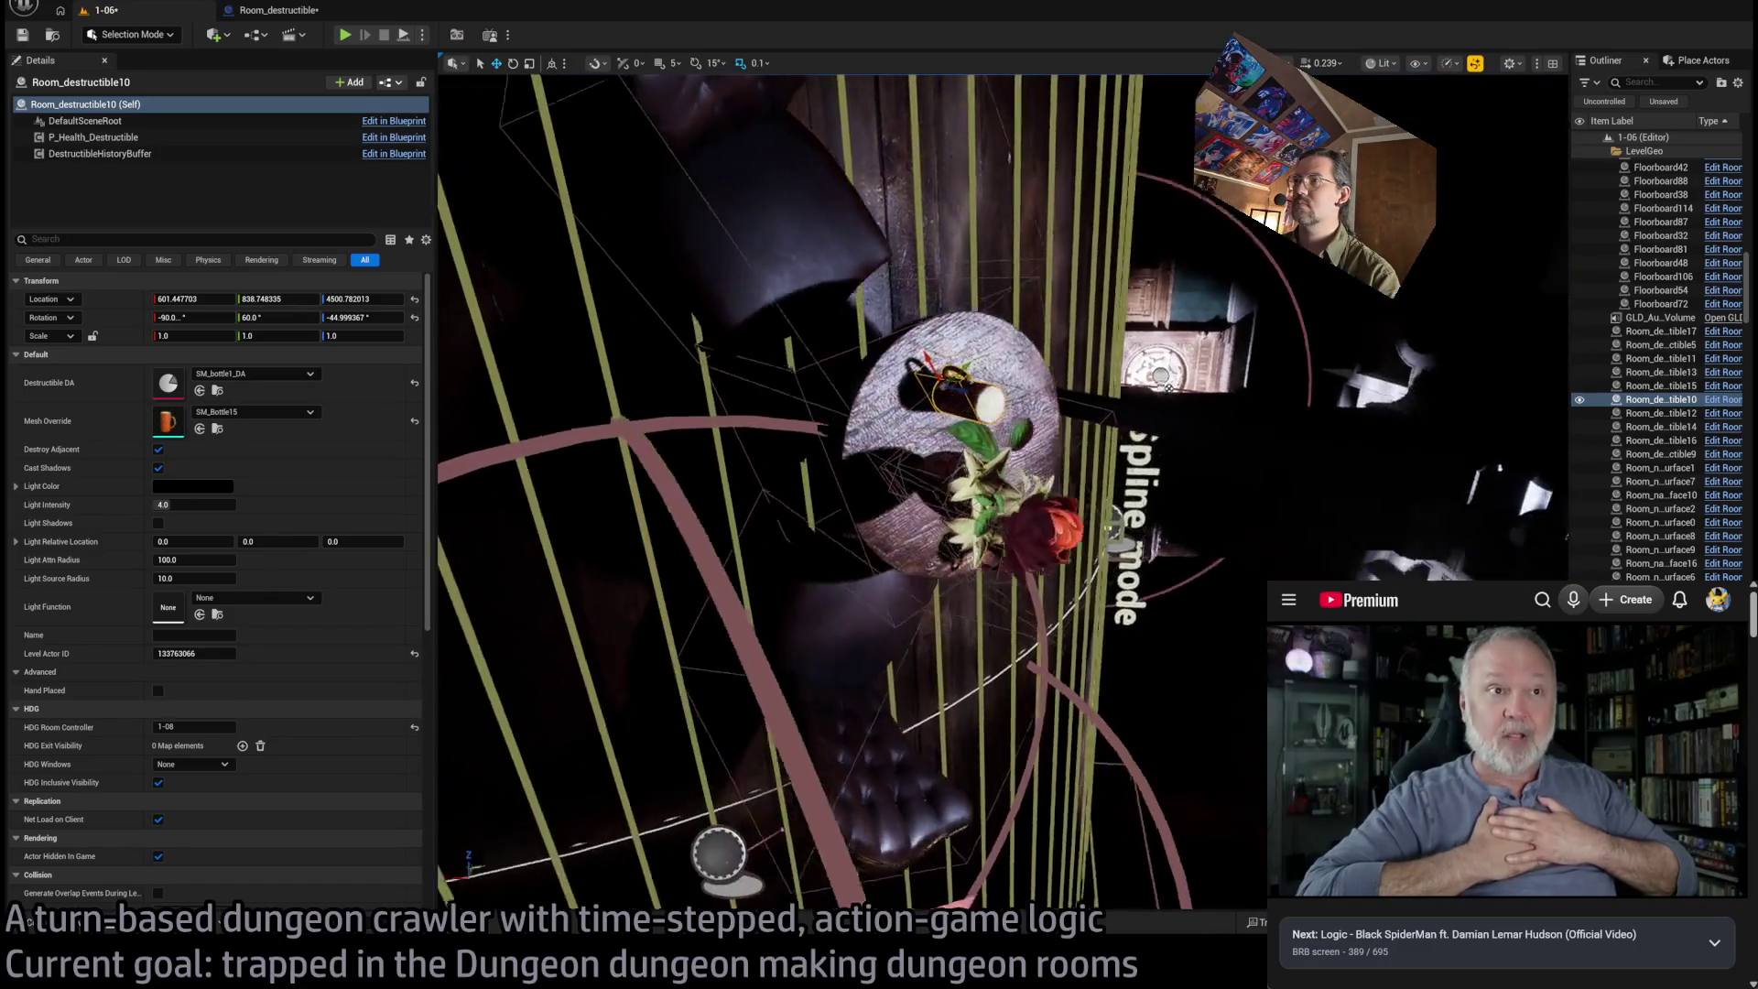
pyautogui.keyDown('ctrl'); pyautogui.click(970, 469); pyautogui.keyUp('ctrl')
pyautogui.moveTo(970, 469); pyautogui.dragTo(868, 519)
pyautogui.click(158, 311)
# Play-test the room, run the queued attack, stop, and view the Room_destructible event graph
pyautogui.hotkey('alt', 'p')
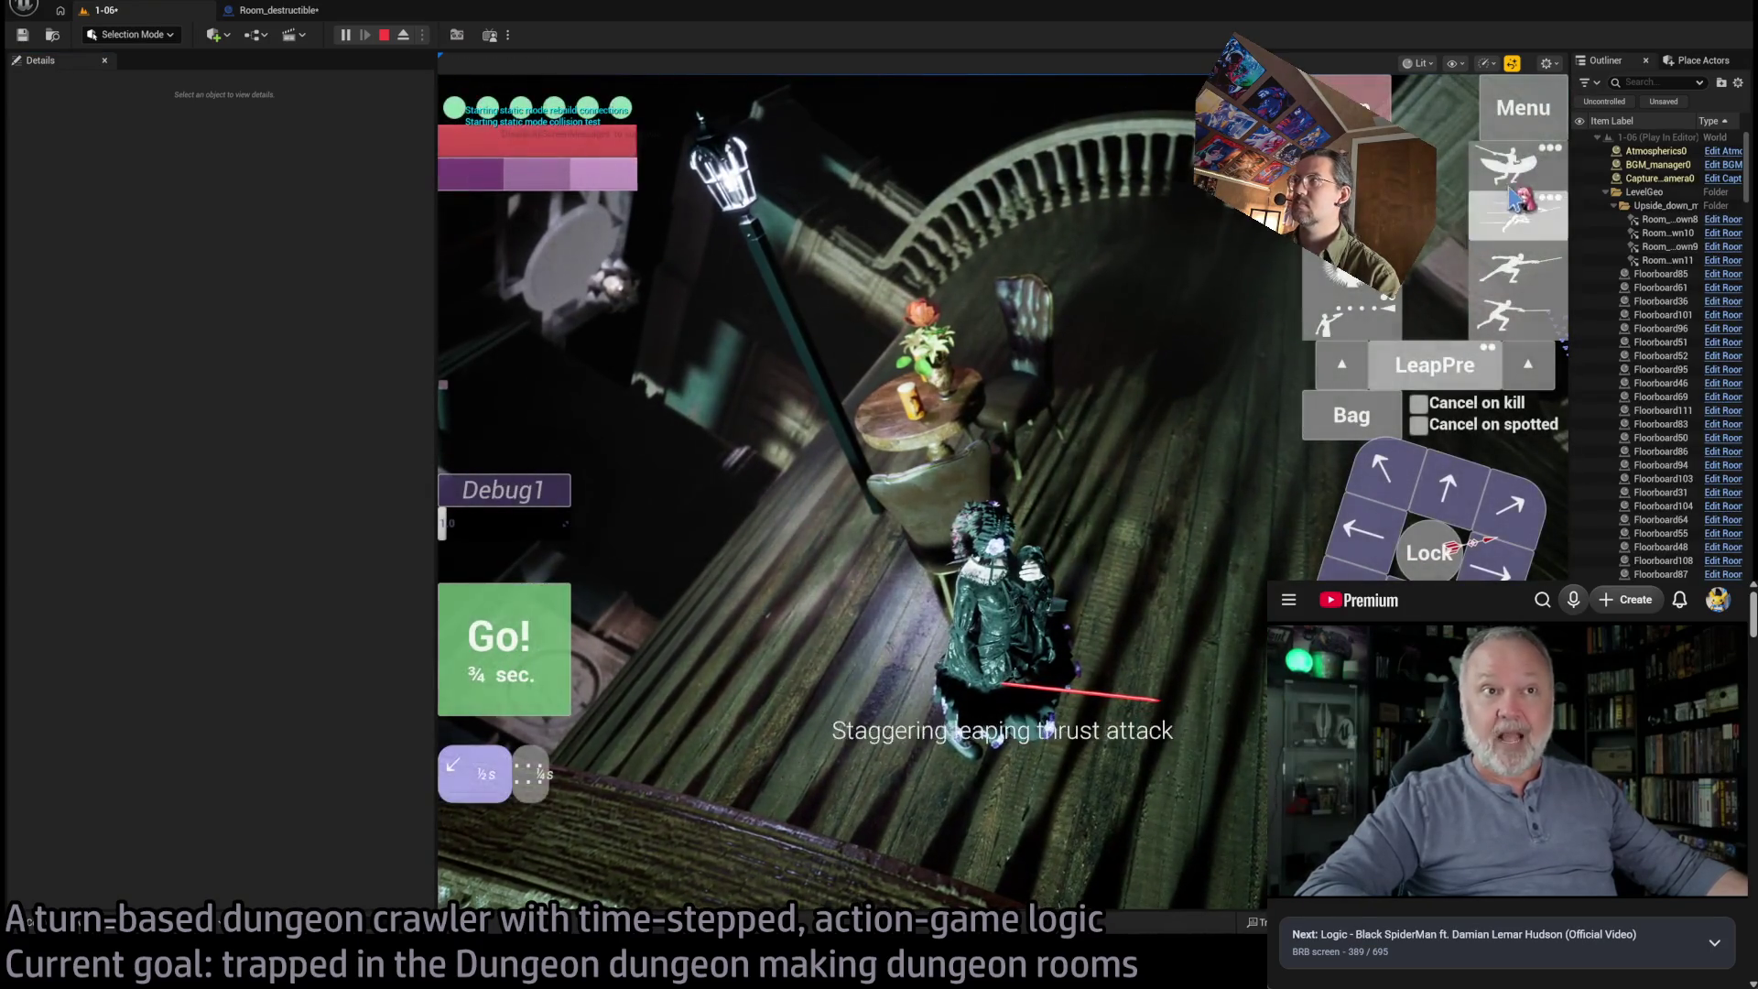
pyautogui.press('space')
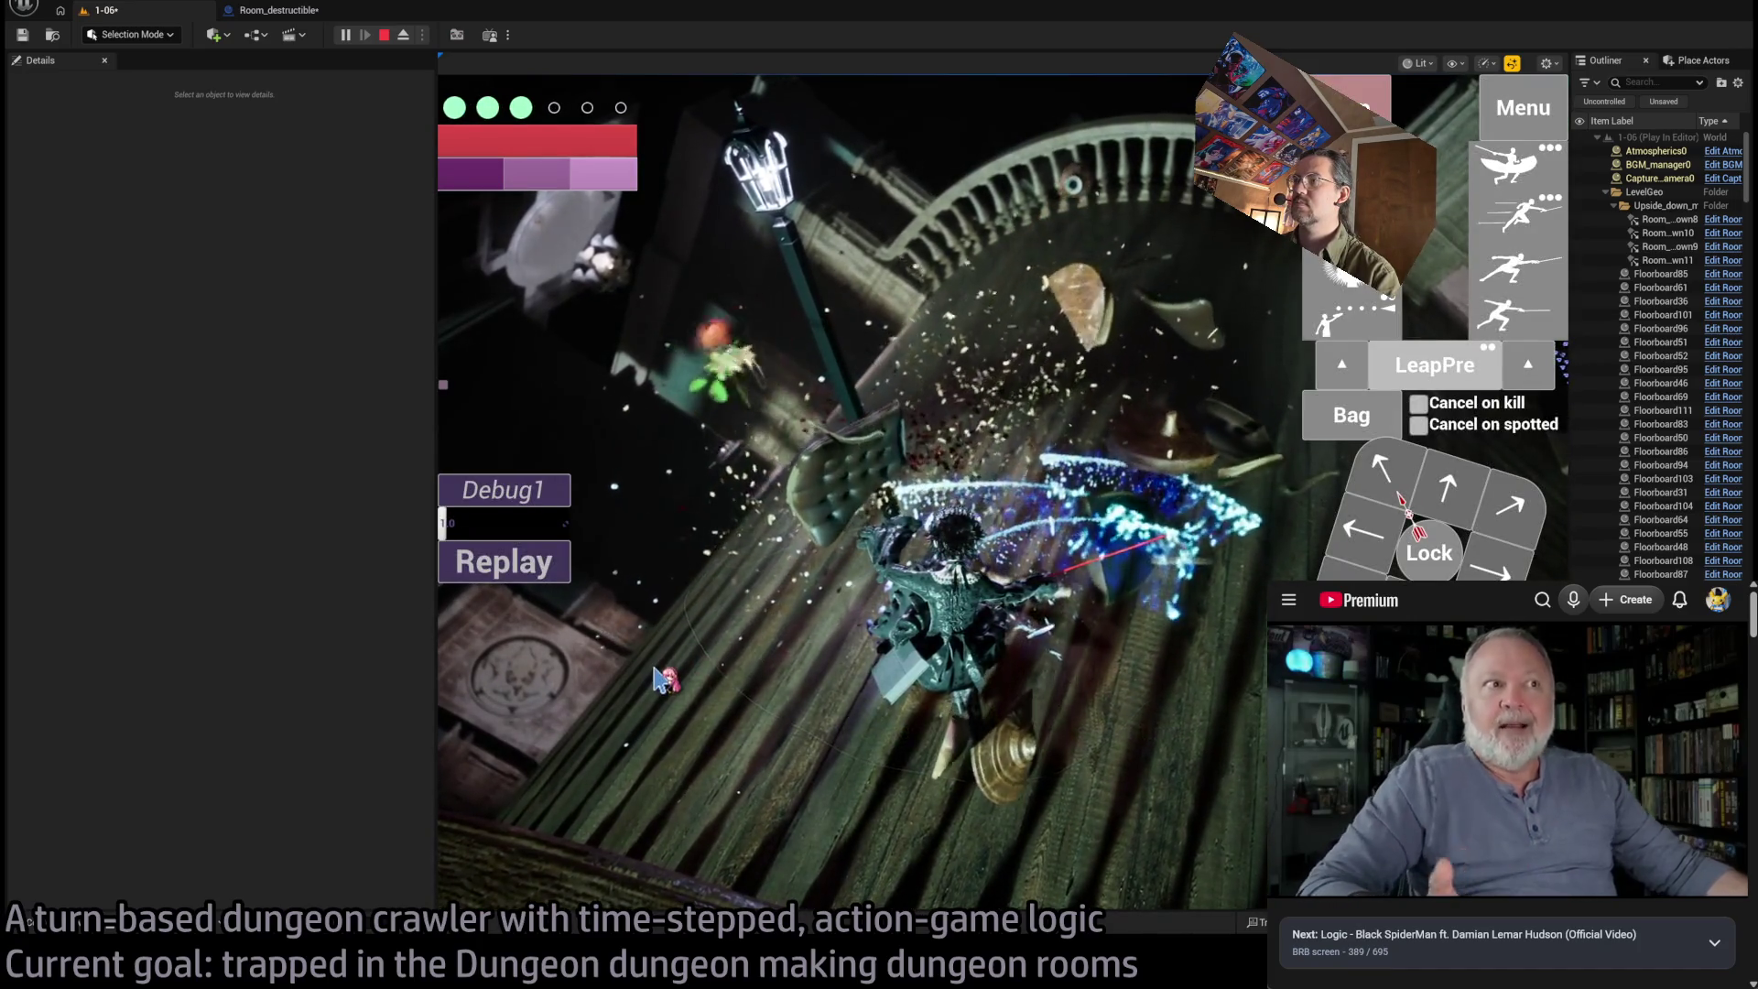
pyautogui.press('Escape')
pyautogui.click(320, 11)
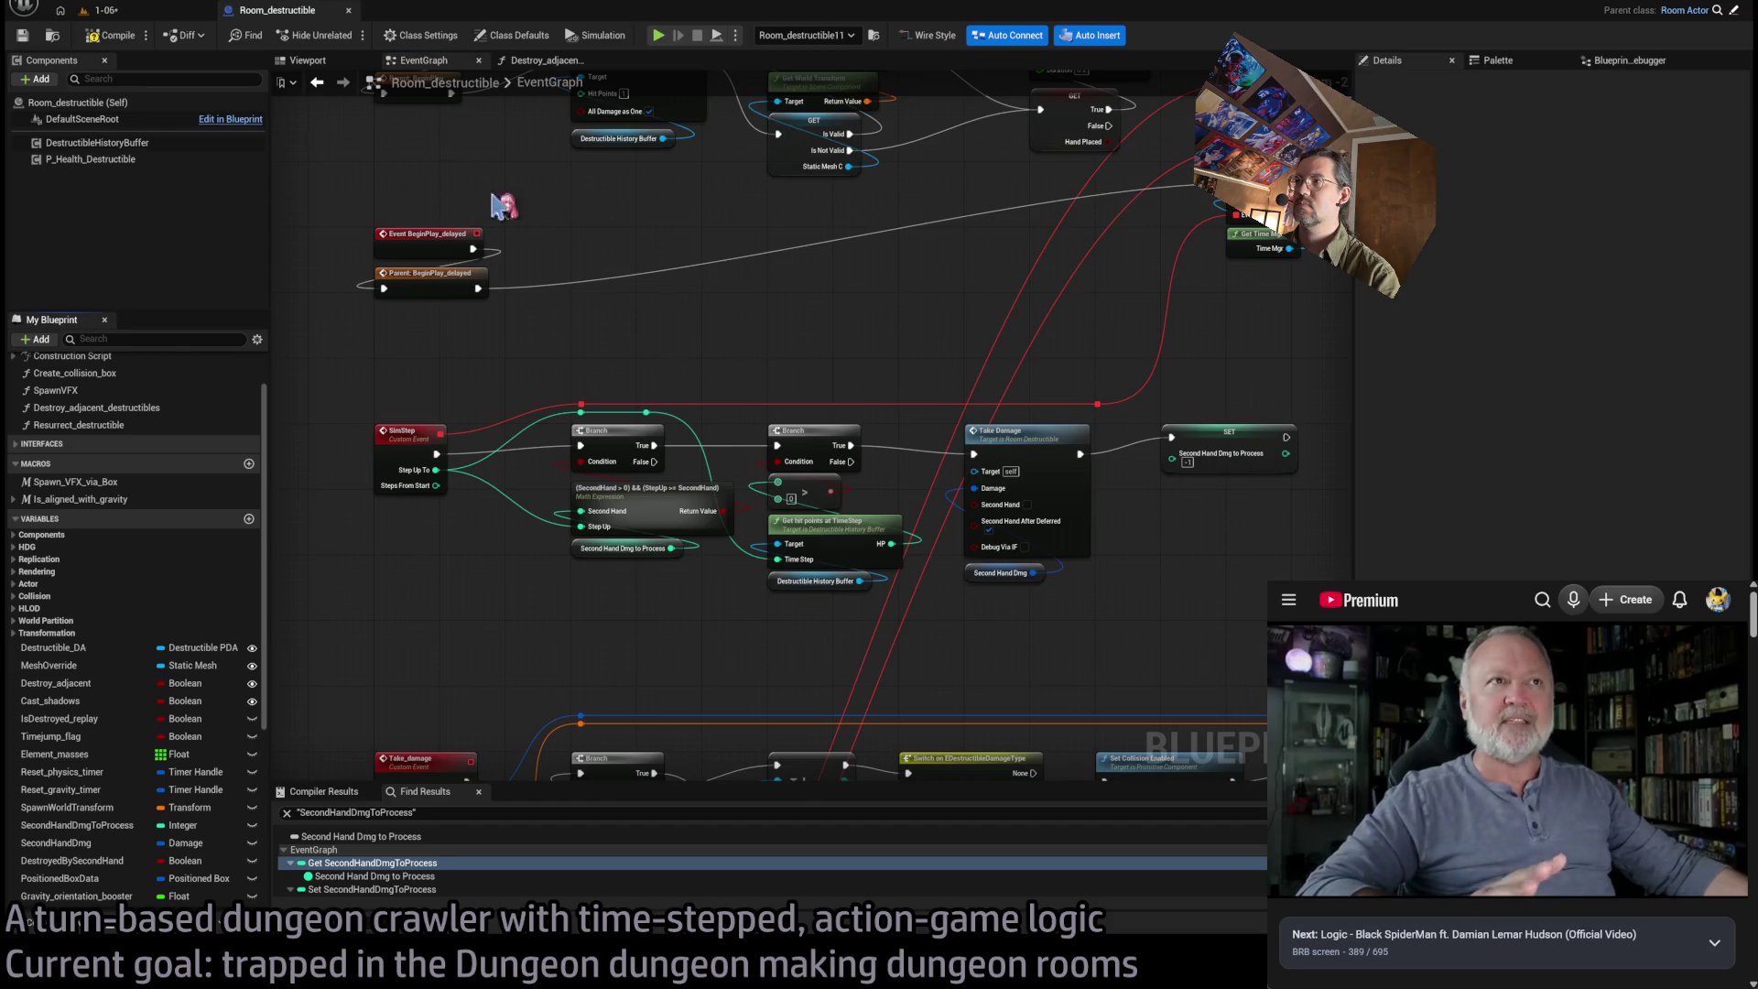
# In level 1-06, untick Destroy Adjacent for the three tabletop props
pyautogui.click(160, 17)
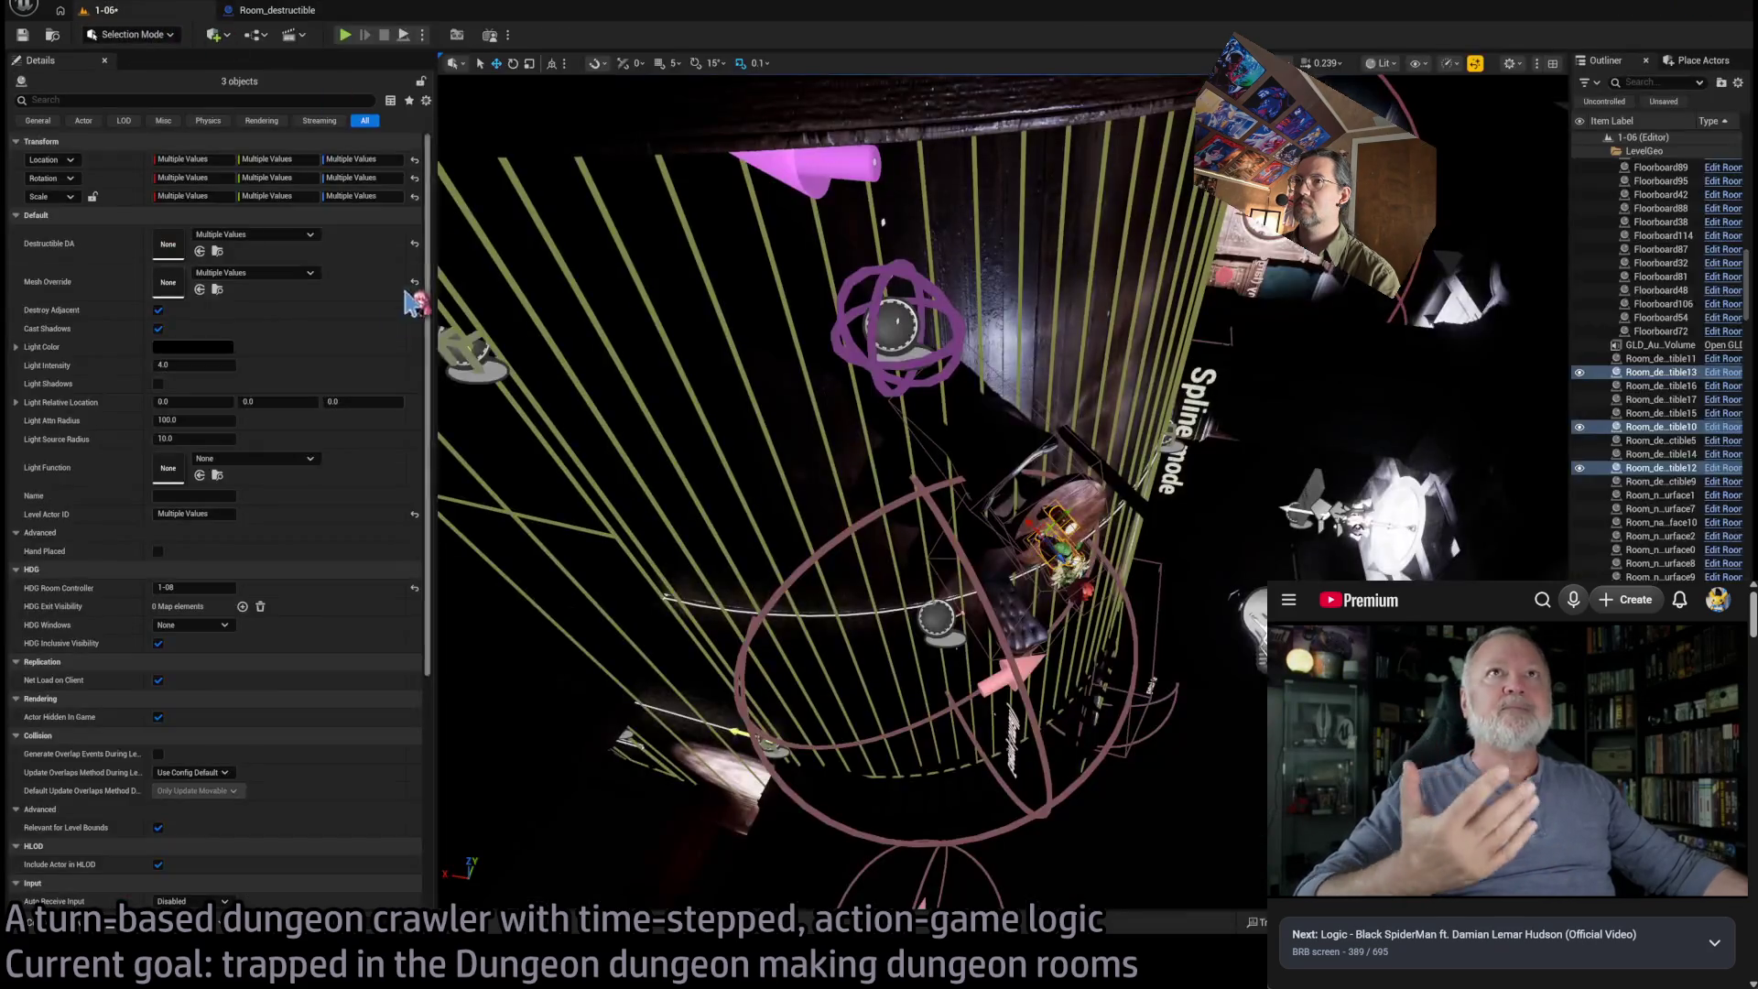
pyautogui.click(157, 311)
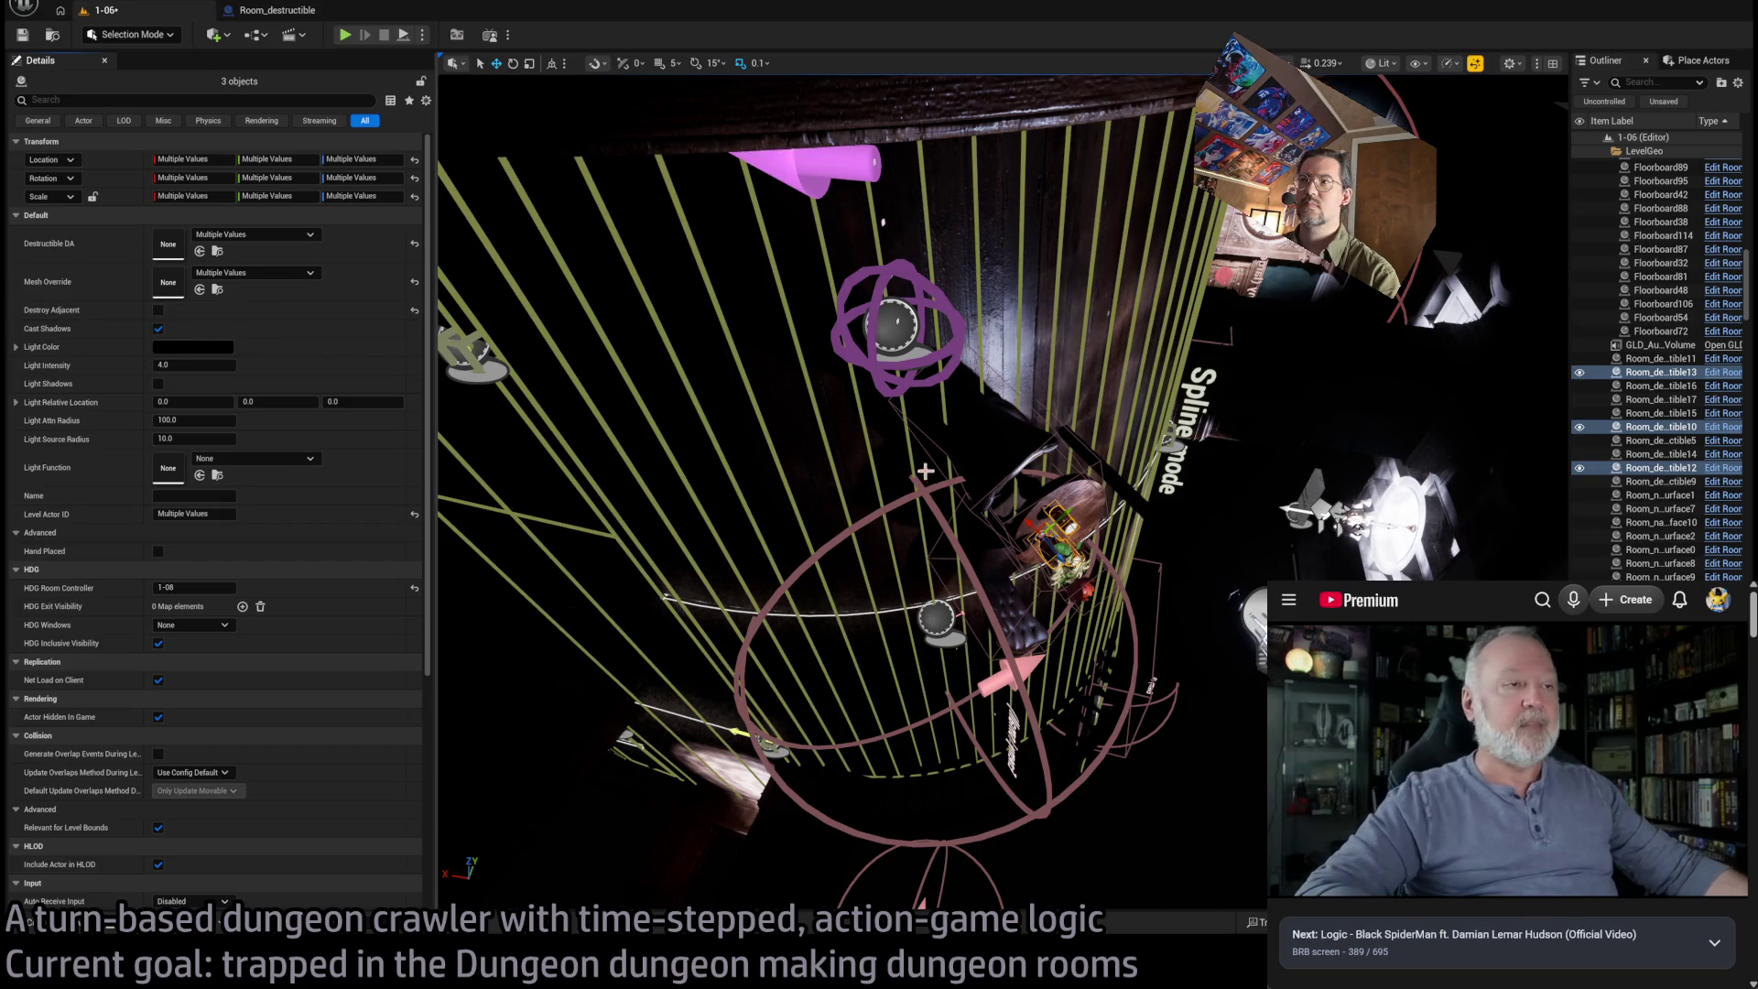
pyautogui.scroll(10, 973, 479)
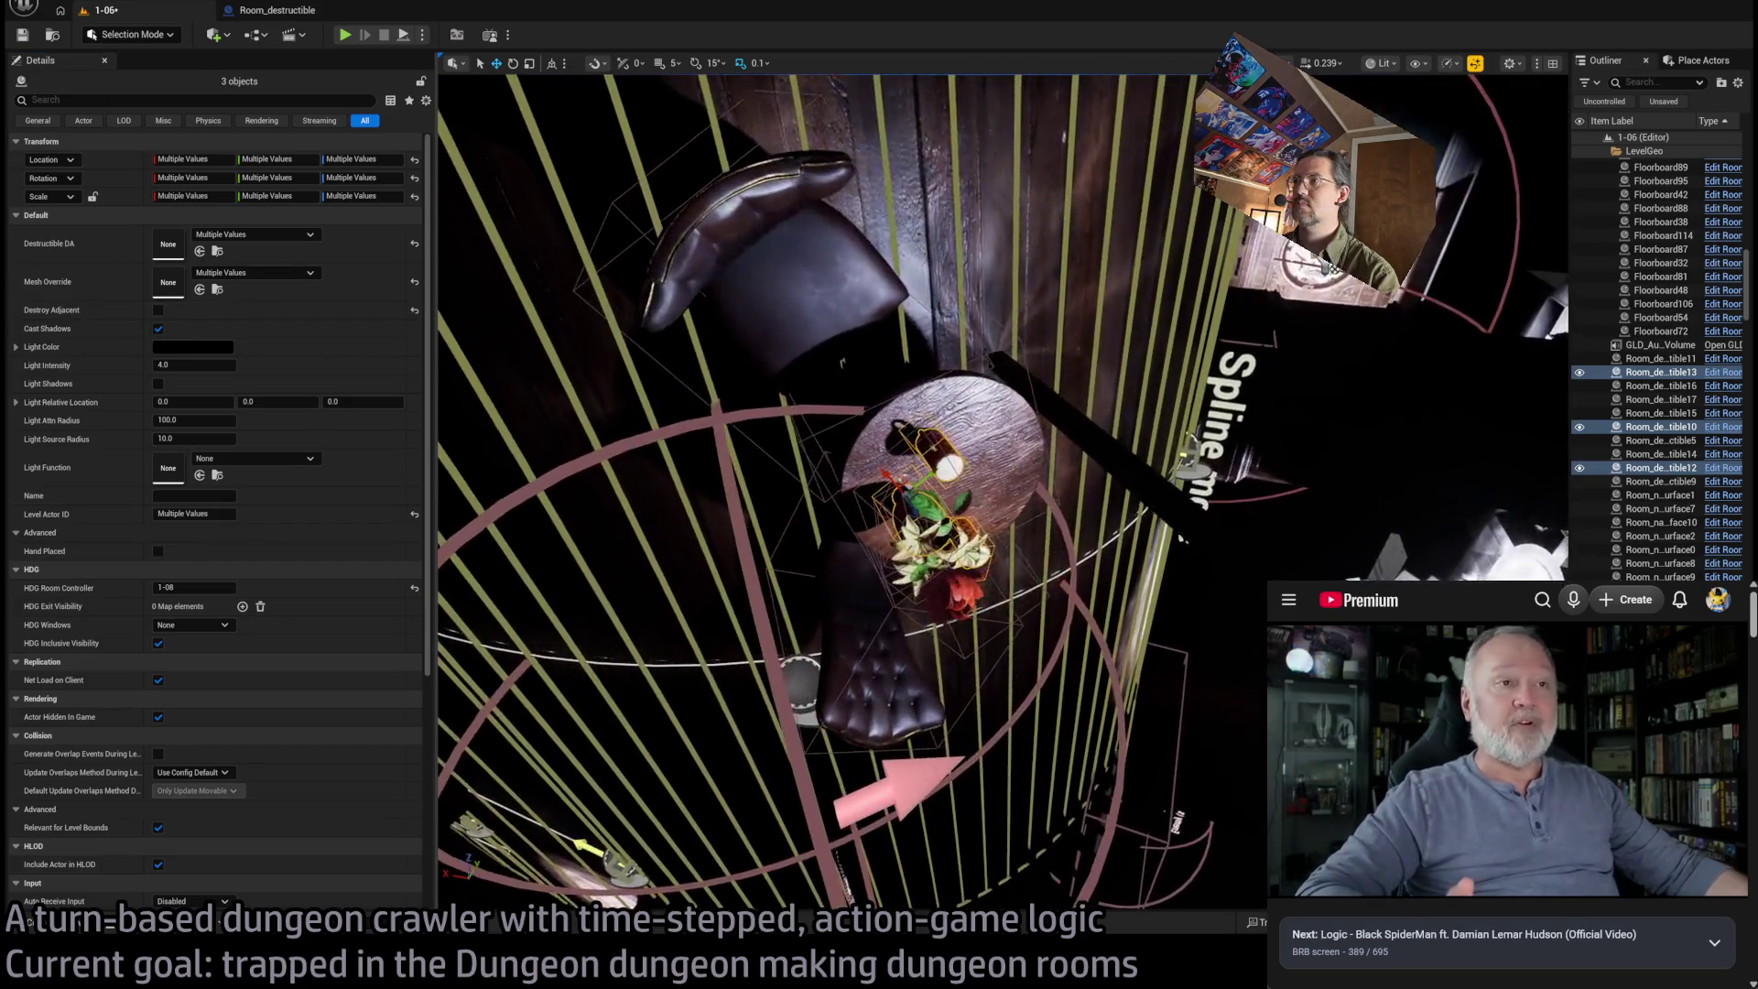
# Play-test again, run the queued attack with Go!, then stop the session
pyautogui.click(344, 35)
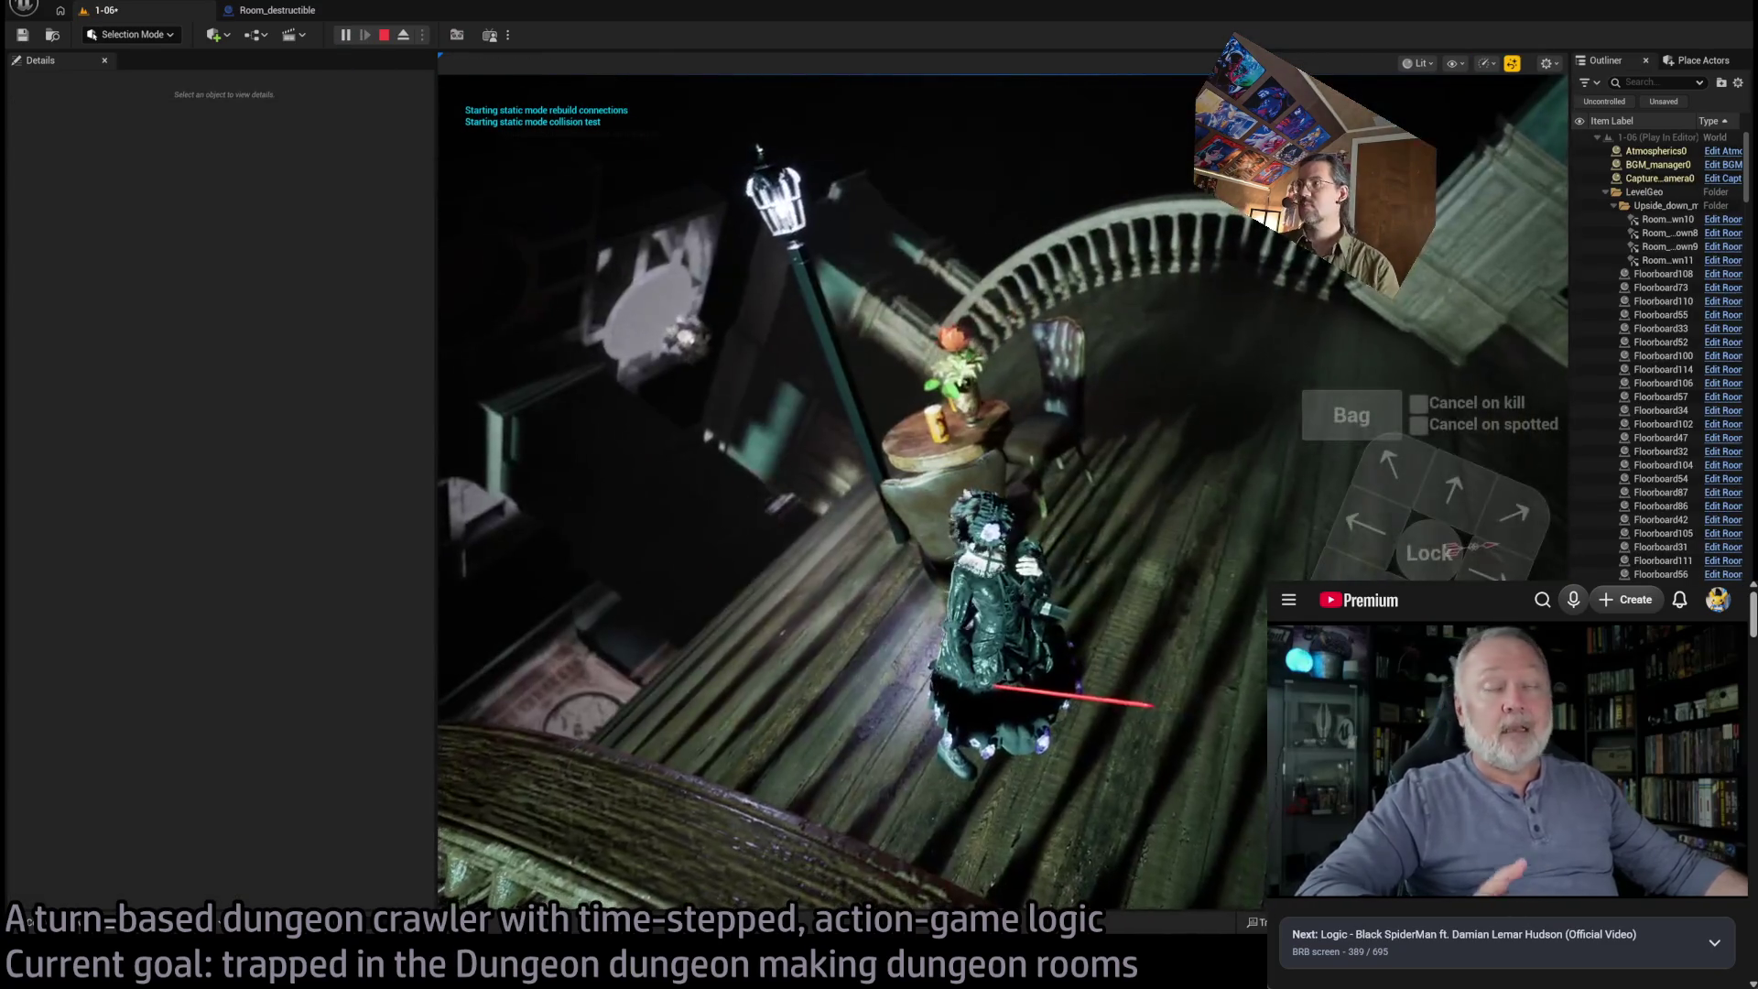
pyautogui.click(569, 678)
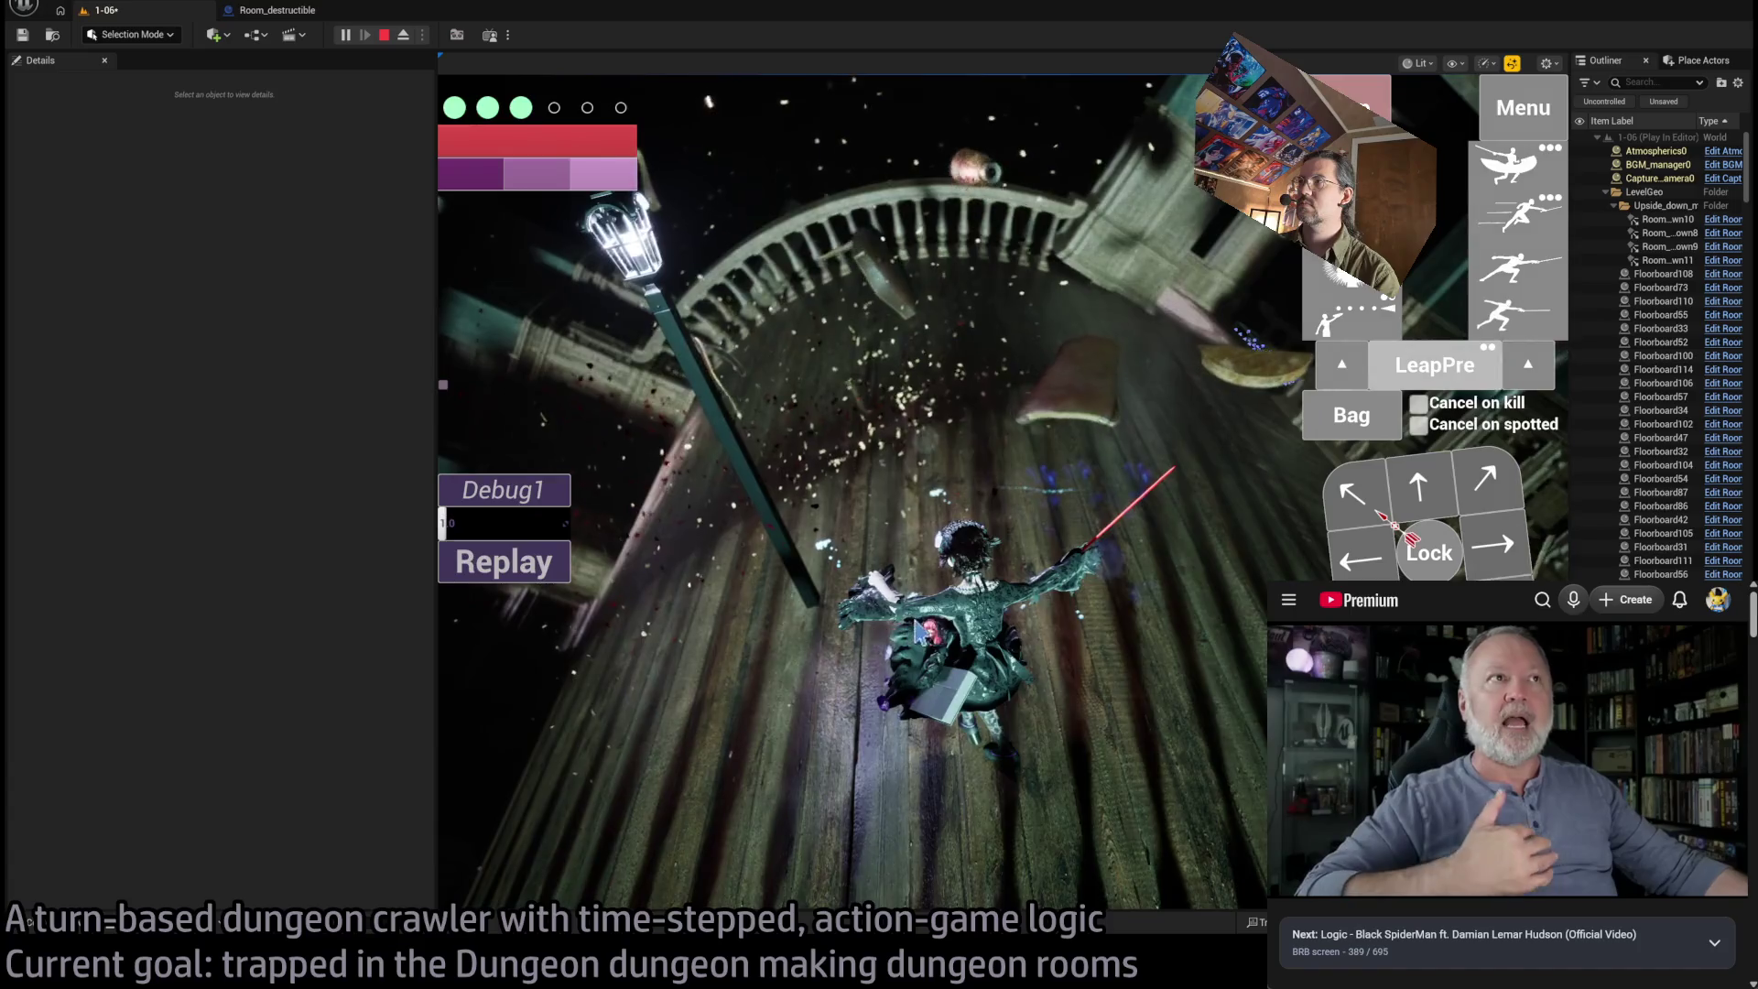
pyautogui.click(1019, 611)
pyautogui.press('Escape')
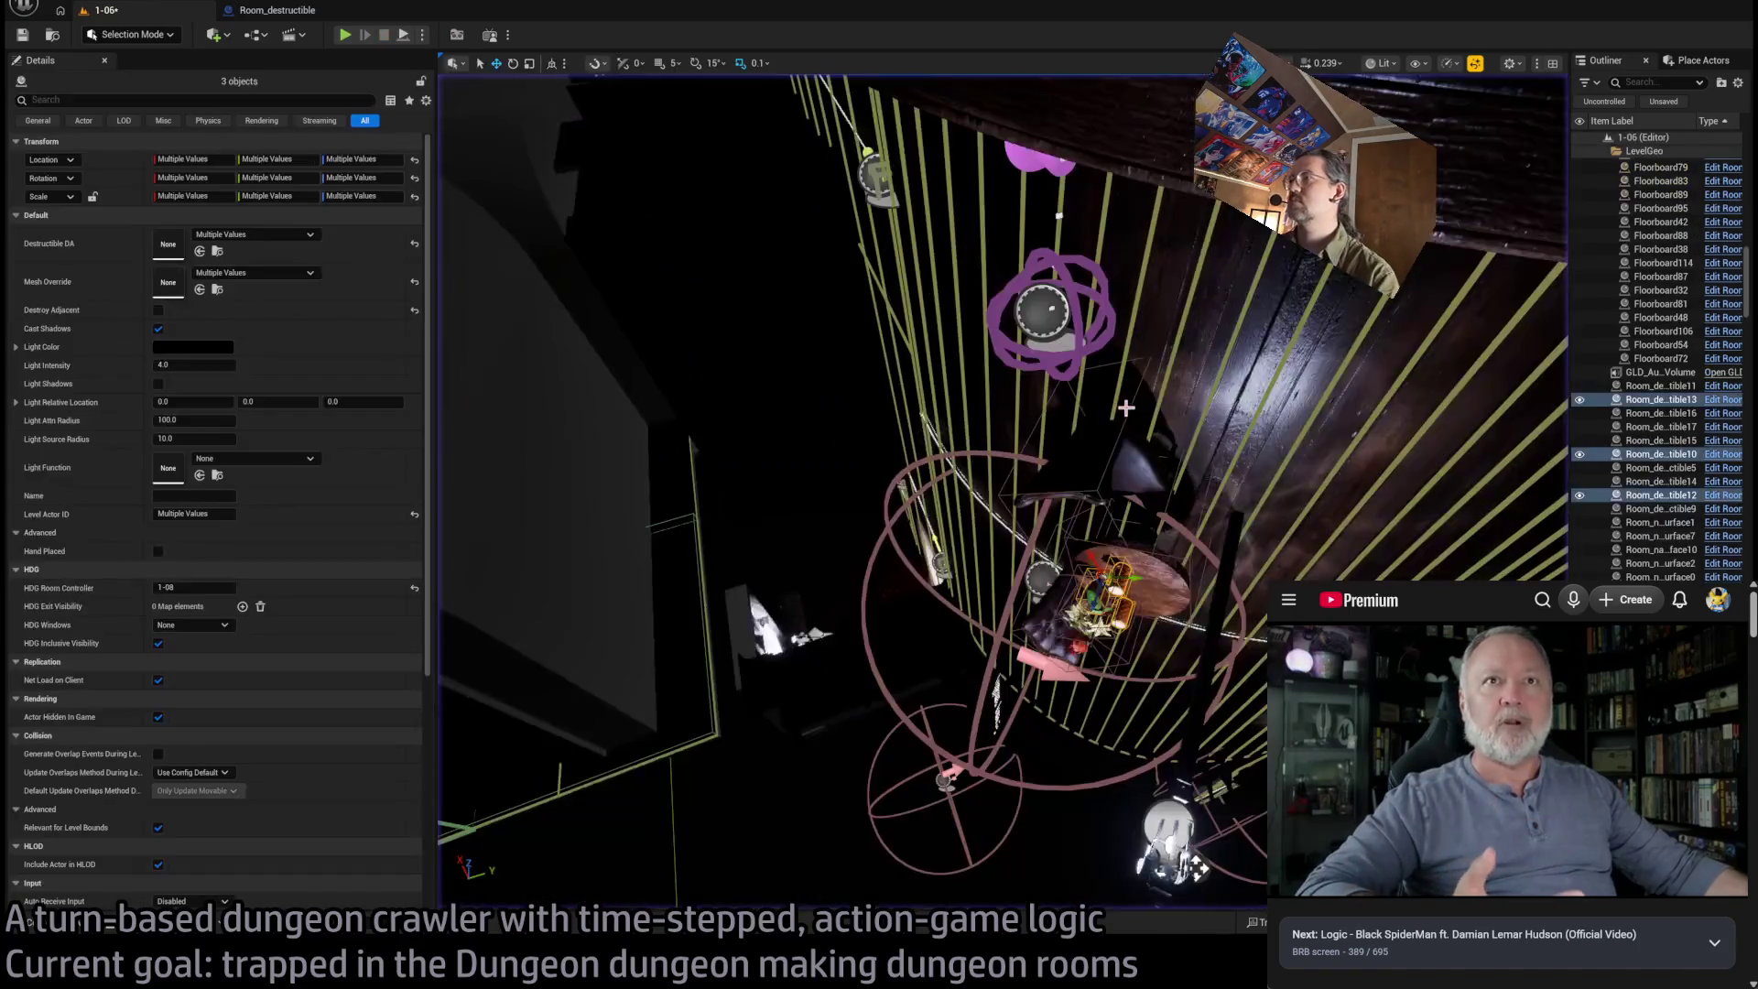
# Switch to Unlit view and untick Show Surface on Room_nav_surface10, keeping Build Grid on
pyautogui.scroll(-3, 824, 494)
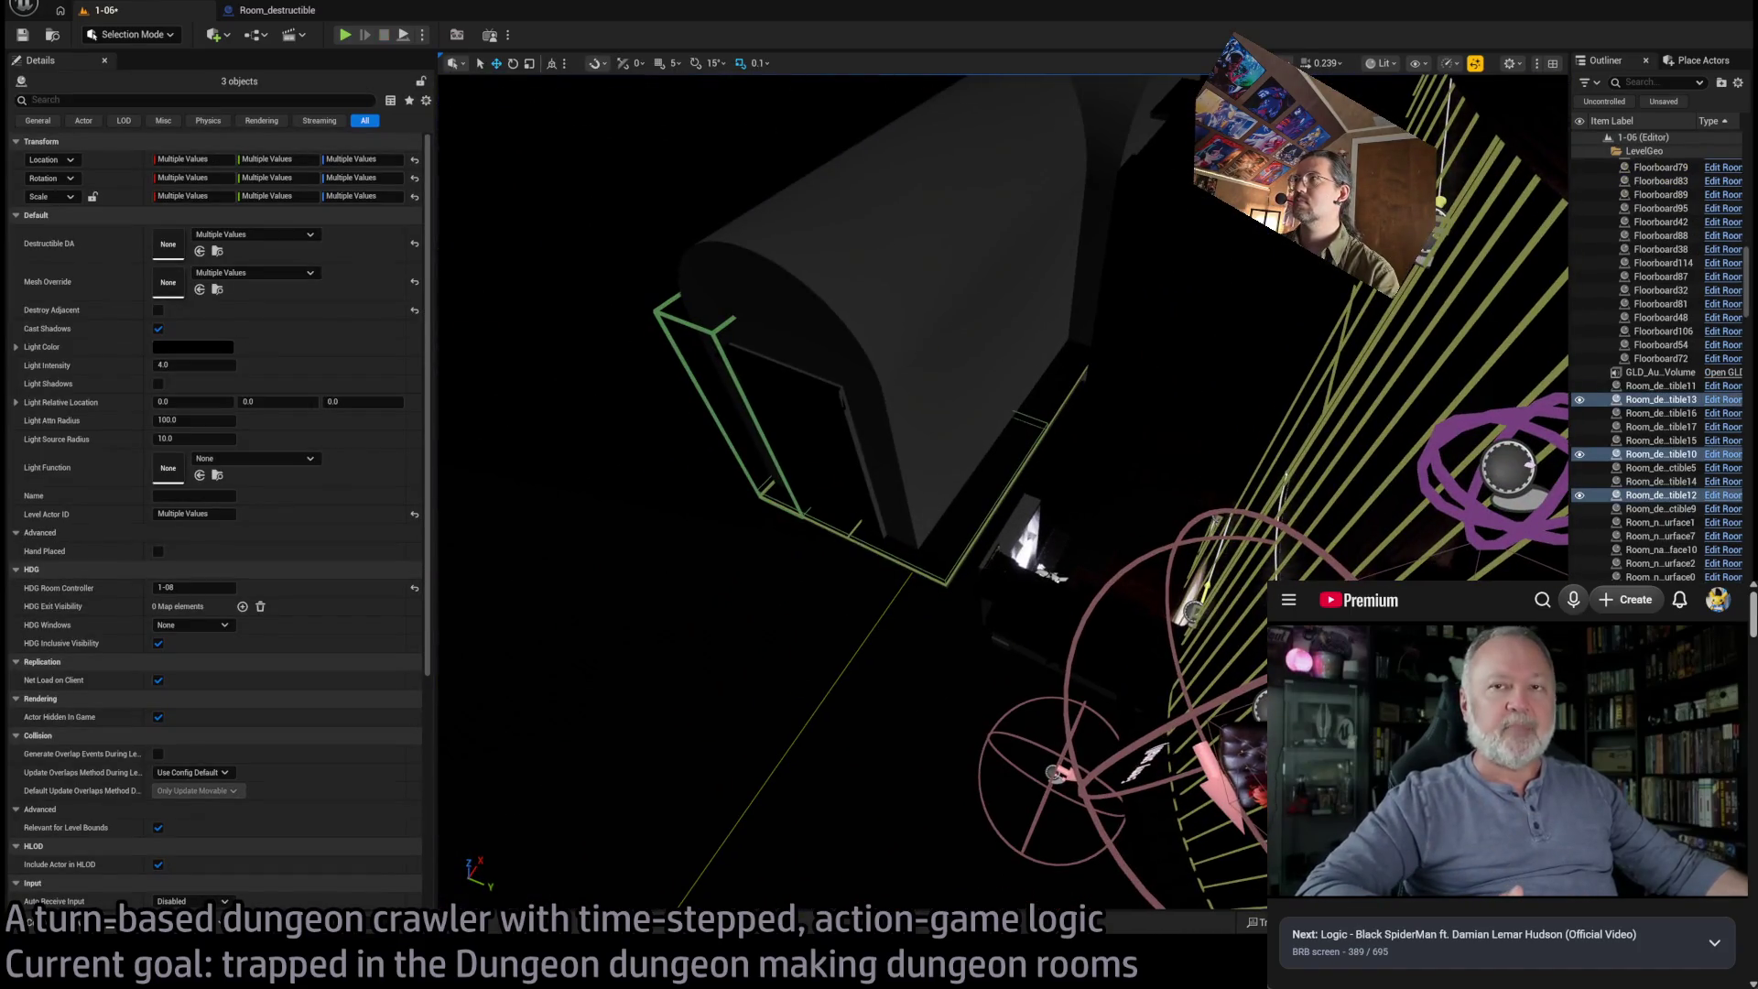
pyautogui.hotkey('alt', '3')
pyautogui.scroll(3, 916, 458)
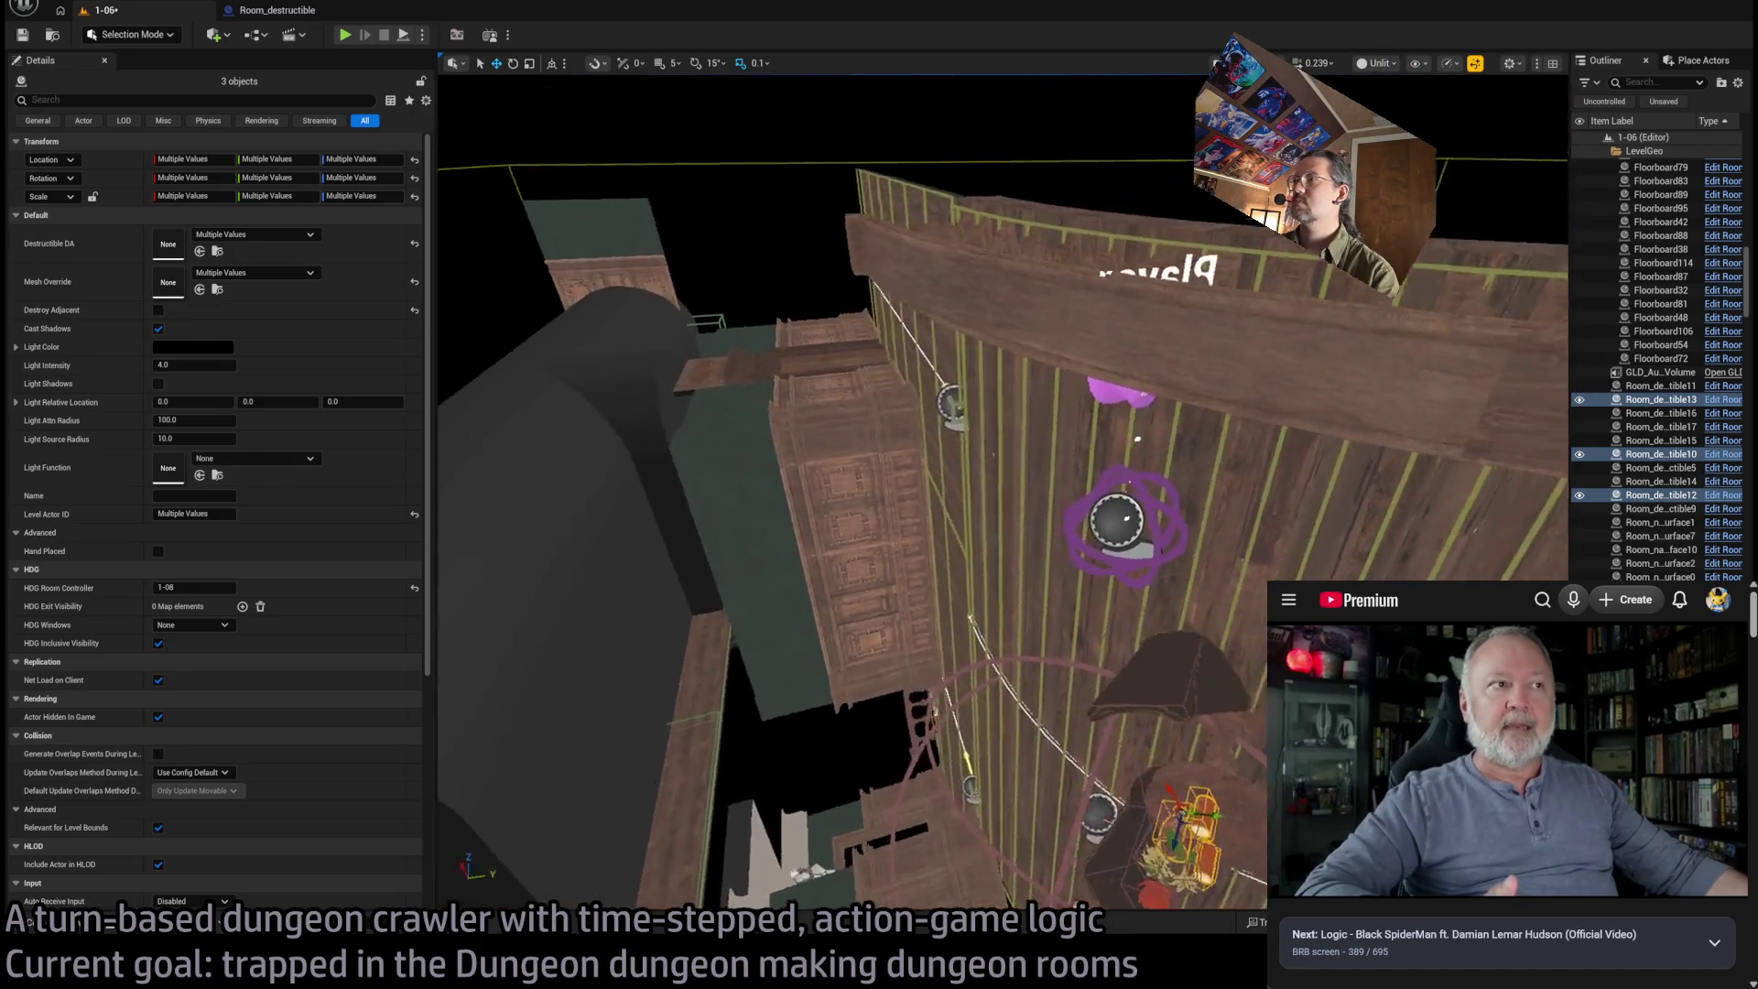
pyautogui.scroll(5, 1014, 453)
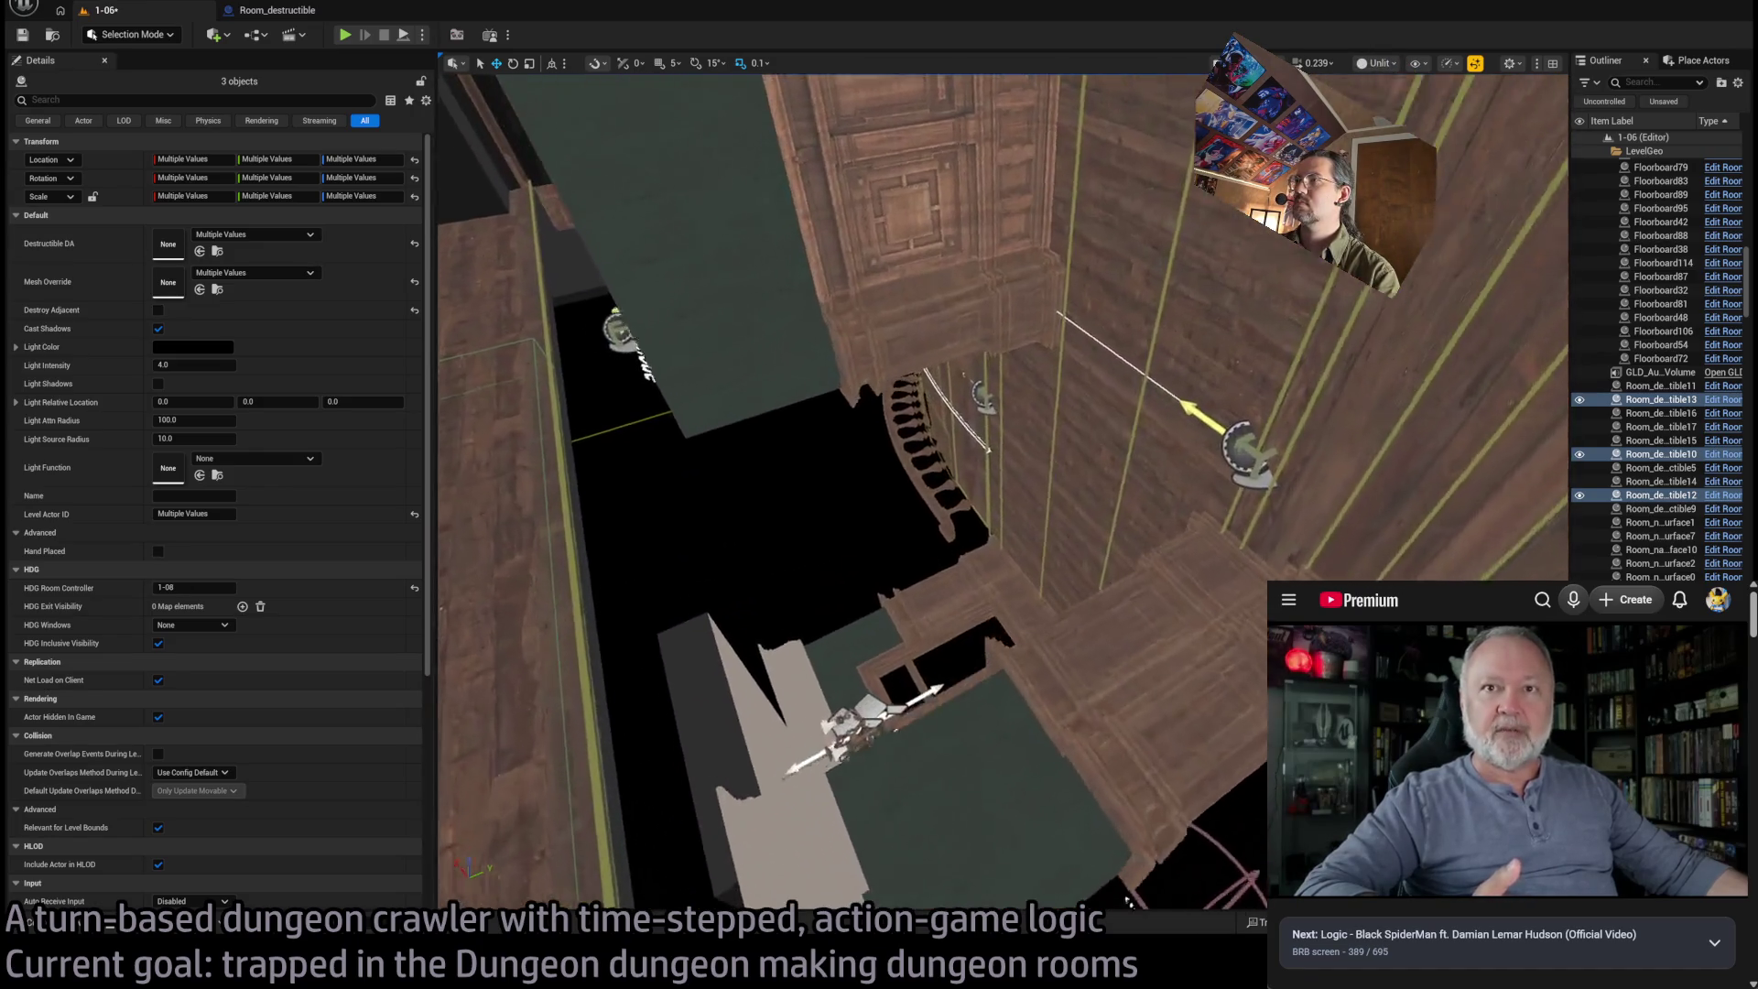
pyautogui.click(970, 398)
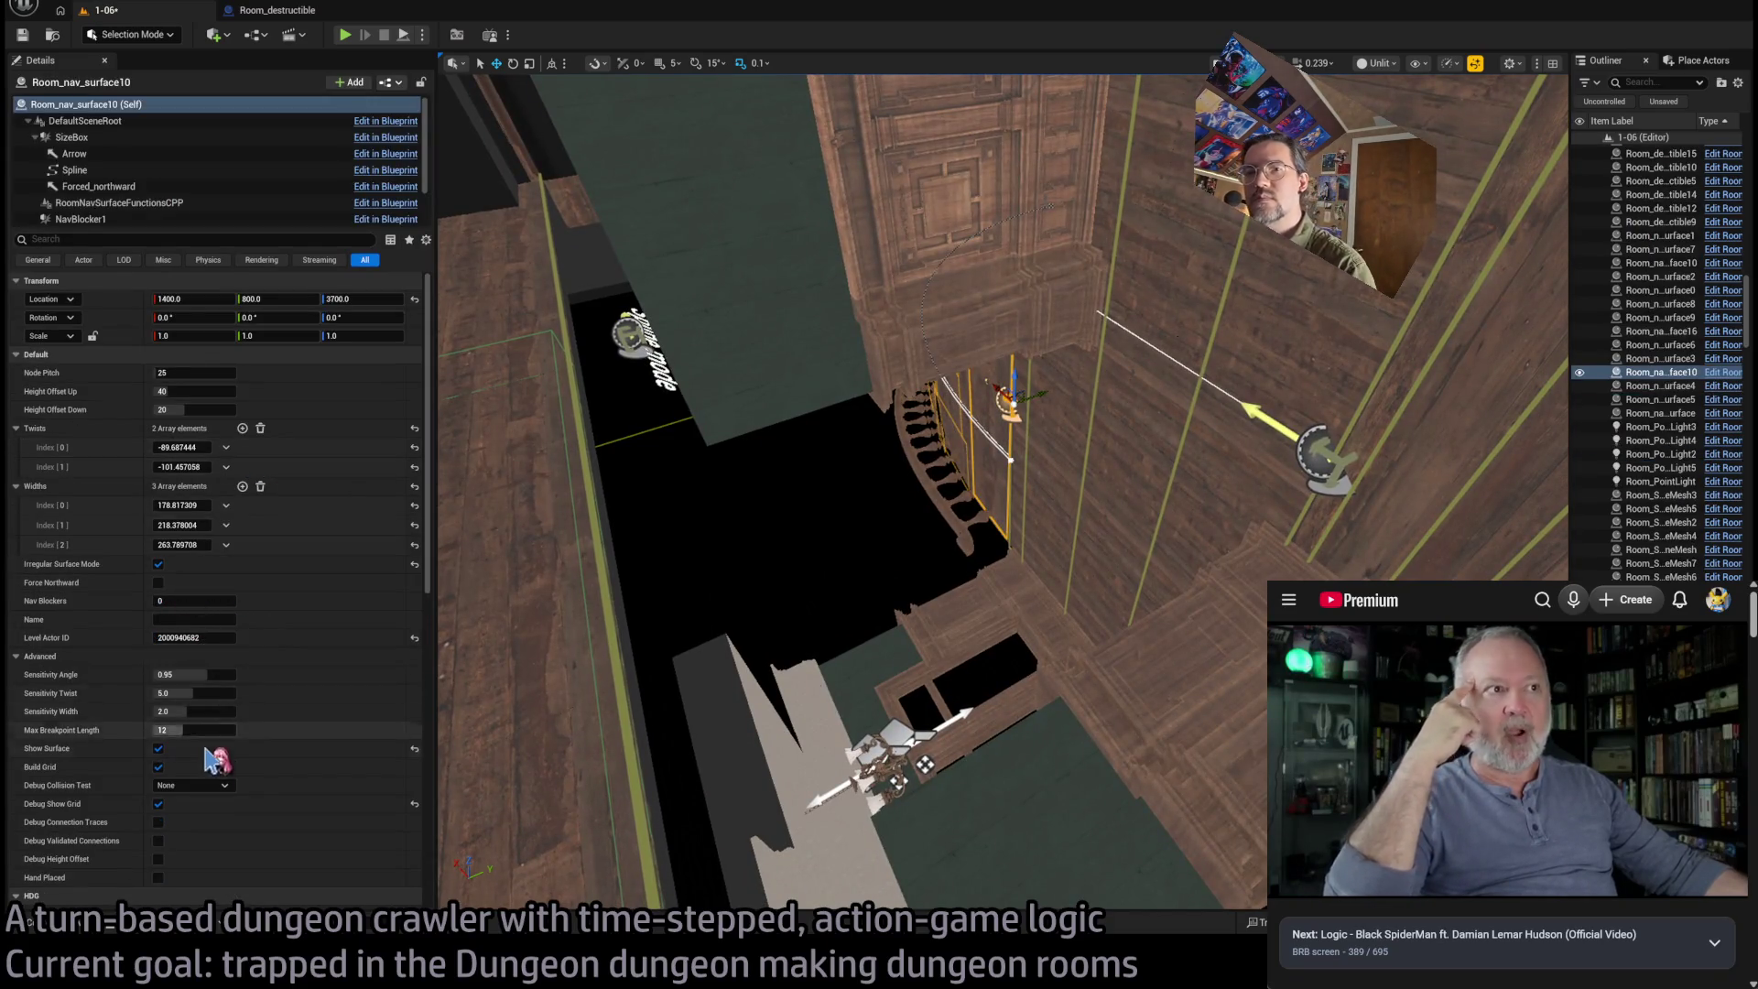
pyautogui.click(160, 748)
pyautogui.click(159, 767)
pyautogui.click(158, 766)
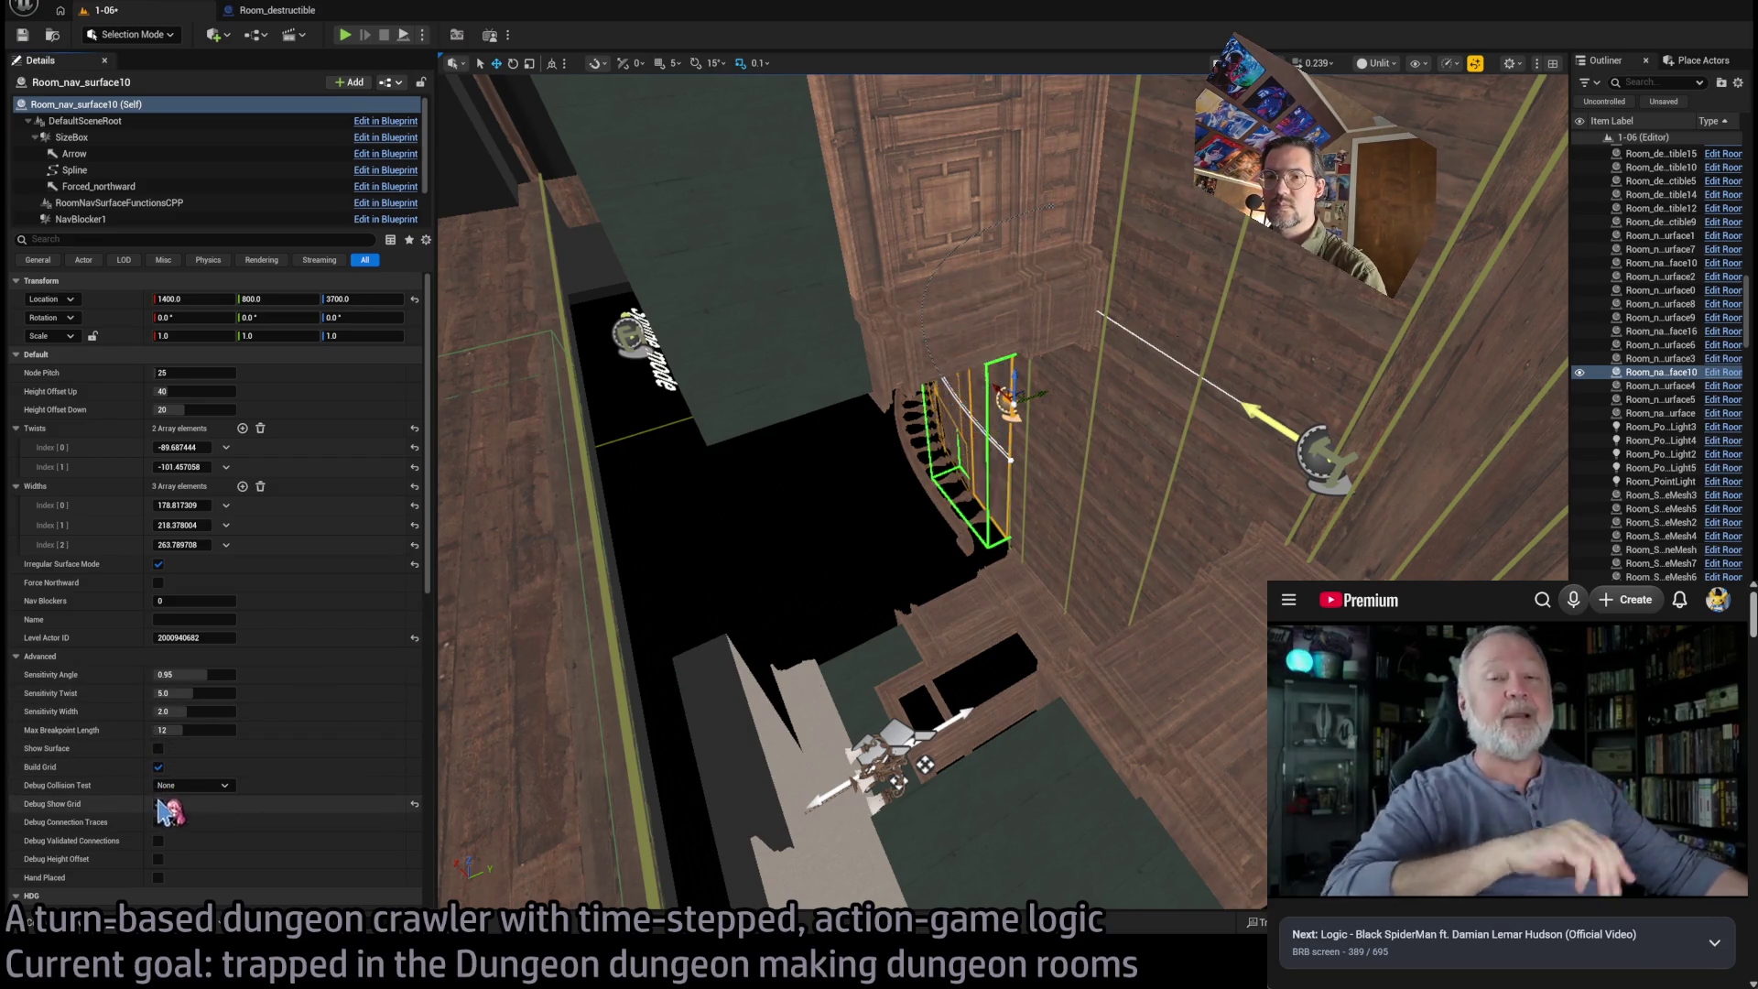
# Move along the shaft wall and select Room_nav_surface6 on the tall wall
pyautogui.moveTo(793, 526); pyautogui.dragTo(986, 392)
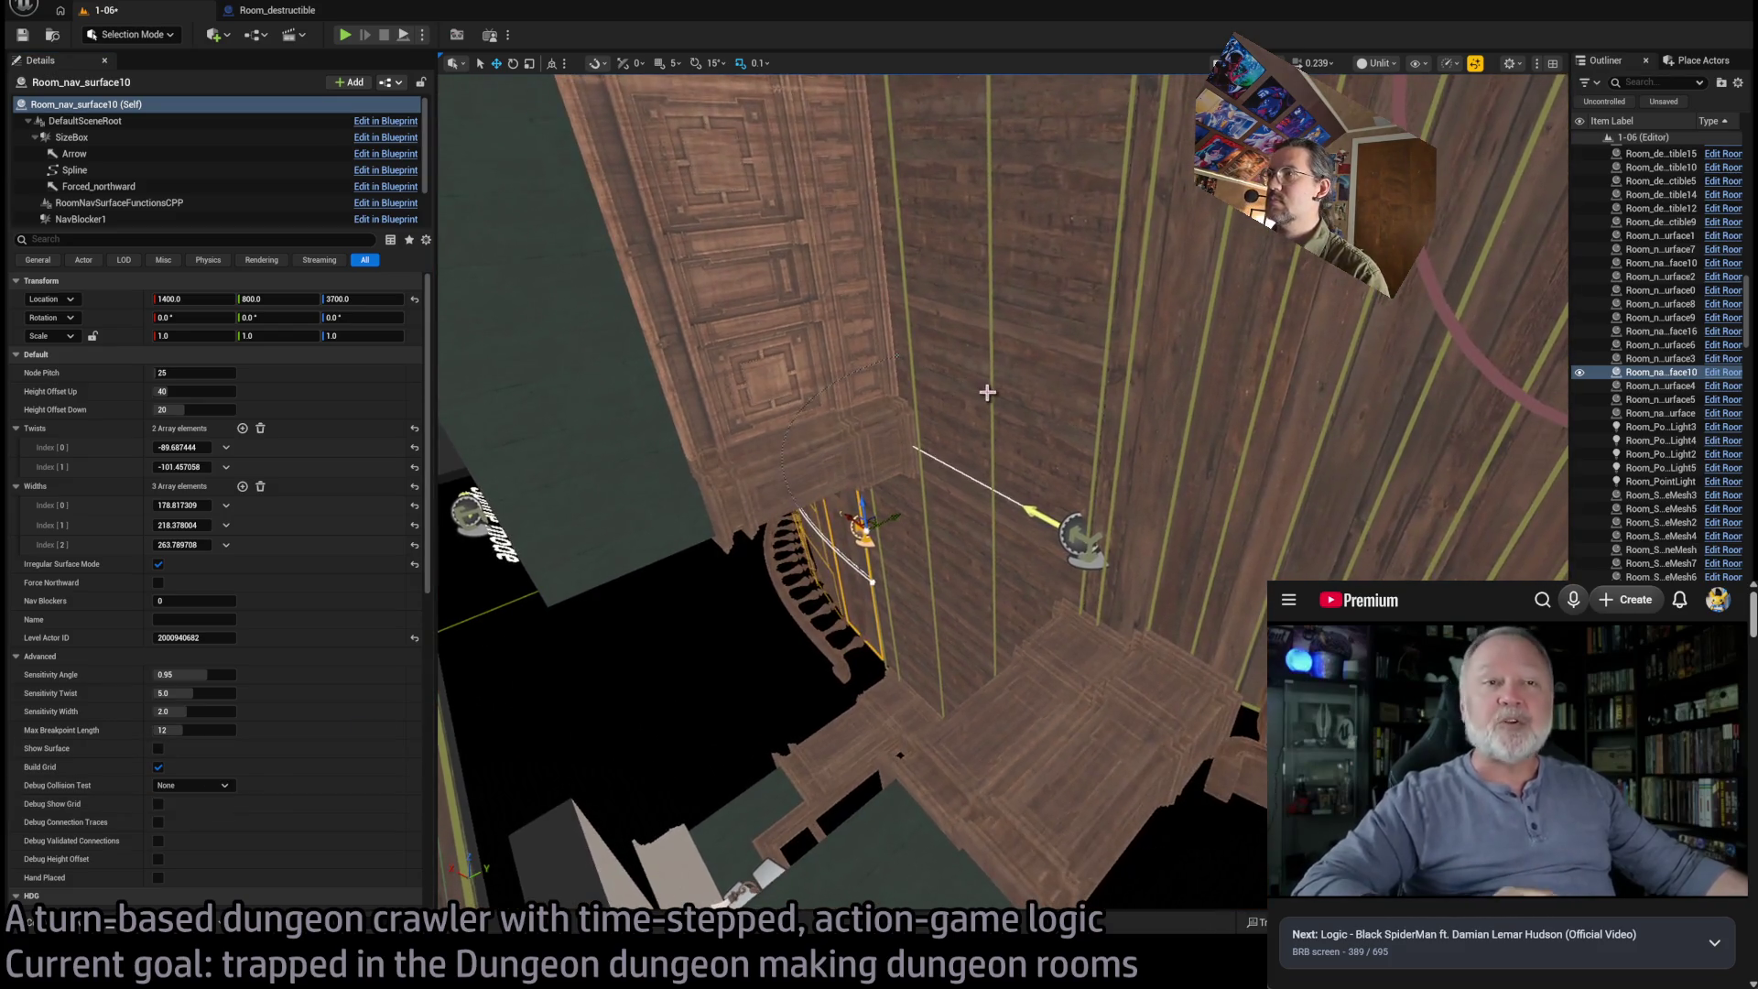
pyautogui.click(703, 507)
pyautogui.moveTo(525, 596); pyautogui.dragTo(652, 541)
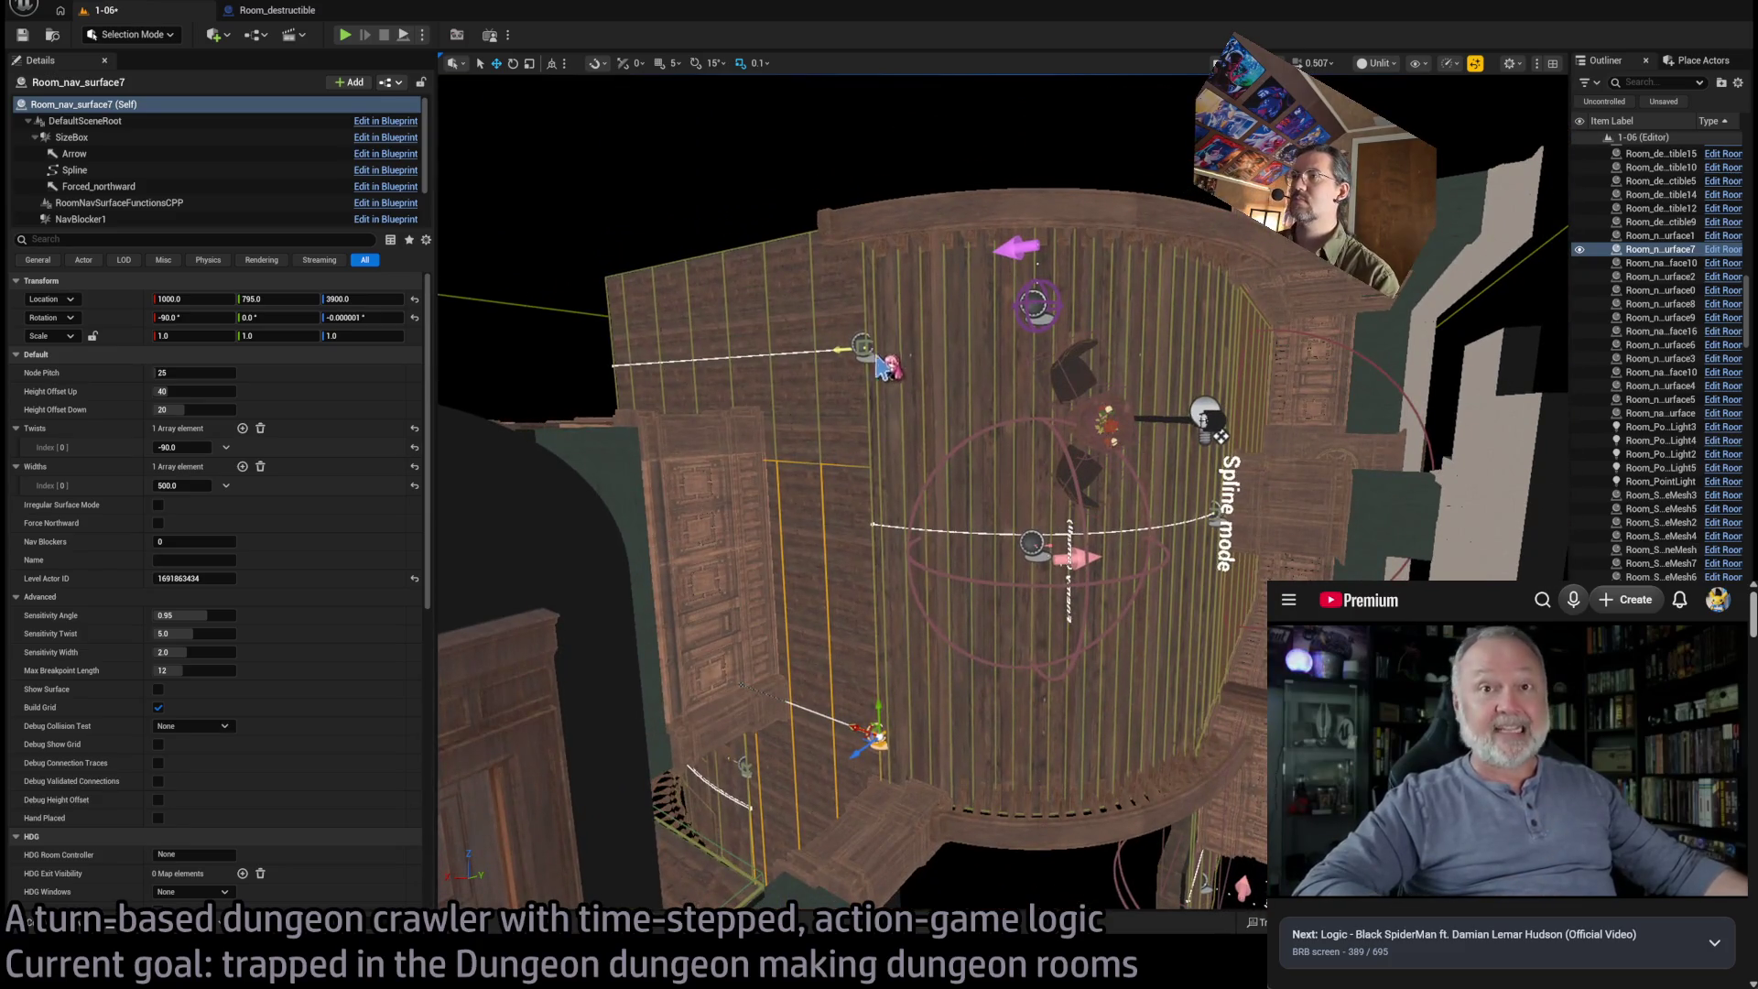
pyautogui.moveTo(925, 375)
pyautogui.mouseDown()
pyautogui.moveTo(911, 440)
pyautogui.moveTo(1042, 363)
pyautogui.moveTo(1007, 430)
pyautogui.moveTo(1035, 385)
pyautogui.moveTo(966, 356)
pyautogui.mouseUp()
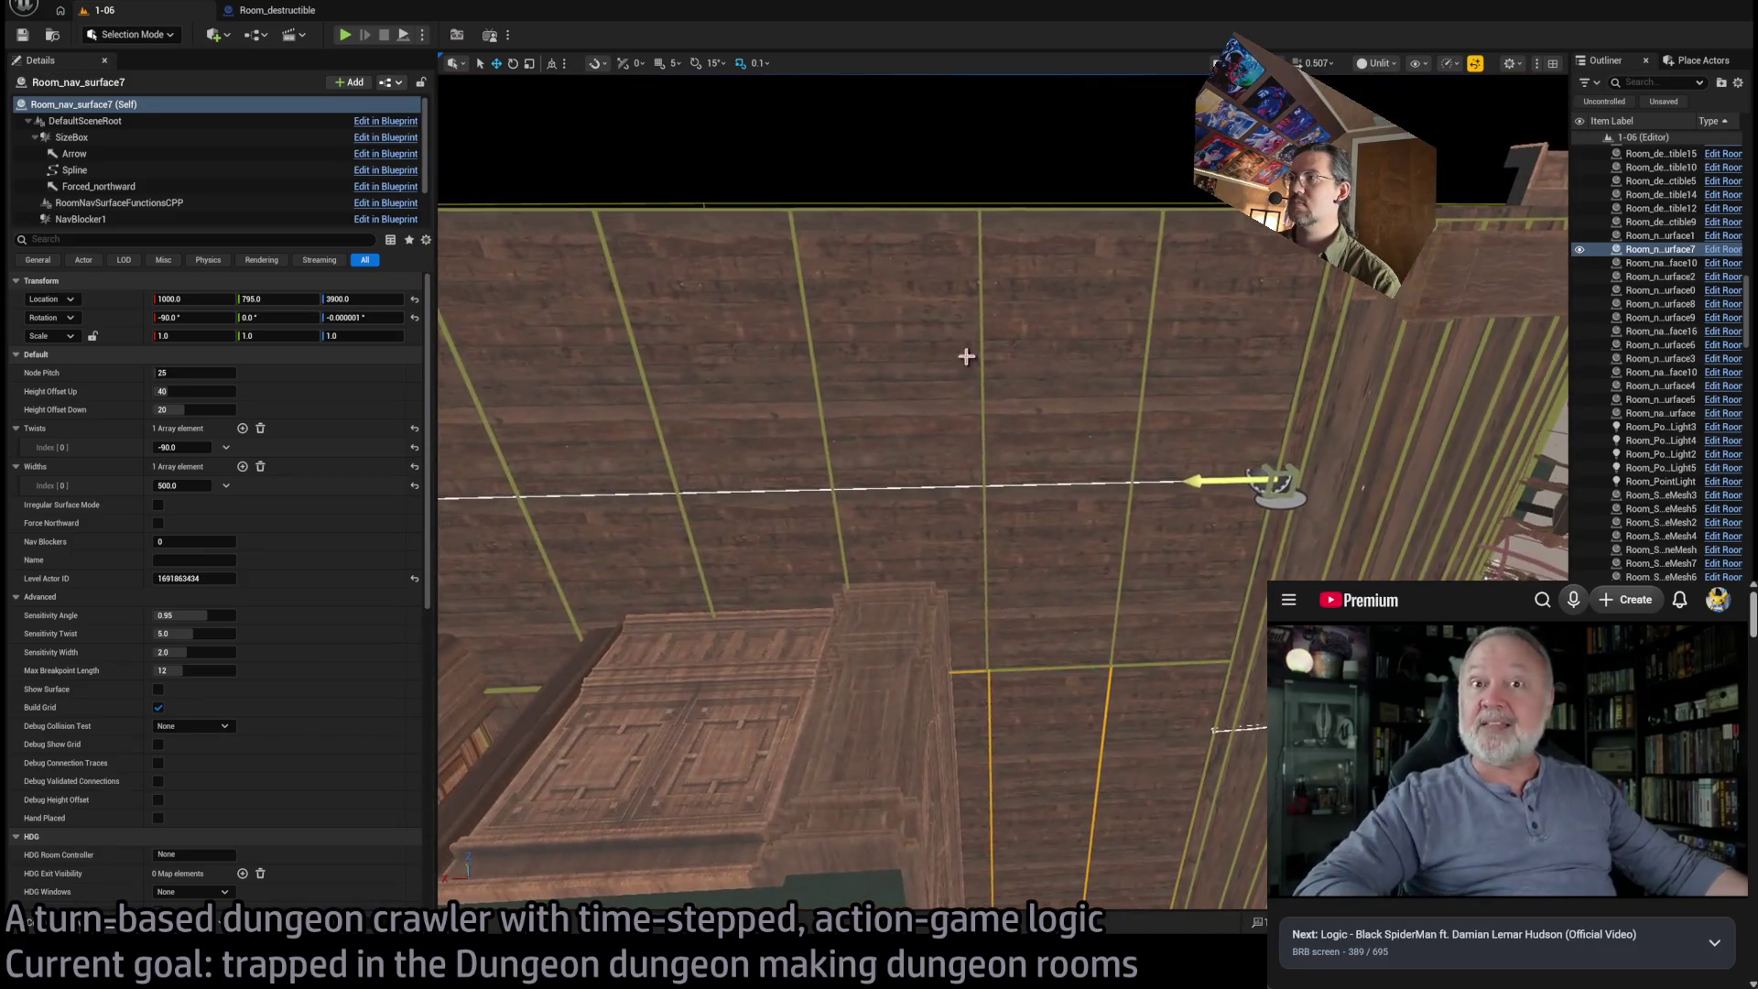
pyautogui.click(1136, 454)
pyautogui.moveTo(1136, 454)
pyautogui.mouseDown()
pyautogui.moveTo(1117, 389)
pyautogui.moveTo(1246, 339)
pyautogui.mouseUp()
pyautogui.moveTo(1172, 524); pyautogui.dragTo(1191, 513)
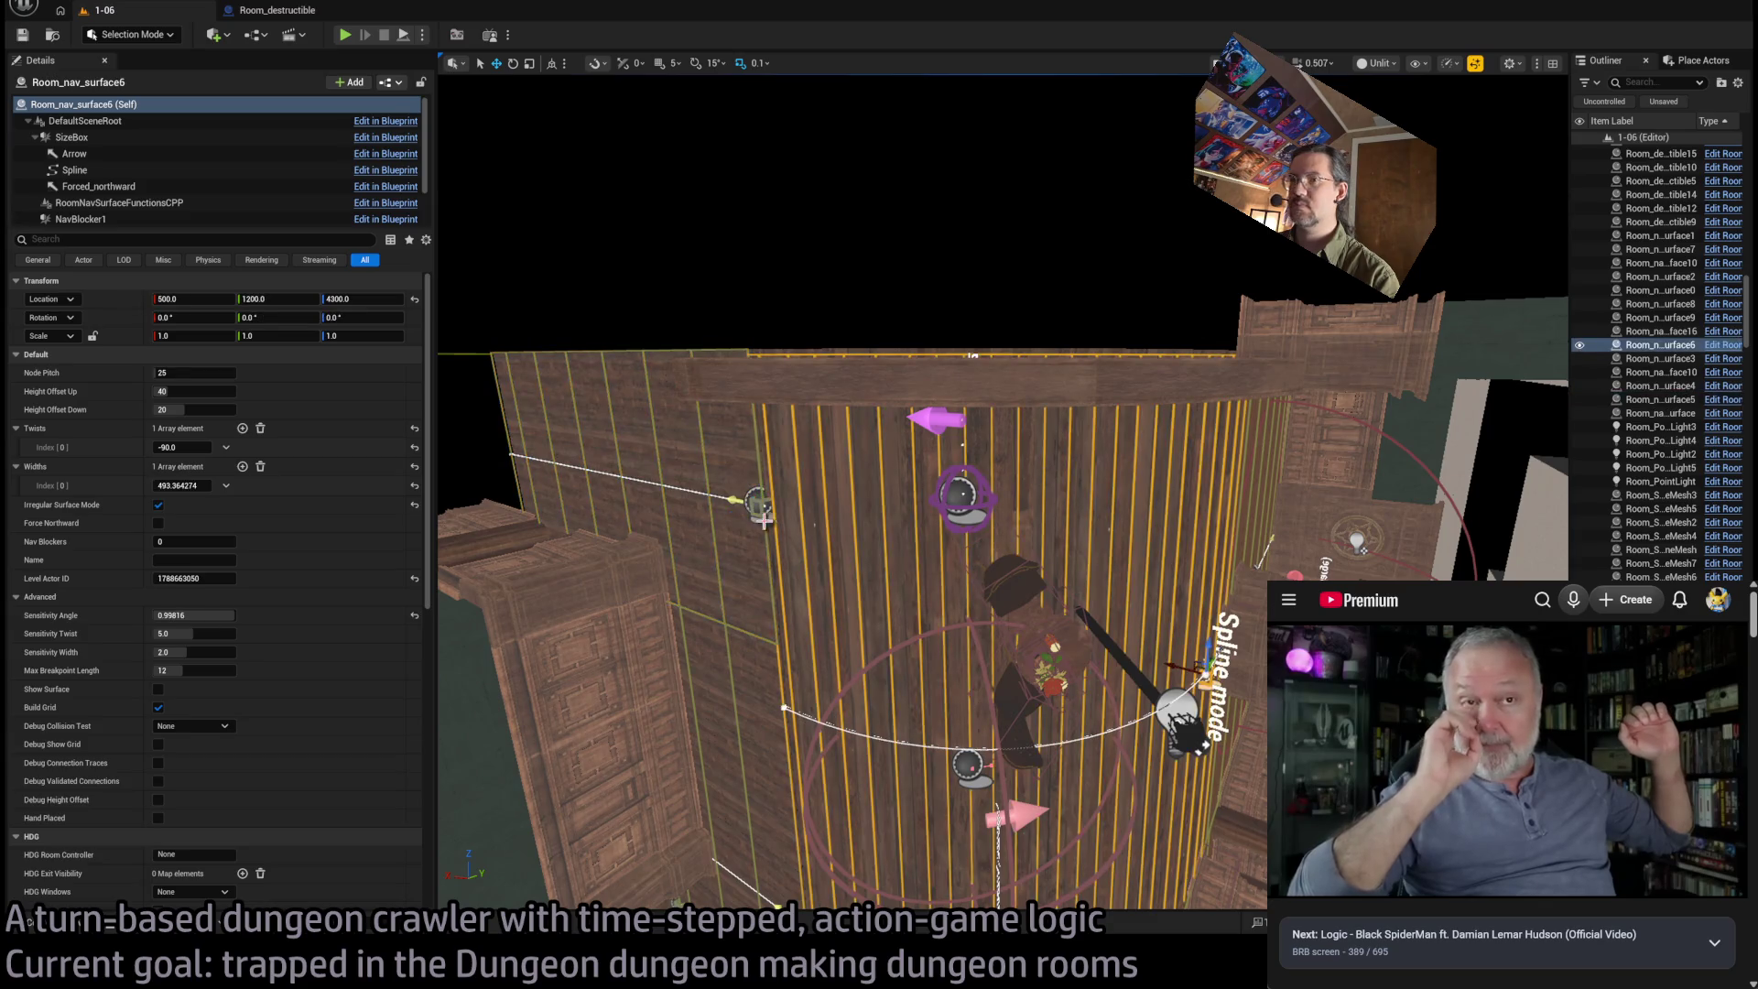
# Tick Build Grid and Debug Show Grid on Room_nav_surface6, then start a play test
pyautogui.click(159, 707)
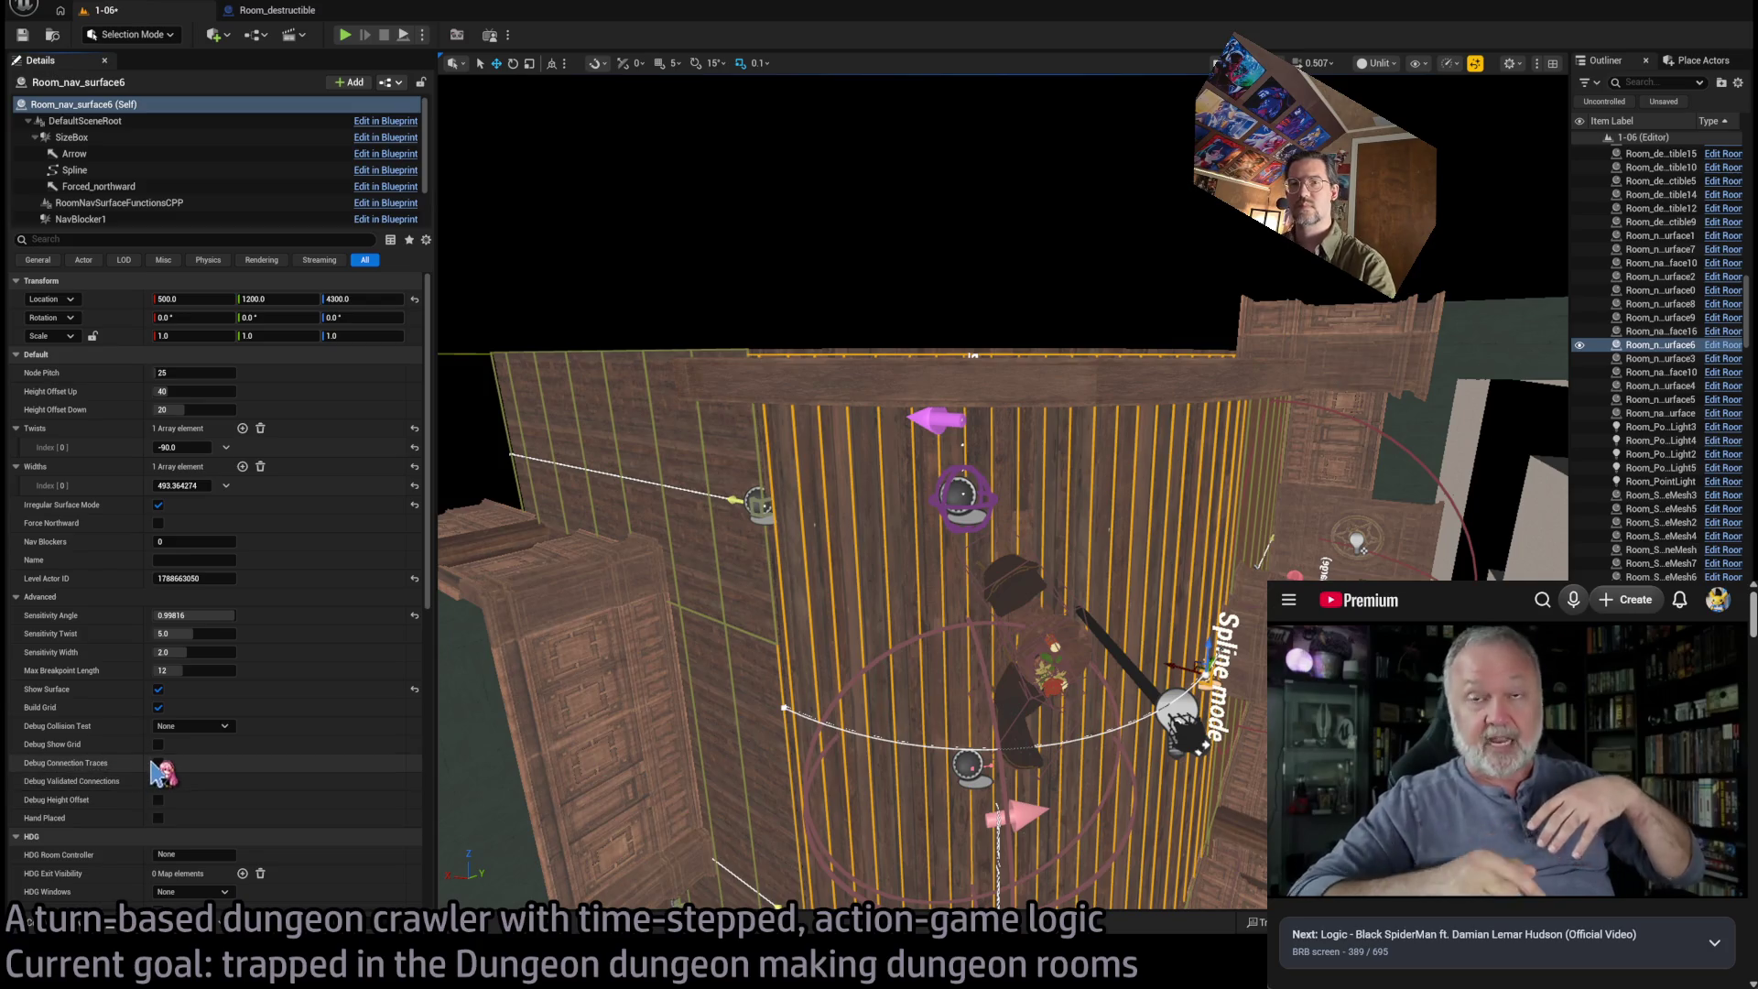
pyautogui.click(158, 744)
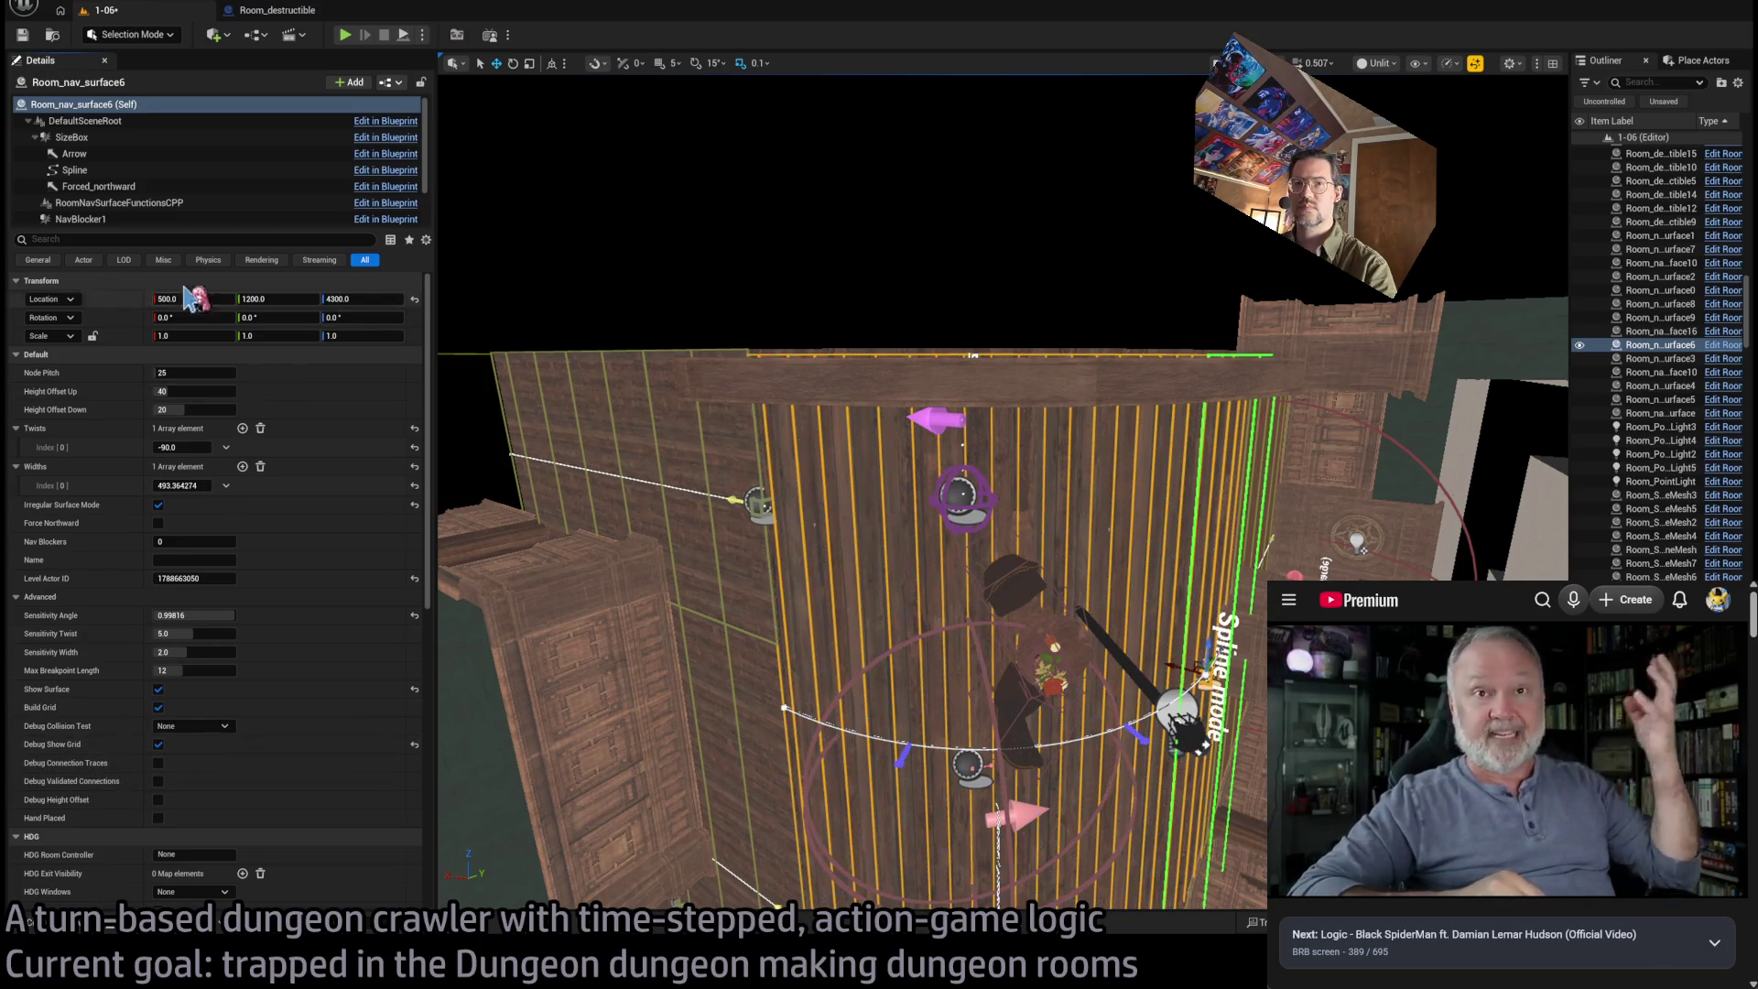
pyautogui.click(346, 36)
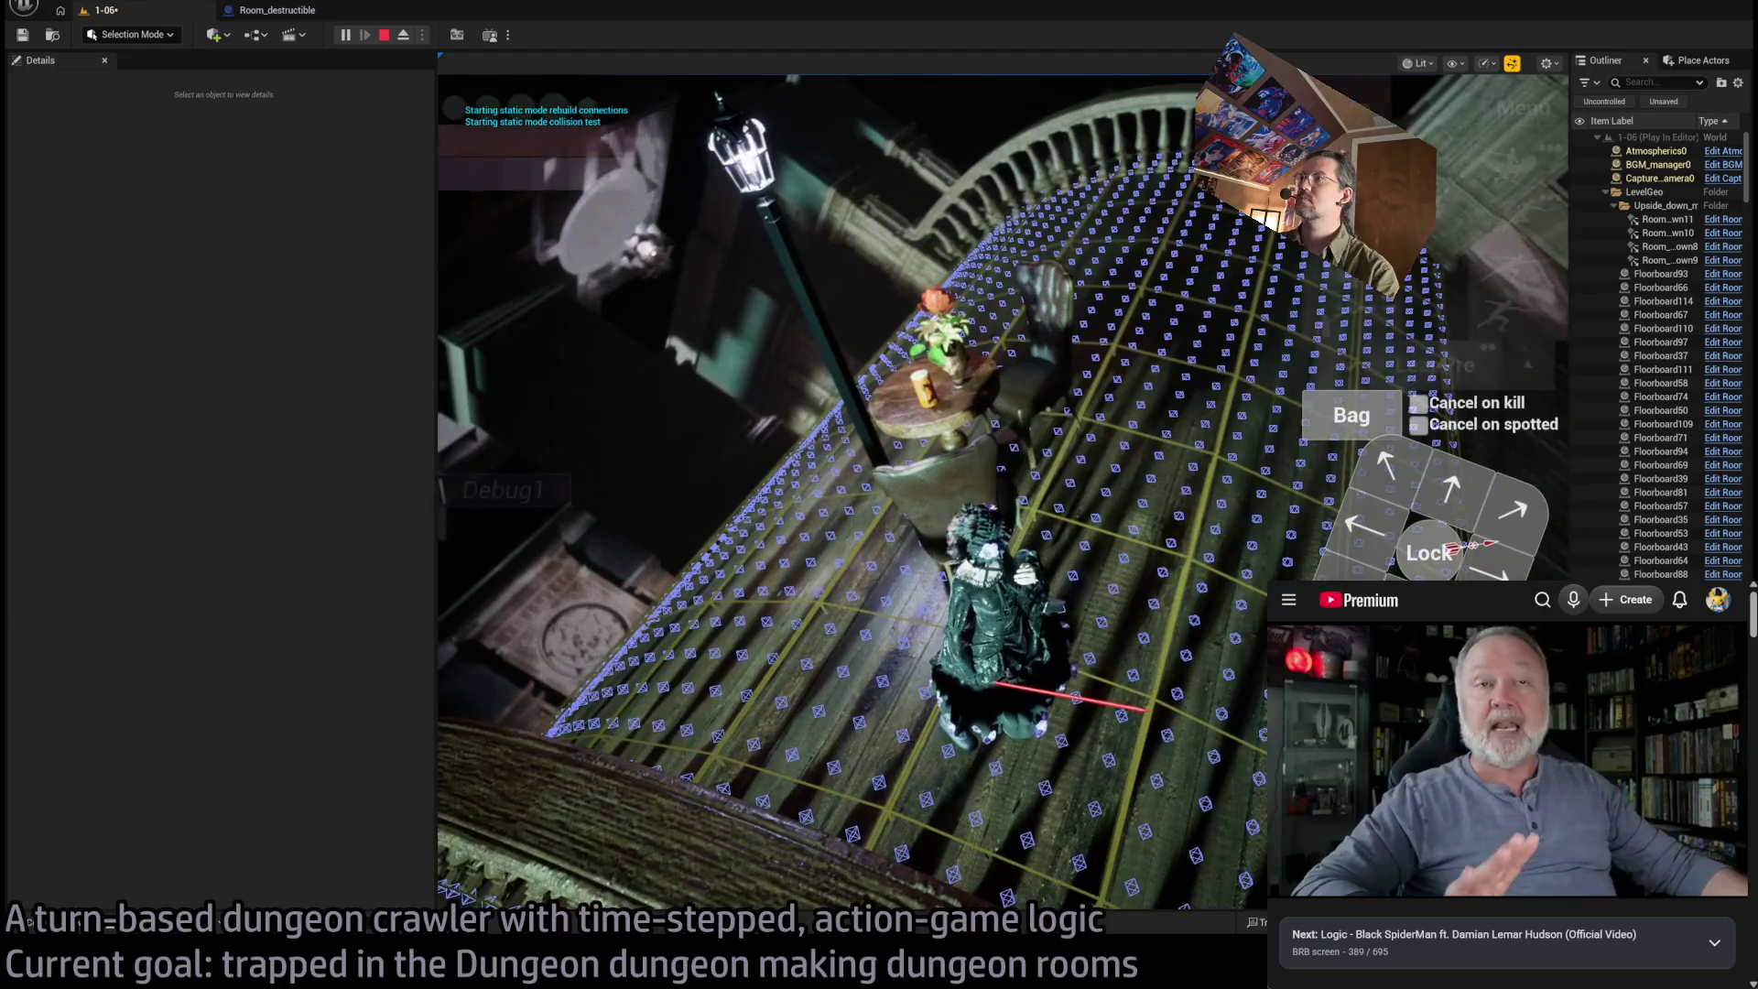
# Orbit the game camera around the character to inspect the blue nav-grid points on the floor
pyautogui.click(1017, 547)
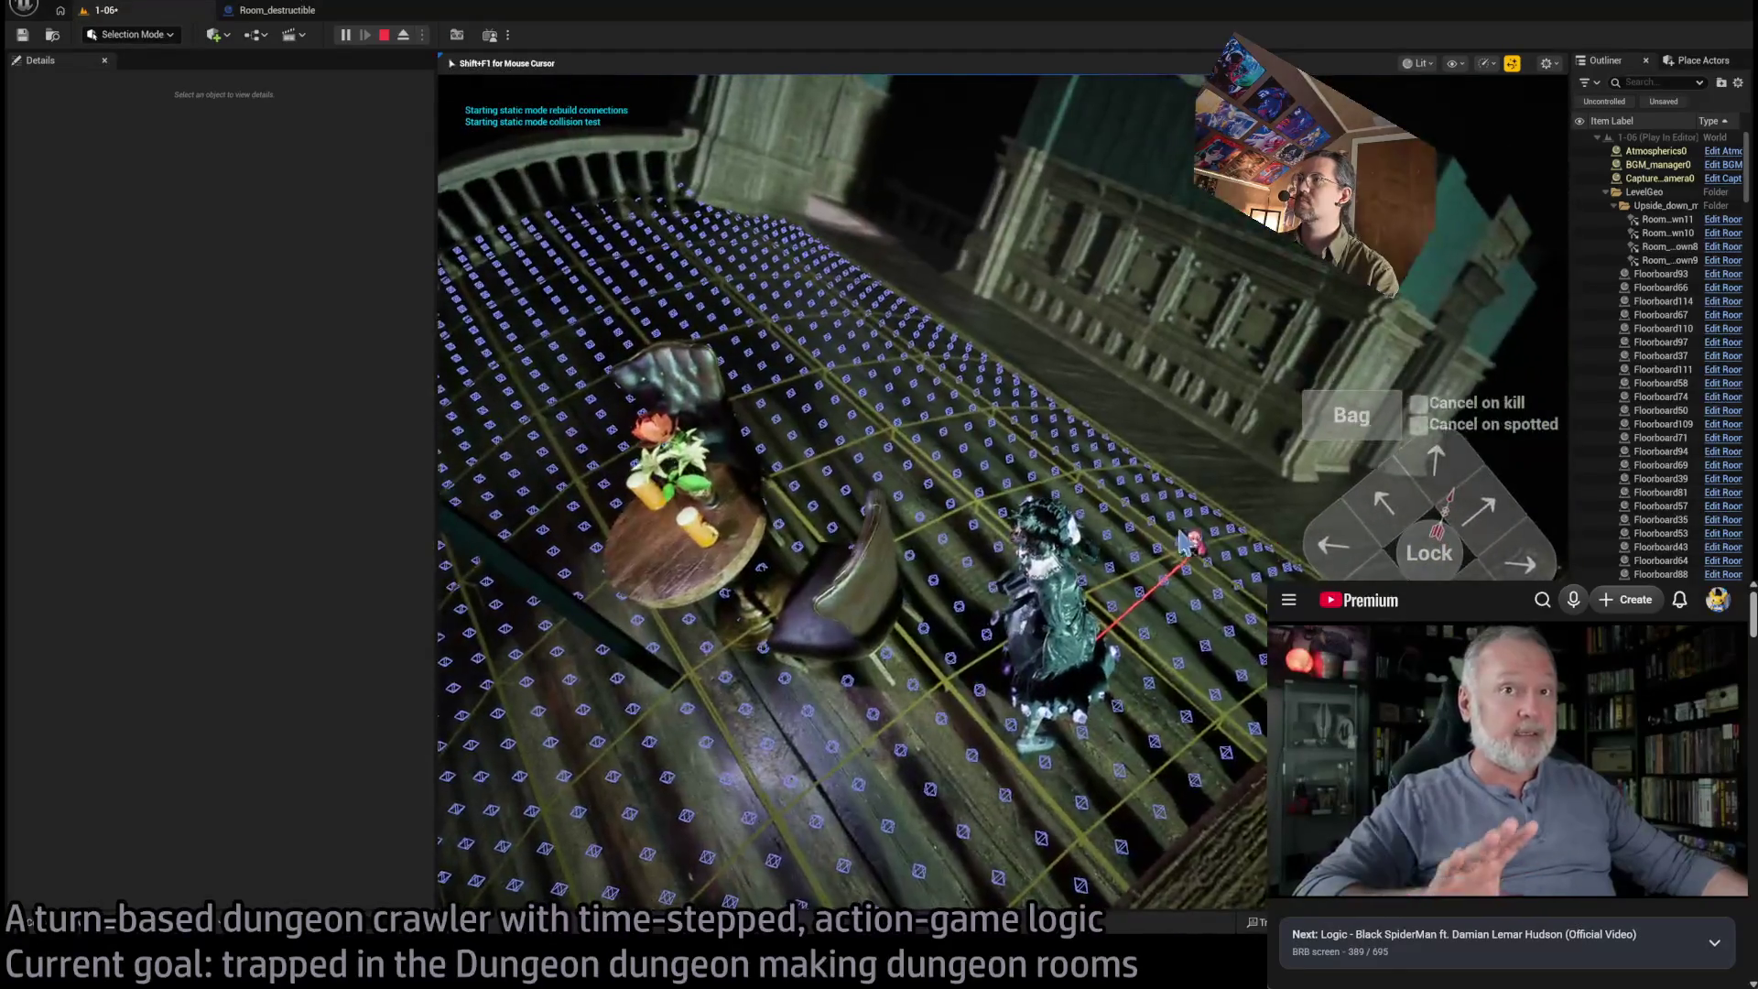
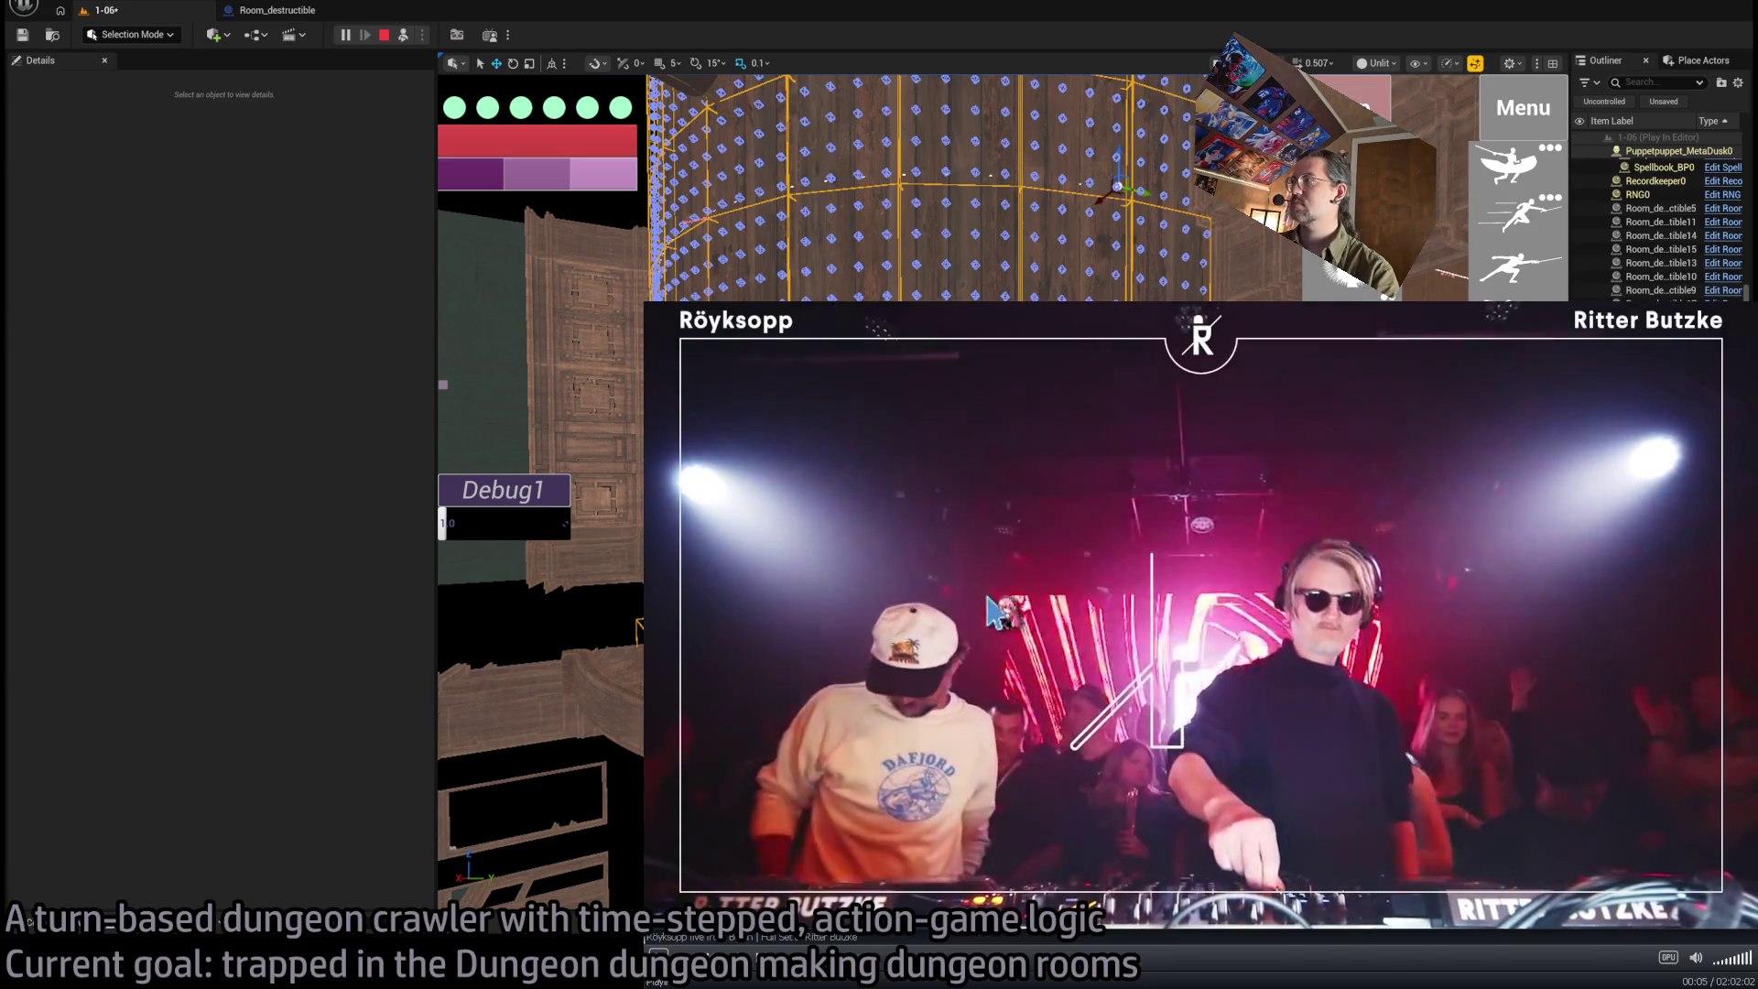
# Stop the play test and select the Room_nav_surface6 navigation surface in the Outliner
pyautogui.scroll(-5, 1046, 655)
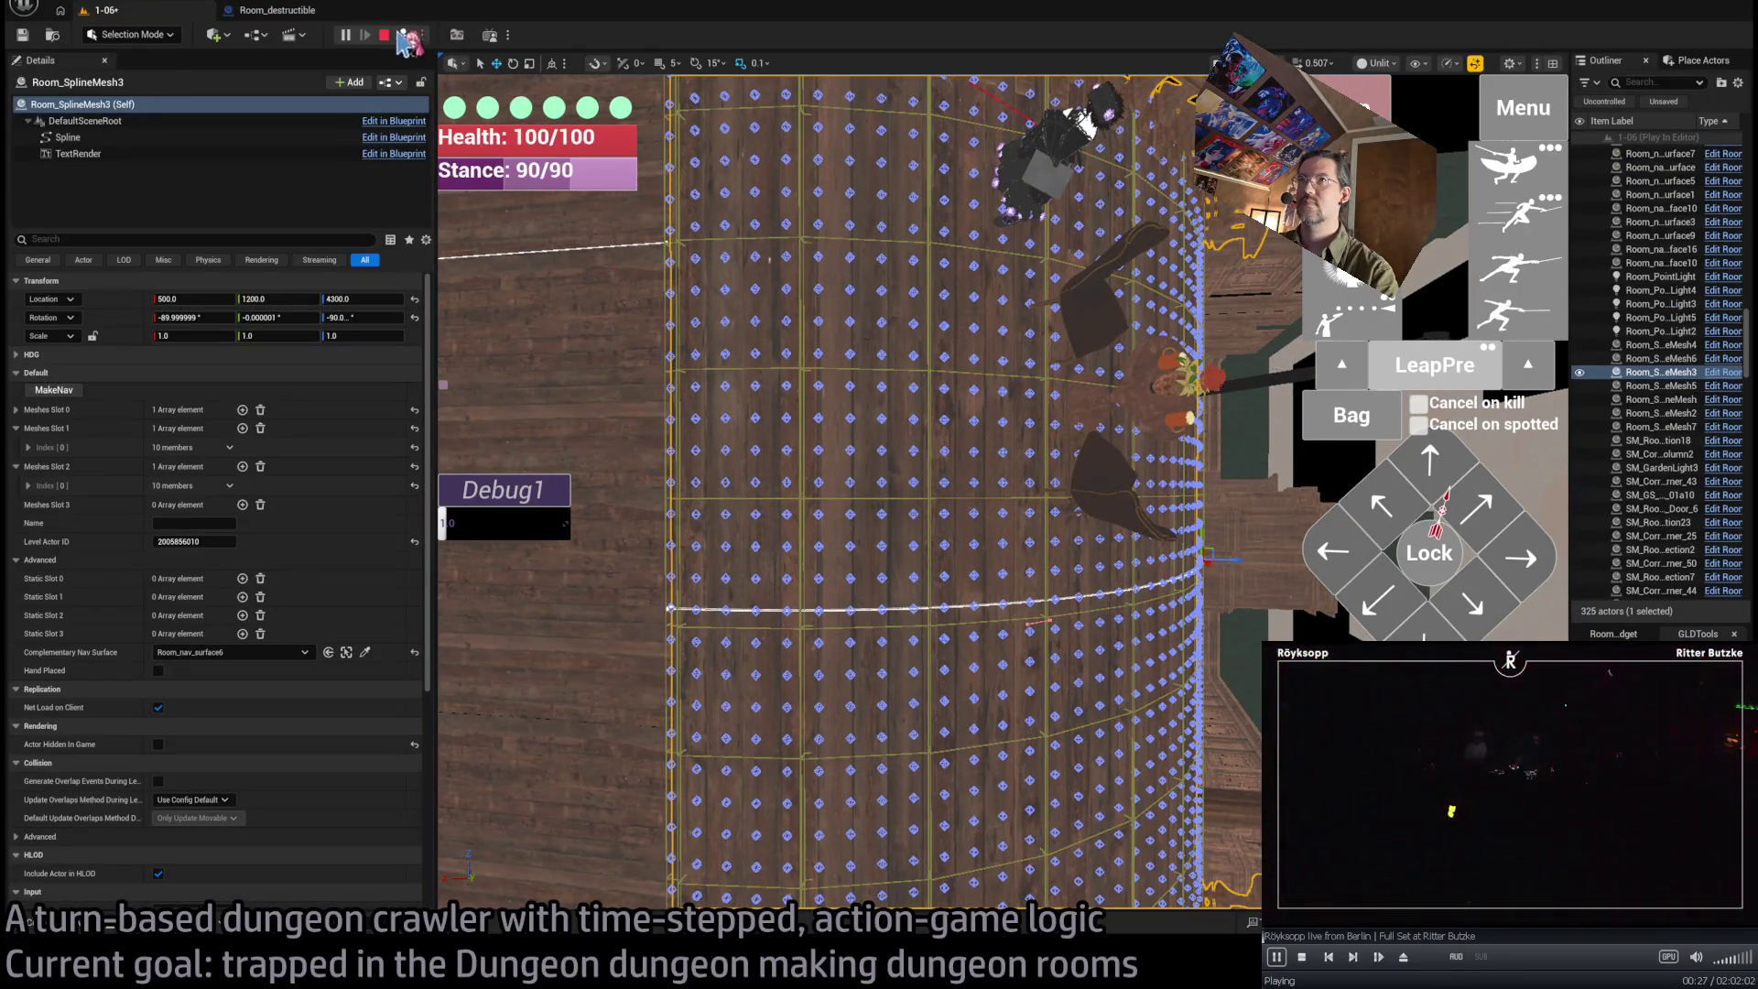
pyautogui.click(384, 35)
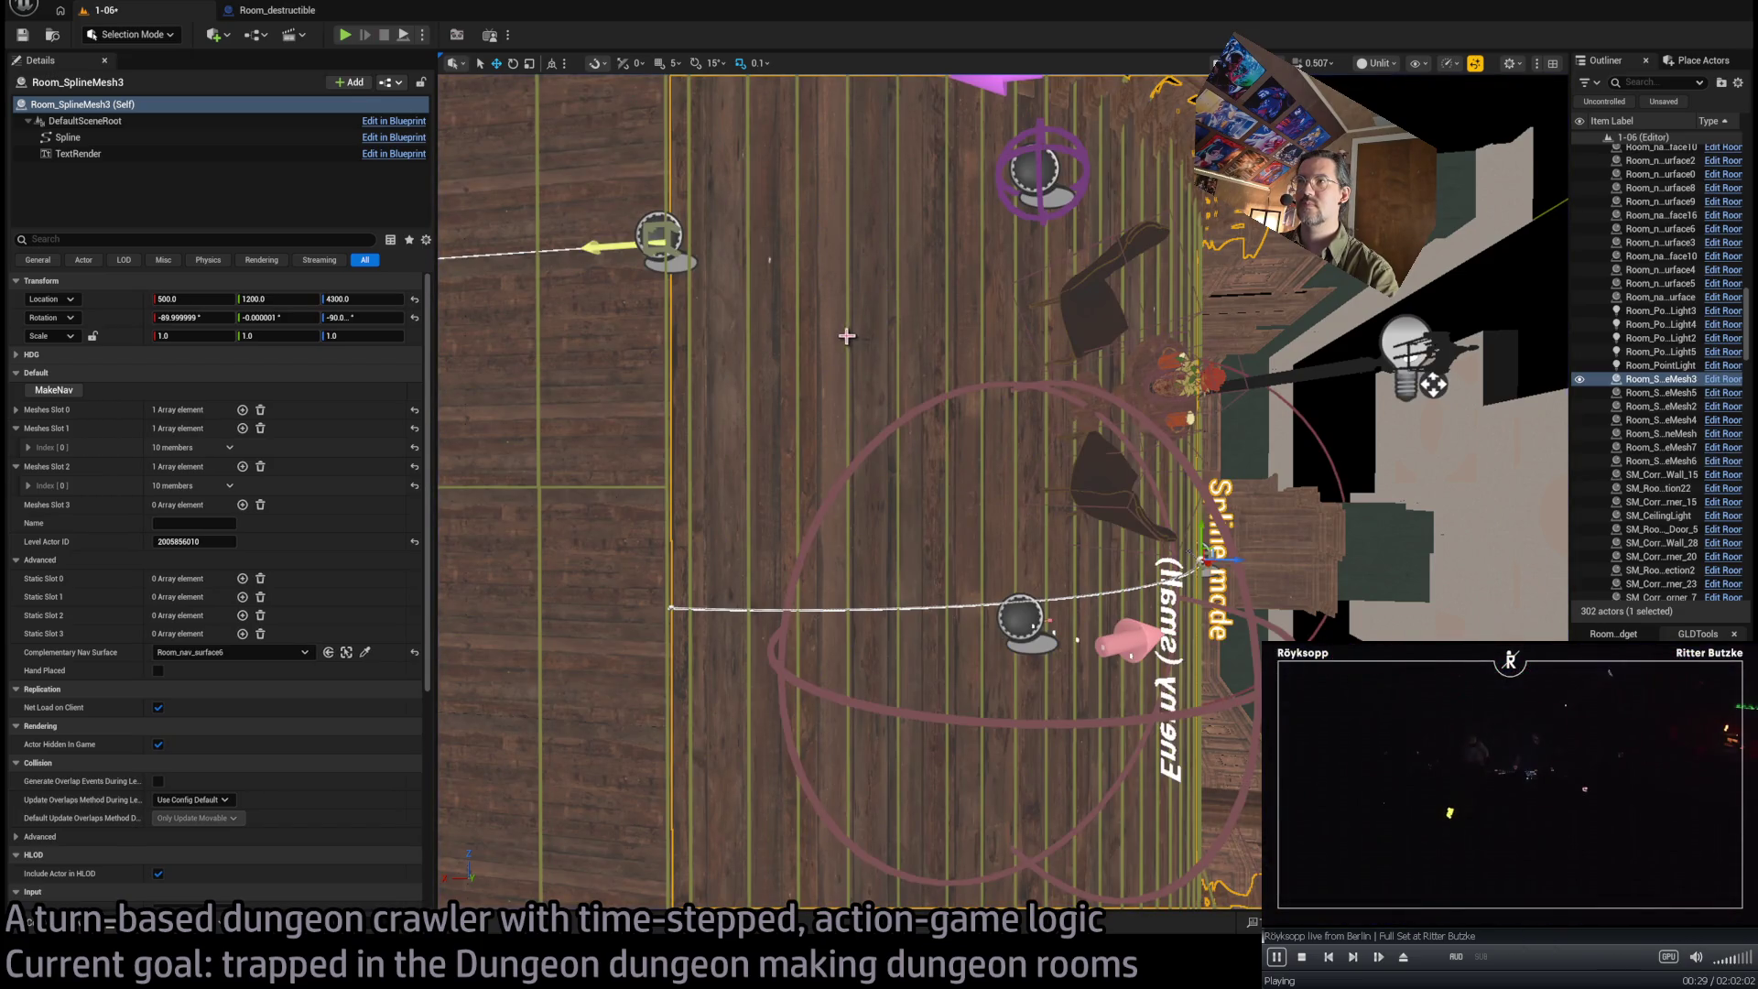
pyautogui.click(846, 336)
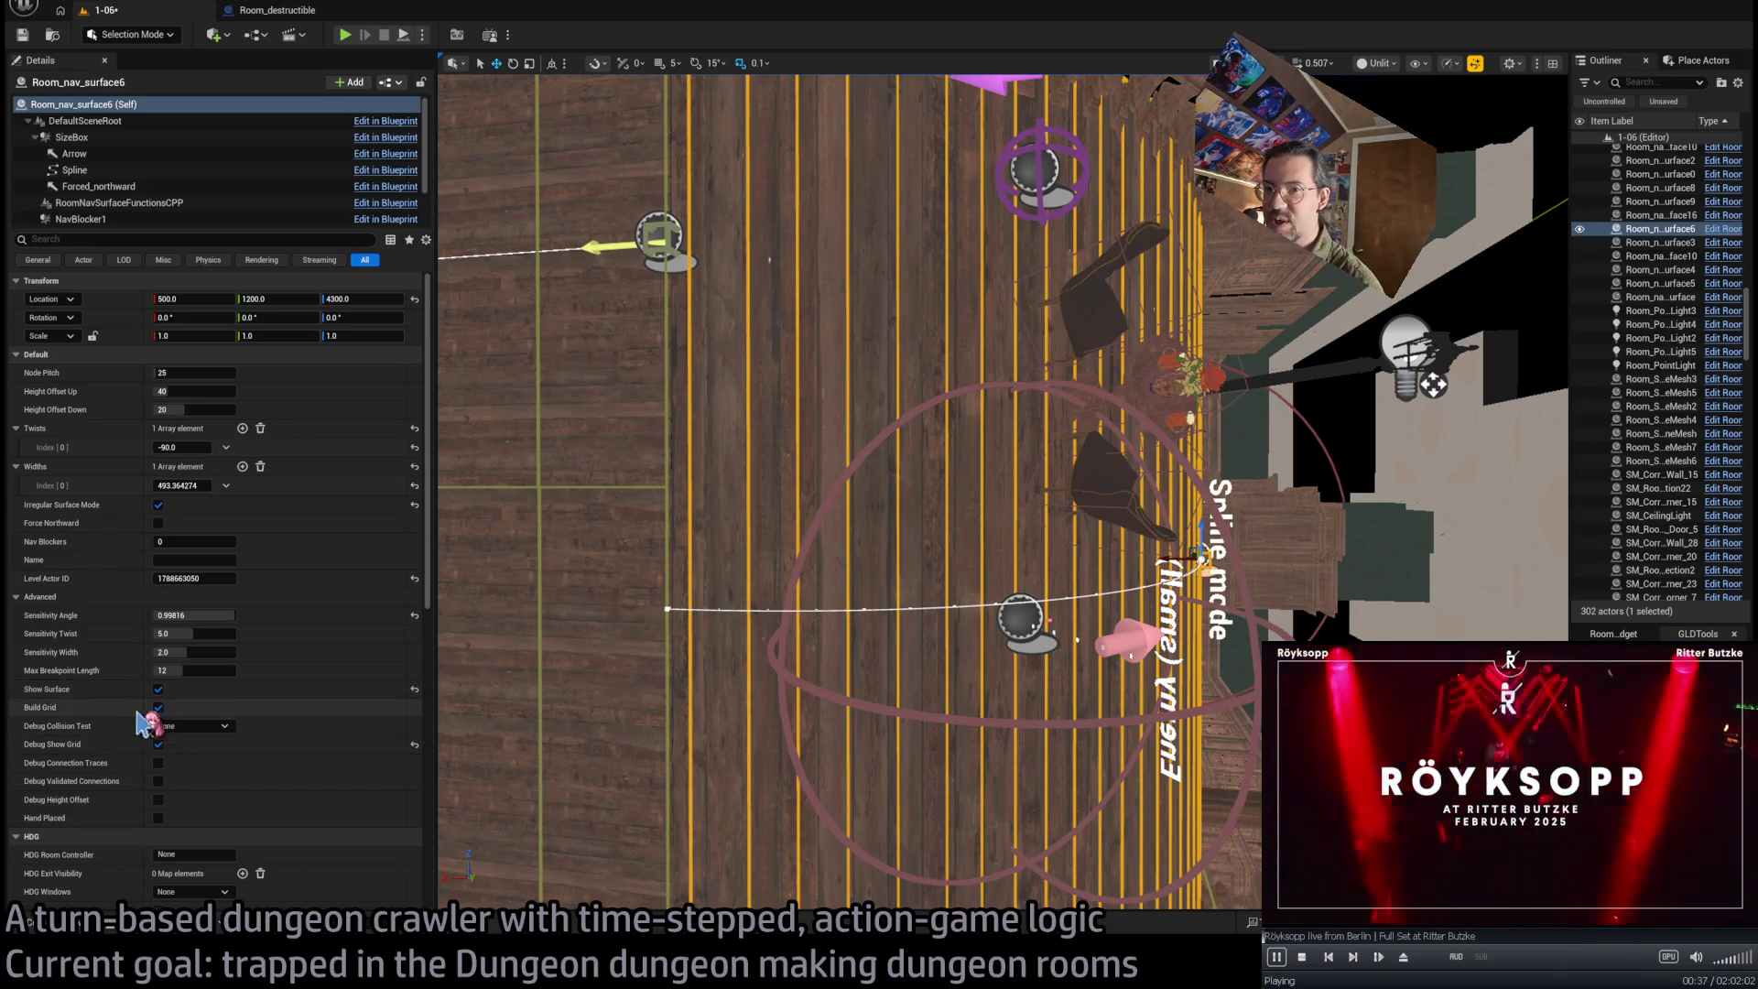
pyautogui.moveTo(741, 594)
pyautogui.mouseDown()
pyautogui.moveTo(741, 513)
pyautogui.moveTo(742, 596)
pyautogui.mouseUp()
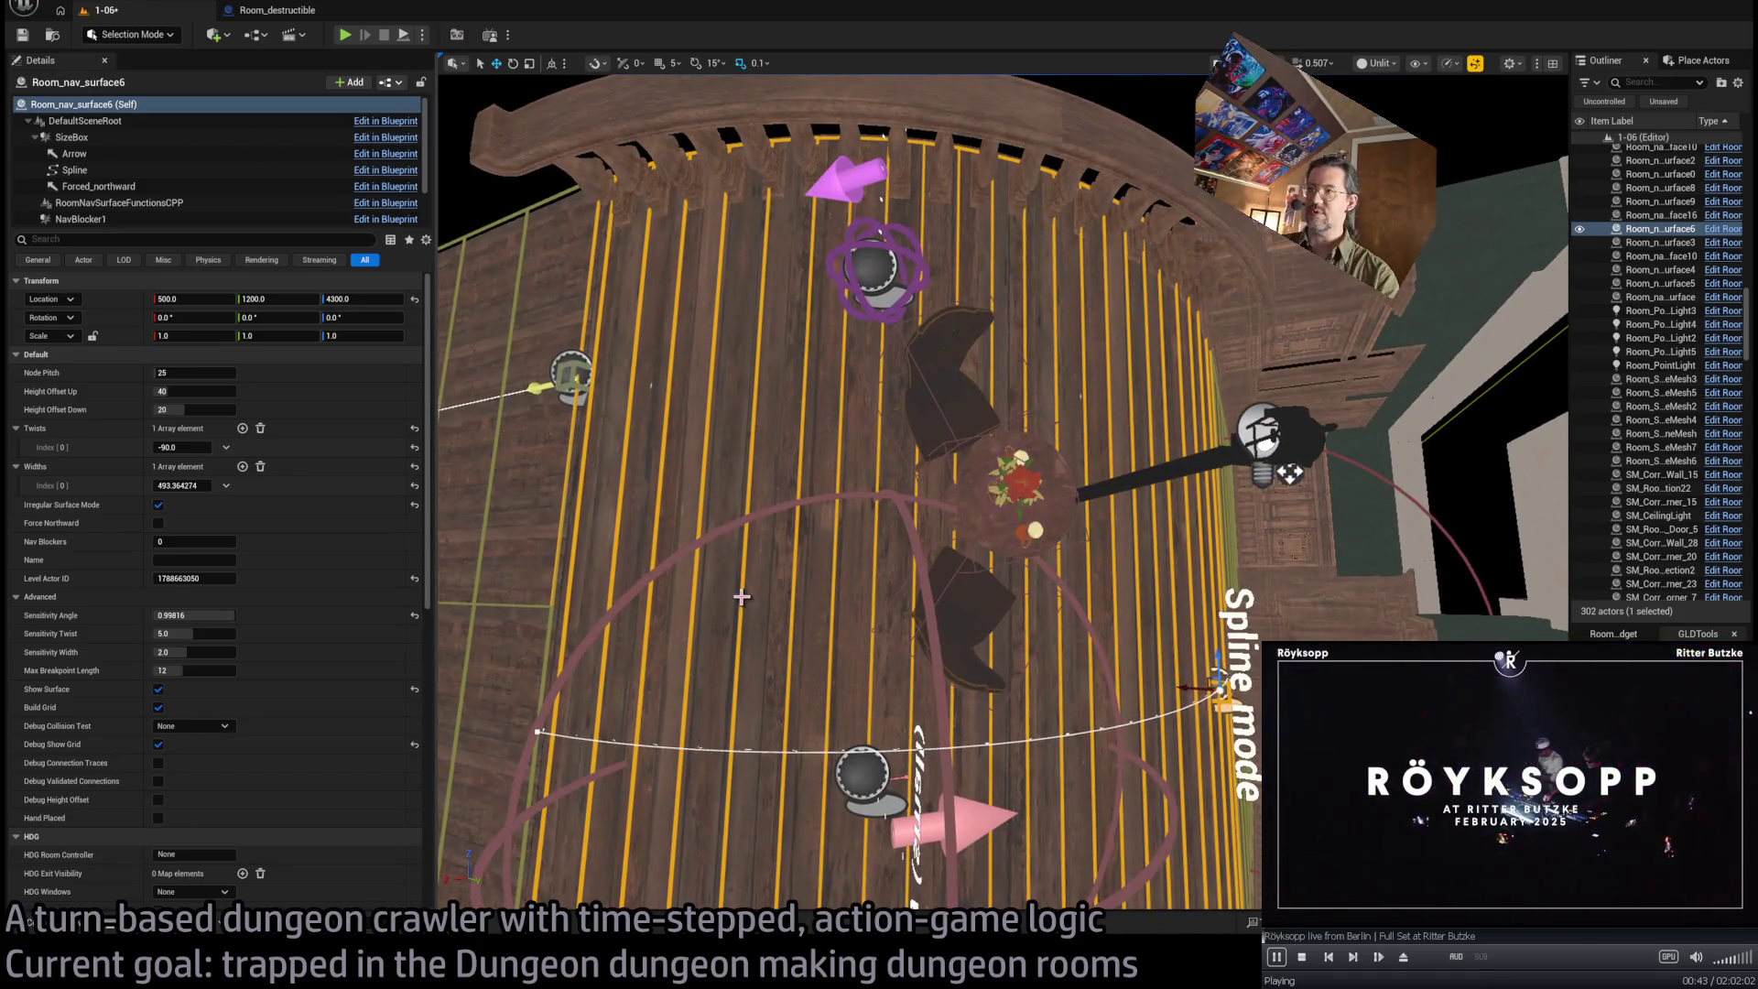
# Turn off Show Surface and Debug Show Grid on the navigation surface, then select the tabletop cups and vase
pyautogui.click(160, 745)
pyautogui.click(159, 688)
pyautogui.click(158, 745)
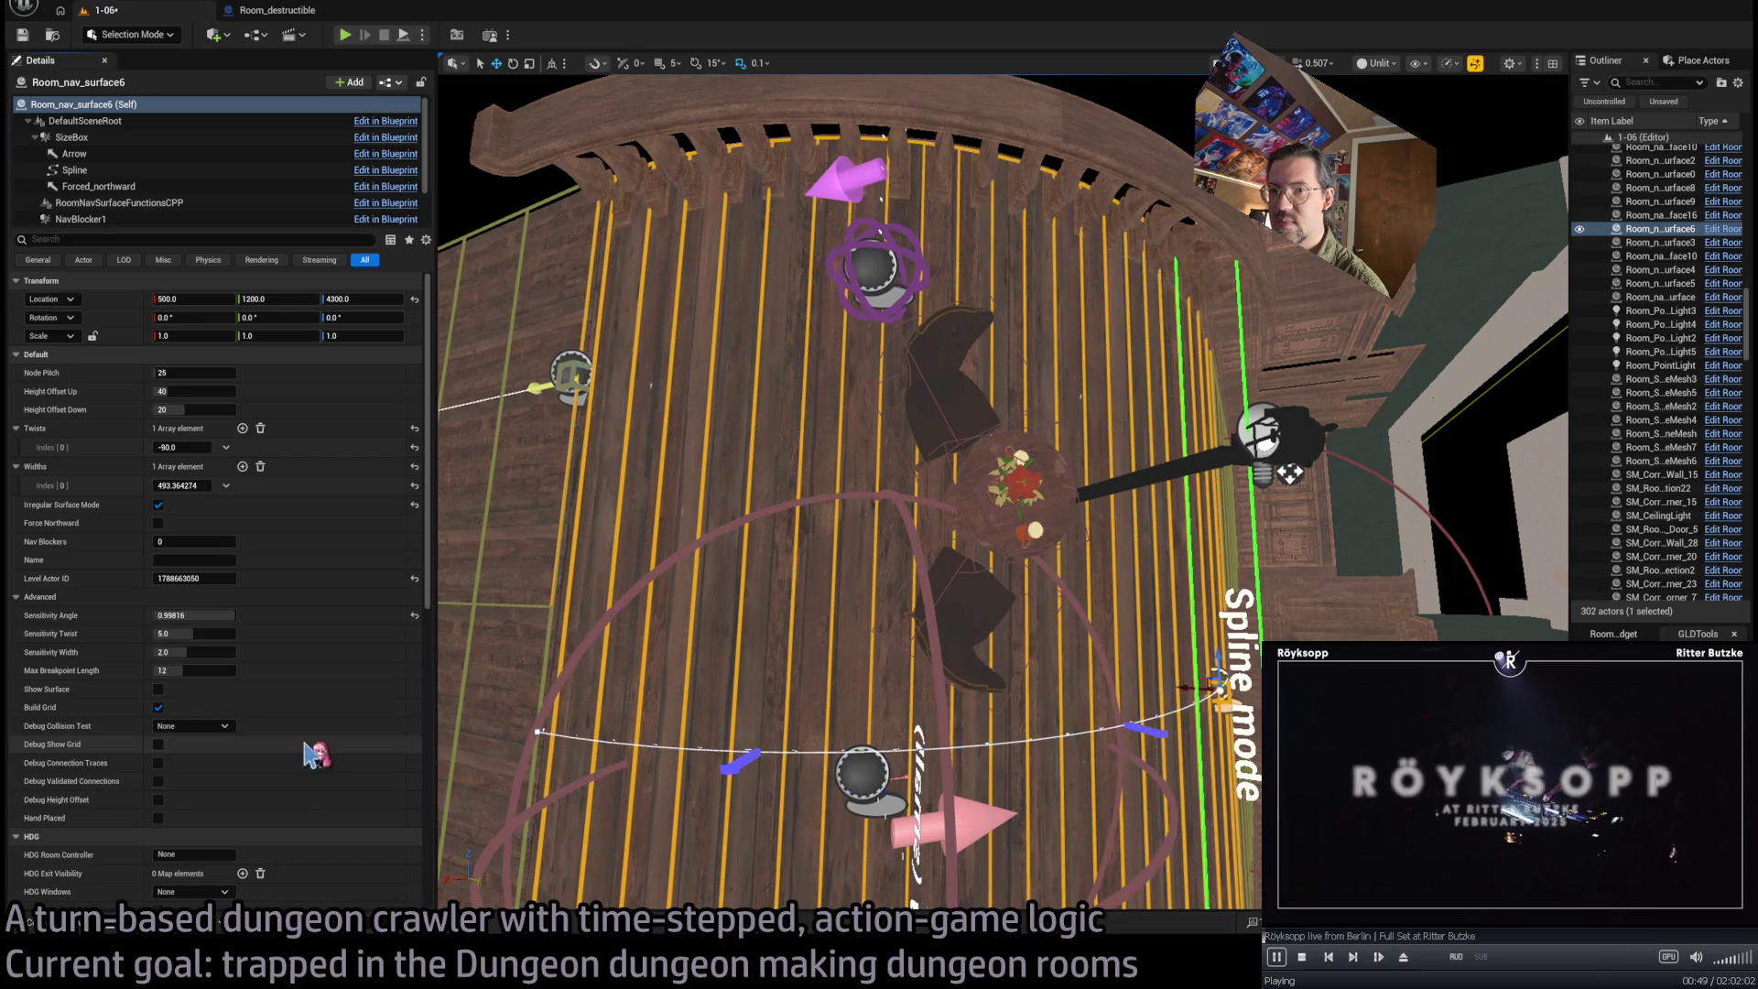
pyautogui.scroll(10, 856, 491)
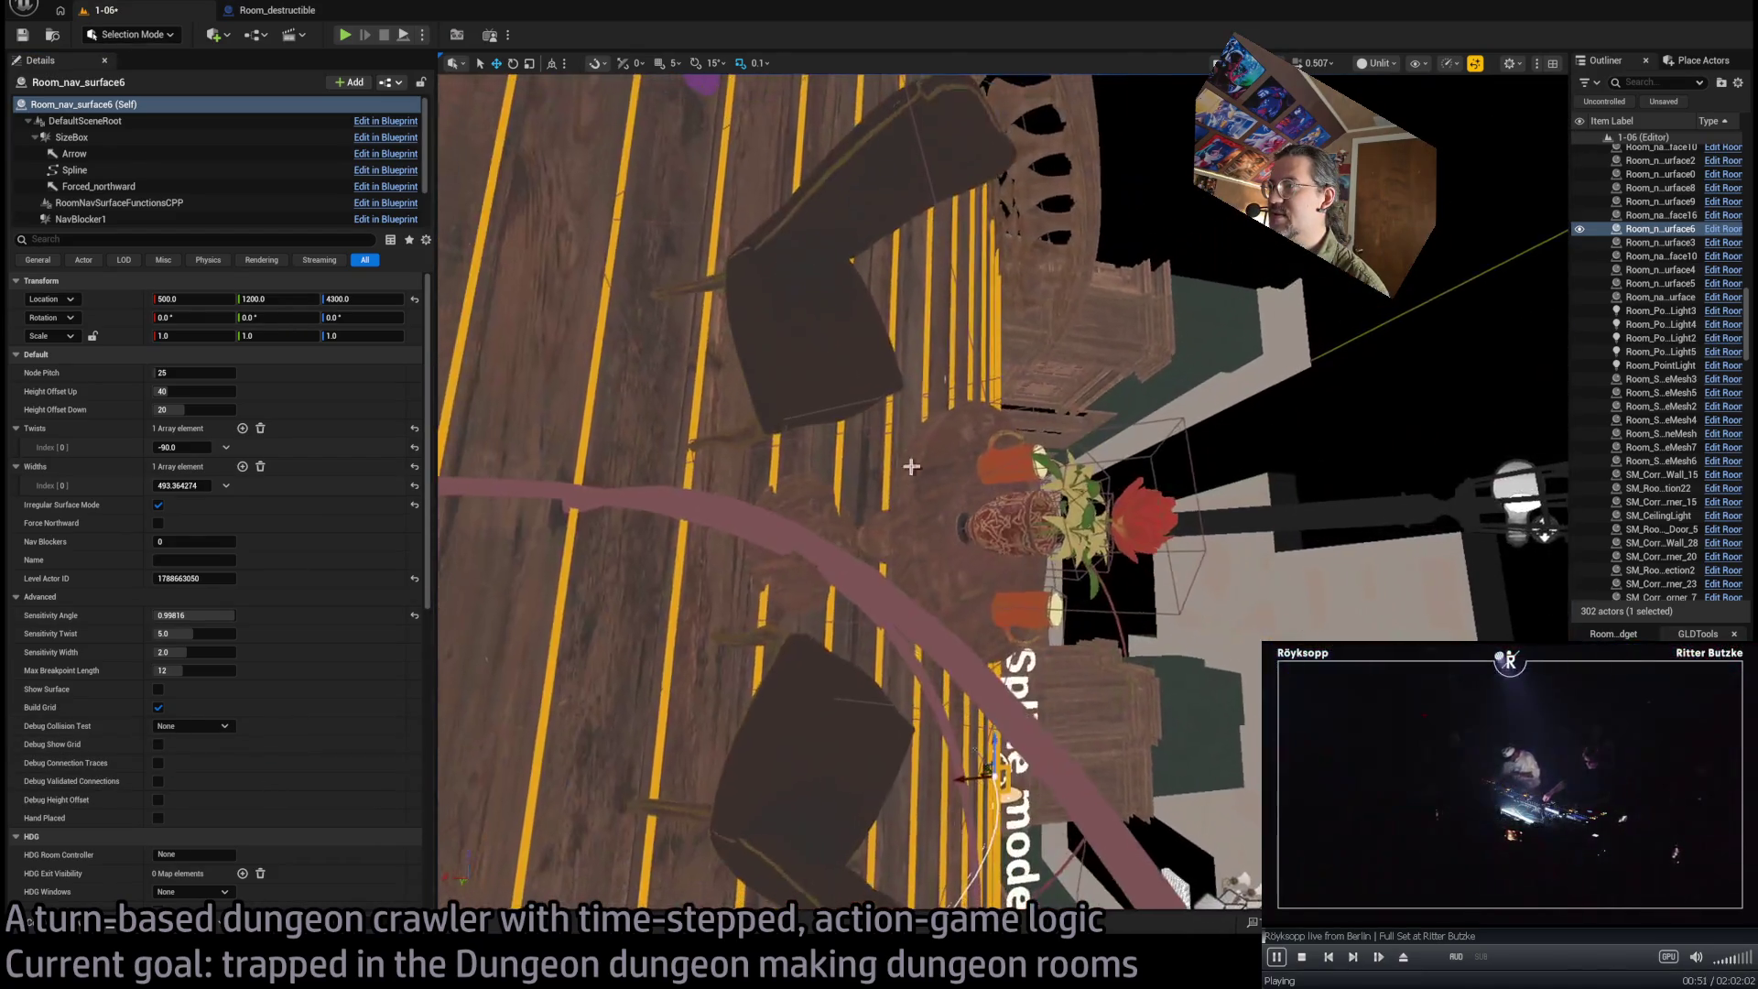
pyautogui.click(1009, 454)
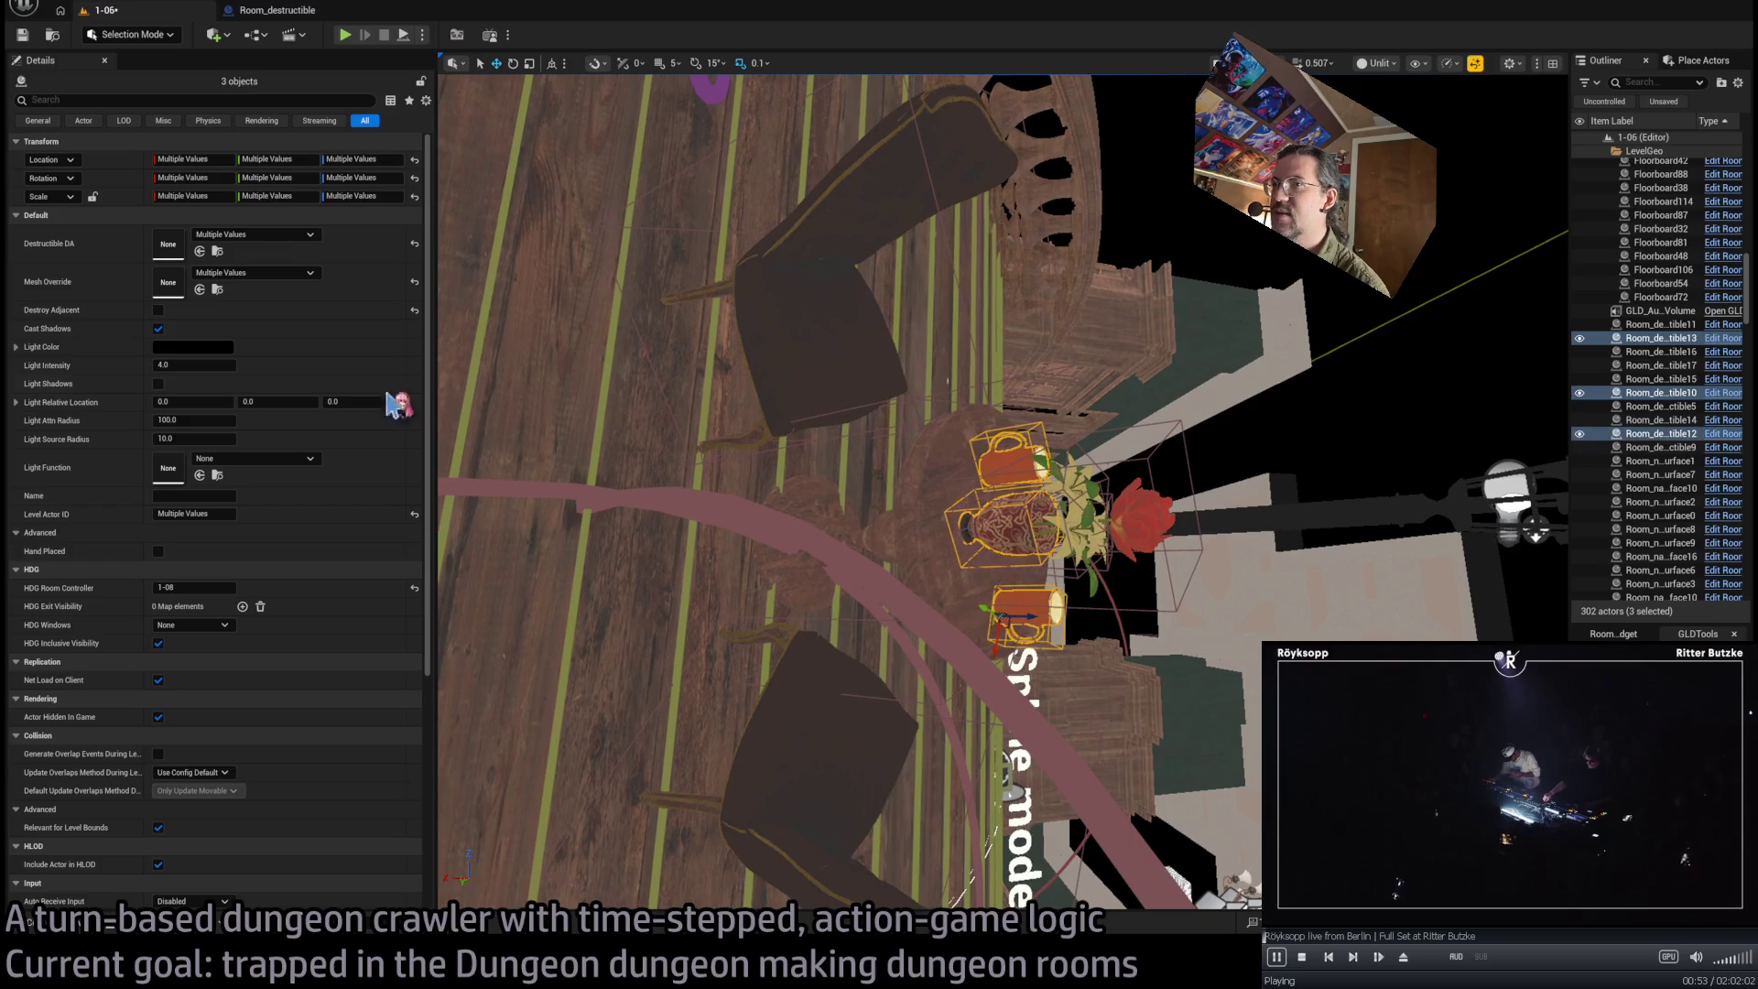
# Add the flower plant and remaining table pieces to reach seven selected actors, then start a play test
pyautogui.moveTo(961, 513); pyautogui.dragTo(916, 514)
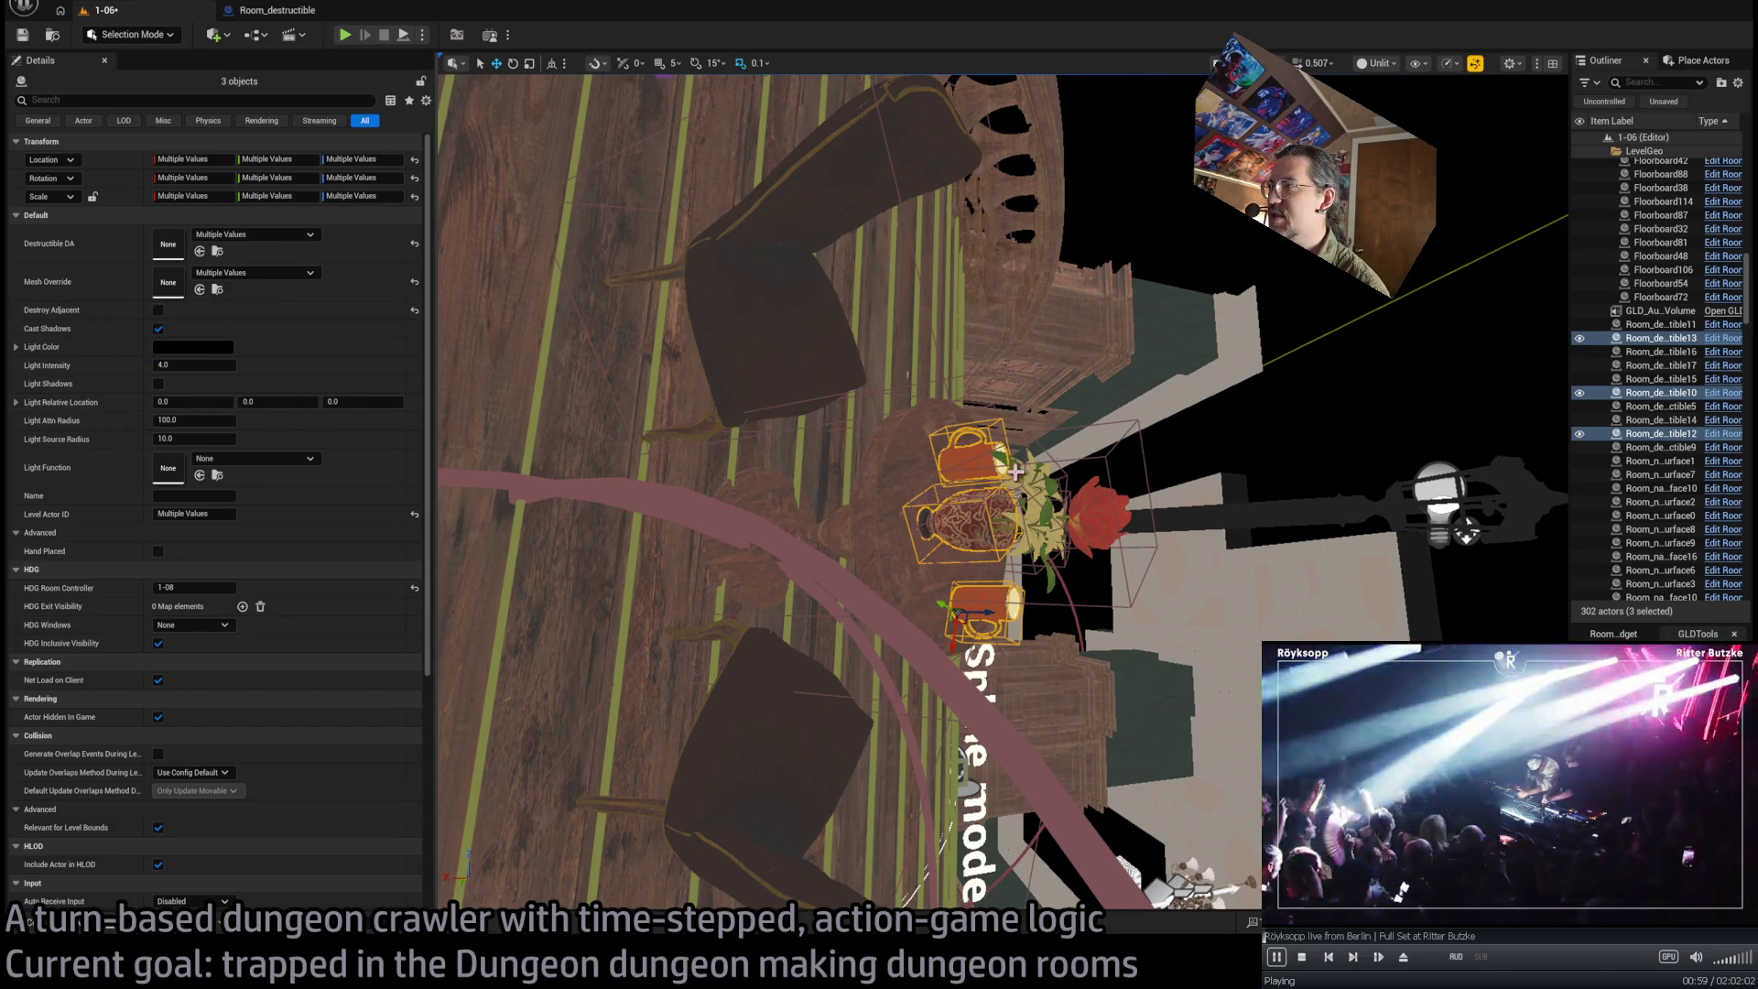
pyautogui.keyDown('ctrl'); pyautogui.click(1052, 496); pyautogui.keyUp('ctrl')
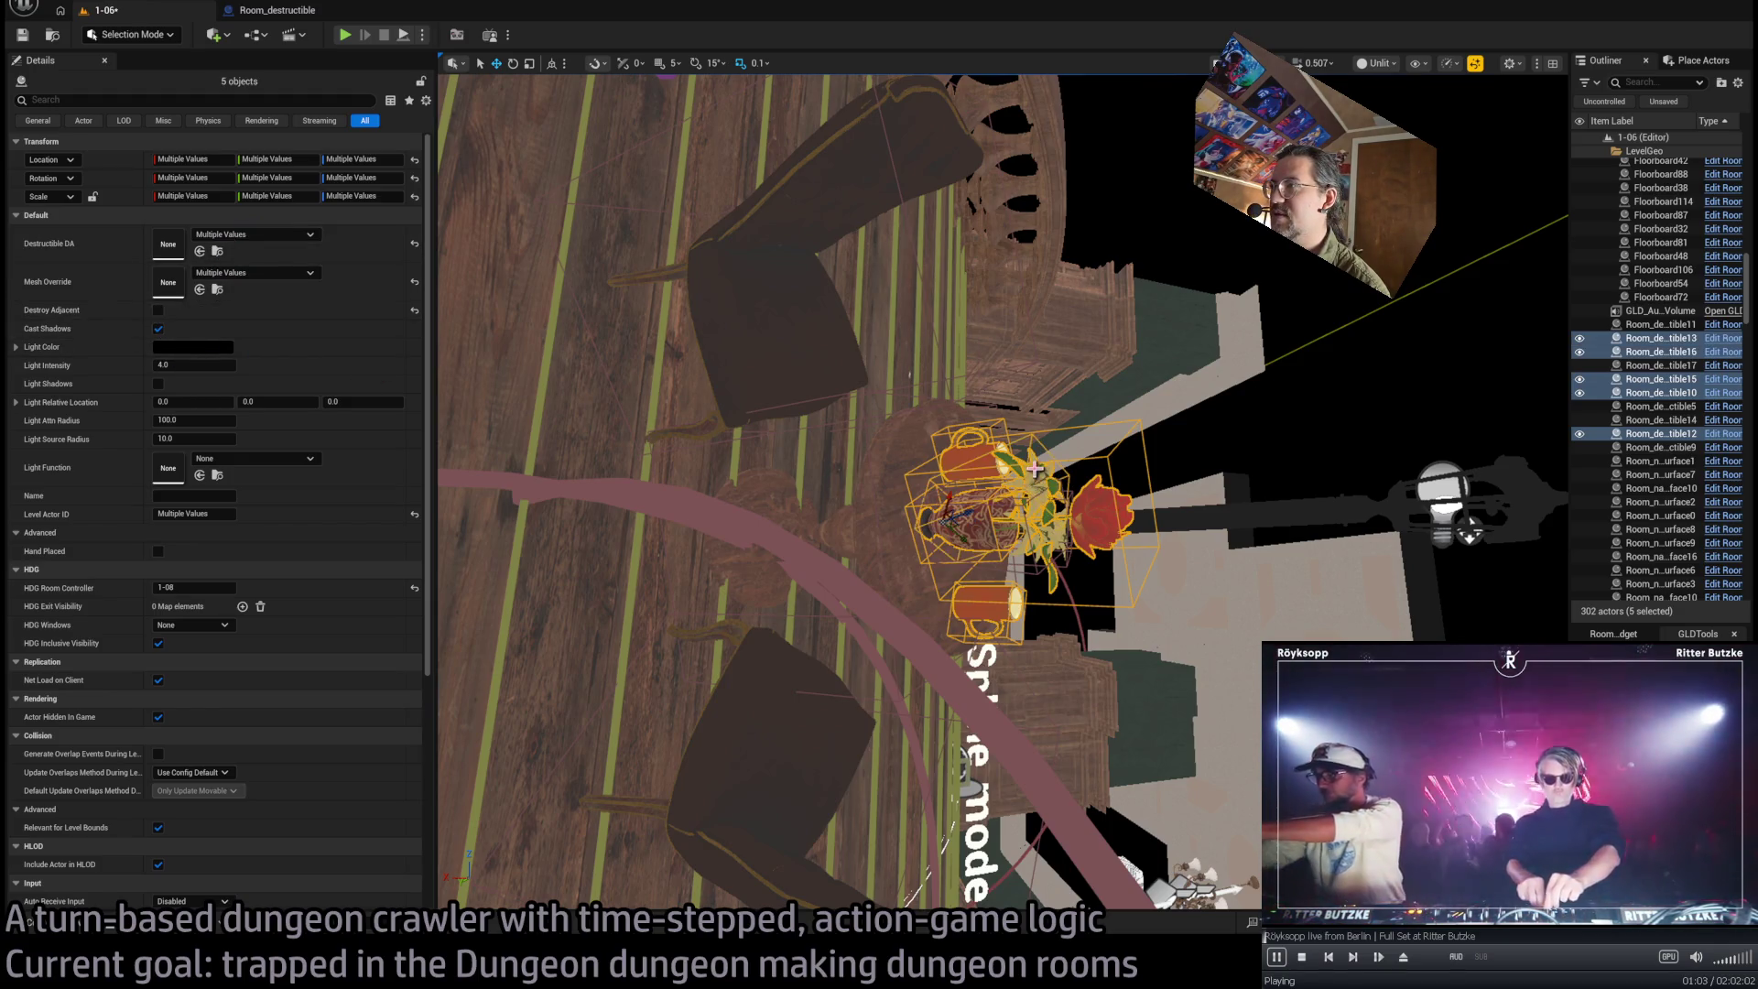
pyautogui.keyDown('ctrl'); pyautogui.click(1034, 540); pyautogui.keyUp('ctrl')
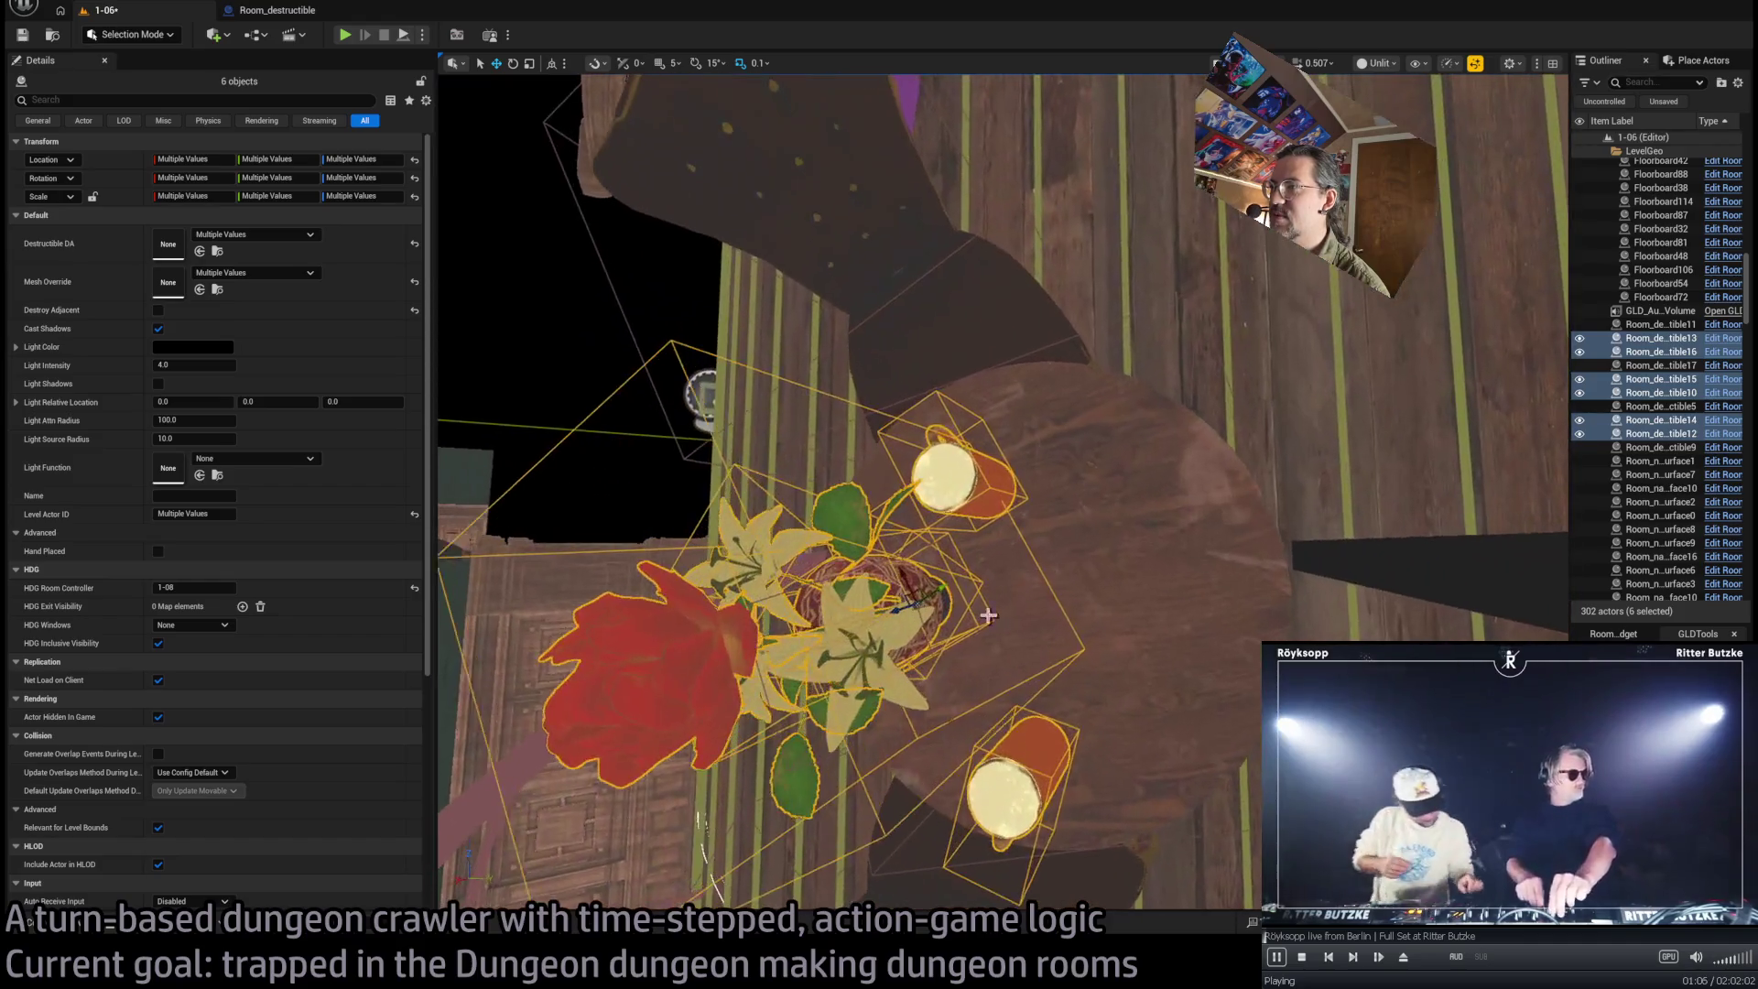
pyautogui.keyDown('ctrl'); pyautogui.click(909, 628); pyautogui.keyUp('ctrl')
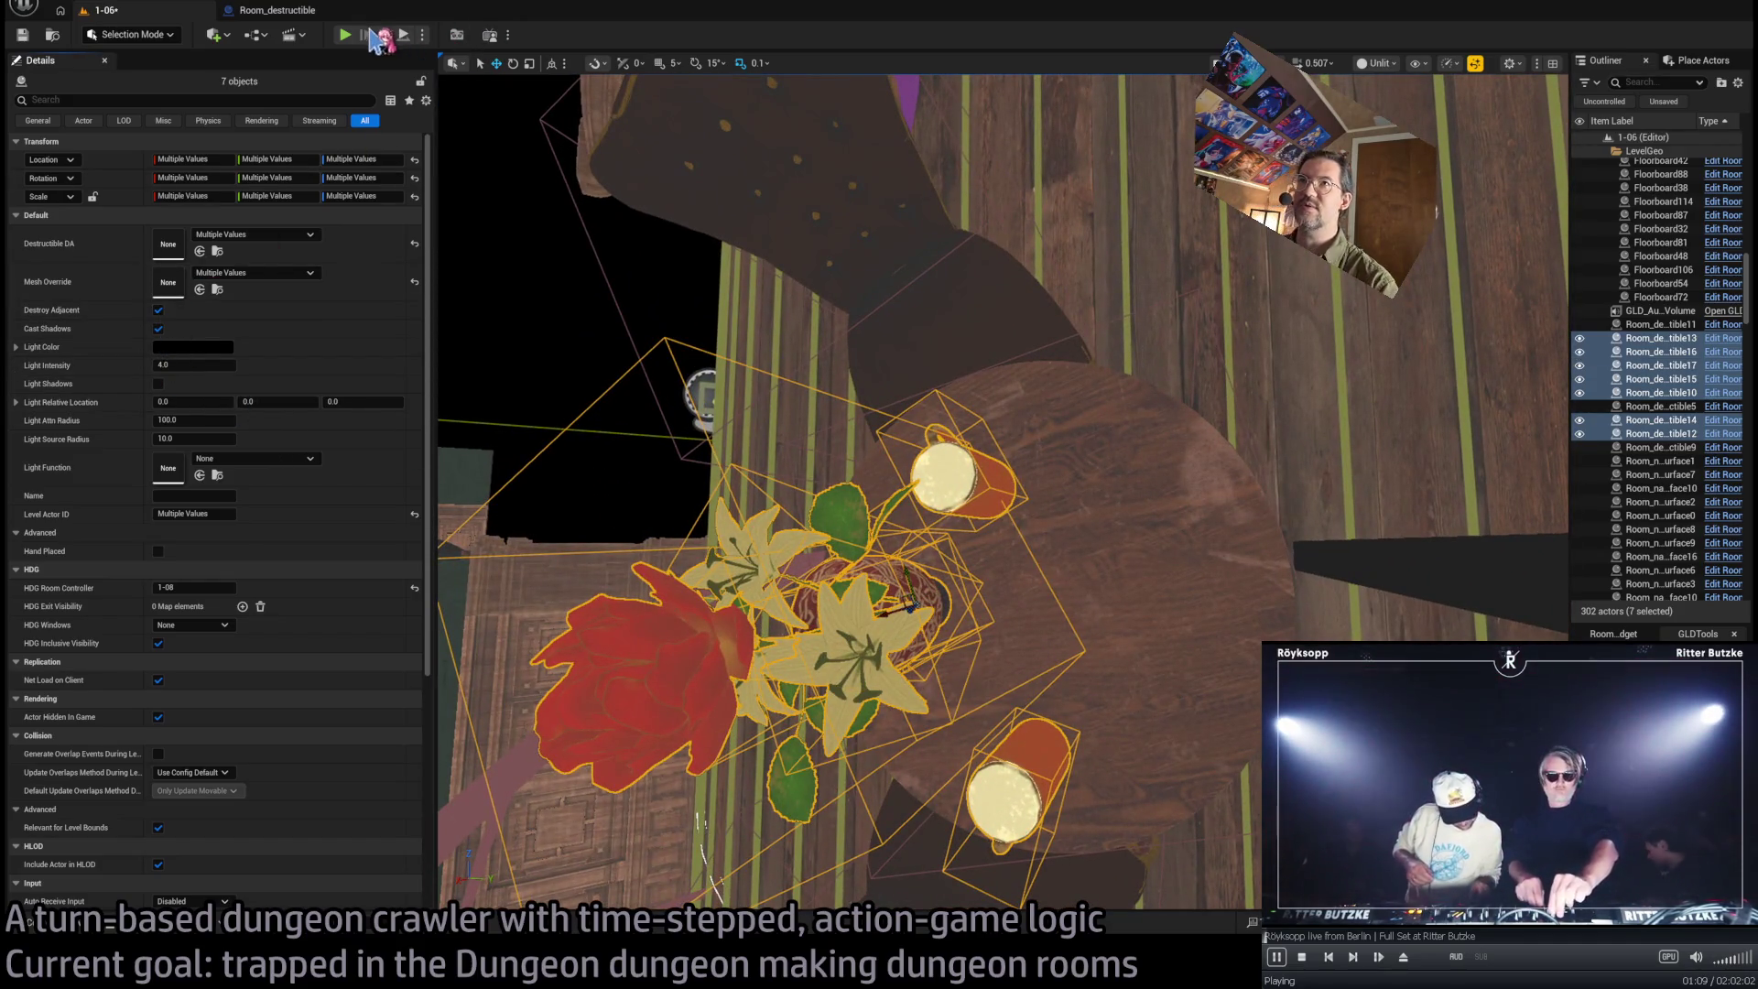
pyautogui.click(344, 34)
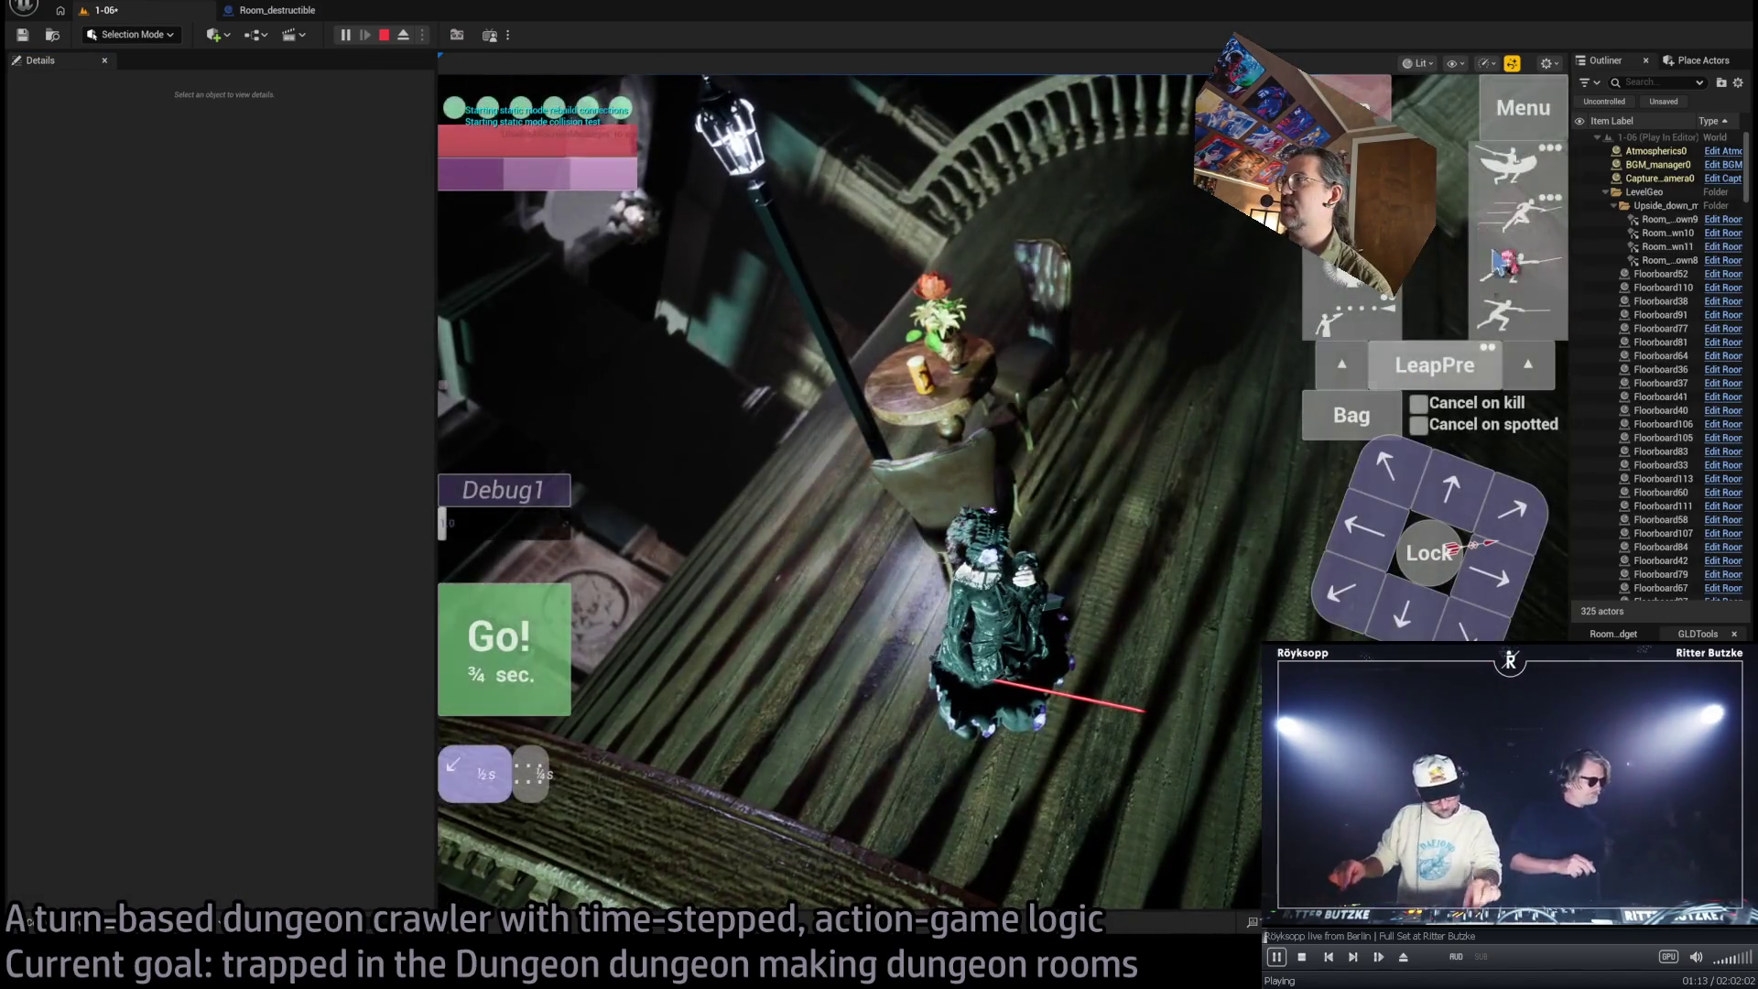
# Run two attack turns so the tabletop items shatter, then end the play test
pyautogui.click(1143, 355)
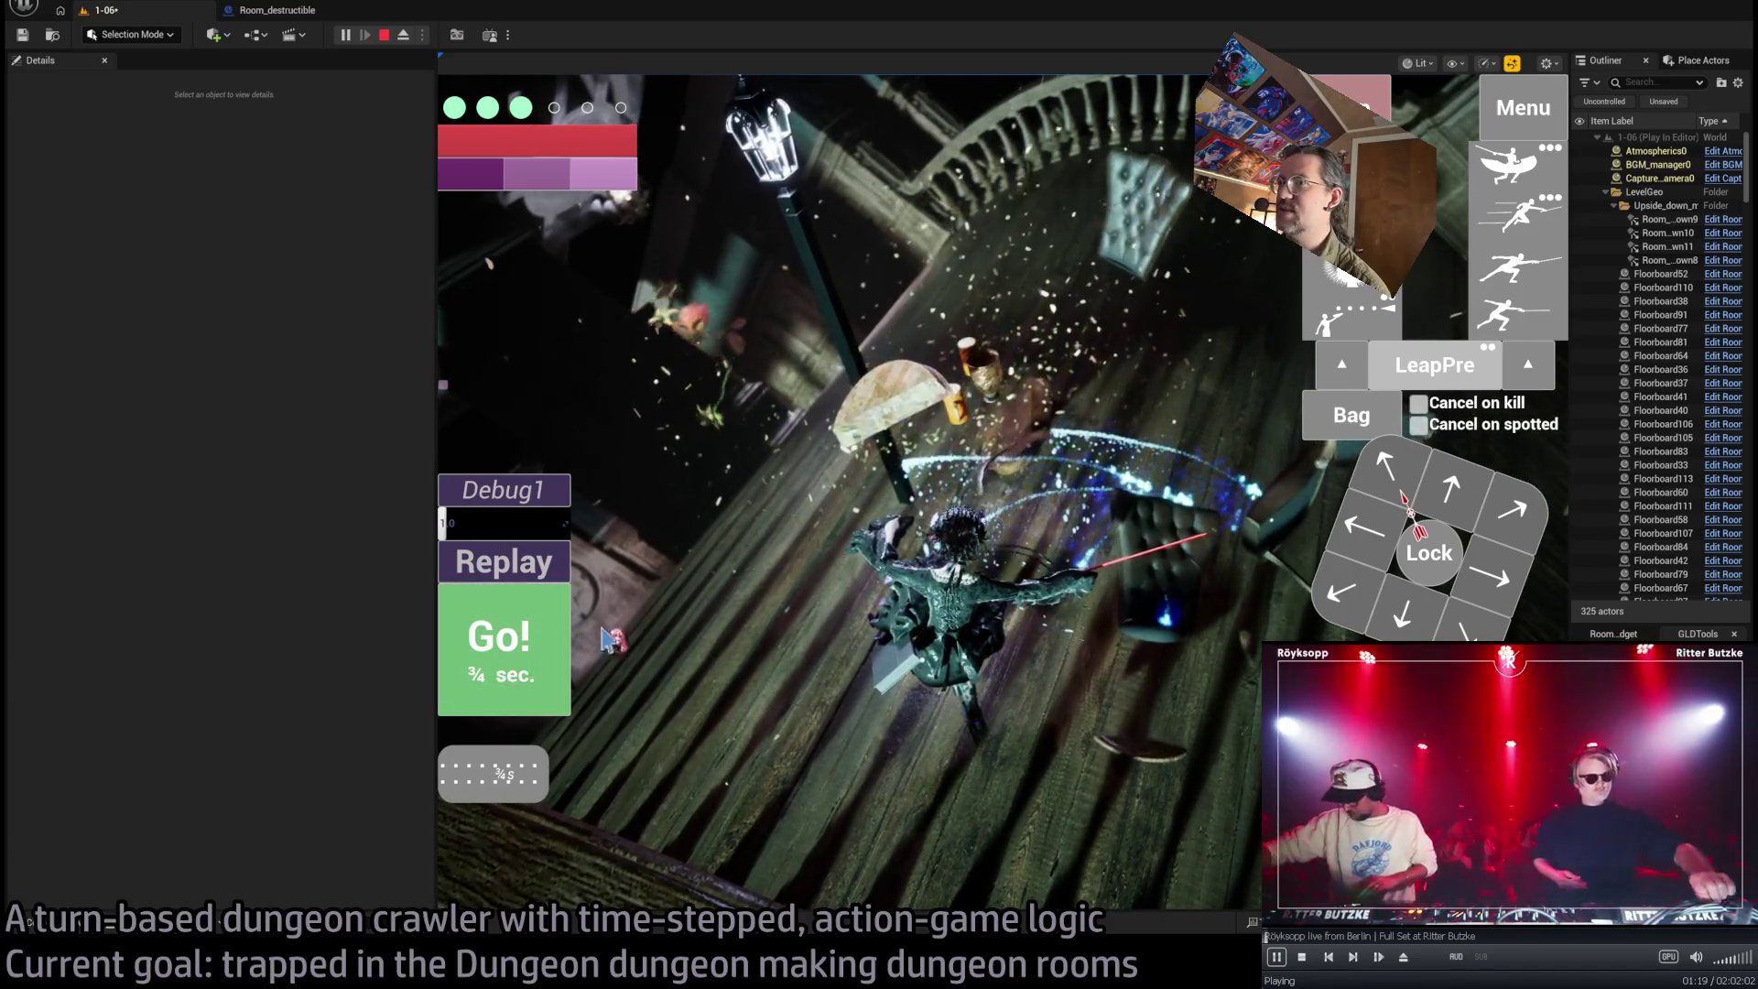
pyautogui.click(567, 654)
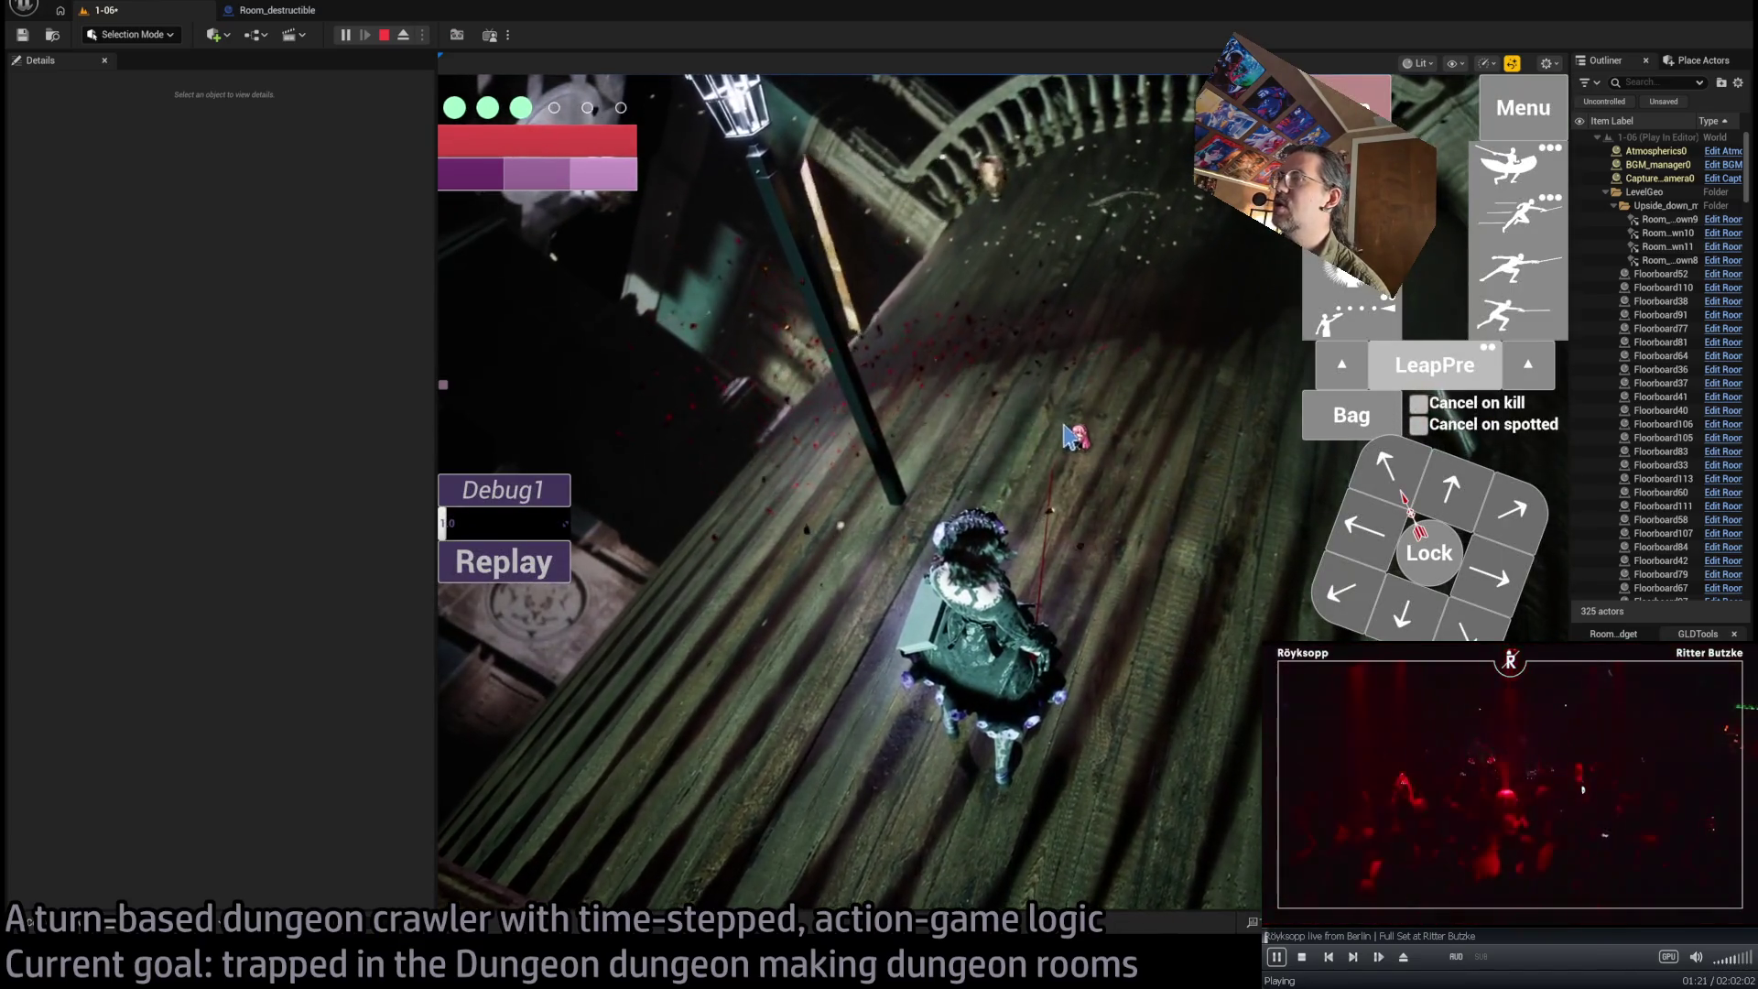
pyautogui.click(1077, 359)
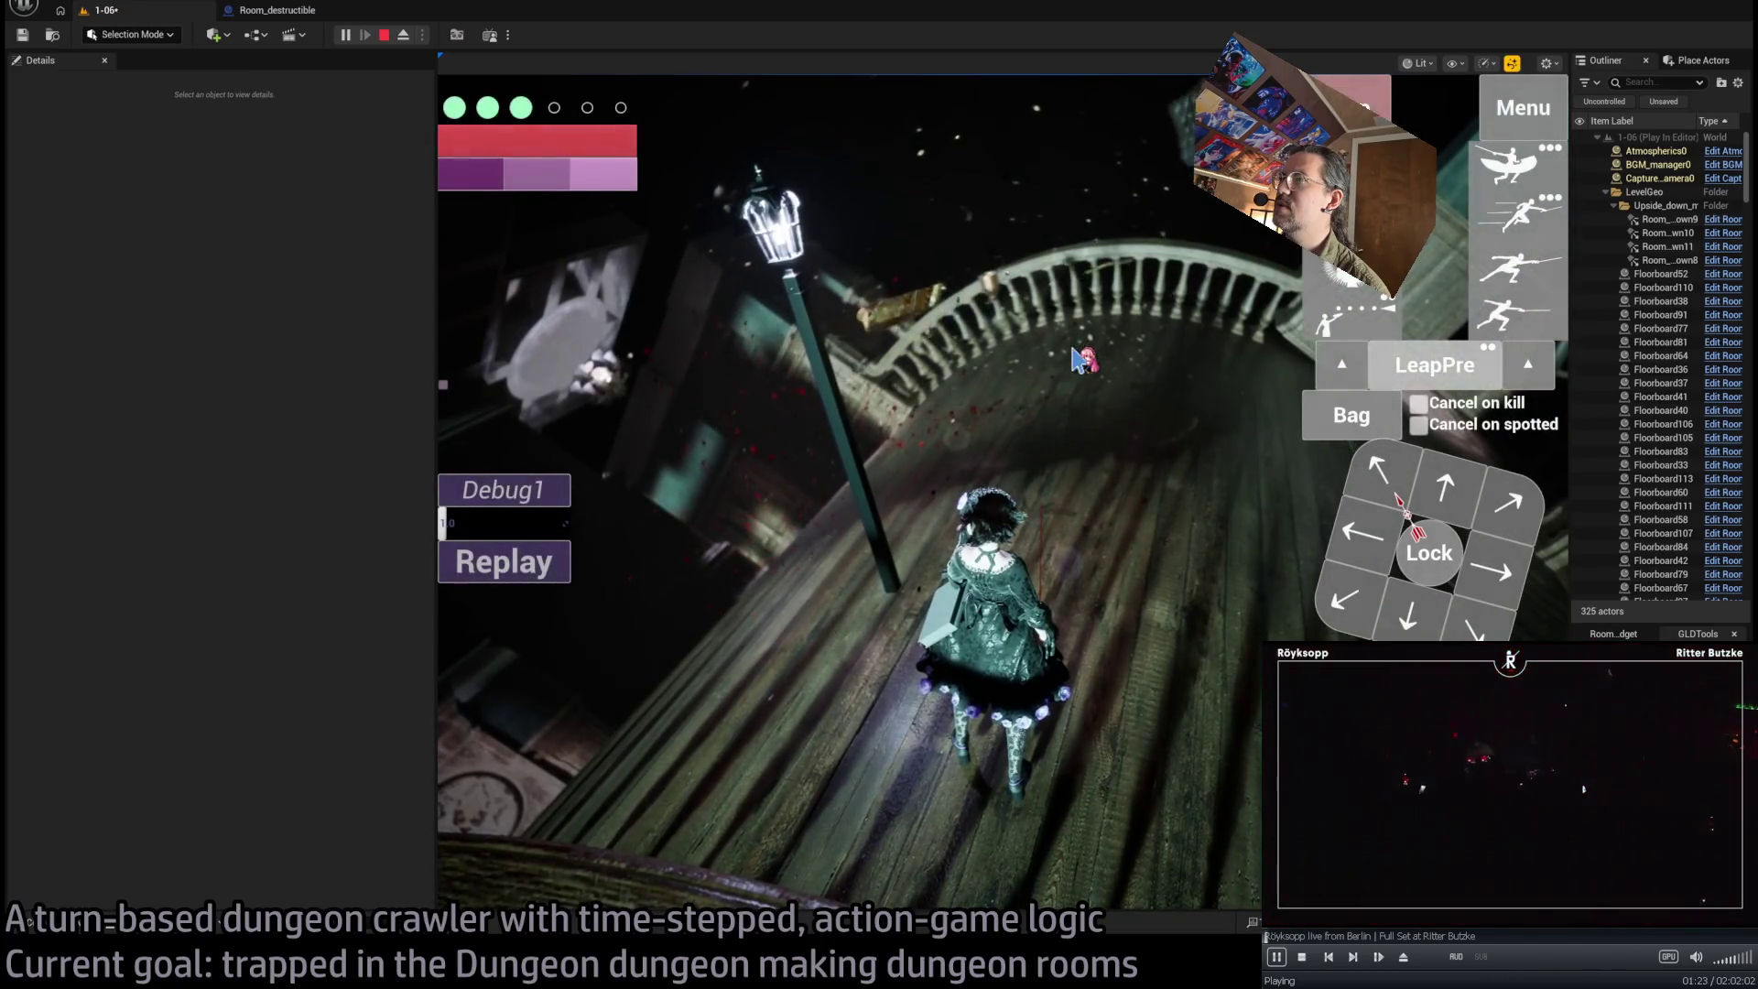
pyautogui.press('Escape')
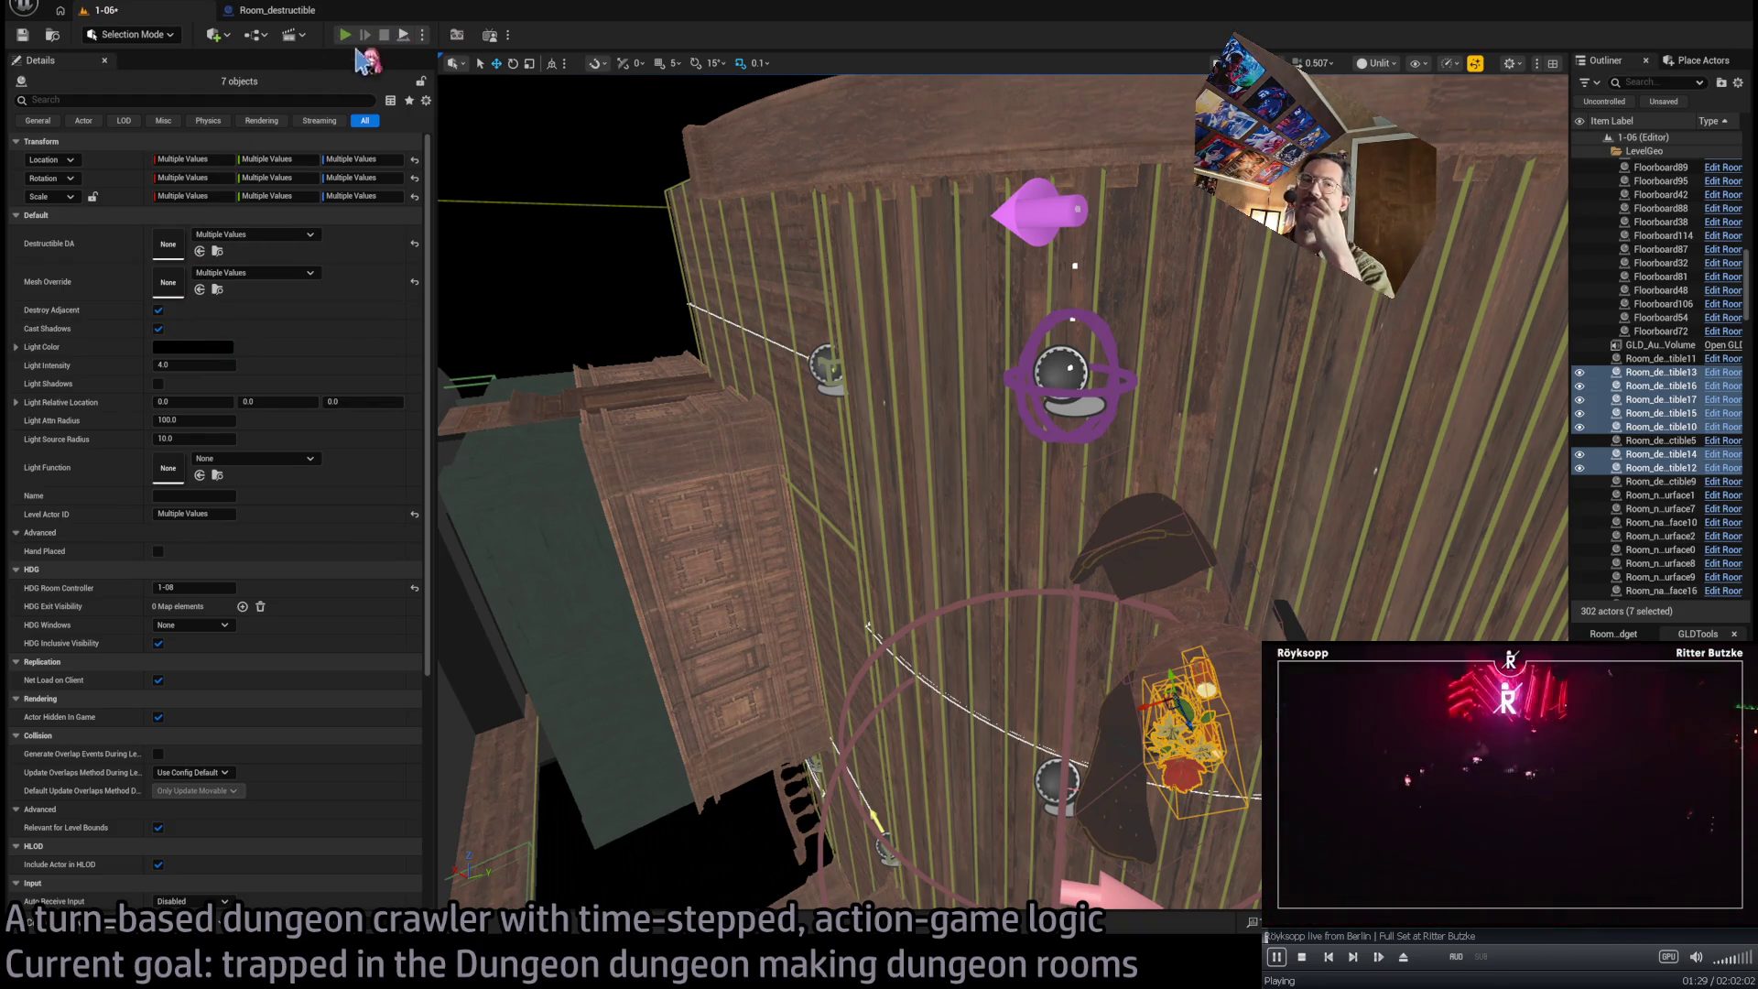
# Play-test a queued attack skill on the table, then stop the game
pyautogui.click(345, 35)
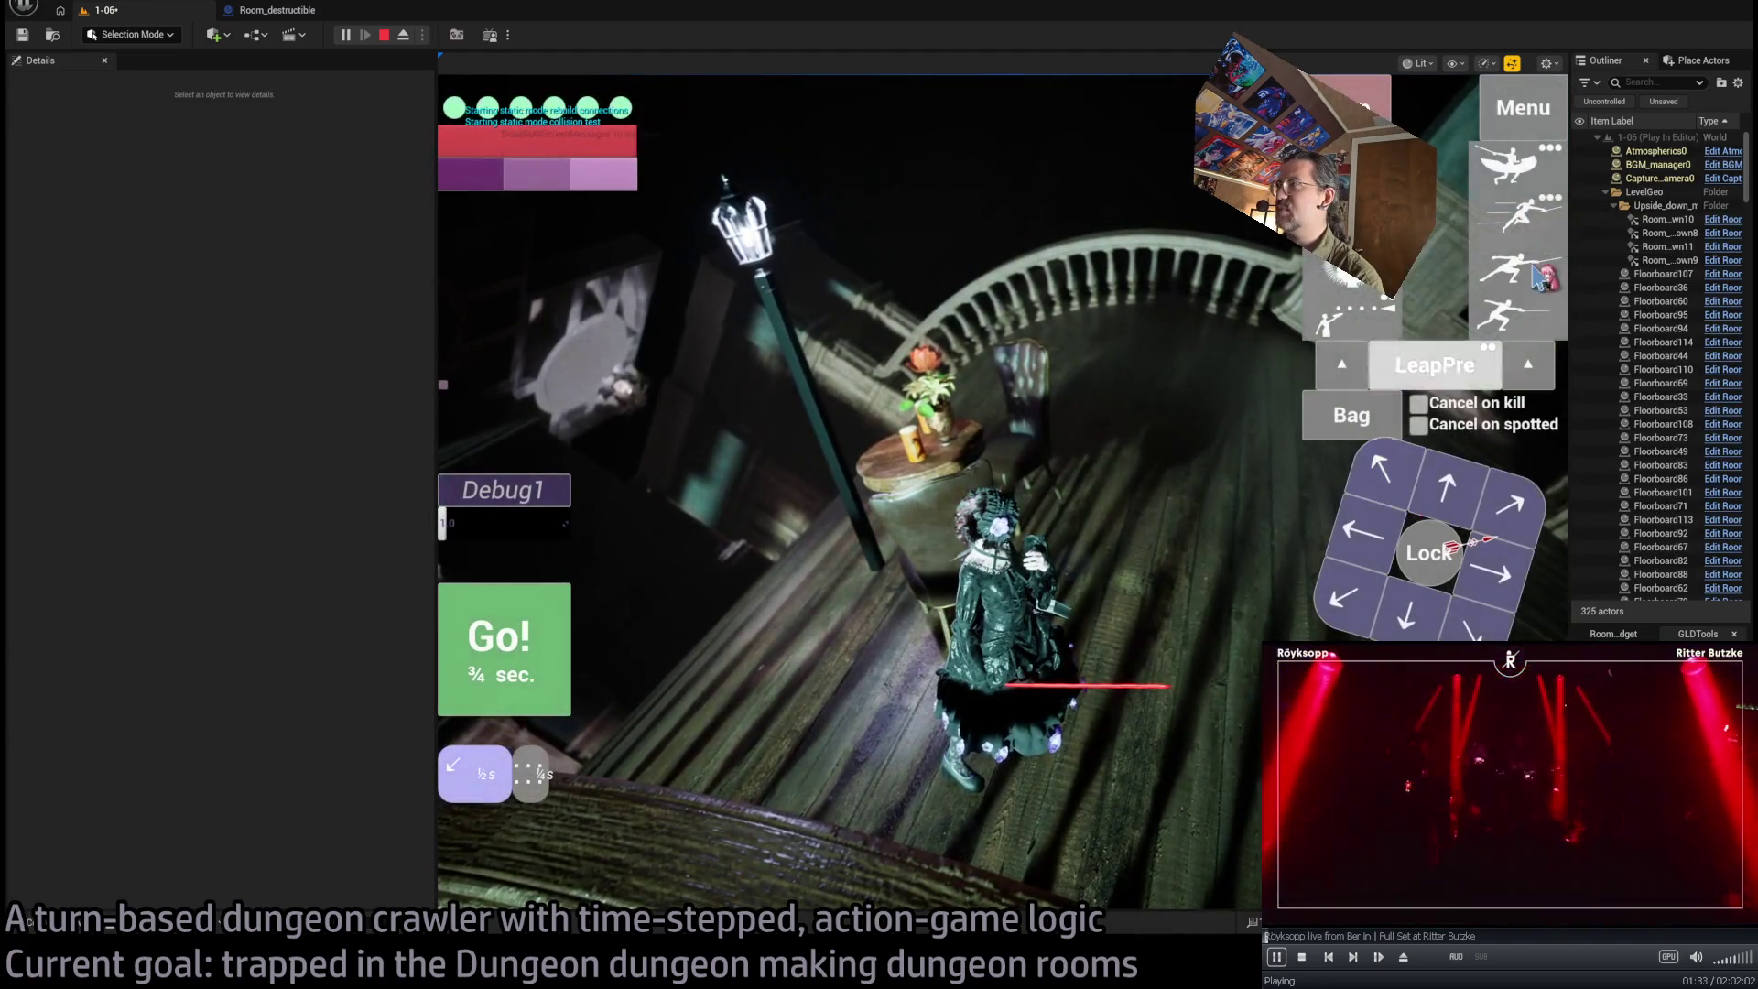
pyautogui.click(1522, 171)
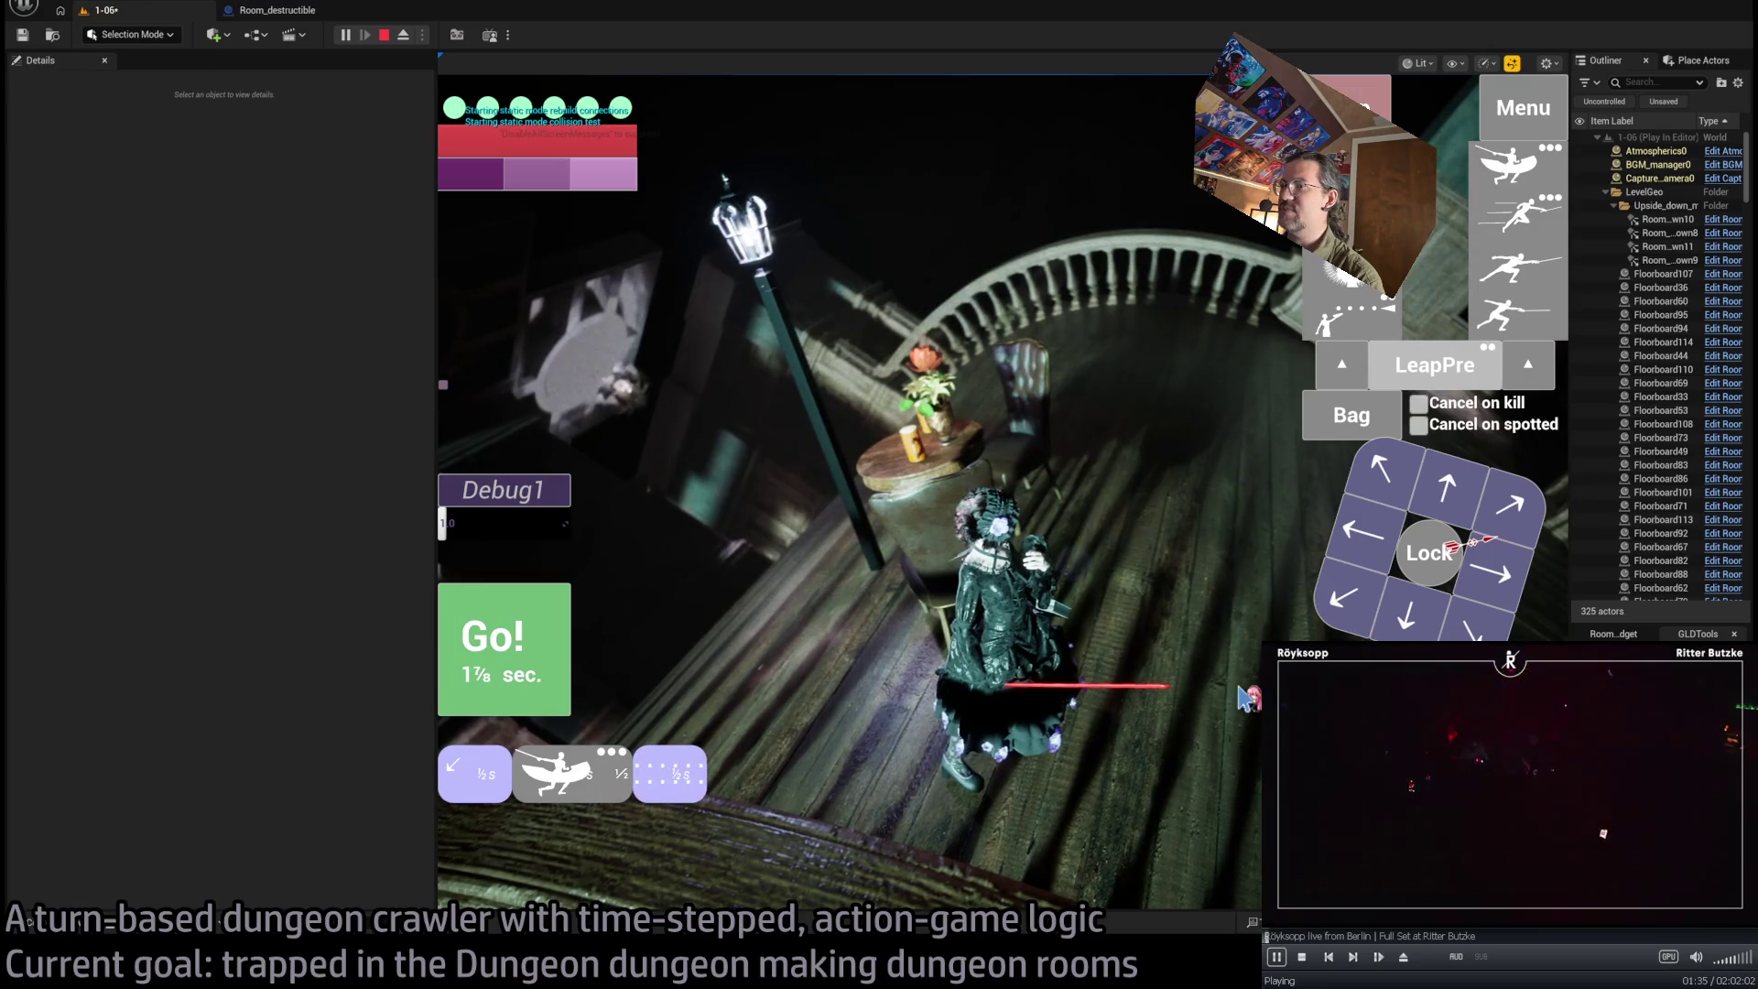
pyautogui.click(519, 654)
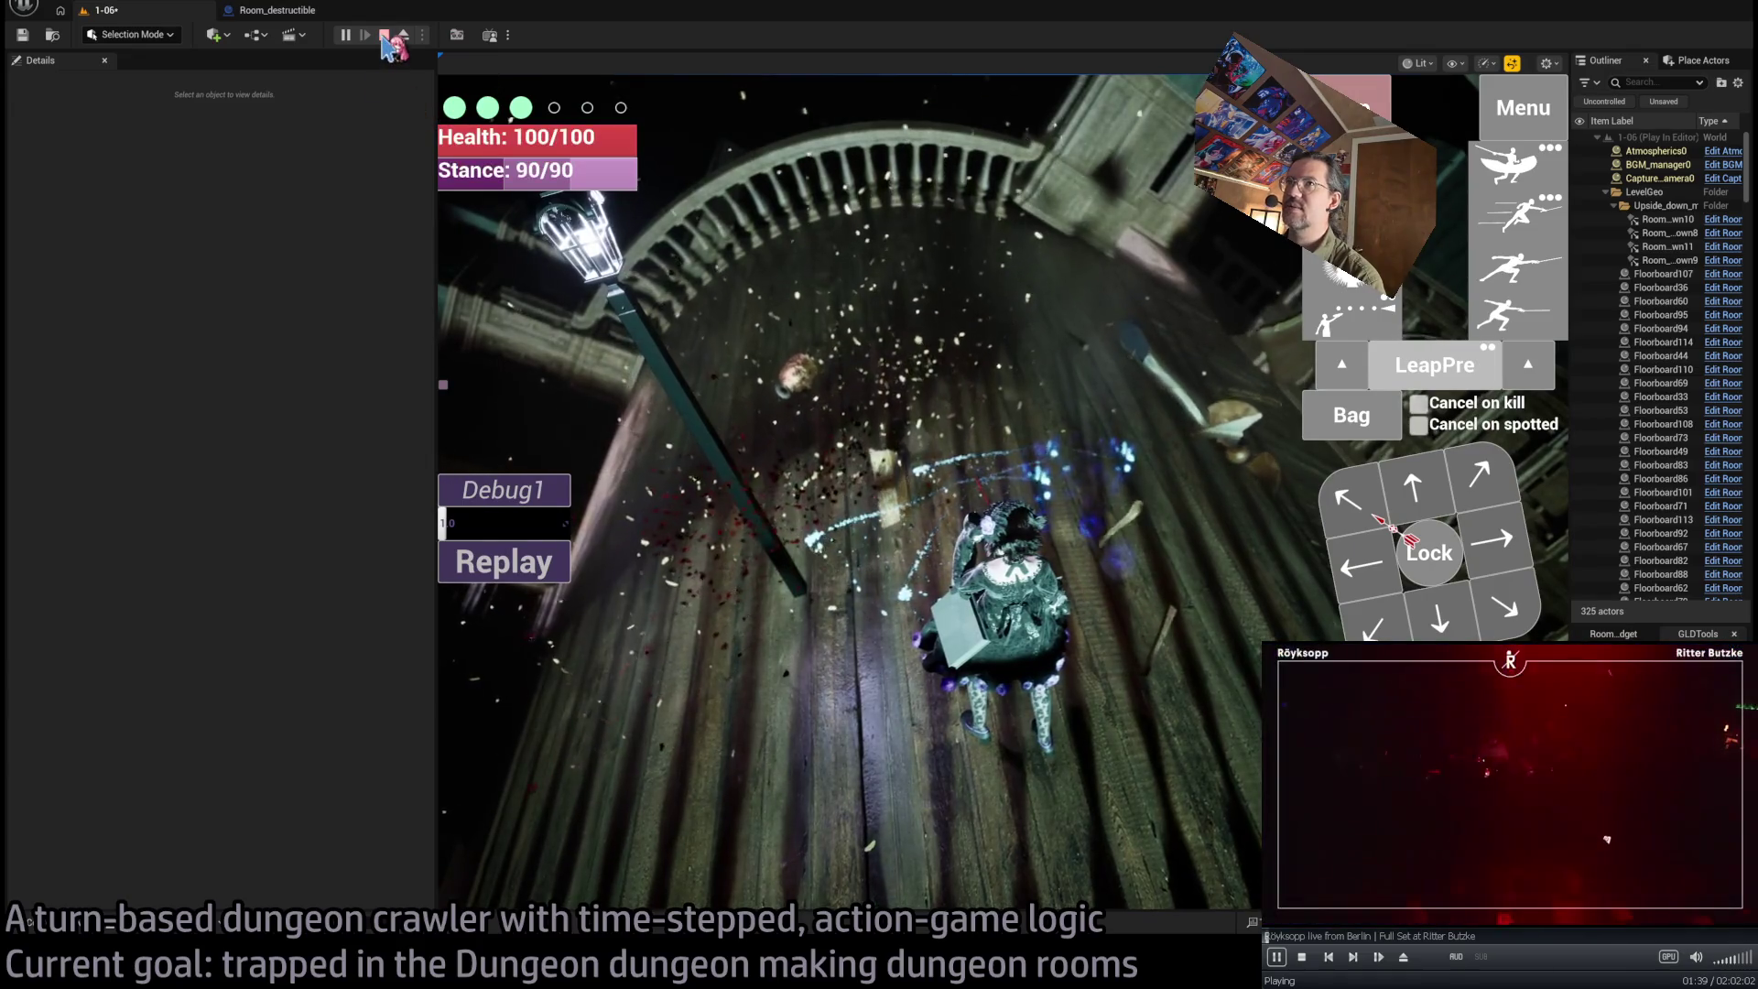
pyautogui.click(385, 36)
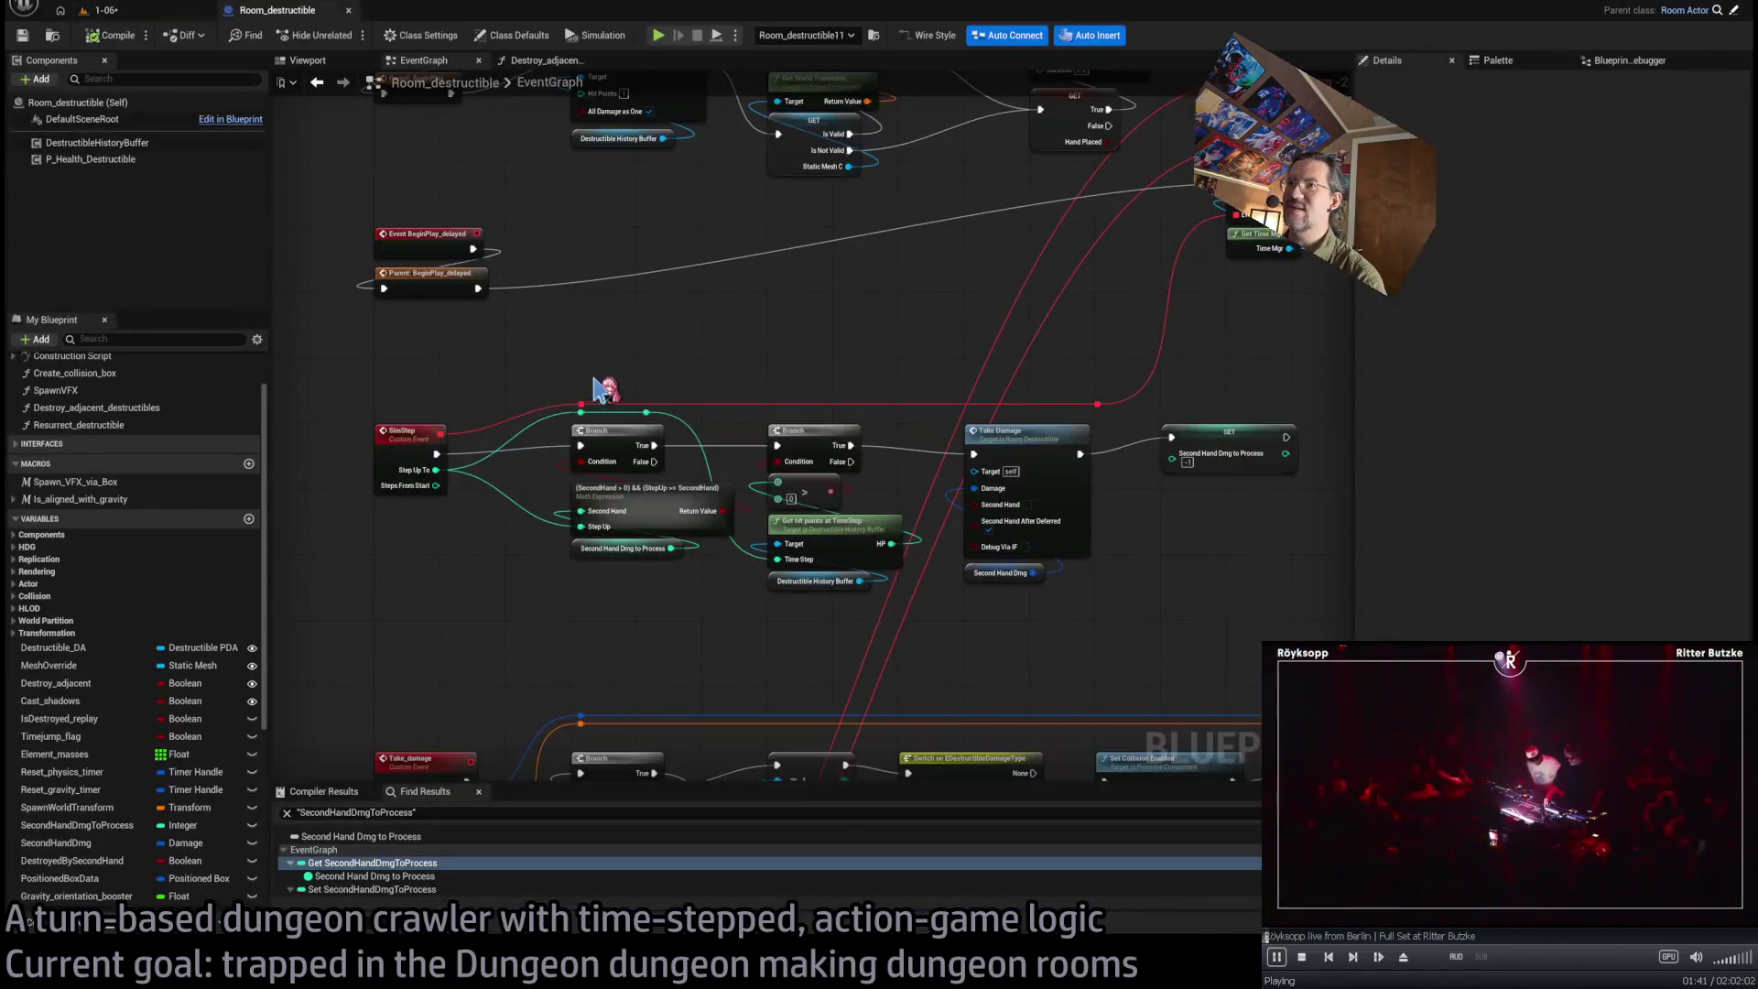
# Return from the Room_destructible Blueprint to the 1-06 level, centre the table pieces, and relaunch play with Alt+P
pyautogui.click(161, 13)
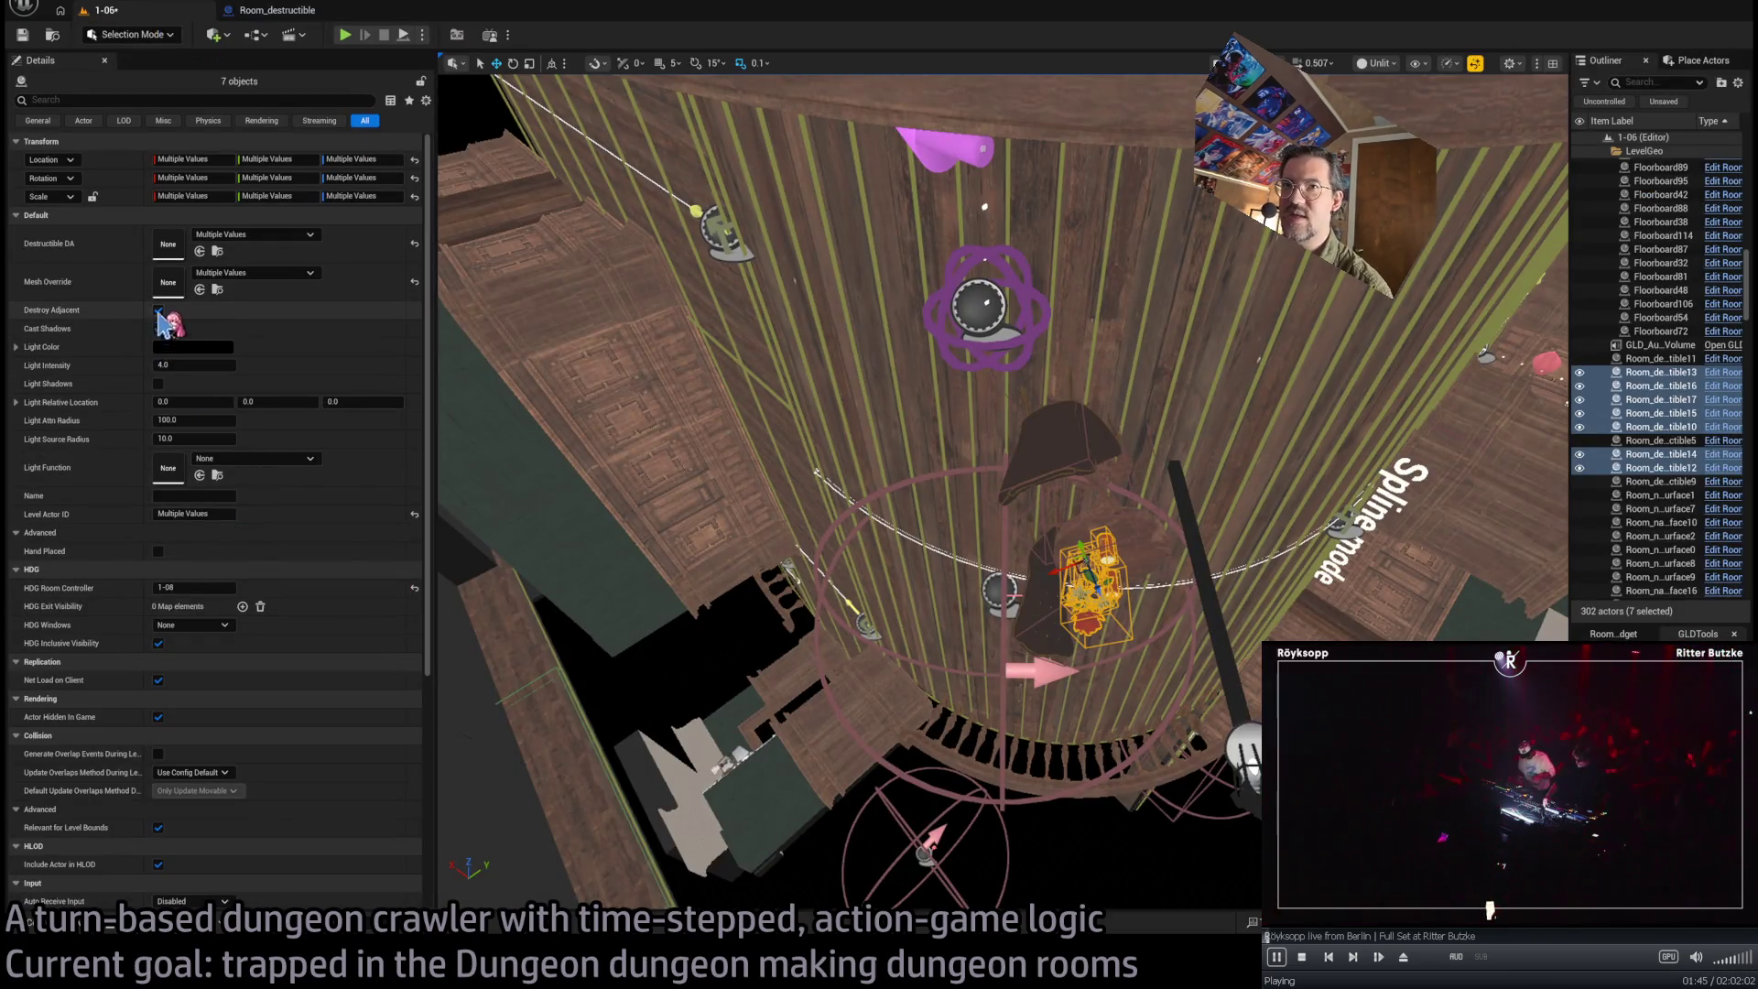
pyautogui.moveTo(868, 571); pyautogui.dragTo(377, 168)
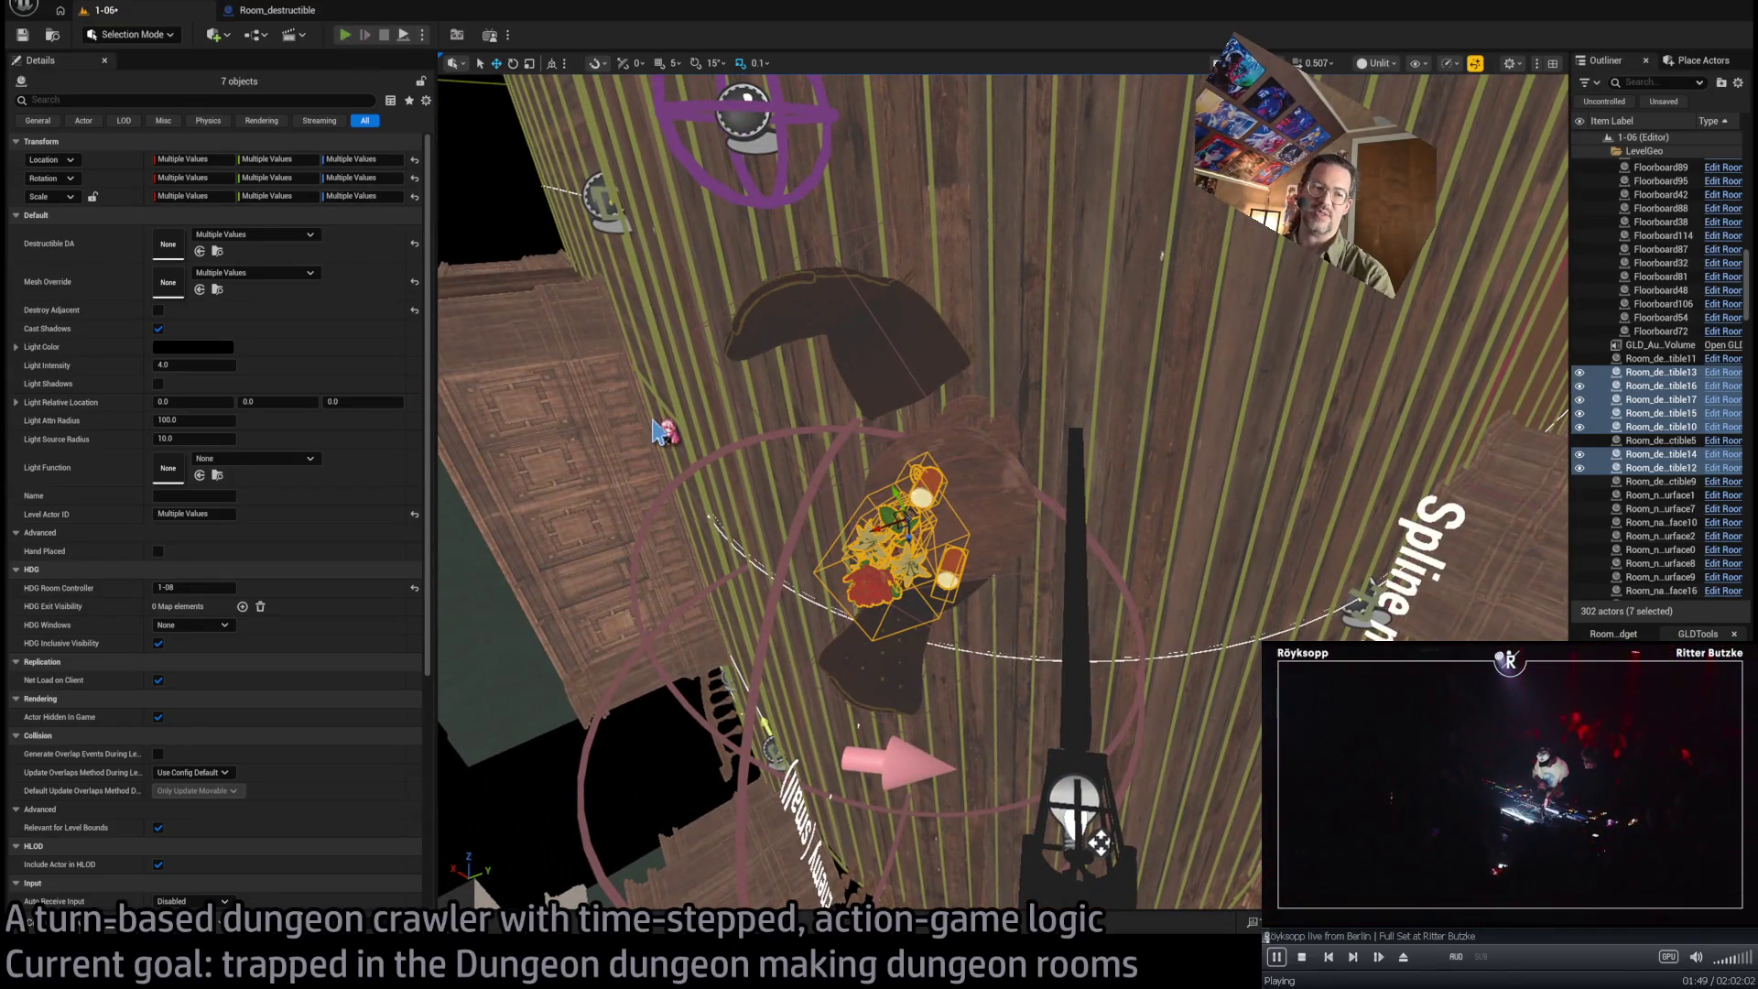
pyautogui.hotkey('alt', 'p')
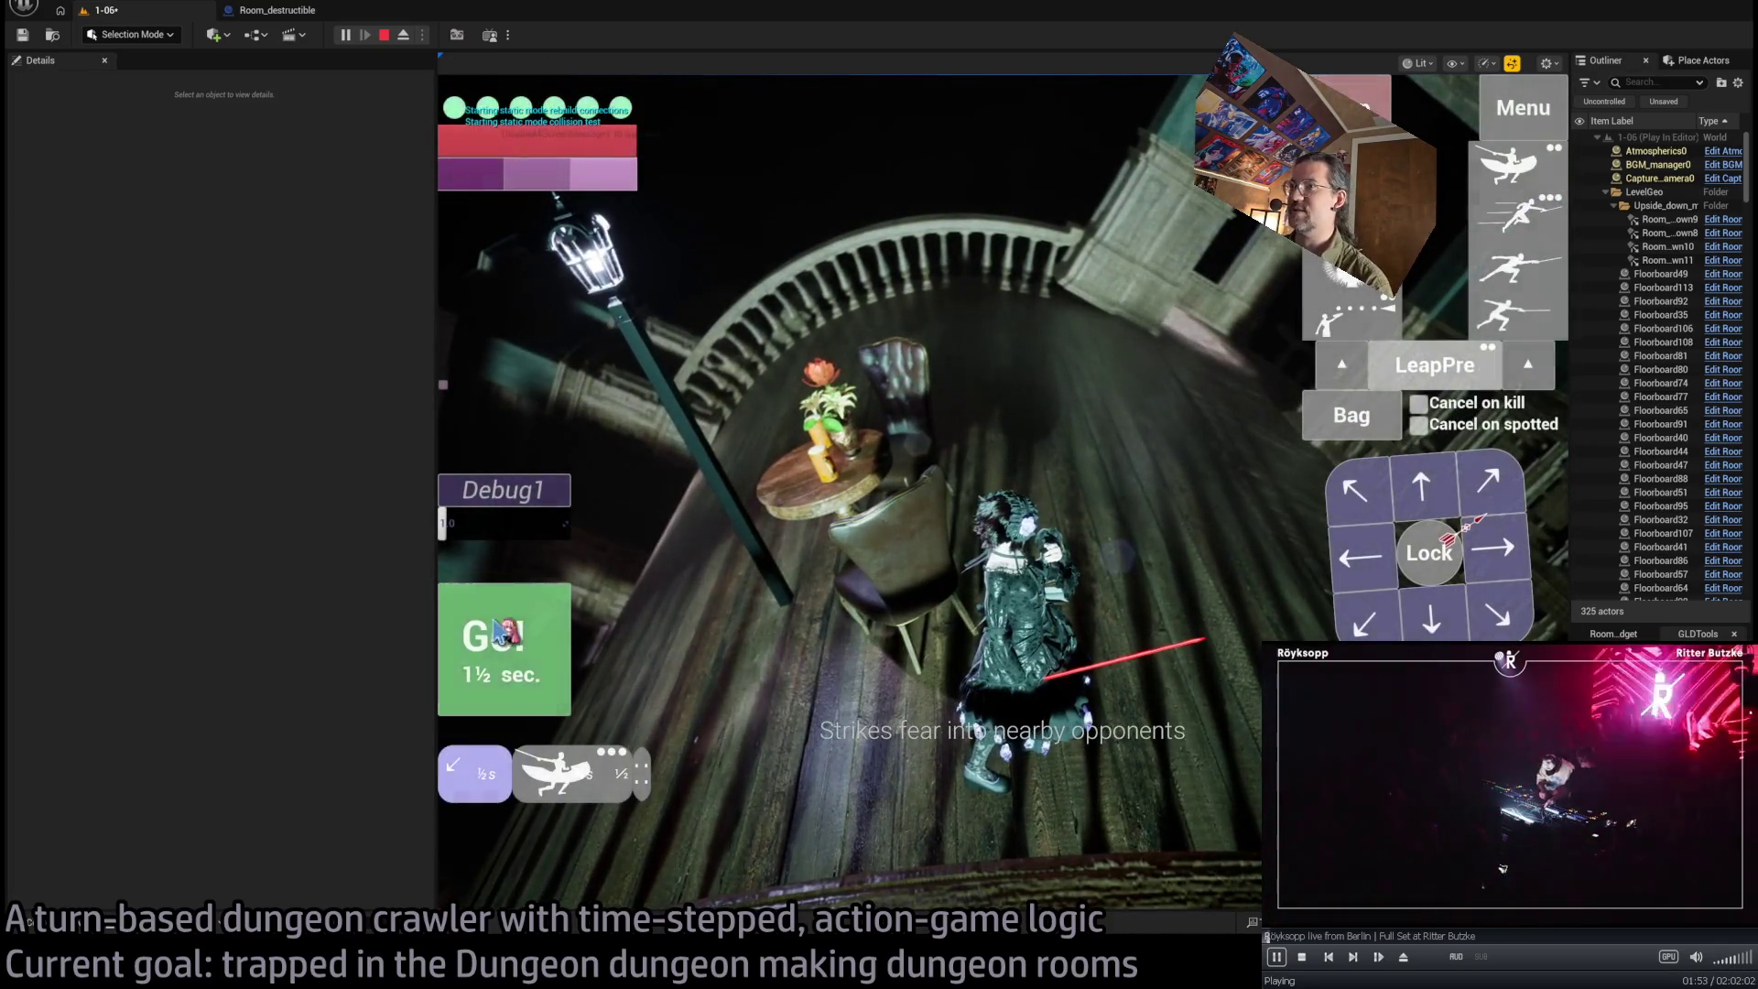
# Execute the queued turn so the character smashes the table and chair, then end the play test
pyautogui.click(496, 632)
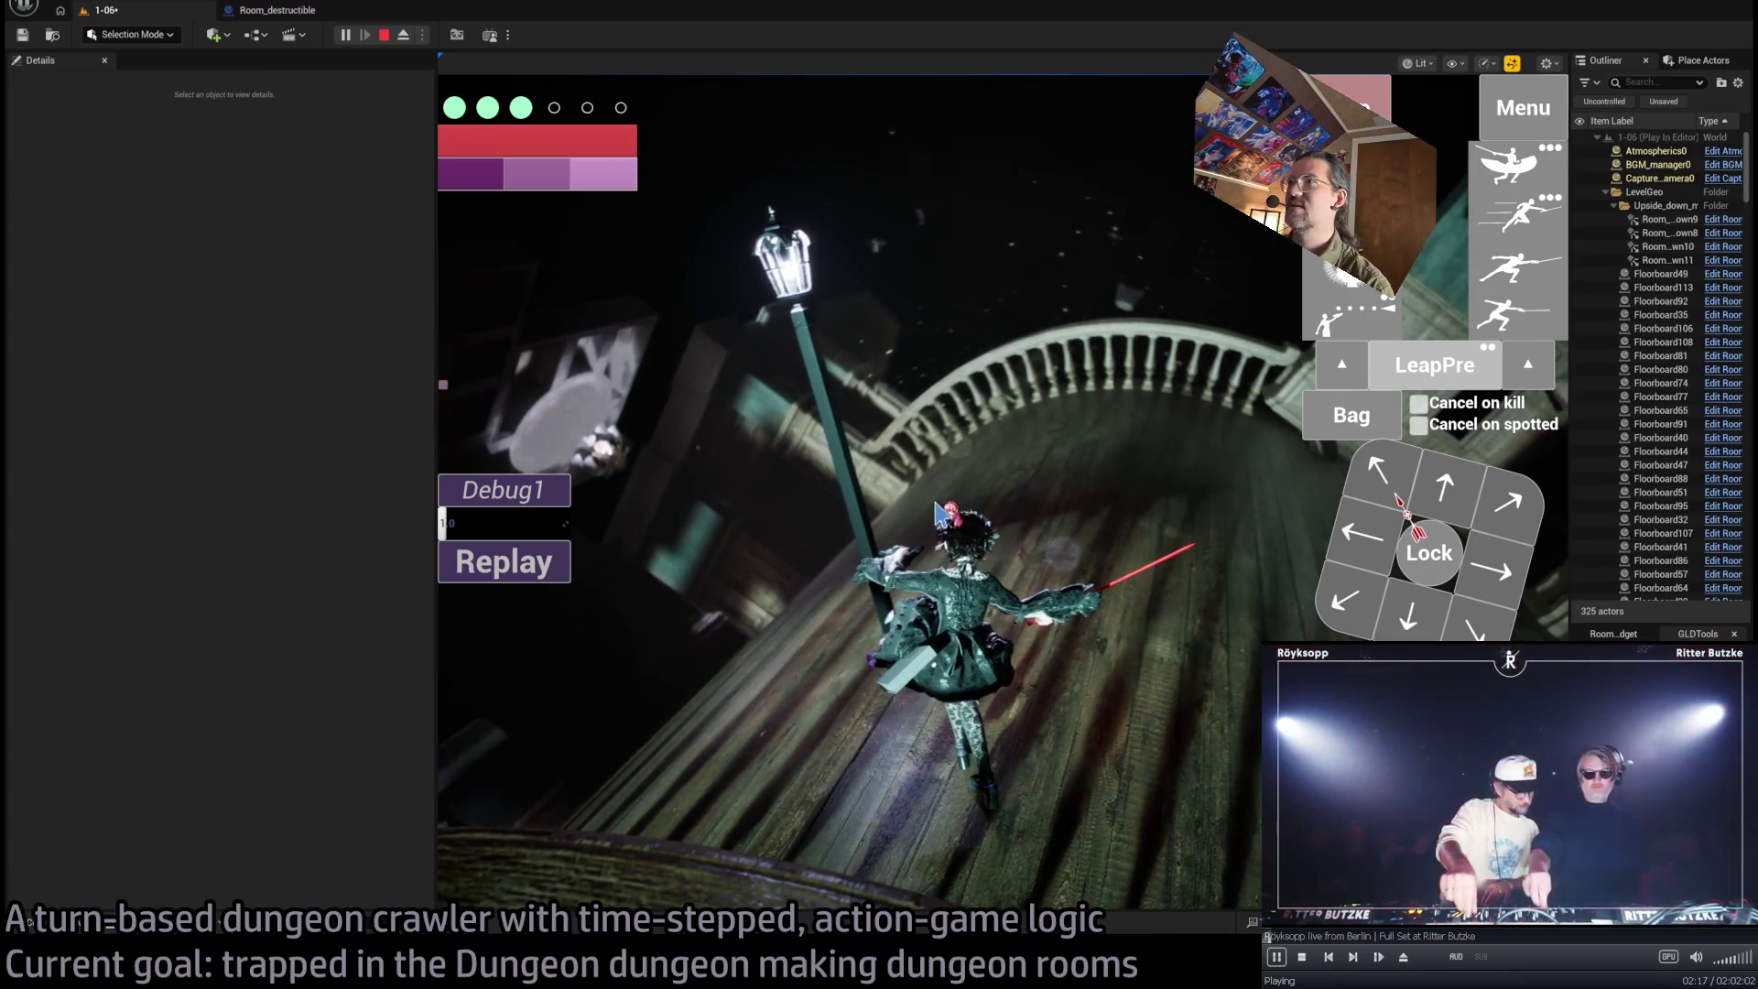
pyautogui.press('Escape')
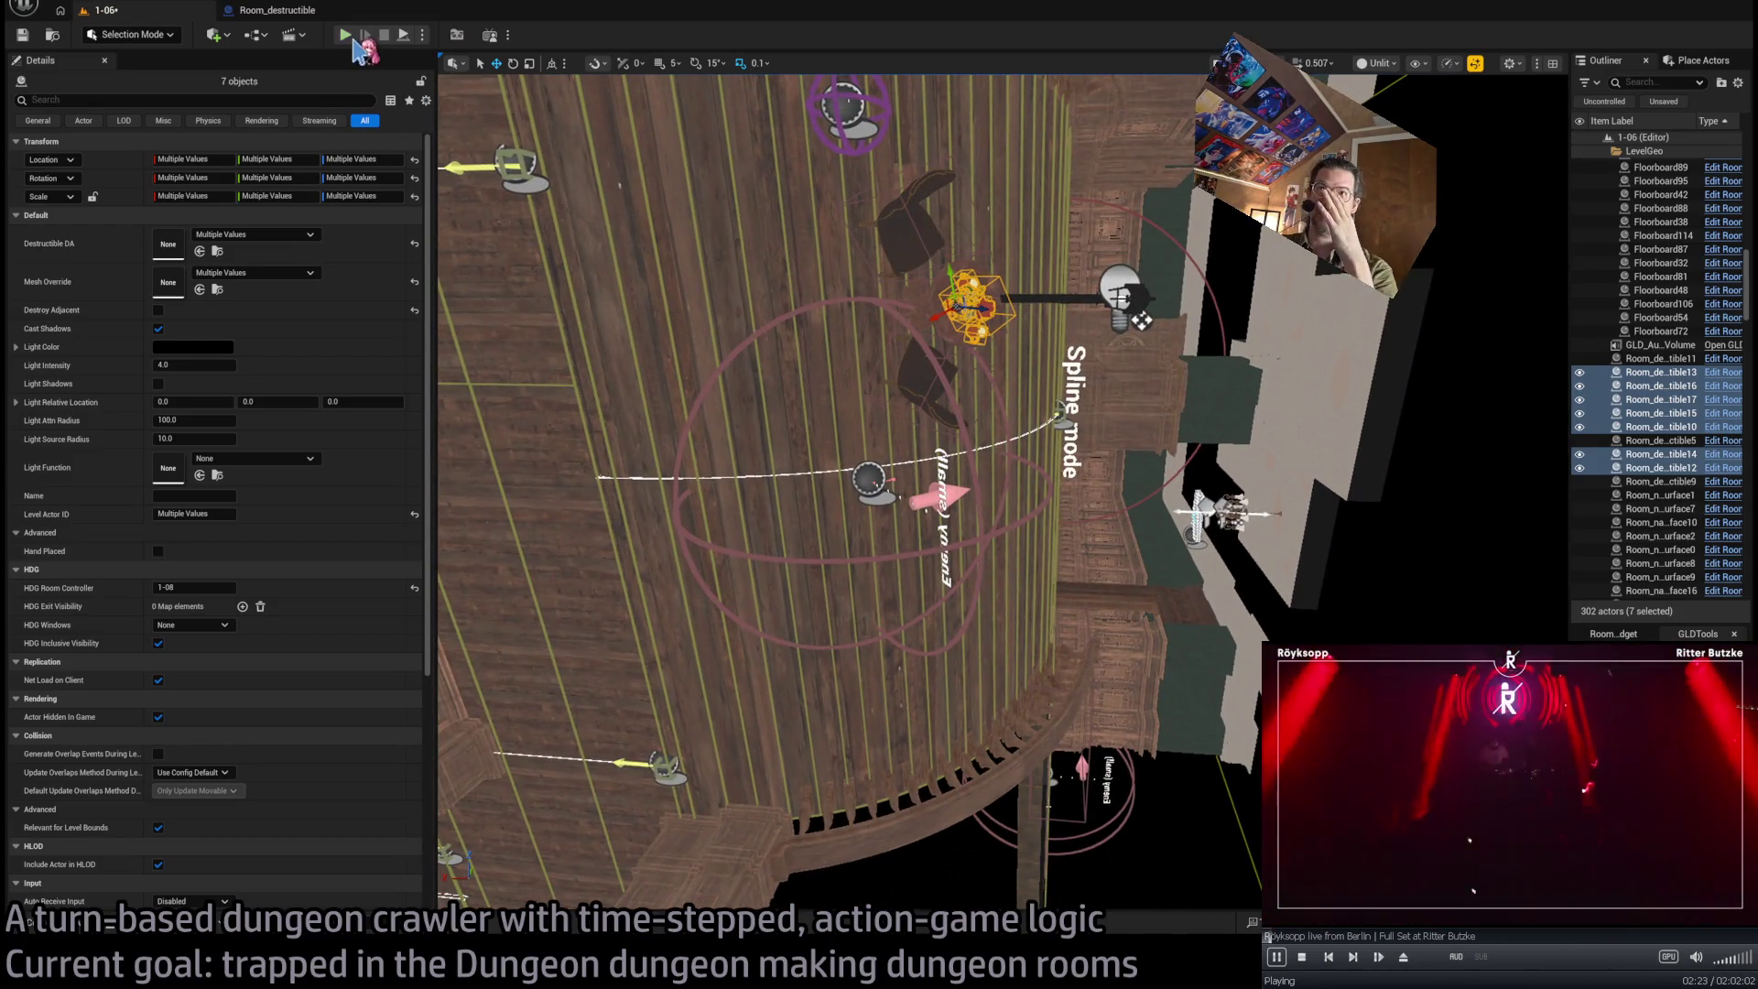
# Play-test the fear-striking skill against the table setup, then stop and return to the 1-06 editor
pyautogui.click(346, 37)
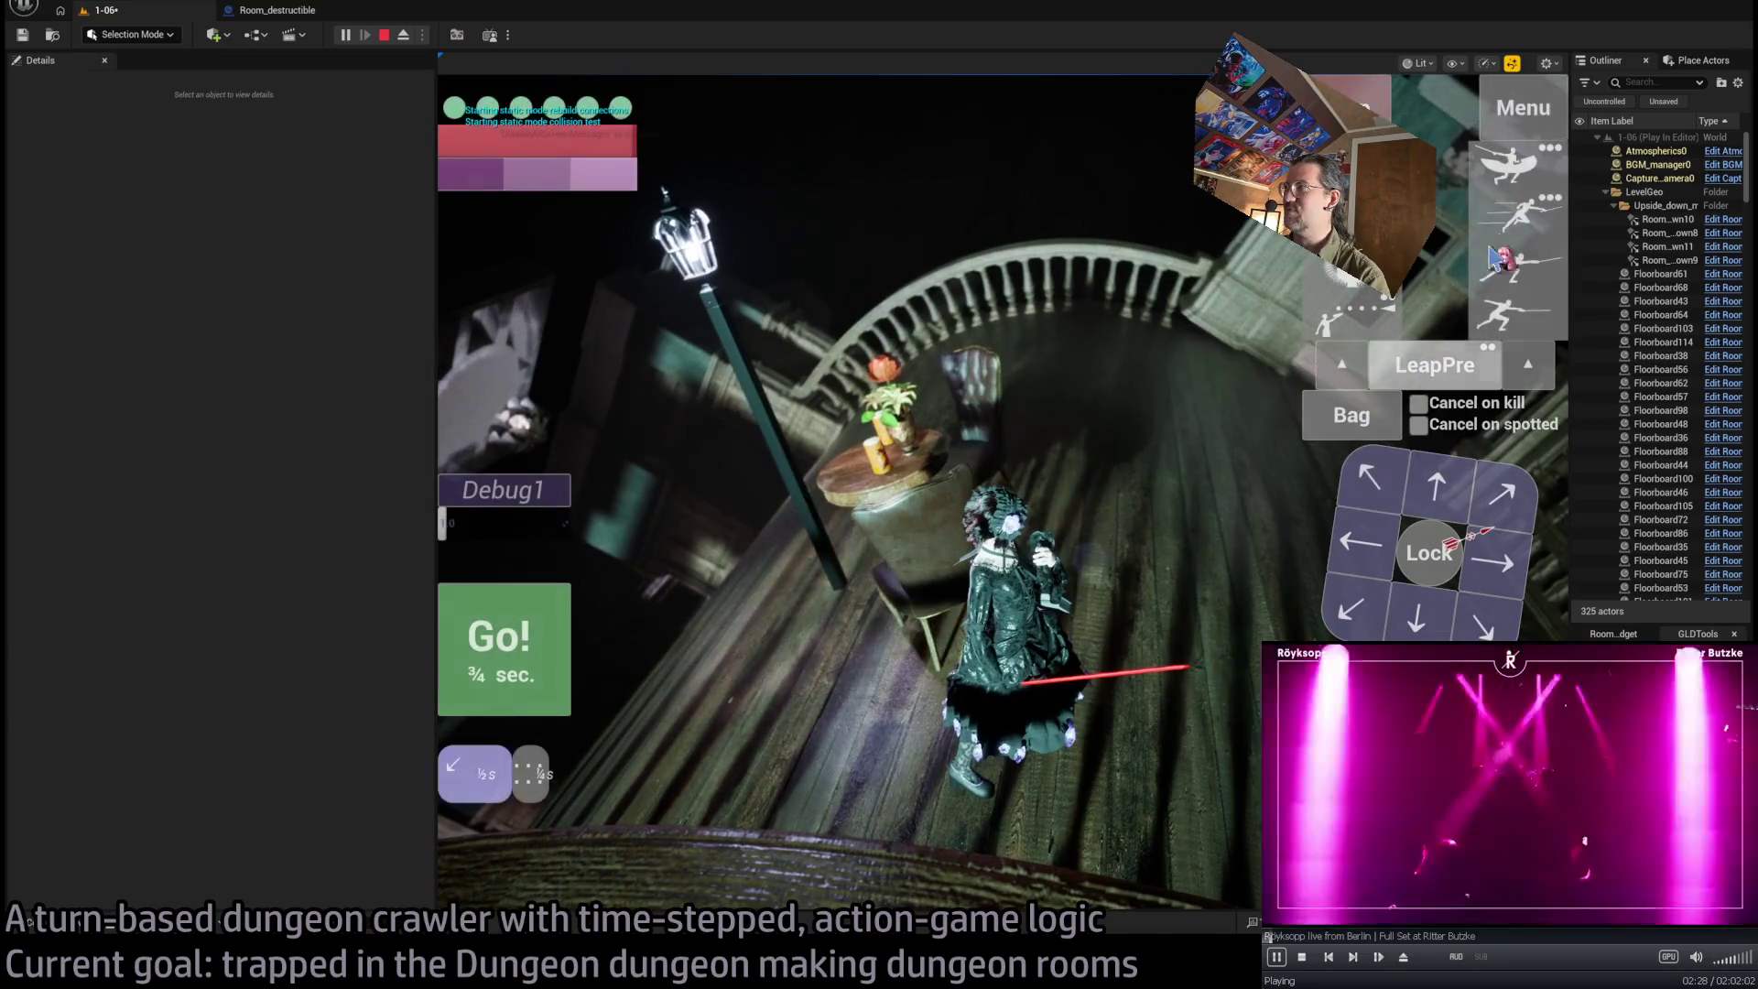
pyautogui.click(1509, 165)
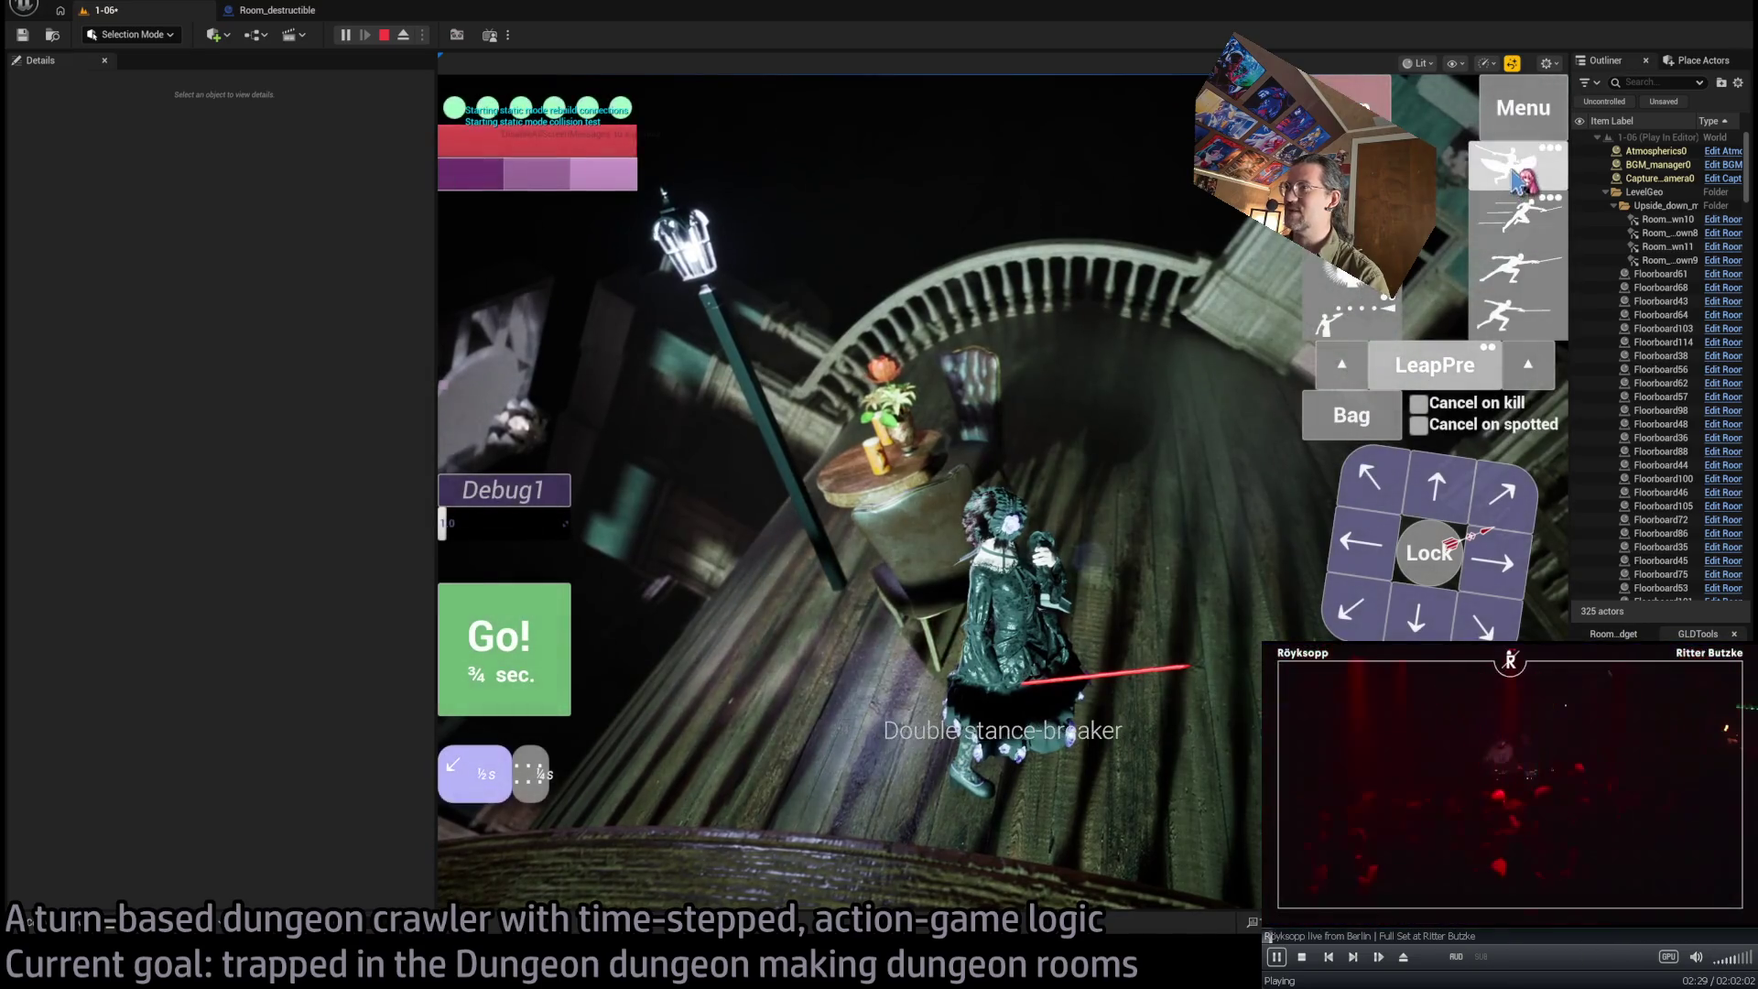
pyautogui.click(529, 669)
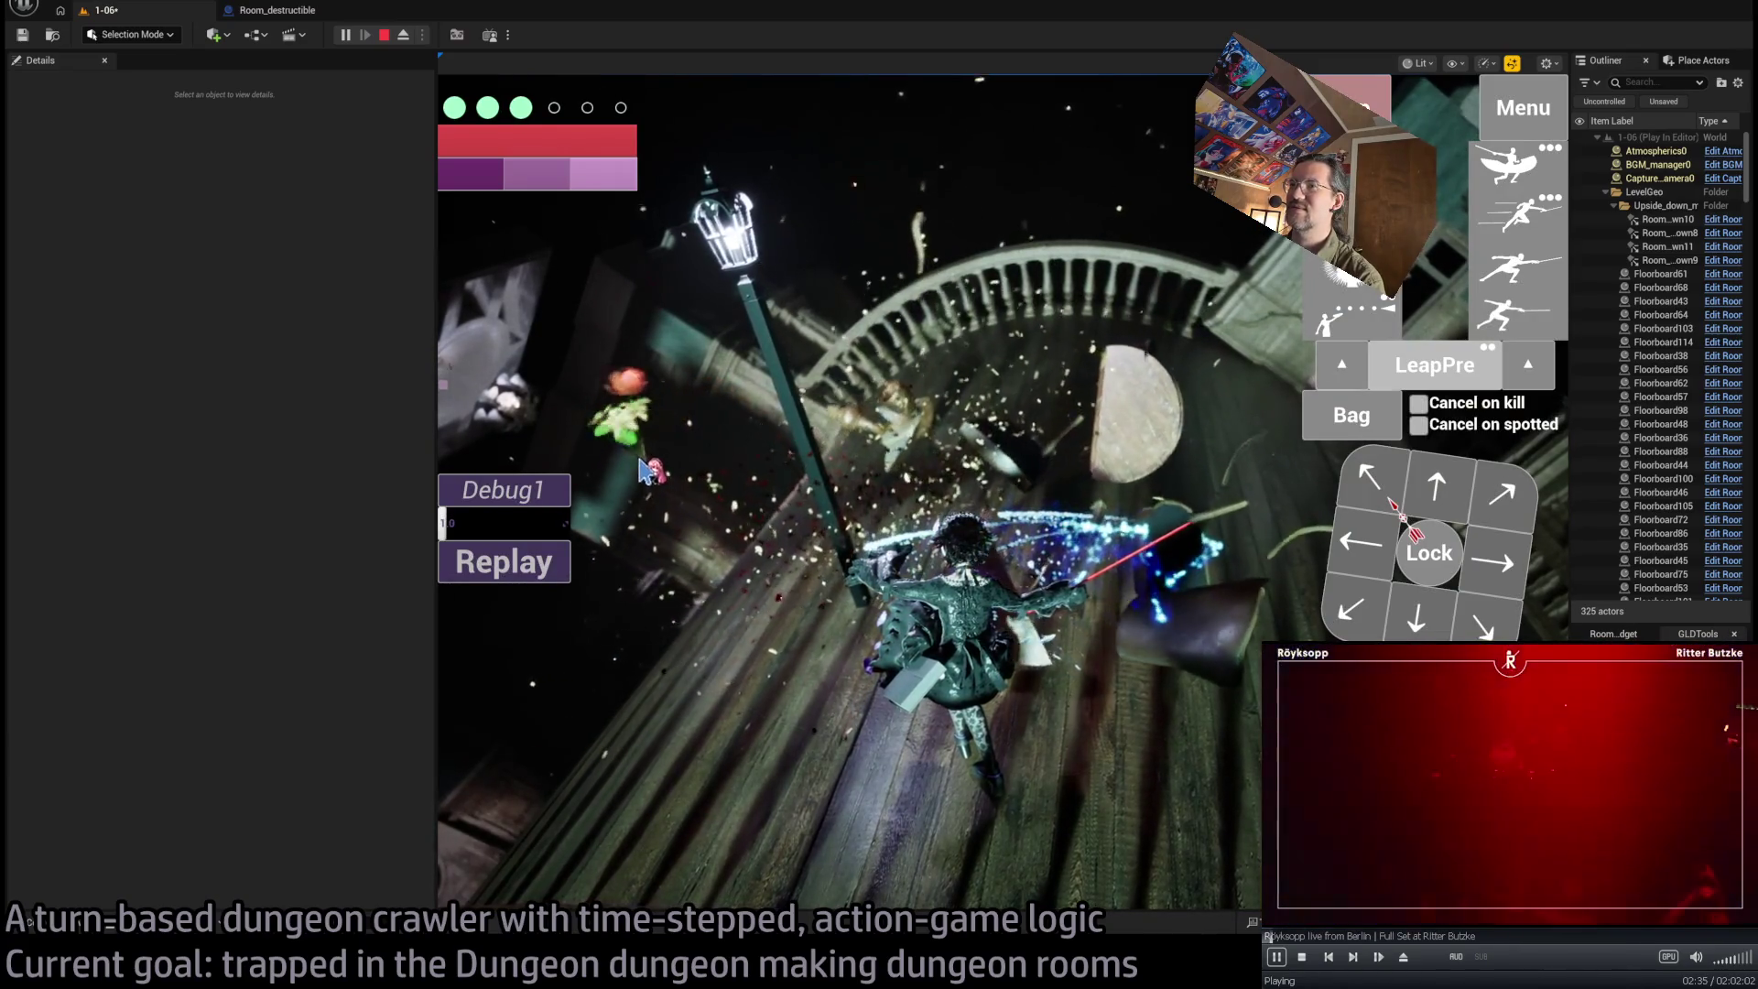
pyautogui.click(900, 606)
pyautogui.press('Escape')
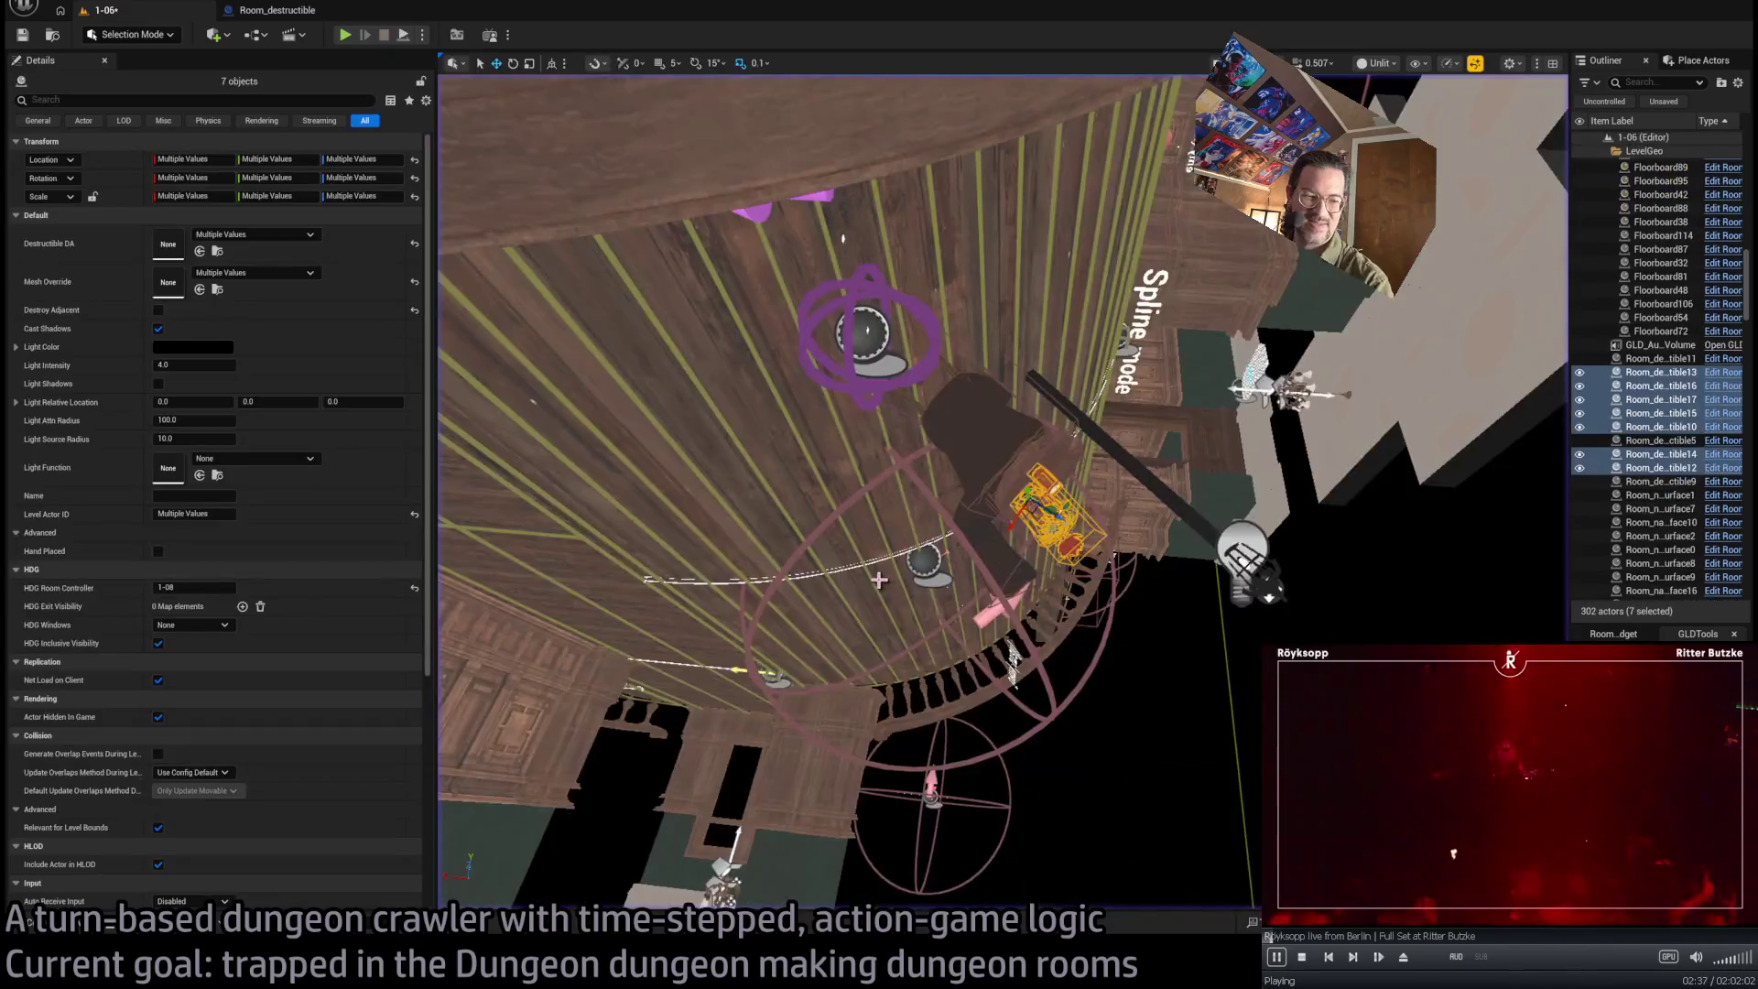
pyautogui.scroll(3, 865, 783)
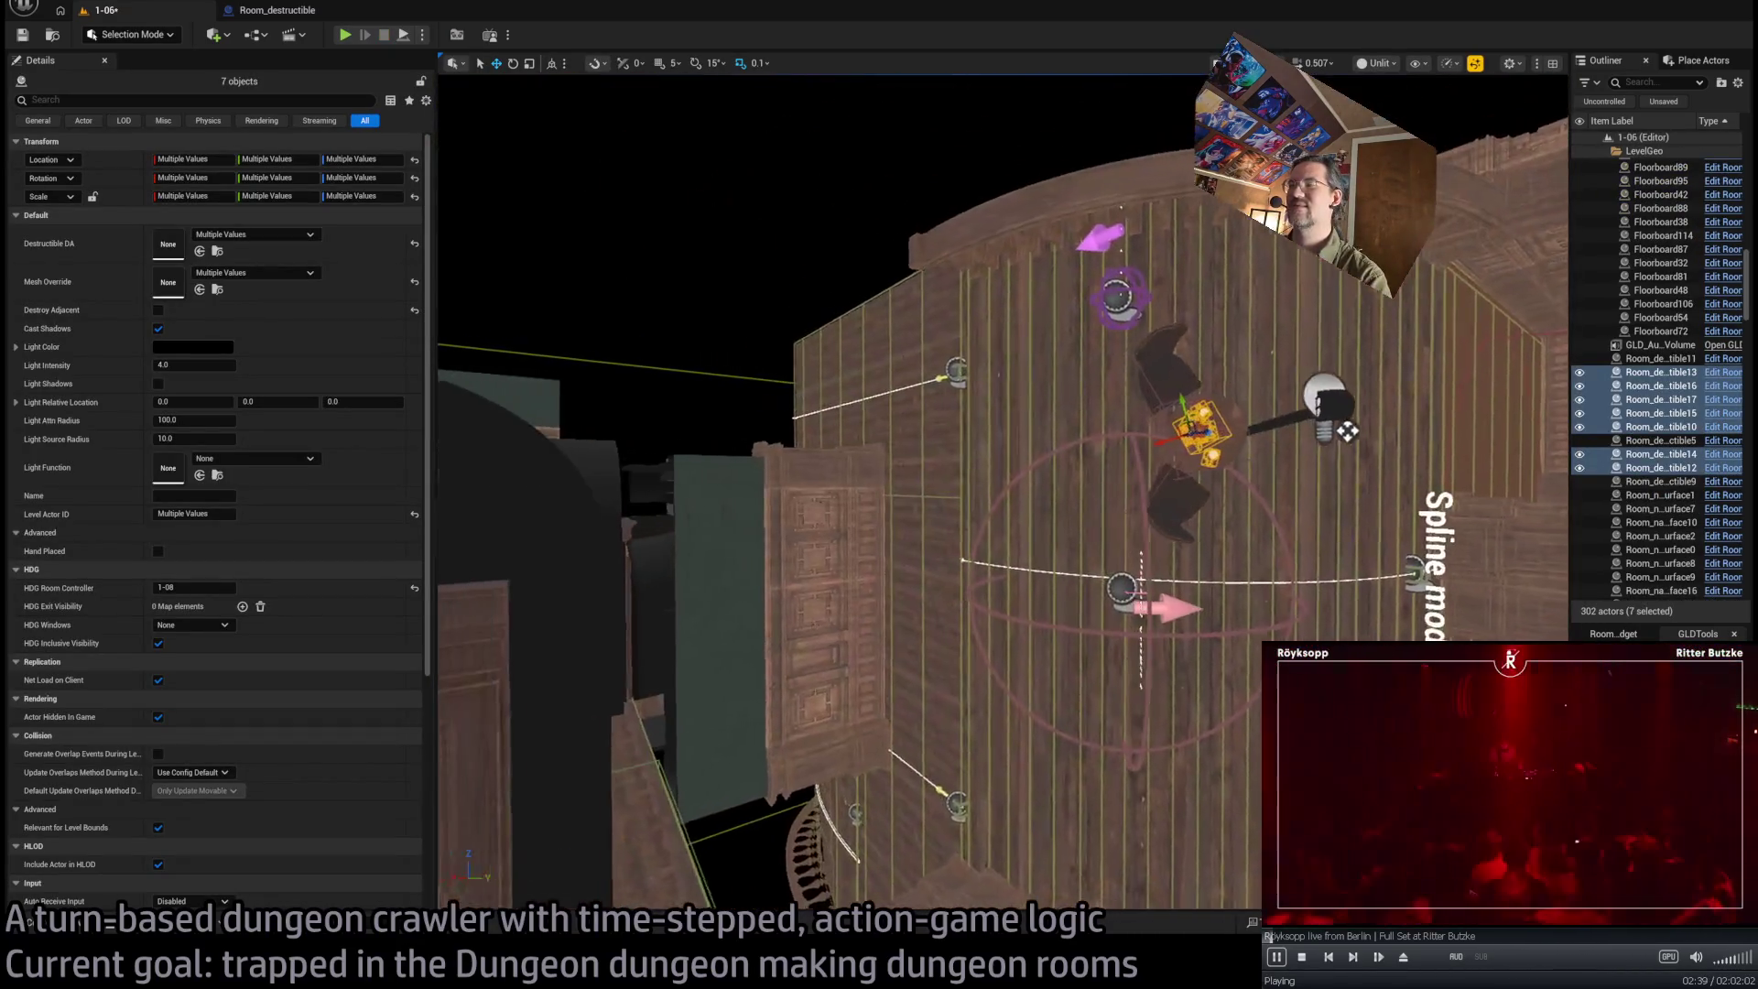
pyautogui.scroll(-10, 866, 782)
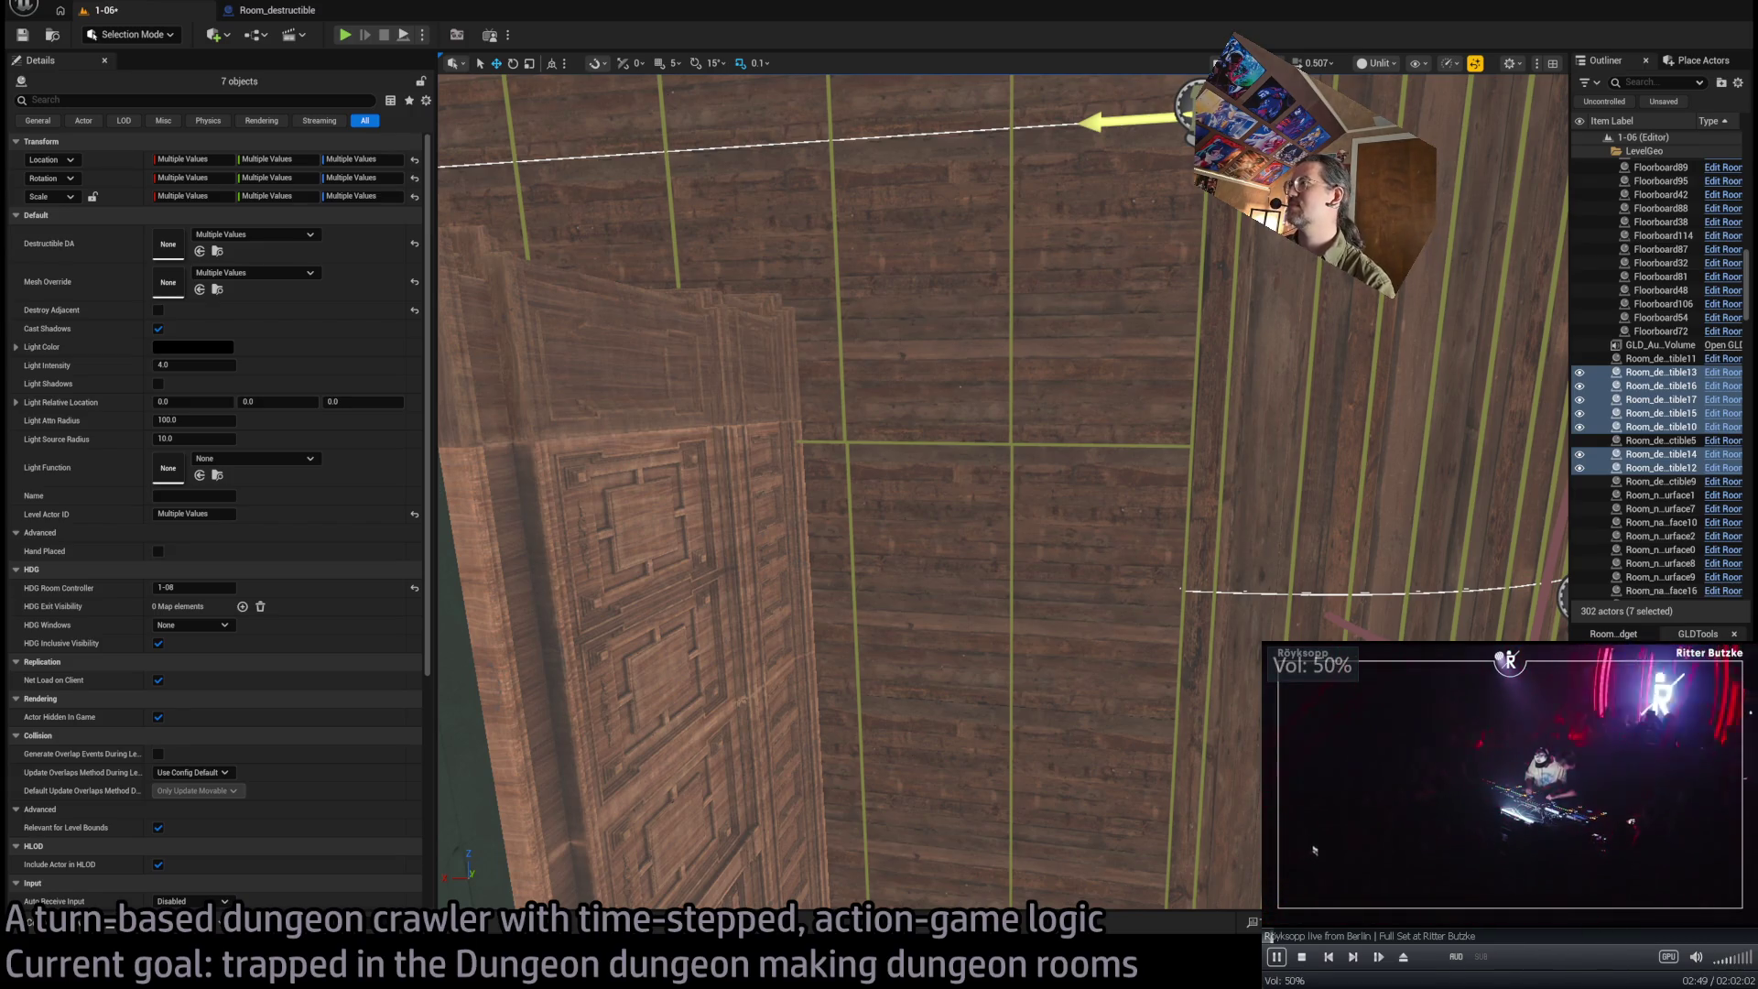
# Frame the seven selected room pieces at a tilted angle and run a quick play test
pyautogui.press('f')
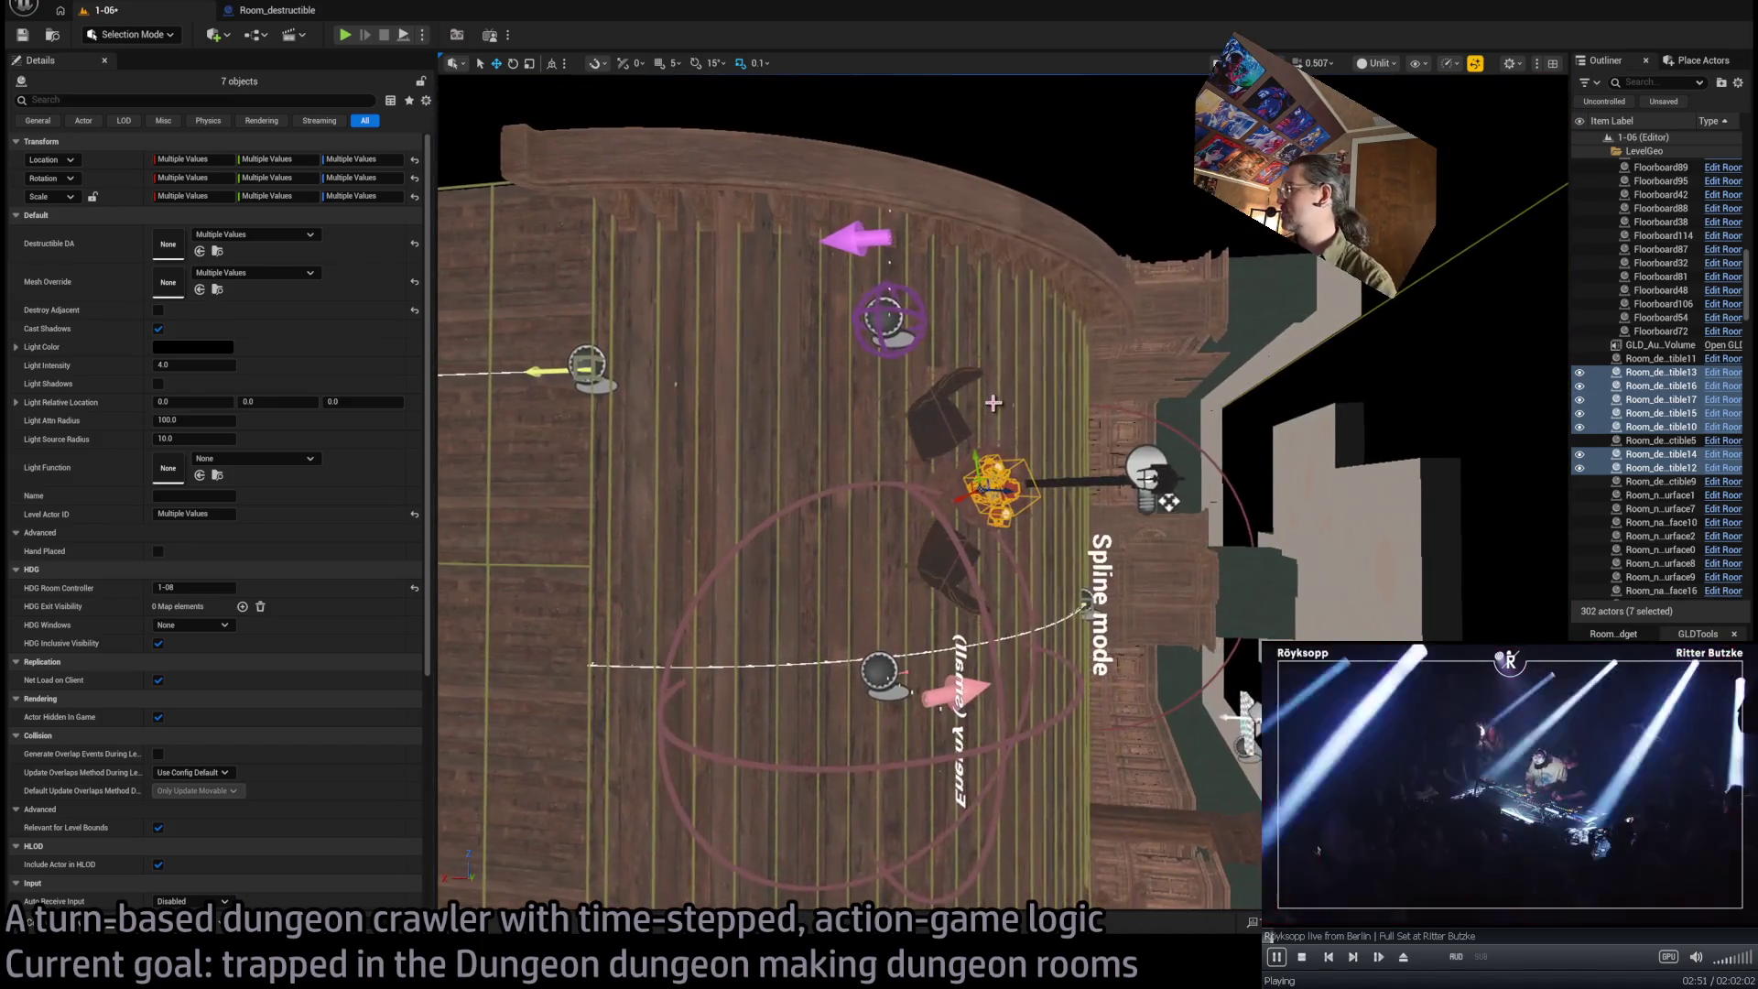
pyautogui.moveTo(997, 402)
pyautogui.mouseDown()
pyautogui.moveTo(952, 458)
pyautogui.moveTo(971, 439)
pyautogui.moveTo(953, 457)
pyautogui.moveTo(573, 57)
pyautogui.mouseUp()
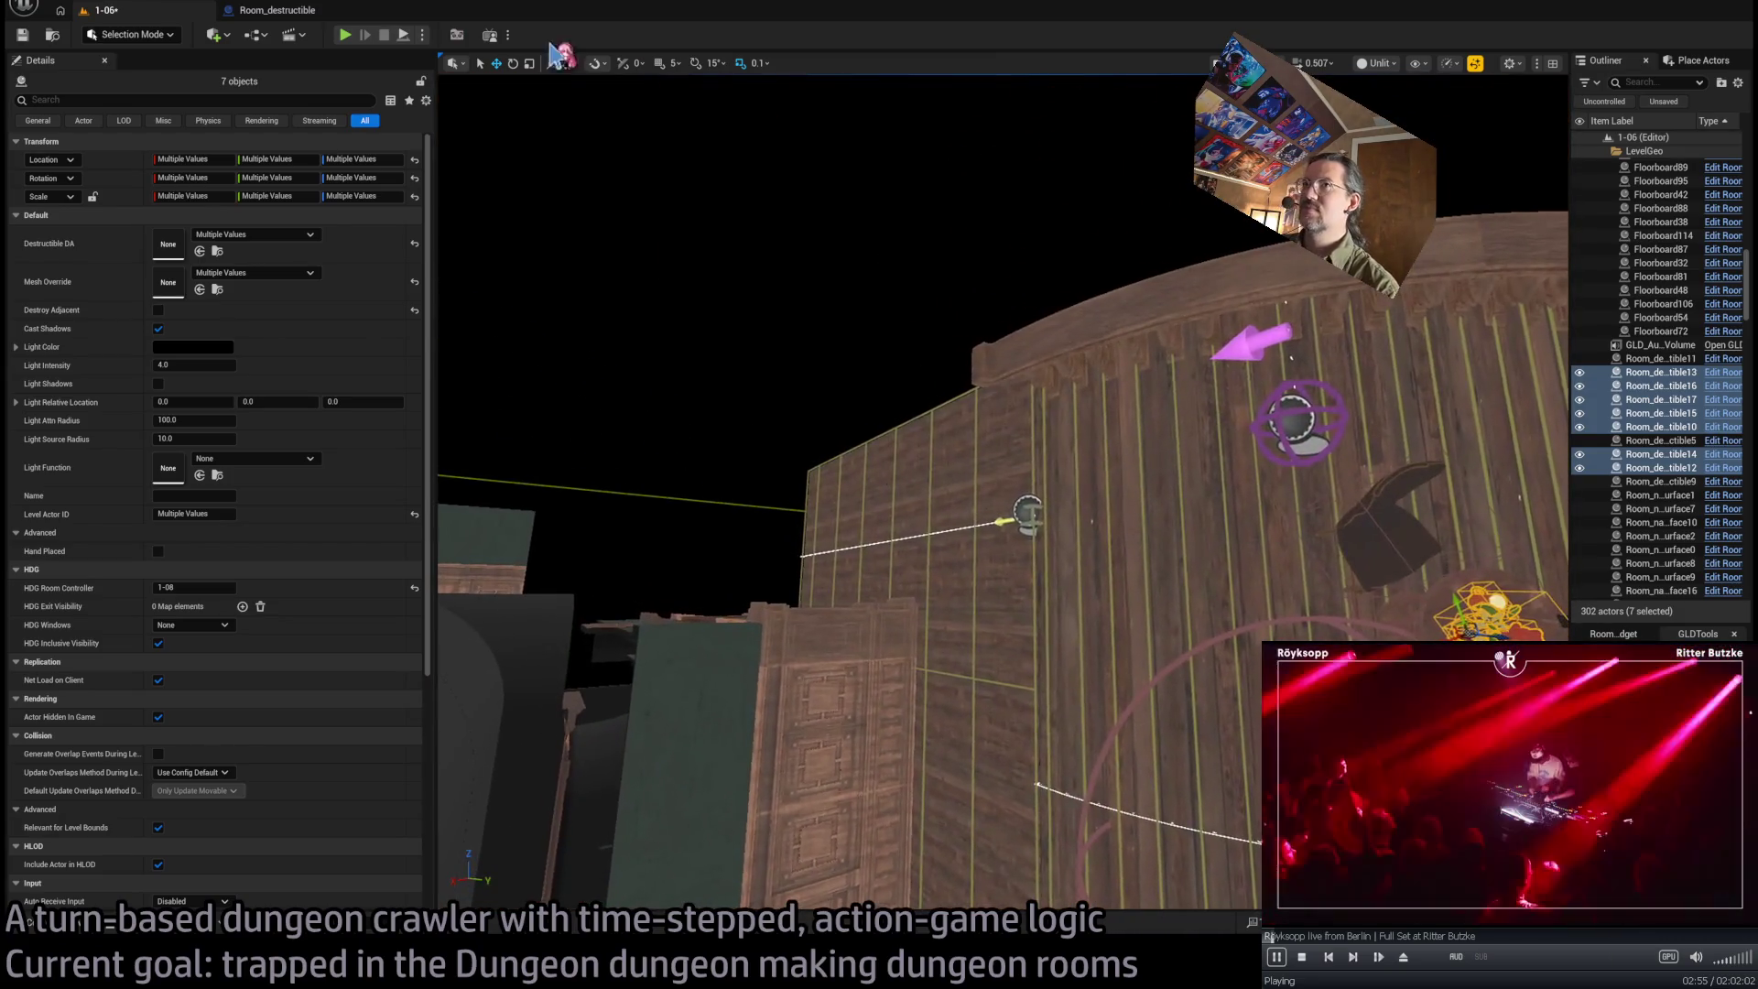
pyautogui.hotkey('alt', 'p')
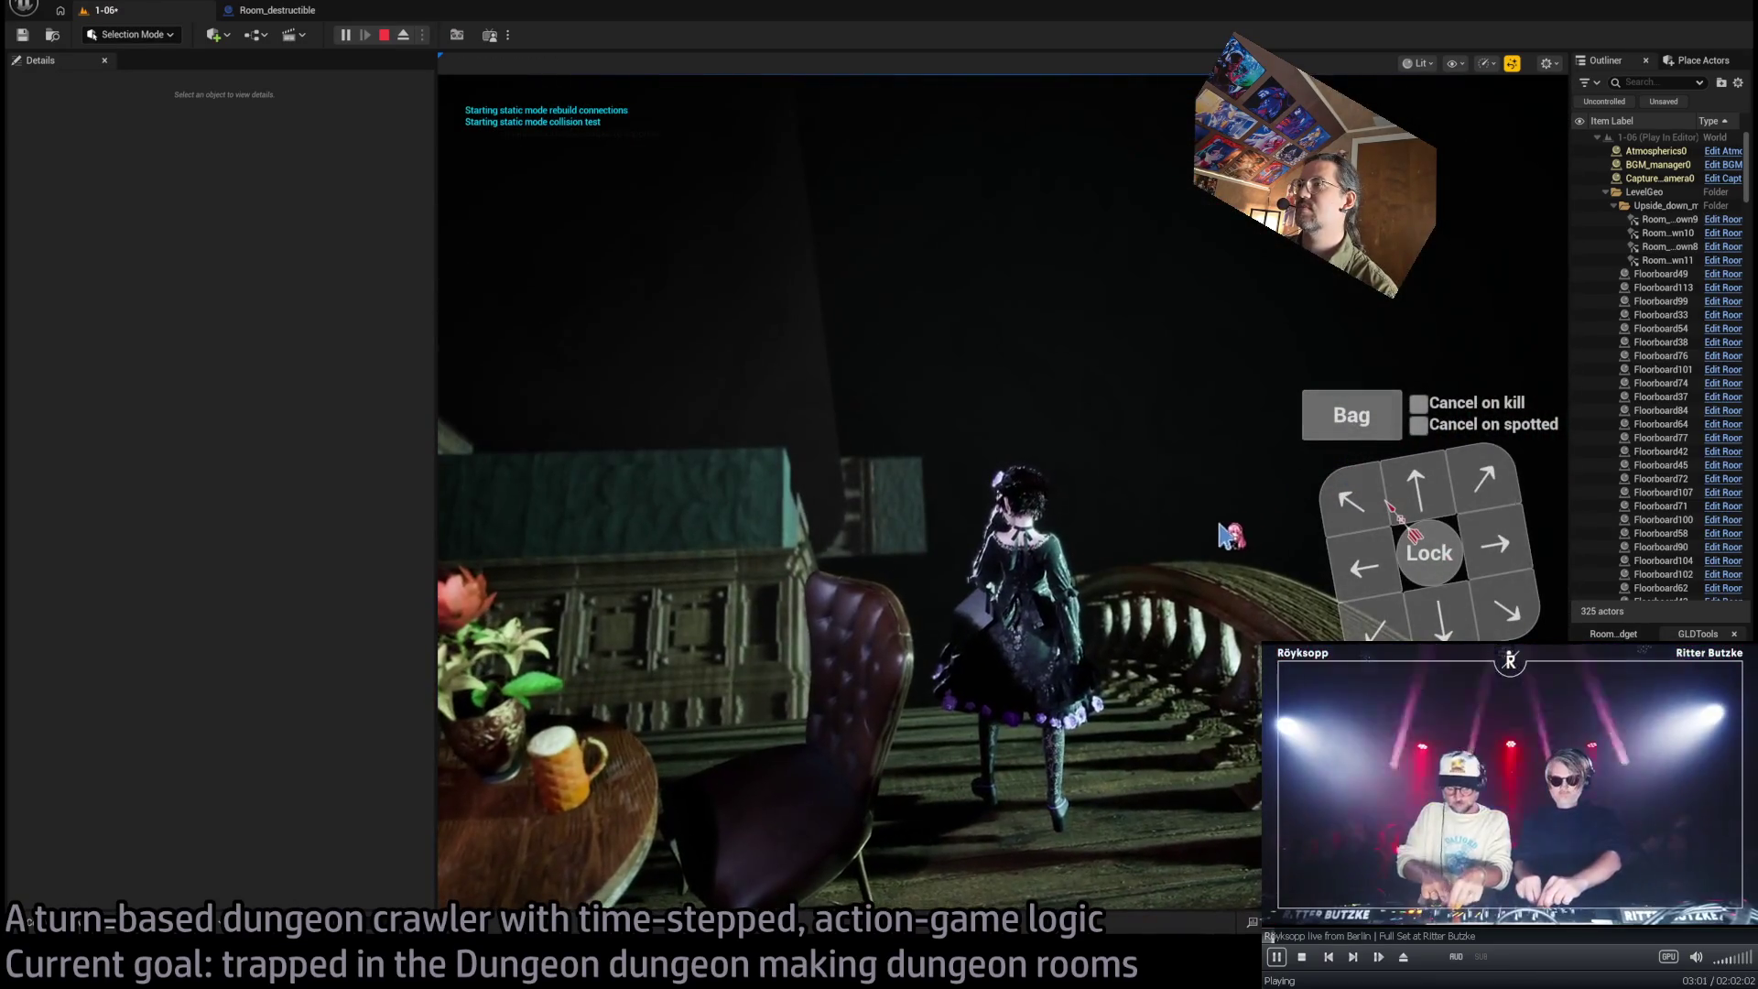
pyautogui.press('Escape')
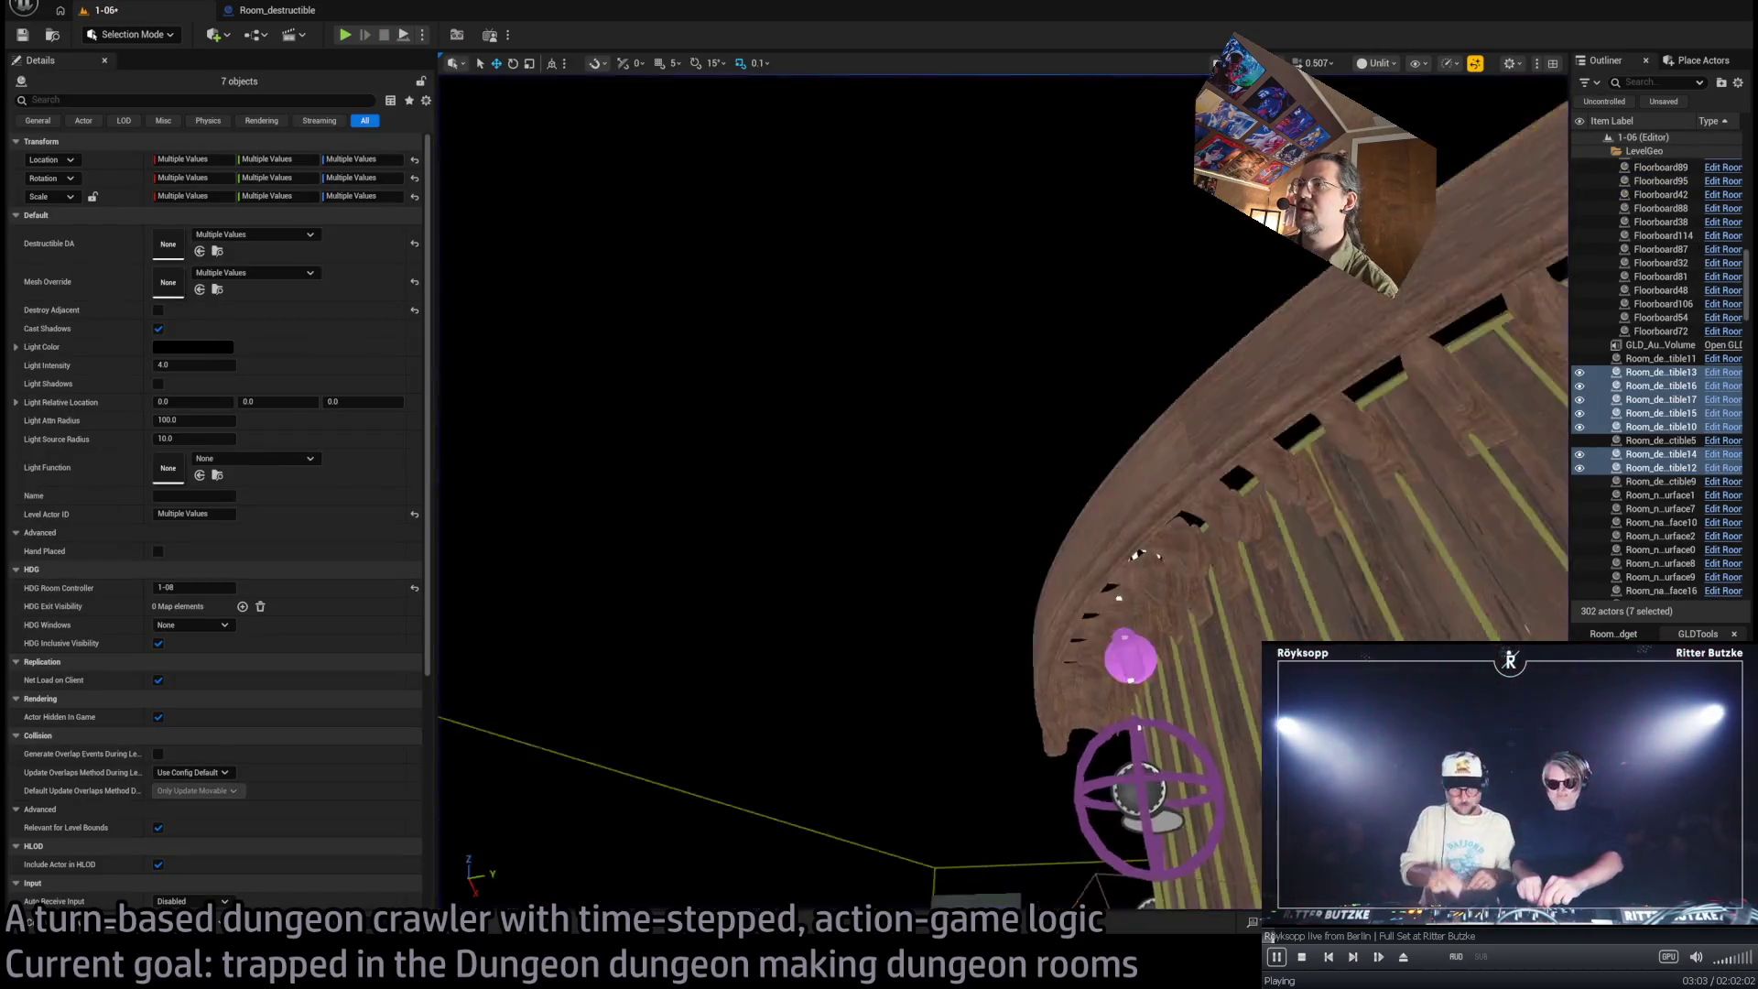
# Look down on the curved wall, play-test once more, then select the RoomController actor
pyautogui.press('f')
pyautogui.moveTo(1282, 586); pyautogui.dragTo(1282, 630)
pyautogui.click(345, 35)
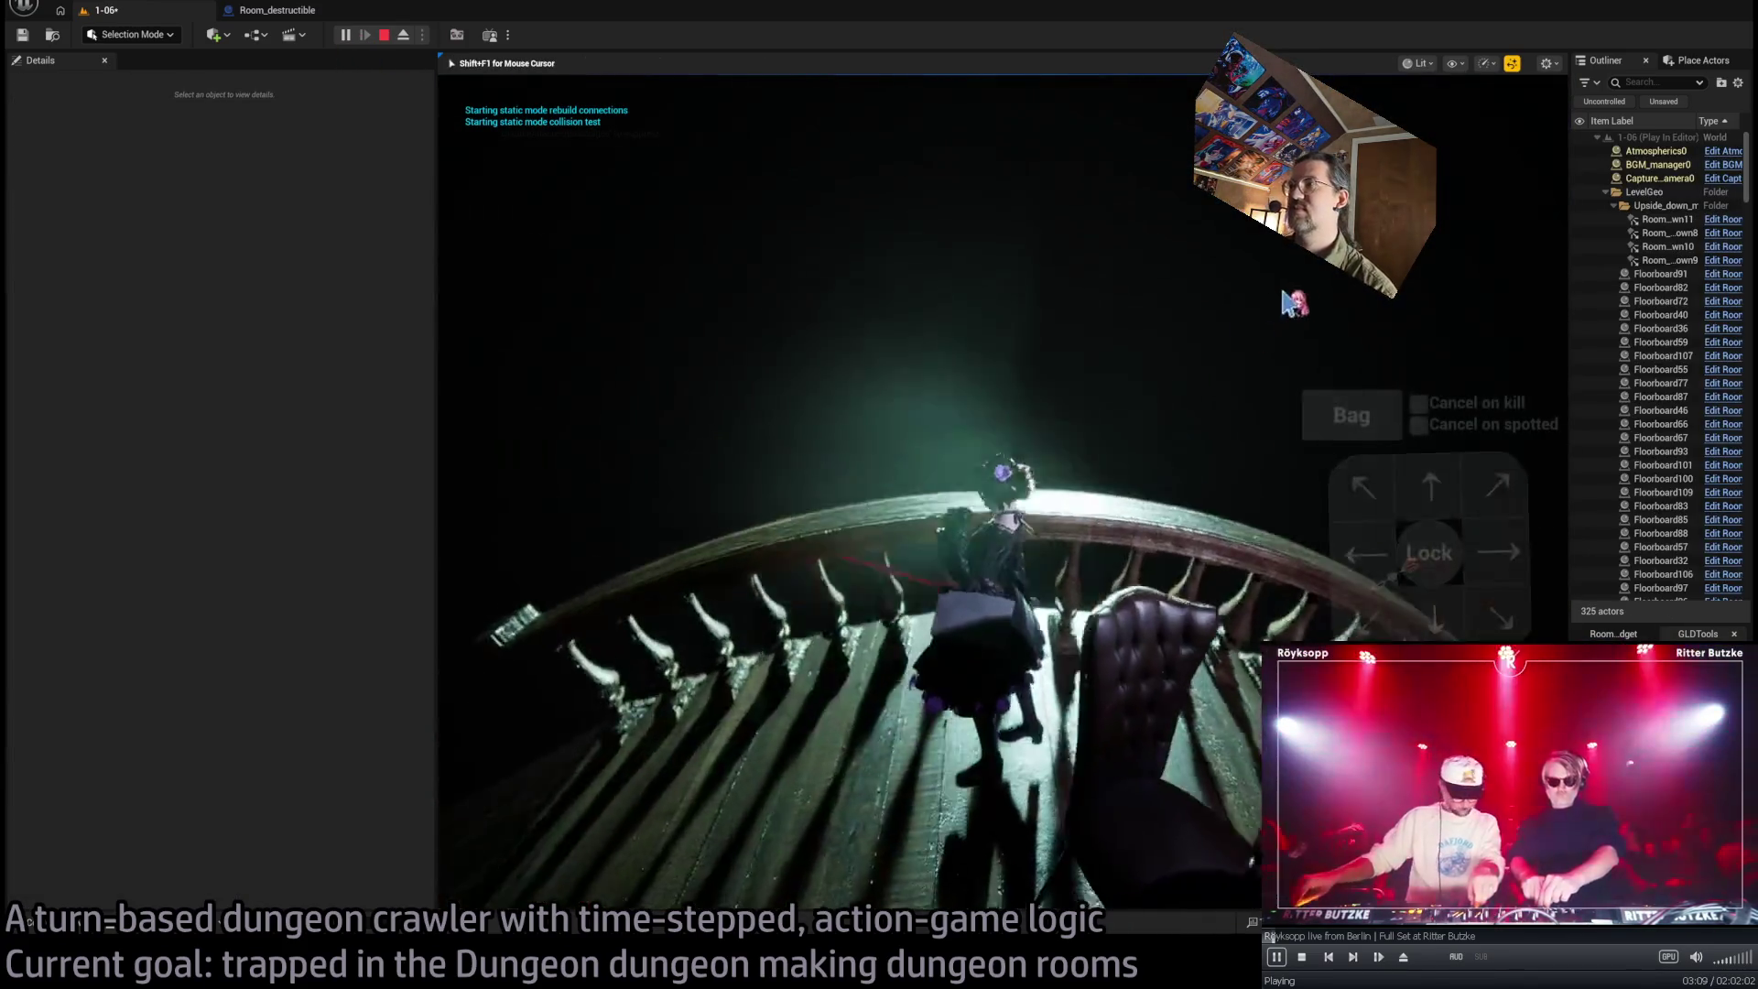
pyautogui.press('Escape')
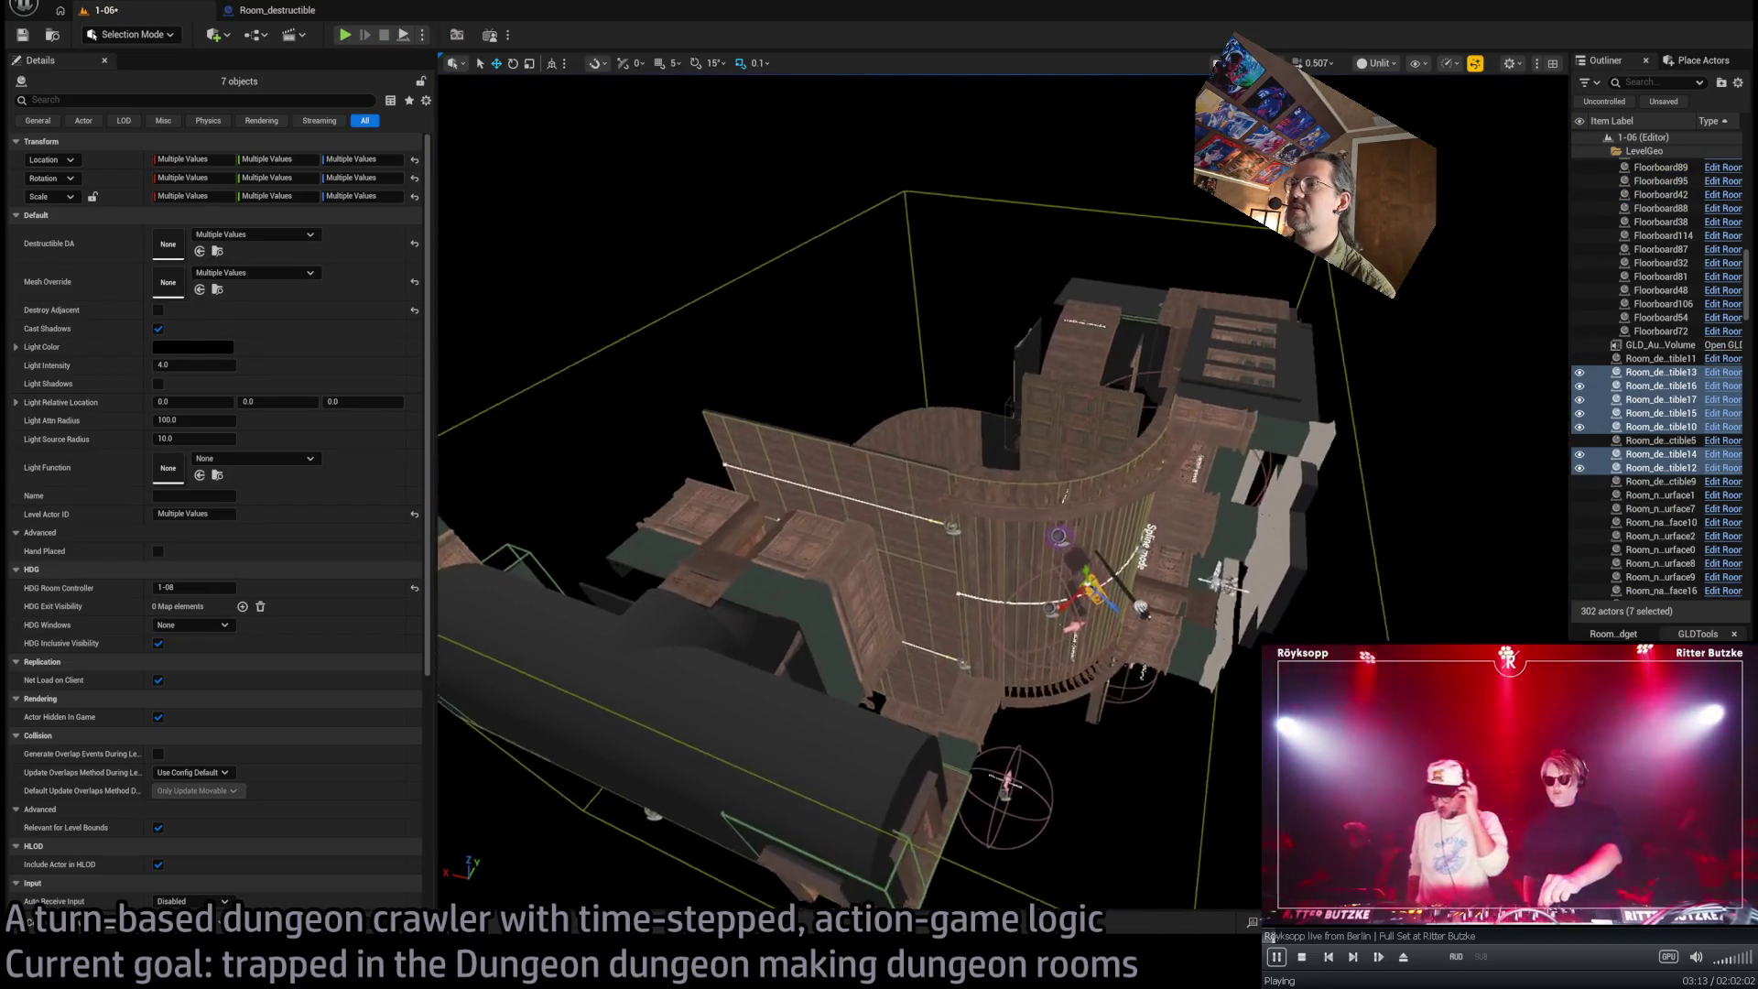
pyautogui.press('f')
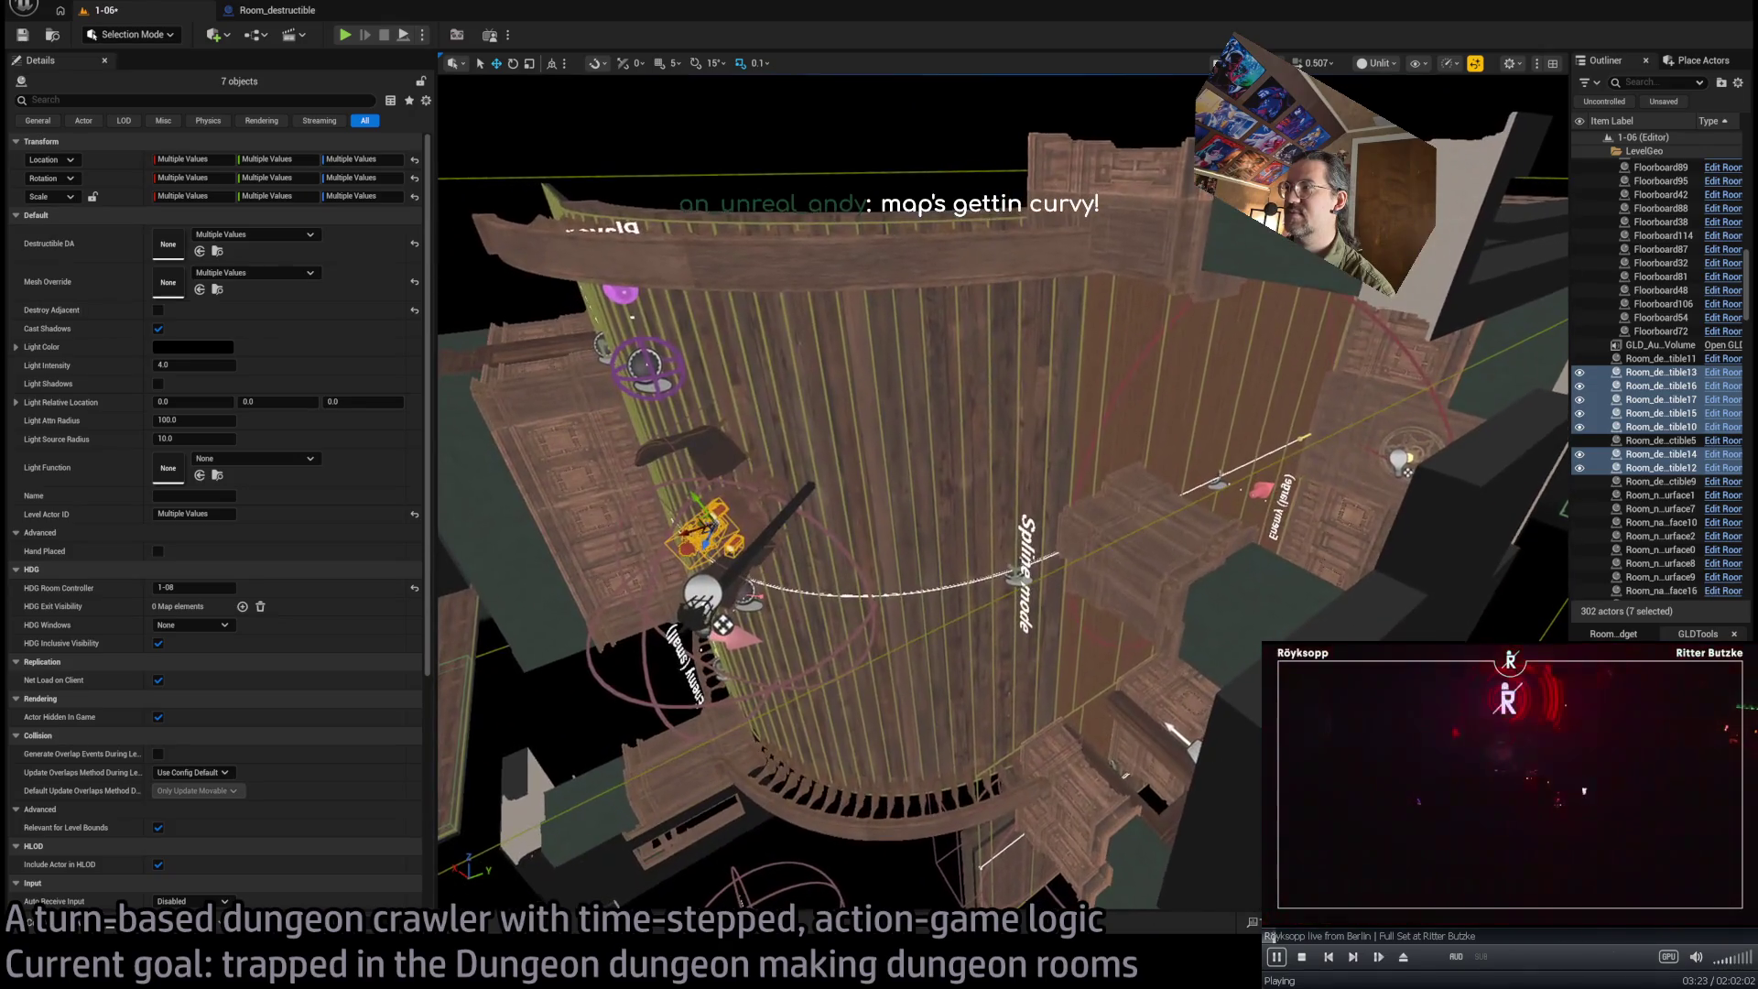
pyautogui.click(1229, 744)
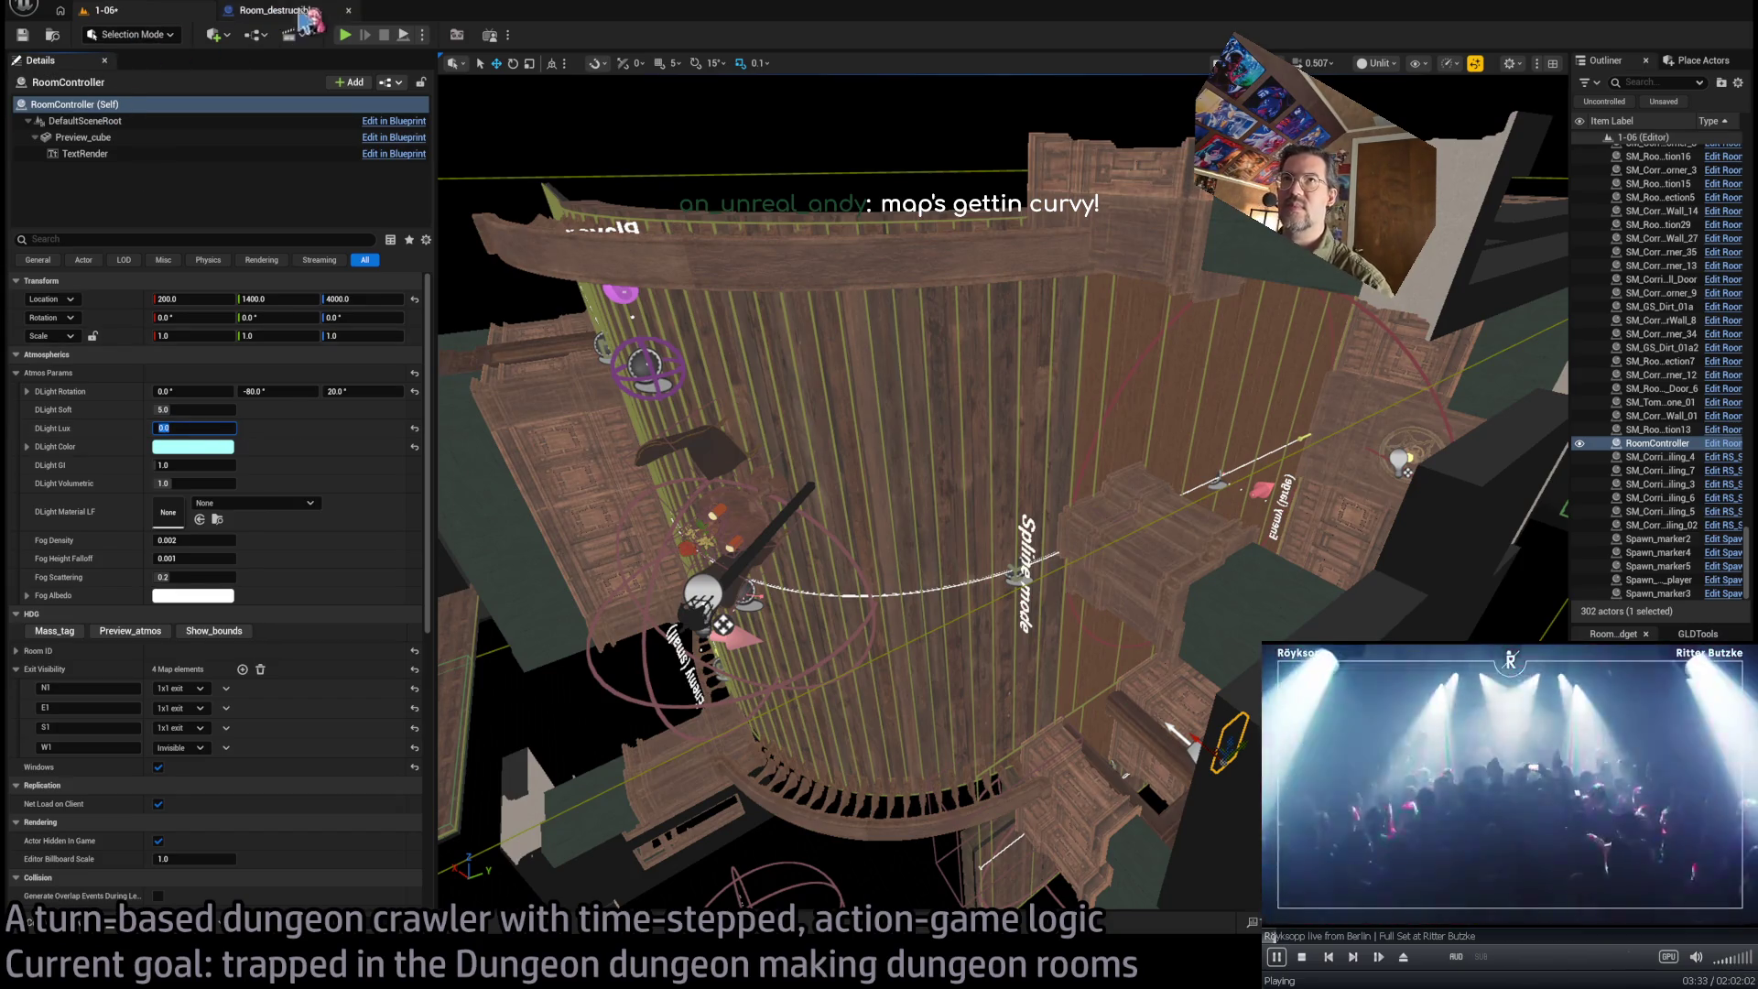
pyautogui.click(359, 39)
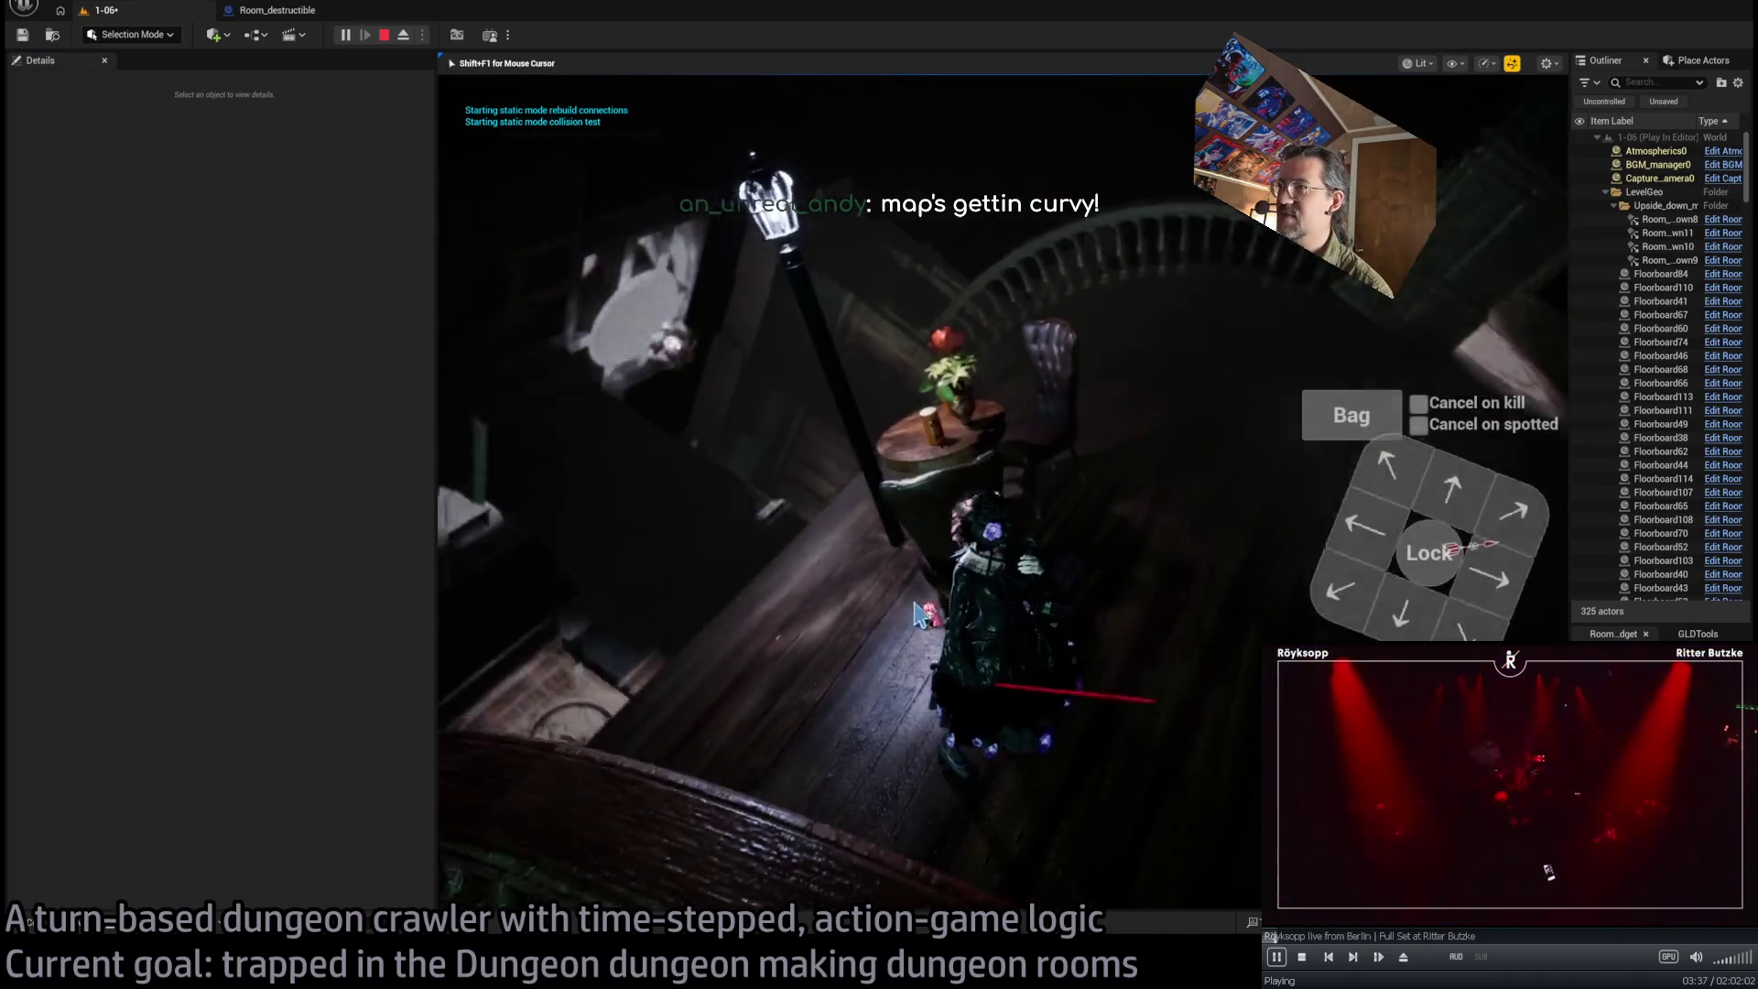
pyautogui.click(1138, 491)
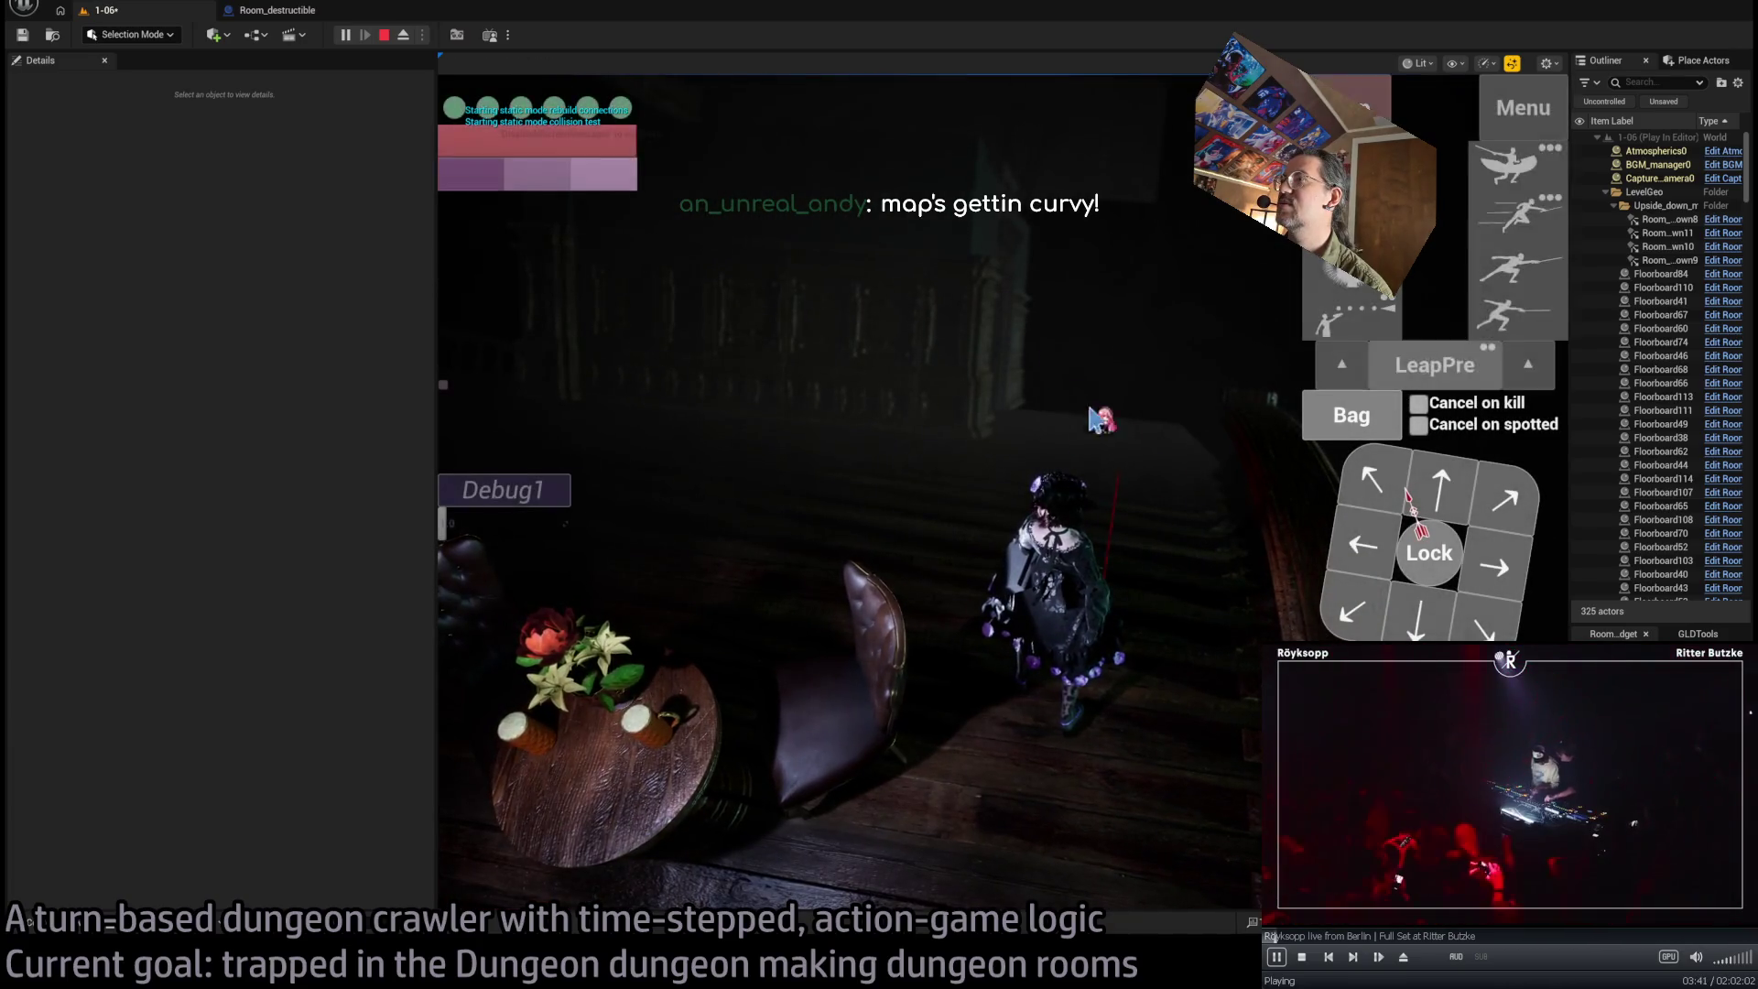
pyautogui.press('Escape')
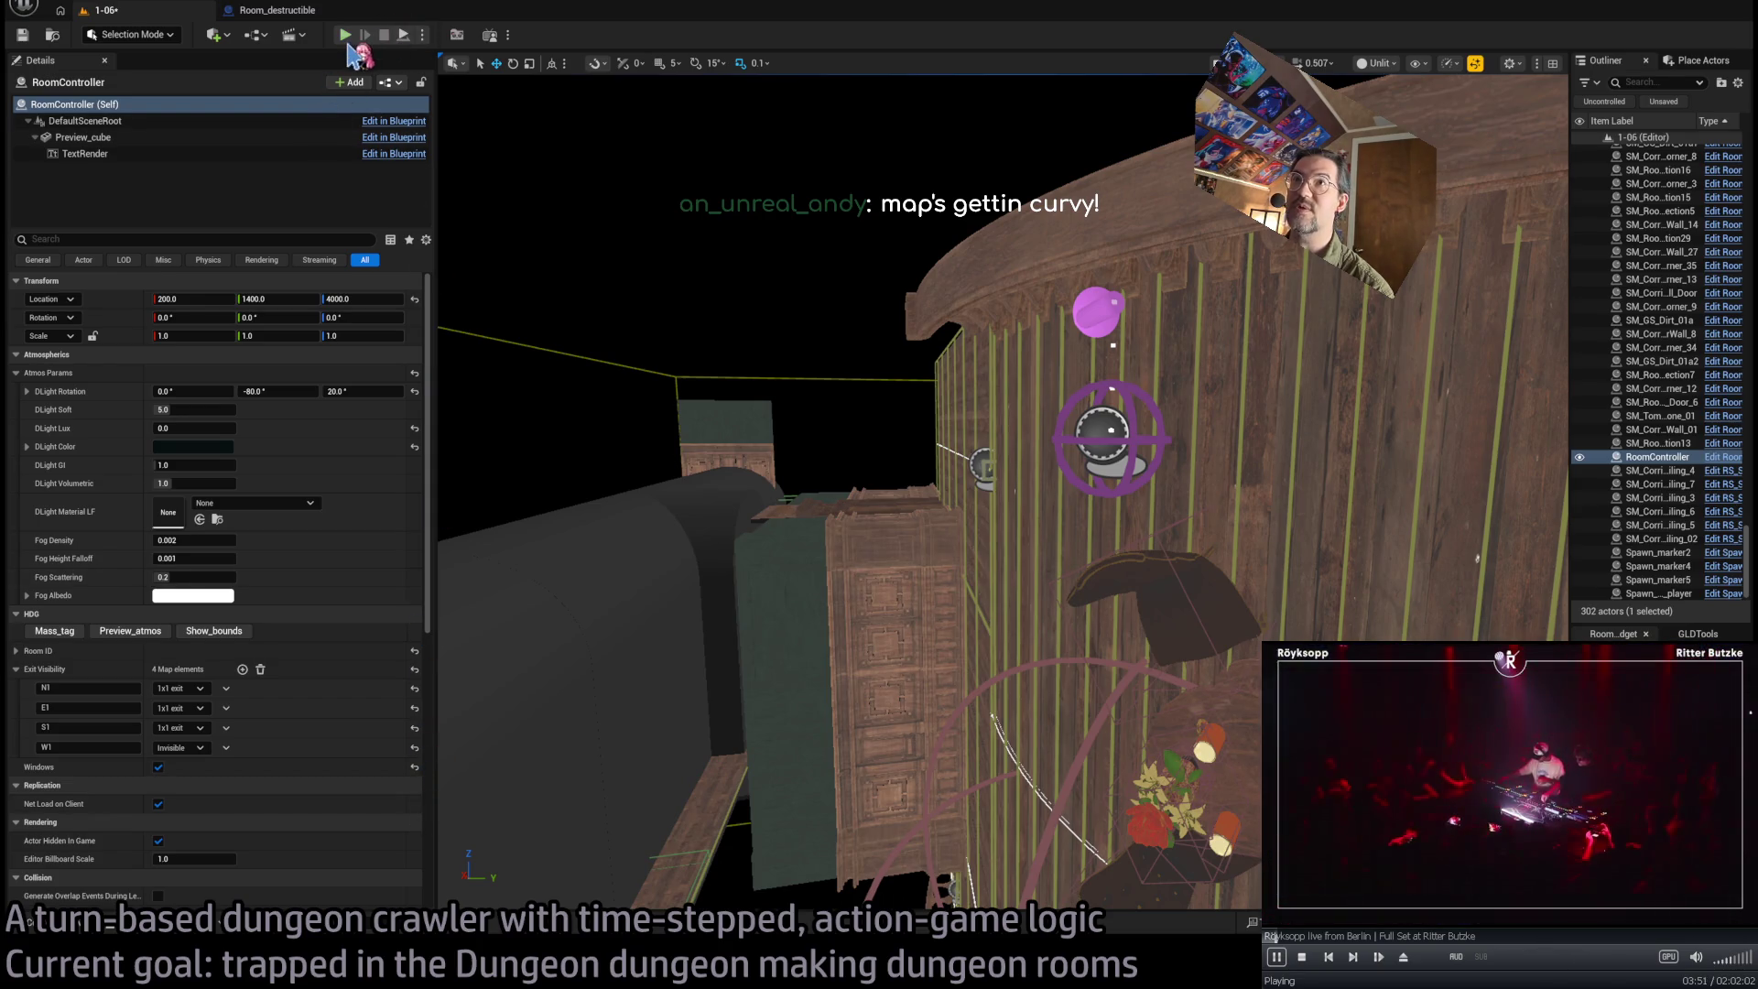
pyautogui.hotkey('alt', 'p')
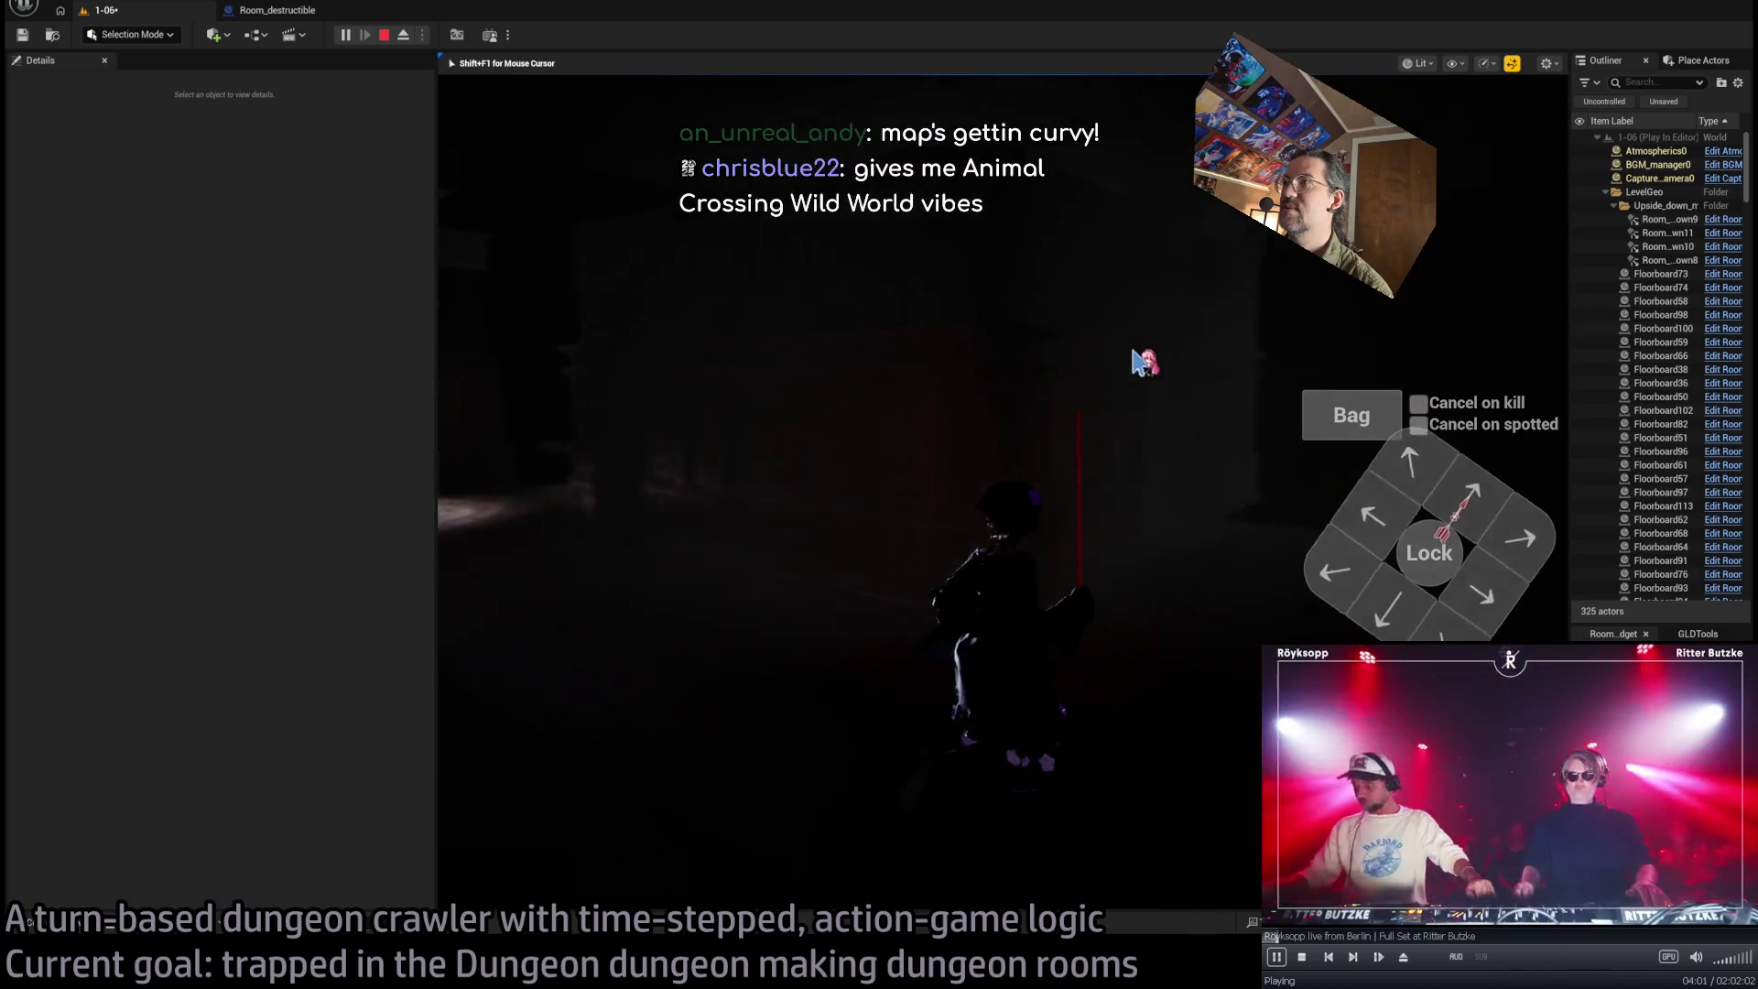
pyautogui.press('Escape')
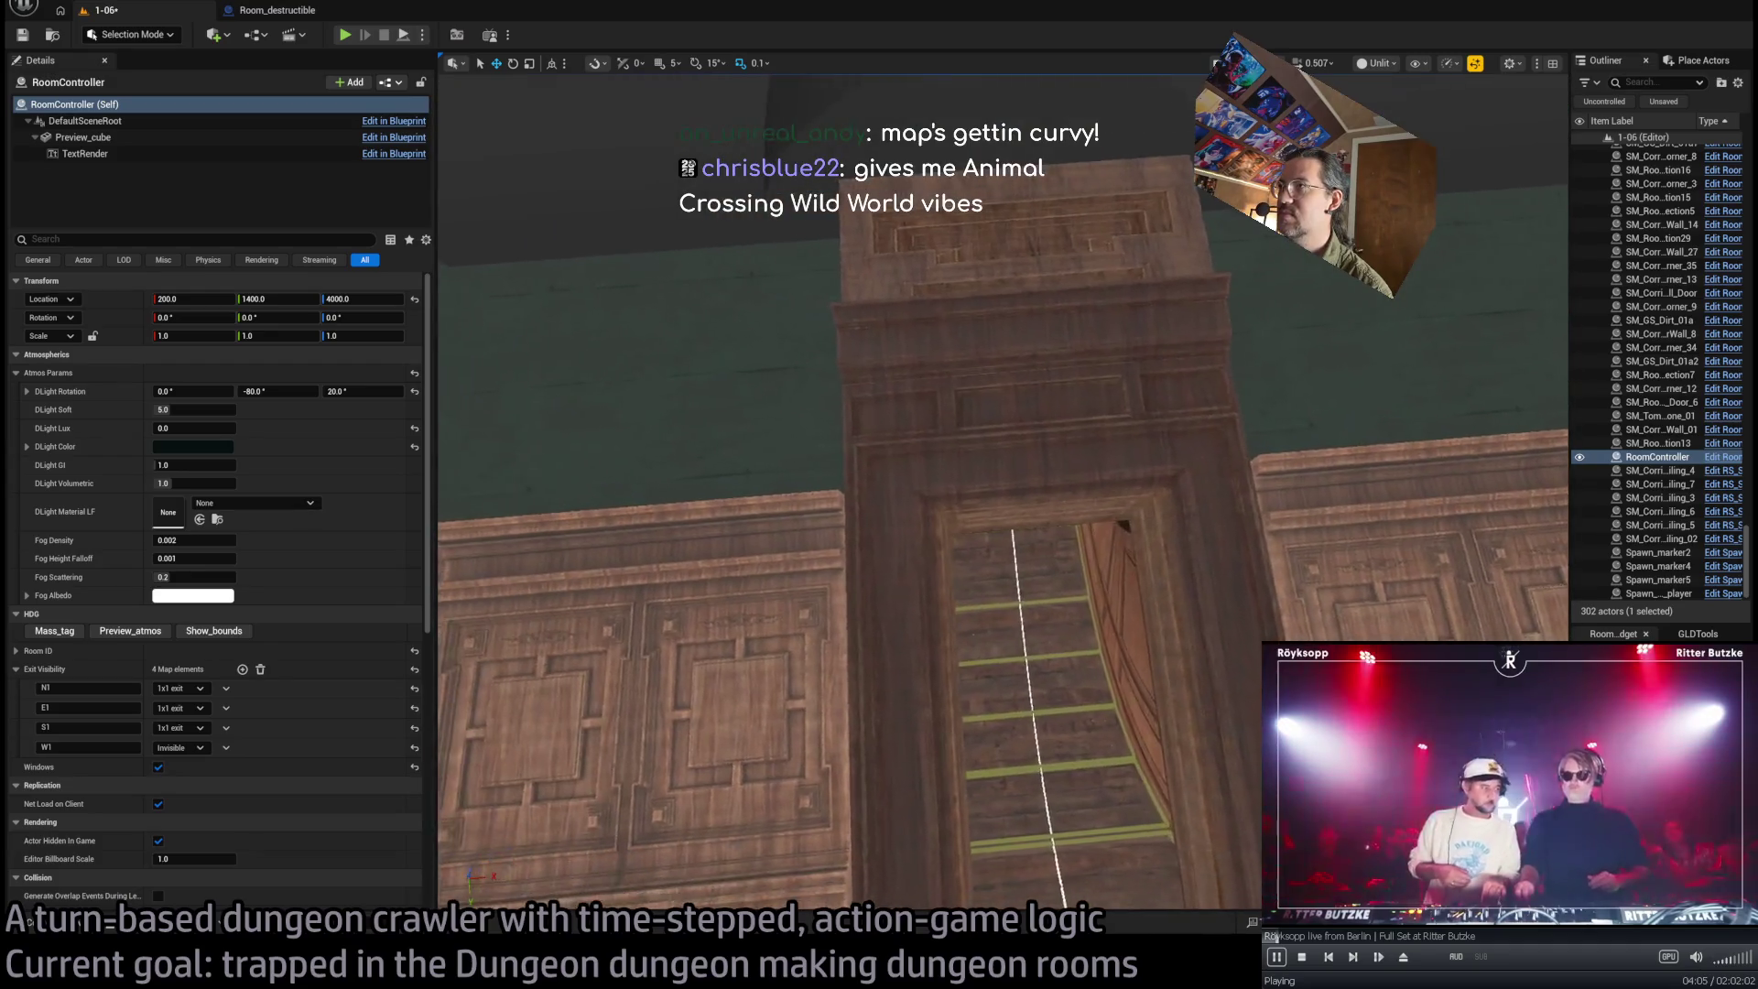
# Set SM_RoomStyle02_Wall_Connection27 above the doorway to Location Y 437, then select the corridor roof-edge corner
pyautogui.moveTo(1119, 358)
pyautogui.mouseDown()
pyautogui.moveTo(1017, 339)
pyautogui.moveTo(998, 394)
pyautogui.moveTo(833, 381)
pyautogui.mouseUp()
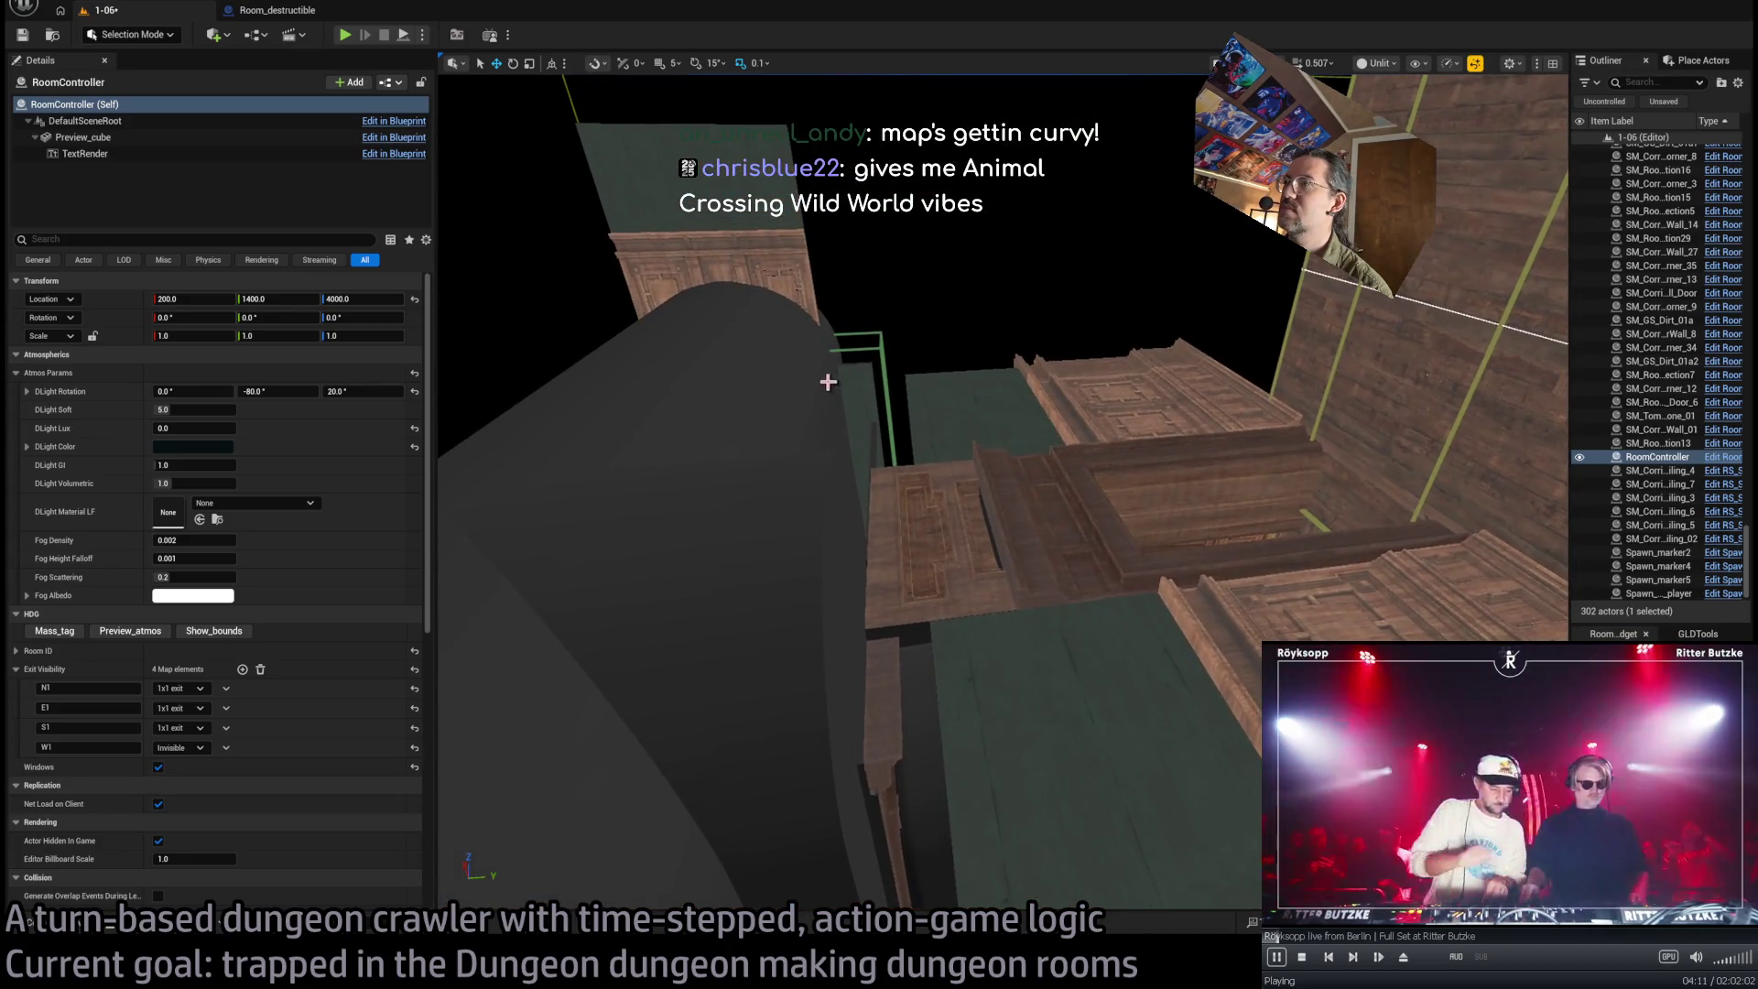
pyautogui.click(950, 548)
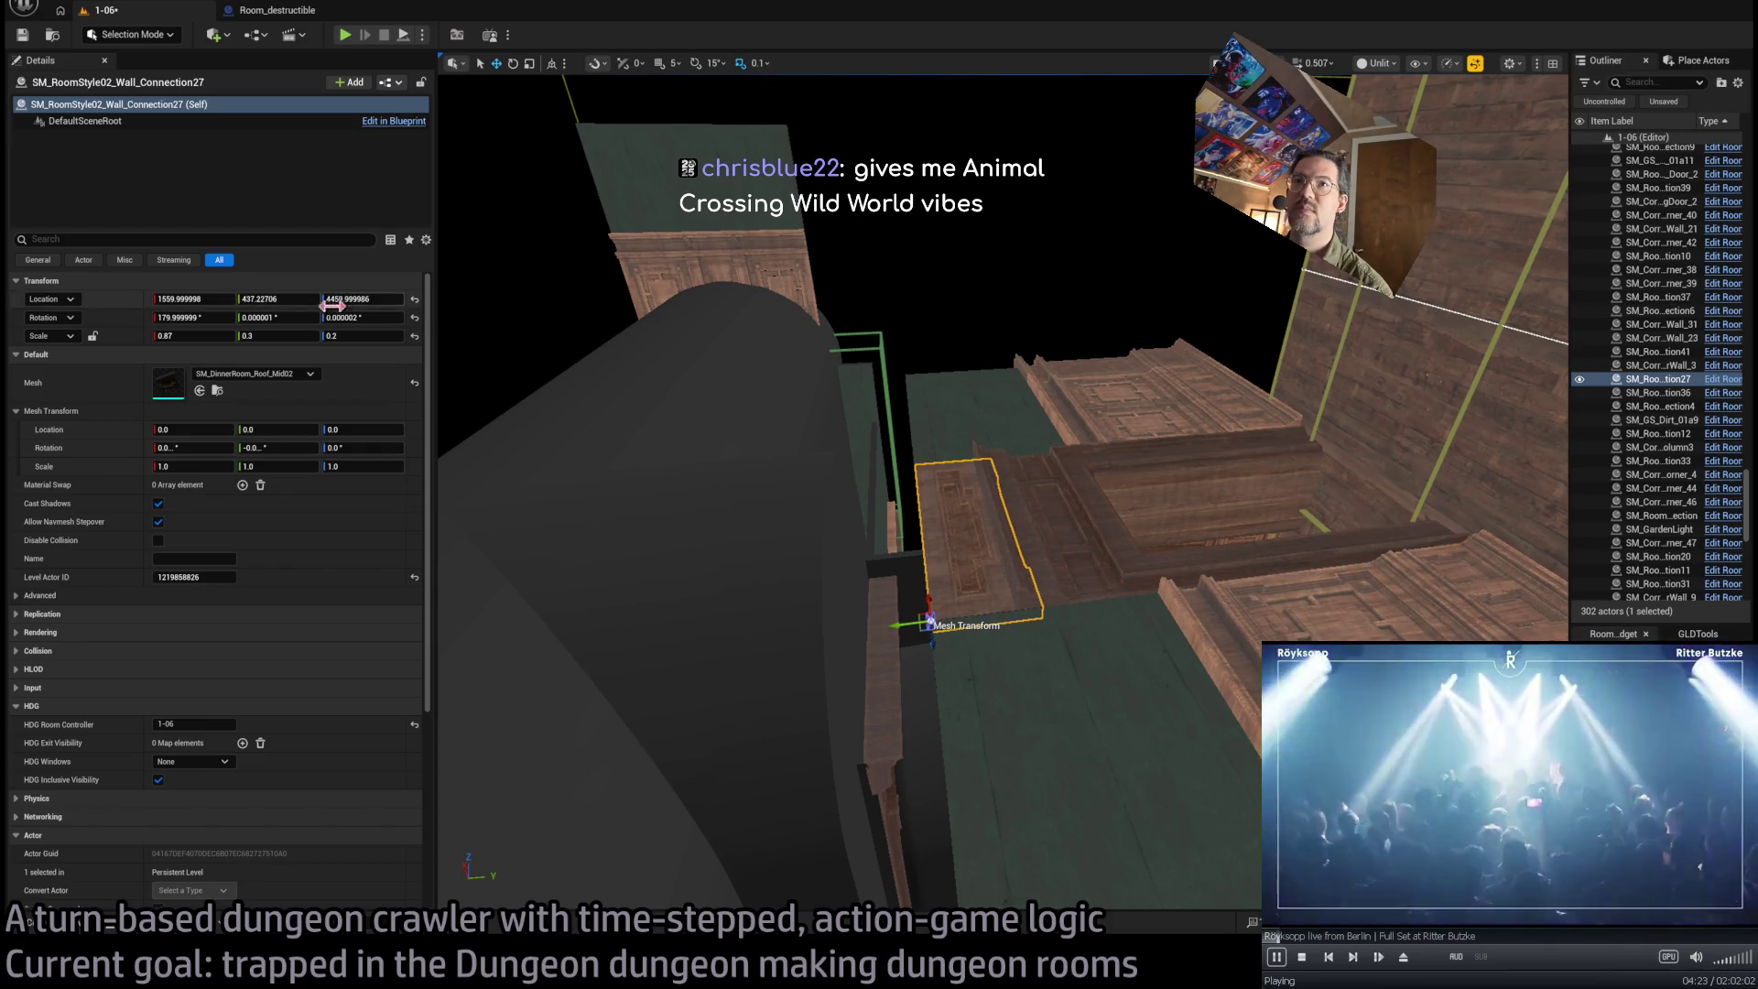
pyautogui.write('437')
pyautogui.press('Return')
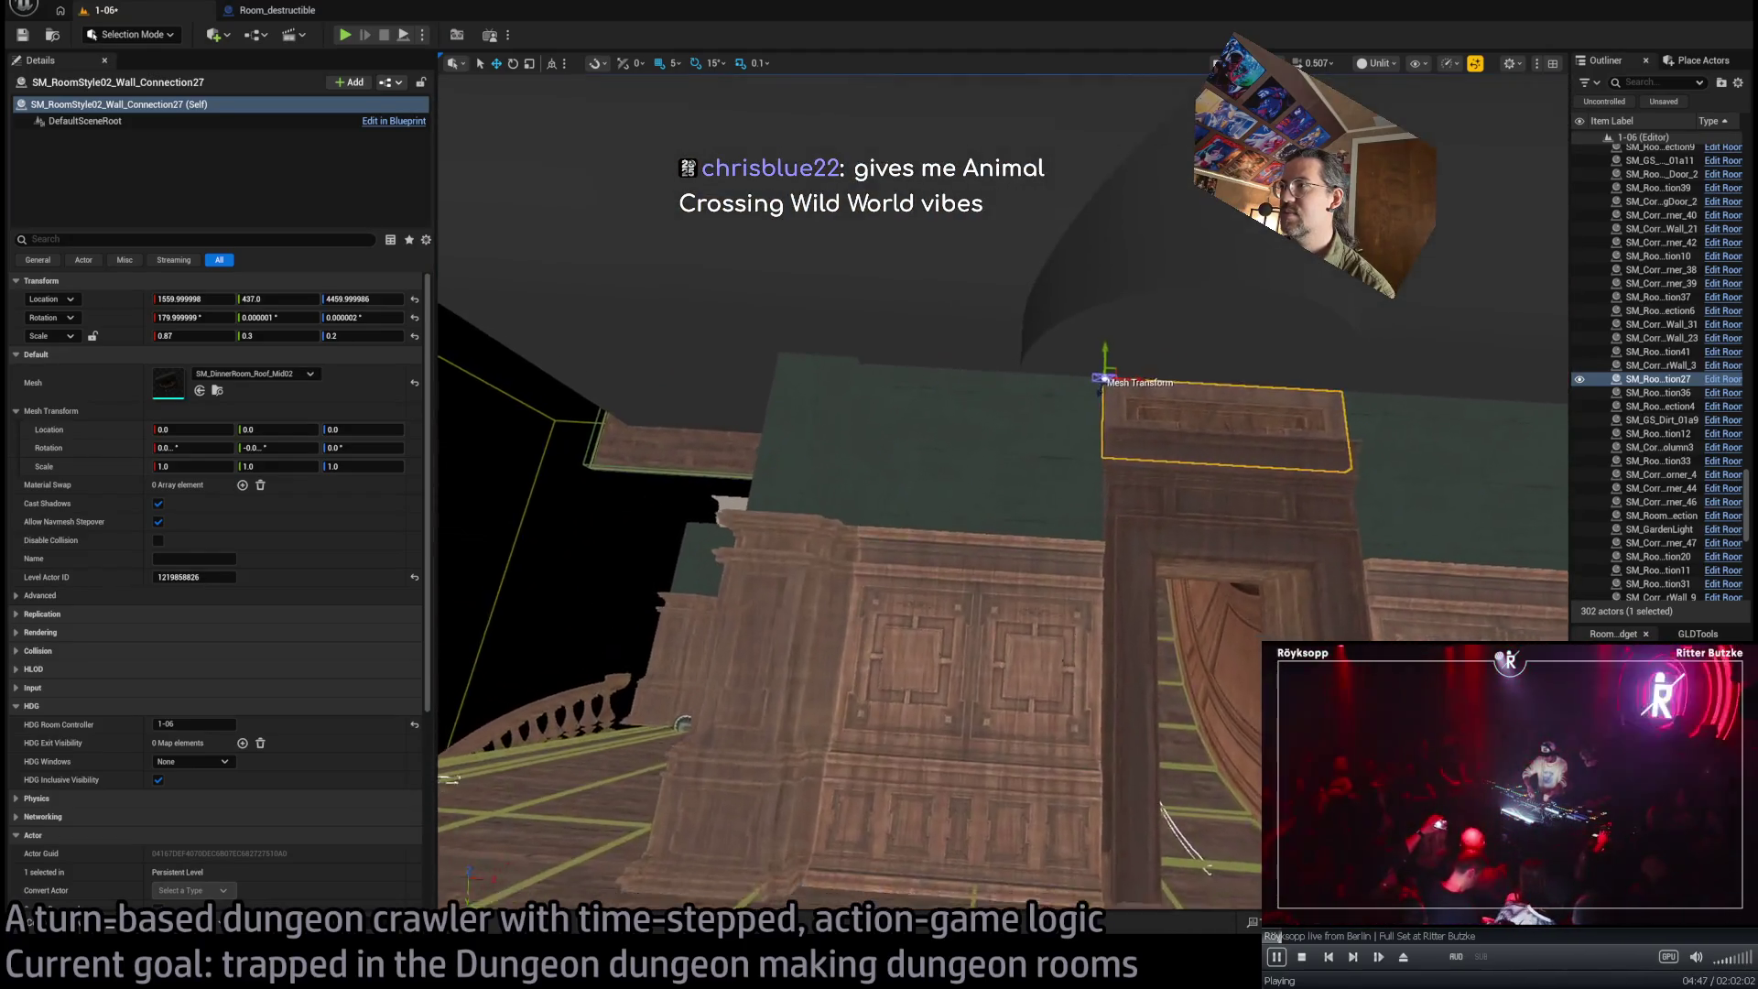
pyautogui.click(884, 550)
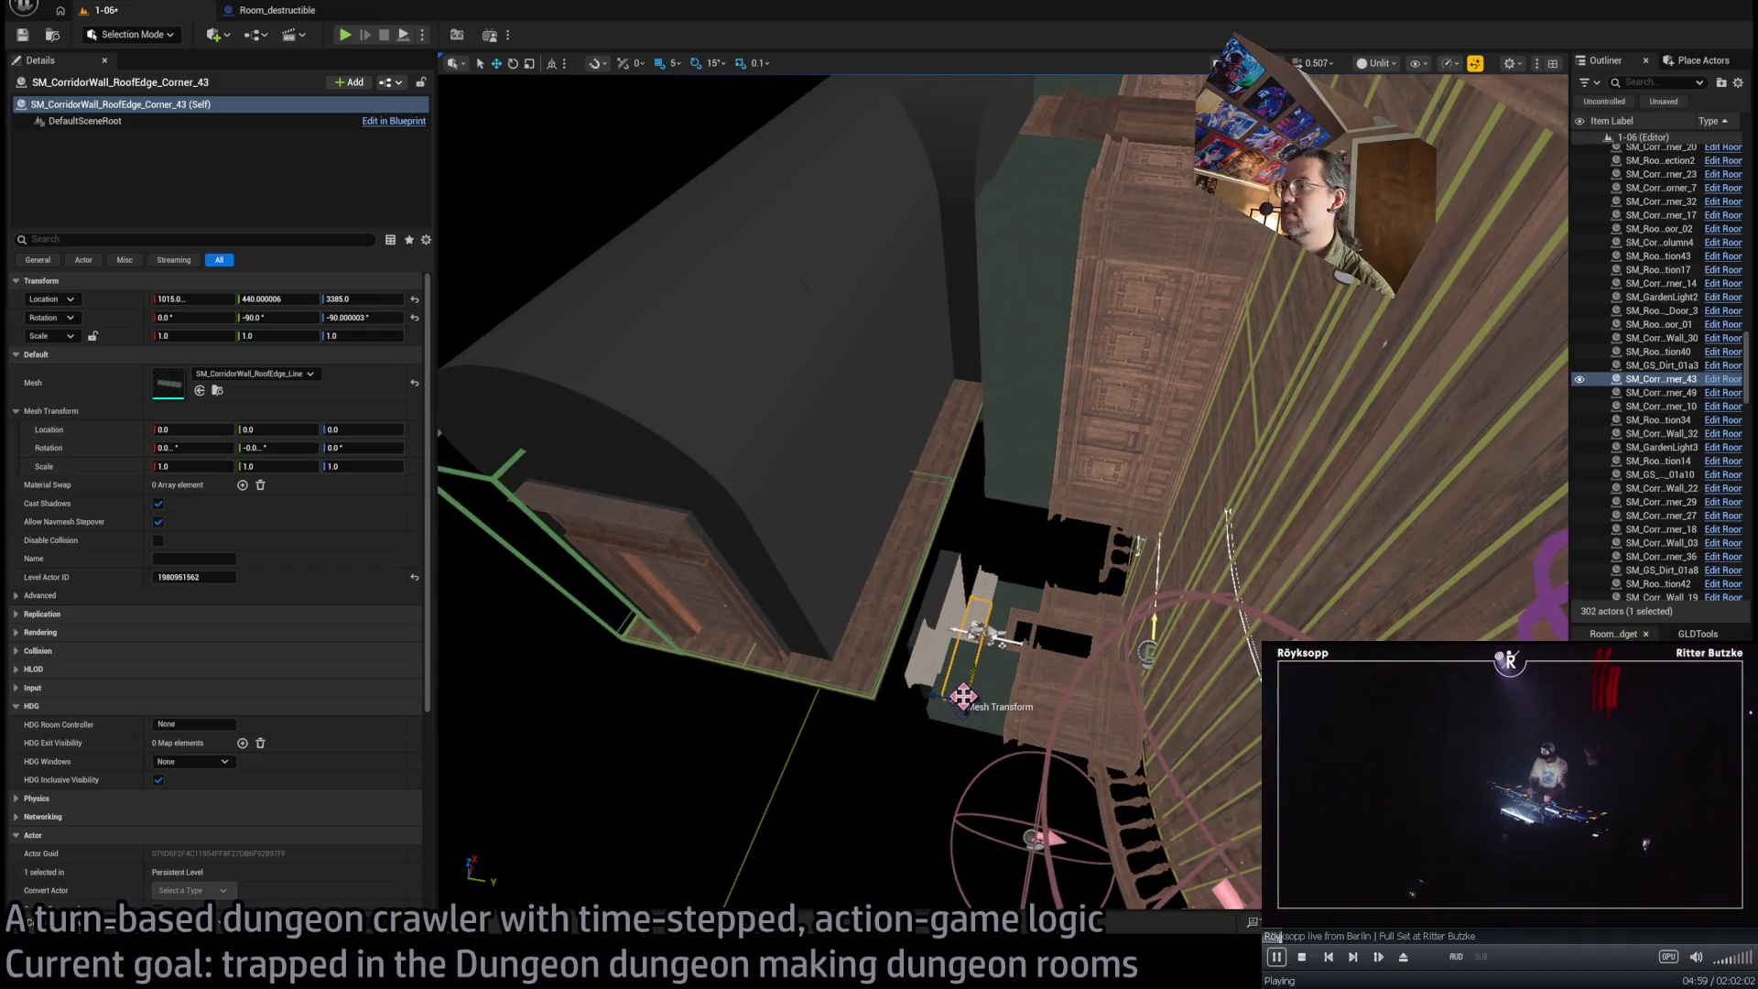
# Duplicate the roof-edge corner upward and position the copy at X 1515, Z 4460
pyautogui.moveTo(959, 702)
pyautogui.mouseDown()
pyautogui.moveTo(829, 119)
pyautogui.moveTo(902, 252)
pyautogui.moveTo(907, 327)
pyautogui.mouseUp()
pyautogui.press('f')
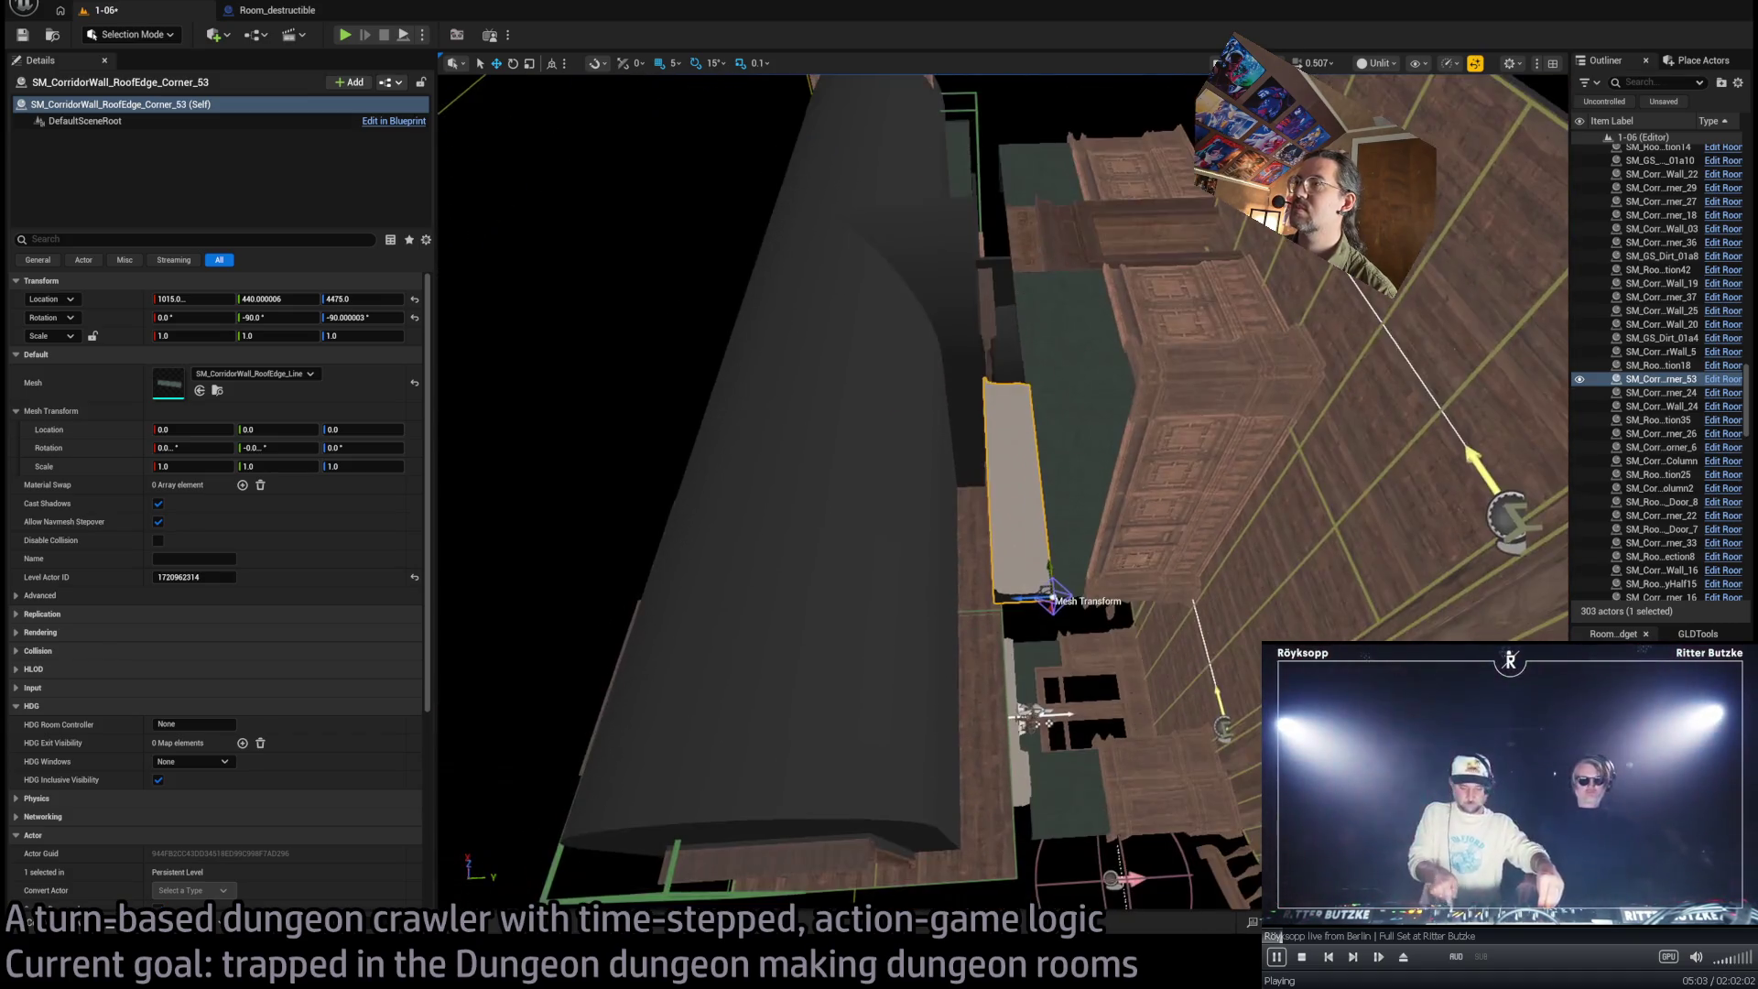
pyautogui.moveTo(1053, 528); pyautogui.dragTo(1052, 322)
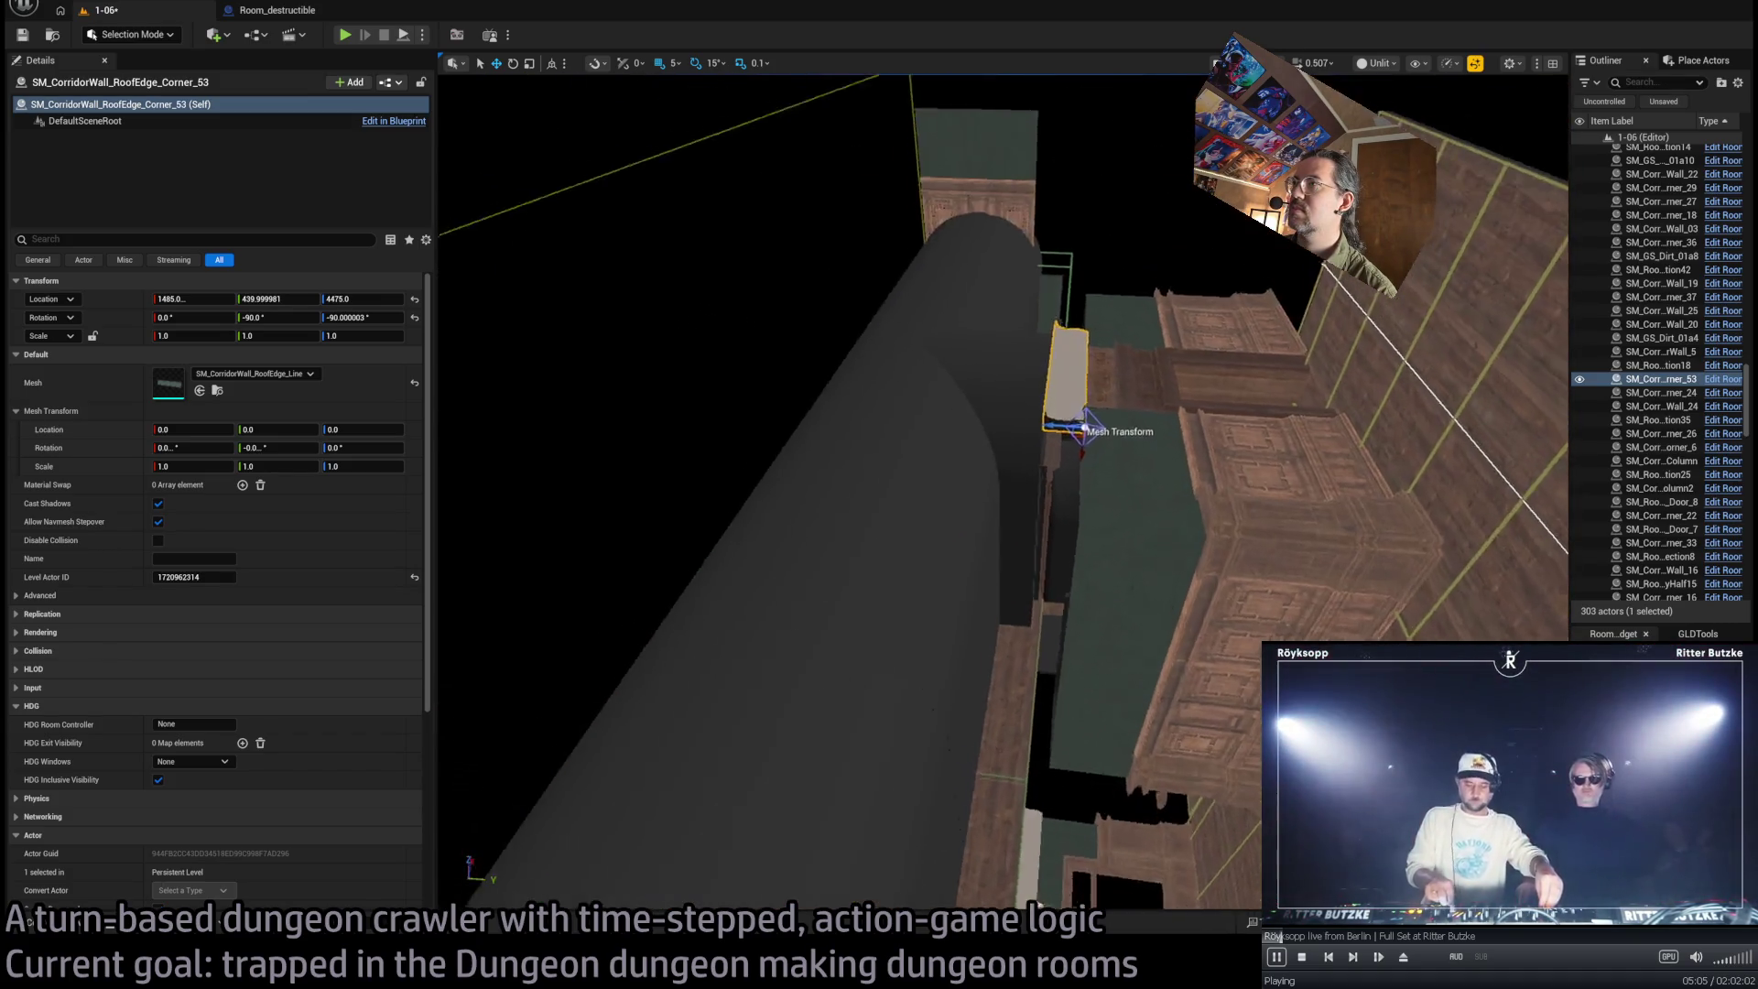
pyautogui.press('f')
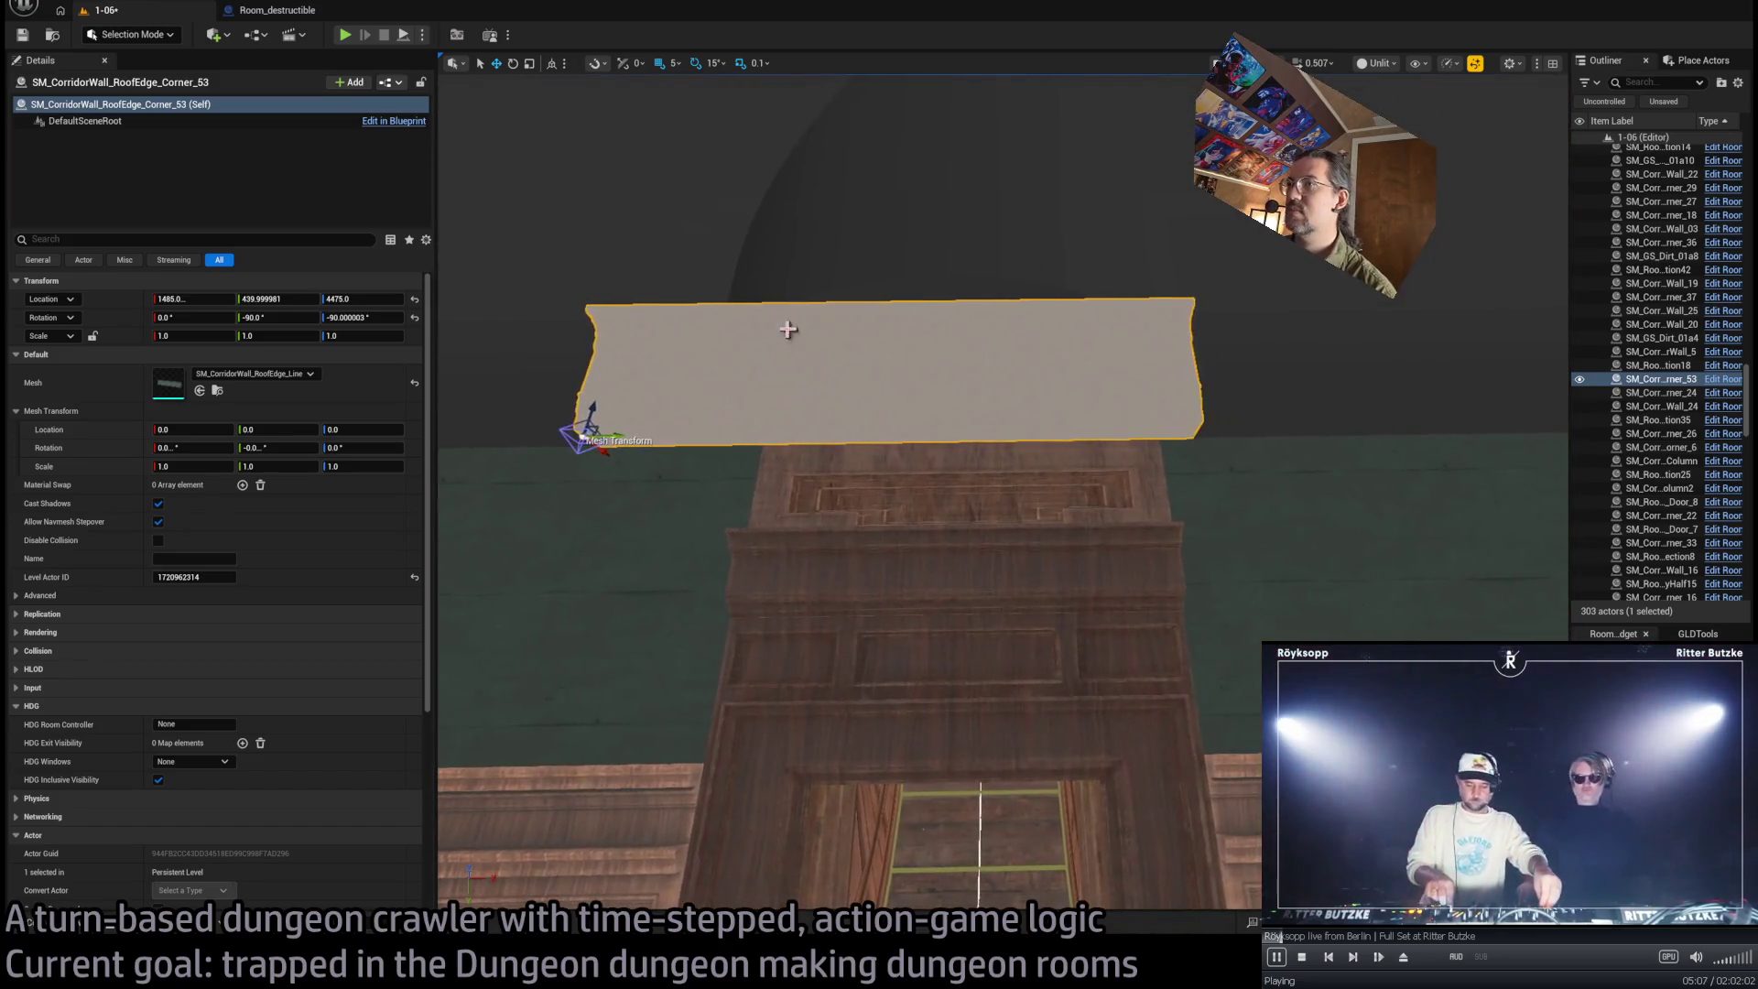
pyautogui.scroll(5, 618, 429)
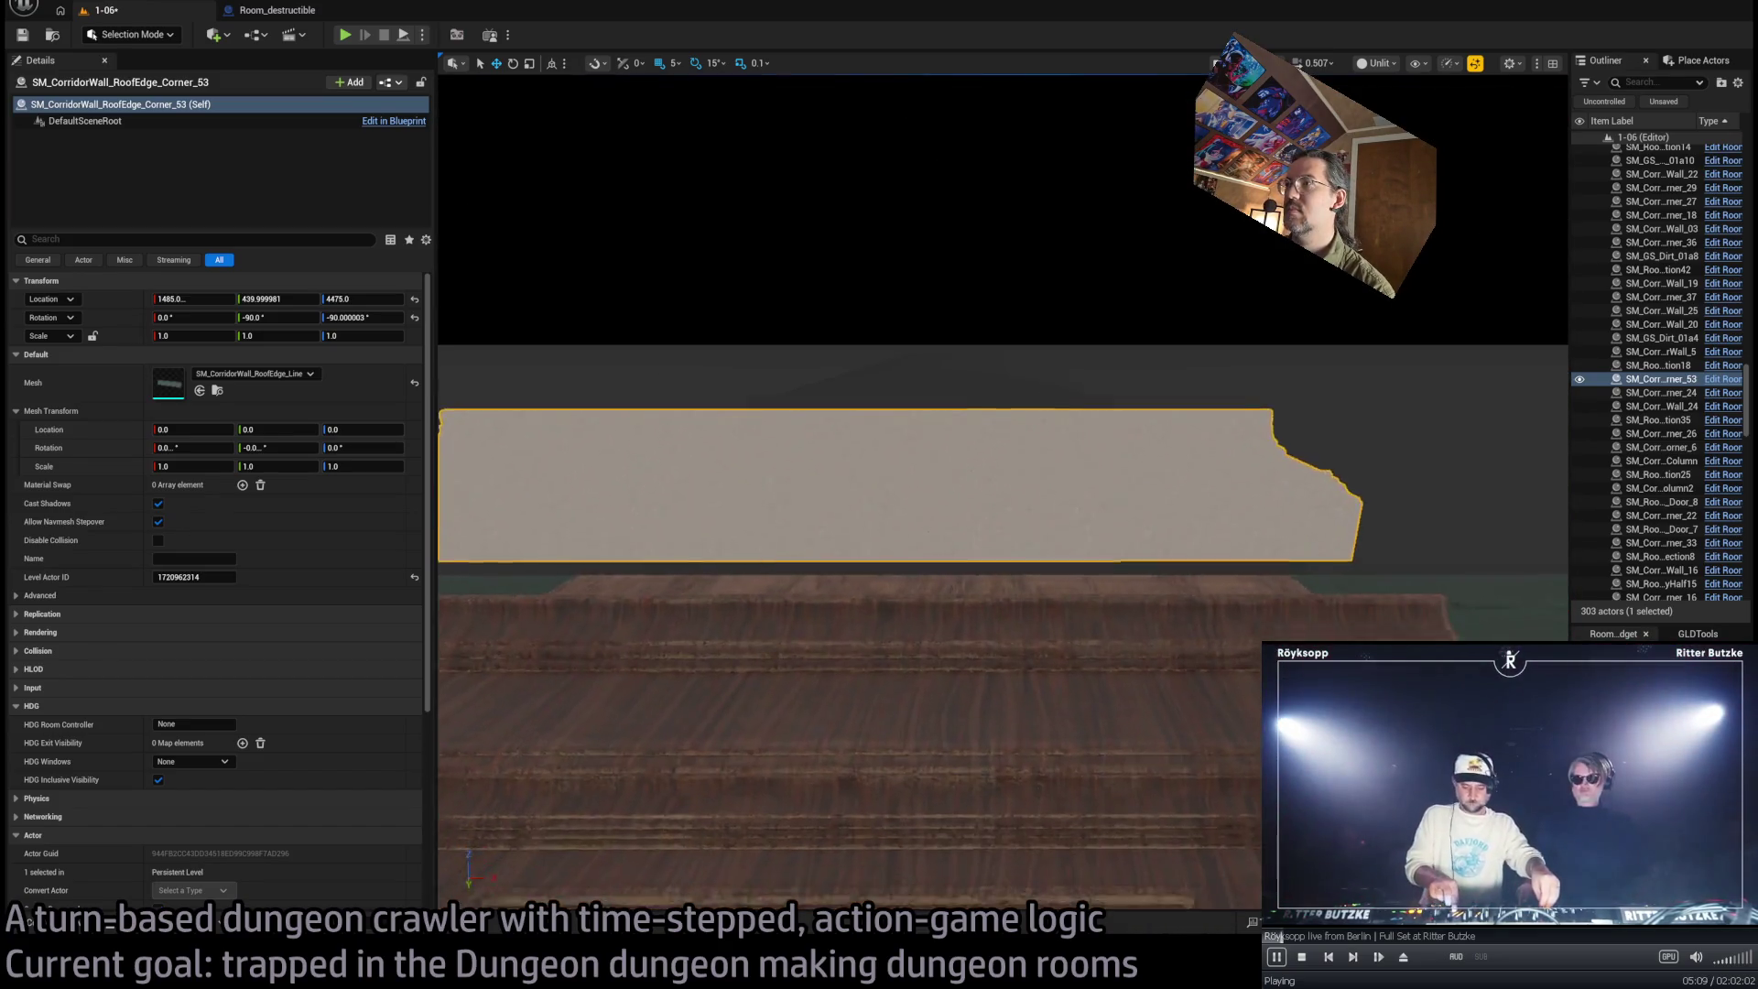
pyautogui.moveTo(719, 522); pyautogui.dragTo(864, 613)
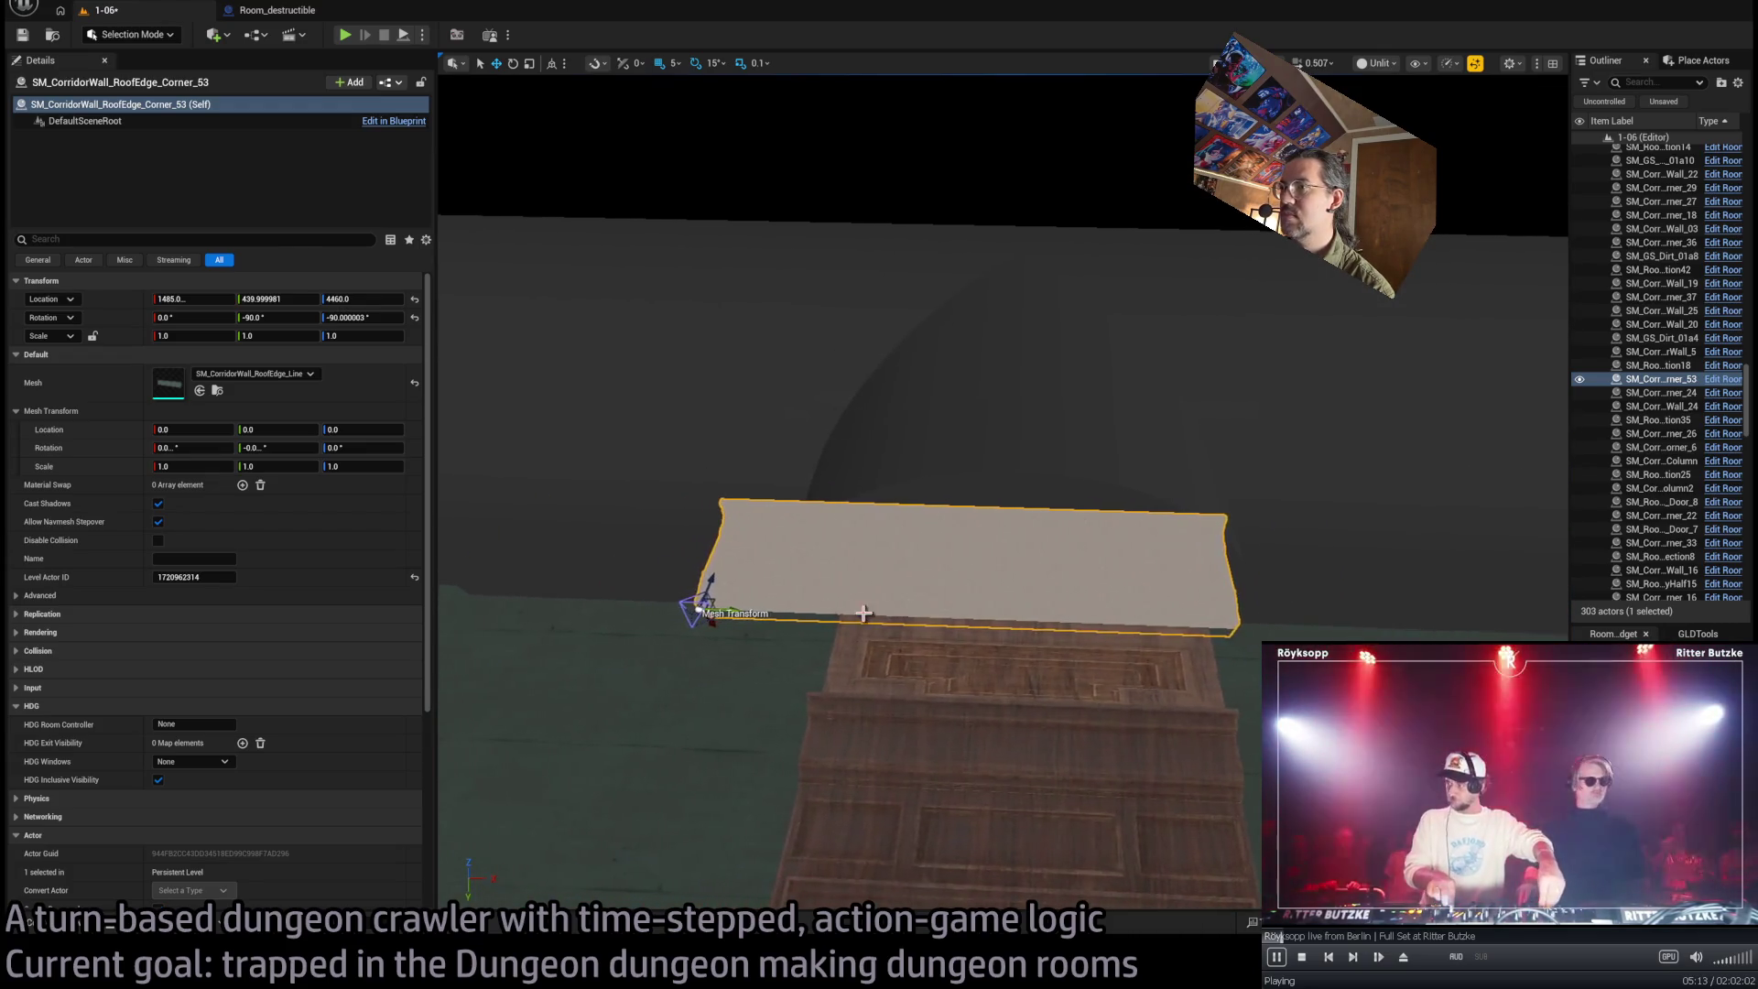
pyautogui.moveTo(735, 609); pyautogui.dragTo(893, 626)
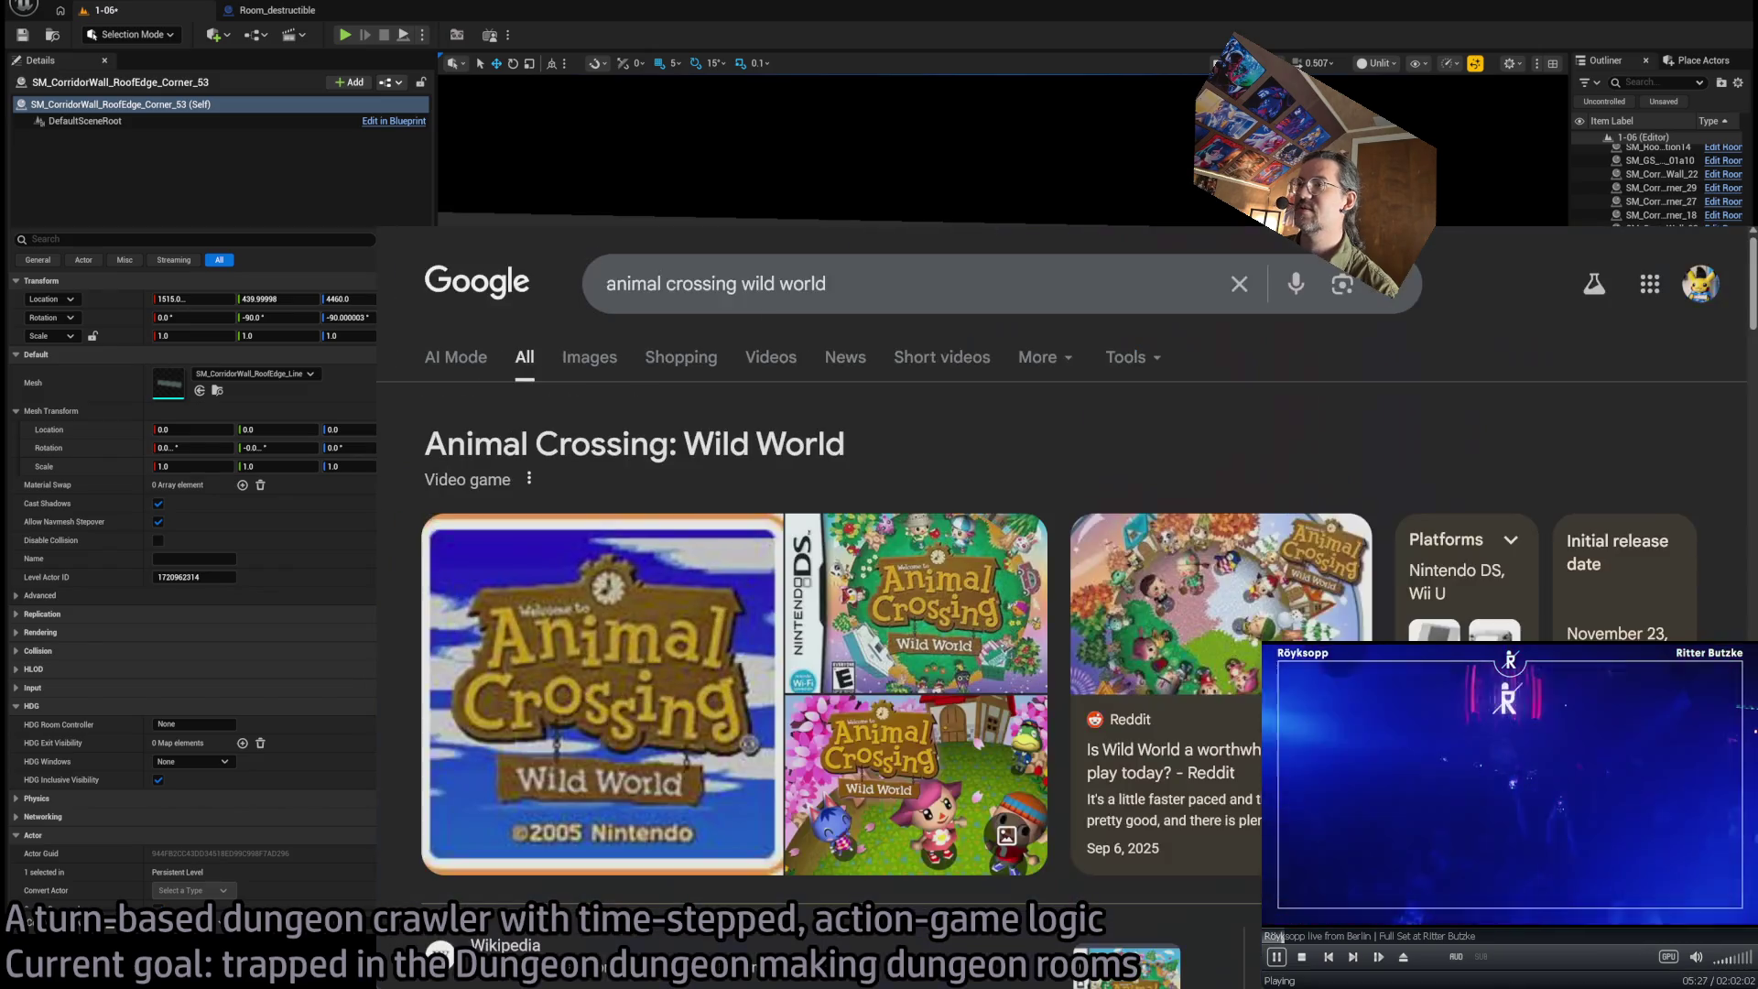
# Switch the Animal Crossing Wild World search results to the Images view
pyautogui.scroll(-4, 902, 465)
pyautogui.scroll(2, 832, 663)
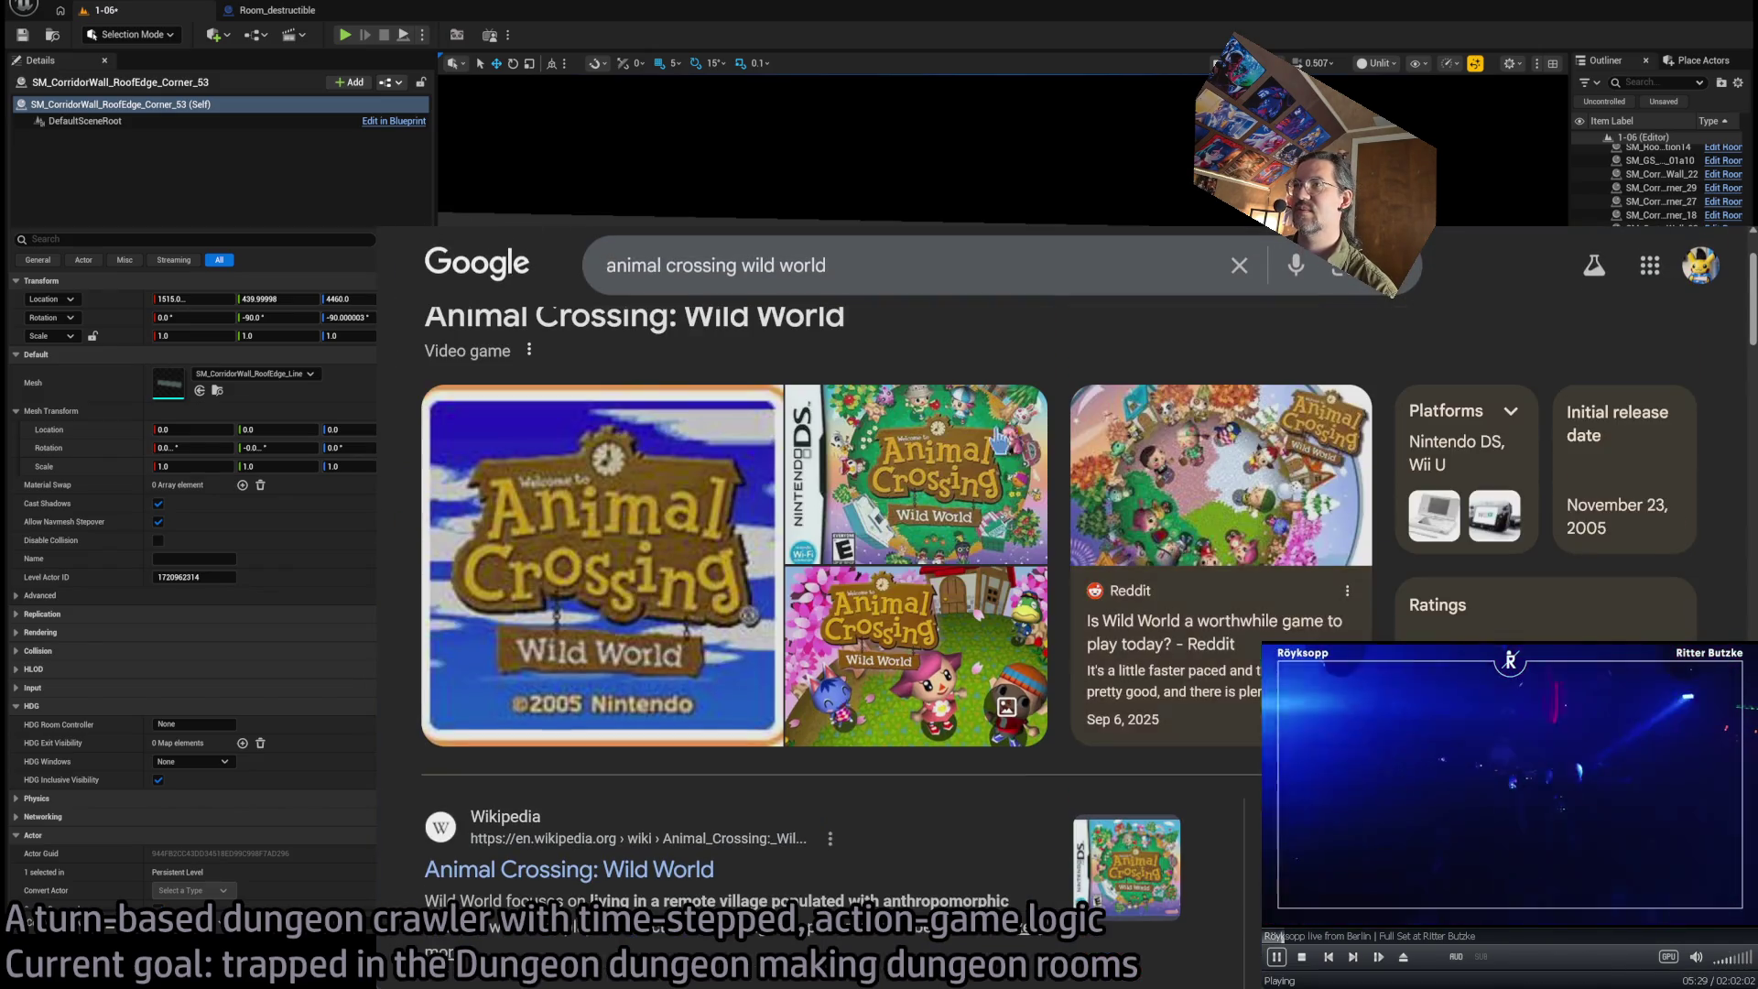
pyautogui.scroll(-4, 909, 809)
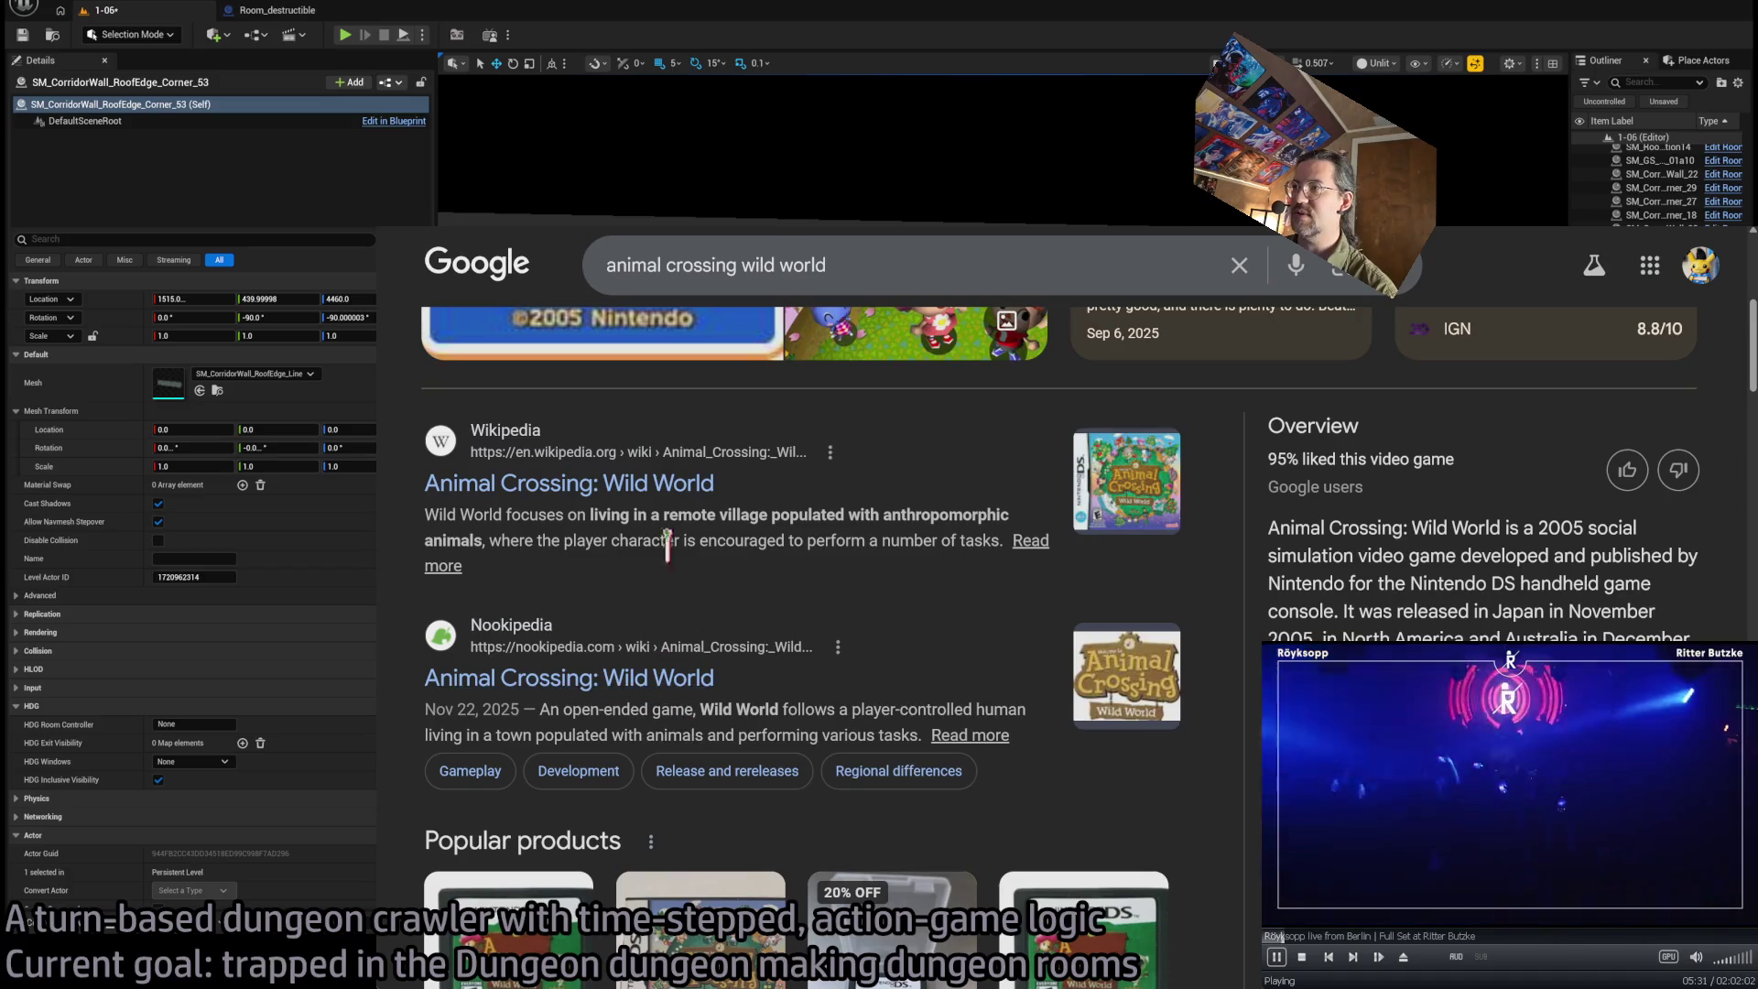
pyautogui.scroll(5, 682, 568)
pyautogui.click(589, 355)
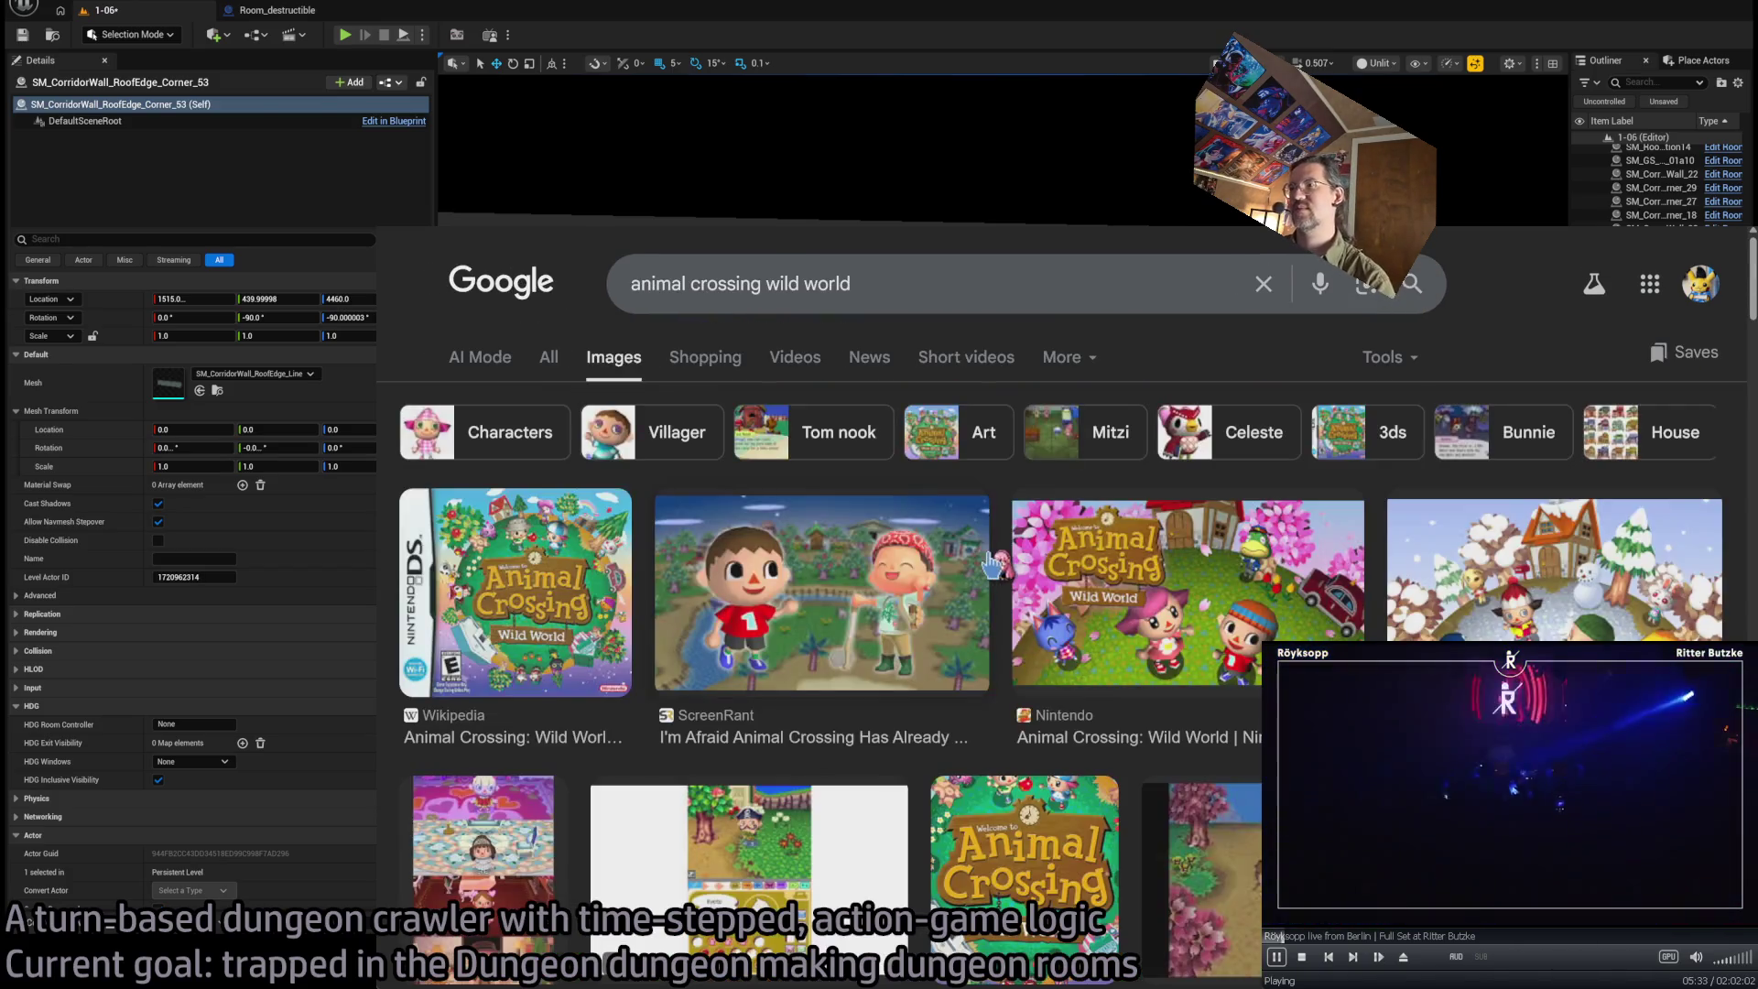
# Scroll the image grid, open TheGamer gameplay screenshot, then return to the Unreal level
pyautogui.scroll(-5, 1161, 440)
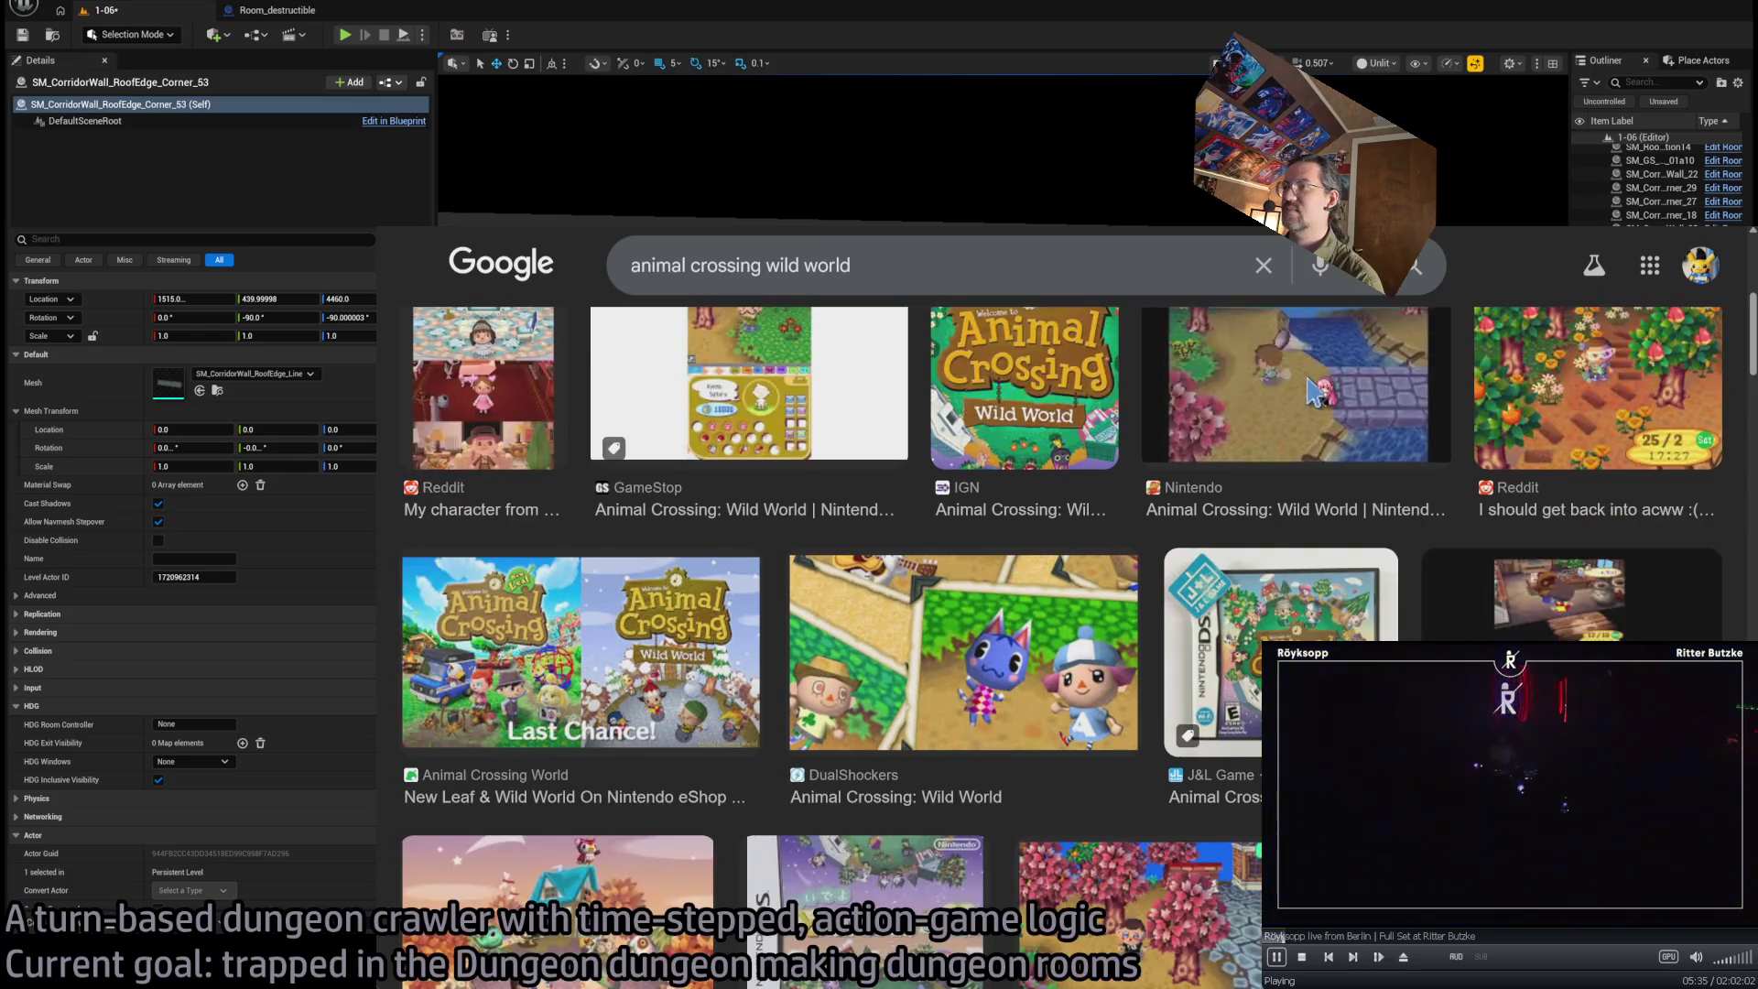
pyautogui.scroll(-3, 1514, 453)
pyautogui.scroll(-3, 1474, 446)
pyautogui.scroll(-4, 1466, 444)
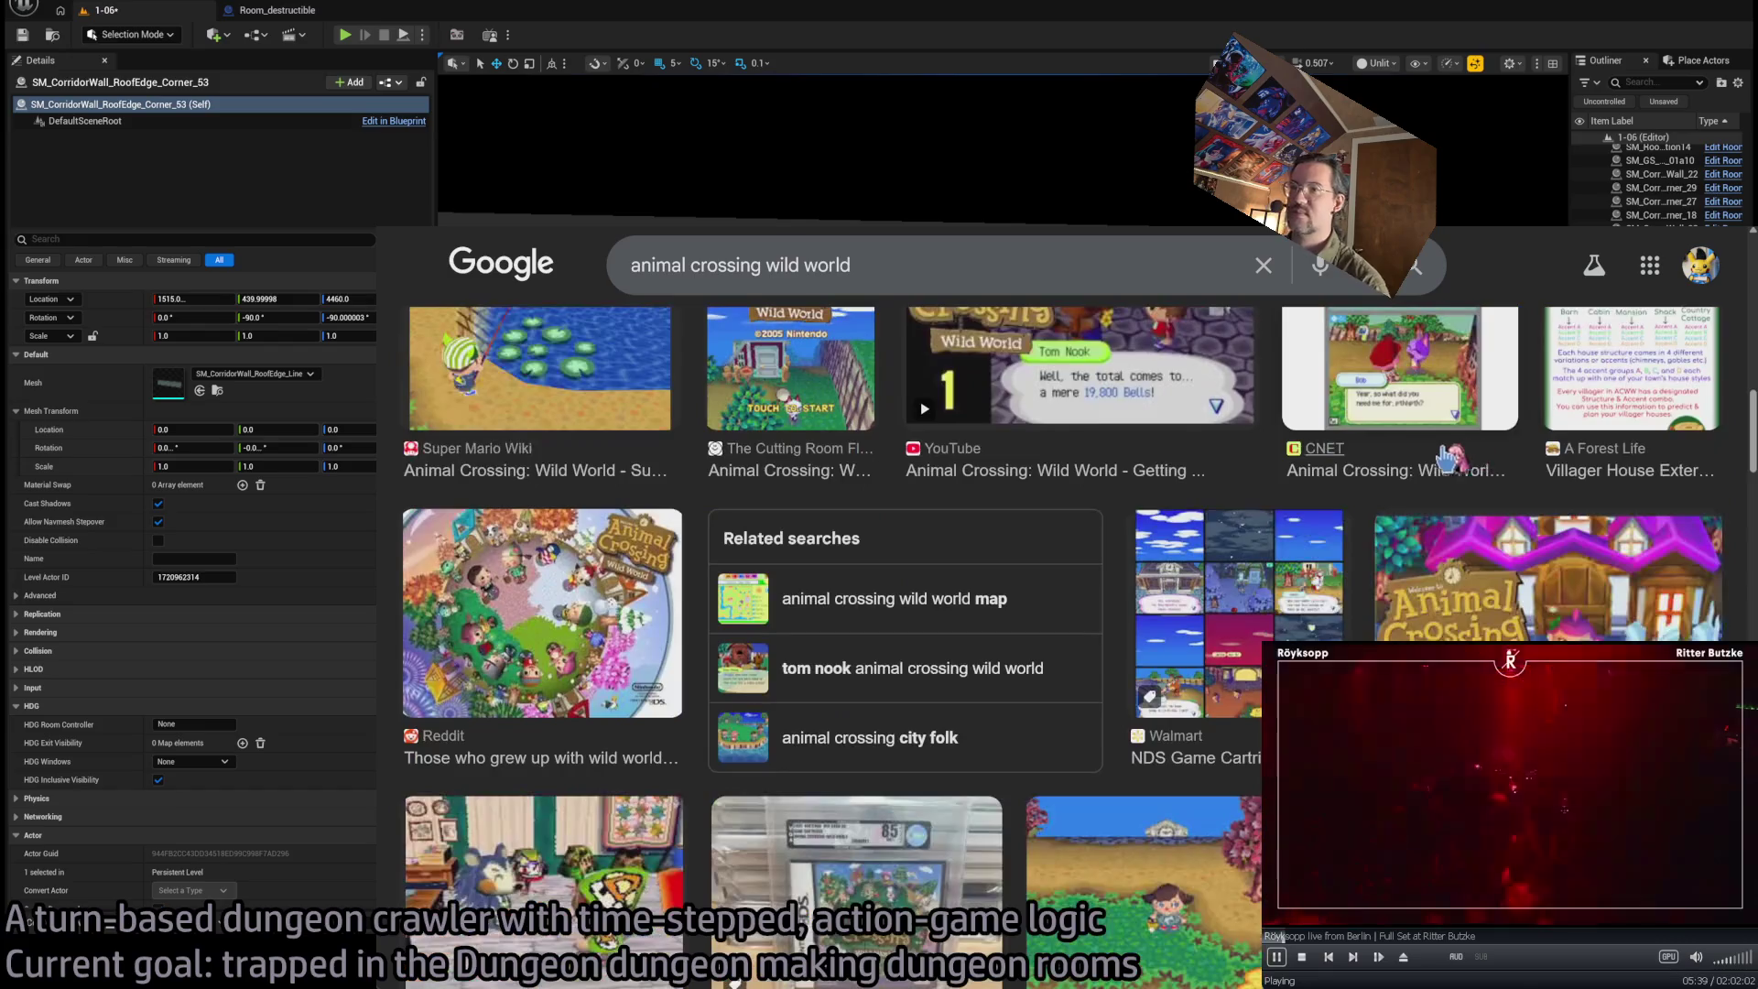
pyautogui.scroll(-3, 1401, 421)
pyautogui.click(1229, 568)
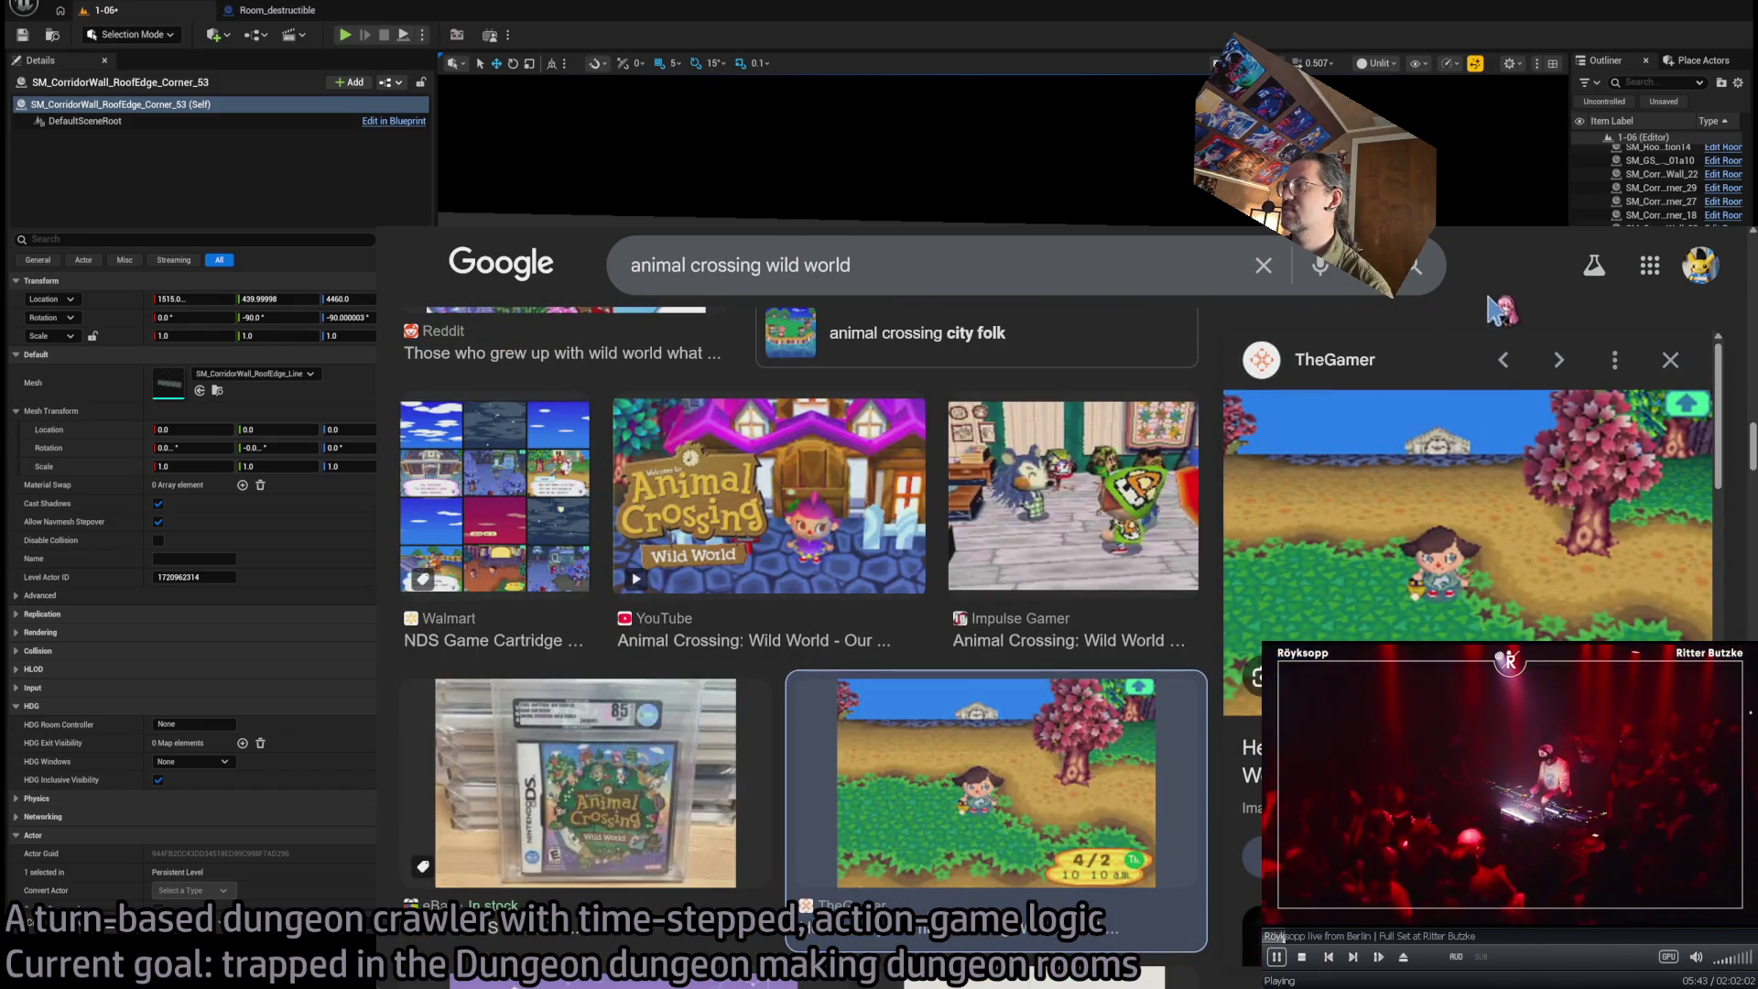
pyautogui.hotkey('alt', 'Tab')
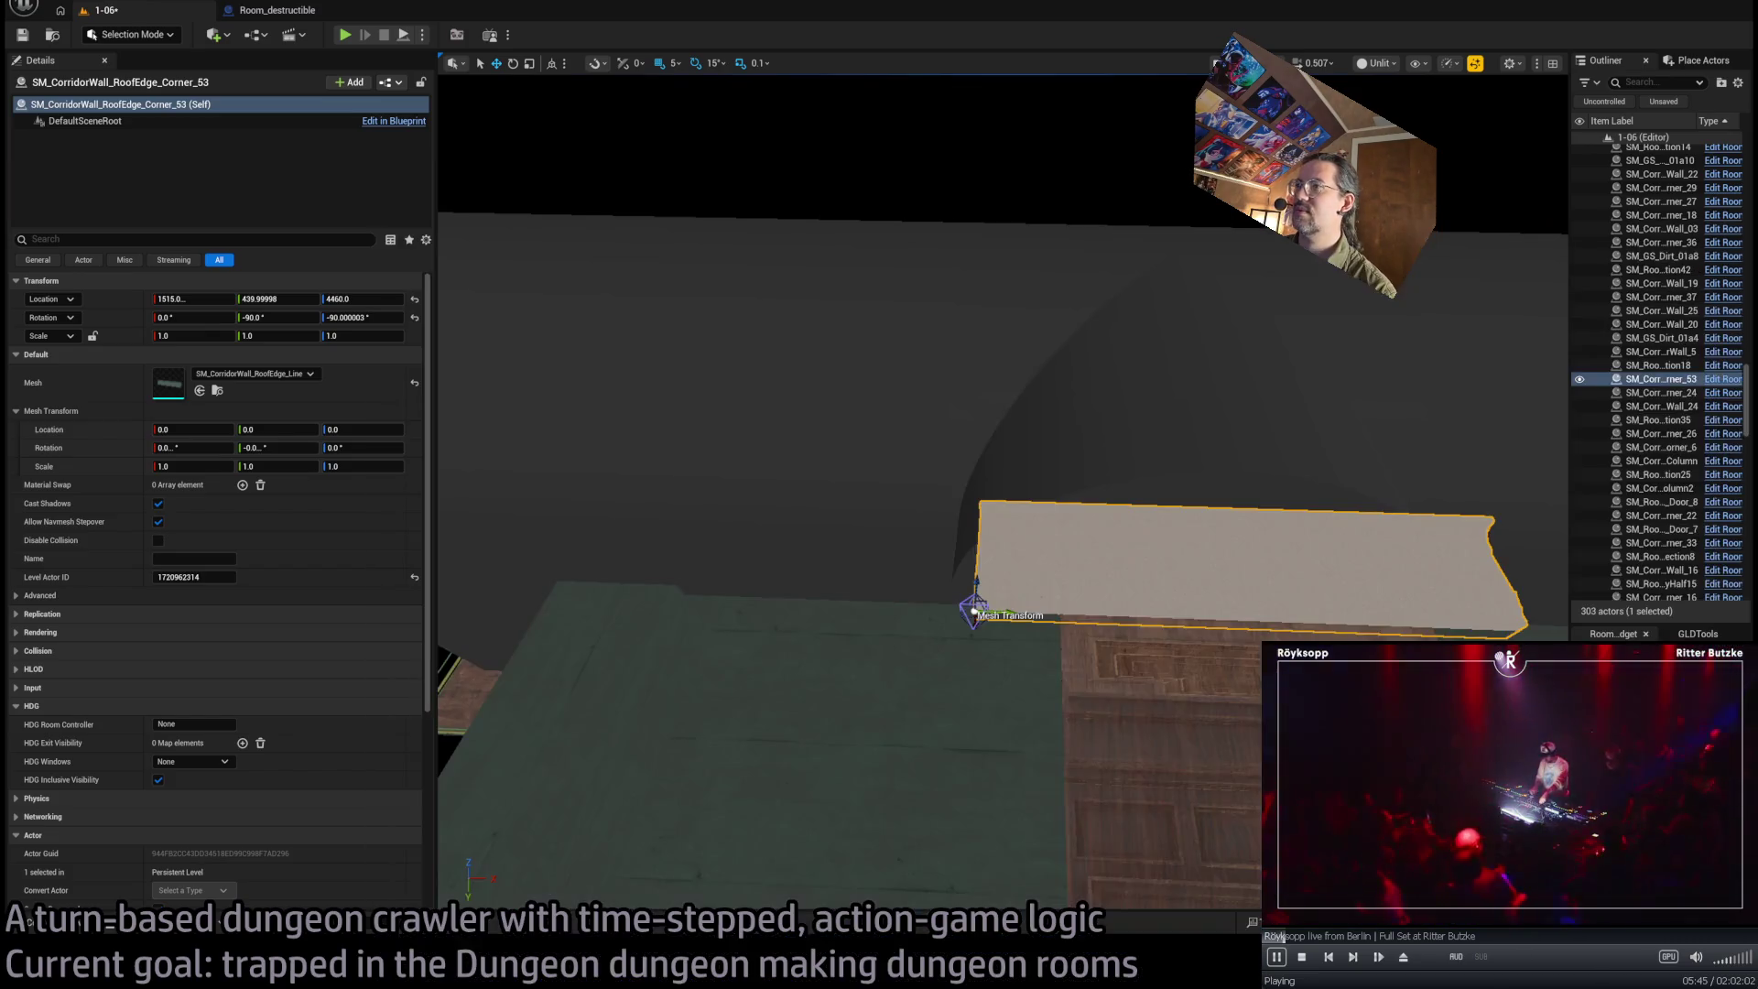
# Fly the view past the textured wall and curved mesh back to the roof-edge corner trim piece
pyautogui.scroll(-5, 1003, 494)
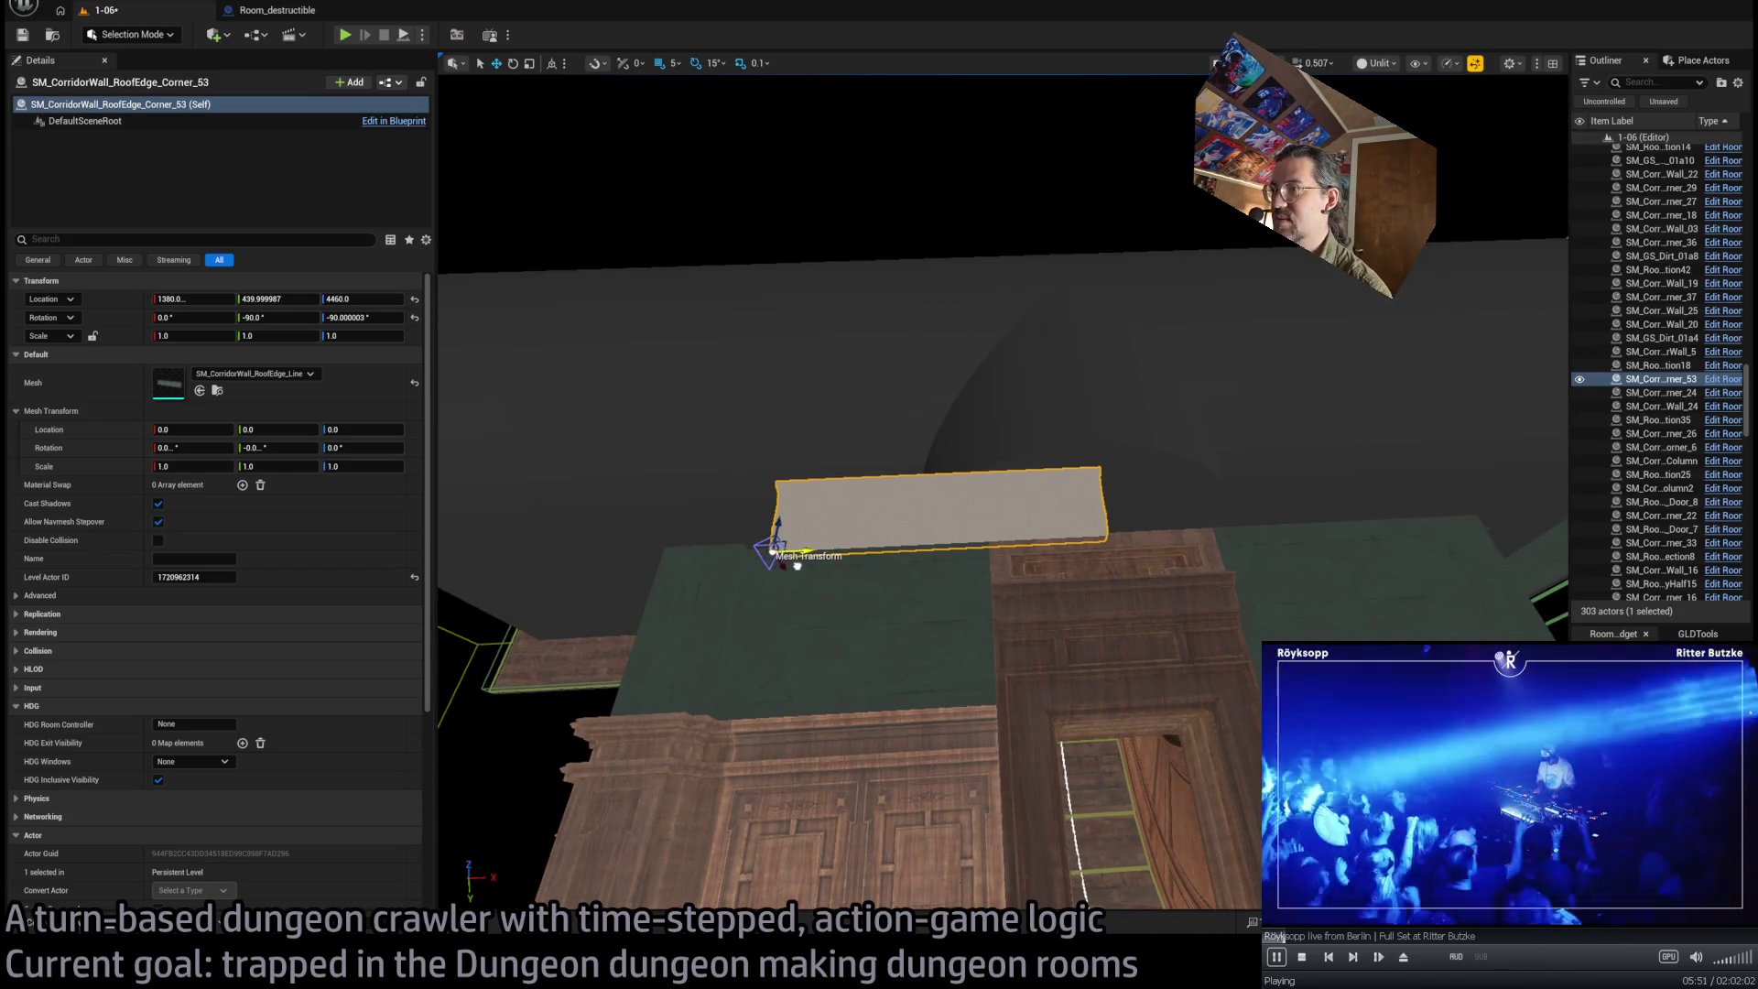
pyautogui.moveTo(813, 565)
pyautogui.mouseDown()
pyautogui.moveTo(778, 705)
pyautogui.moveTo(830, 555)
pyautogui.moveTo(870, 650)
pyautogui.moveTo(1139, 418)
pyautogui.mouseUp()
pyautogui.moveTo(1266, 452)
pyautogui.mouseDown()
pyautogui.moveTo(1346, 477)
pyautogui.moveTo(1126, 549)
pyautogui.mouseUp()
pyautogui.moveTo(1267, 571)
pyautogui.mouseDown()
pyautogui.moveTo(1159, 560)
pyautogui.moveTo(440, 666)
pyautogui.moveTo(439, 888)
pyautogui.mouseUp()
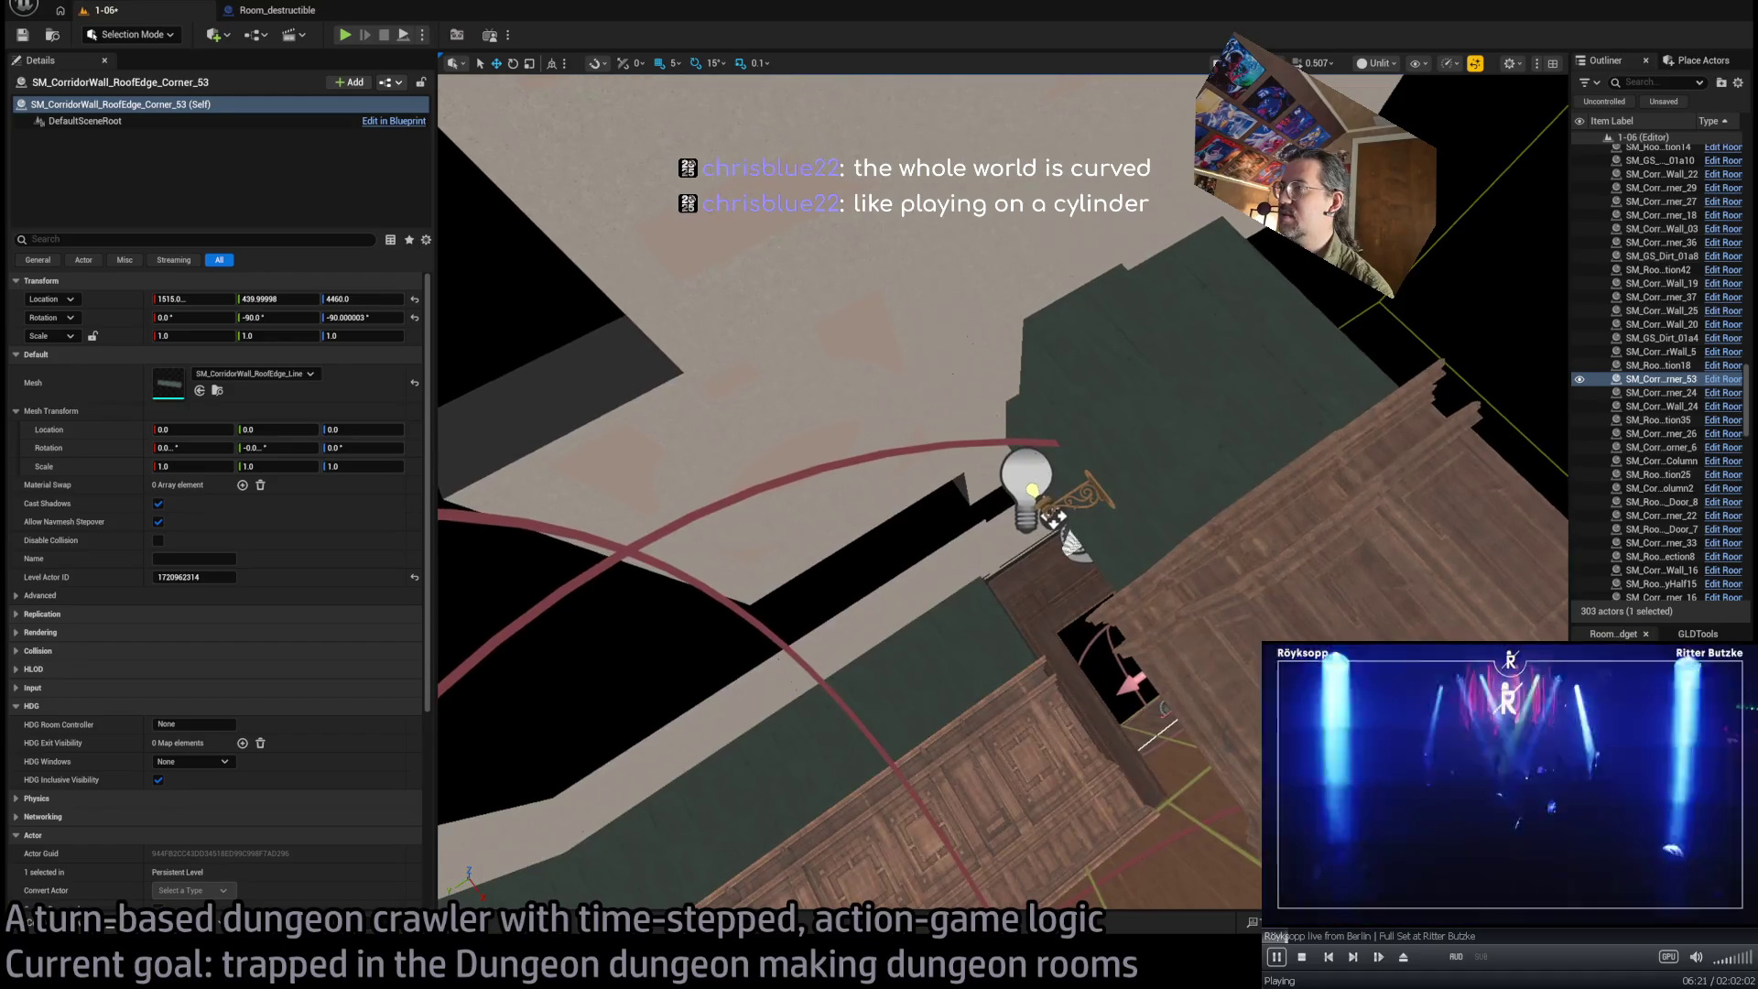
# Duplicate the wall lamp together with its light and frame the copy
pyautogui.keyDown('ctrl'); pyautogui.click(1026, 494); pyautogui.keyUp('ctrl')
pyautogui.moveTo(1026, 516); pyautogui.dragTo(1026, 515)
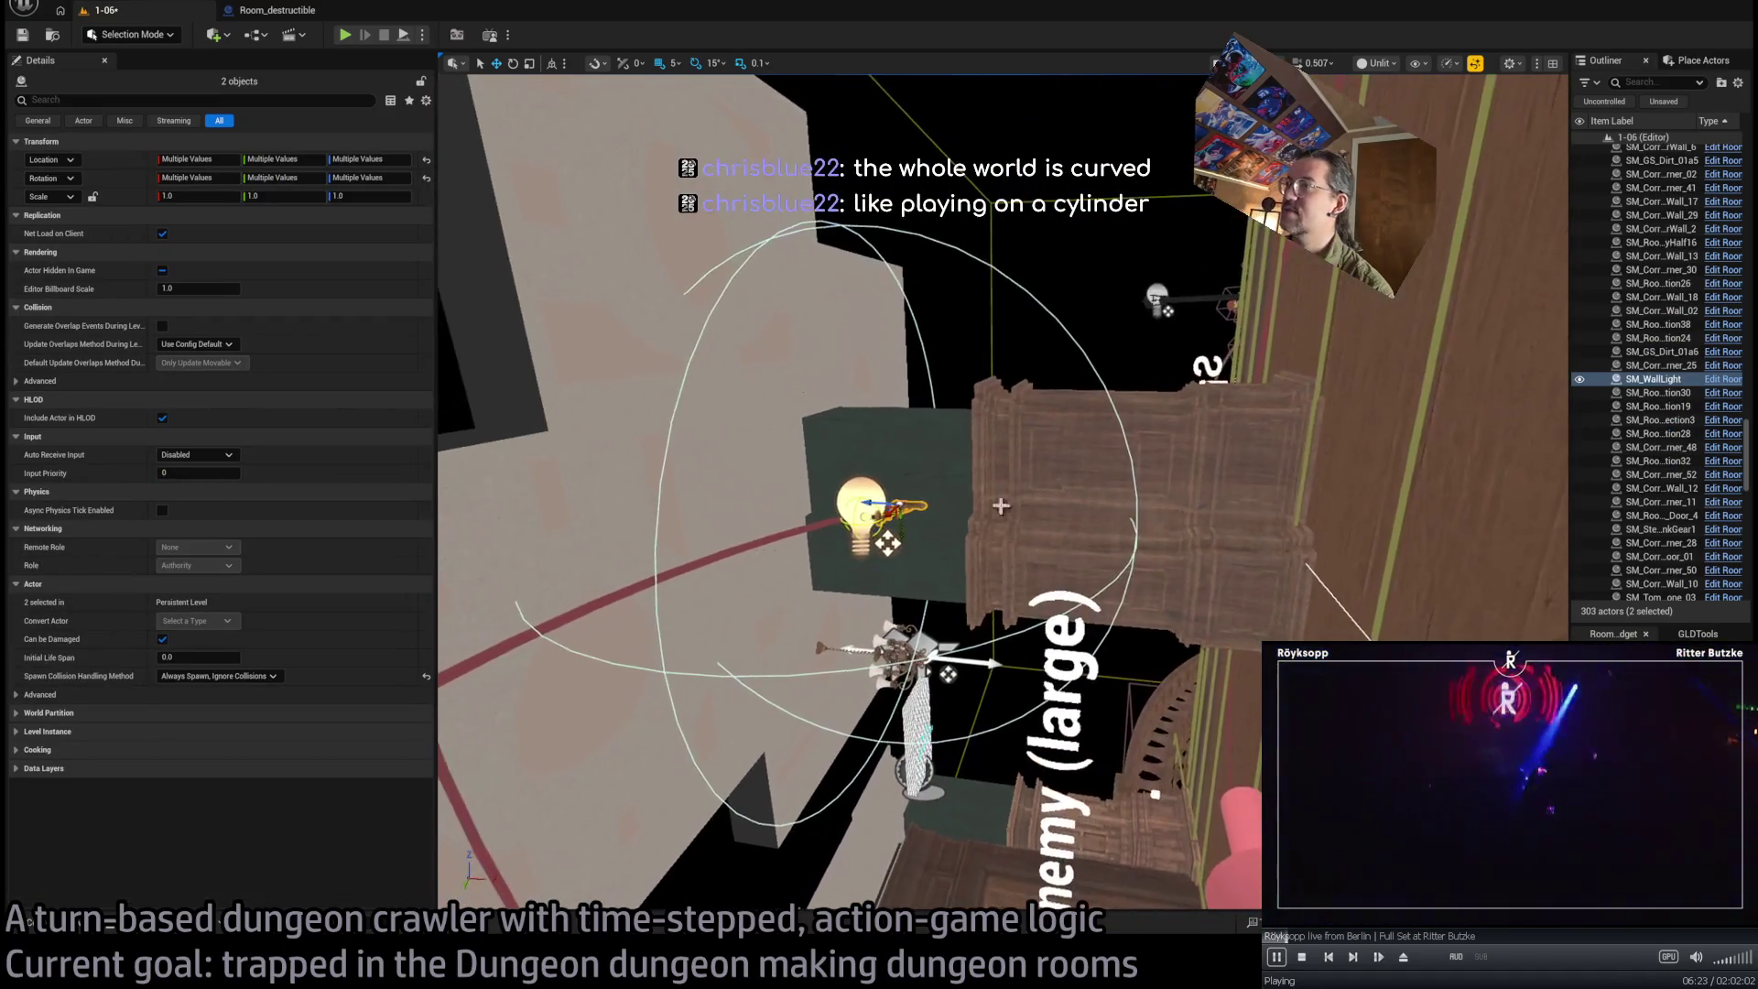
pyautogui.hotkey('ctrl', 'd')
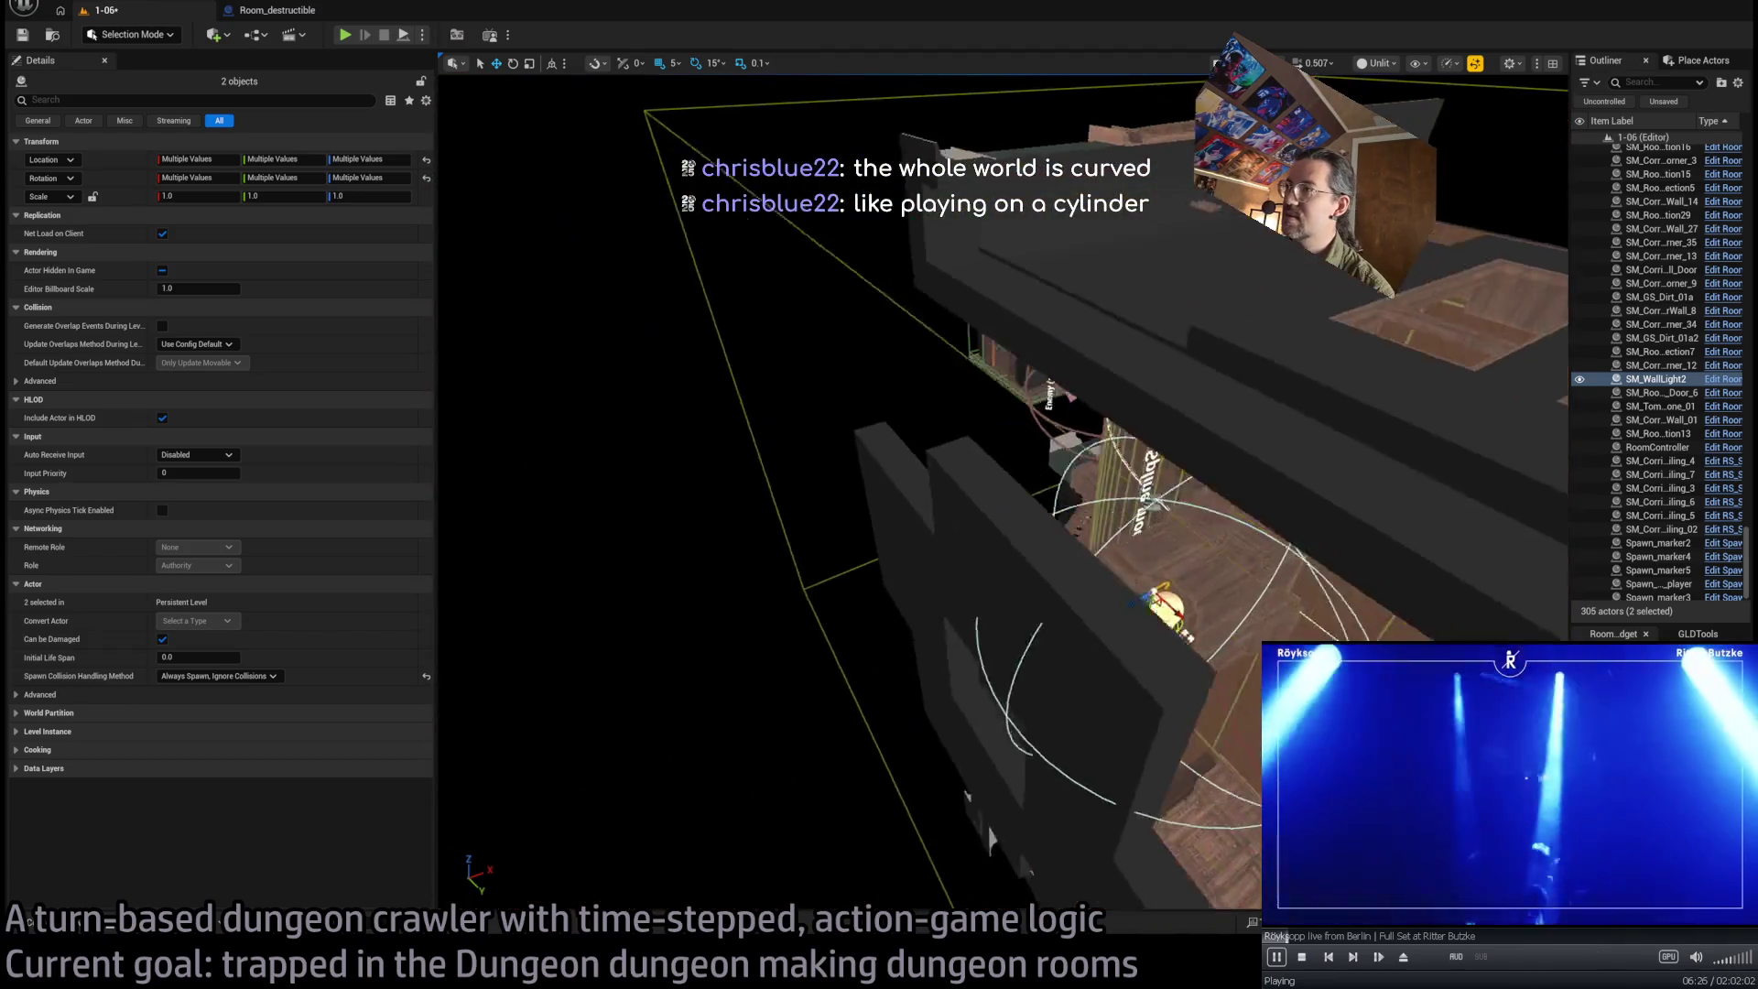
pyautogui.moveTo(1003, 494); pyautogui.dragTo(1002, 549)
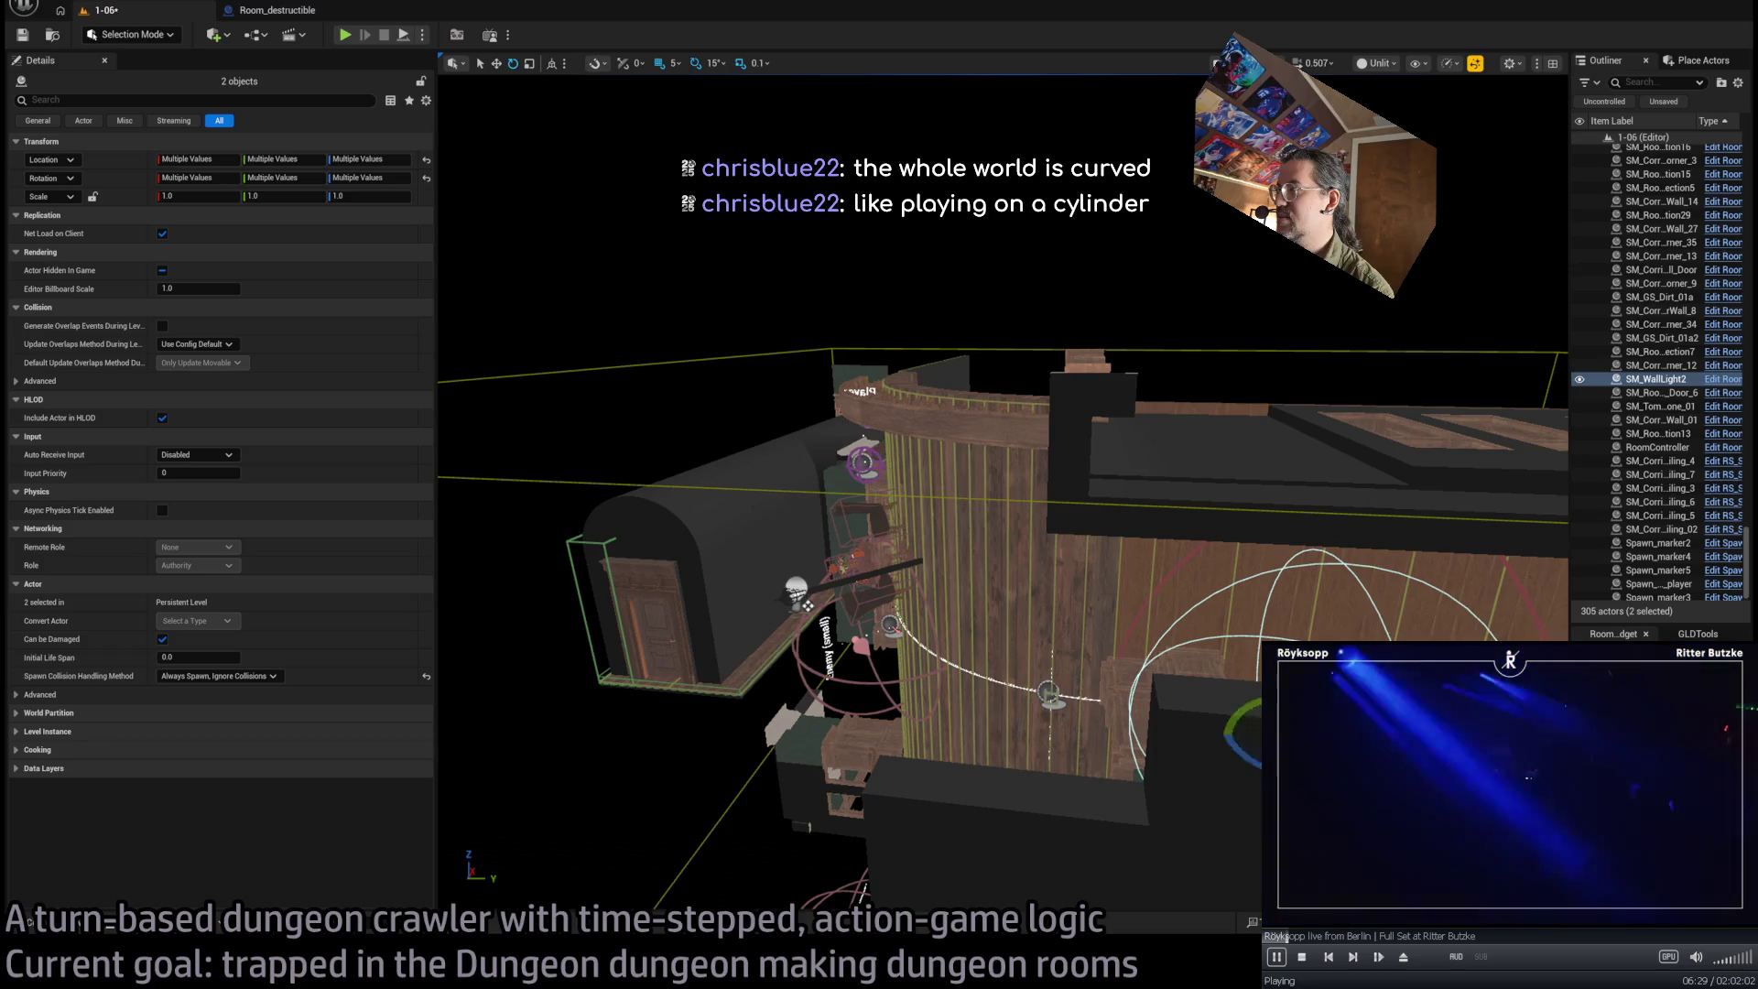
pyautogui.press('f')
pyautogui.keyDown('alt'); pyautogui.moveTo(1003, 494); pyautogui.dragTo(522, 494); pyautogui.keyUp('alt')
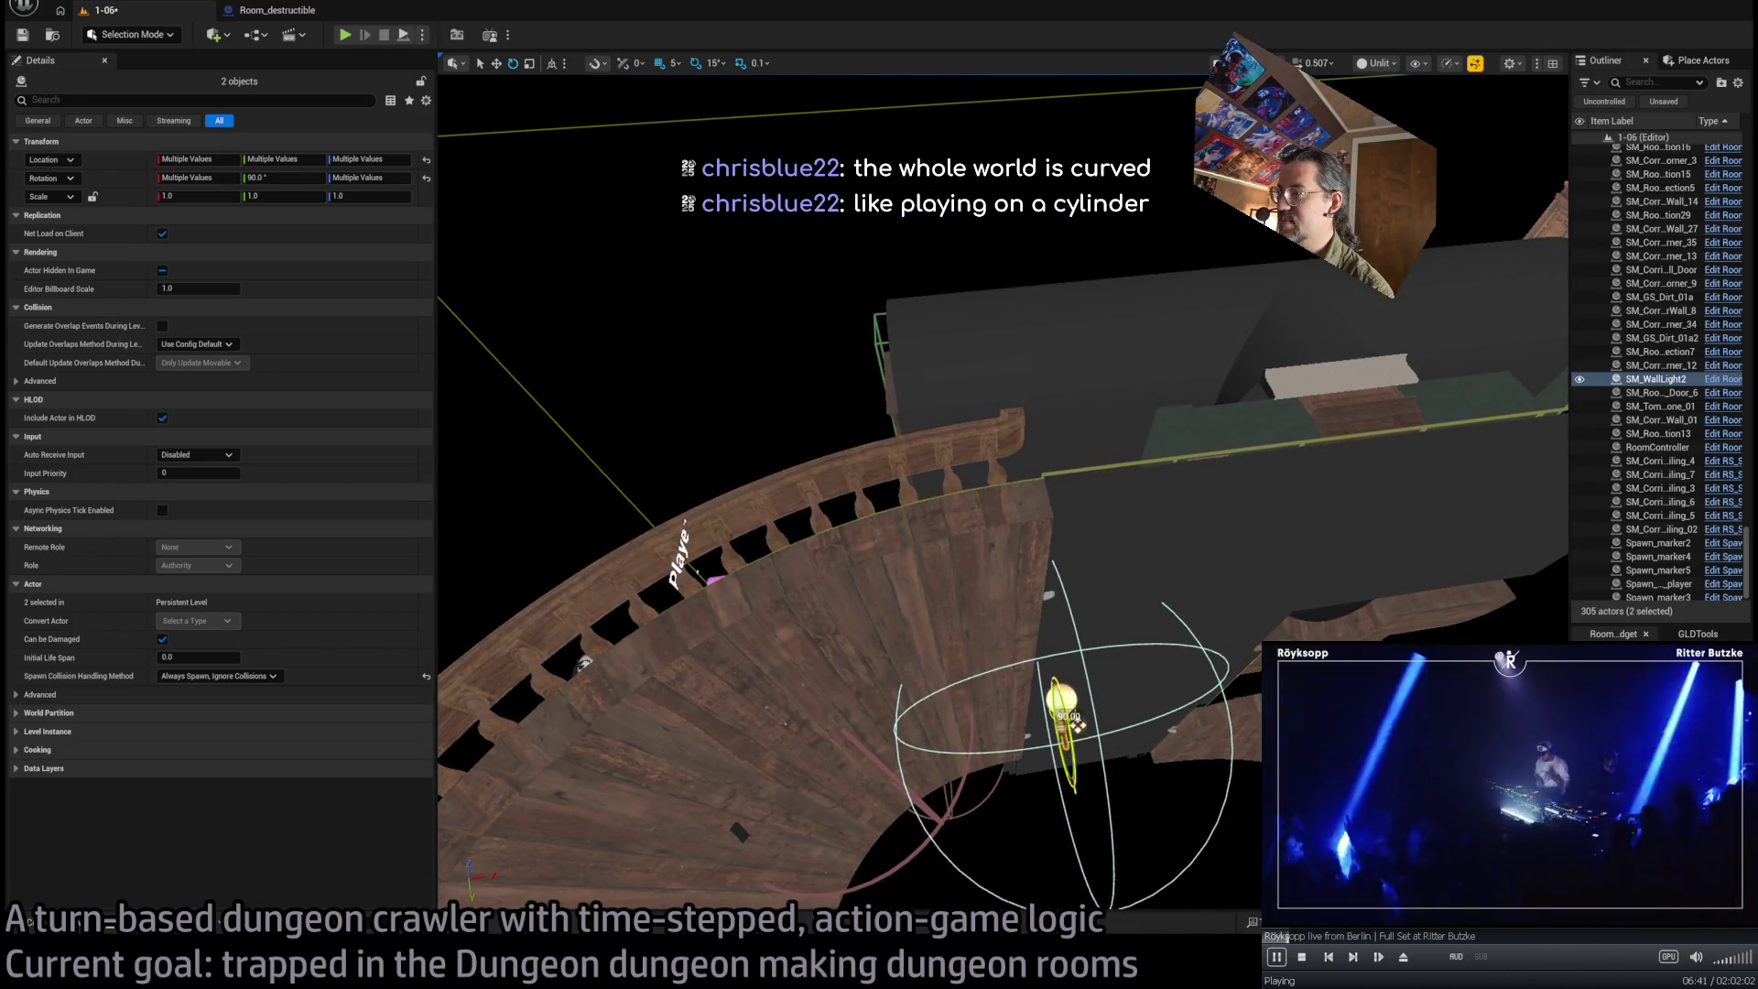
# Move the copied lamp onto the wall top at X 1520, Y 535, Z 4460
pyautogui.moveTo(1050, 721); pyautogui.dragTo(1323, 384)
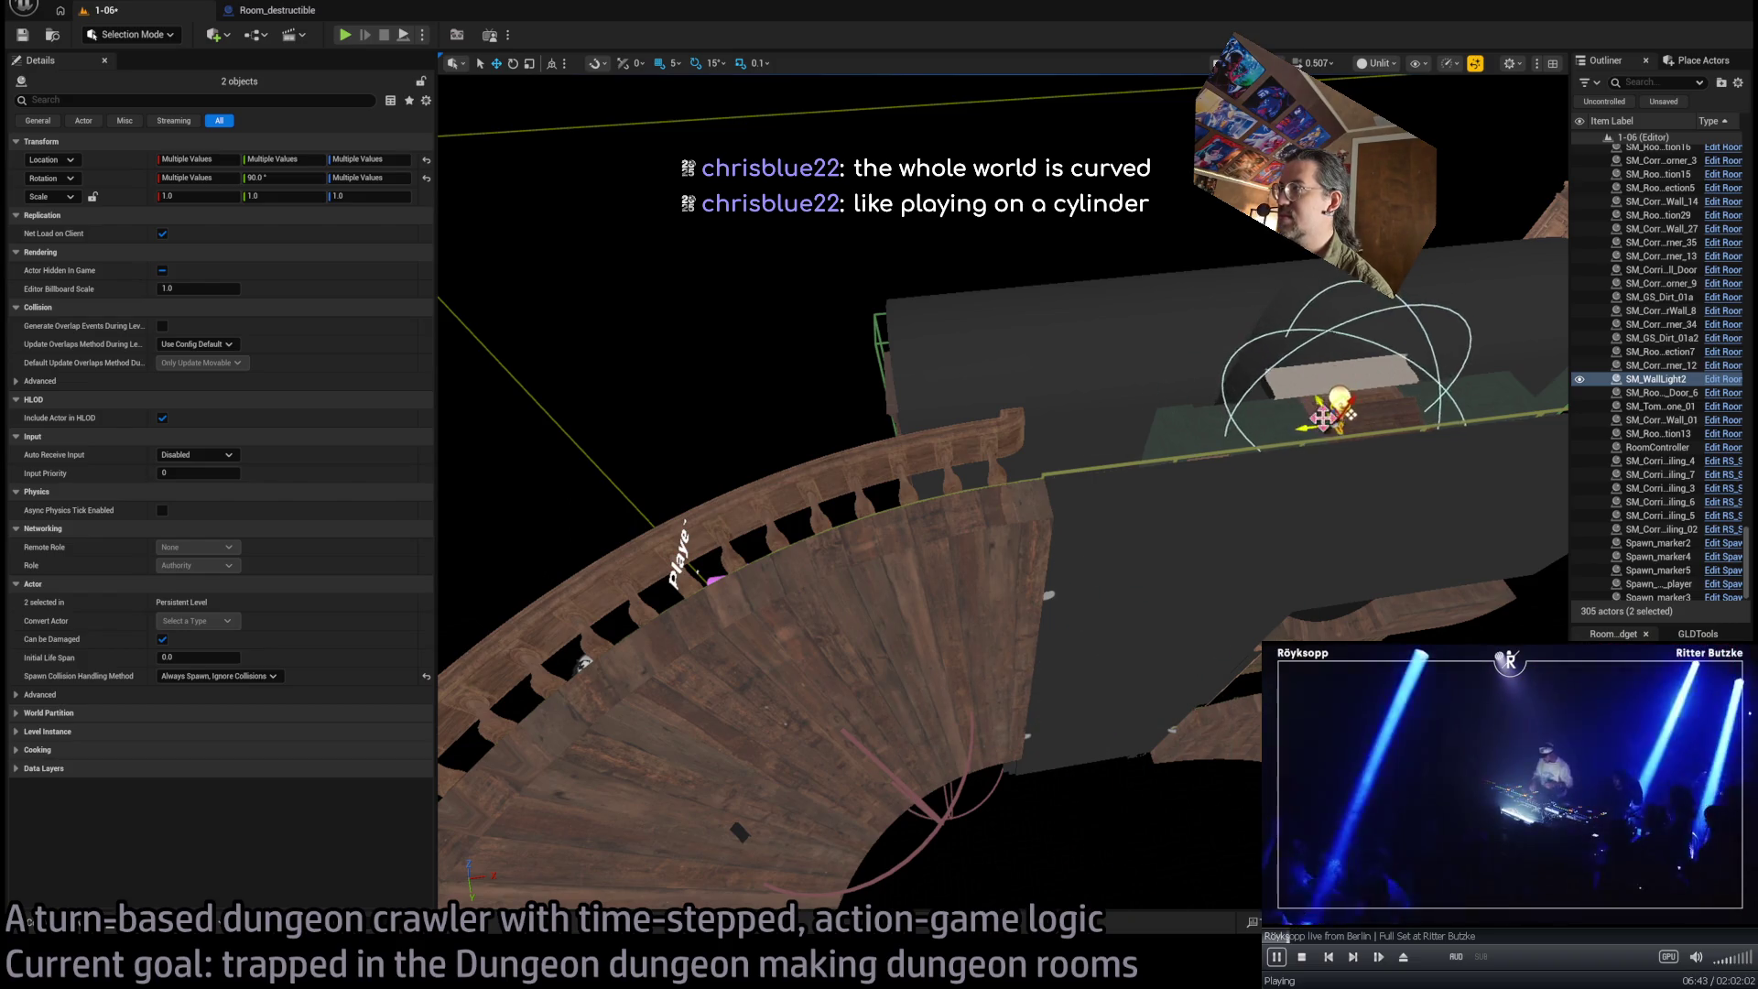
pyautogui.press('f')
pyautogui.moveTo(971, 484)
pyautogui.mouseDown()
pyautogui.moveTo(863, 448)
pyautogui.moveTo(857, 504)
pyautogui.moveTo(926, 538)
pyautogui.moveTo(948, 220)
pyautogui.moveTo(1167, 485)
pyautogui.moveTo(1177, 430)
pyautogui.mouseUp()
pyautogui.moveTo(1105, 542)
pyautogui.keyDown('alt'); pyautogui.mouseDown()
pyautogui.moveTo(1053, 550)
pyautogui.moveTo(1089, 568)
pyautogui.moveTo(1028, 597)
pyautogui.moveTo(1007, 584)
pyautogui.mouseUp(); pyautogui.keyUp('alt')
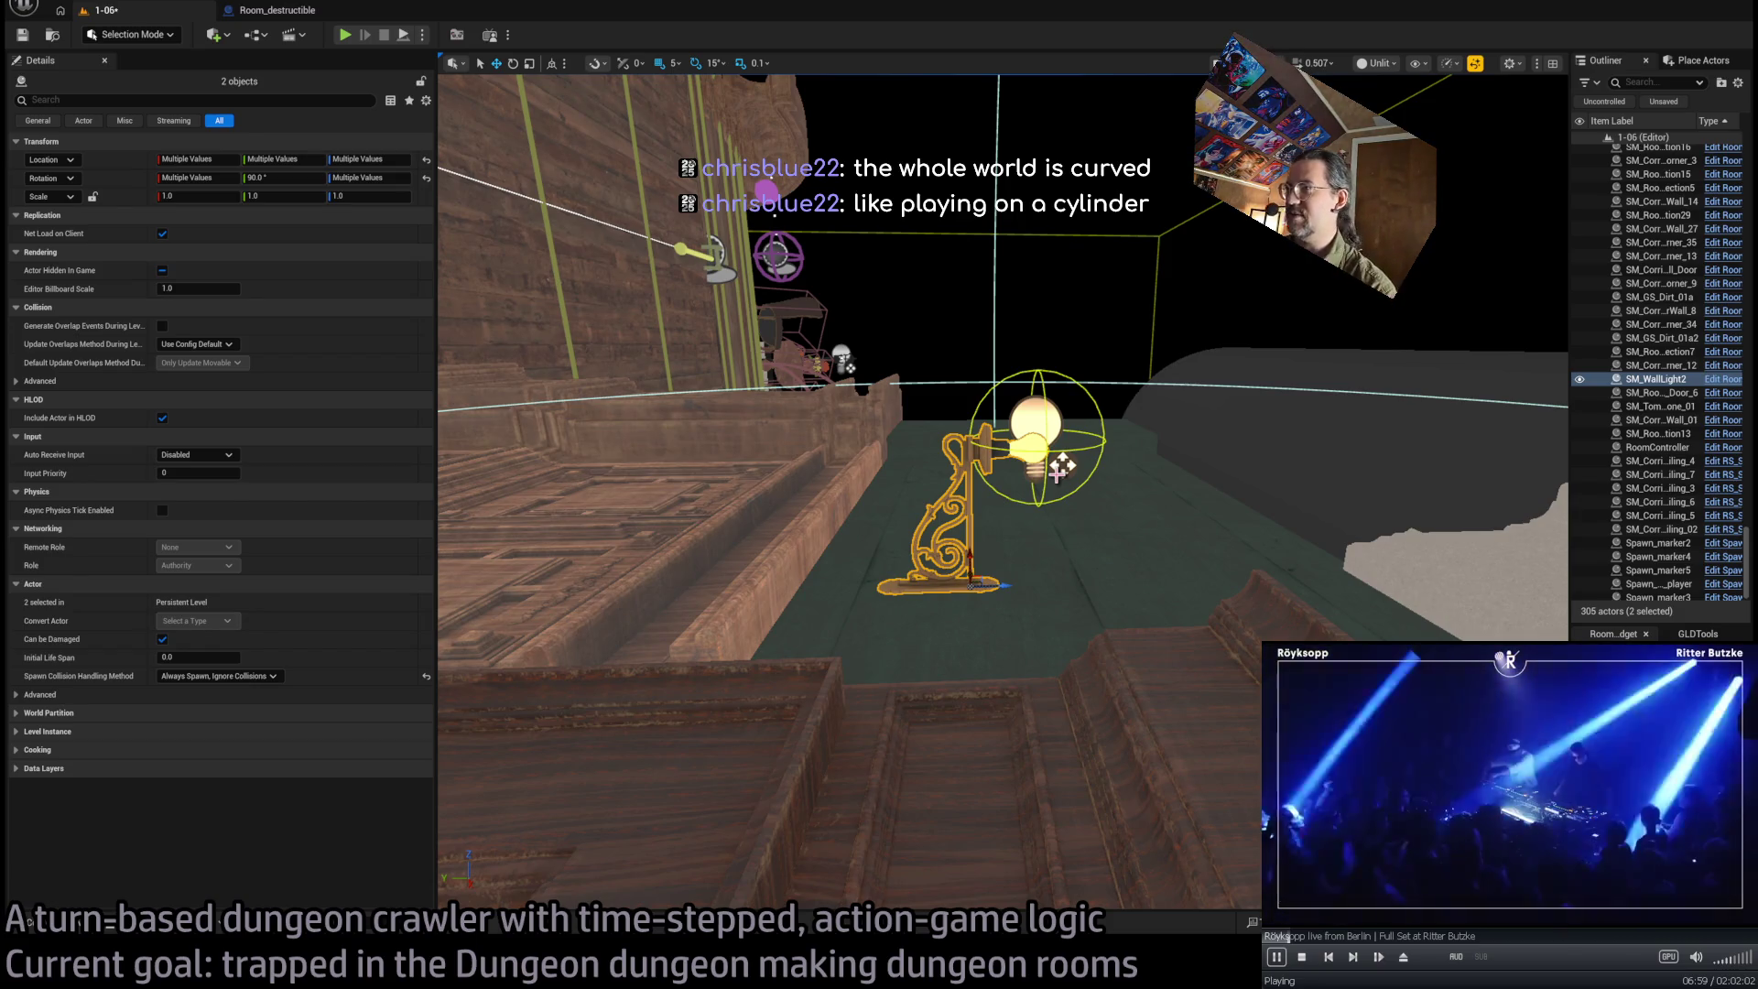
pyautogui.click(1063, 465)
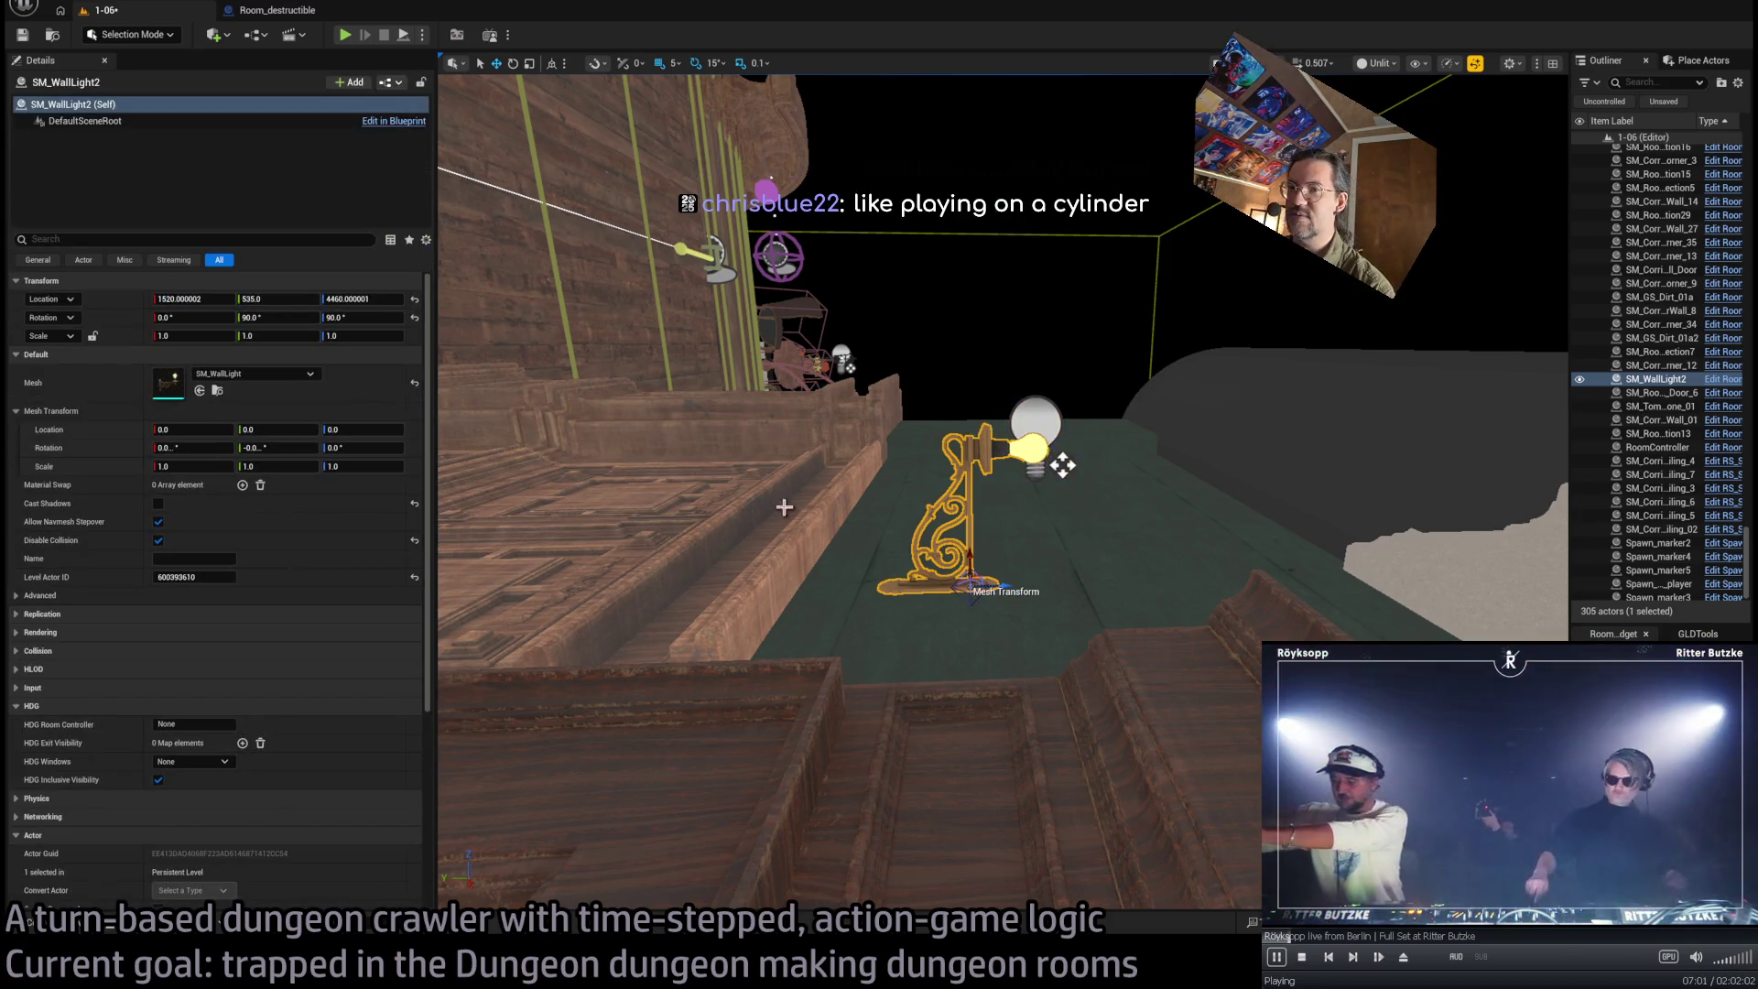
pyautogui.hotkey('ctrl', 'space')
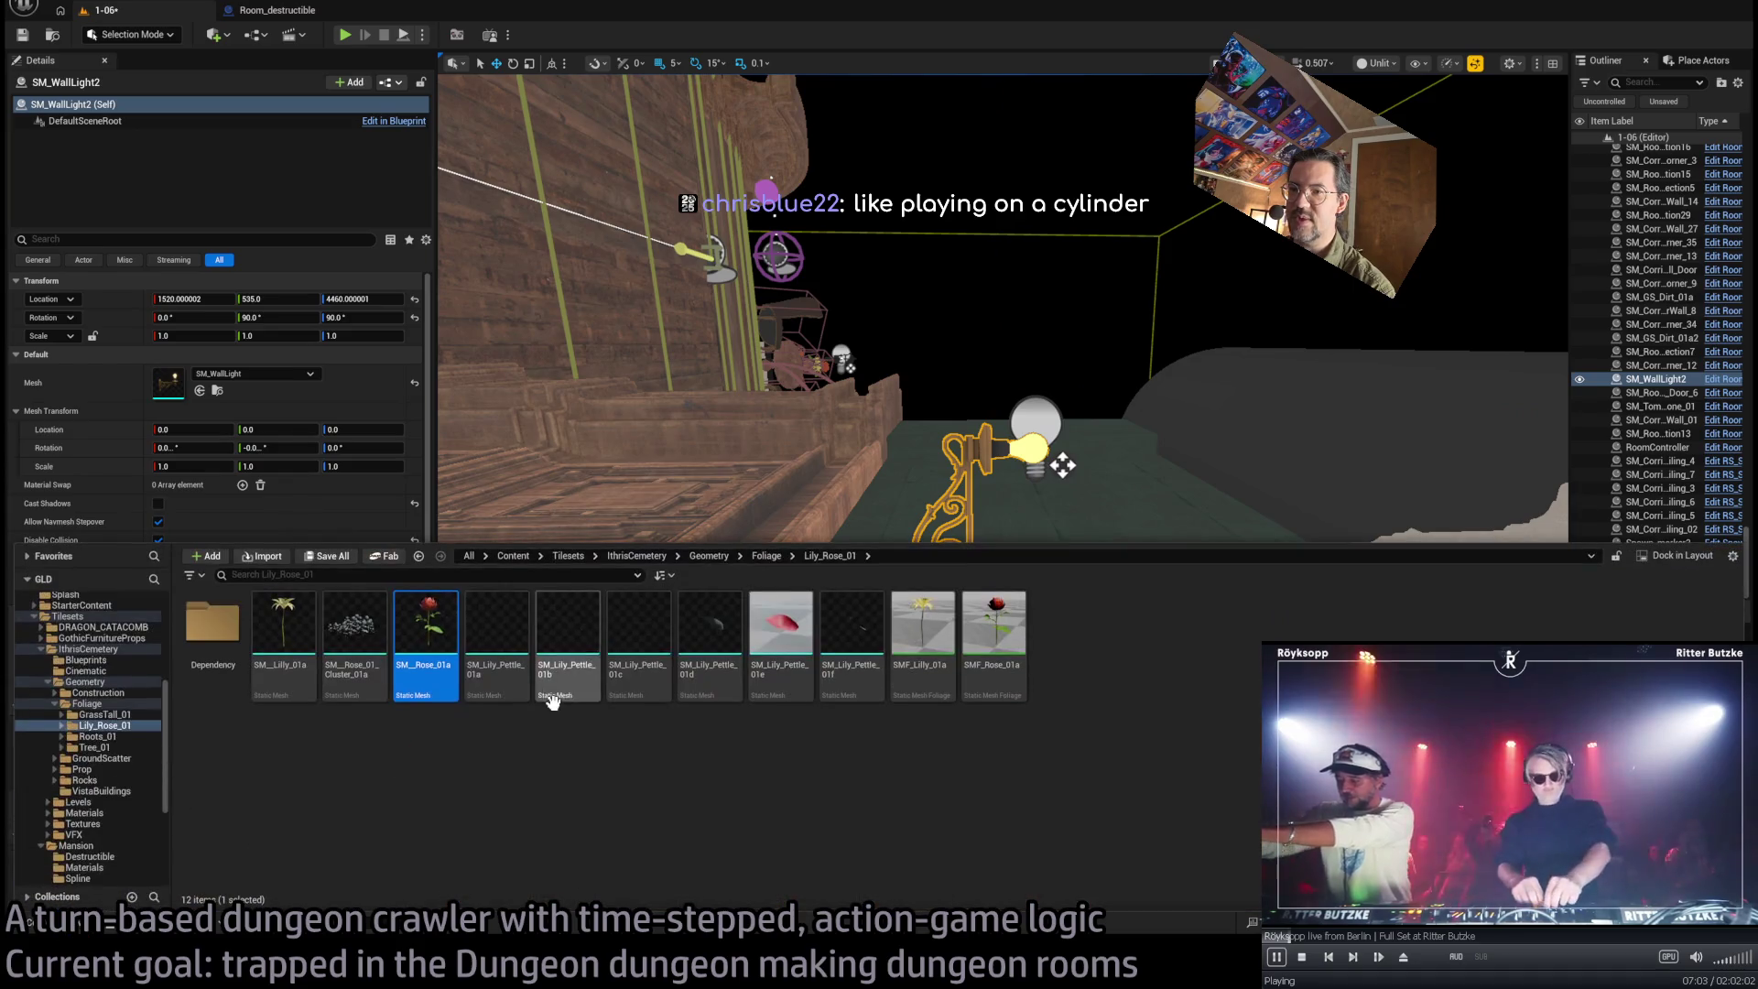
pyautogui.moveTo(641, 412)
pyautogui.mouseDown()
pyautogui.moveTo(815, 696)
pyautogui.moveTo(888, 870)
pyautogui.moveTo(936, 917)
pyautogui.mouseUp()
pyautogui.moveTo(915, 511); pyautogui.dragTo(919, 527)
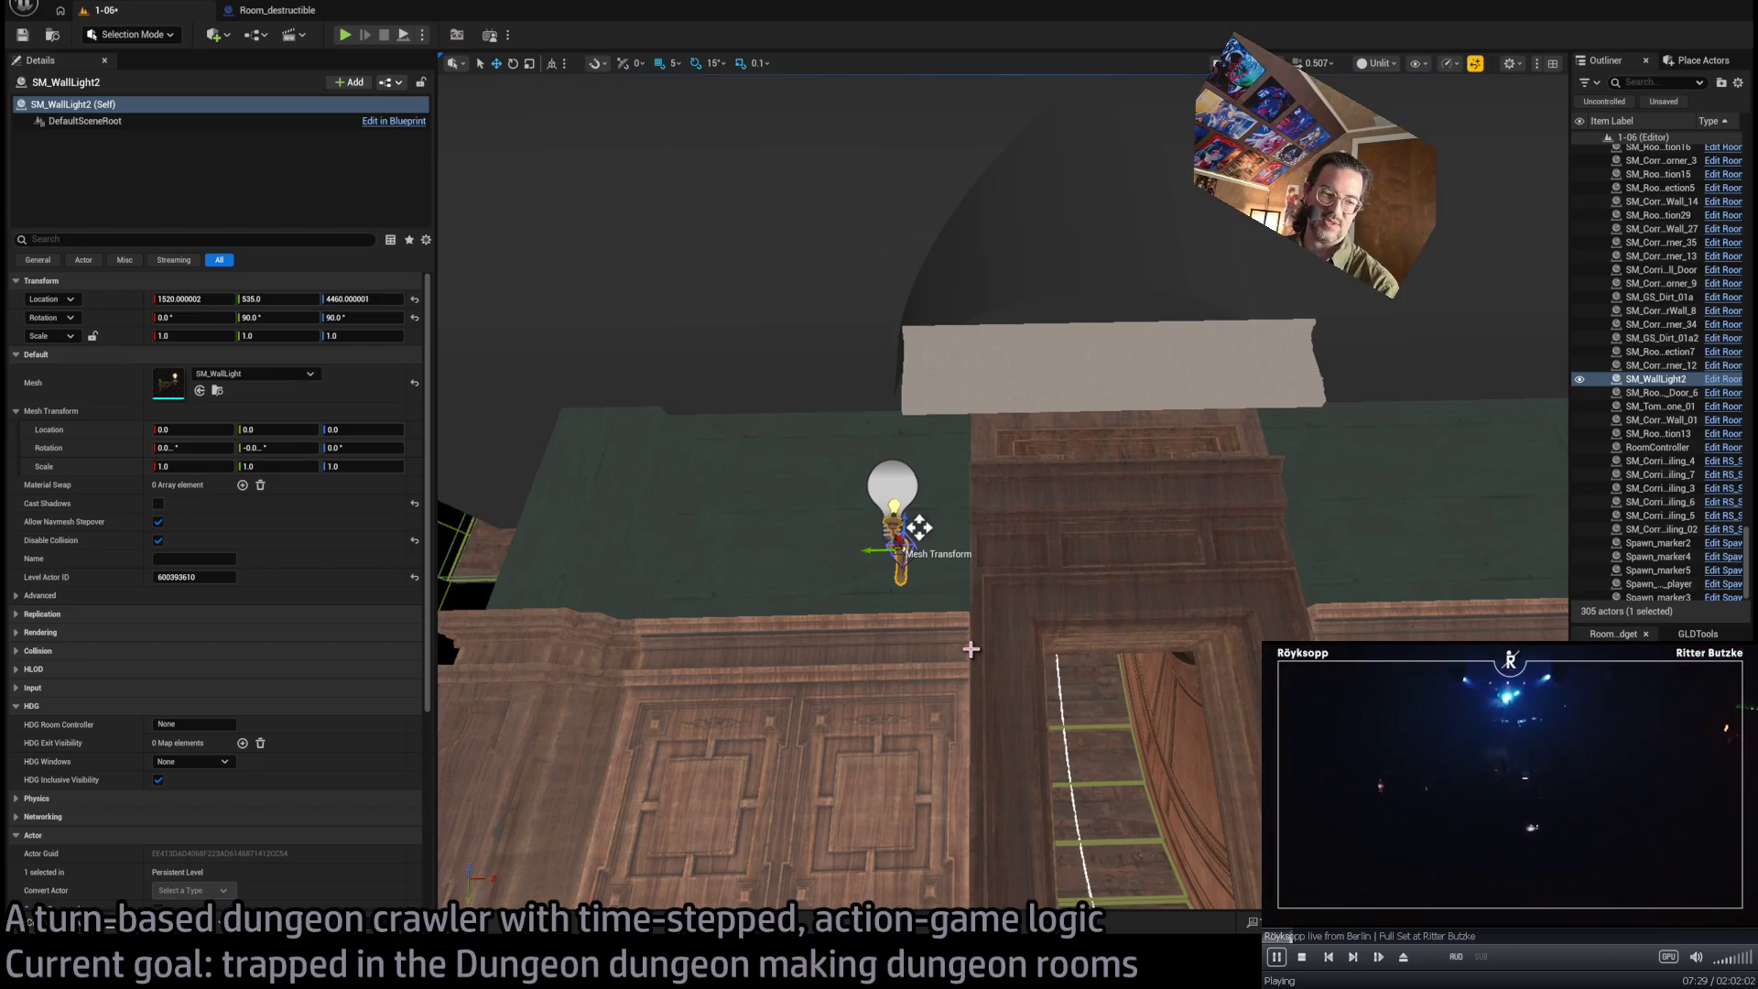
pyautogui.hotkey('alt', 'Tab')
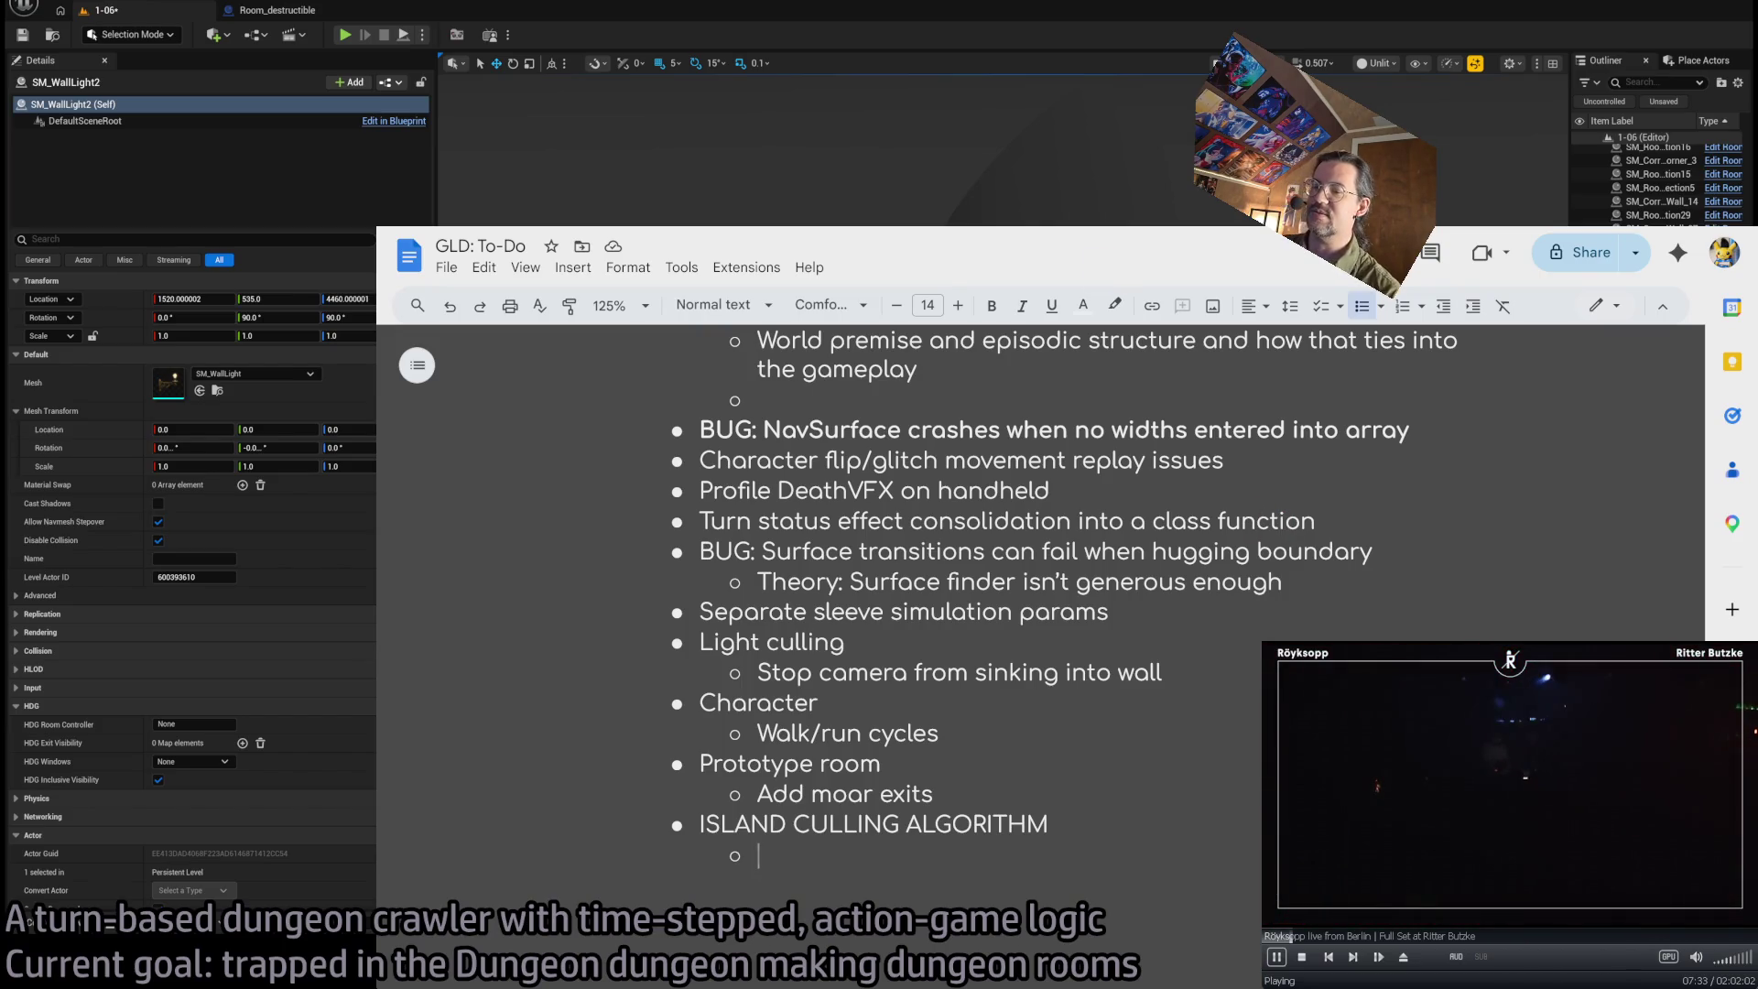
# Load the ACE Team Wikipedia article in a new Chrome tab
pyautogui.hotkey('ctrl', 't')
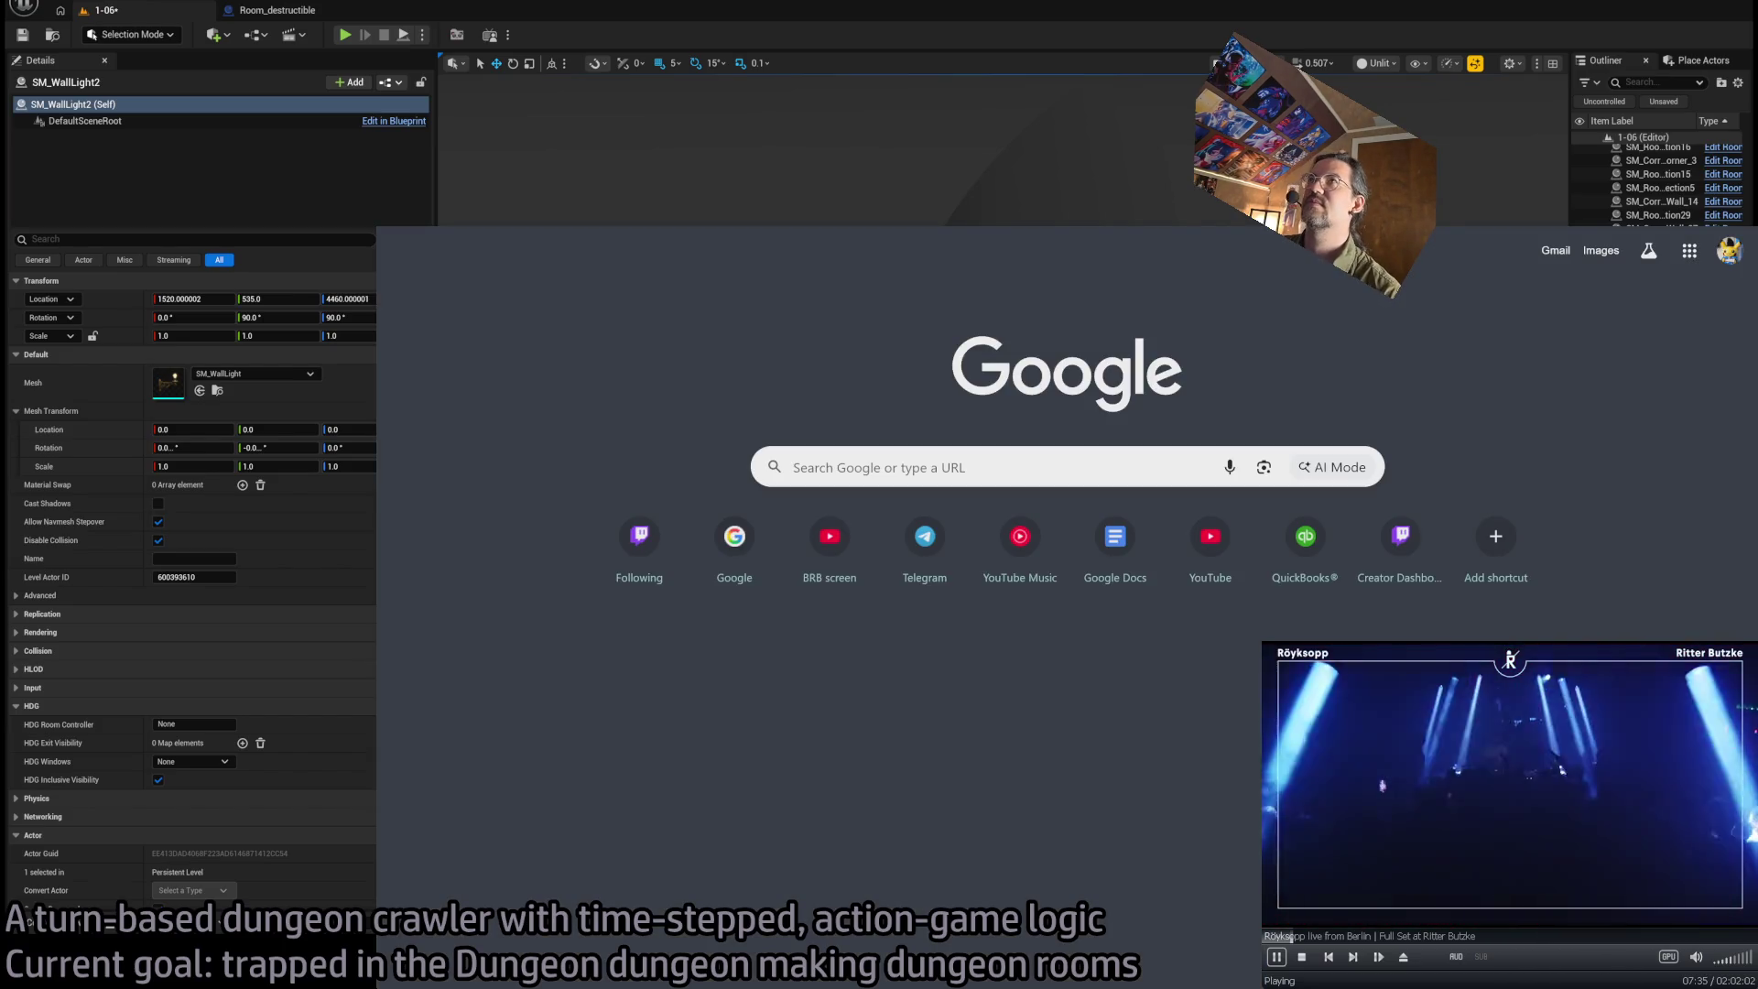
pyautogui.write('x')
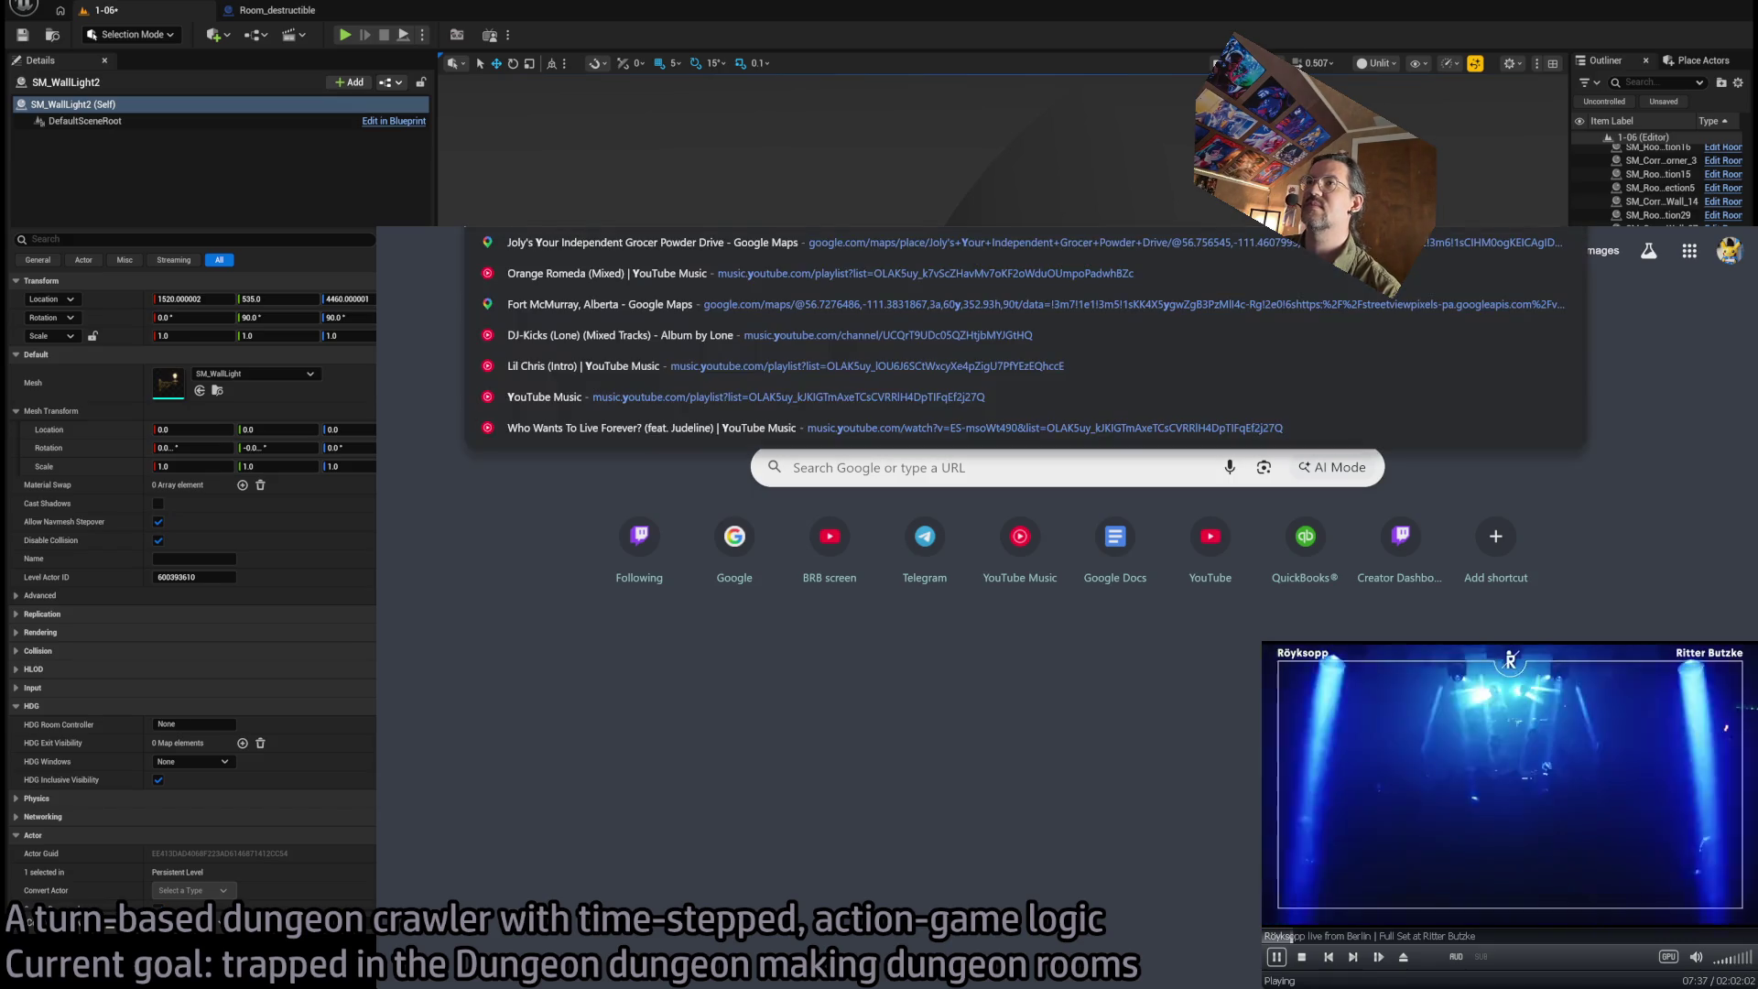
pyautogui.press('BackSpace')
pyautogui.write('x')
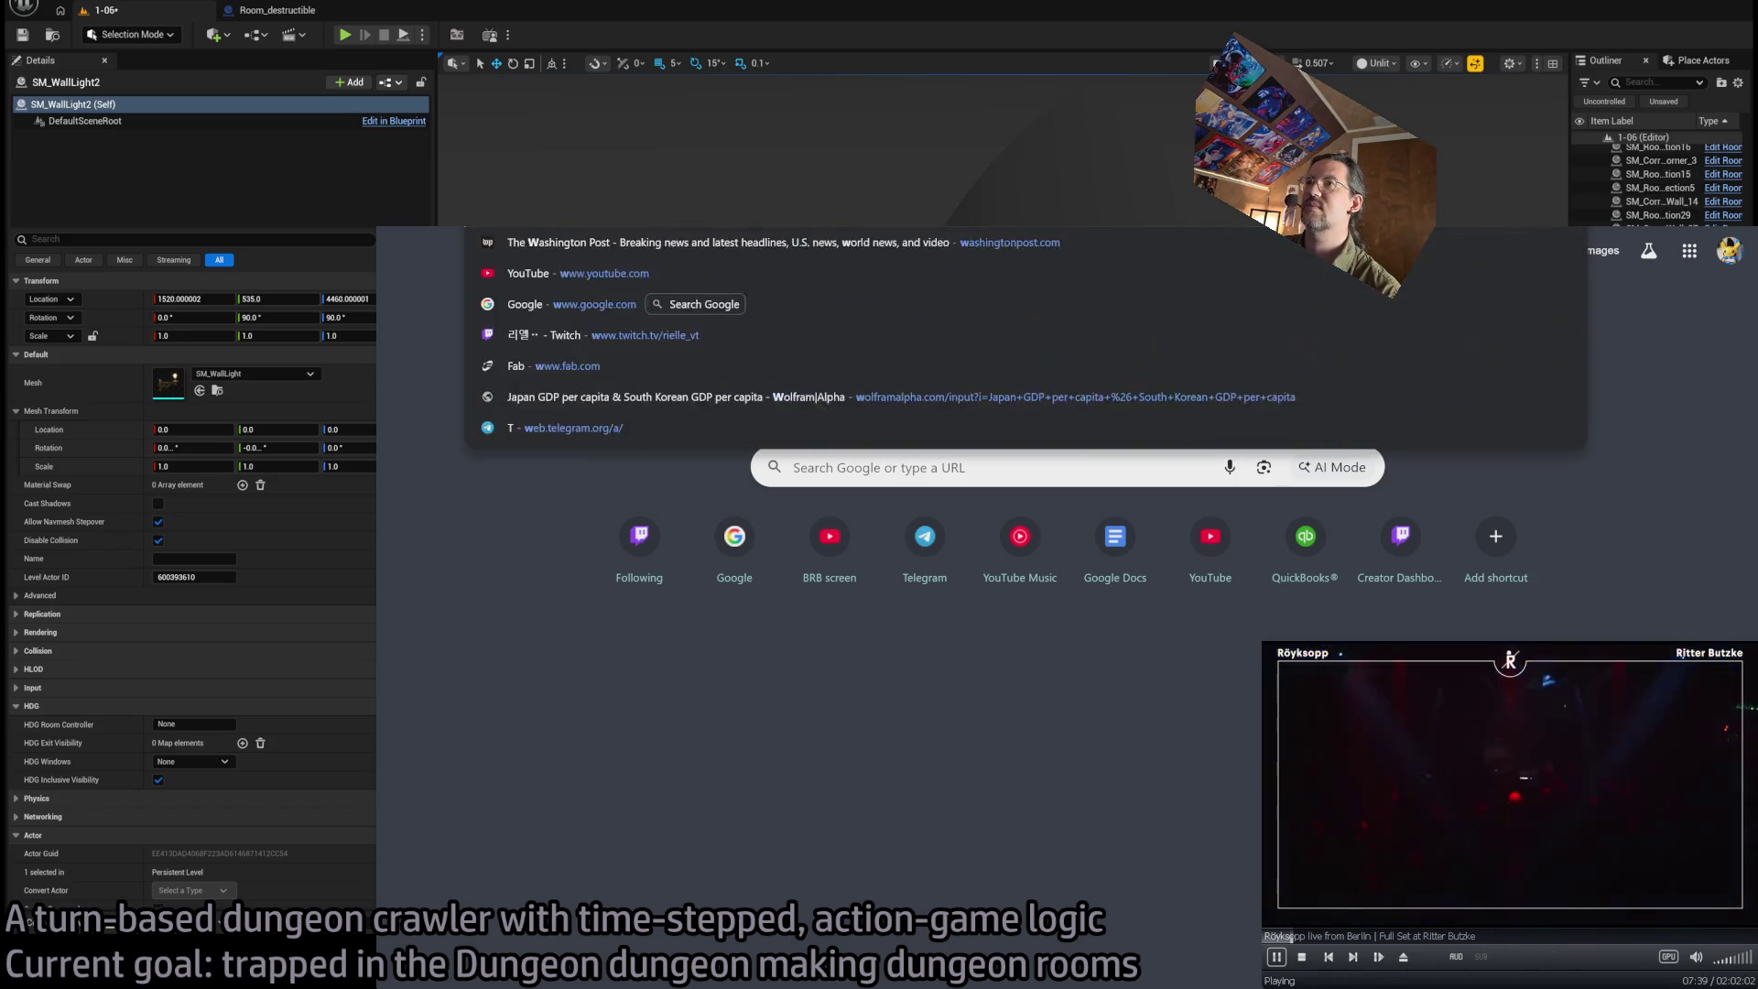
pyautogui.press('BackSpace')
pyautogui.press('Return')
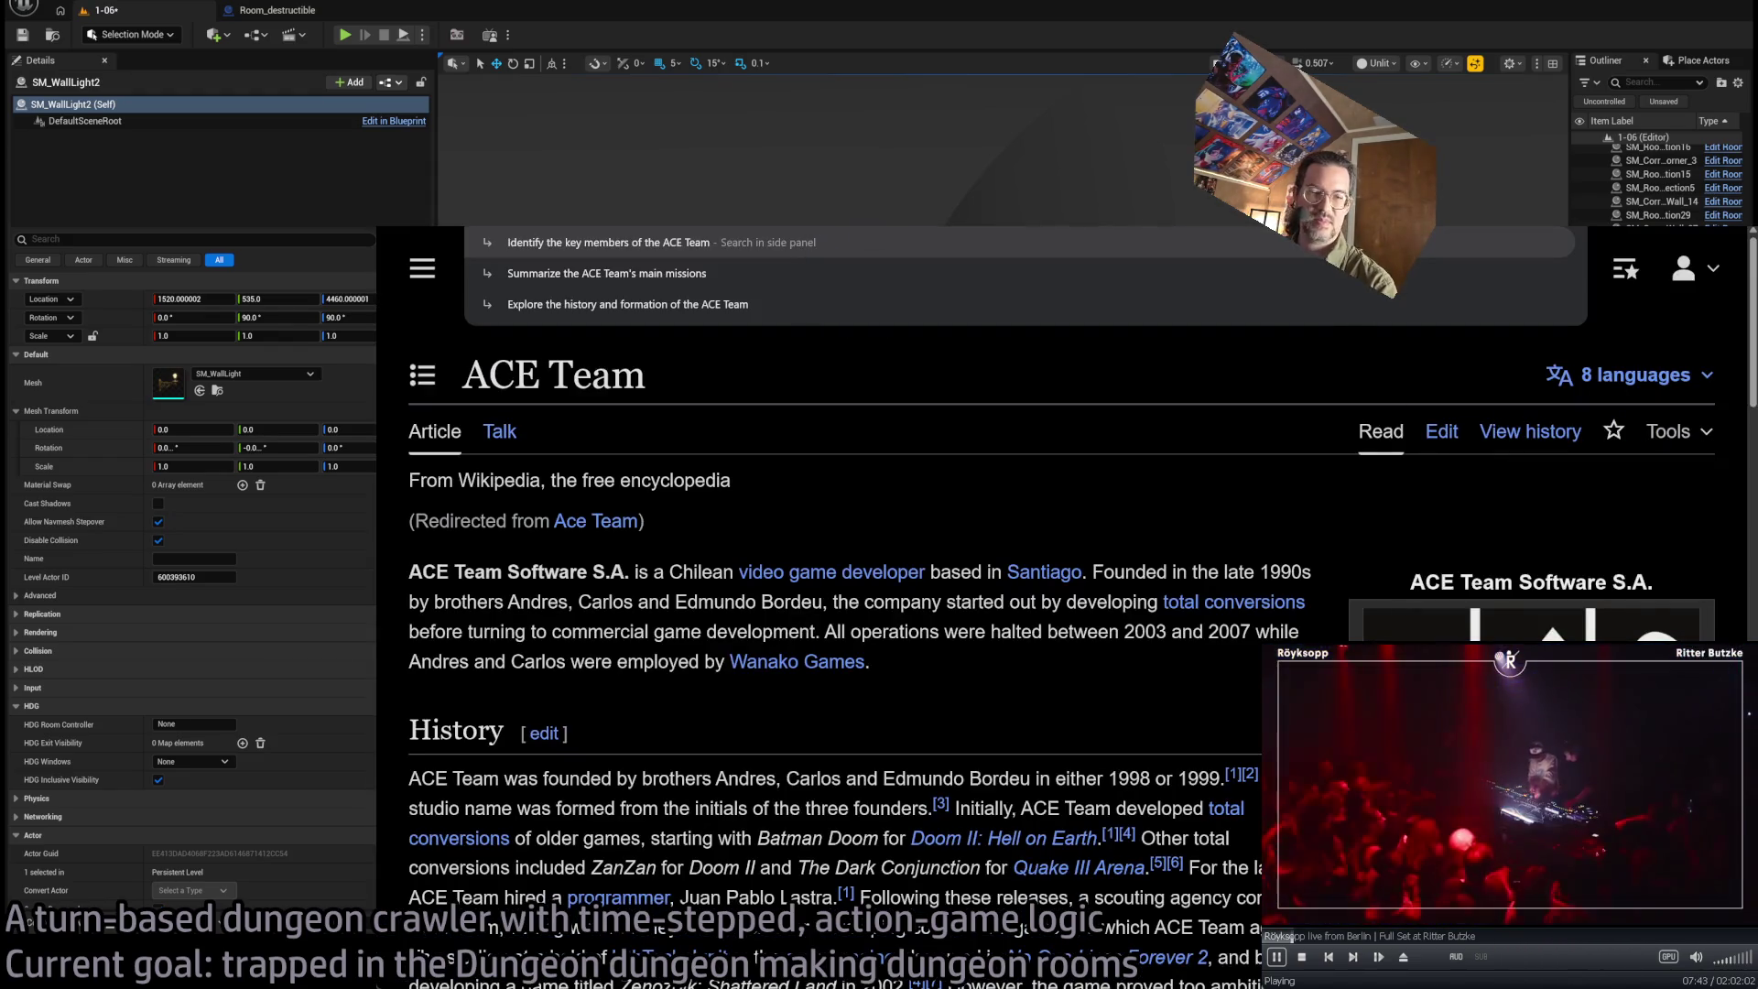
# Open The Eternal Cylinder article from ACE Team's games list
pyautogui.scroll(-3, 808, 650)
pyautogui.scroll(-10, 984, 692)
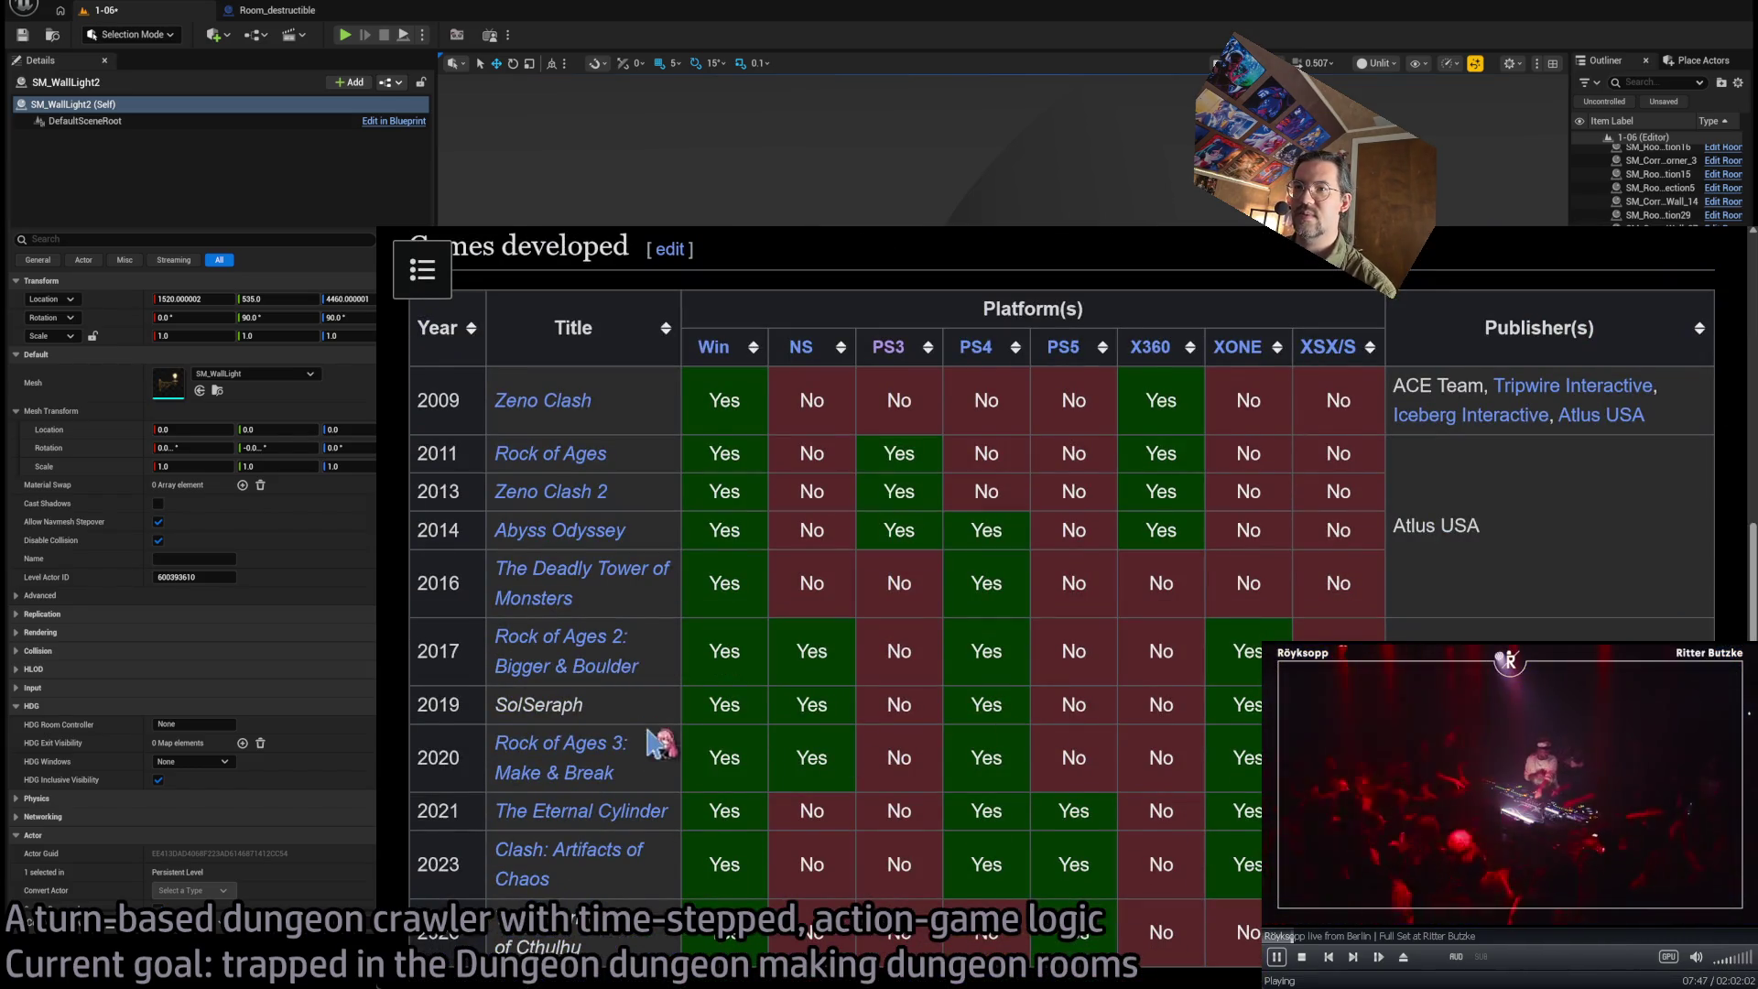
pyautogui.scroll(-1, 719, 676)
pyautogui.click(621, 696)
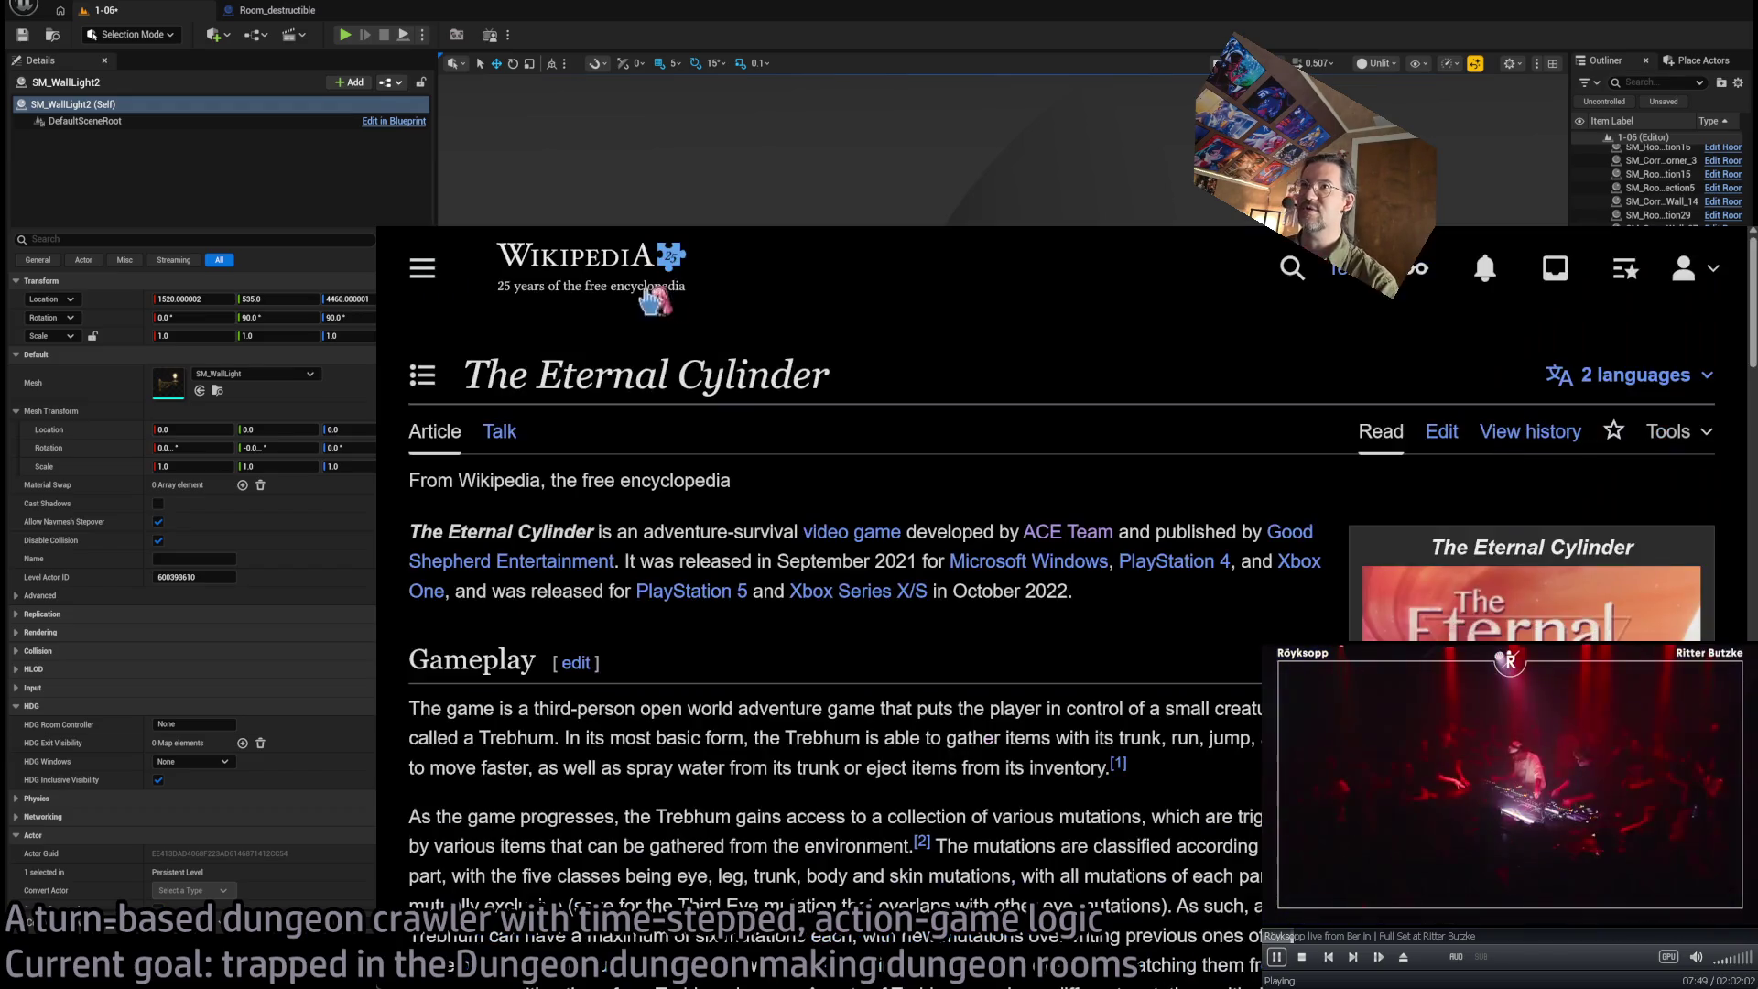
pyautogui.scroll(-1, 883, 403)
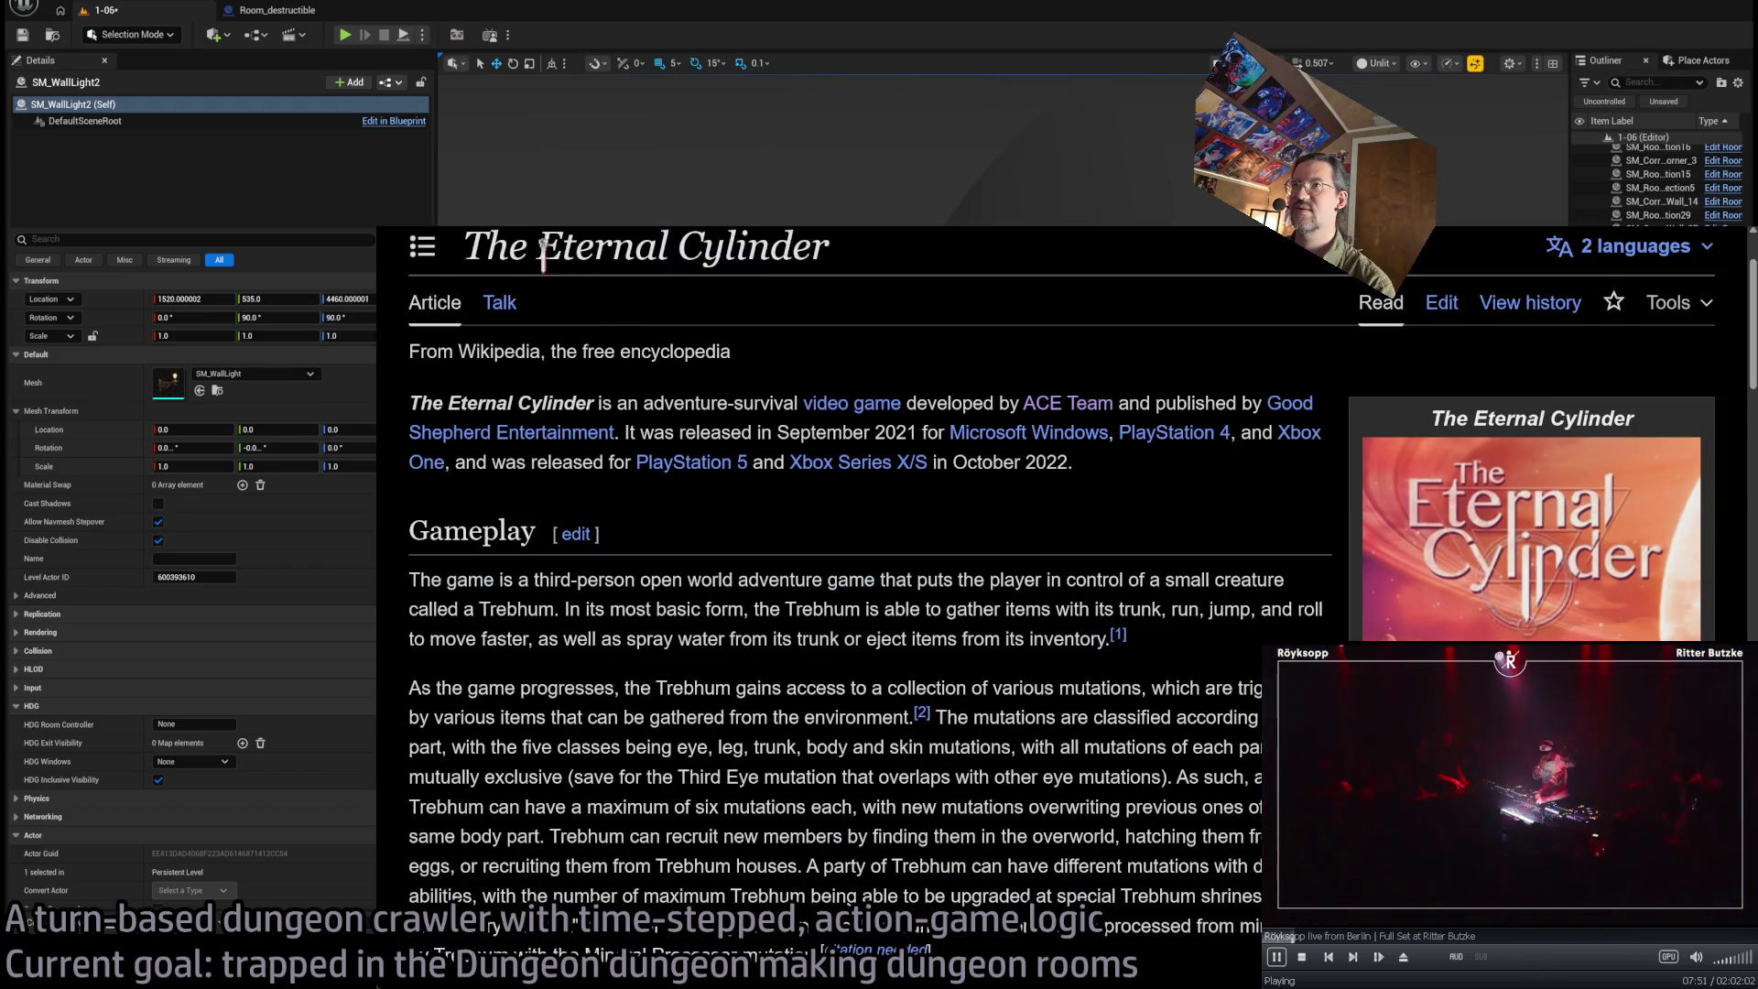
pyautogui.hotkey('alt', 'Left')
pyautogui.hotkey('alt', 'Right')
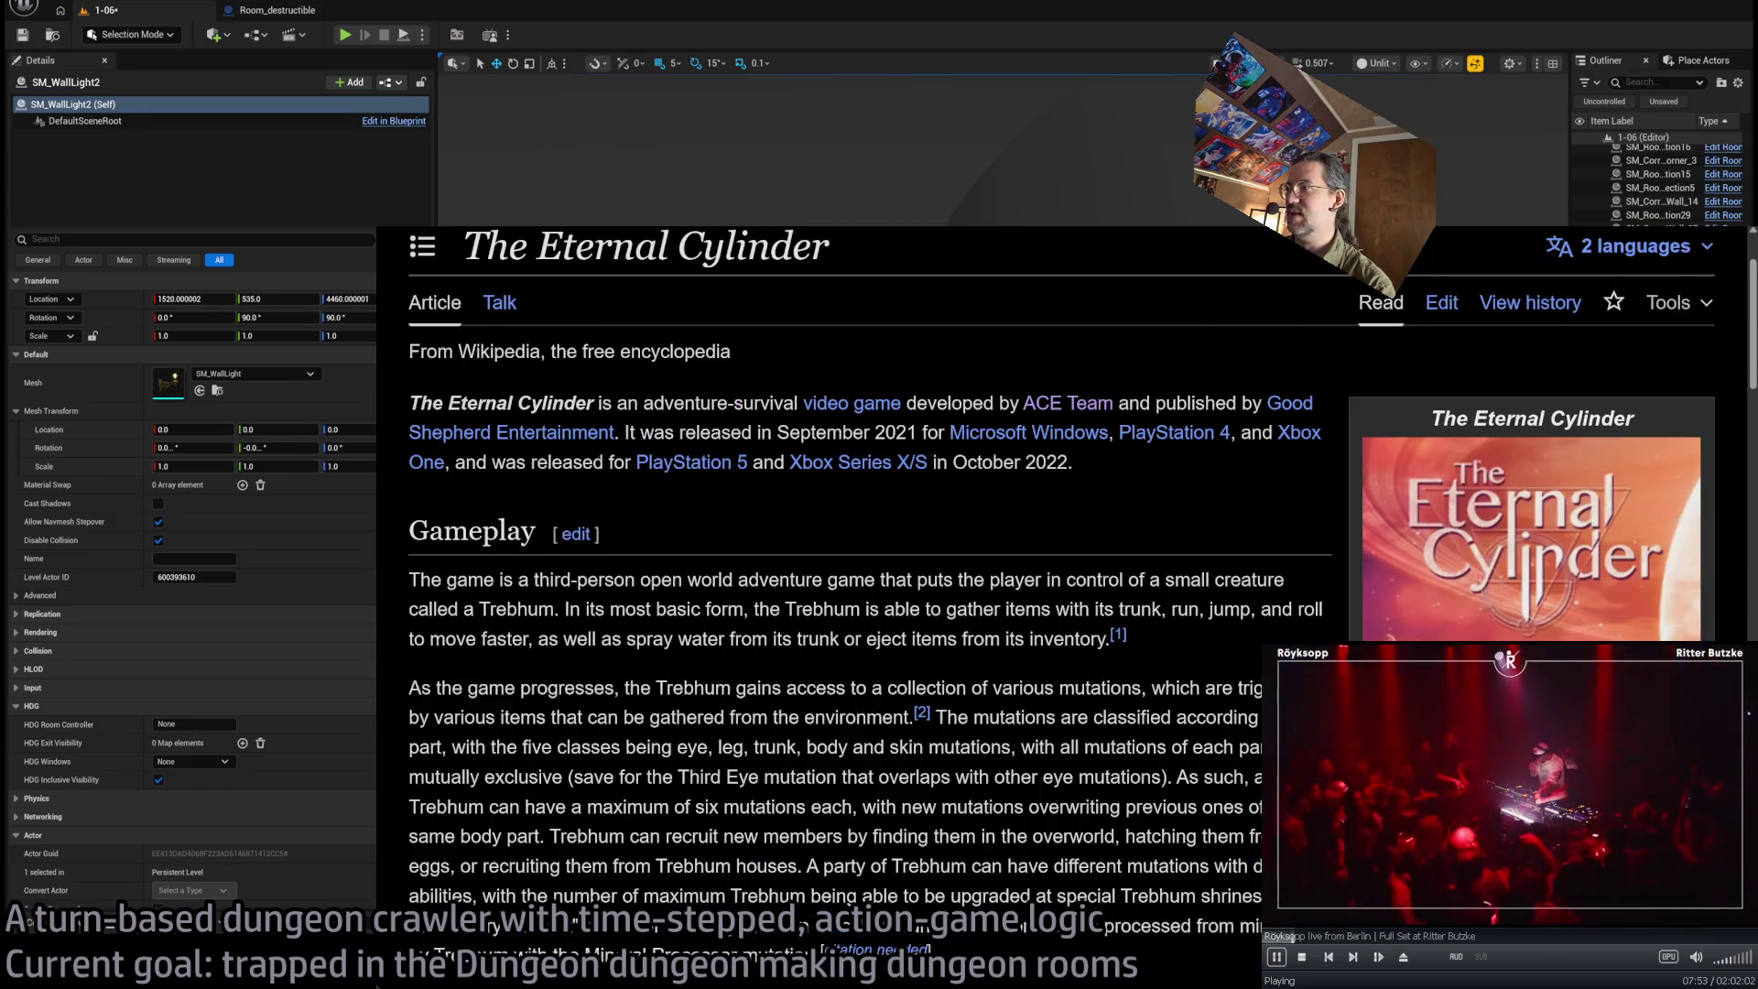
pyautogui.scroll(-3, 1181, 605)
pyautogui.scroll(6, 1180, 604)
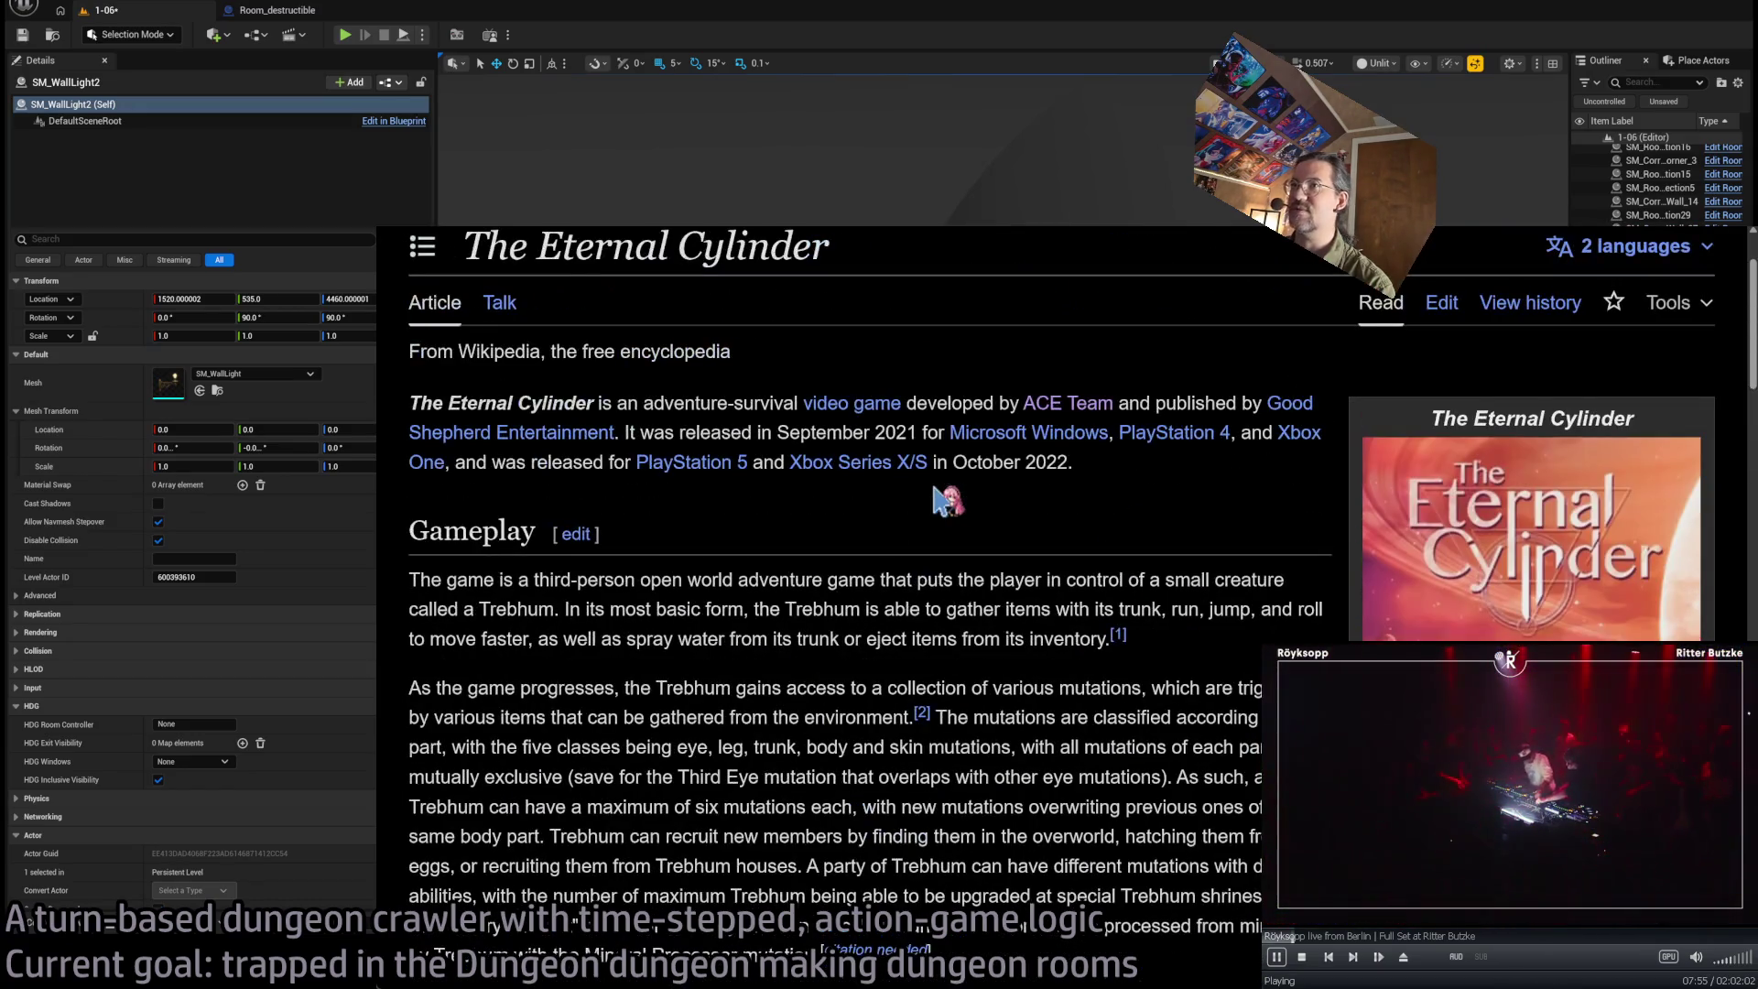
# Search YouTube for 'The Eternal Cylinder' in a new tab
pyautogui.moveTo(409, 403); pyautogui.dragTo(595, 403)
pyautogui.click(1119, 524)
pyautogui.scroll(-1, 1122, 522)
pyautogui.scroll(1, 1126, 520)
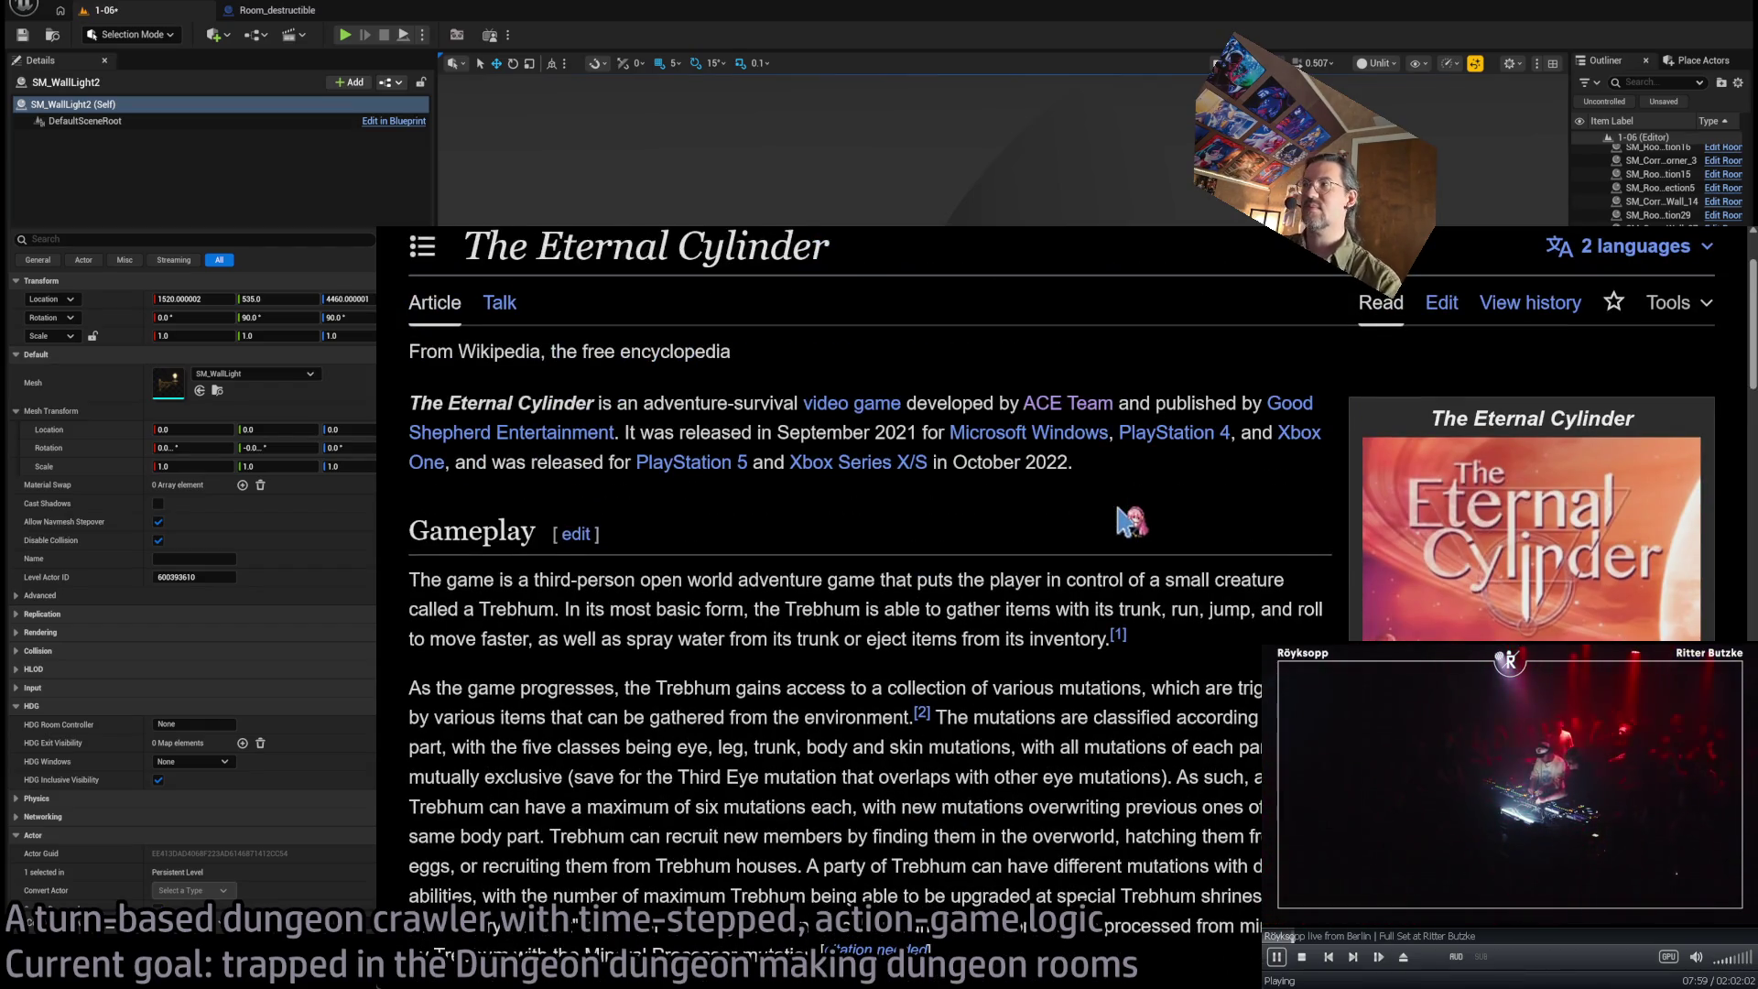
pyautogui.hotkey('ctrl', 't')
pyautogui.hotkey('ctrl', 'v')
pyautogui.press('Return')
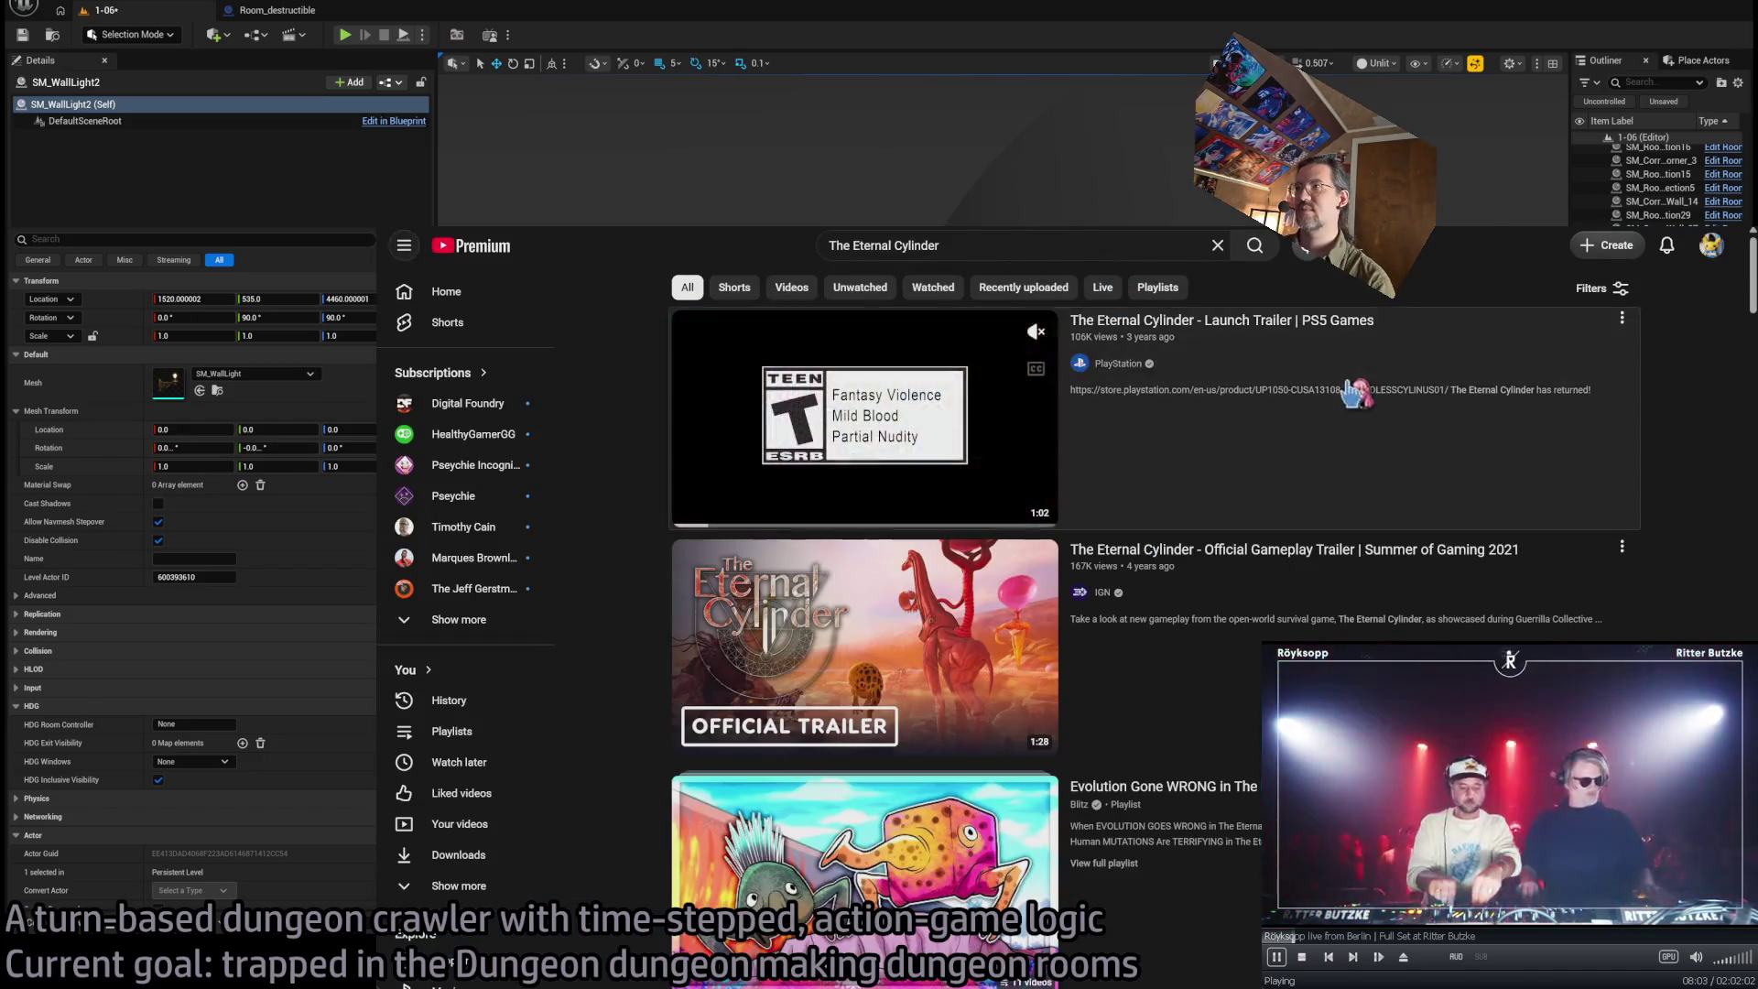
# Play the 'The Eternal Cylinder - Launch Trailer | PS5 Games' result
pyautogui.click(1354, 392)
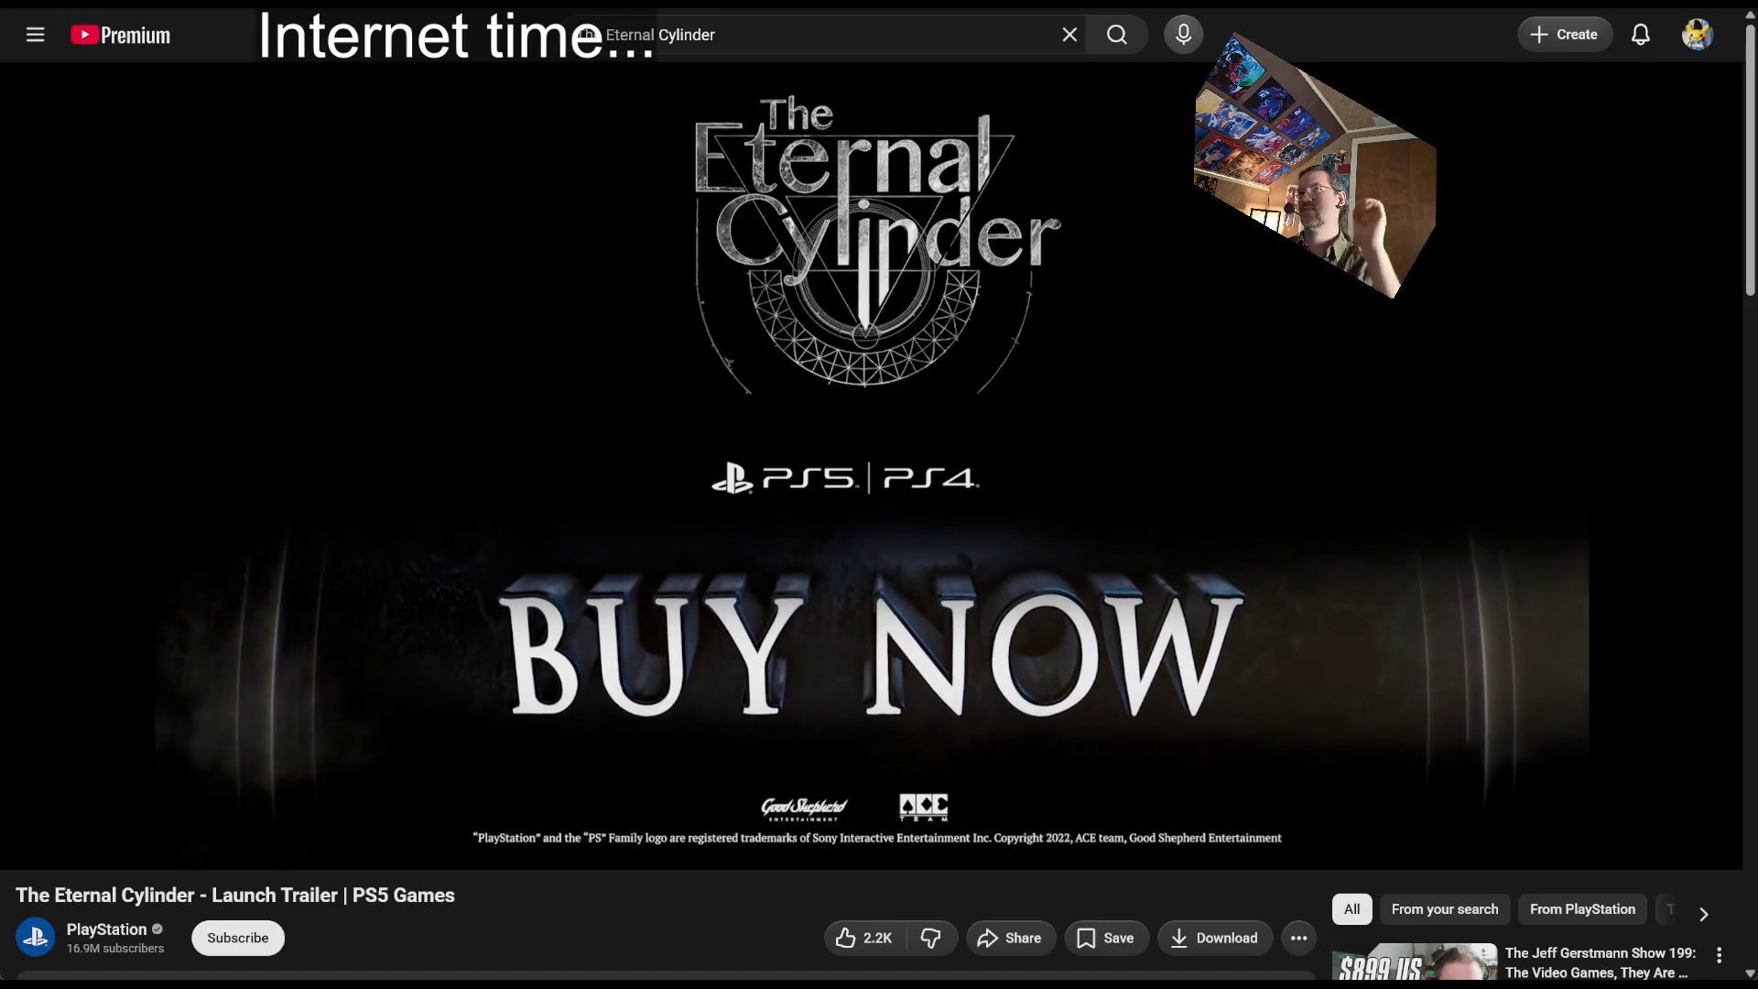
# Read through The Eternal Cylinder article, highlighting 'basic structure' in the PC Gamer sentence
pyautogui.scroll(-20, 892, 362)
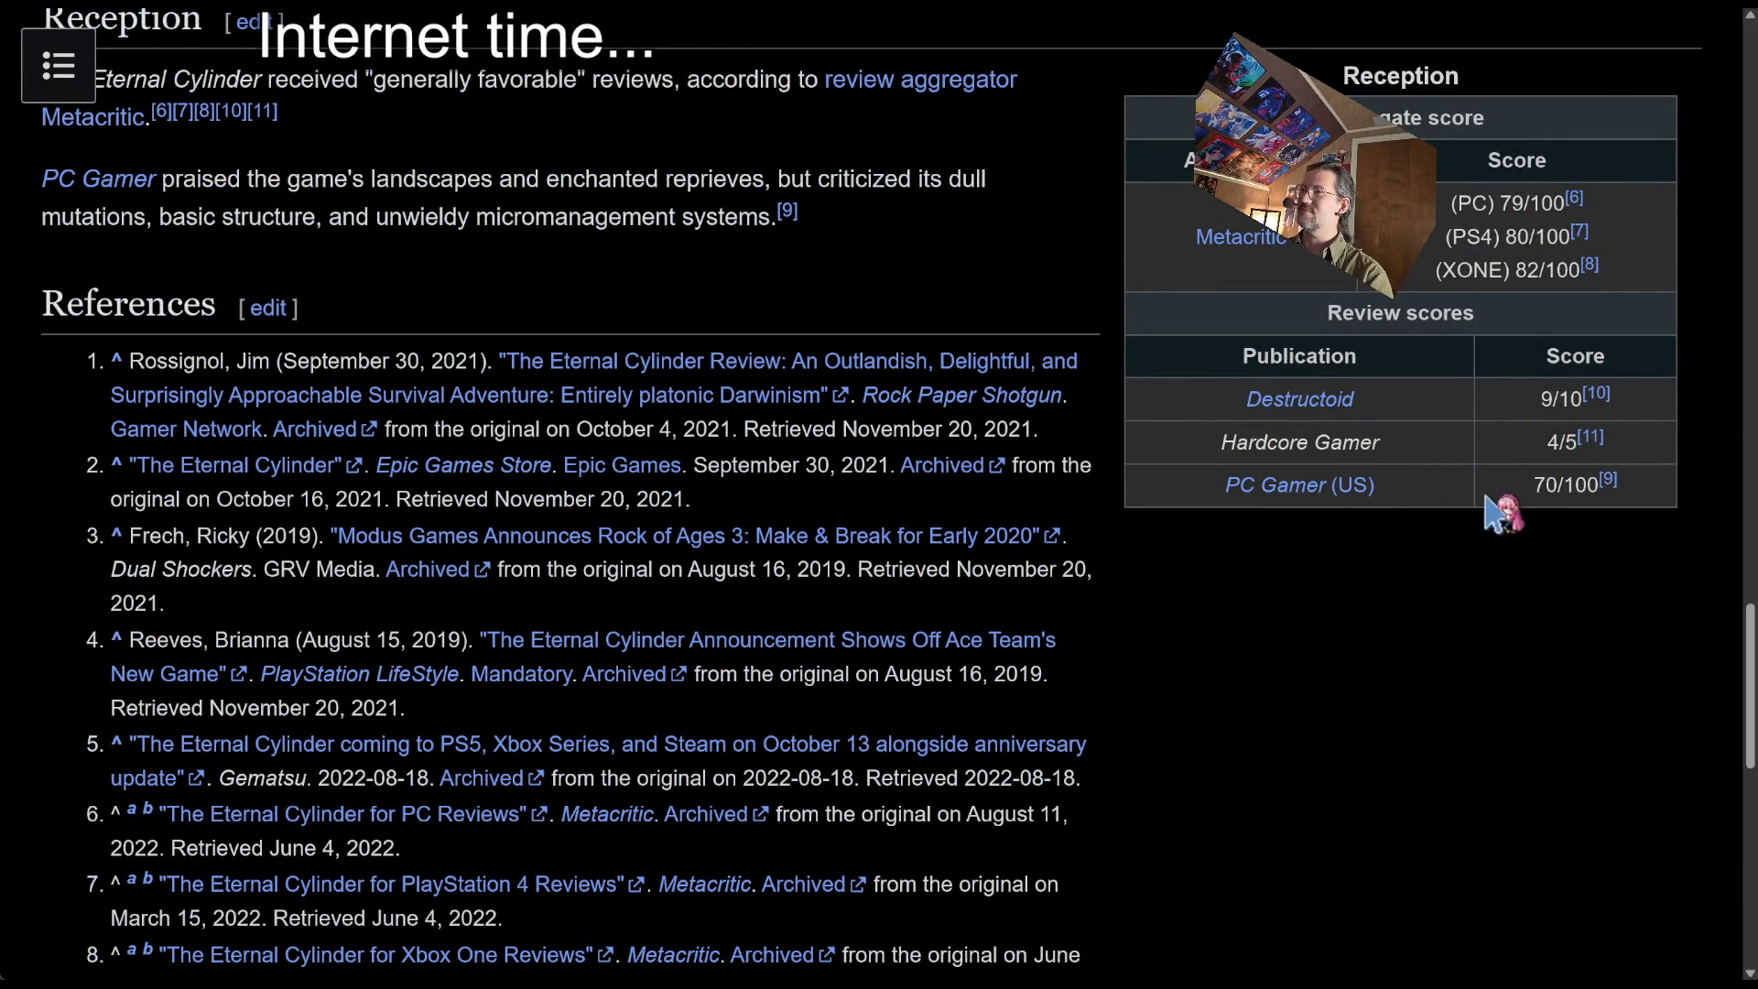
pyautogui.scroll(3, 1475, 574)
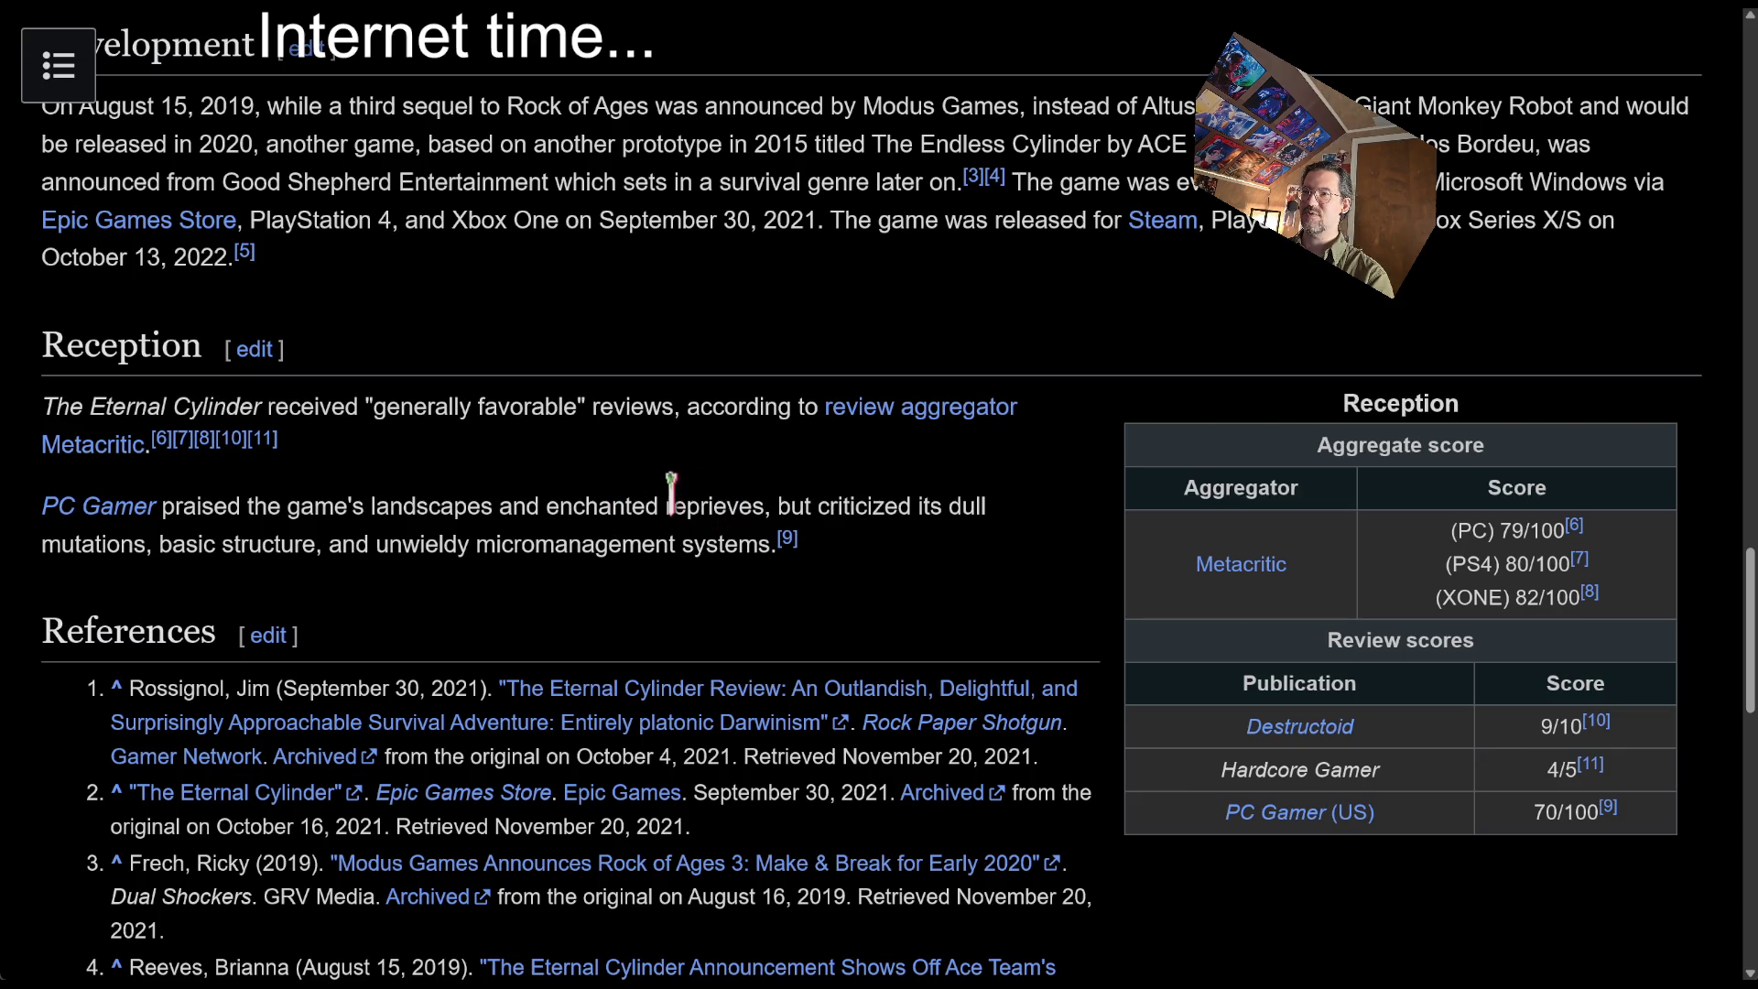
pyautogui.doubleClick(169, 544)
pyautogui.moveTo(220, 544); pyautogui.dragTo(316, 544)
pyautogui.click(366, 546)
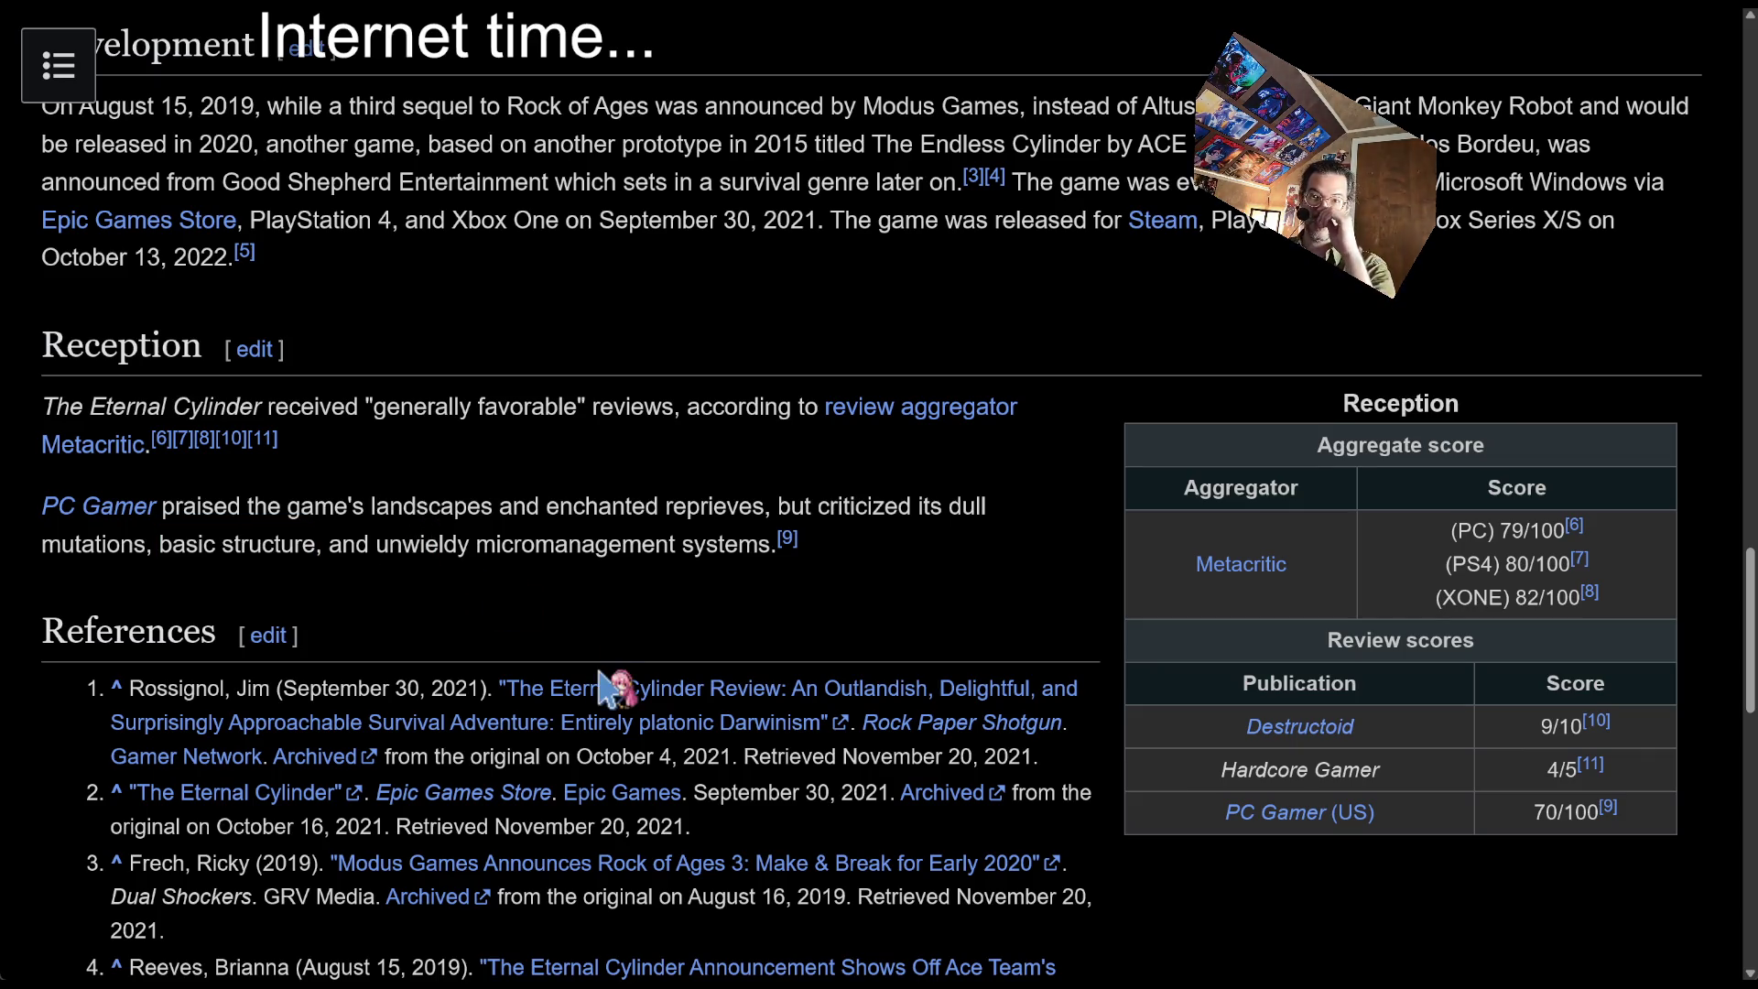
pyautogui.scroll(15, 732, 655)
pyautogui.scroll(-2, 731, 646)
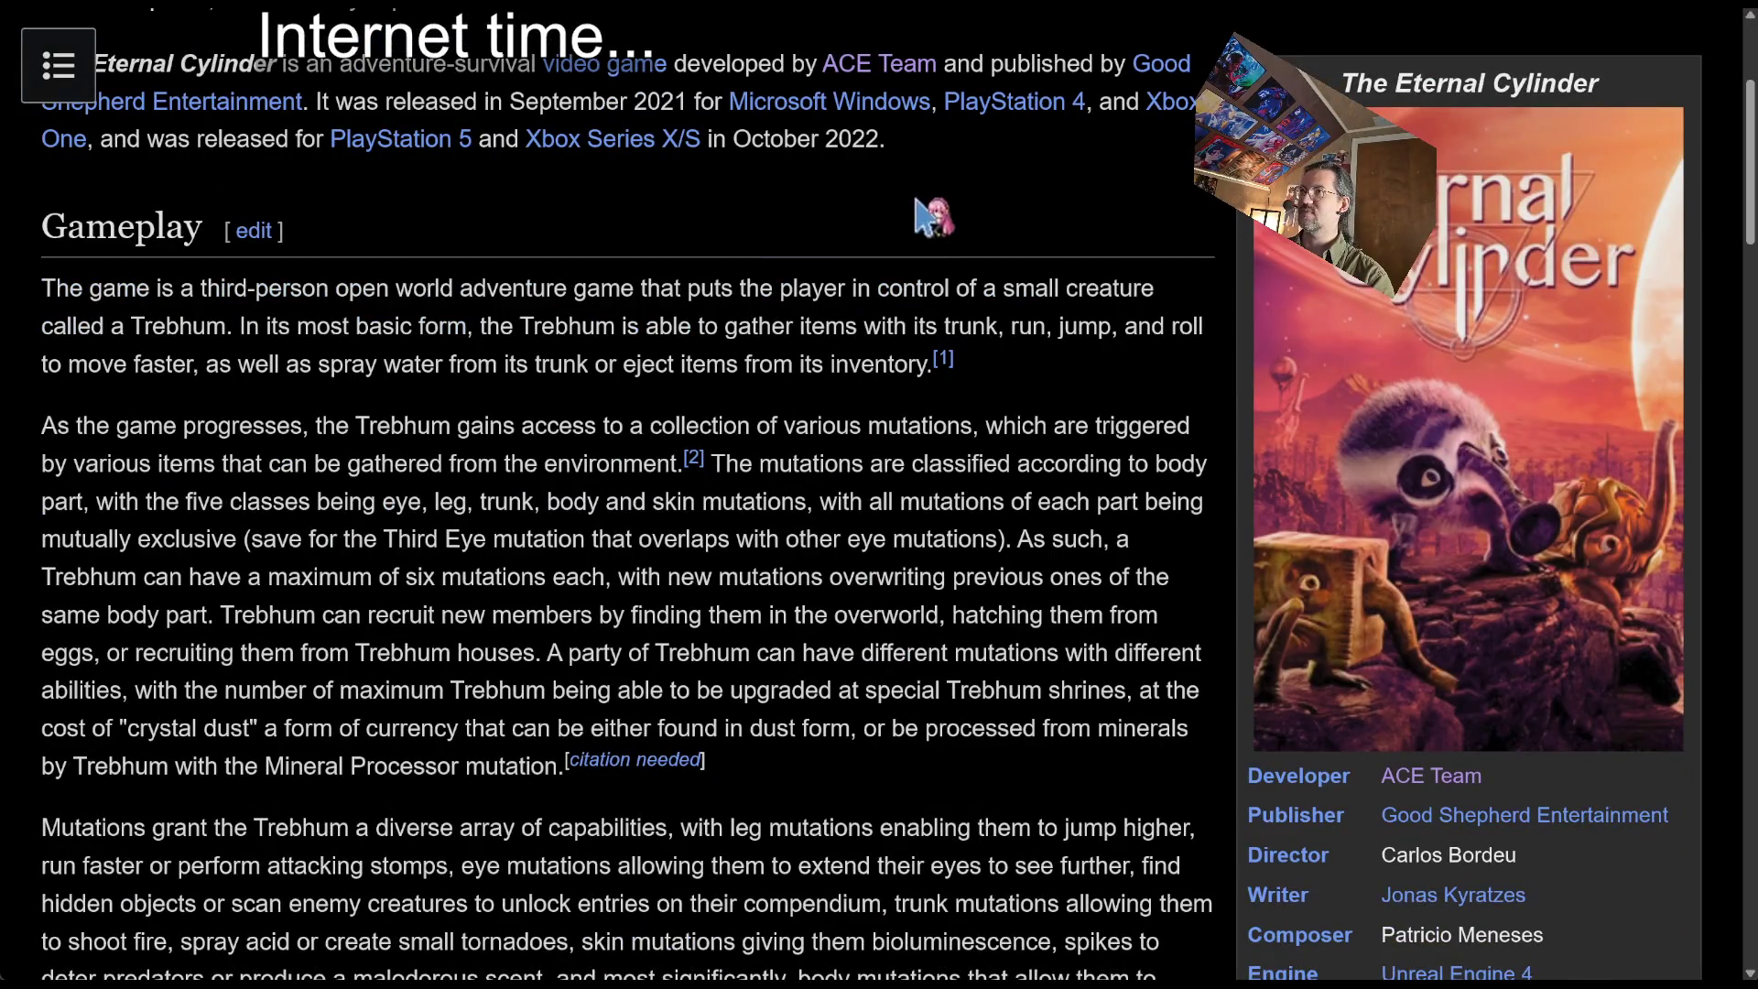
pyautogui.scroll(-1, 989, 215)
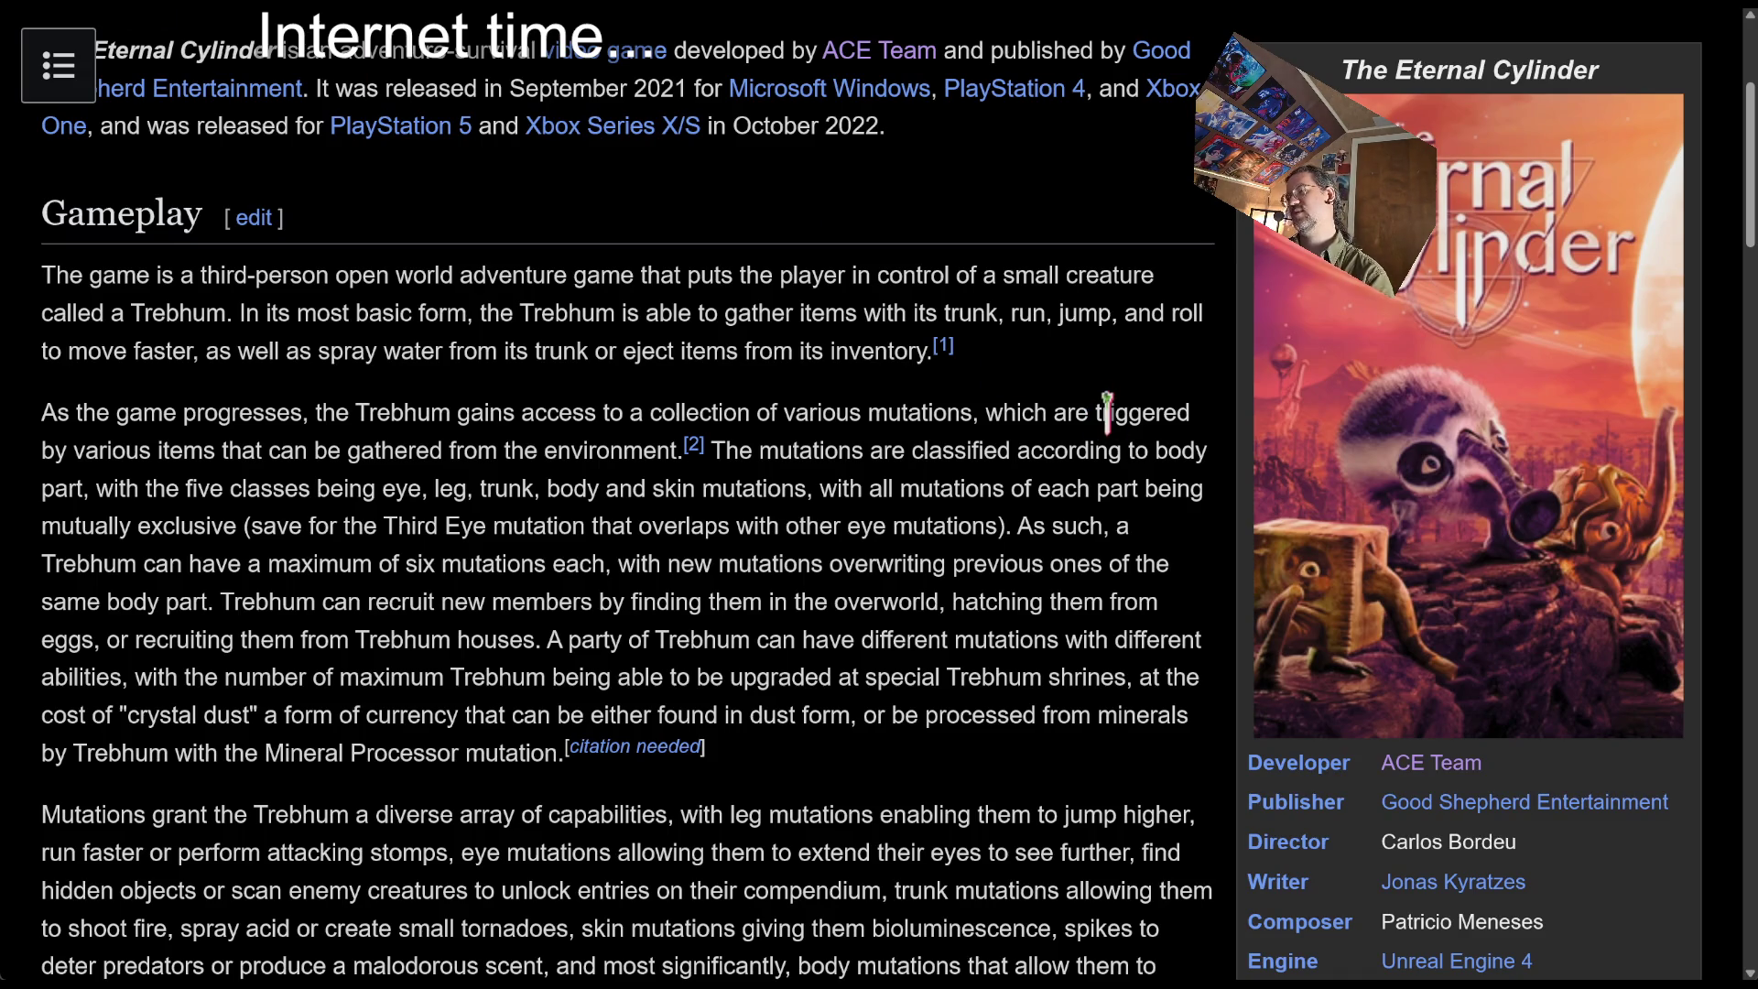
pyautogui.scroll(-2, 1107, 421)
pyautogui.scroll(-10, 1107, 444)
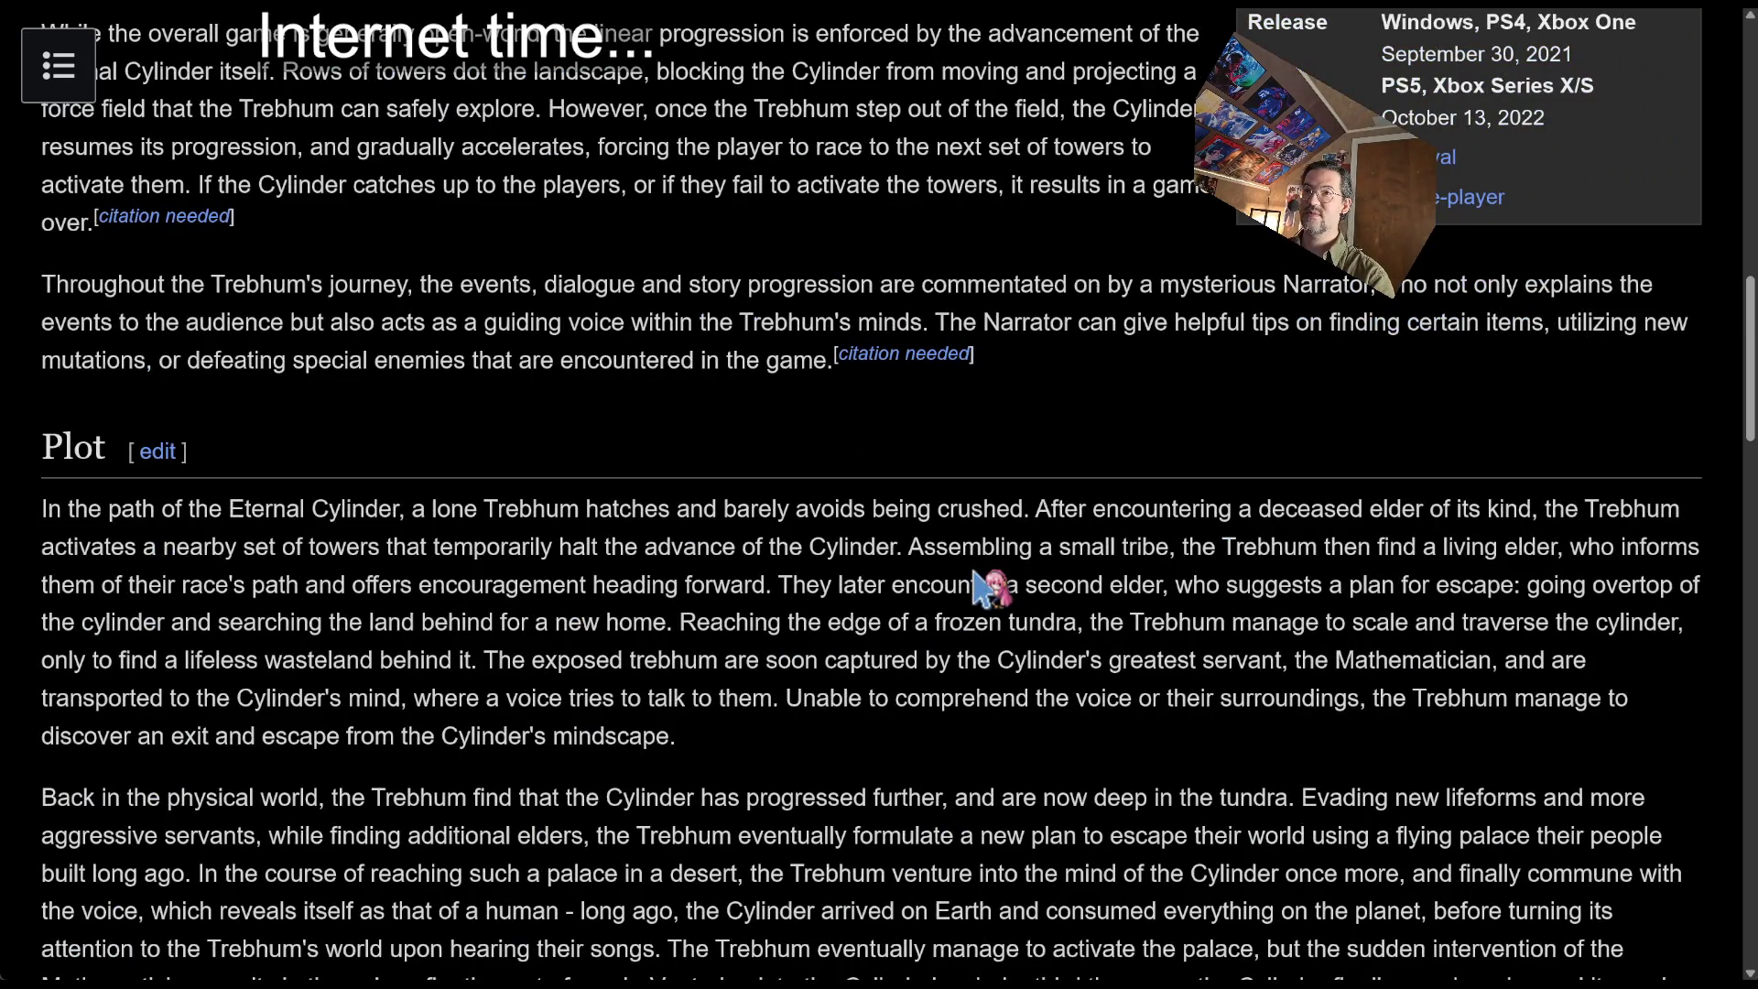
pyautogui.scroll(-15, 985, 586)
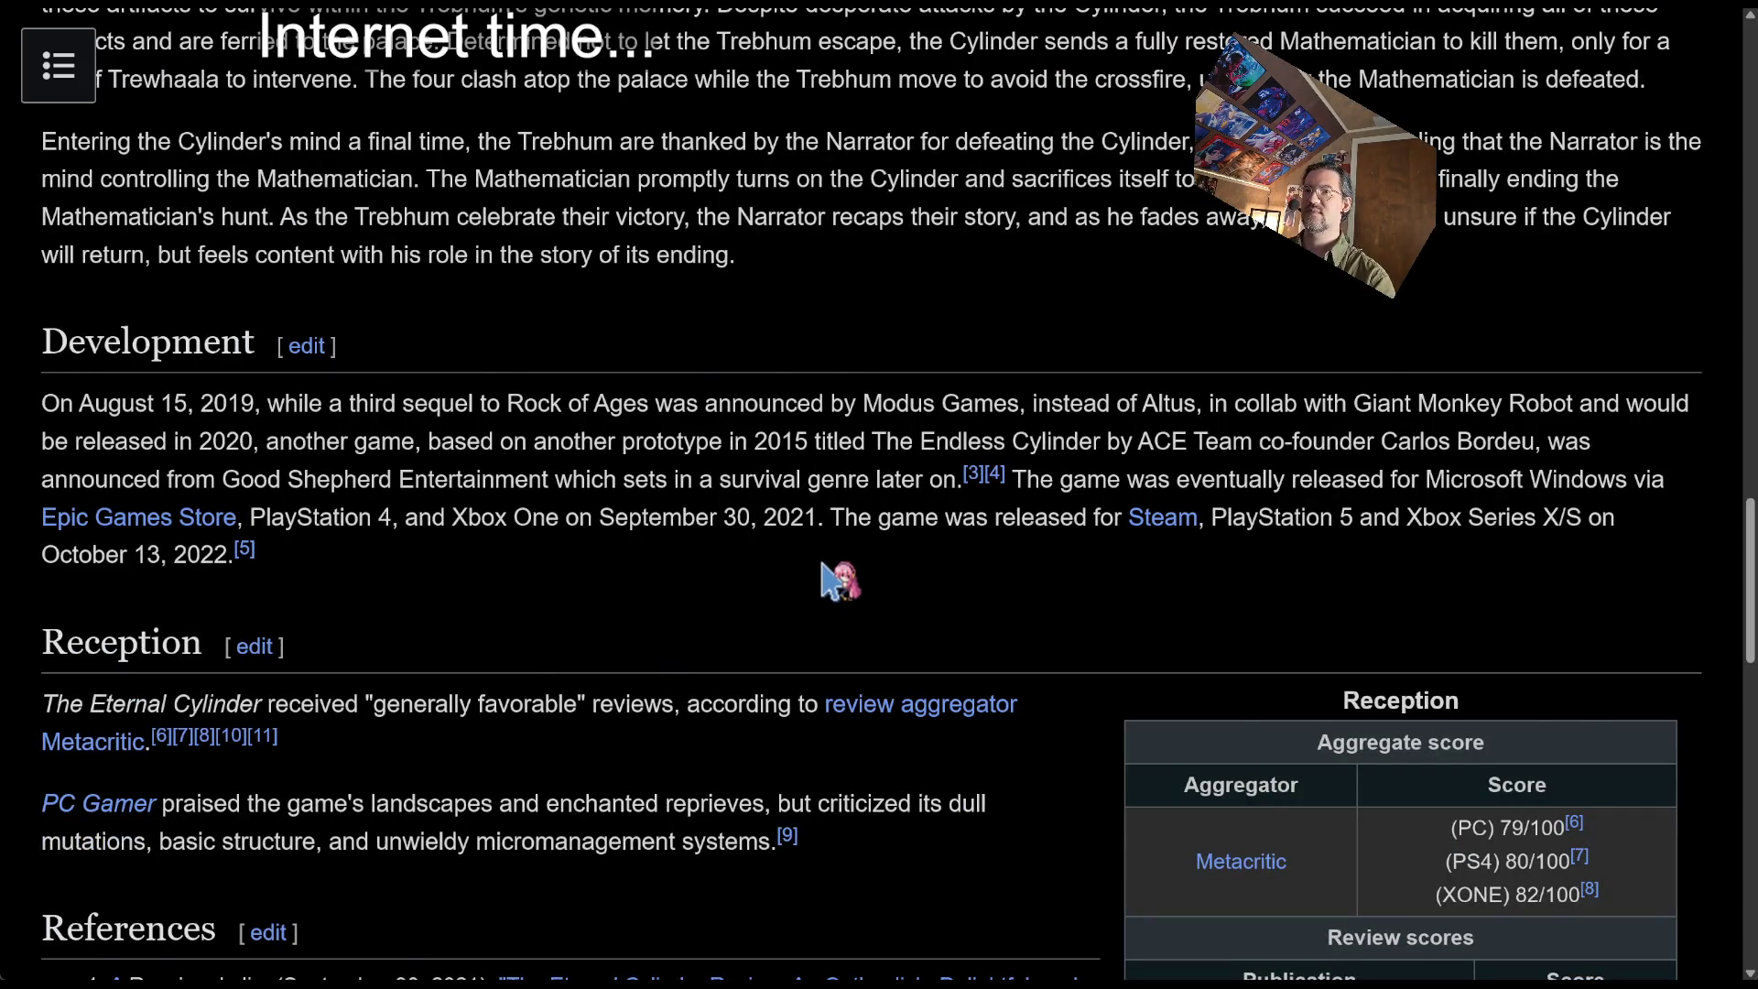
pyautogui.scroll(-5, 839, 581)
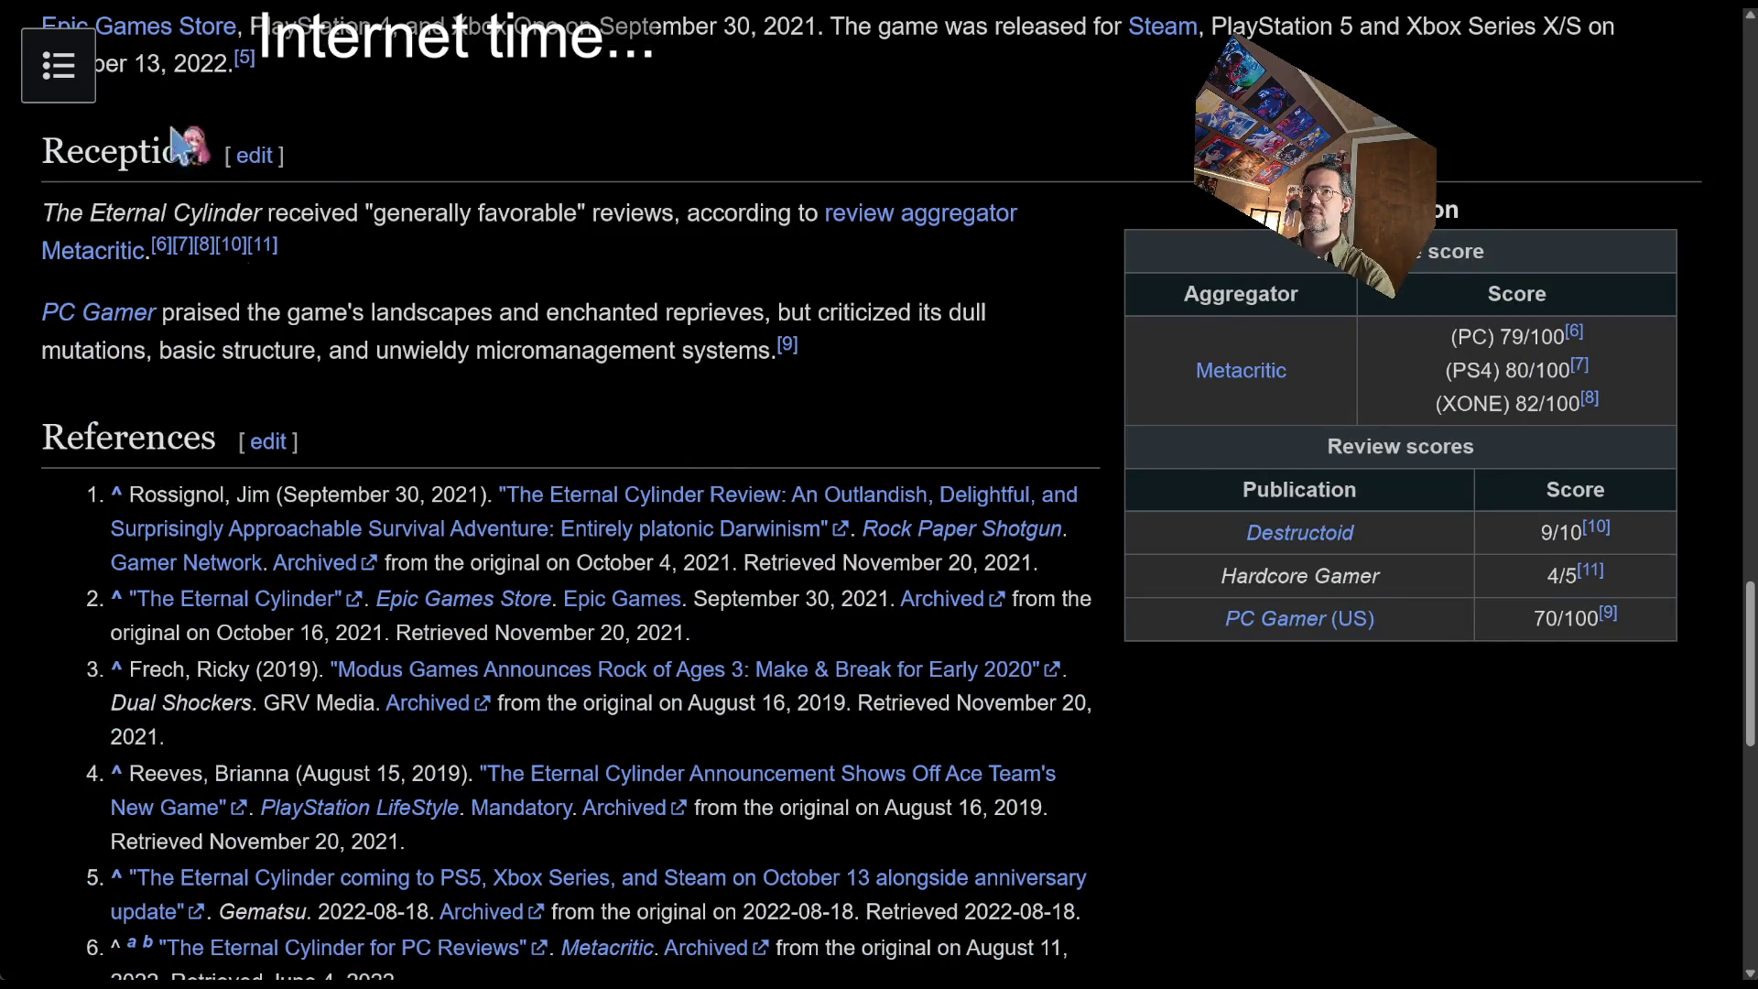
# Open the Clash: Artifacts of Chaos article from the games table, then load YouTube in a new tab
pyautogui.hotkey('alt', 'Left')
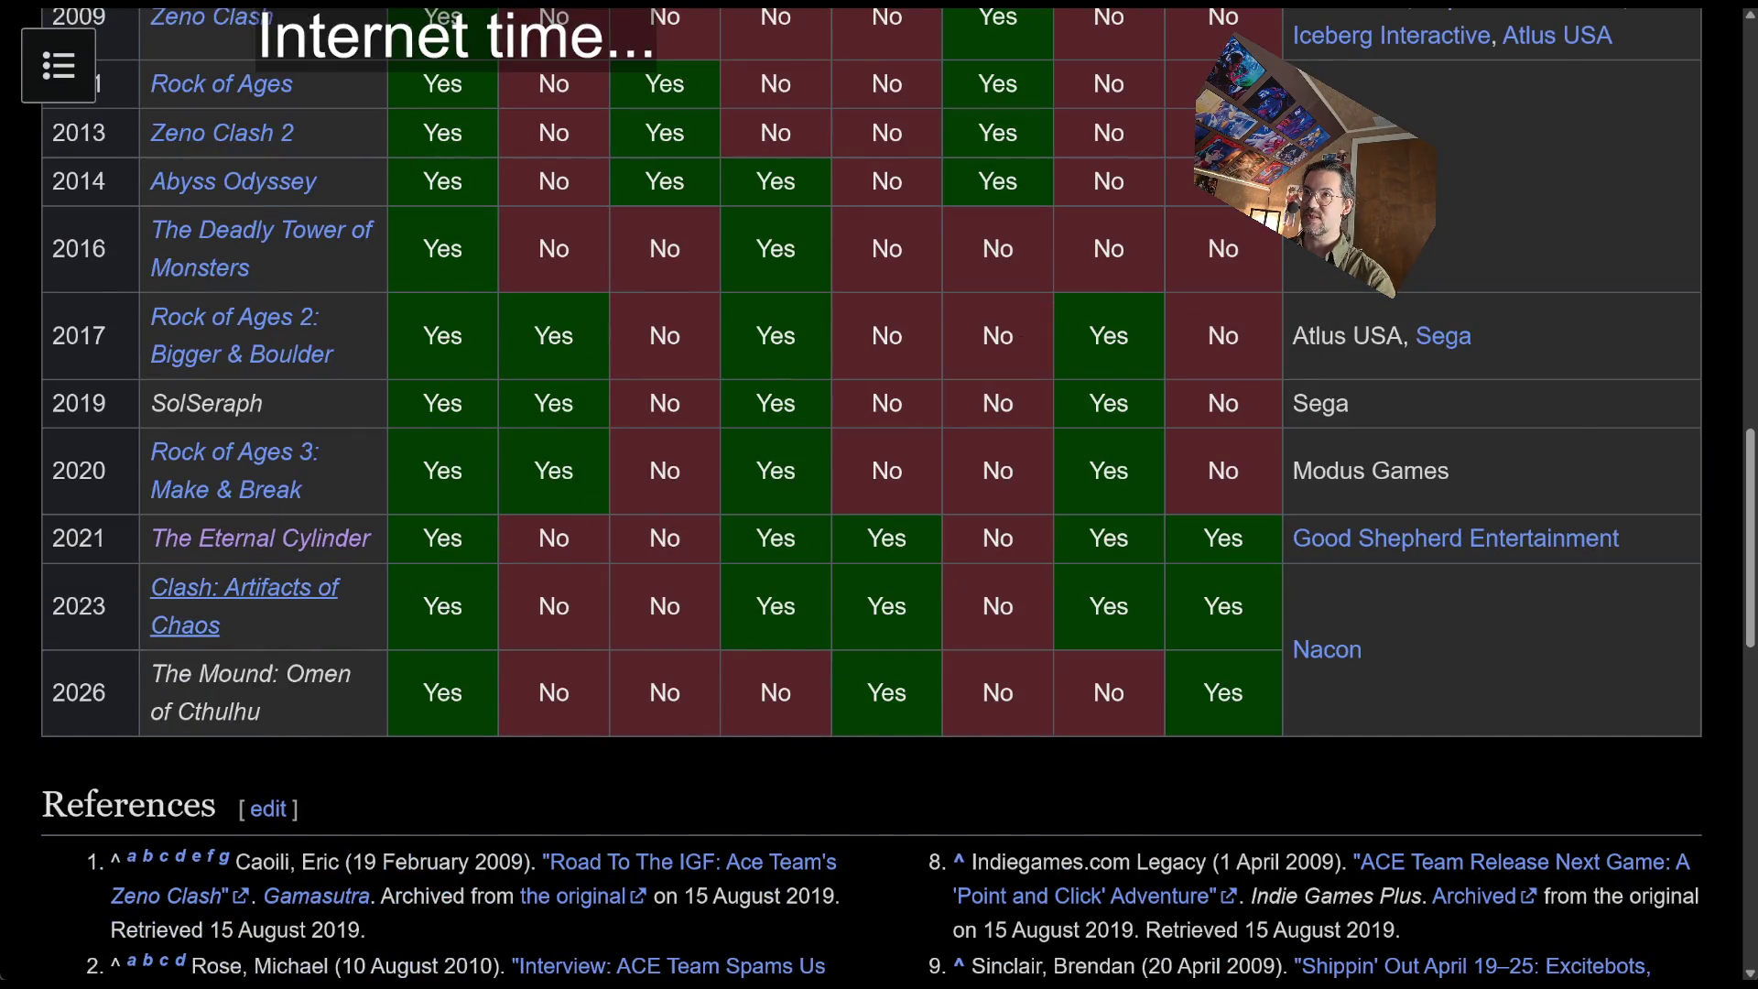
pyautogui.click(245, 607)
pyautogui.scroll(-2, 723, 457)
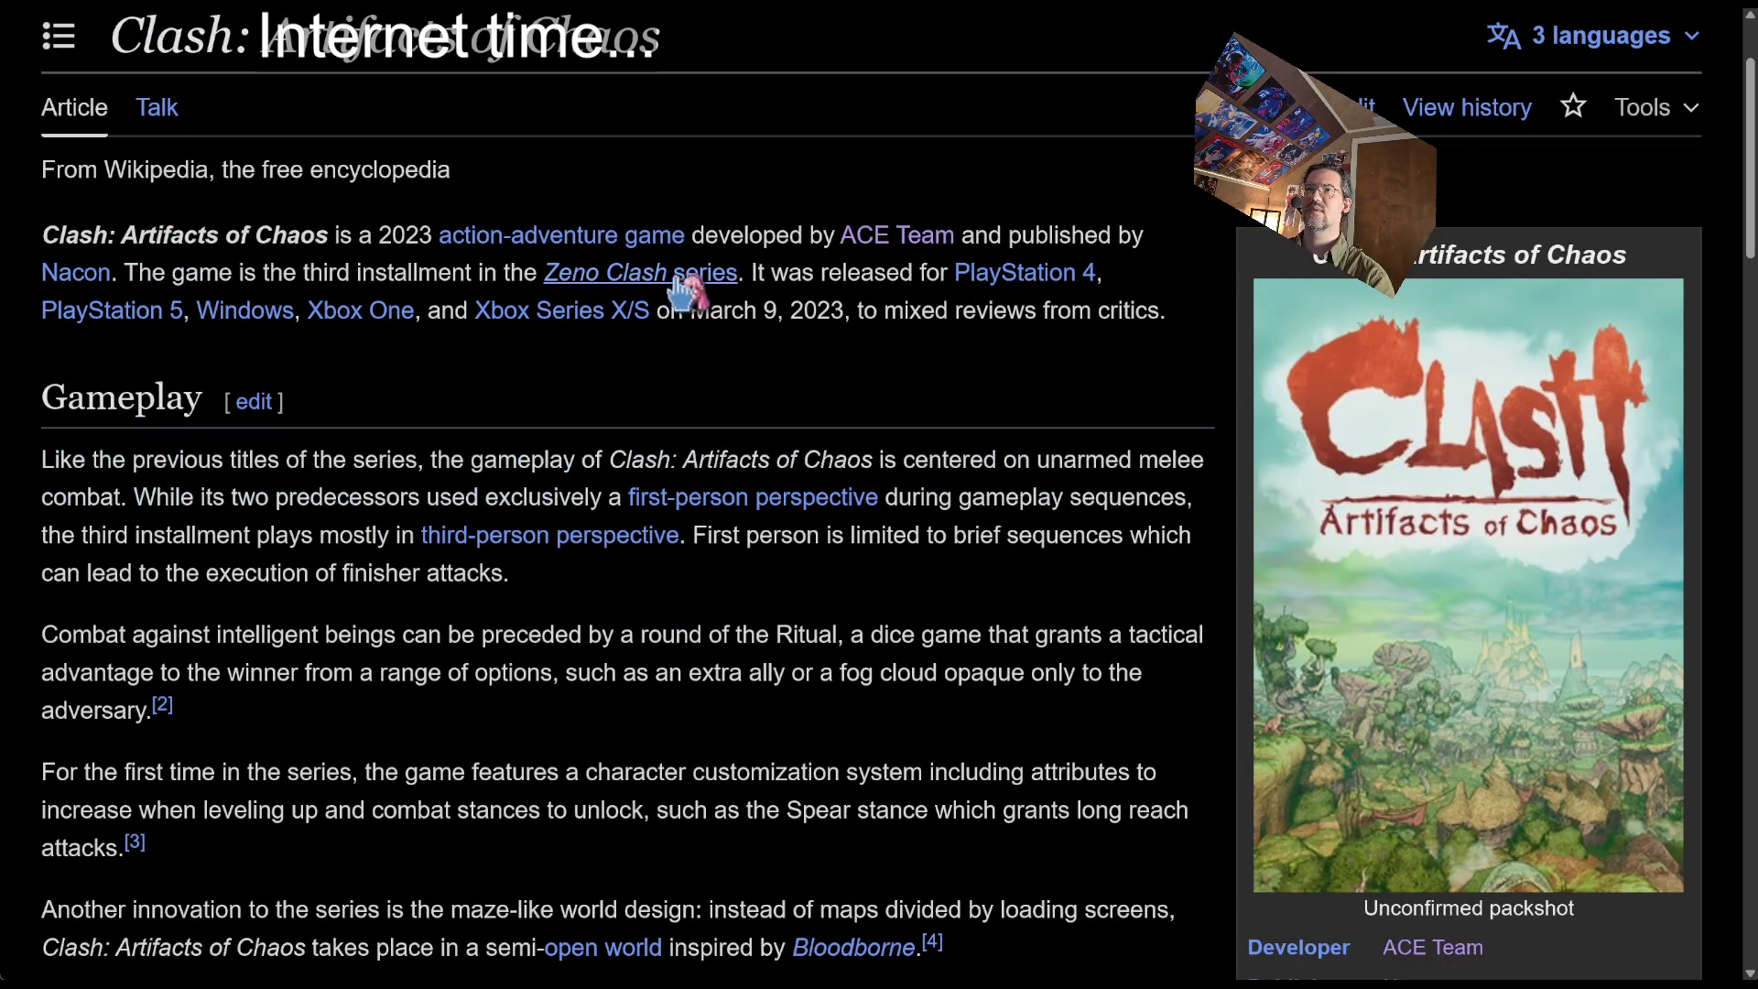
pyautogui.moveTo(240, 37); pyautogui.dragTo(418, 35)
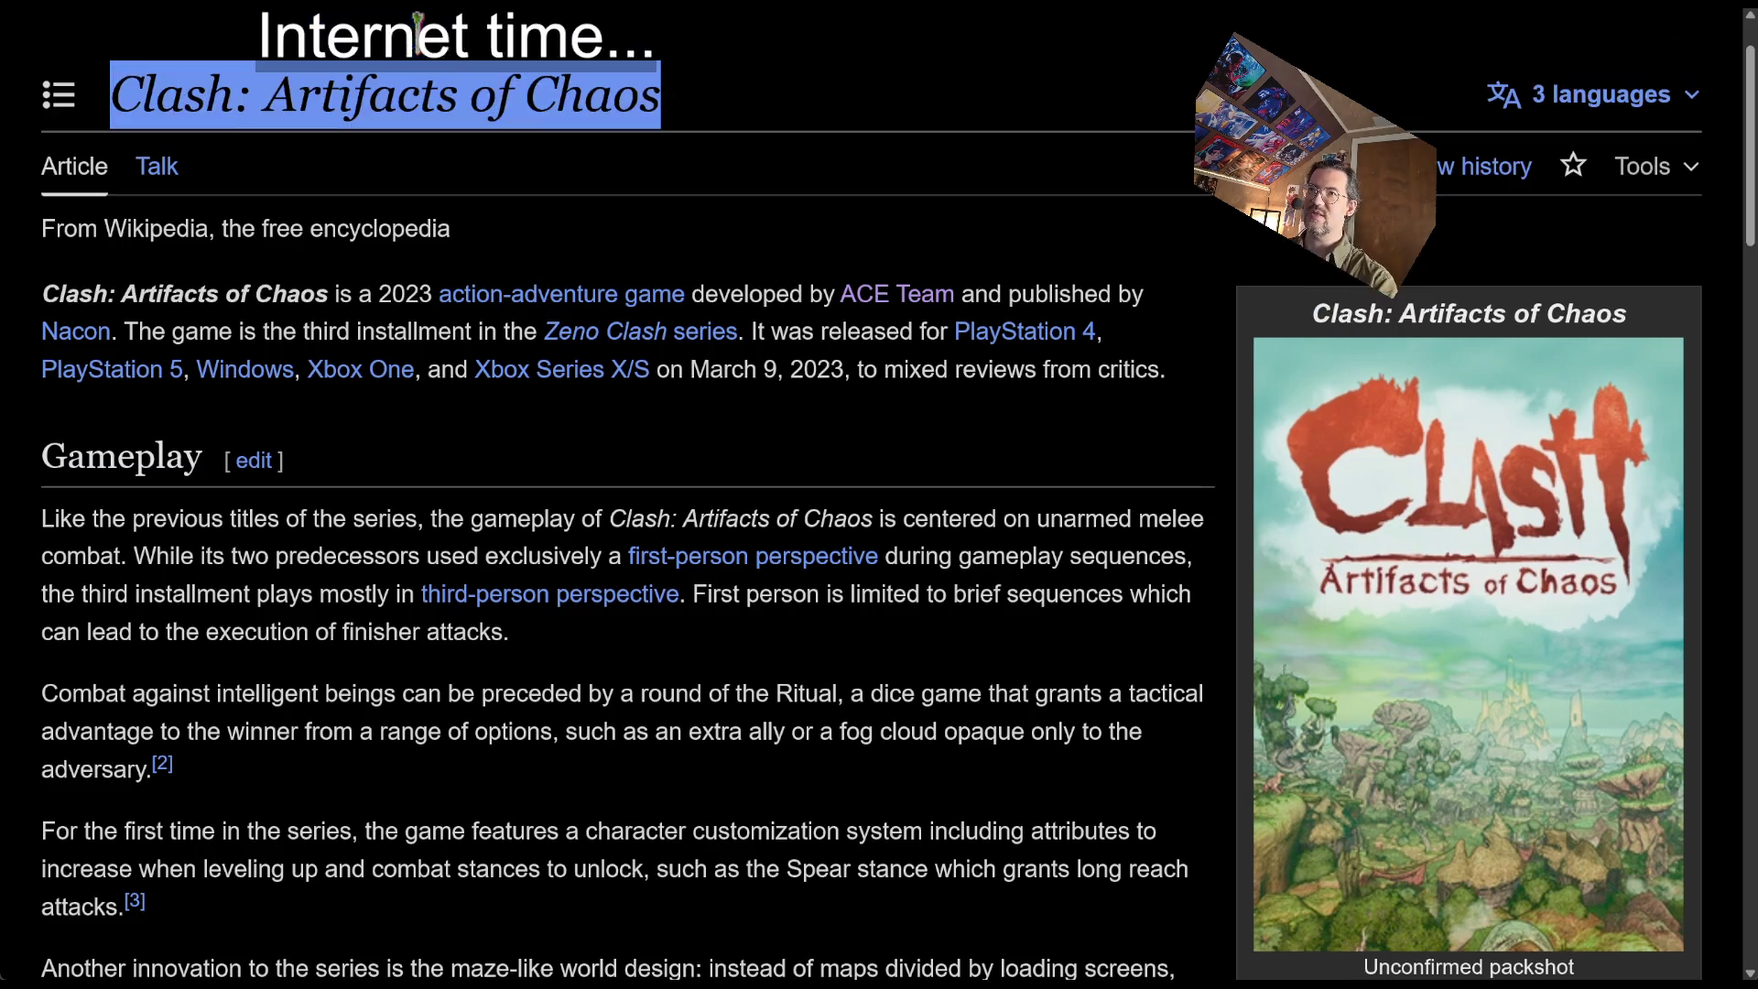
pyautogui.hotkey('ctrl', 't')
pyautogui.write('youtube')
pyautogui.press('Return')
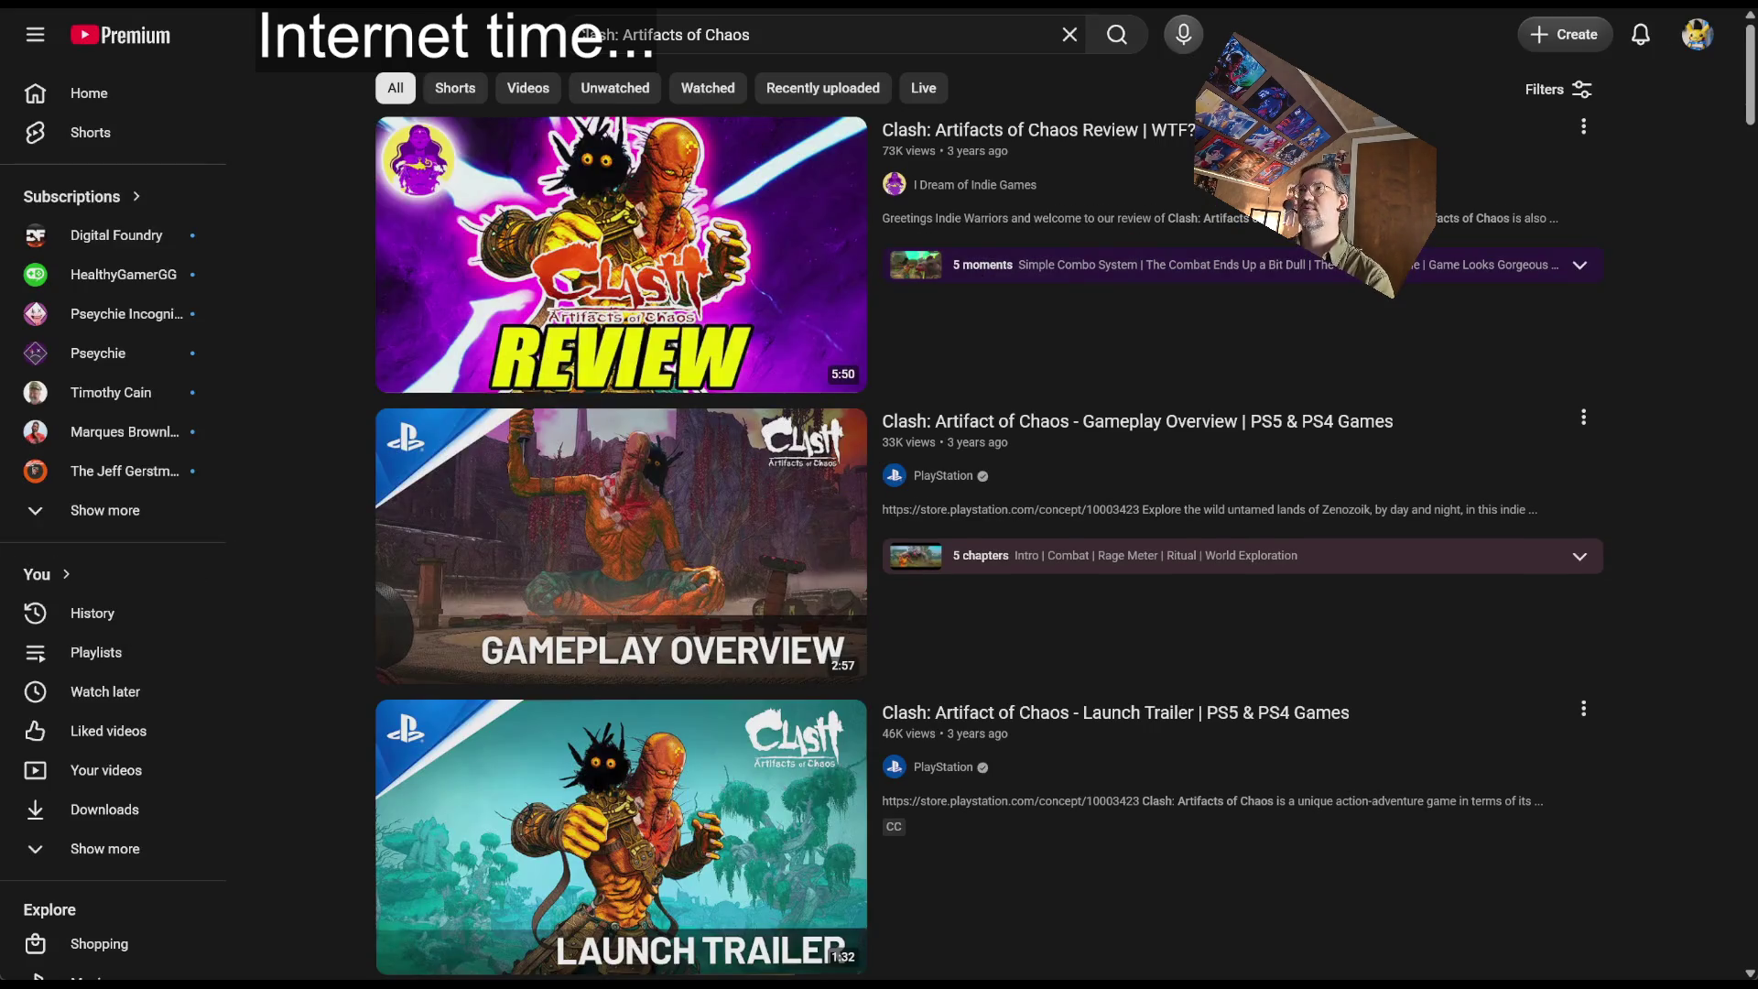
# Play the Clash Gameplay Overview video, then scroll the Wikipedia article down to Reception
pyautogui.click(1515, 513)
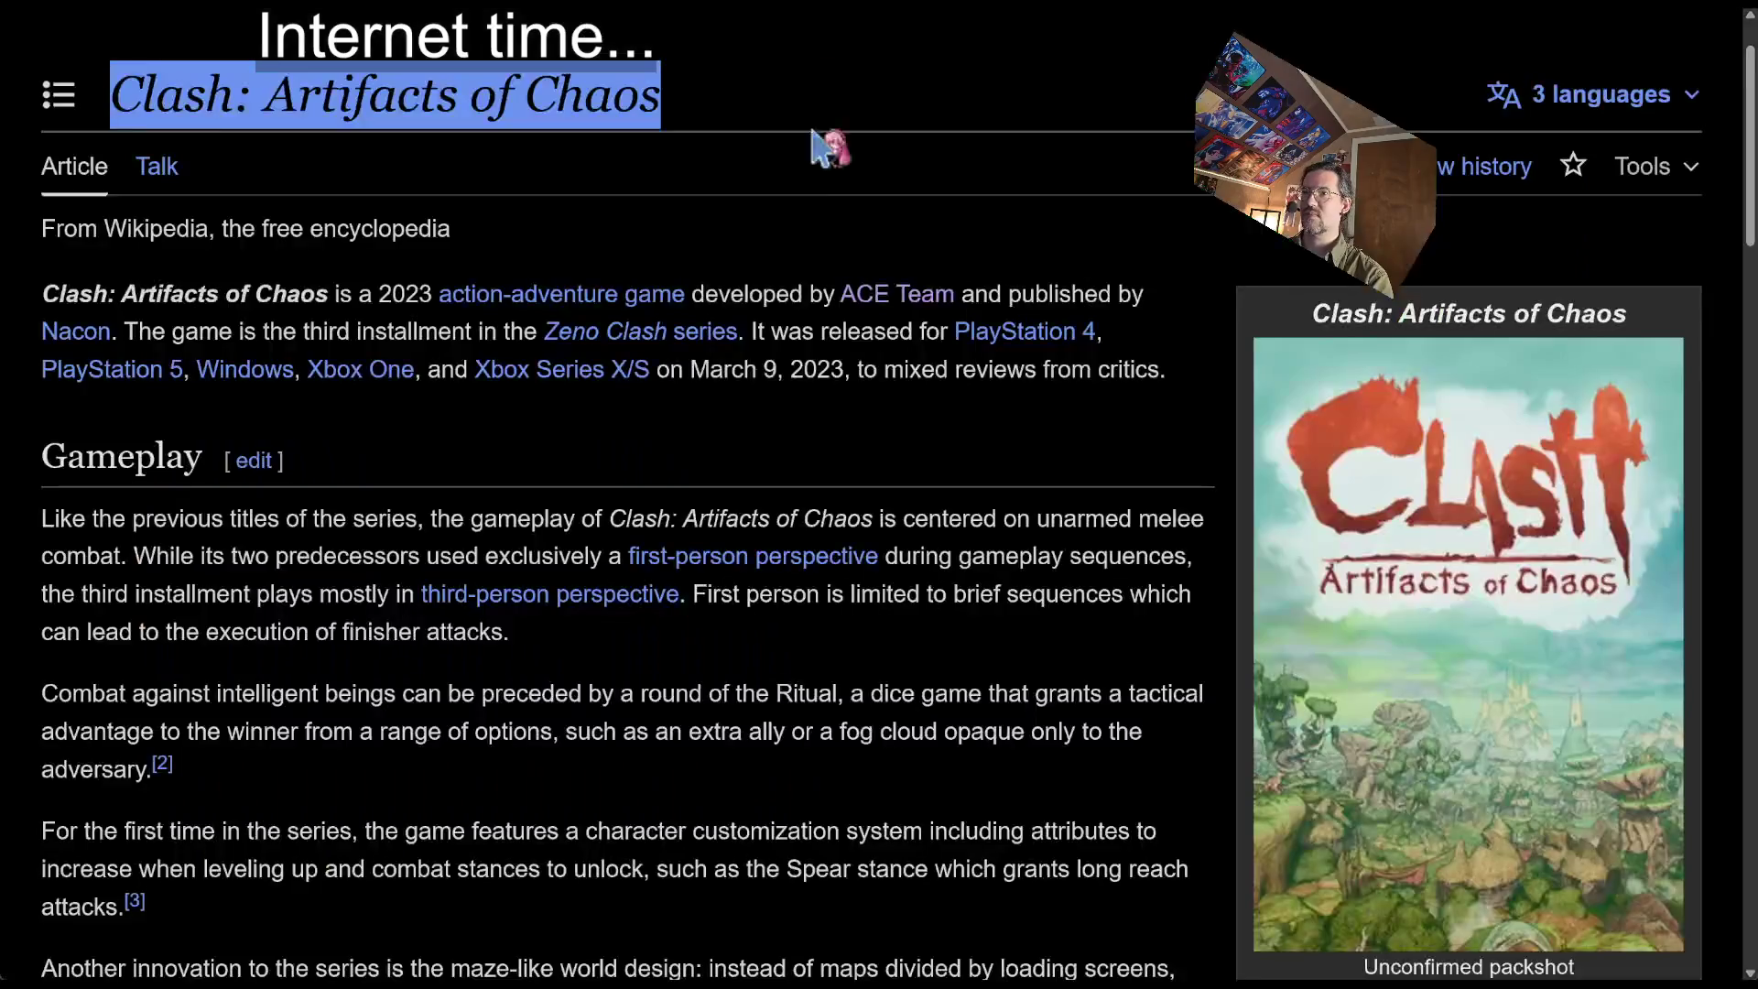
pyautogui.scroll(-8, 831, 473)
pyautogui.scroll(-8, 831, 474)
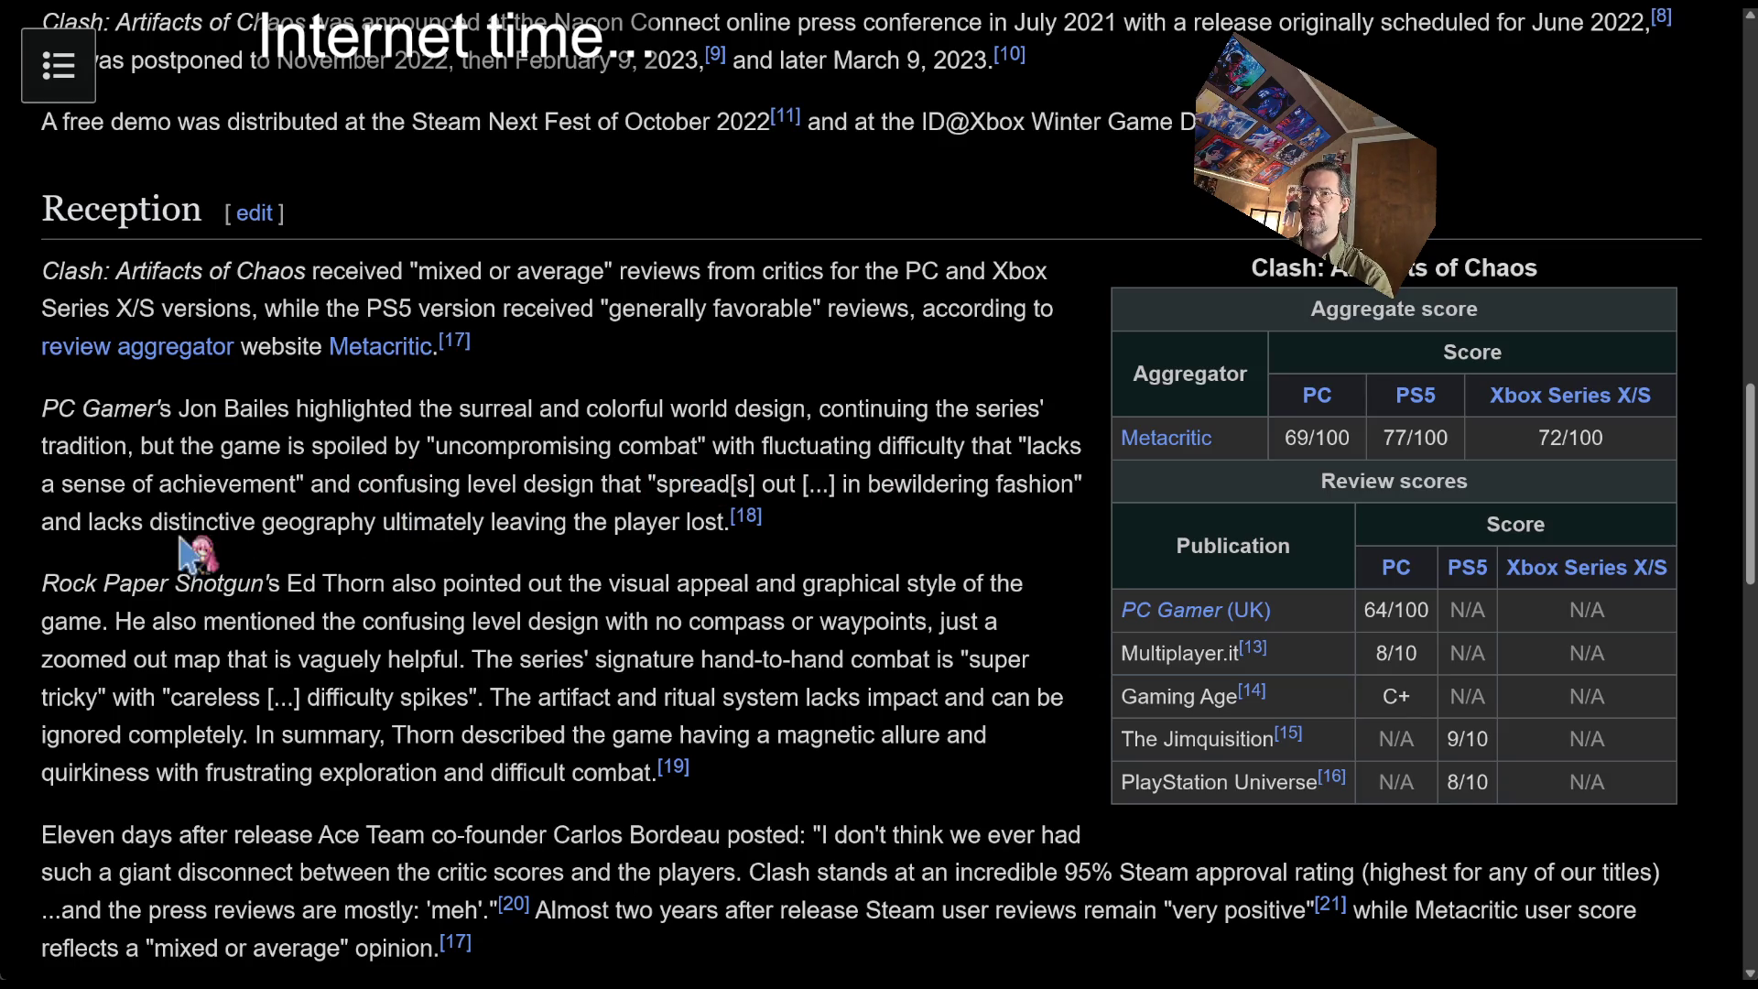
# Read the Clash Reception reviews, highlighting passages on geography, combat and Thorn's review
pyautogui.moveTo(106, 520)
pyautogui.mouseDown()
pyautogui.moveTo(724, 517)
pyautogui.moveTo(749, 583)
pyautogui.moveTo(710, 517)
pyautogui.mouseUp()
pyautogui.click(783, 517)
pyautogui.scroll(-2, 783, 518)
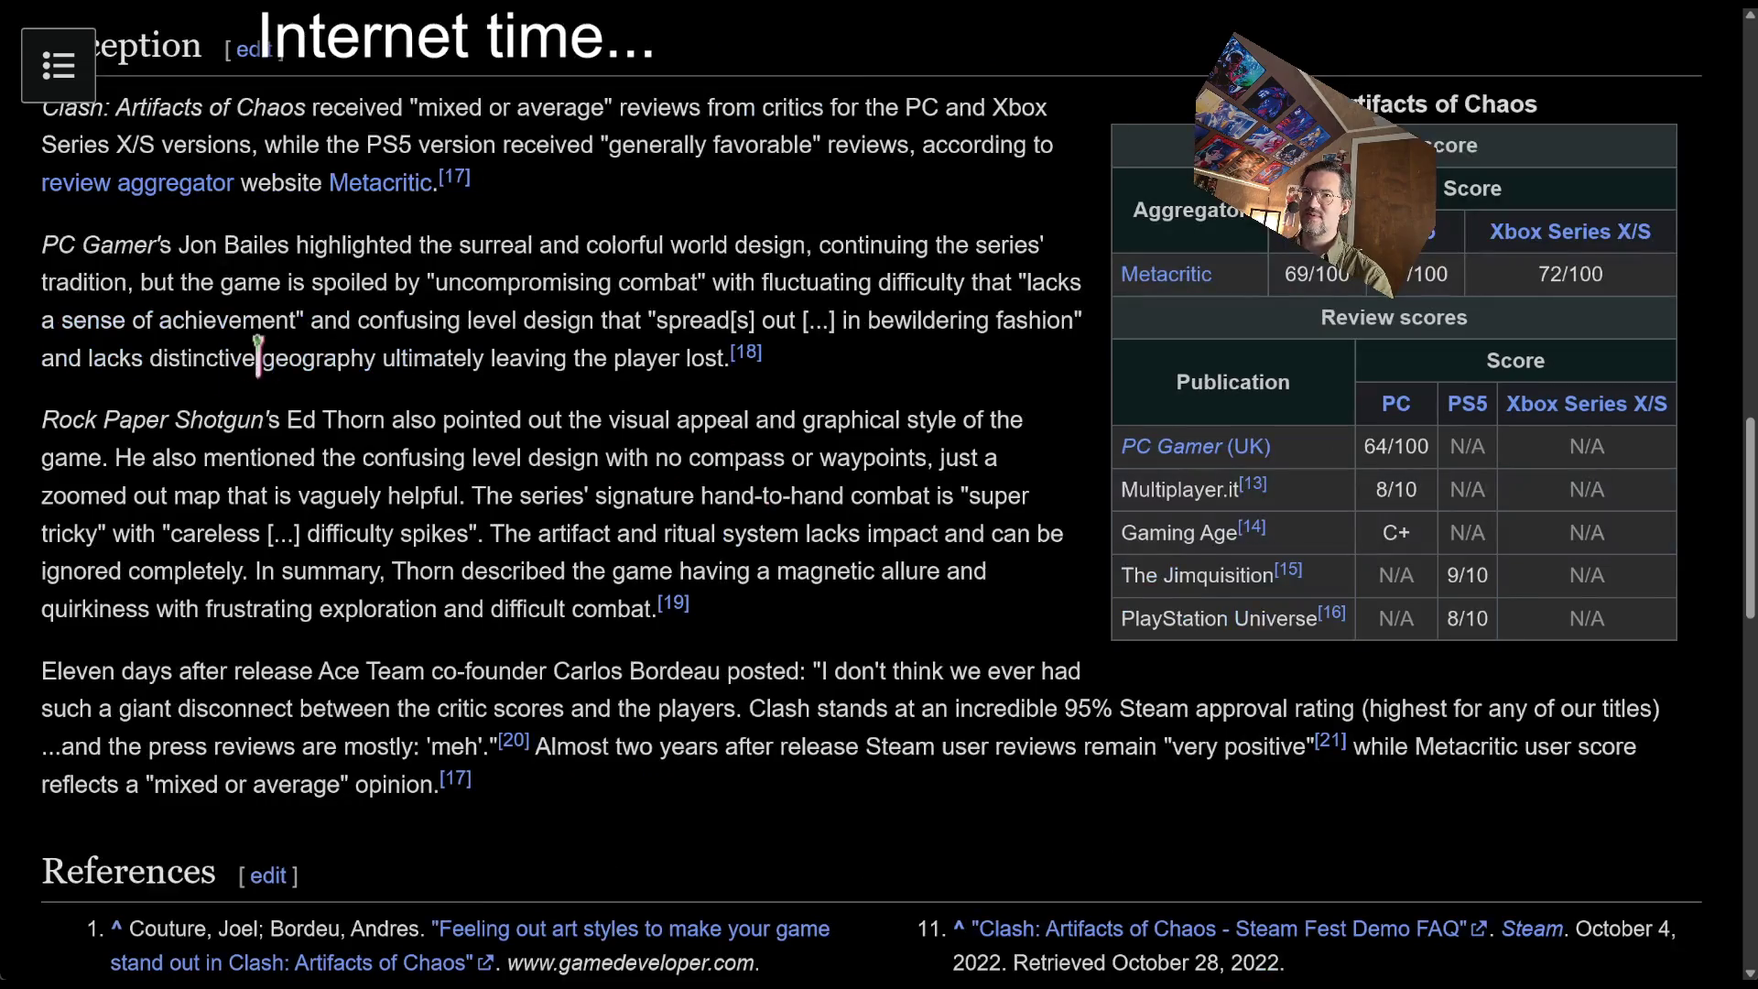
pyautogui.moveTo(327, 420)
pyautogui.mouseDown()
pyautogui.moveTo(445, 421)
pyautogui.moveTo(950, 529)
pyautogui.mouseUp()
pyautogui.click(952, 531)
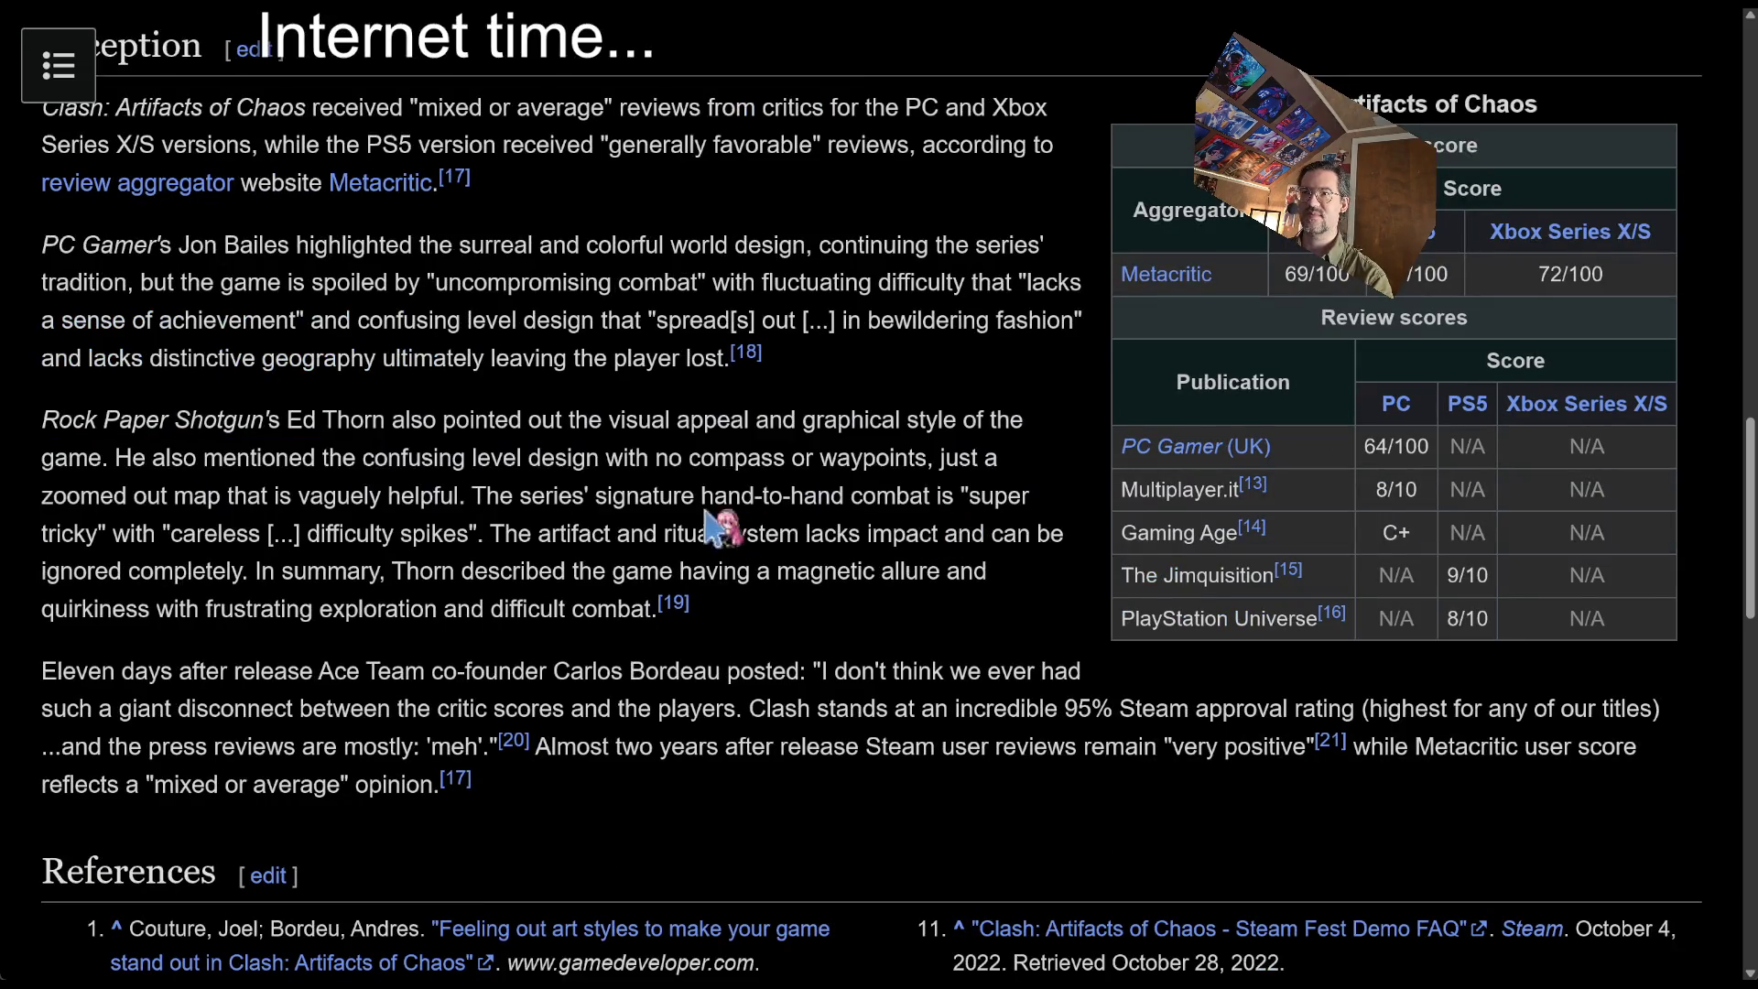
pyautogui.moveTo(804, 488)
pyautogui.mouseDown()
pyautogui.moveTo(747, 538)
pyautogui.moveTo(635, 540)
pyautogui.moveTo(783, 557)
pyautogui.mouseUp()
pyautogui.click(784, 557)
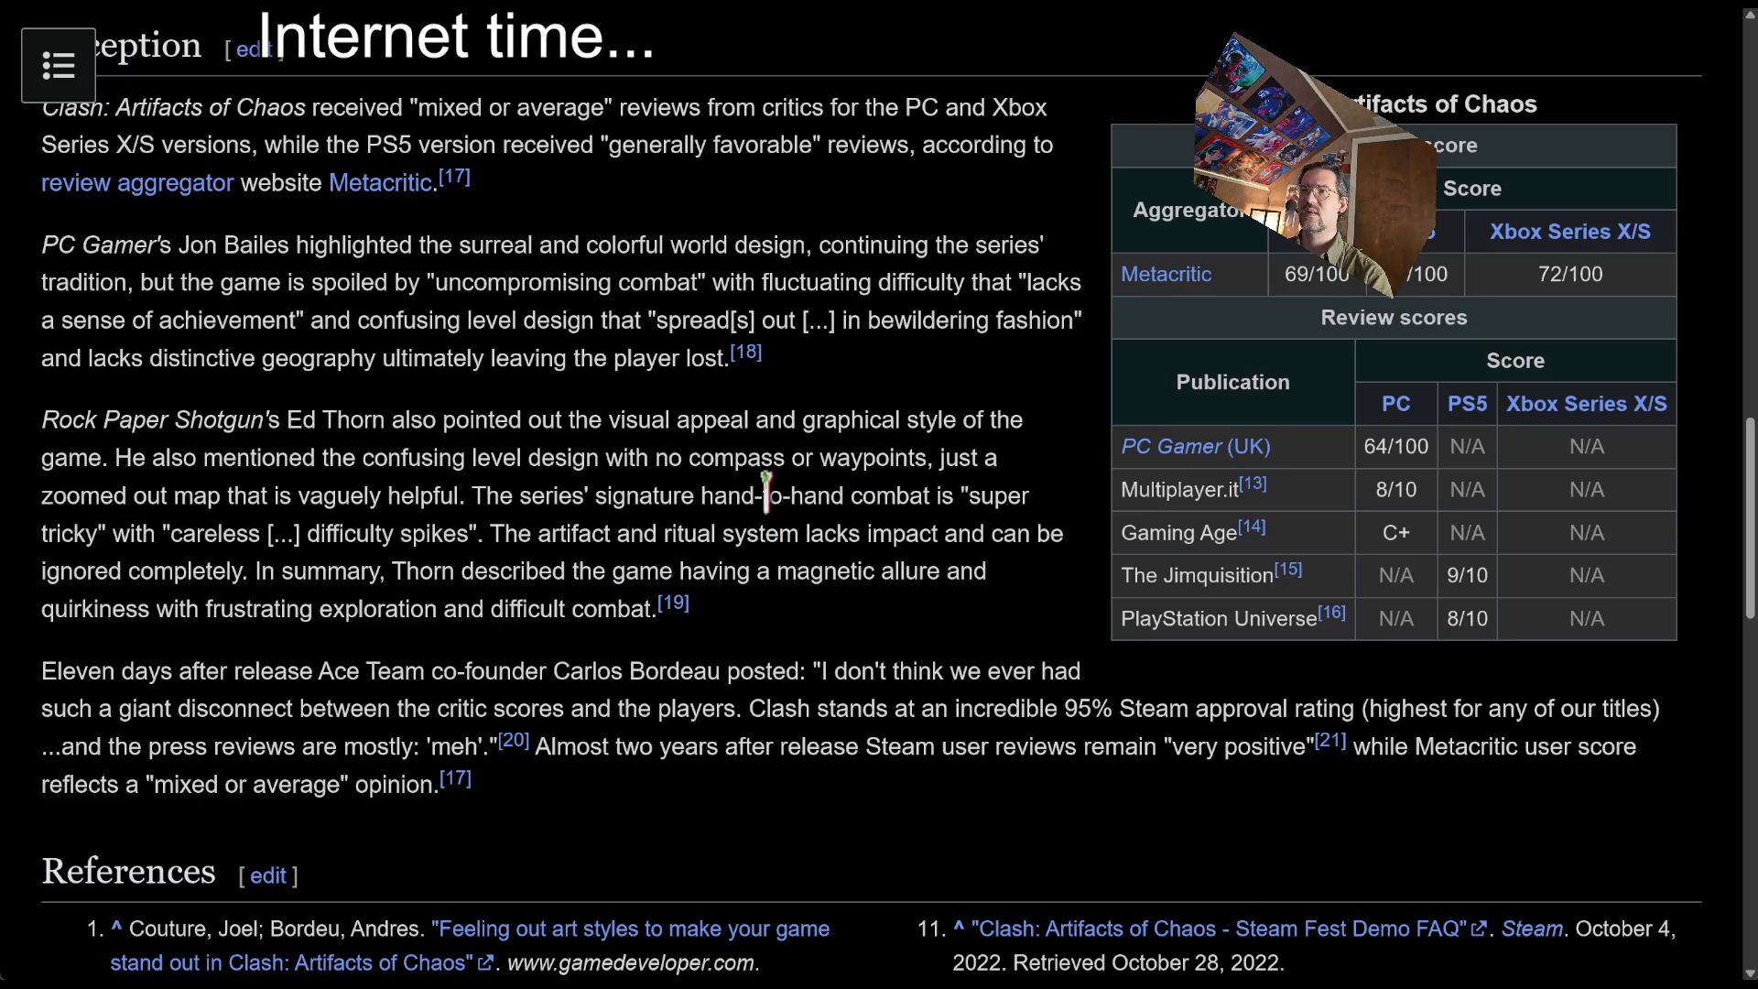
pyautogui.doubleClick(500, 495)
pyautogui.moveTo(500, 495)
pyautogui.mouseDown()
pyautogui.moveTo(952, 497)
pyautogui.moveTo(144, 531)
pyautogui.moveTo(675, 570)
pyautogui.moveTo(612, 533)
pyautogui.moveTo(510, 536)
pyautogui.mouseUp()
pyautogui.click(696, 572)
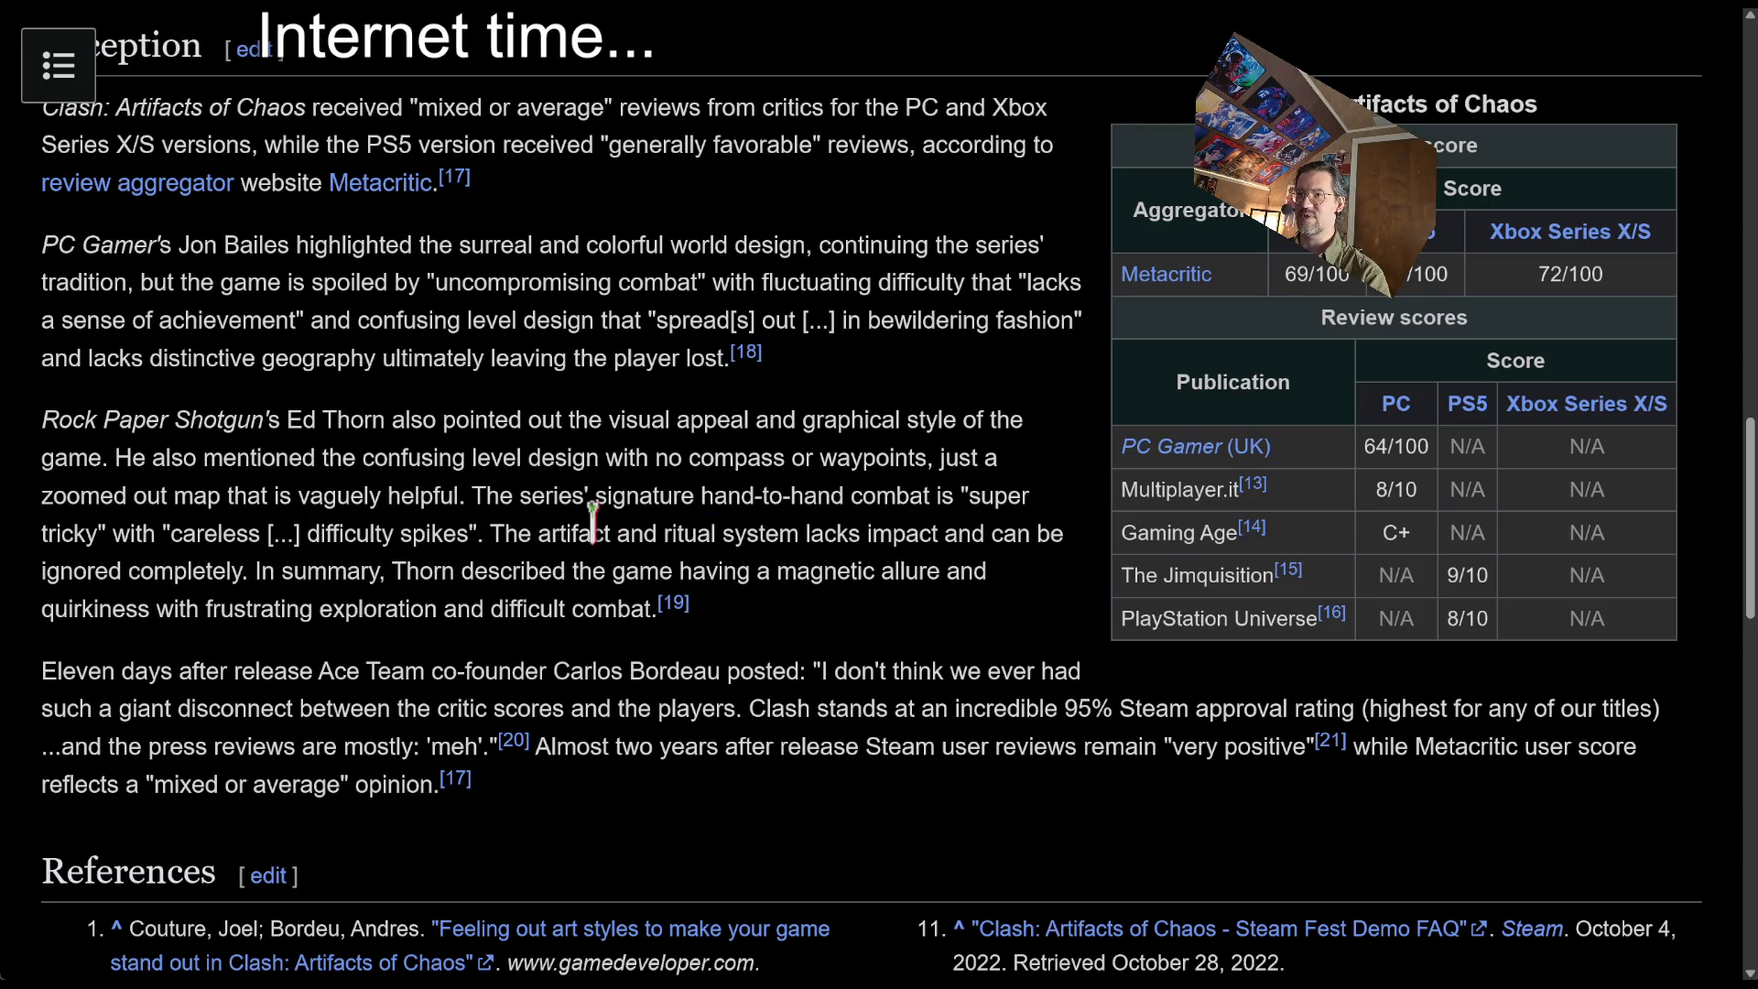
pyautogui.middleClick(536, 429)
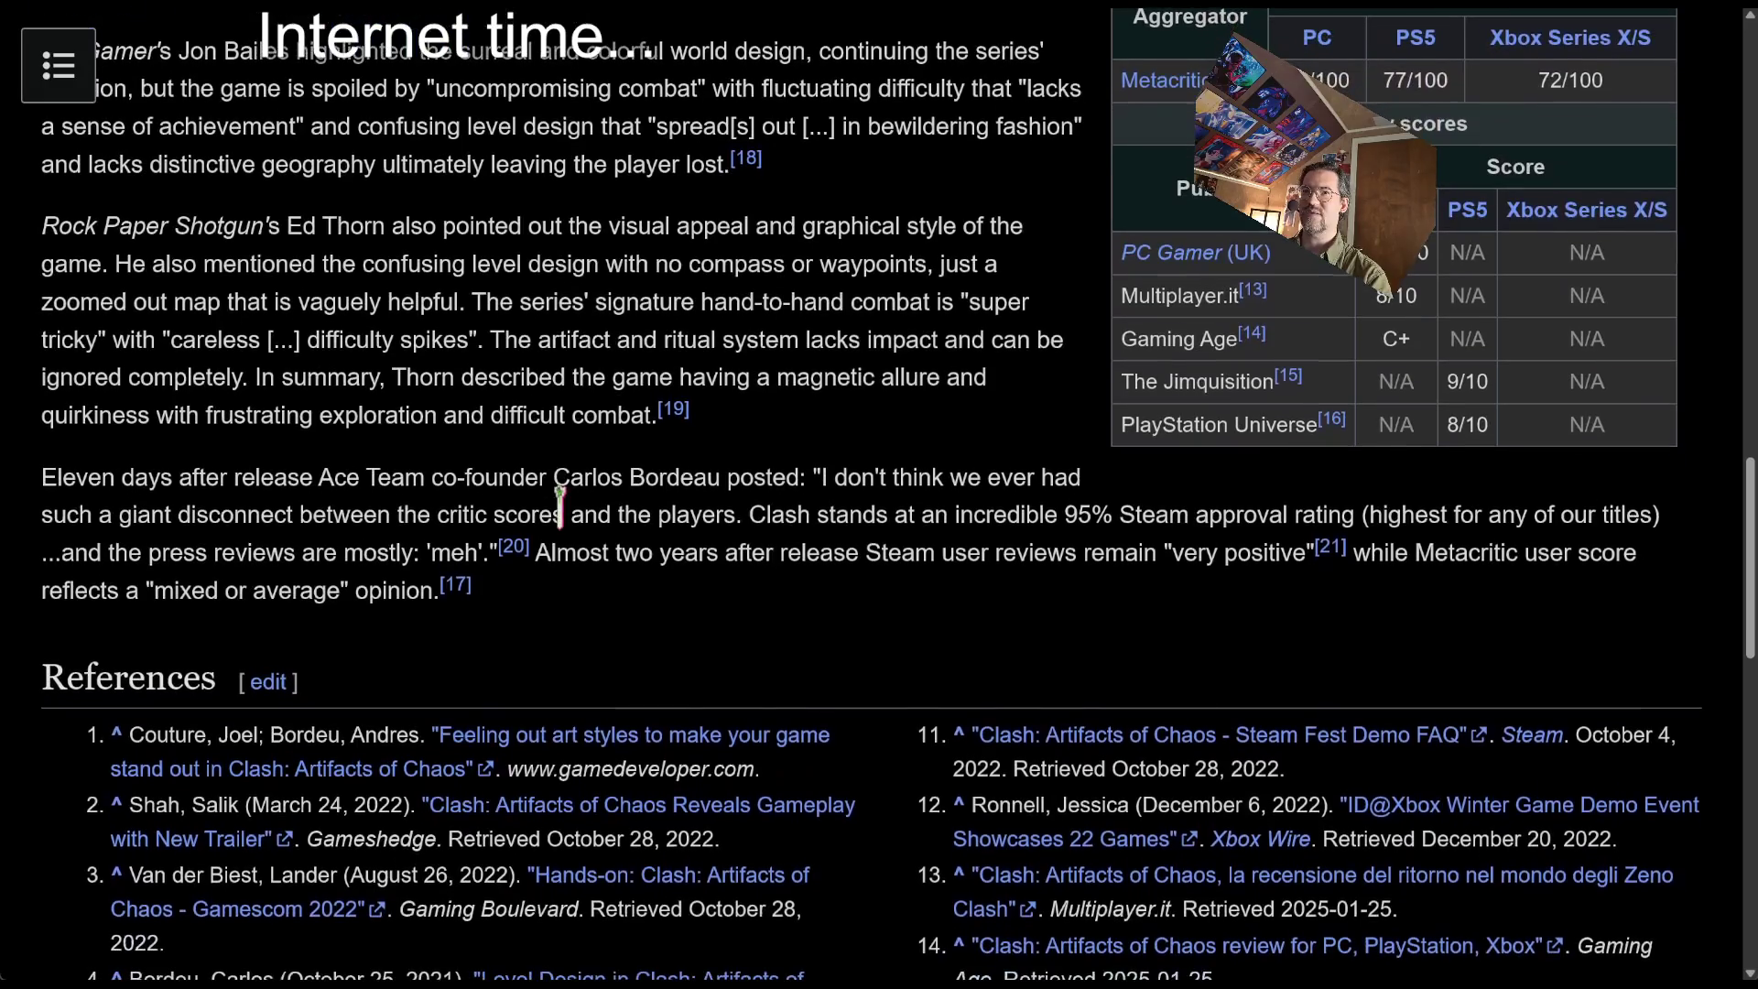
pyautogui.middleClick(559, 511)
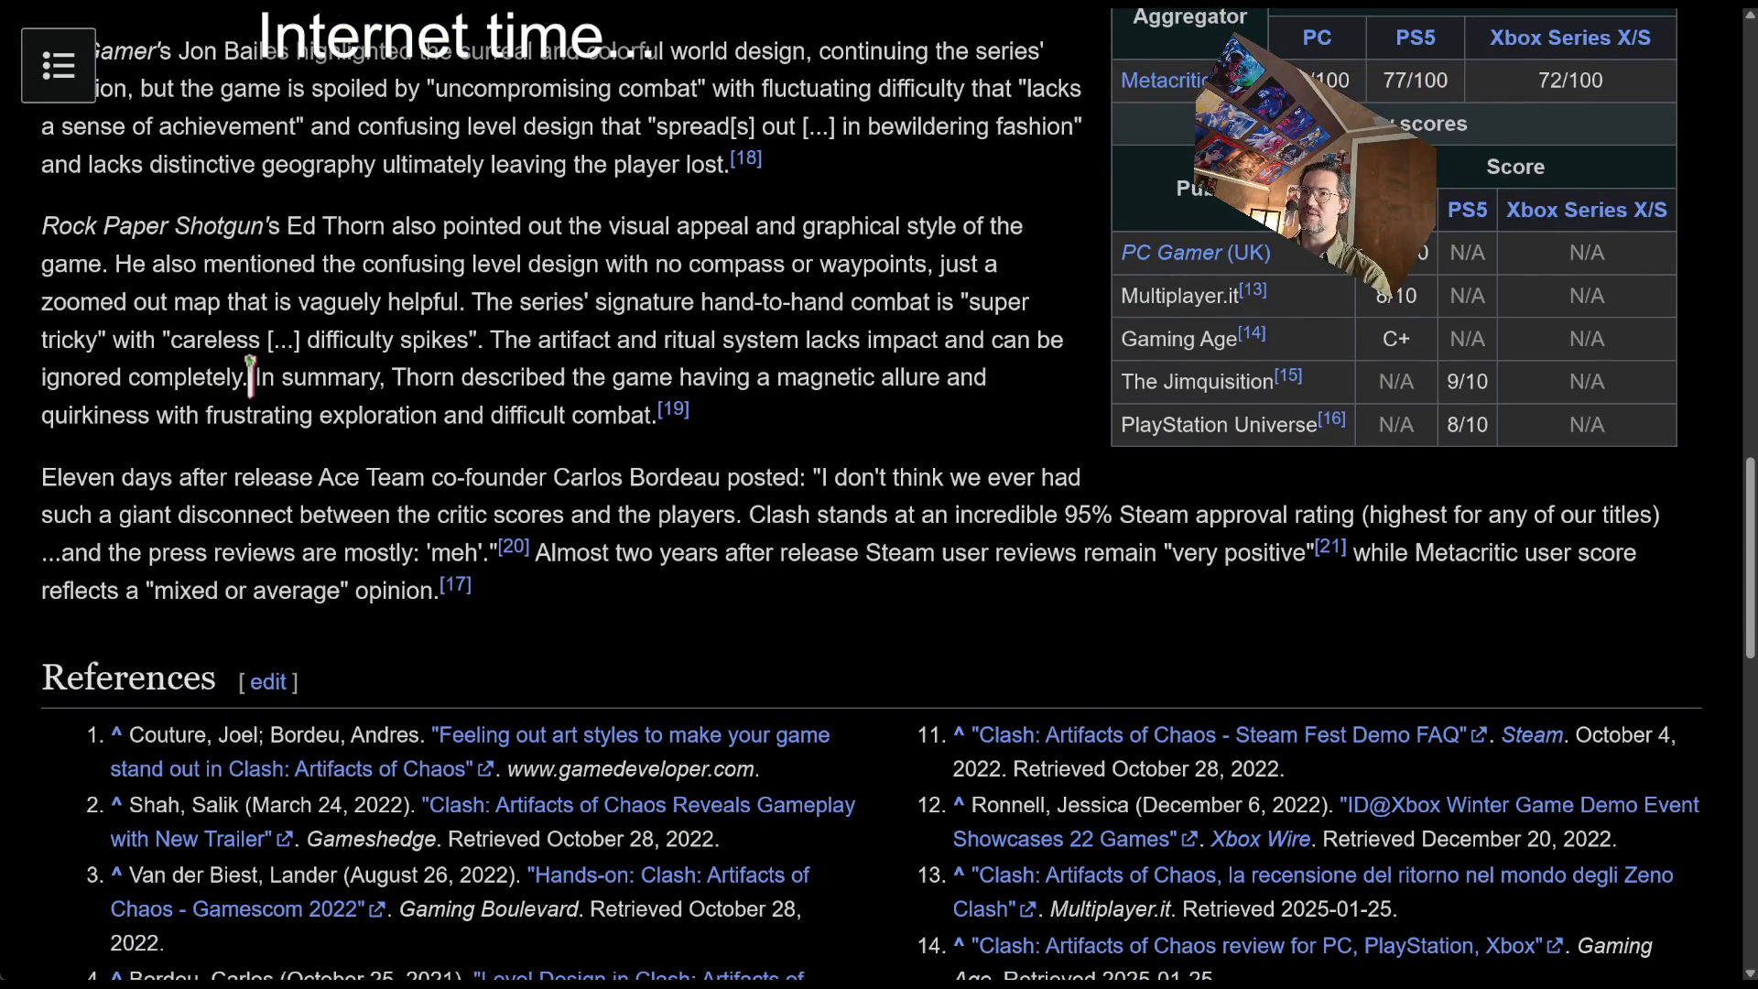
pyautogui.moveTo(284, 380); pyautogui.dragTo(582, 420)
pyautogui.click(827, 417)
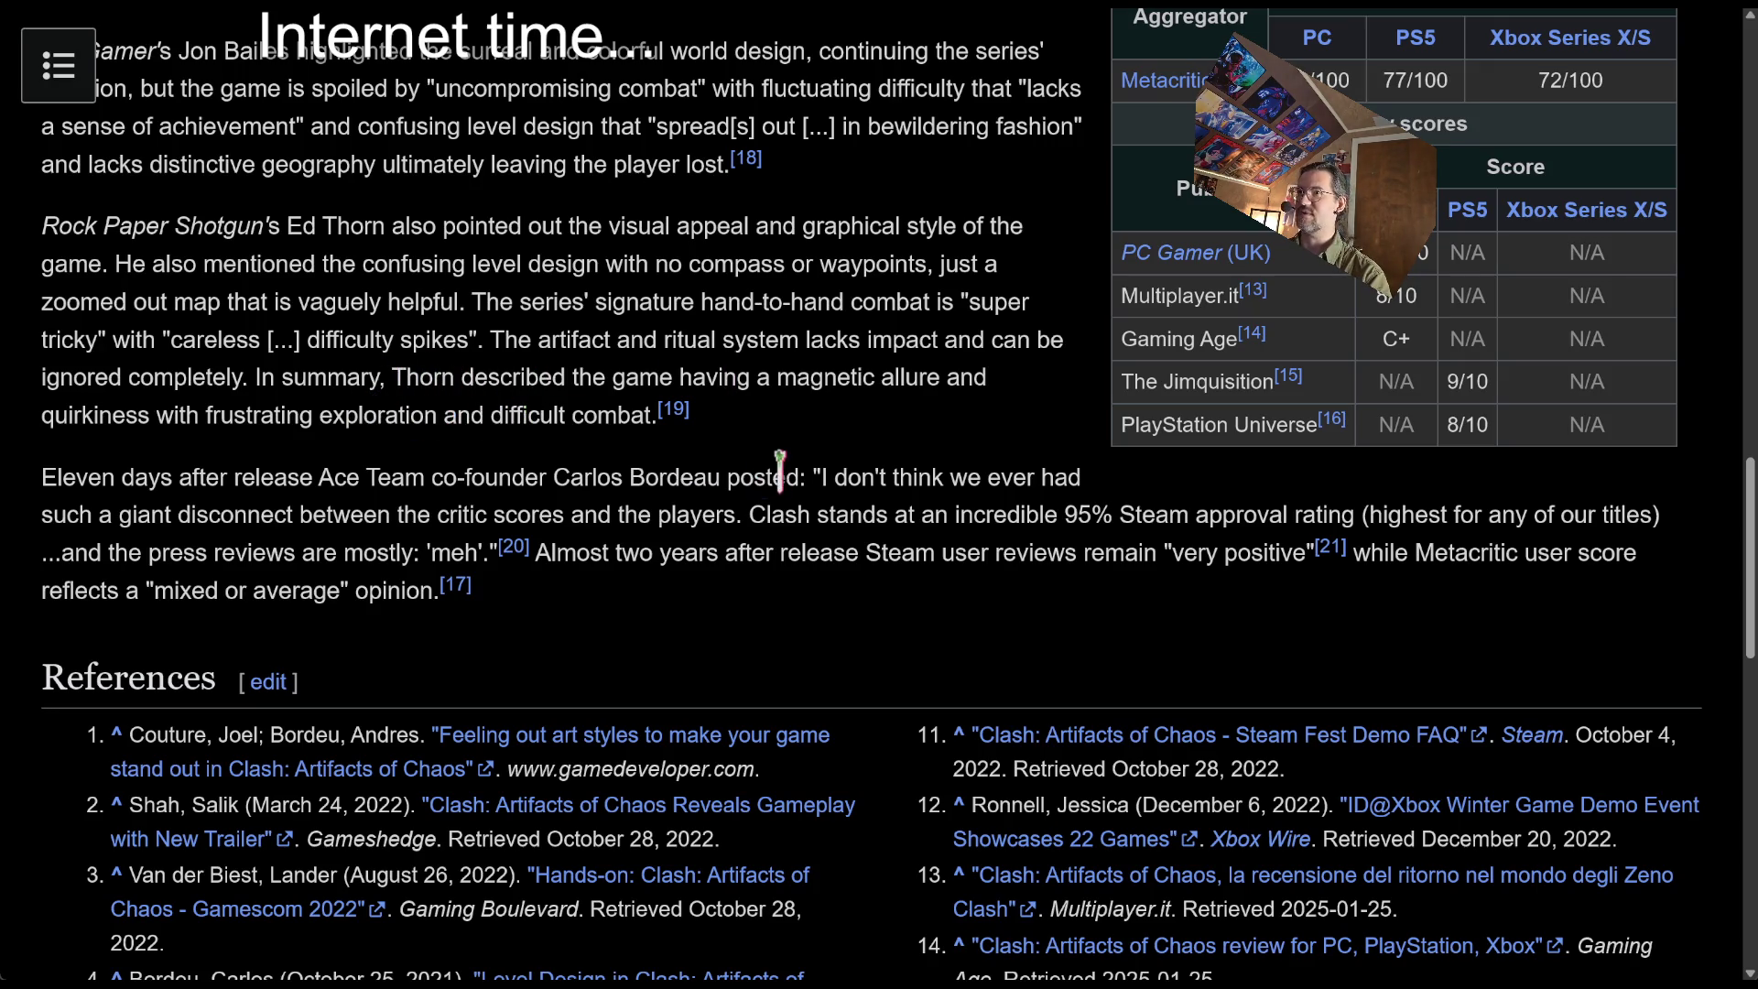
# Back on the ACE Team games table, search Google for 'The Mound: Omen of Cthulhu'
pyautogui.hotkey('alt', 'Left')
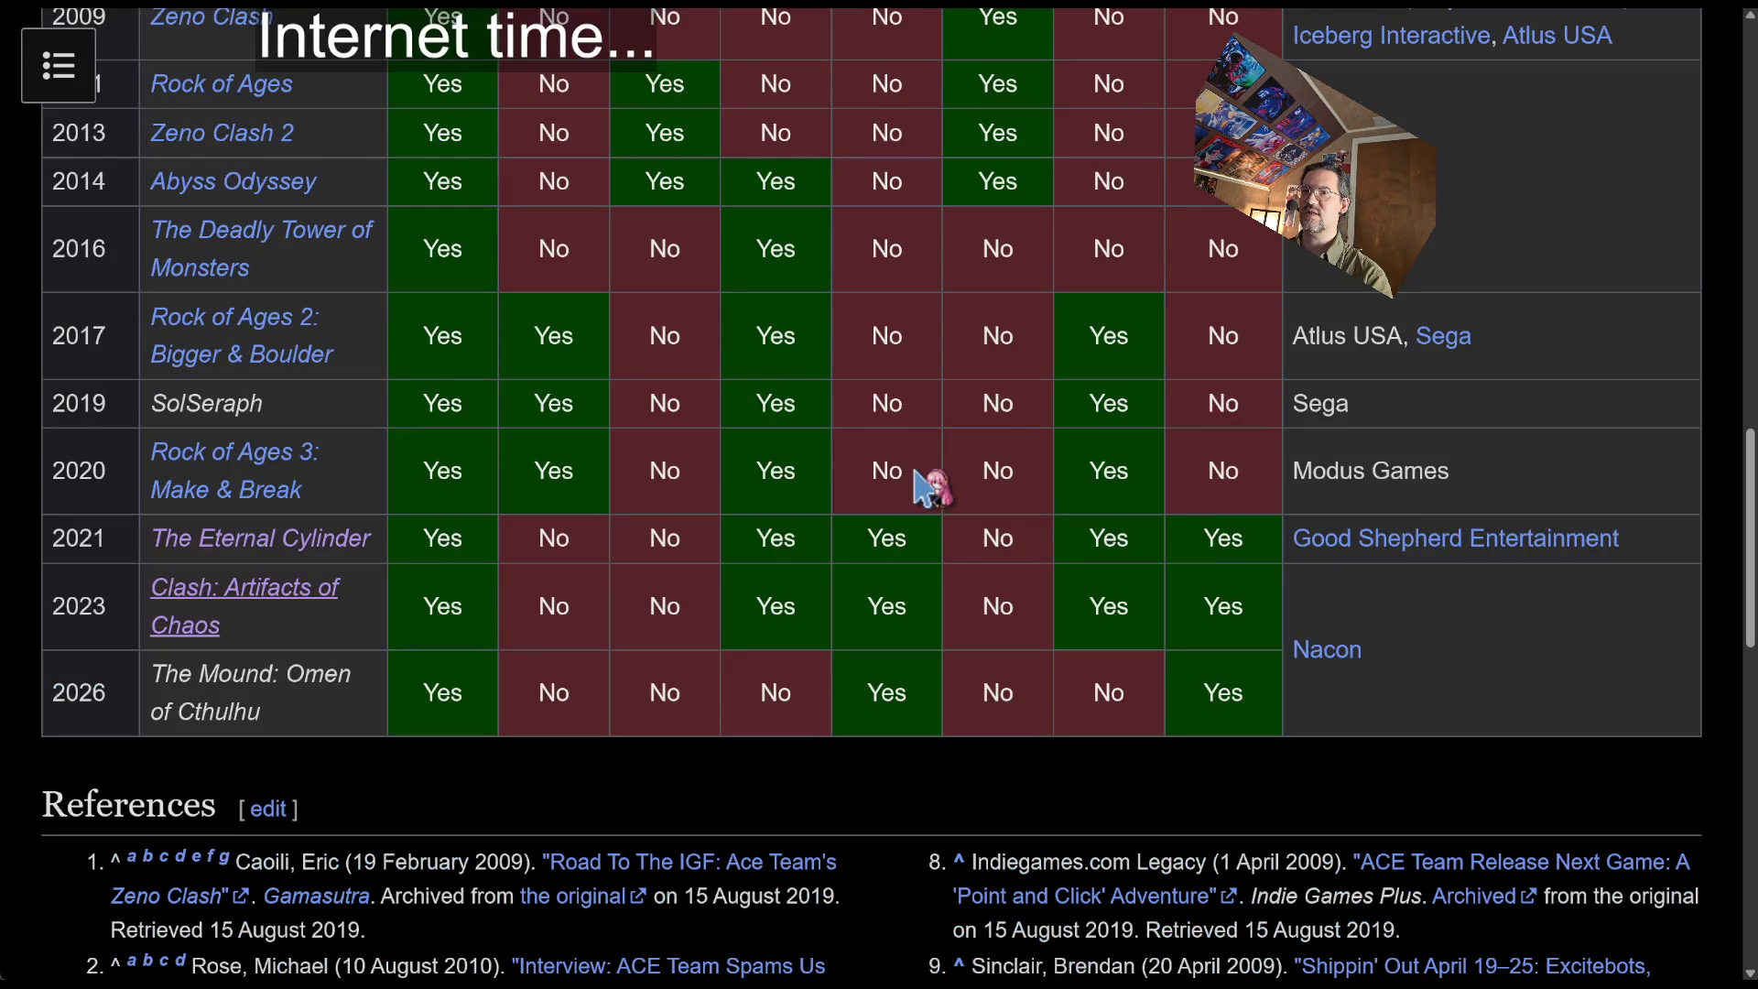
pyautogui.doubleClick(275, 693)
pyautogui.tripleClick(275, 693)
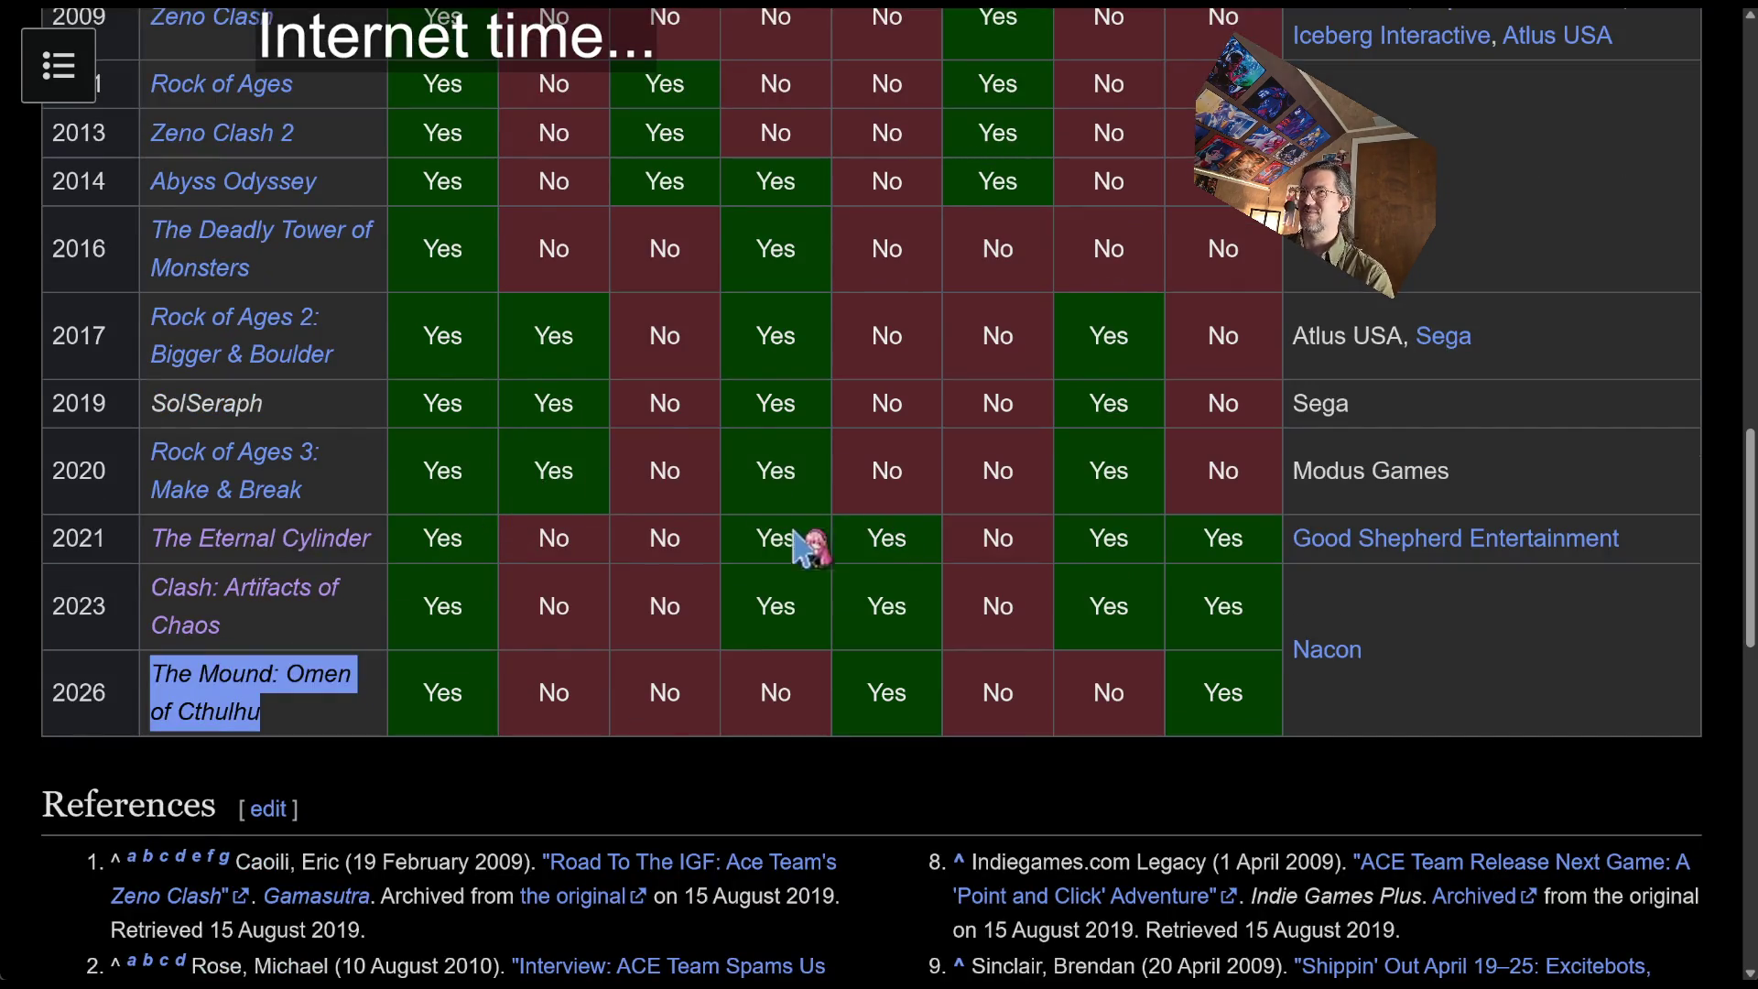
pyautogui.tripleClick(355, 673)
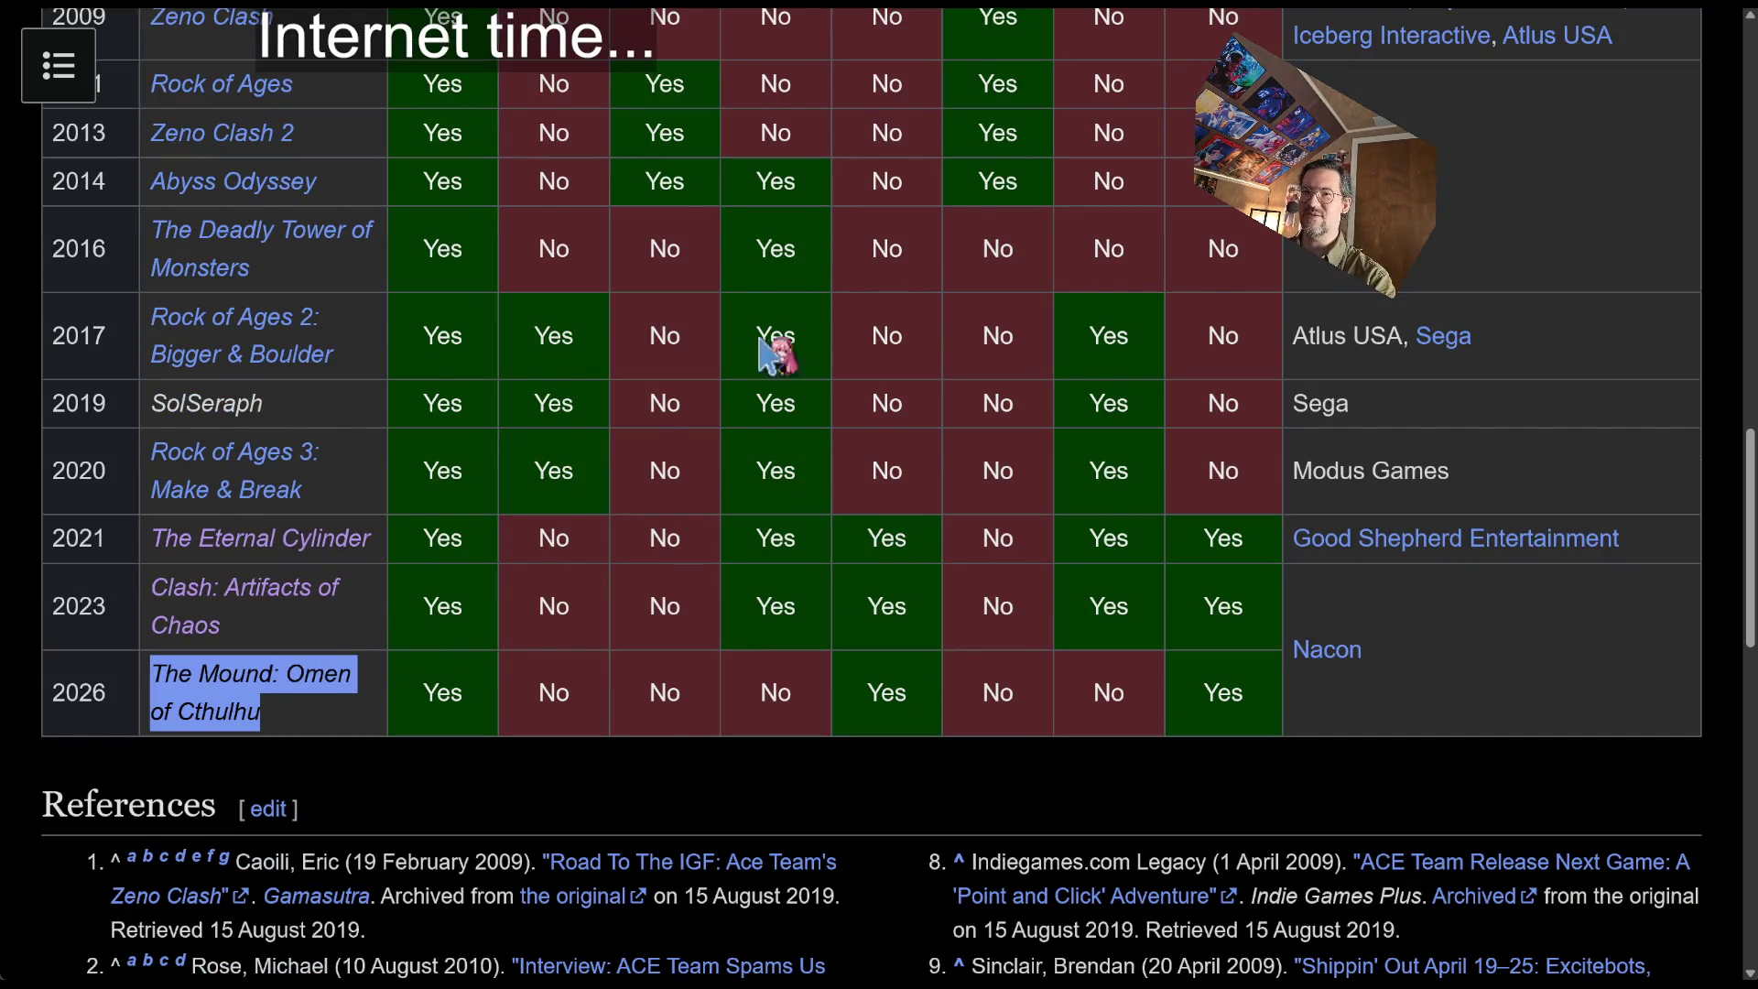
pyautogui.moveTo(251, 693); pyautogui.dragTo(458, 37)
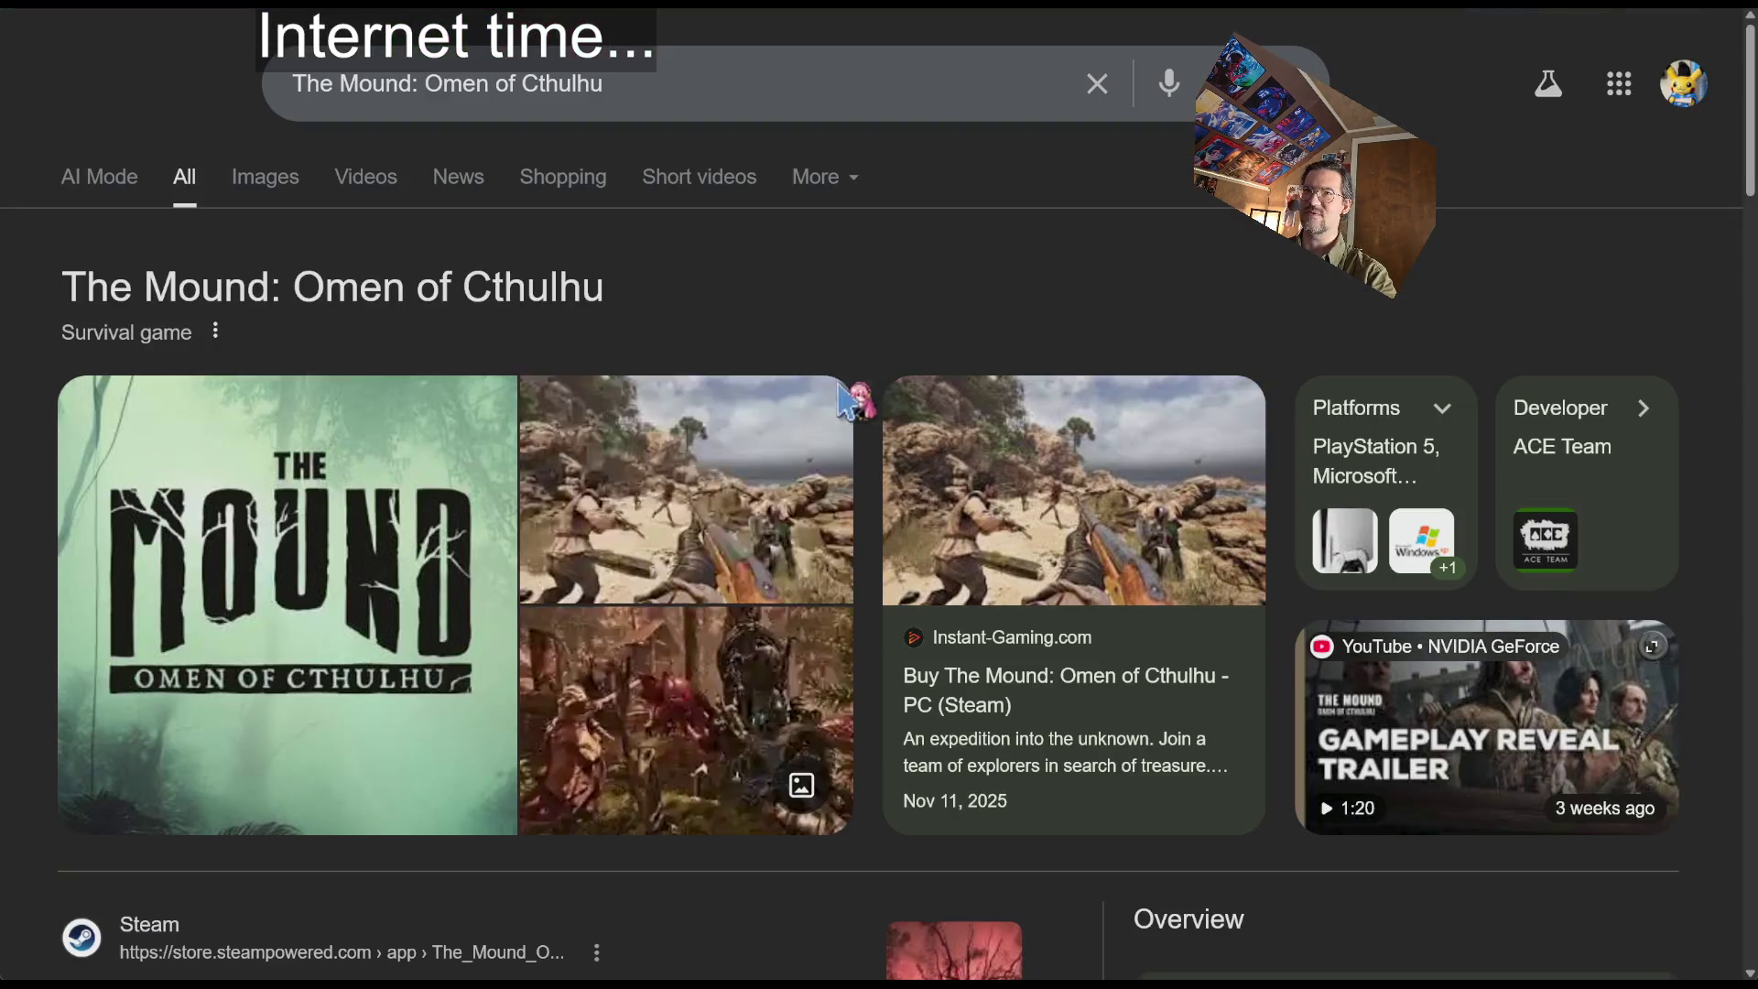
# Open The Mound: Omen of Cthulhu's Steam store page from the search results
pyautogui.scroll(-5, 698, 268)
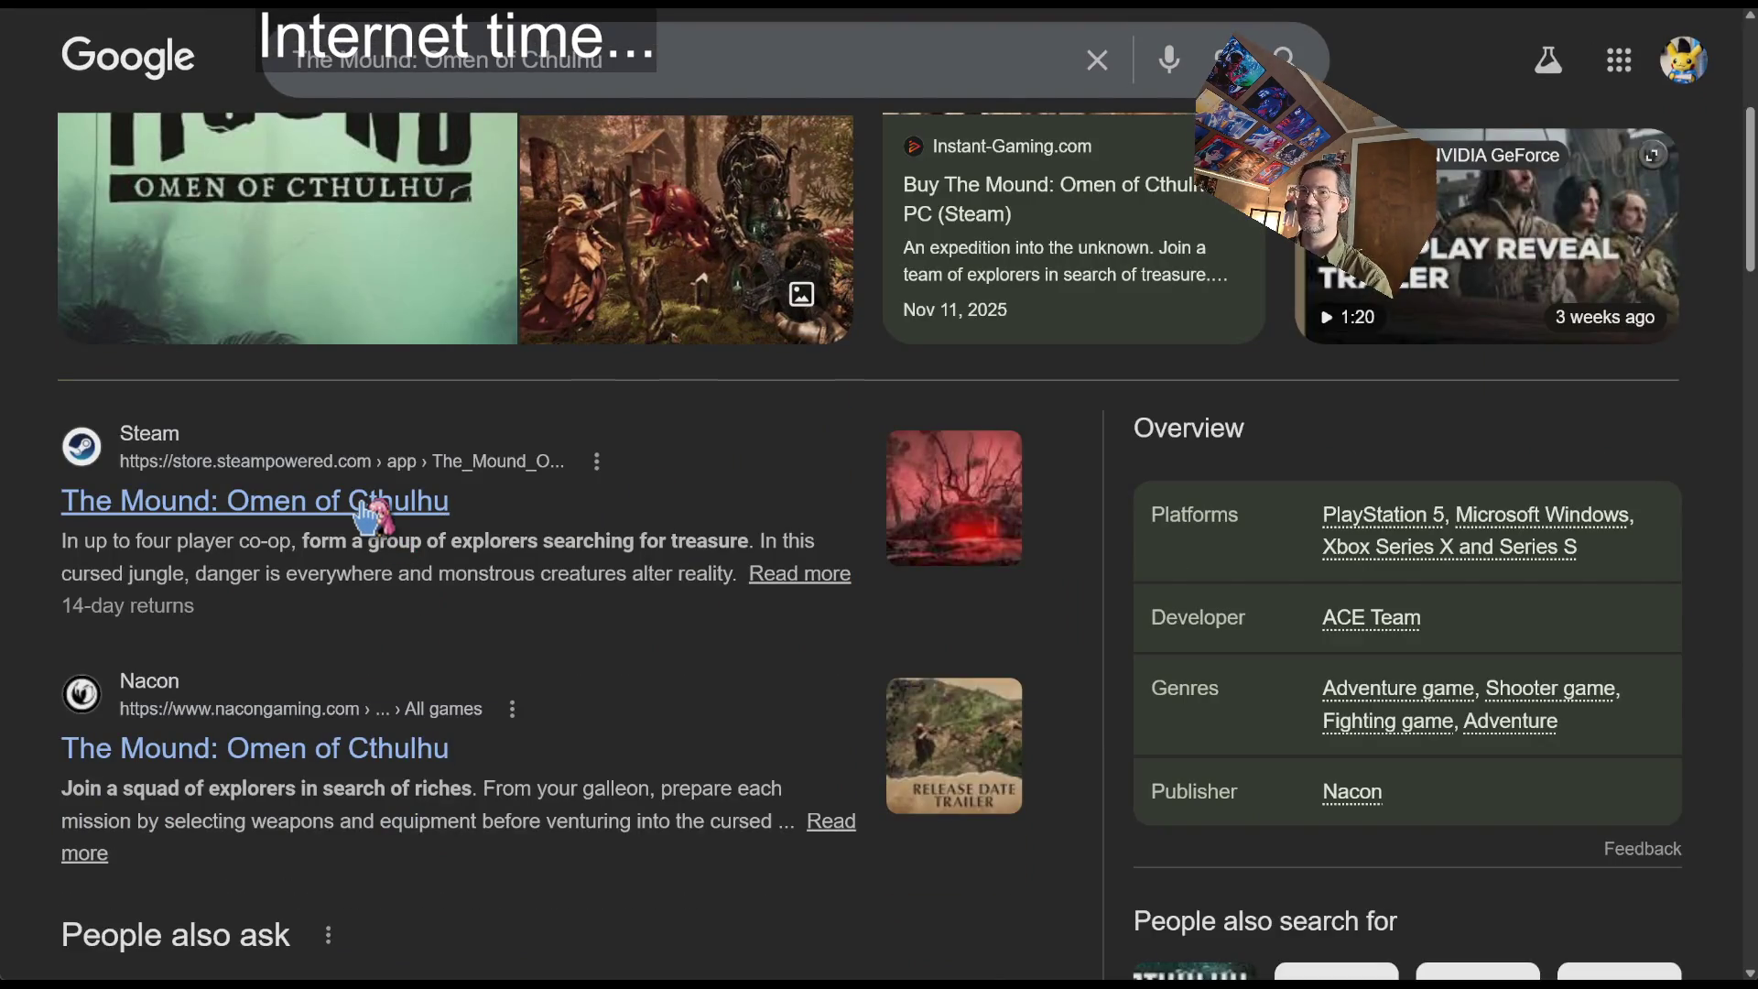
pyautogui.scroll(-3, 366, 517)
pyautogui.scroll(7, 568, 510)
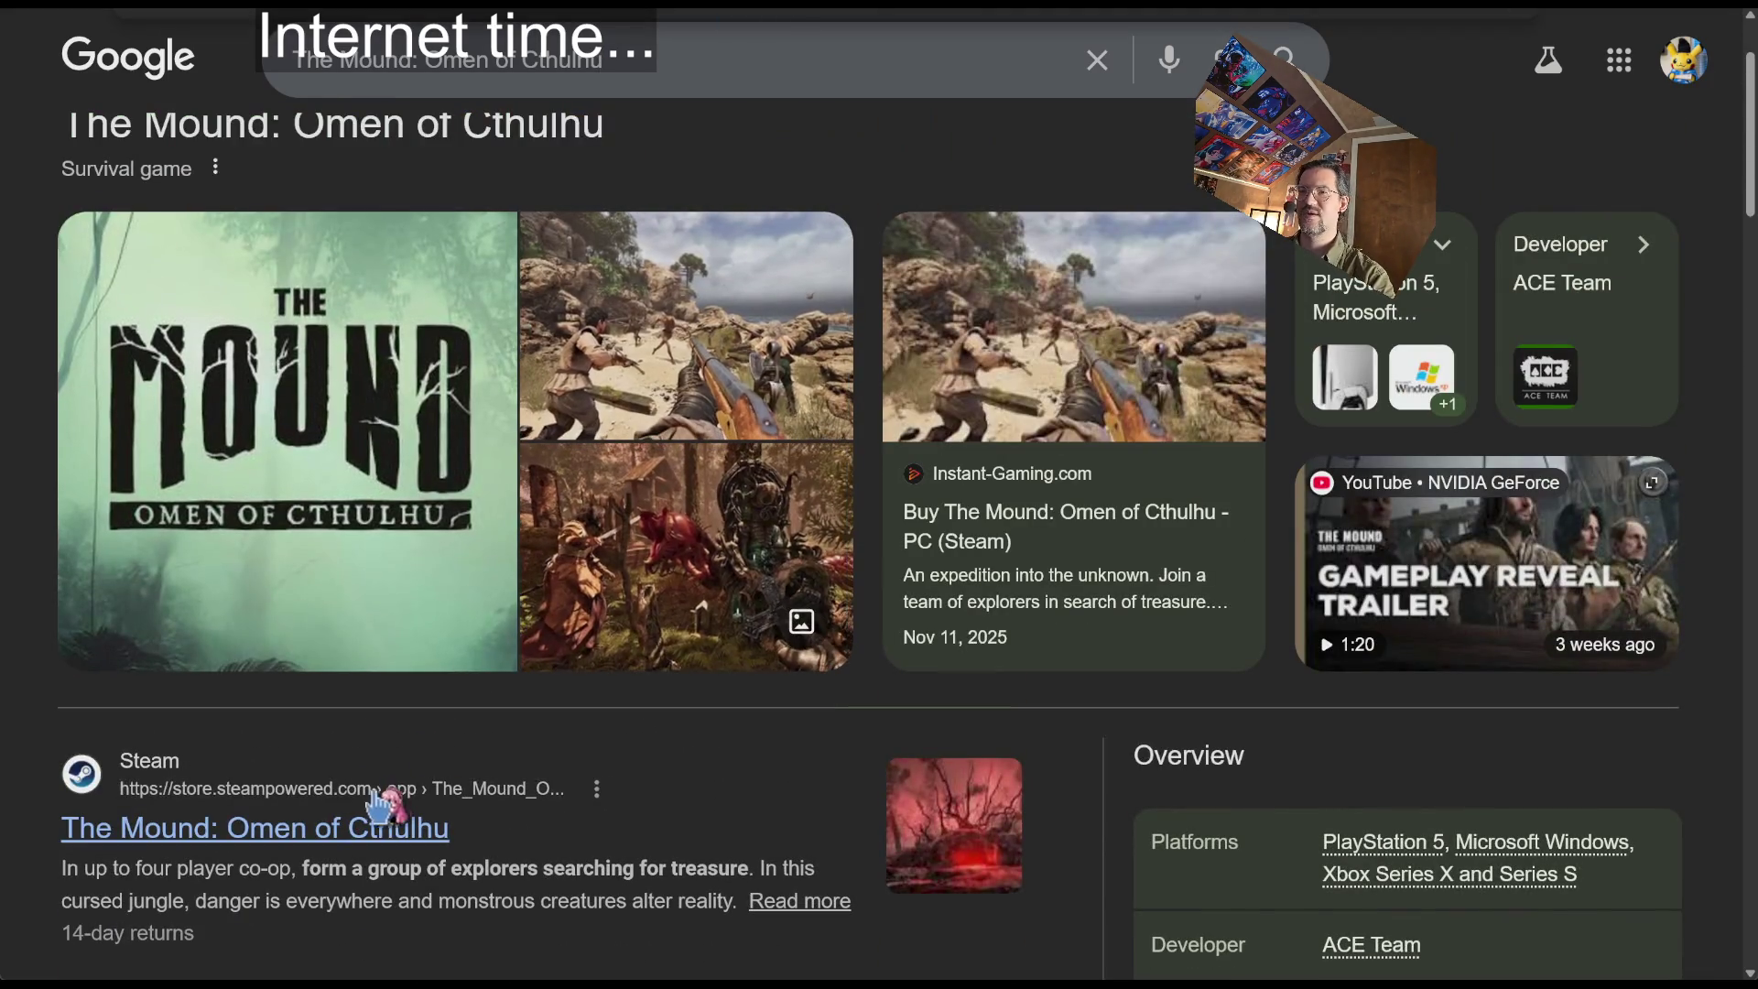
pyautogui.click(365, 826)
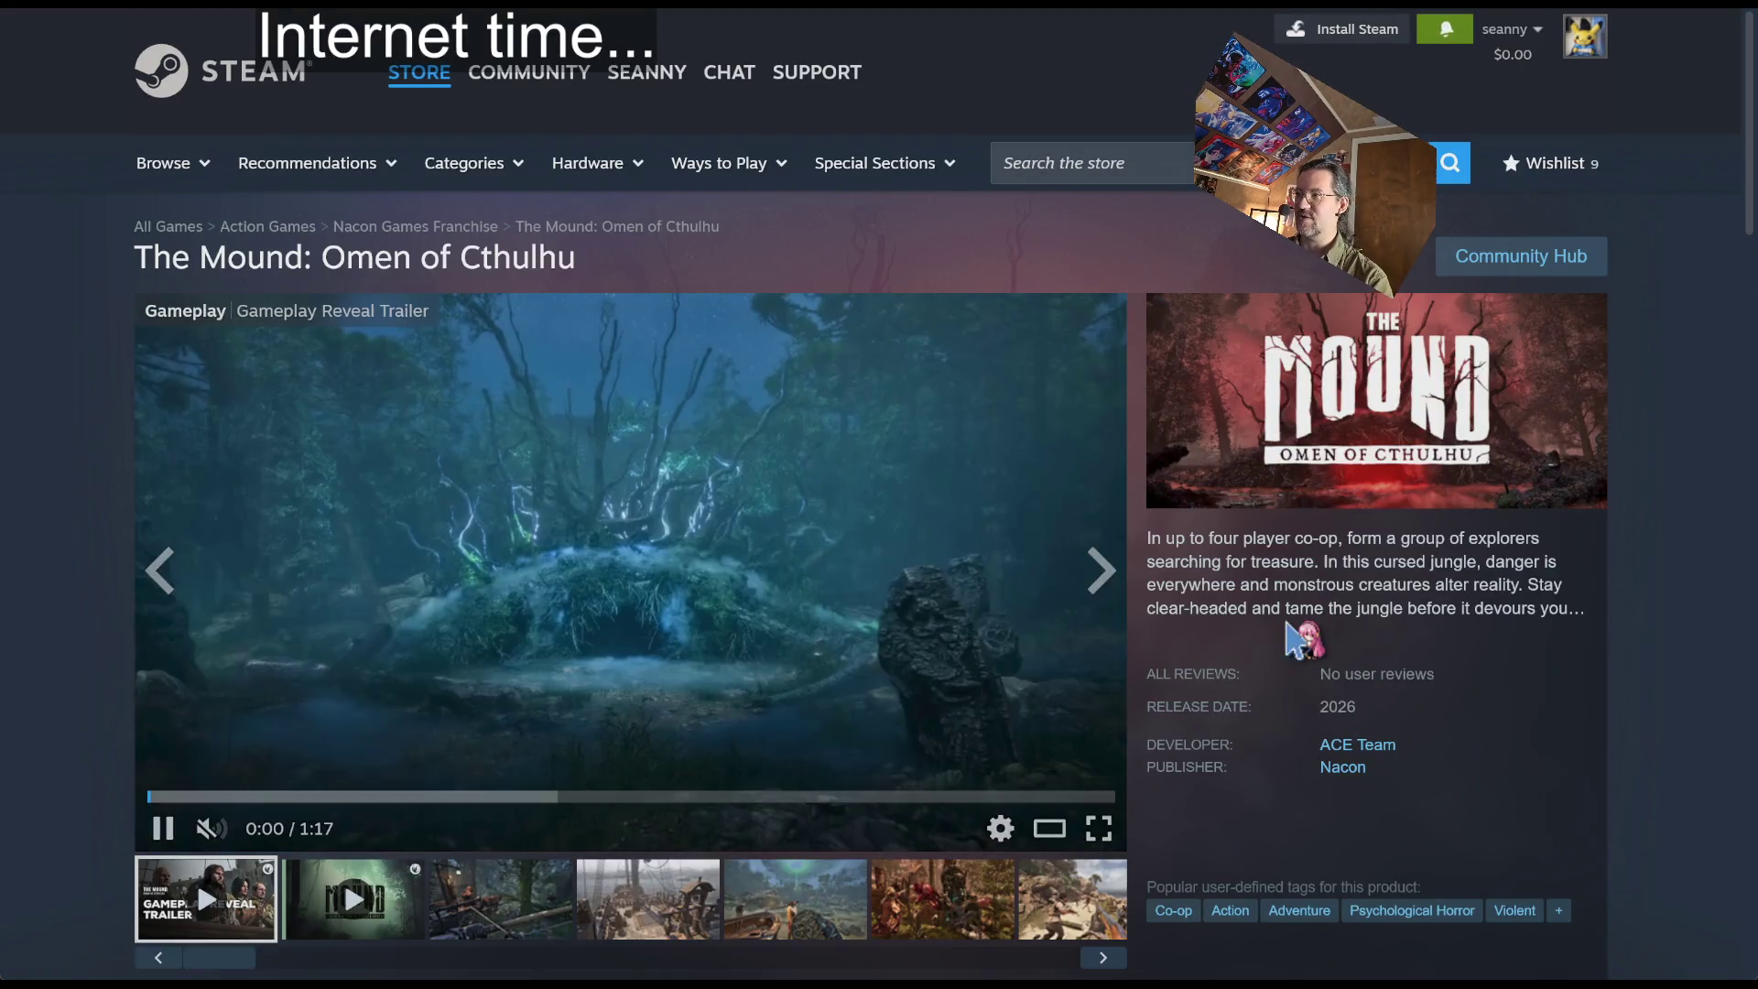
# Bring up YouTube search results for The Mound from the address bar
pyautogui.hotkey('ctrl', 'l')
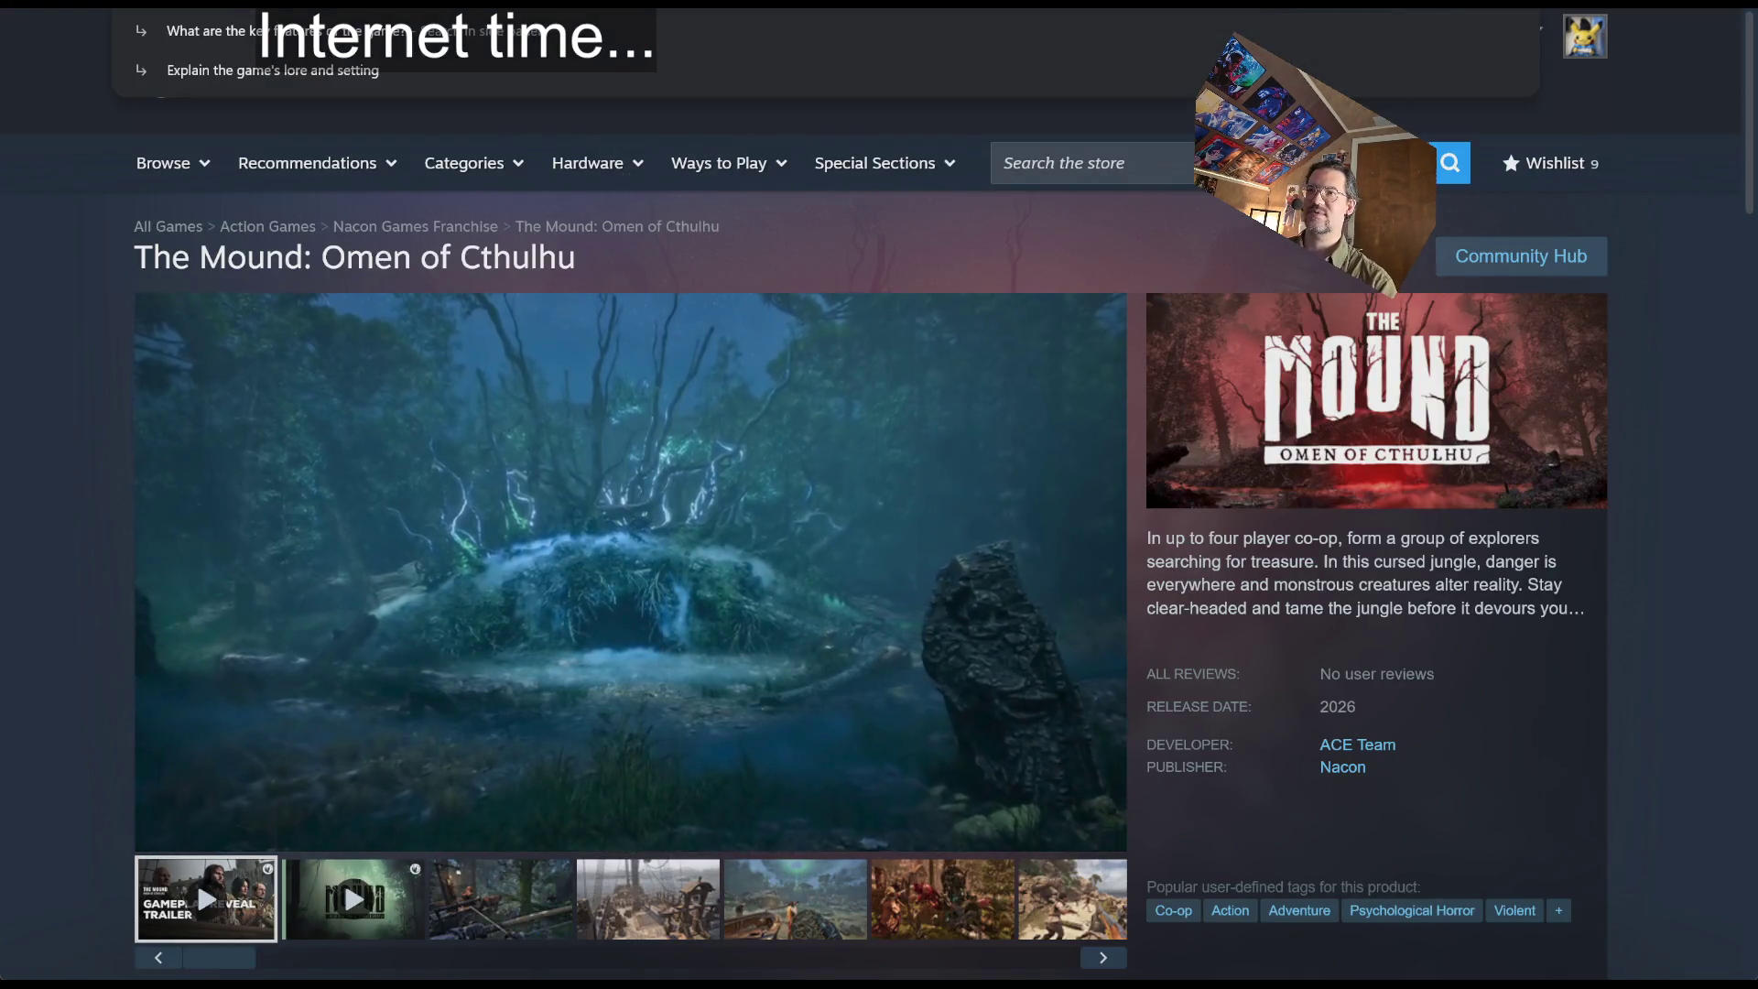
pyautogui.write('yogi')
pyautogui.press('Return')
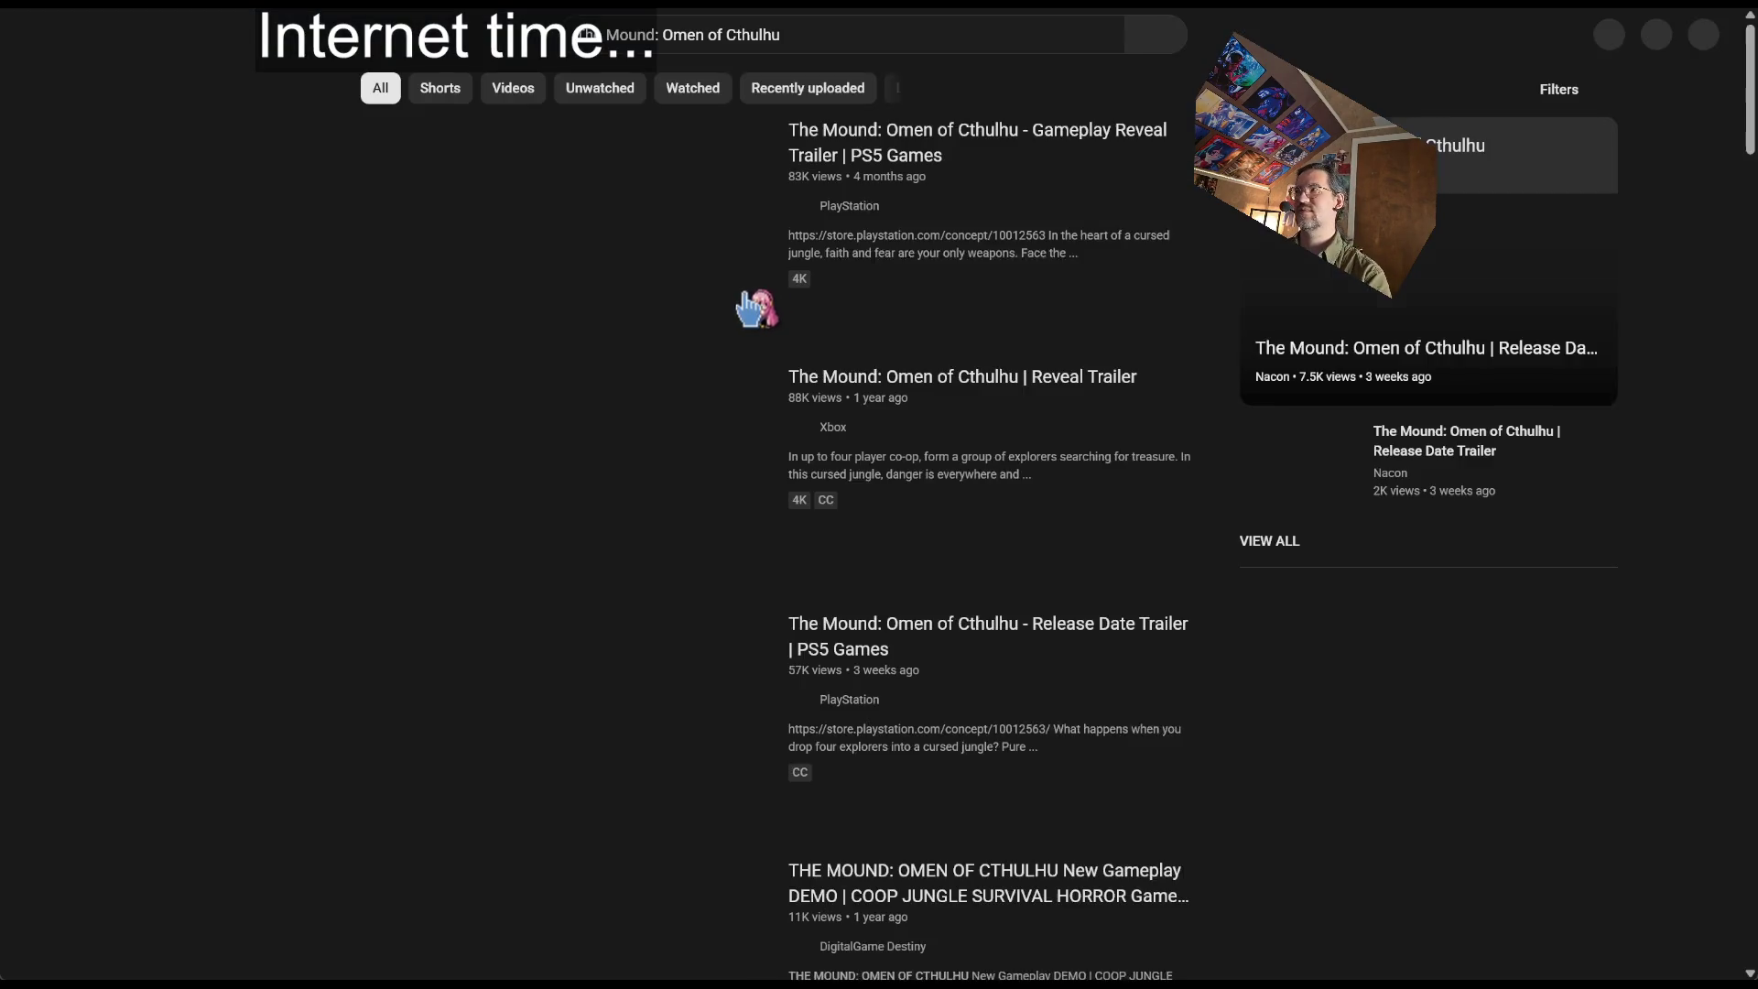
# Open The Mound Gameplay Reveal Trailer, unmute, rewind and skip ahead, watching to the closing card
pyautogui.click(948, 183)
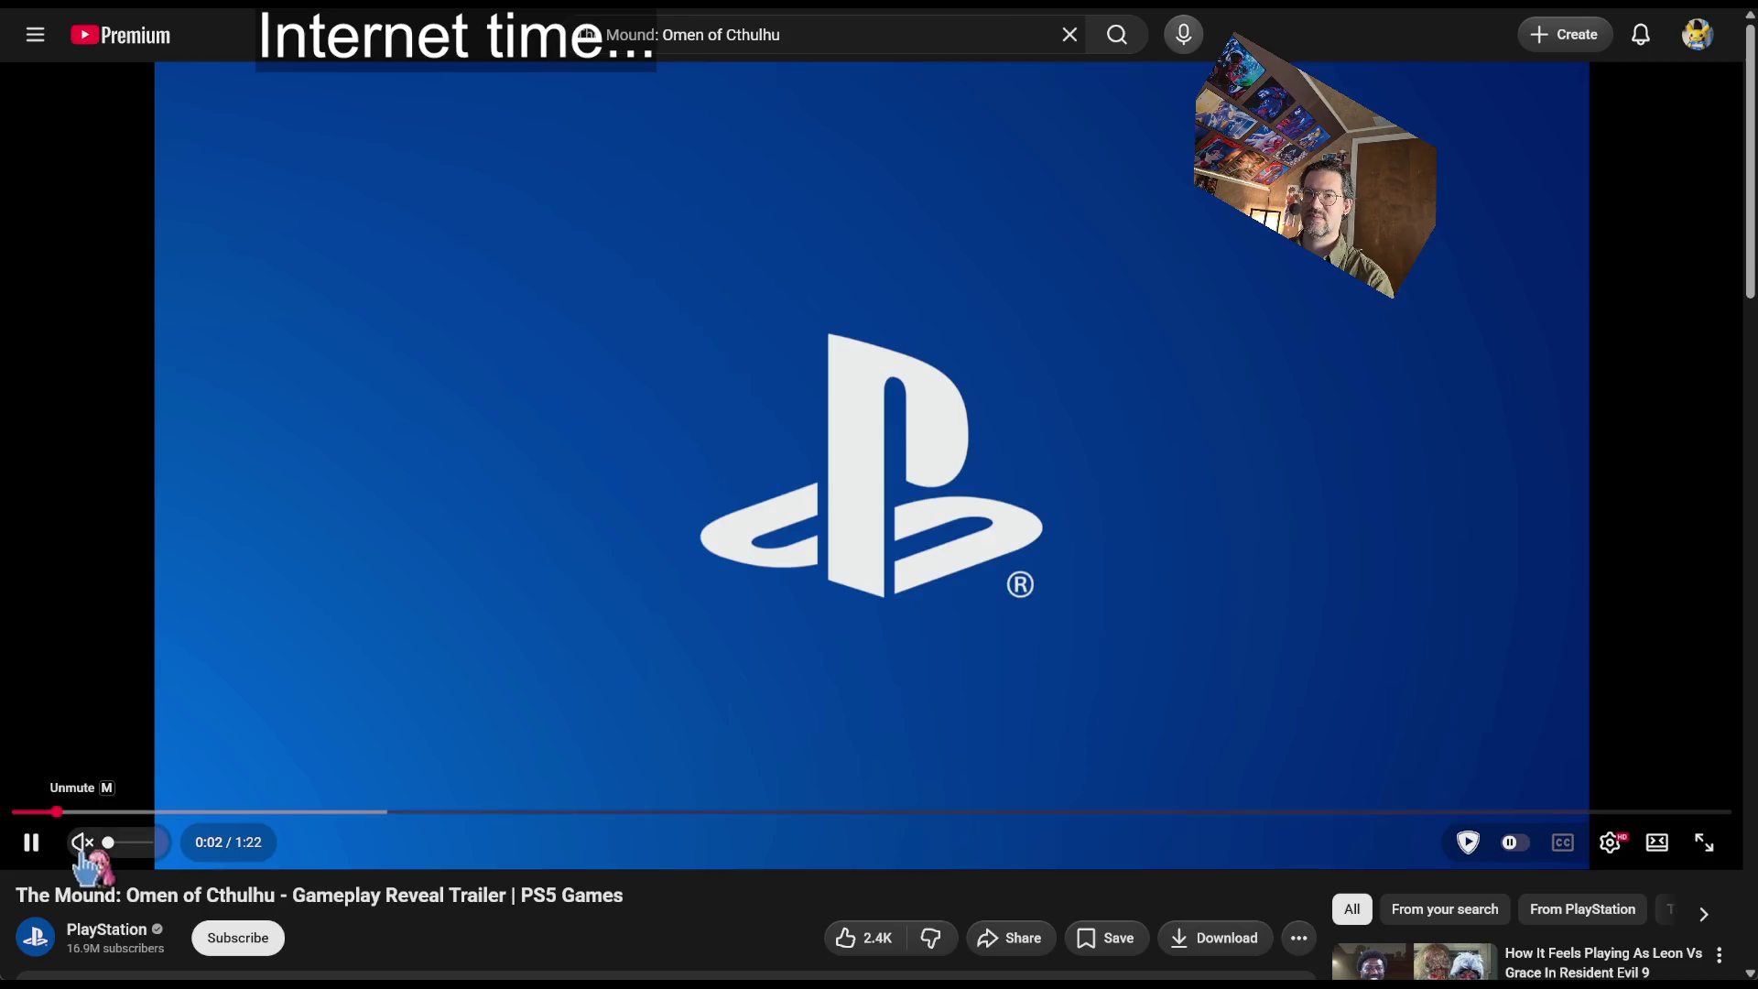
pyautogui.click(82, 842)
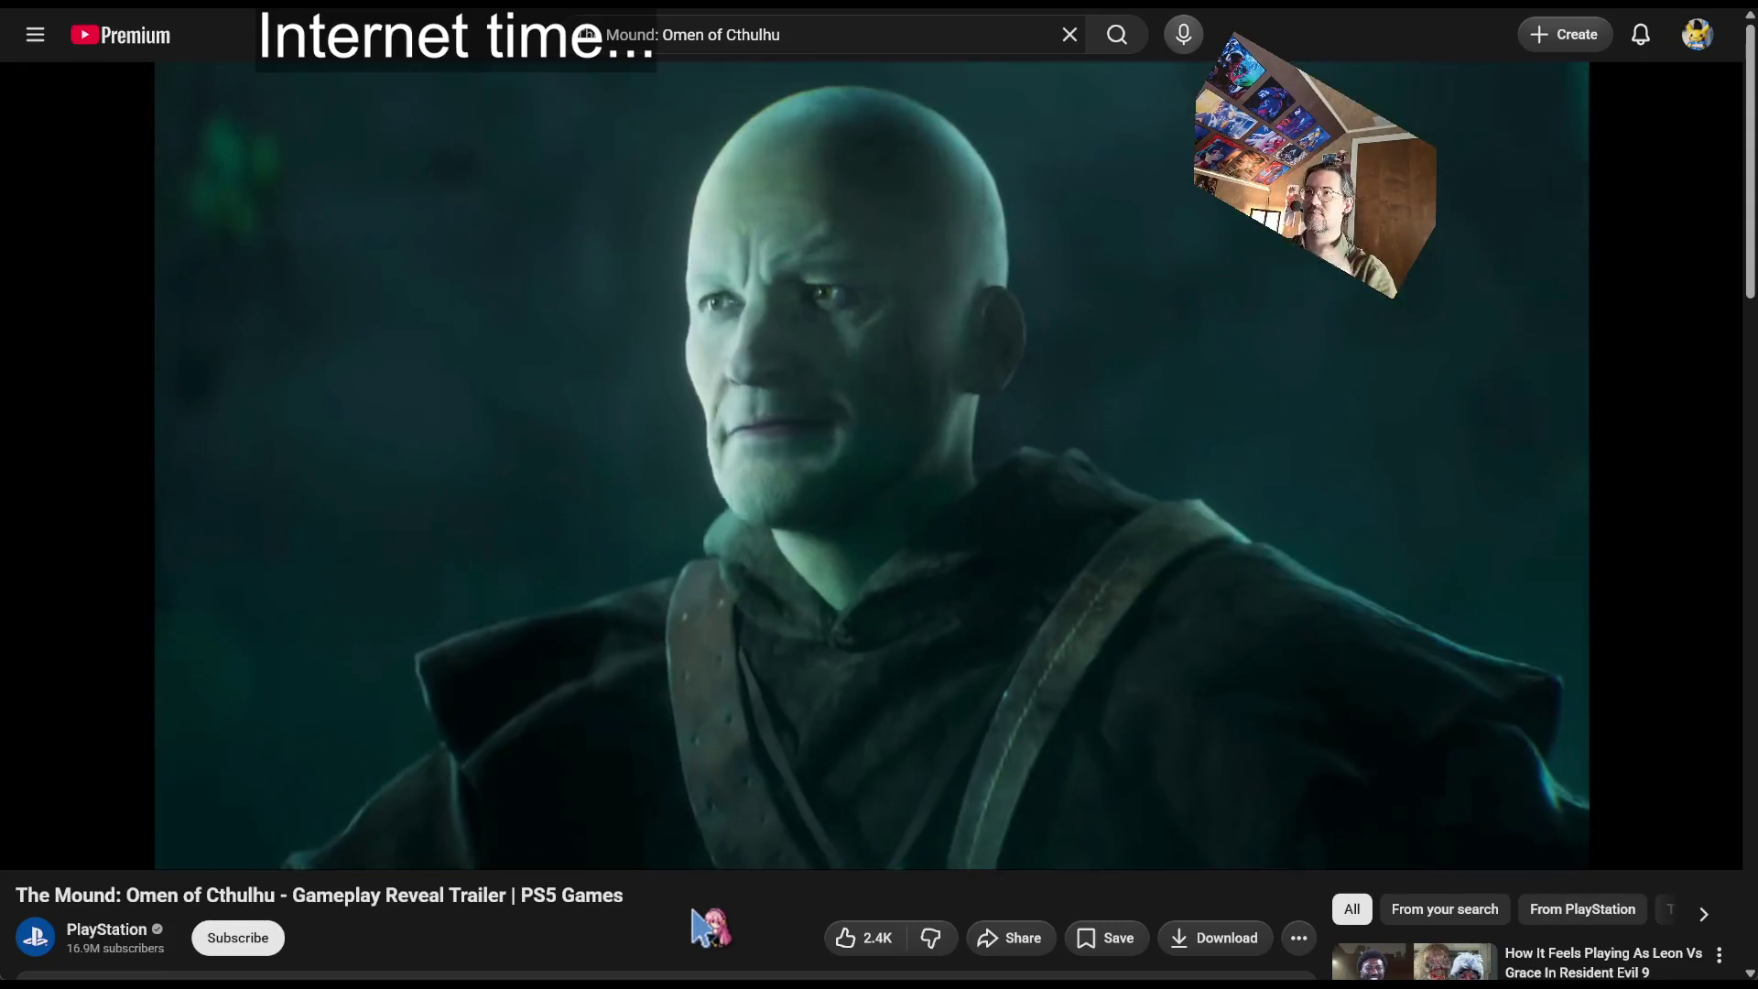
pyautogui.click(726, 553)
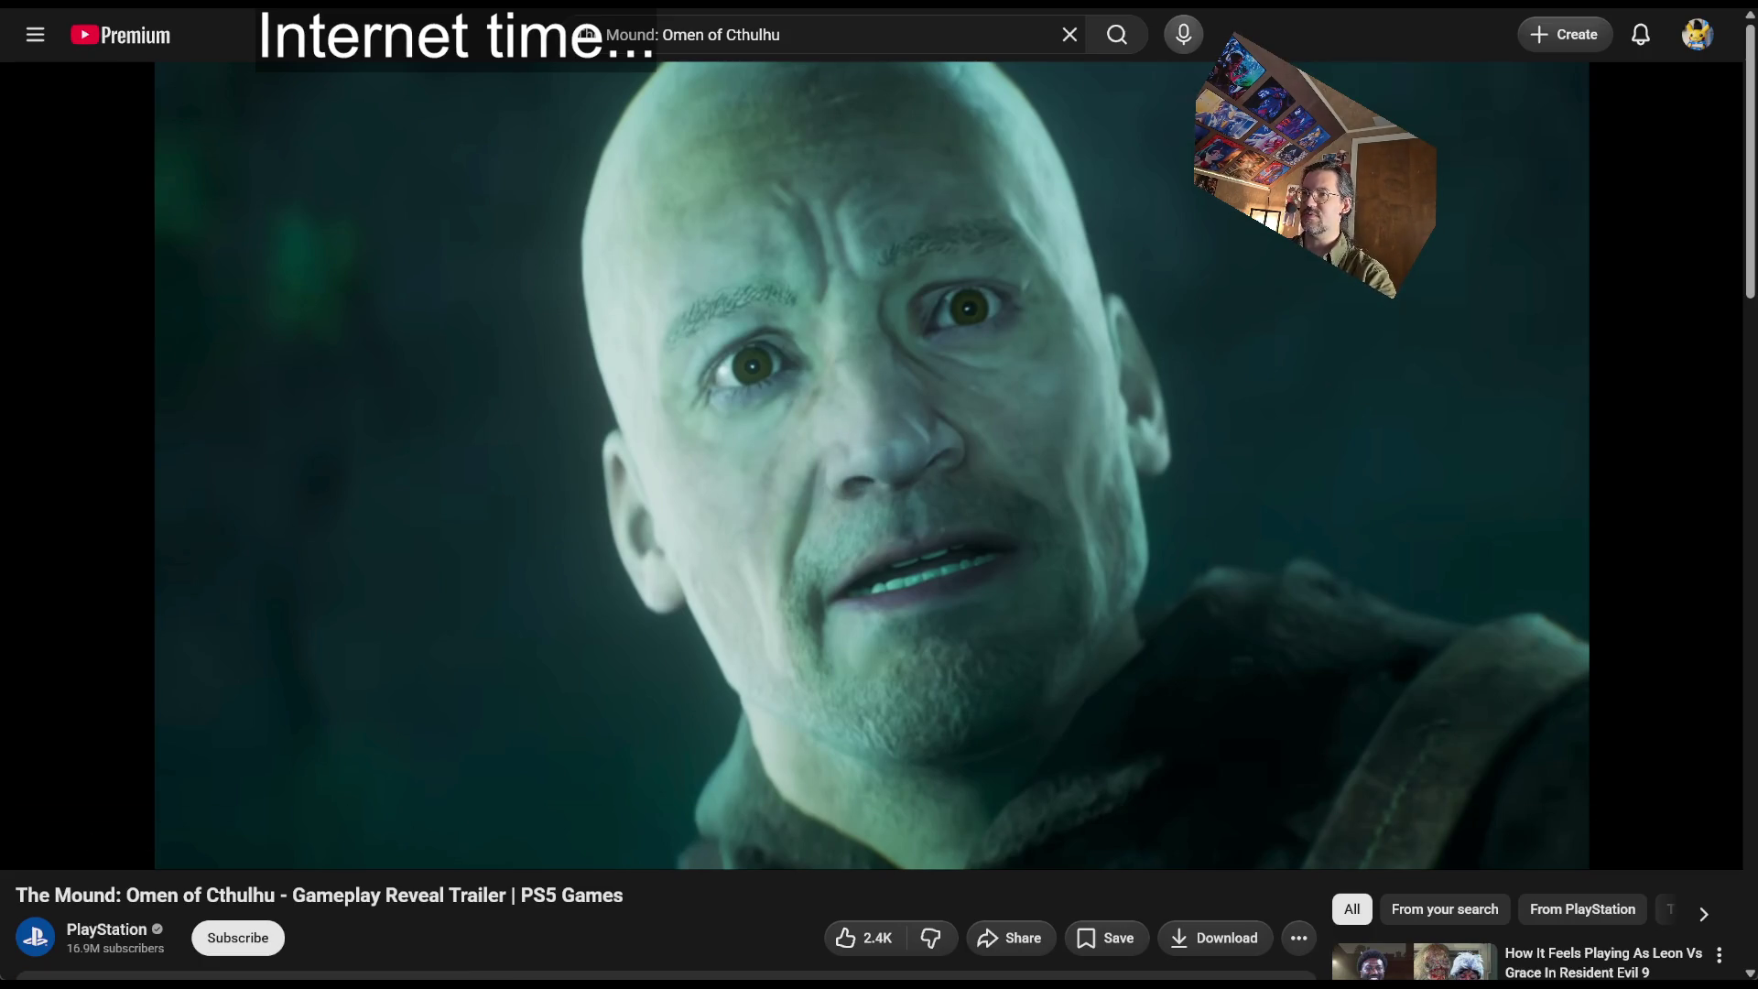
pyautogui.click(67, 811)
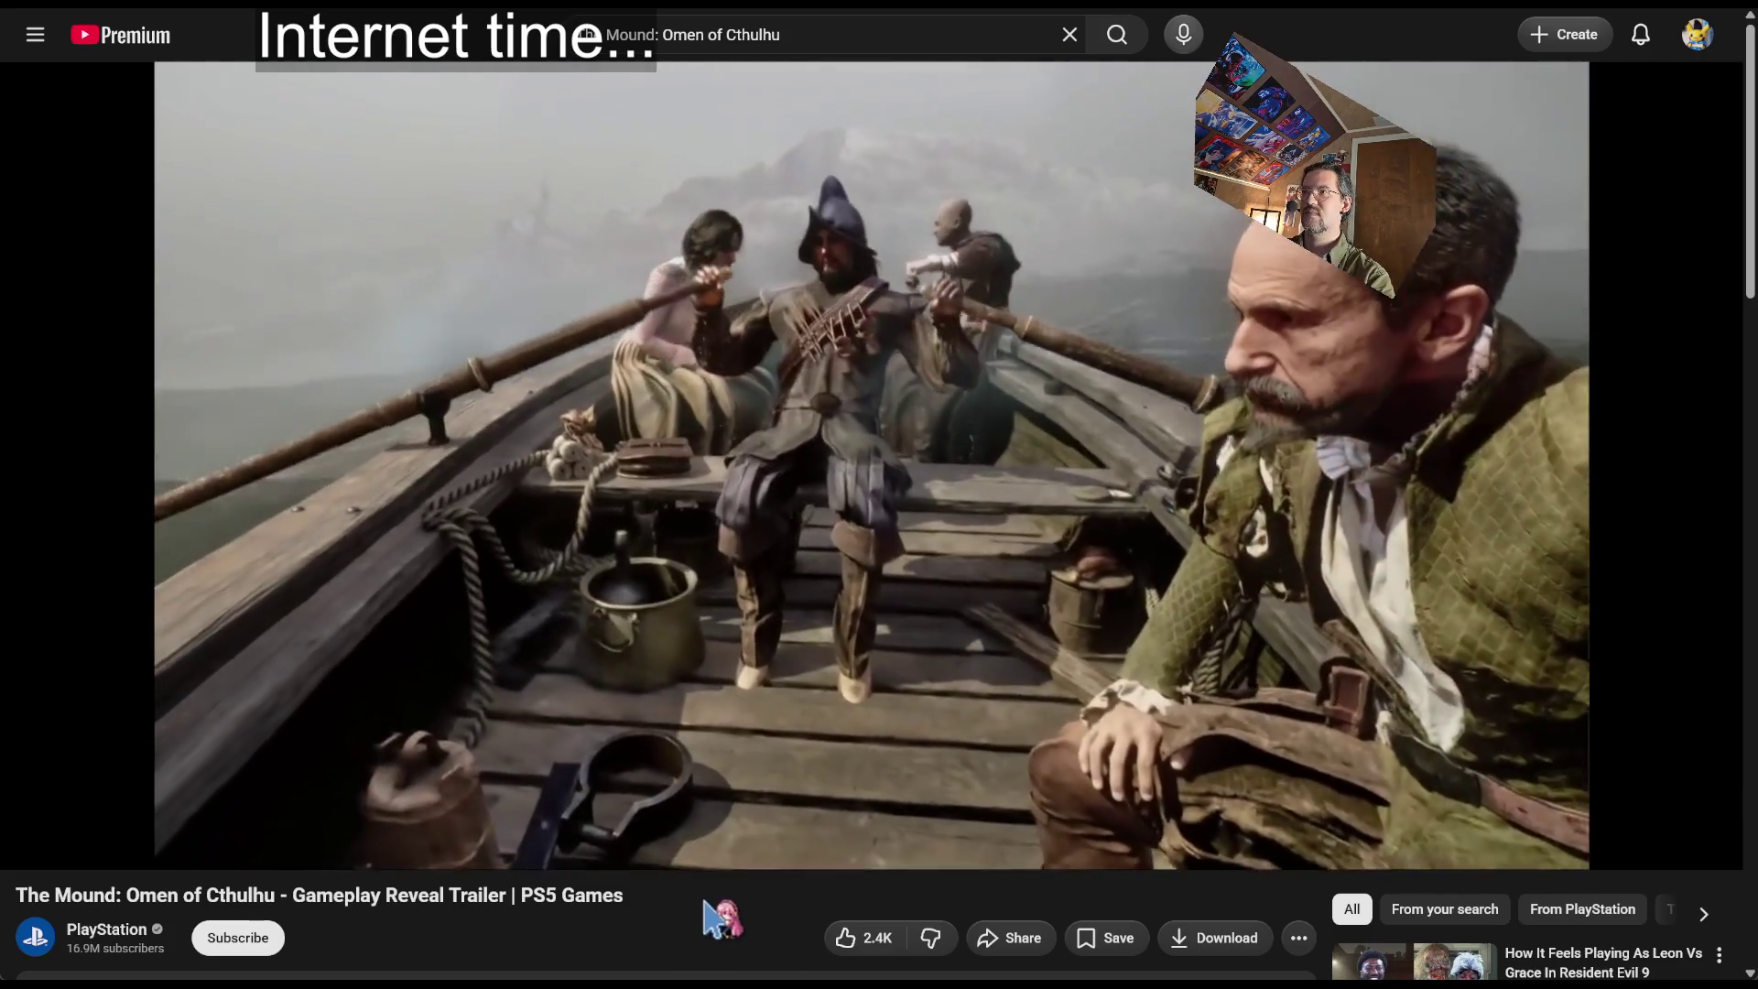
pyautogui.press('Right')
pyautogui.press('Right')
pyautogui.press('Right')
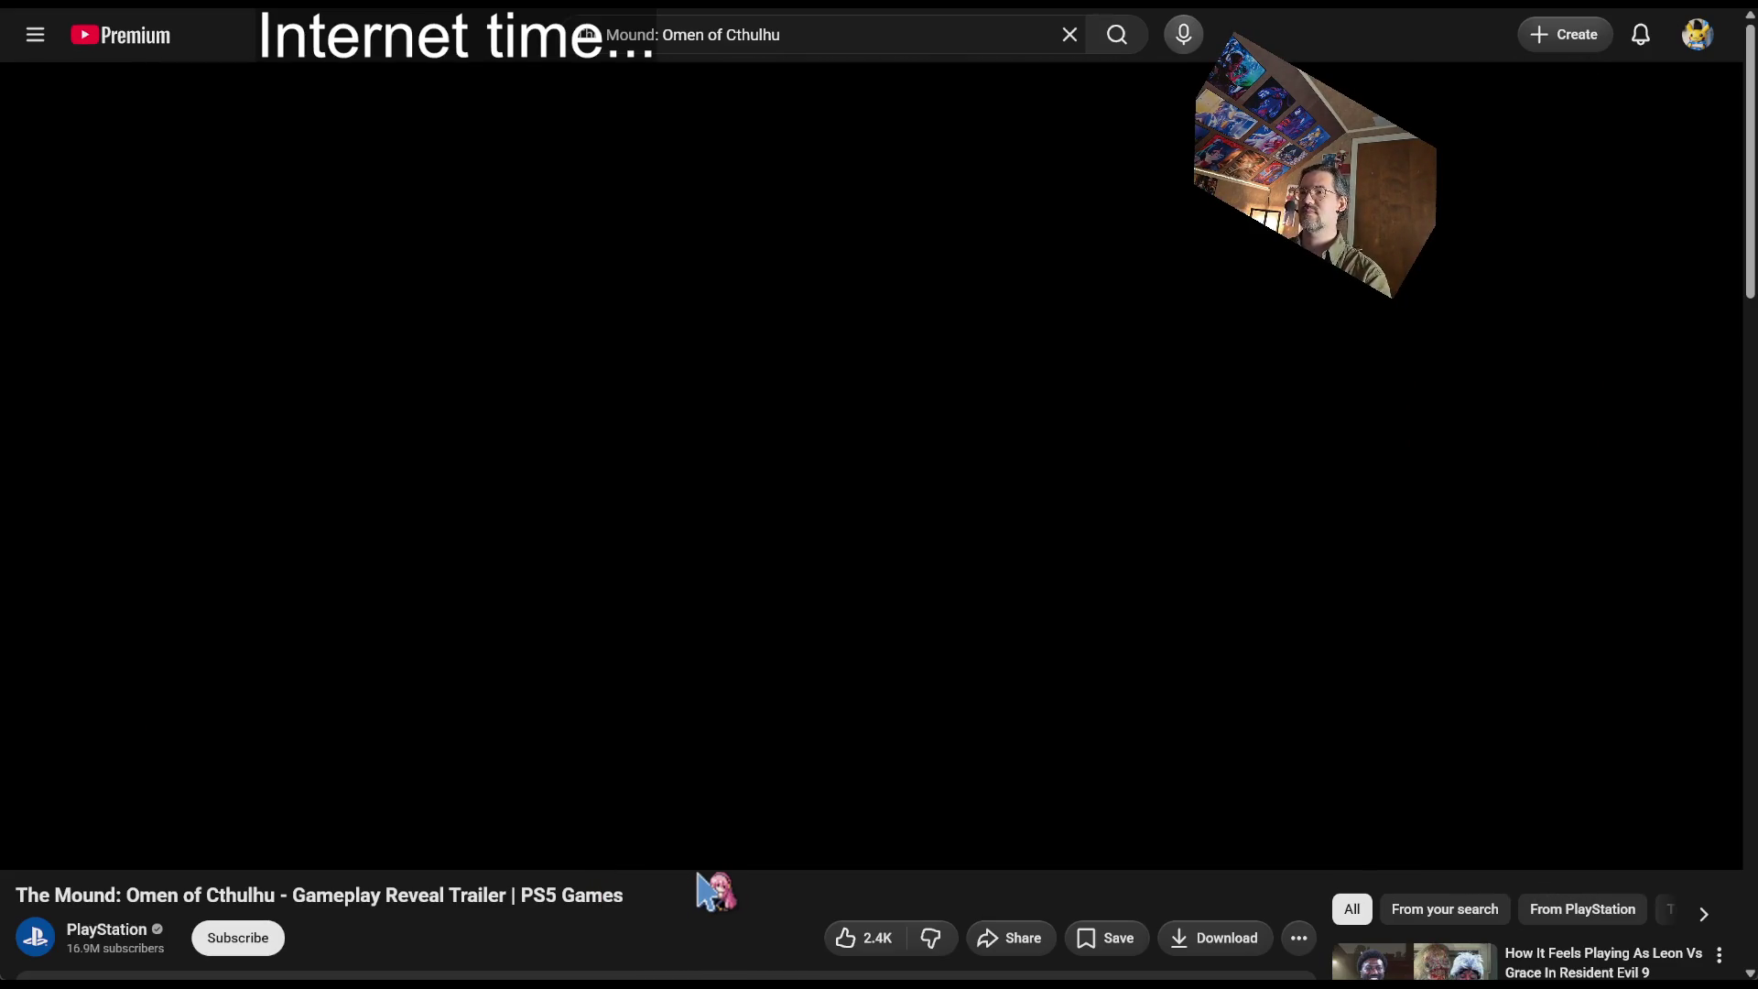
pyautogui.moveTo(695, 813)
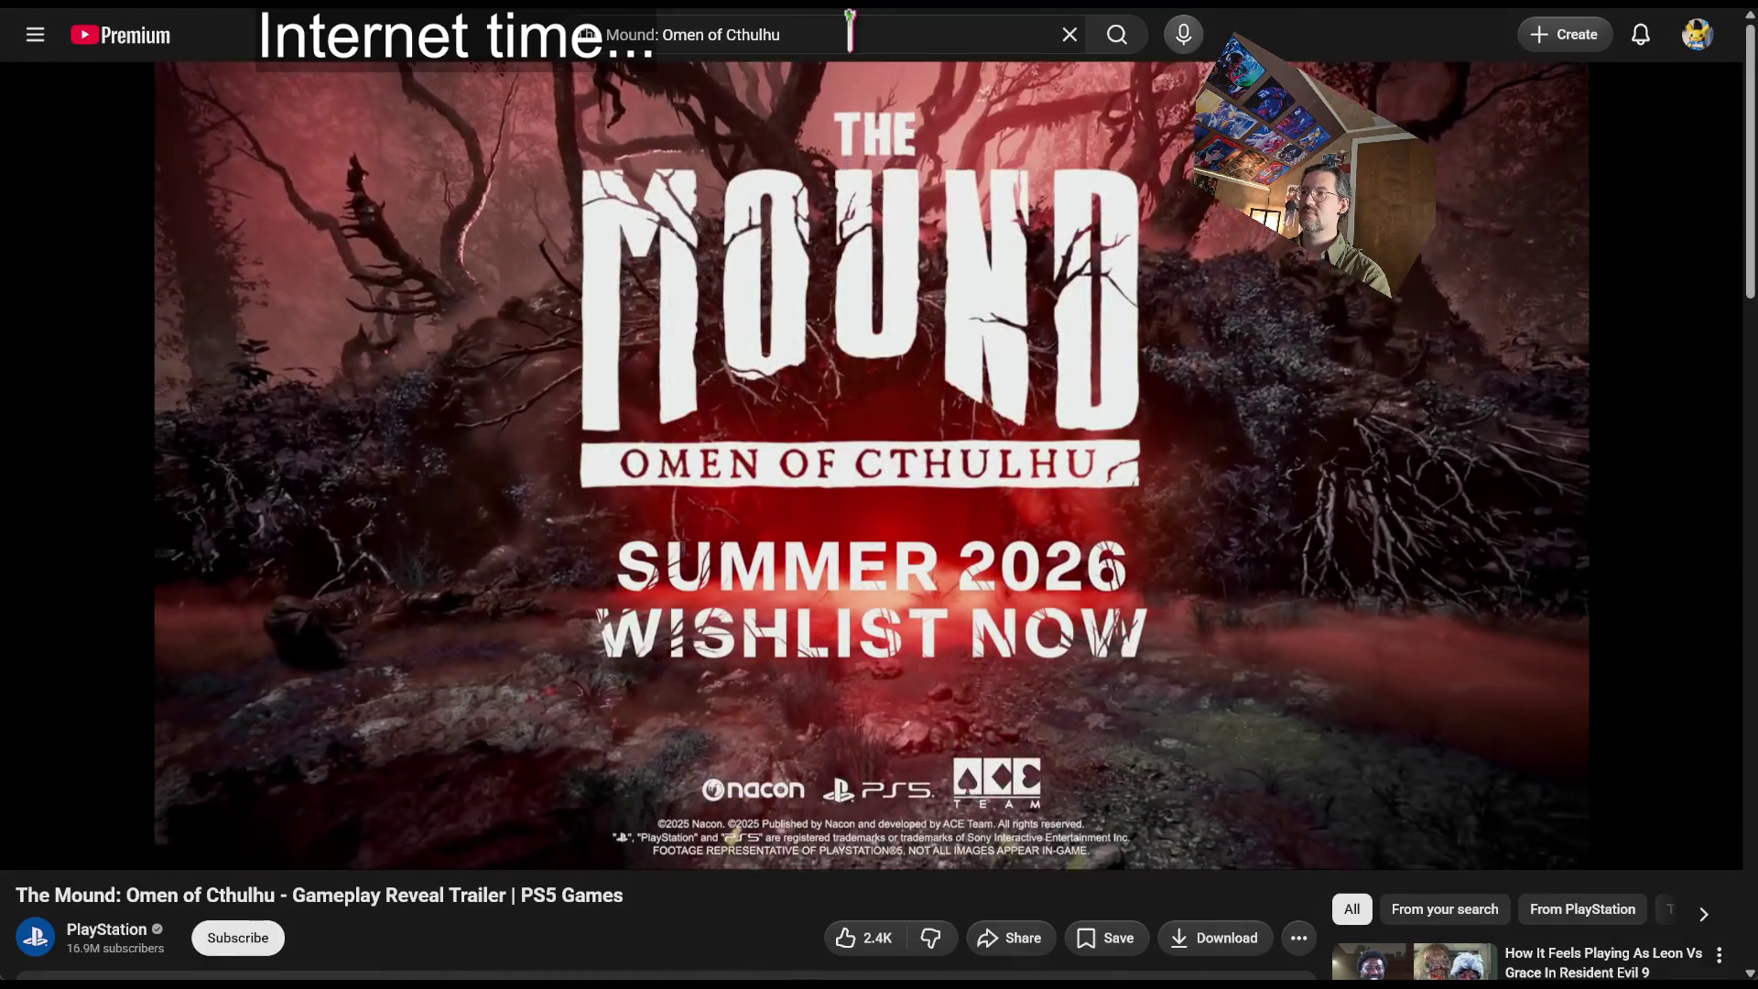
pyautogui.tripleClick(850, 34)
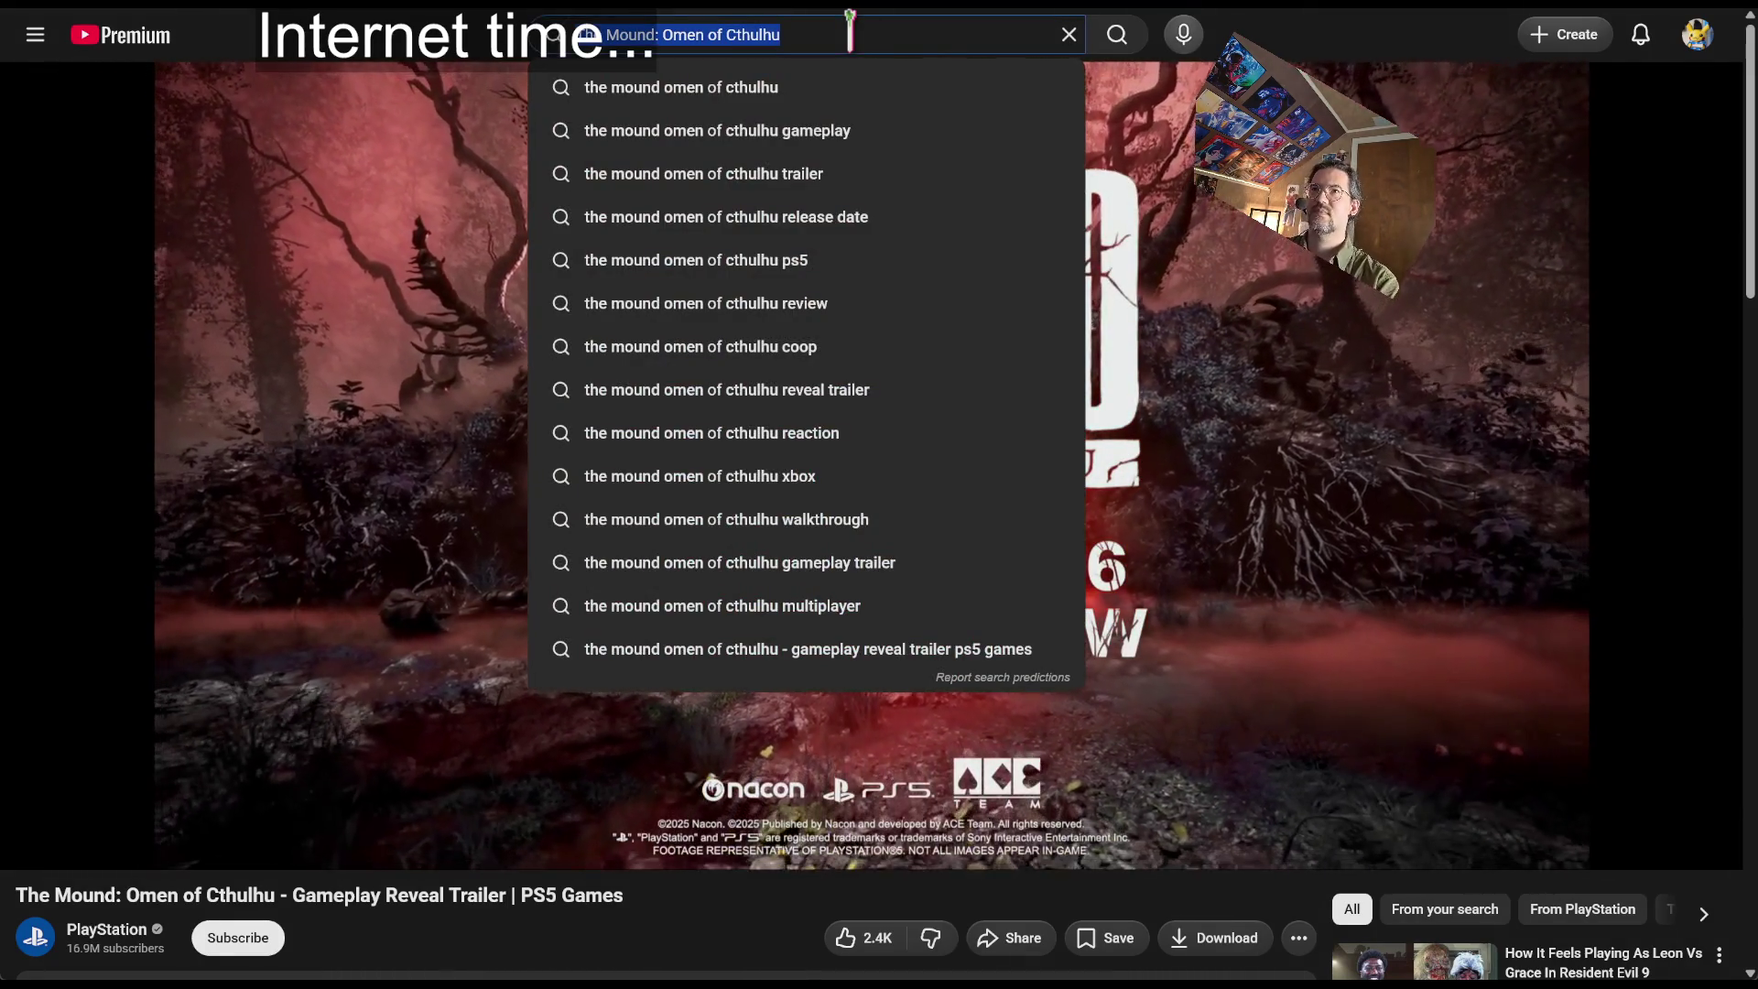
pyautogui.hotkey('ctrl', 'l')
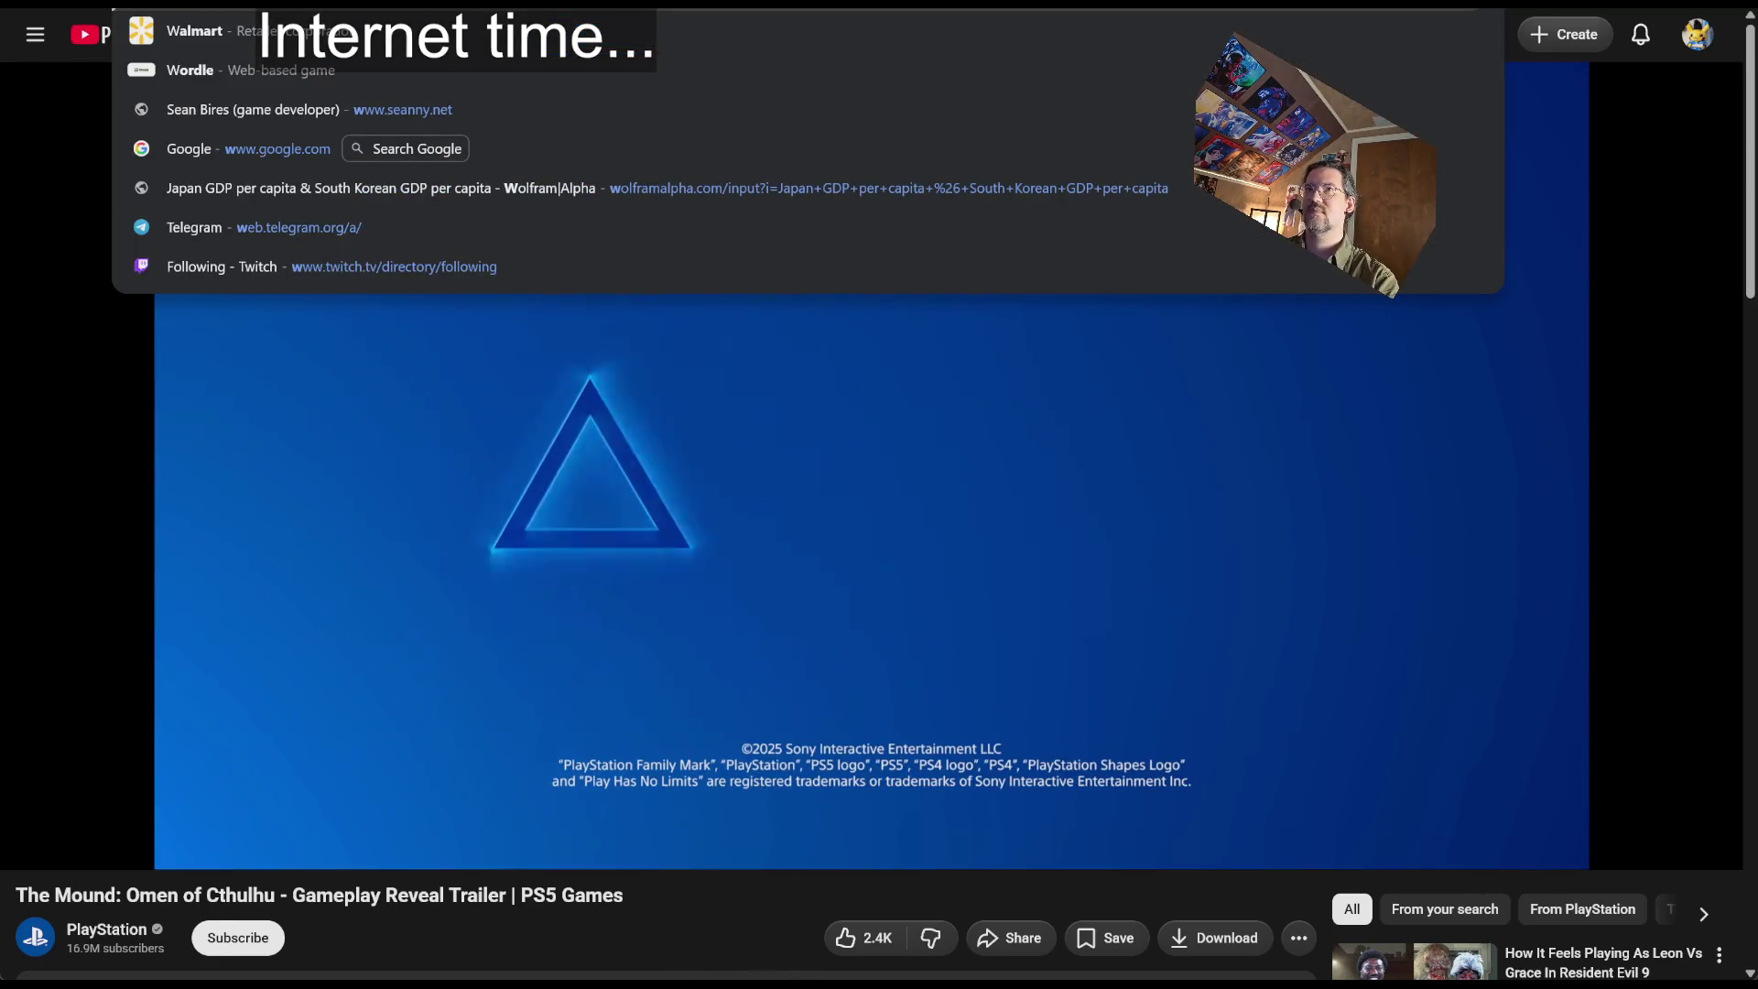
# Search Wikipedia for ACE Team, open its article and copy 'Abyss Odyssey' from the games table
pyautogui.write('aceteam')
pyautogui.press('Return')
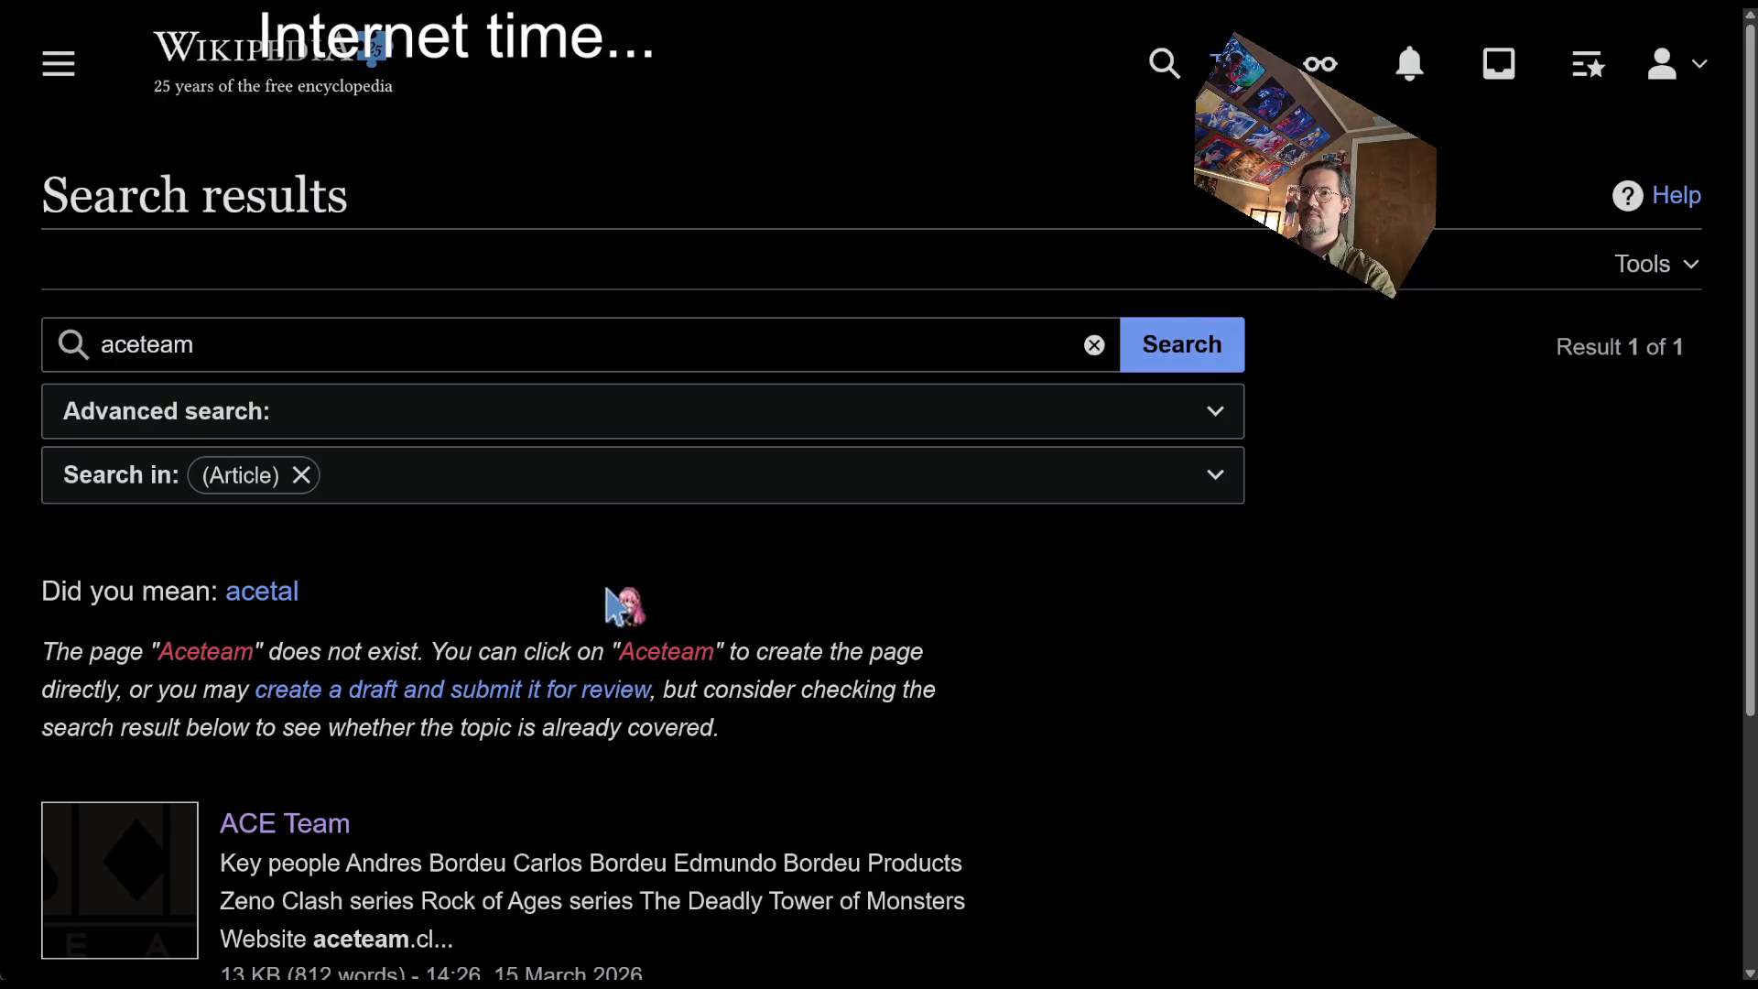
pyautogui.click(277, 823)
pyautogui.scroll(-7, 787, 652)
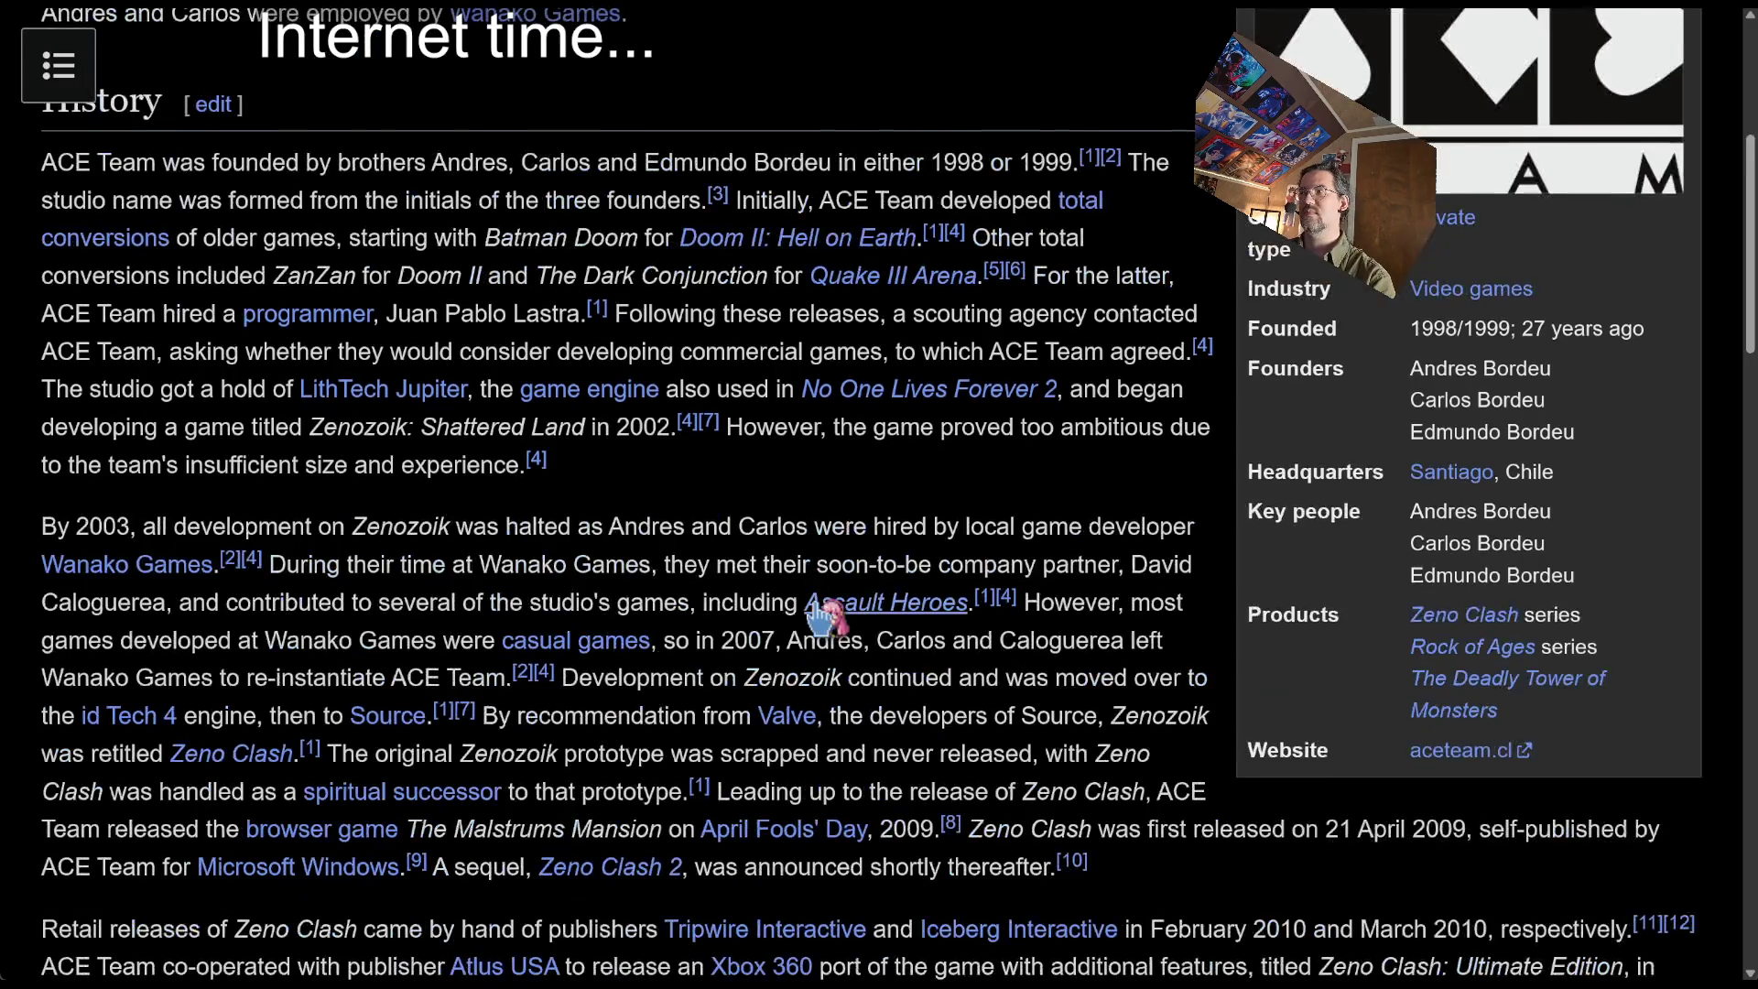
pyautogui.scroll(-10, 1067, 733)
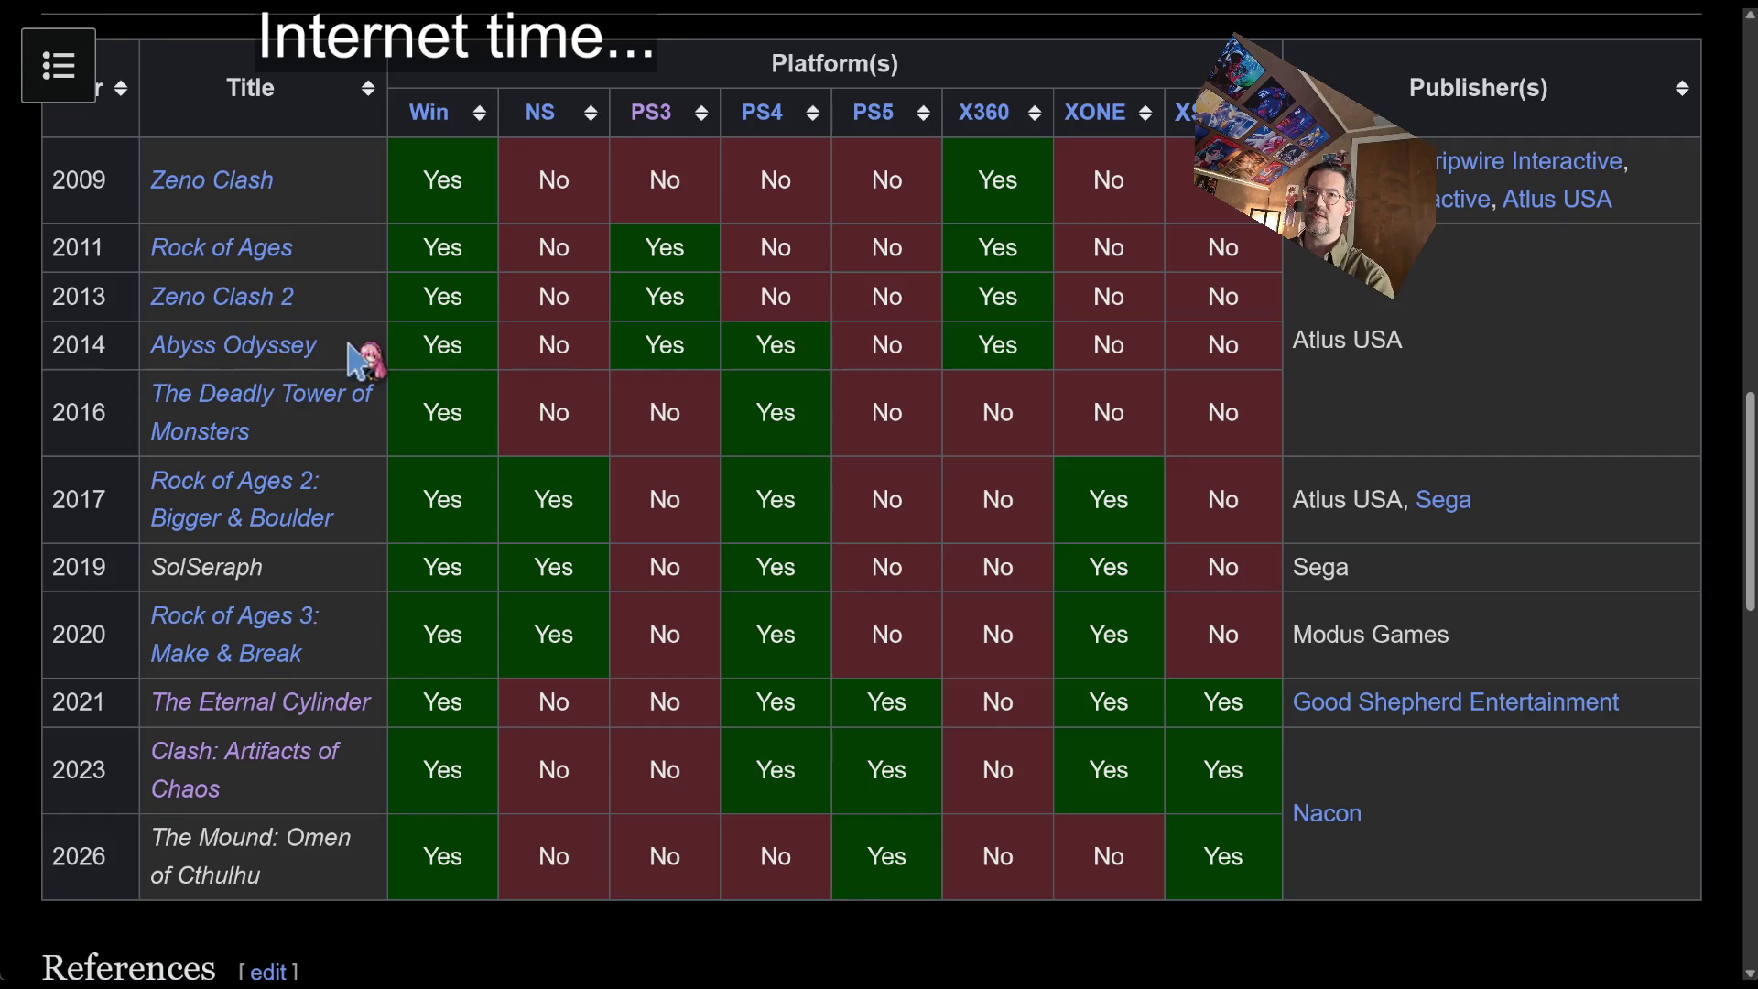
pyautogui.moveTo(350, 348)
pyautogui.mouseDown()
pyautogui.moveTo(165, 404)
pyautogui.moveTo(152, 346)
pyautogui.mouseUp()
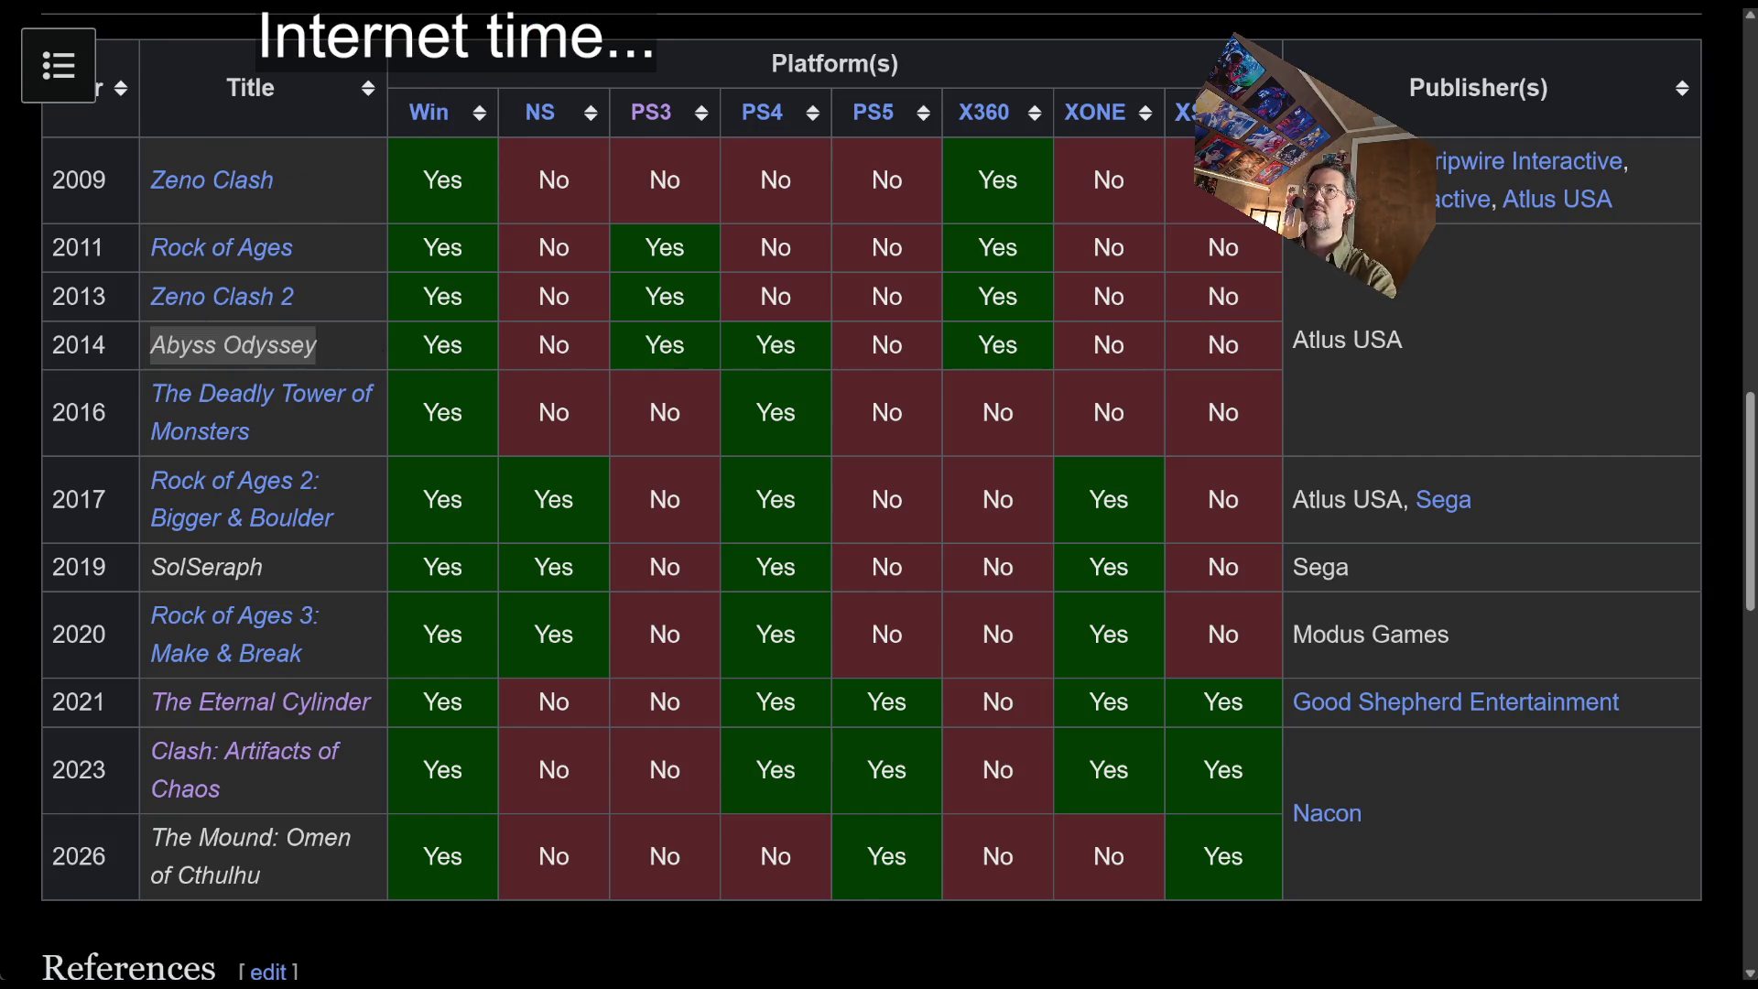
pyautogui.press('Escape')
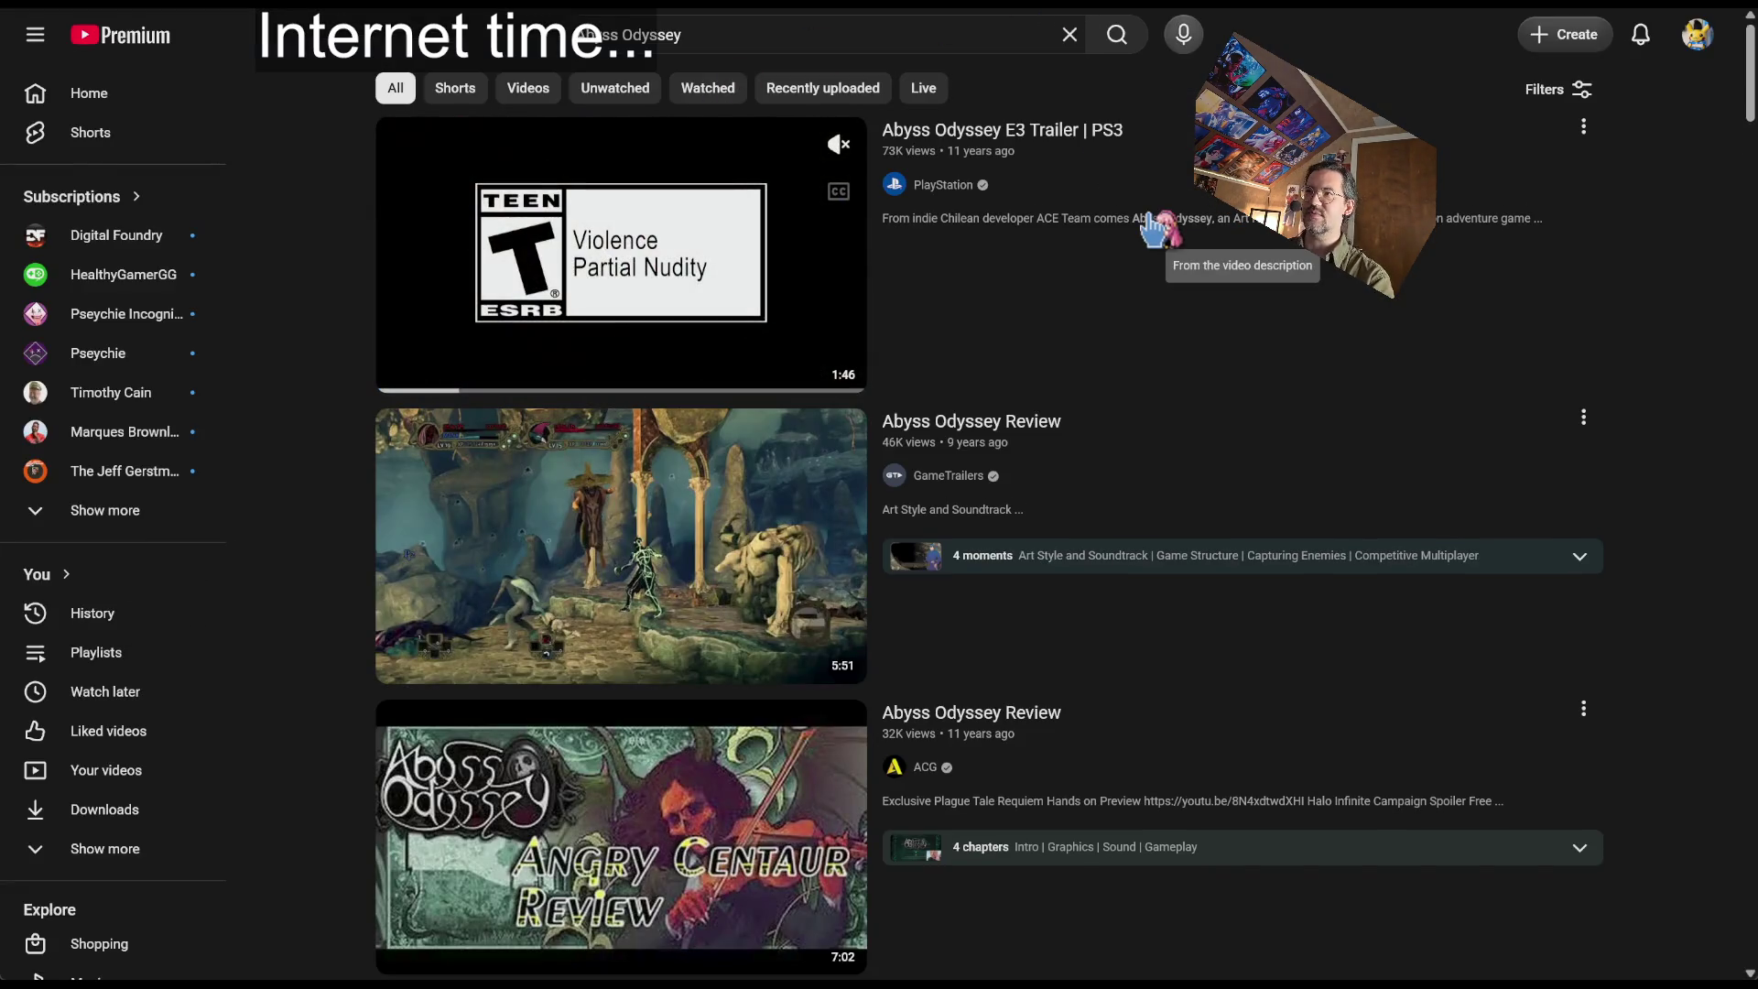
# Watch the Abyss Odyssey E3 trailer muted, skipping ahead to the gameplay, then open a new tab
pyautogui.click(1152, 229)
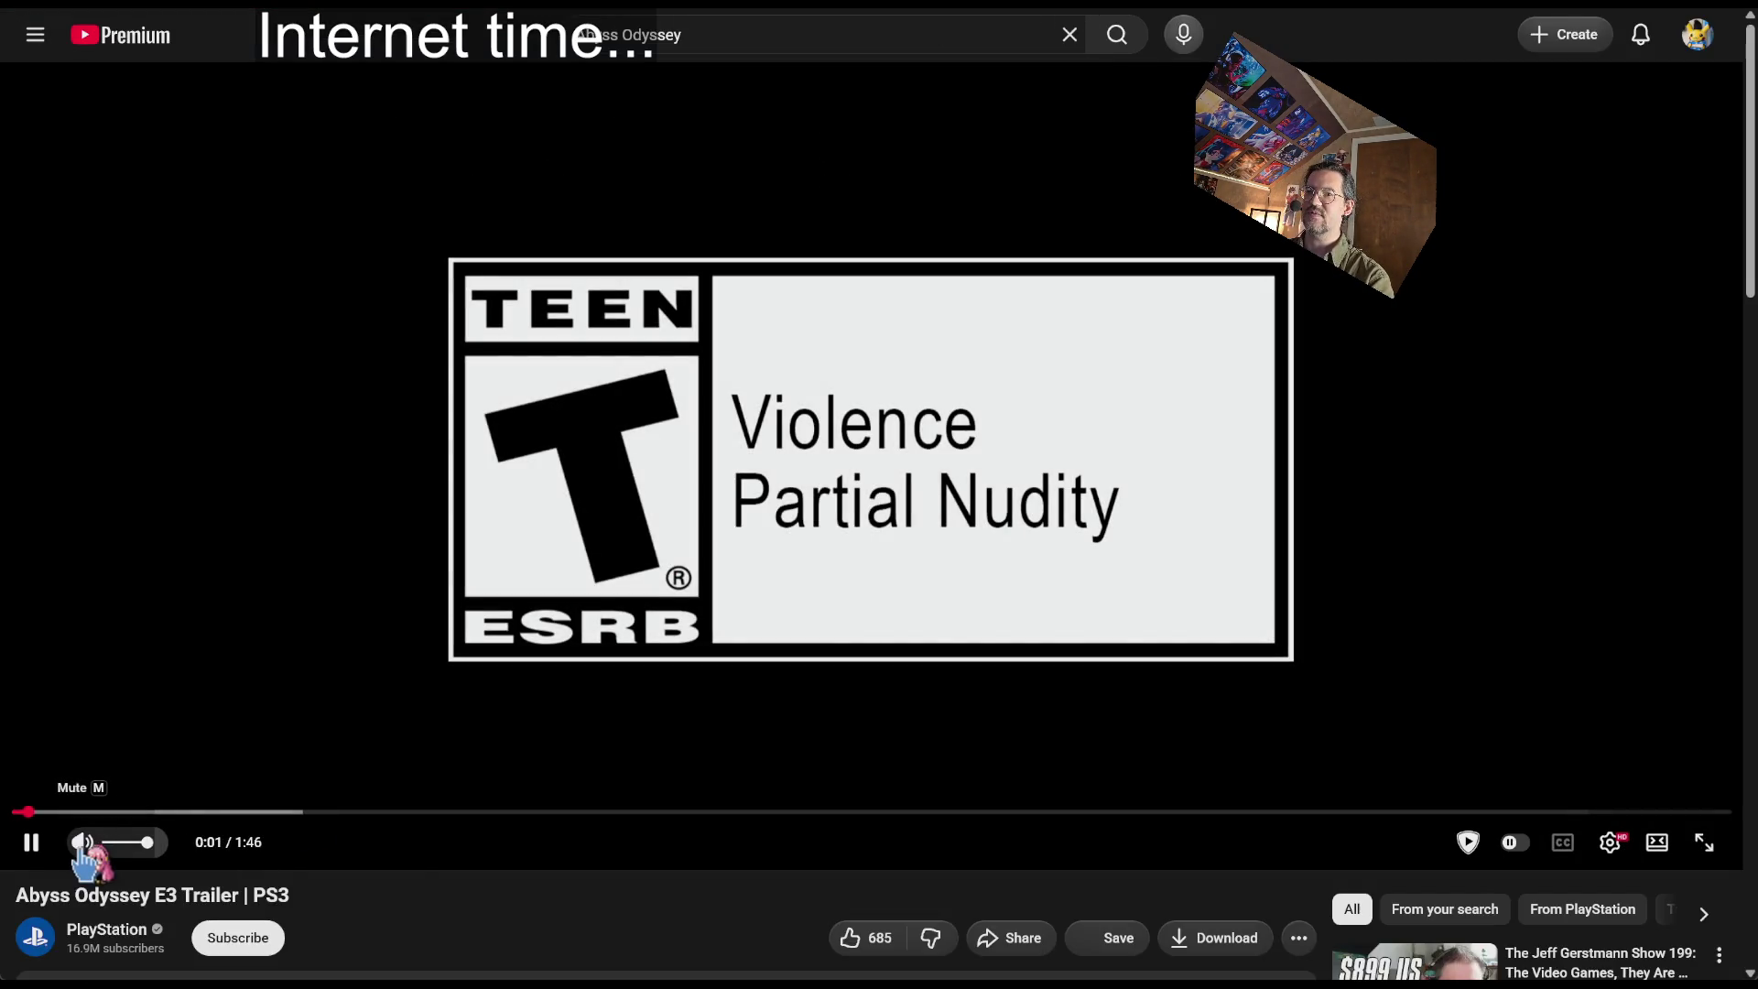
pyautogui.click(82, 845)
pyautogui.moveTo(87, 812); pyautogui.dragTo(263, 820)
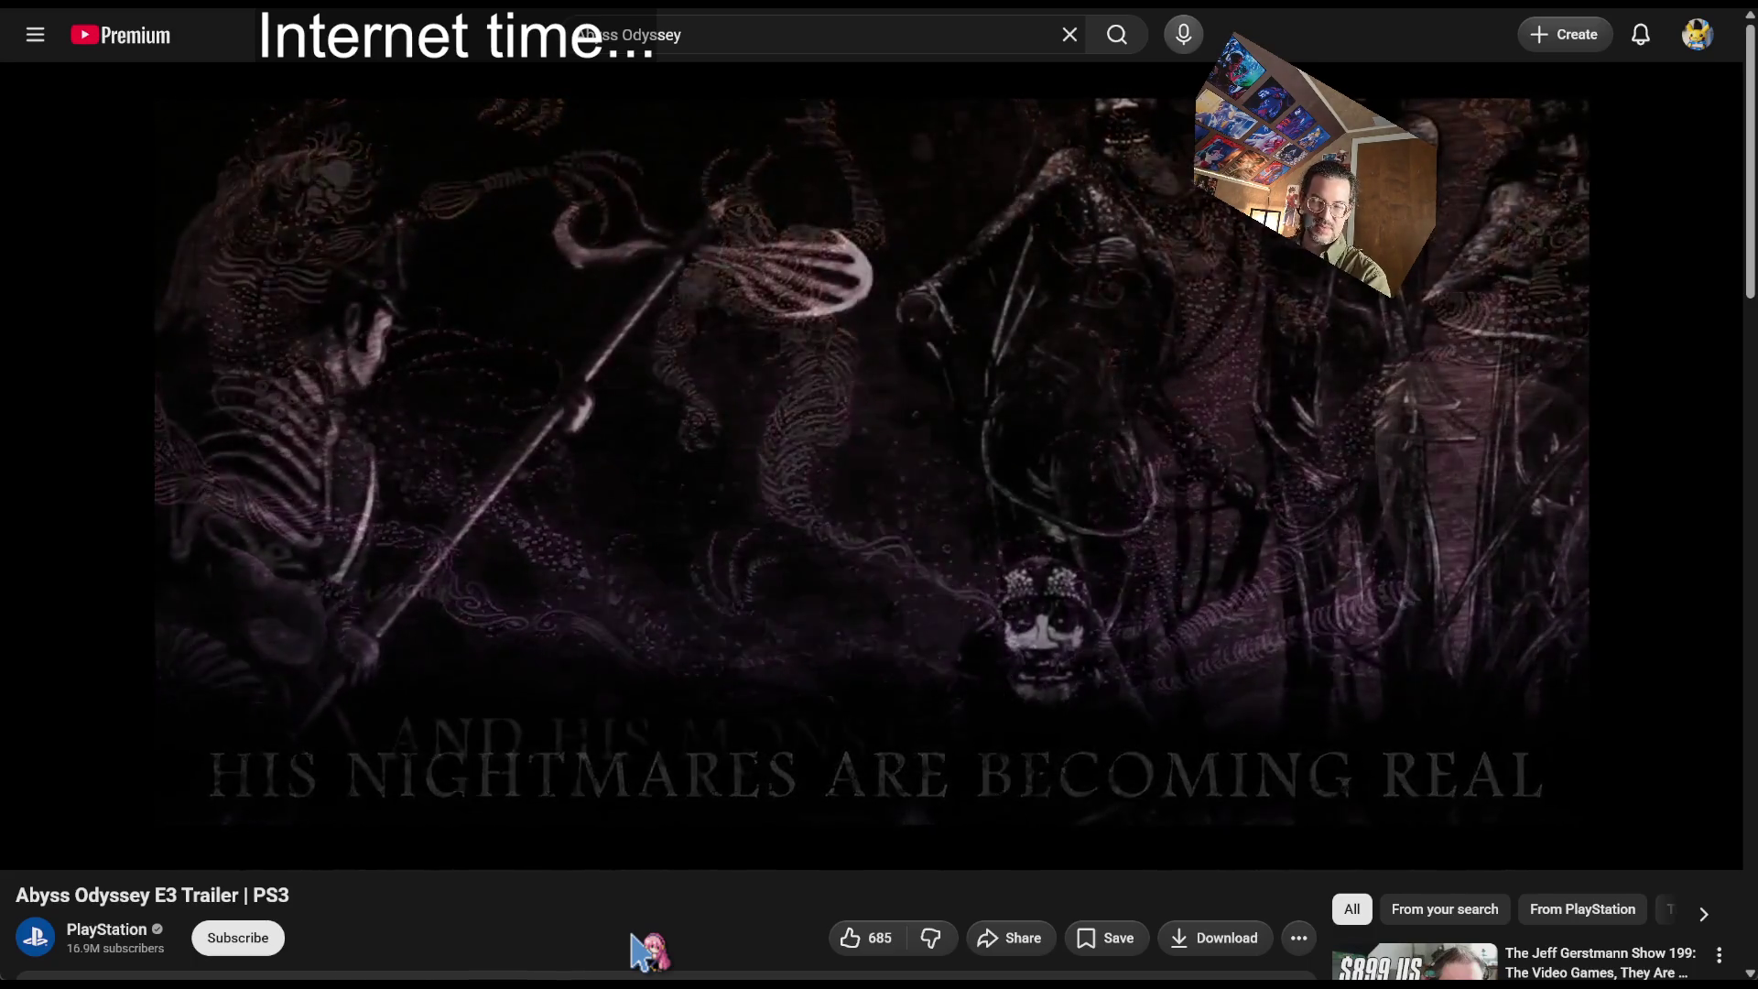
pyautogui.press('Right')
pyautogui.press('Right')
pyautogui.press('Right')
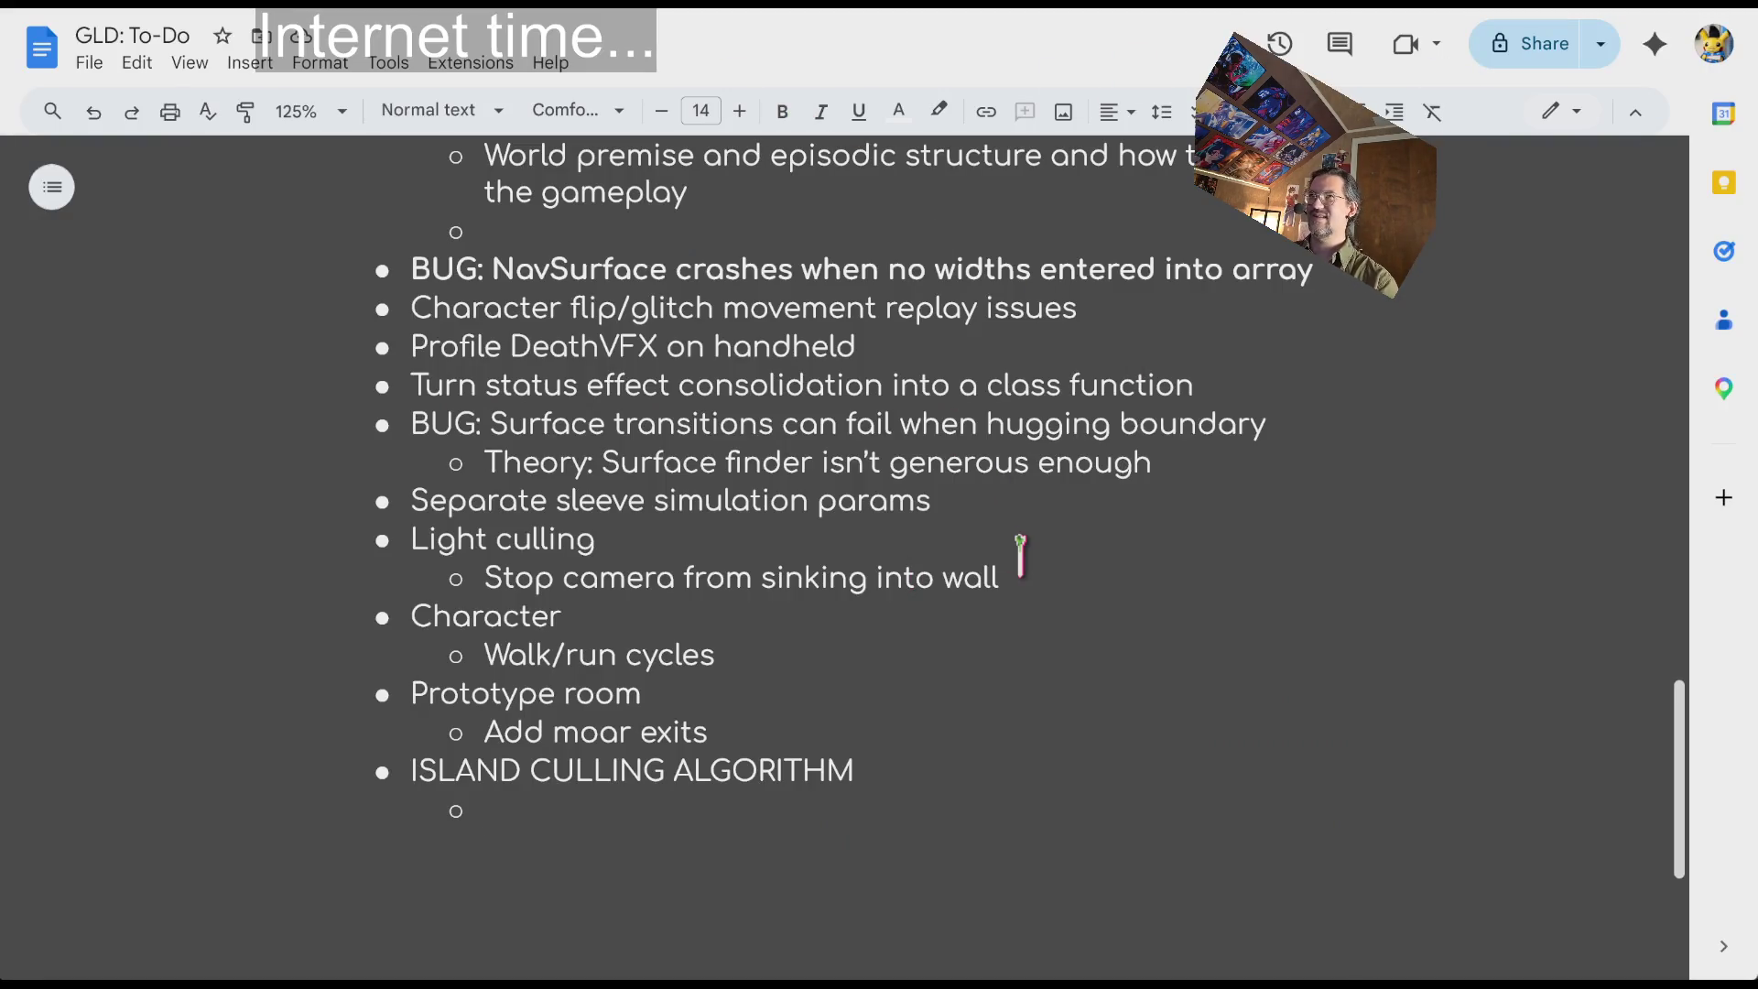
pyautogui.hotkey('ctrl', 't')
# Search Google for 'alphonse mucha' and show the image results
pyautogui.write('alphons')
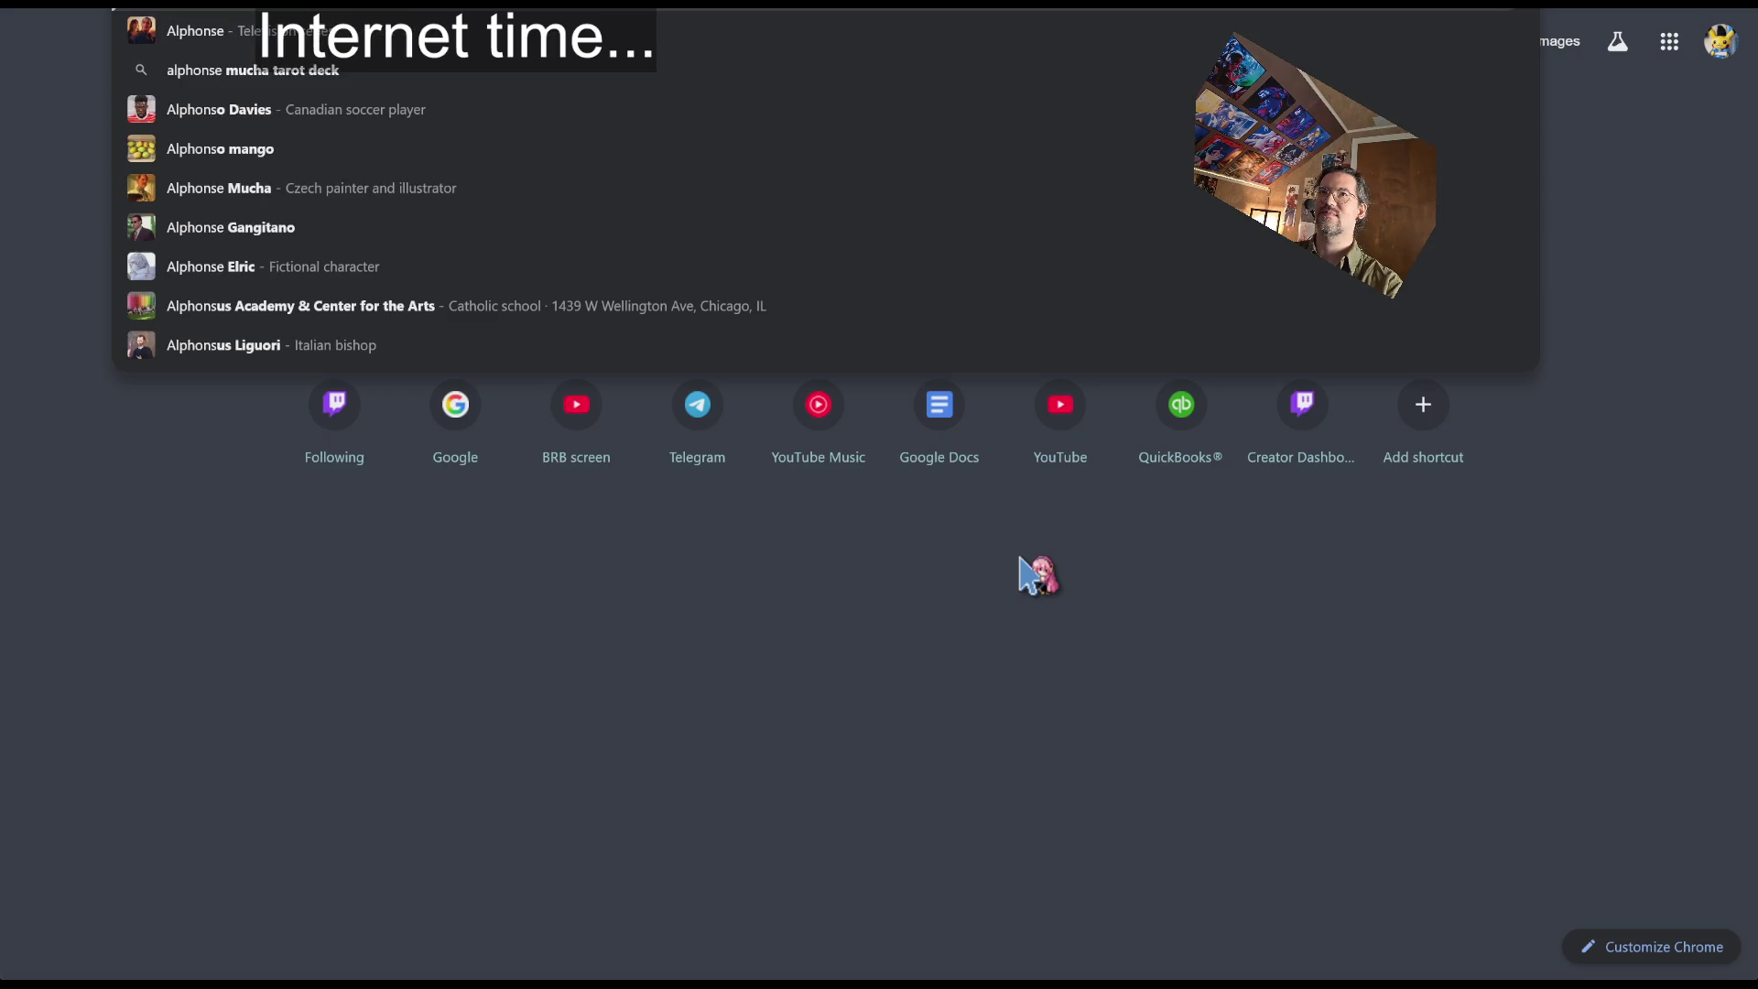
pyautogui.write('e mucha')
pyautogui.press('Return')
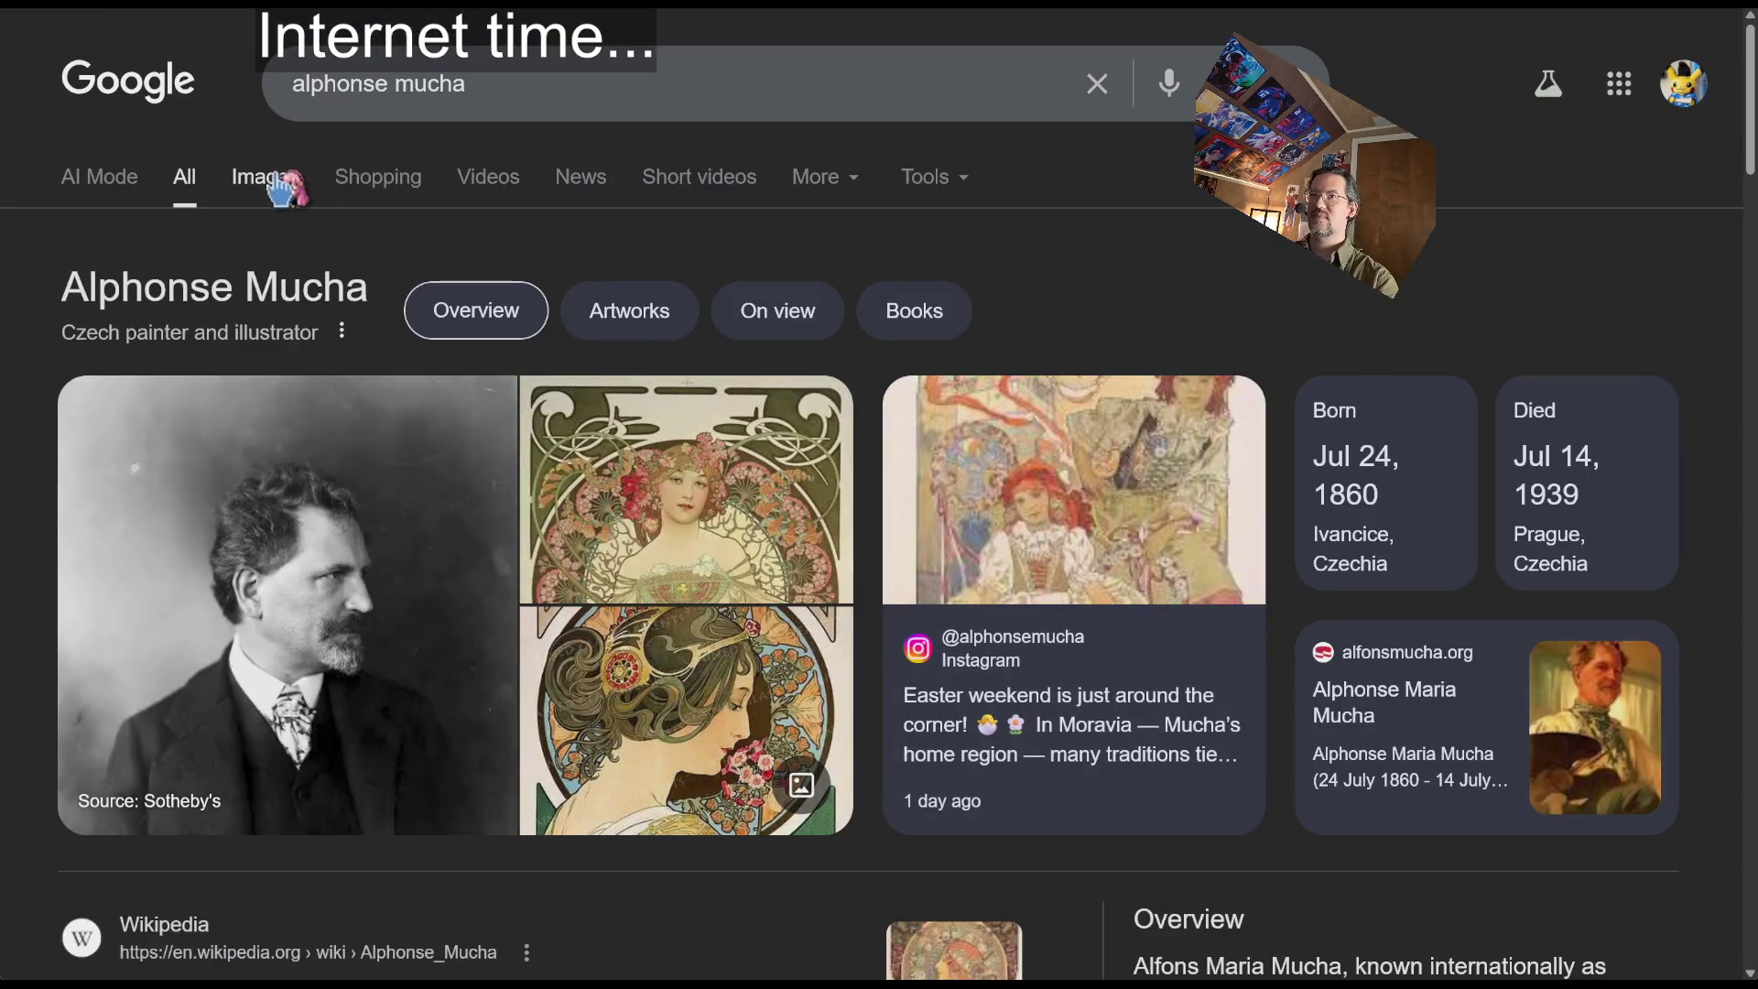
pyautogui.click(261, 177)
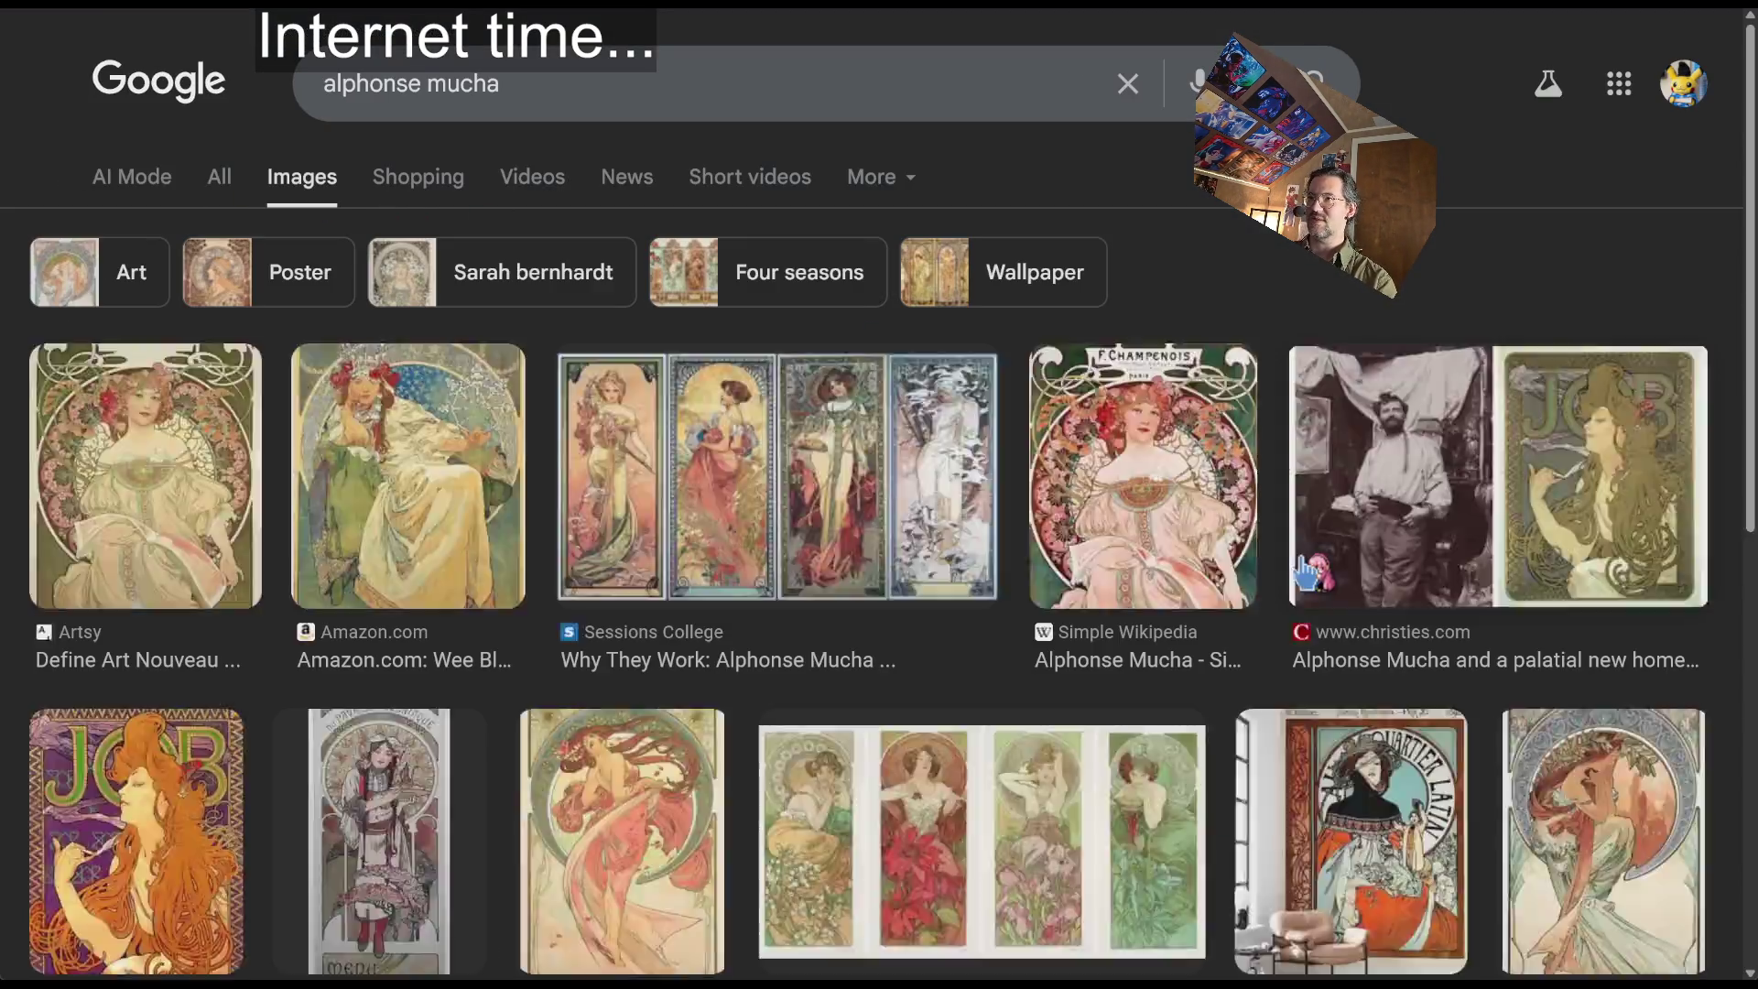
pyautogui.scroll(-5, 1408, 386)
pyautogui.scroll(5, 787, 499)
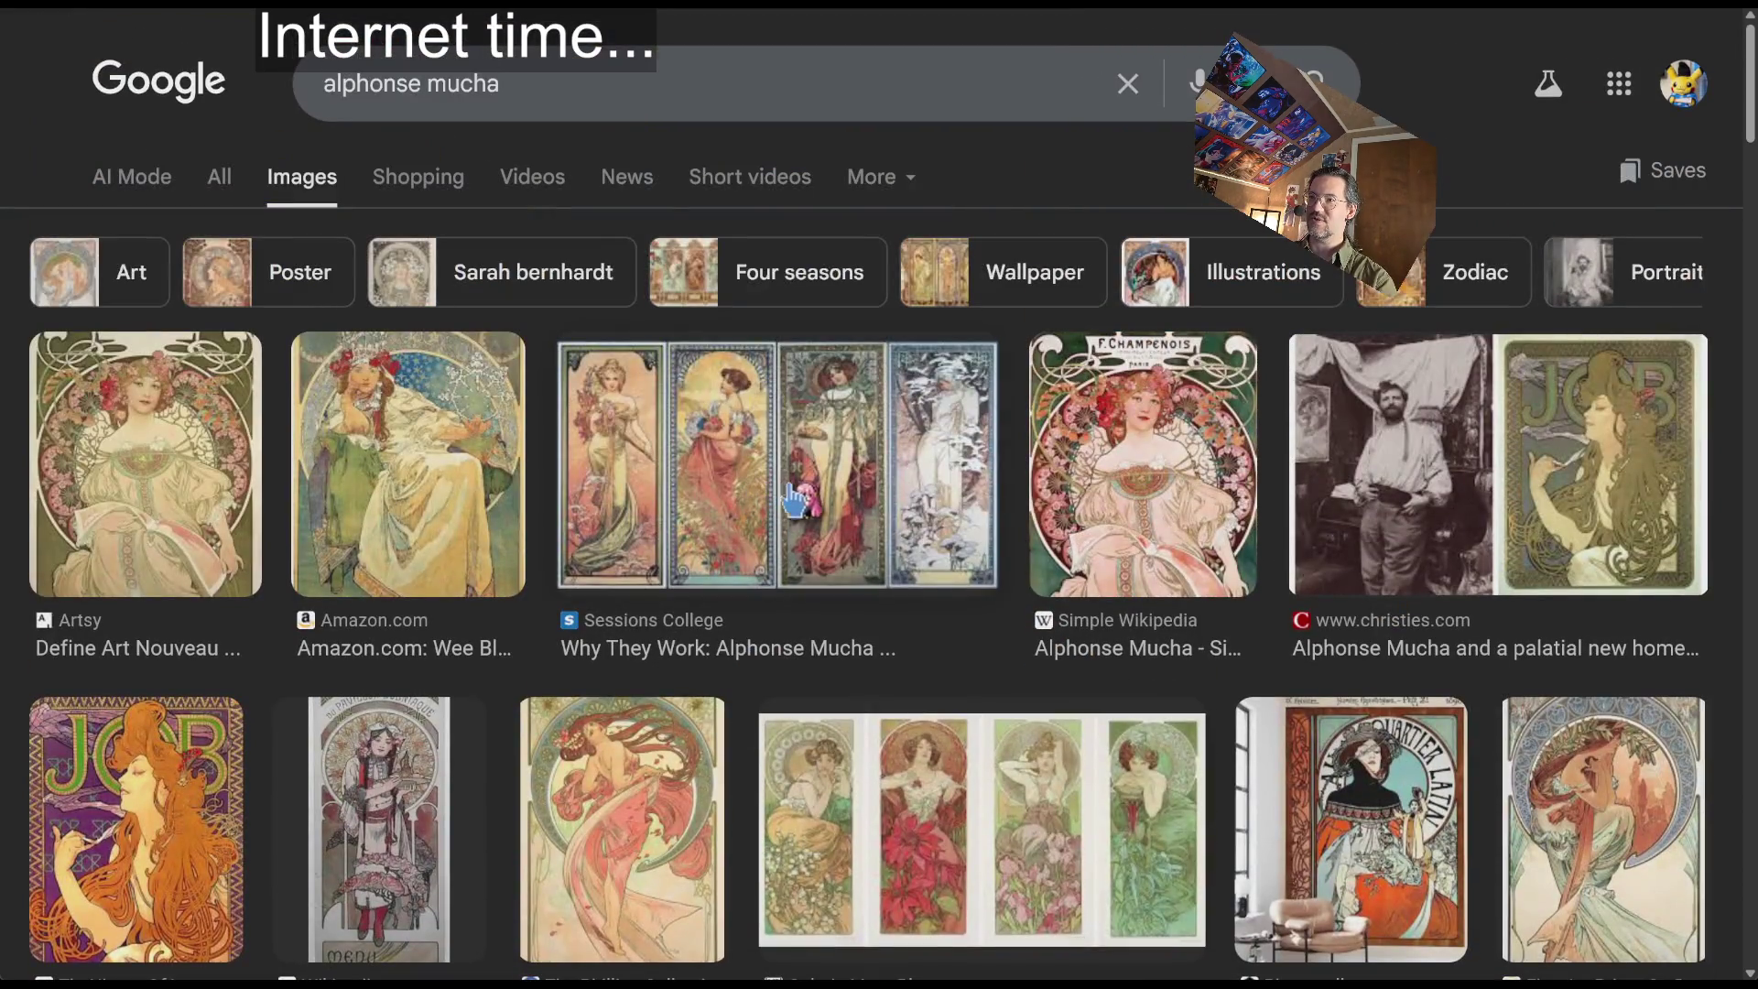
# Preview the Simple Wikipedia and Delphi Classics Mucha images
pyautogui.click(1208, 508)
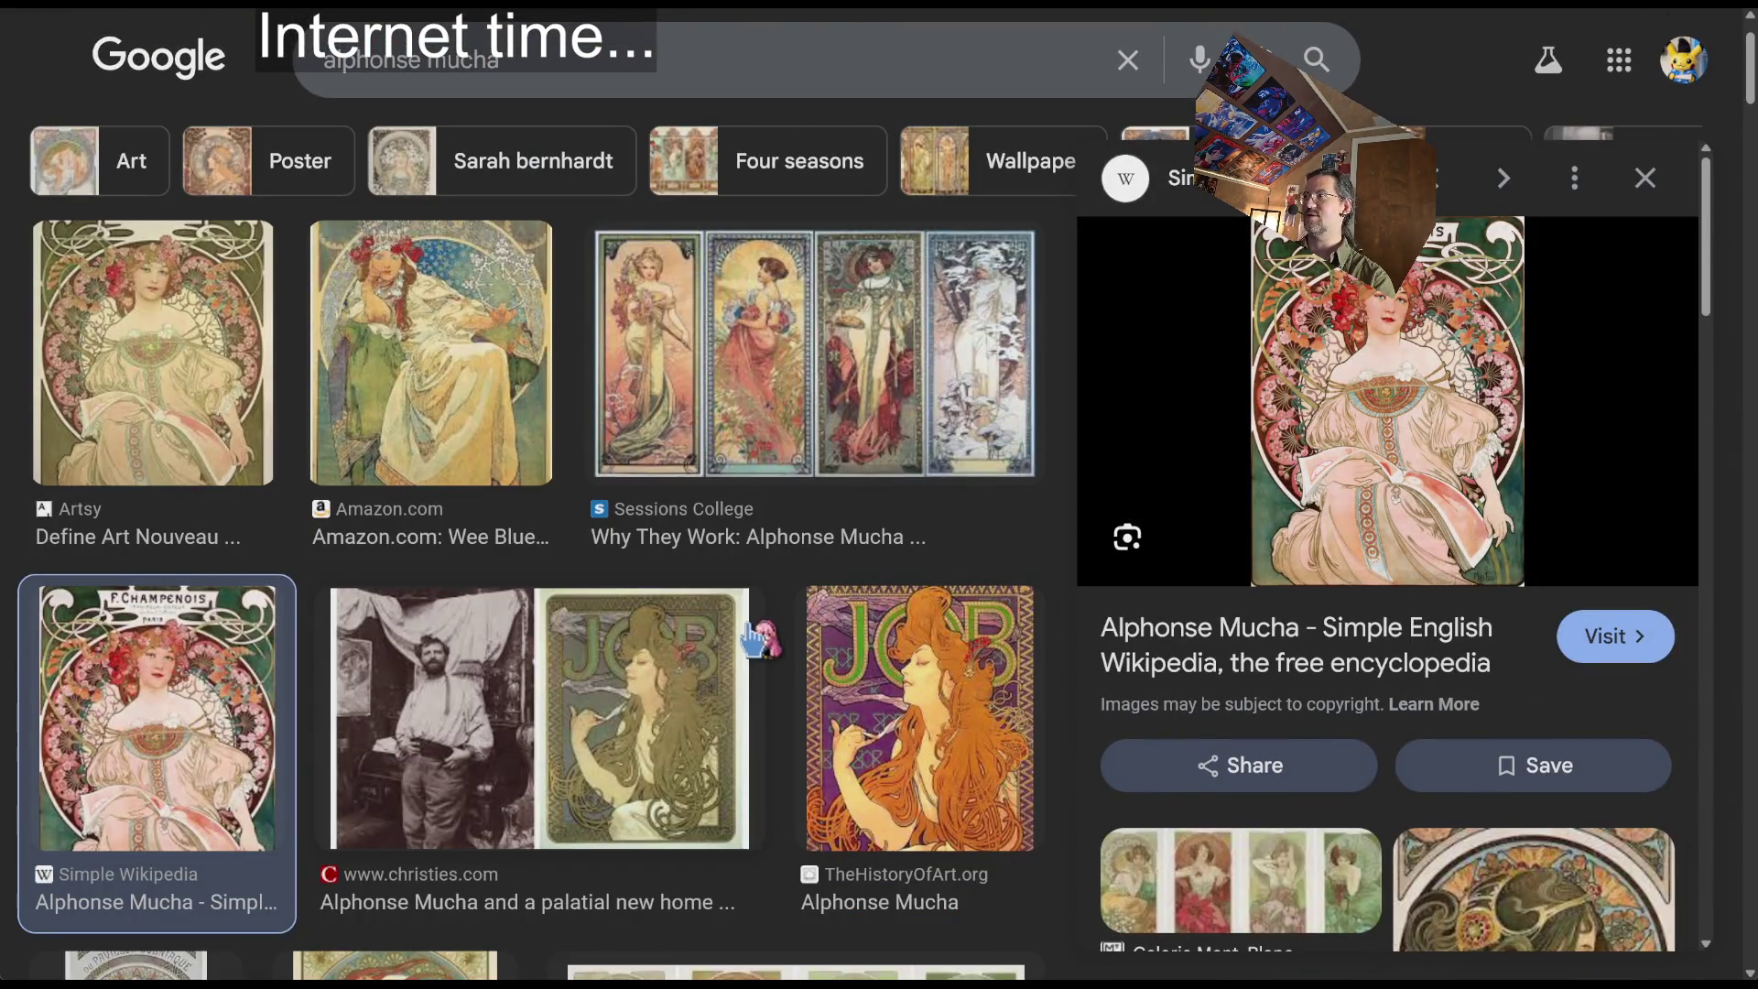
pyautogui.scroll(2, 752, 637)
pyautogui.scroll(-9, 739, 652)
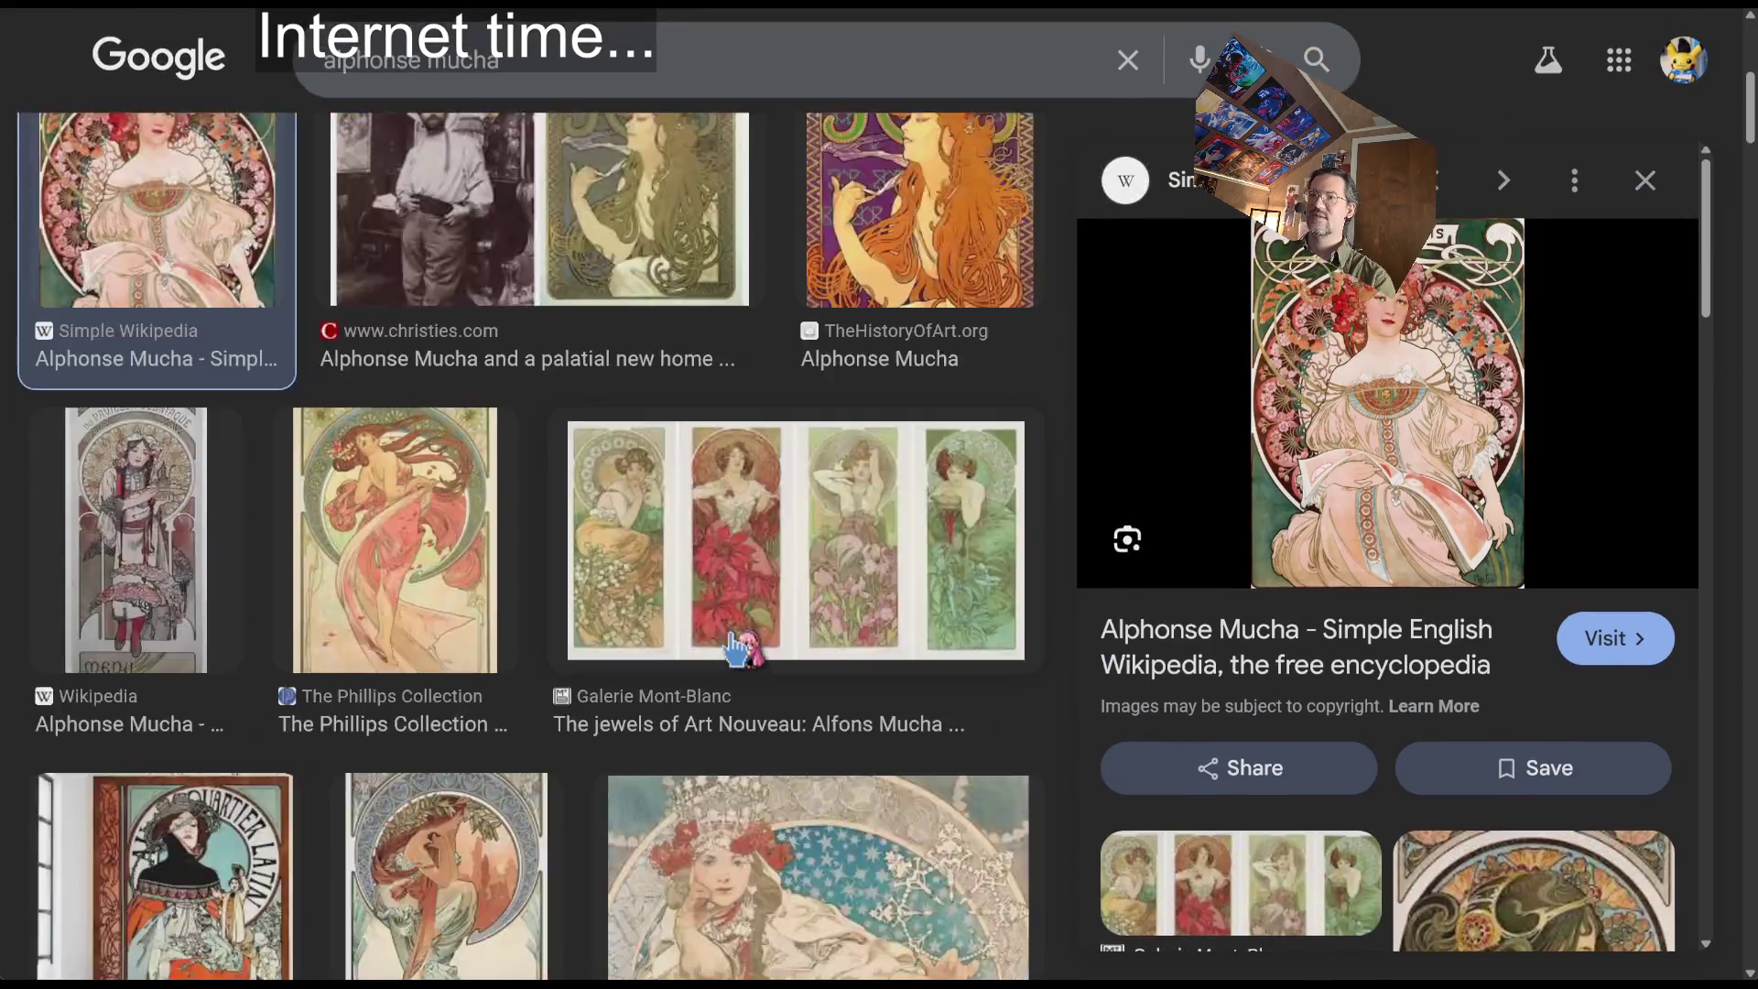
pyautogui.scroll(-5, 737, 650)
pyautogui.click(661, 488)
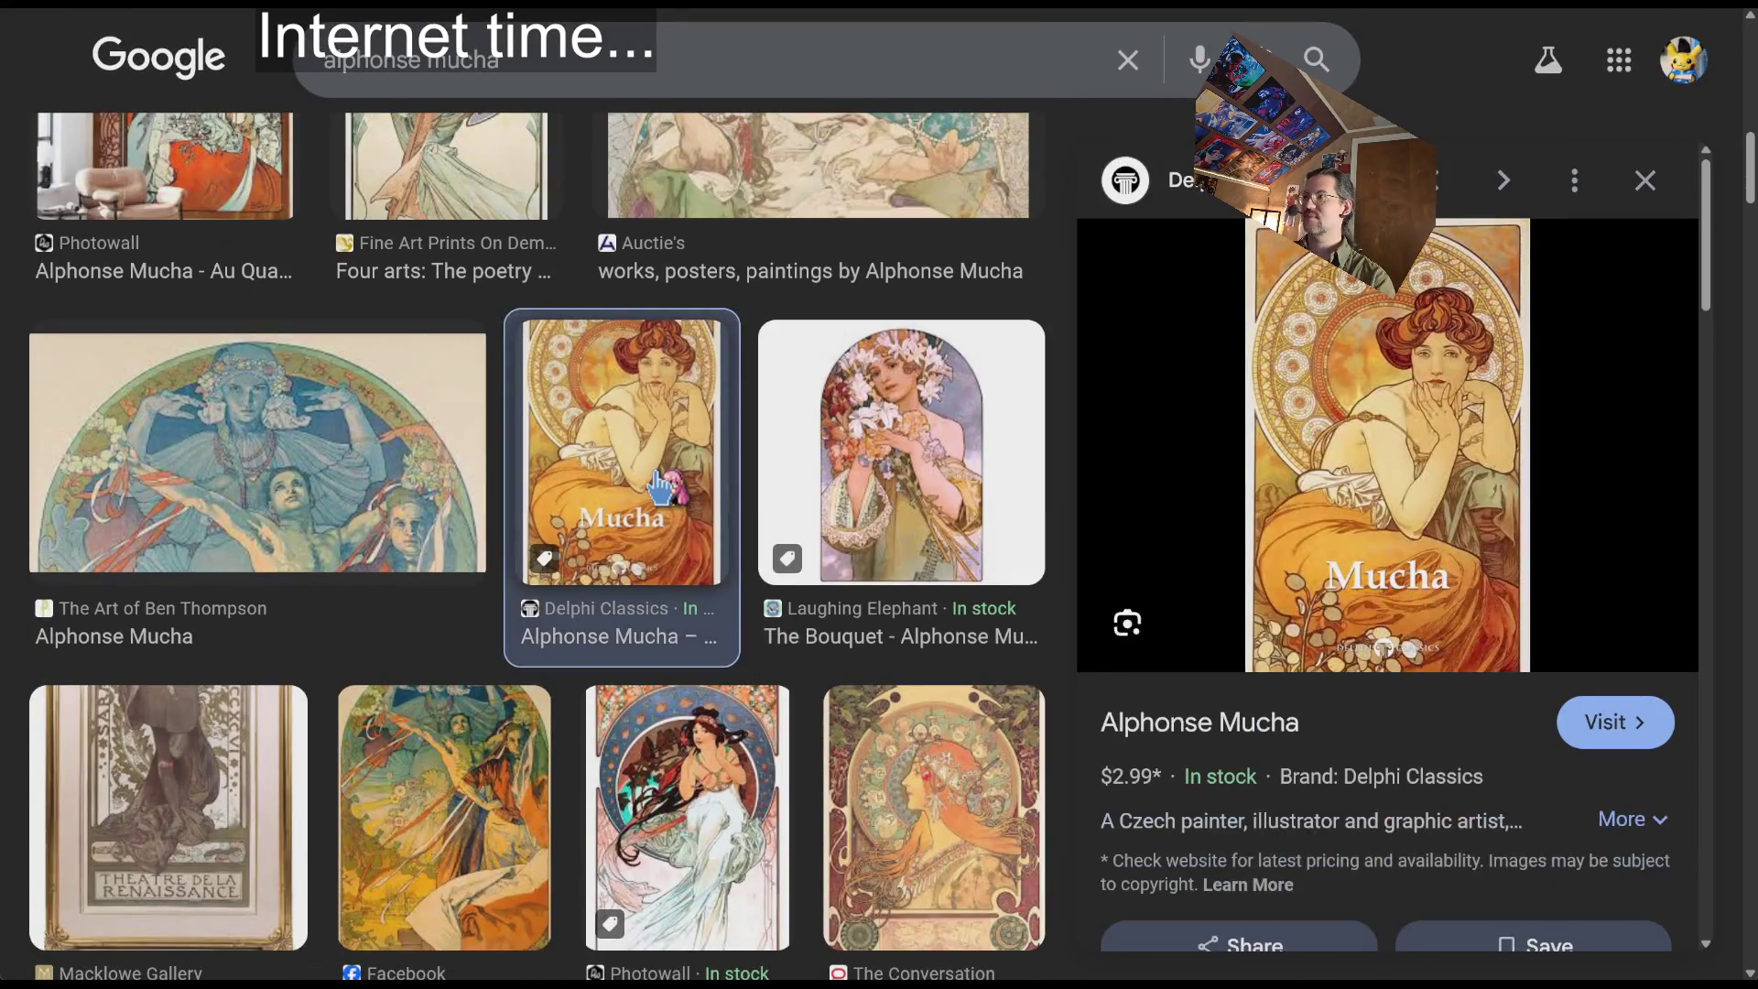
# Preview the Photowall Mucha print, the next image, and The Flower poster
pyautogui.scroll(-1, 740, 583)
pyautogui.click(740, 587)
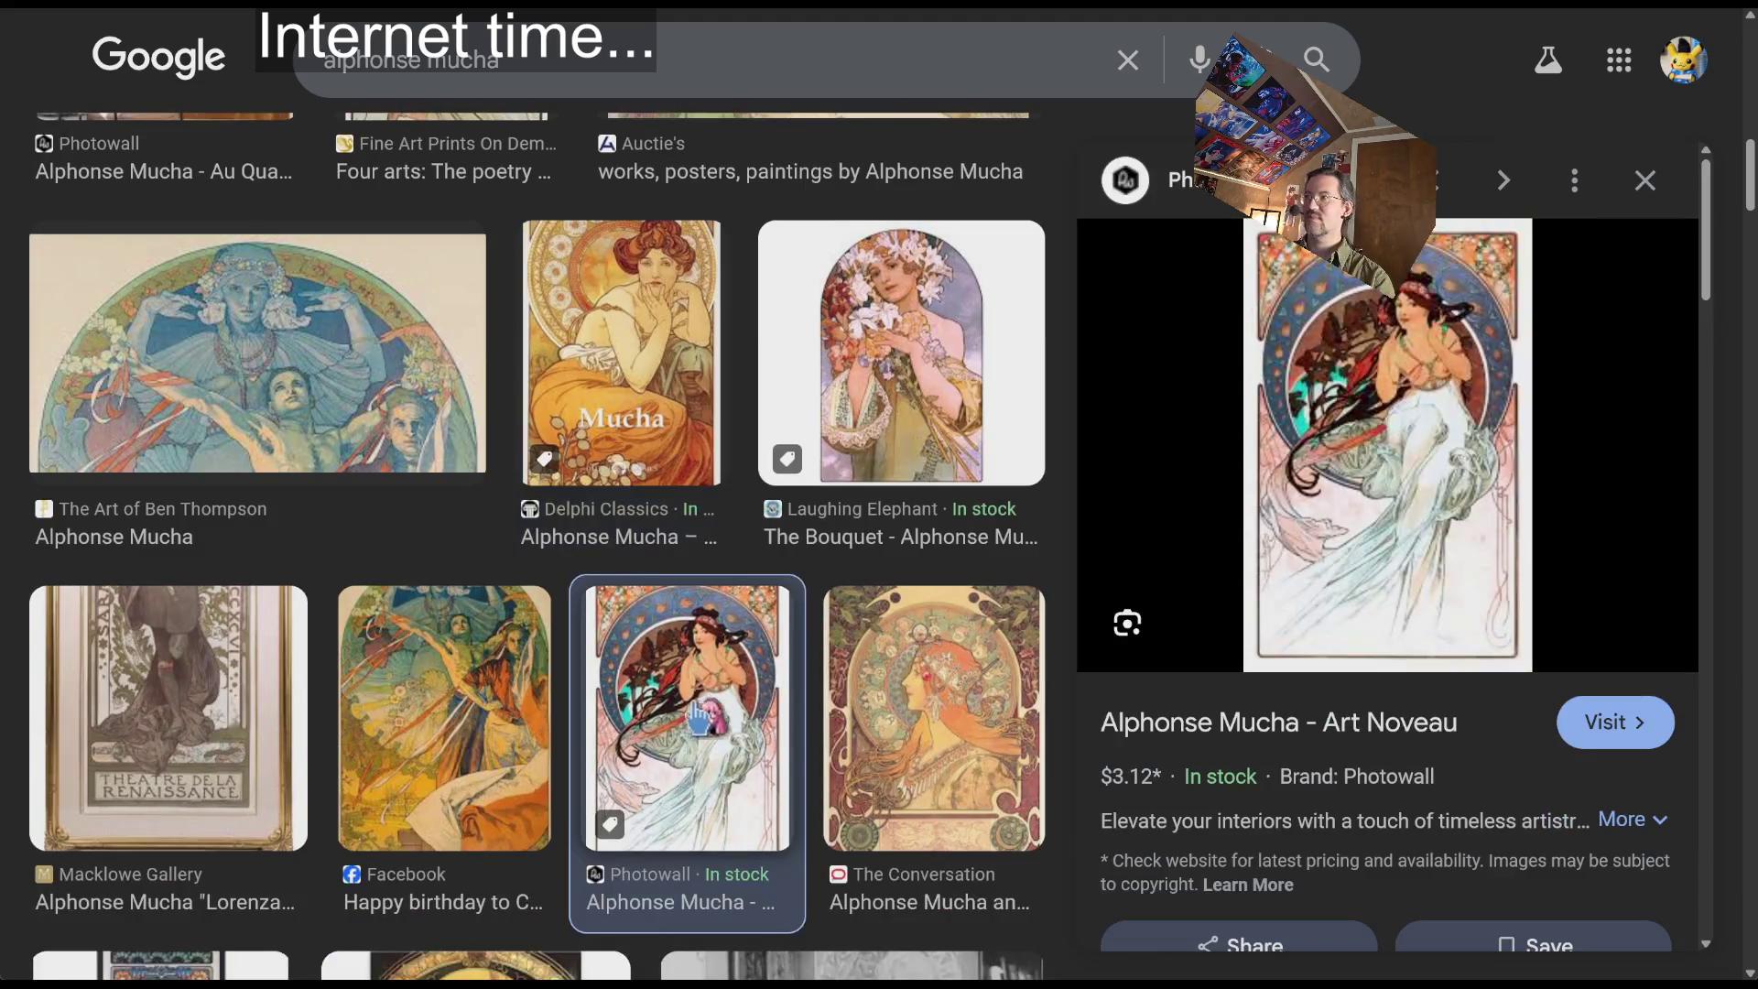
pyautogui.scroll(3, 836, 522)
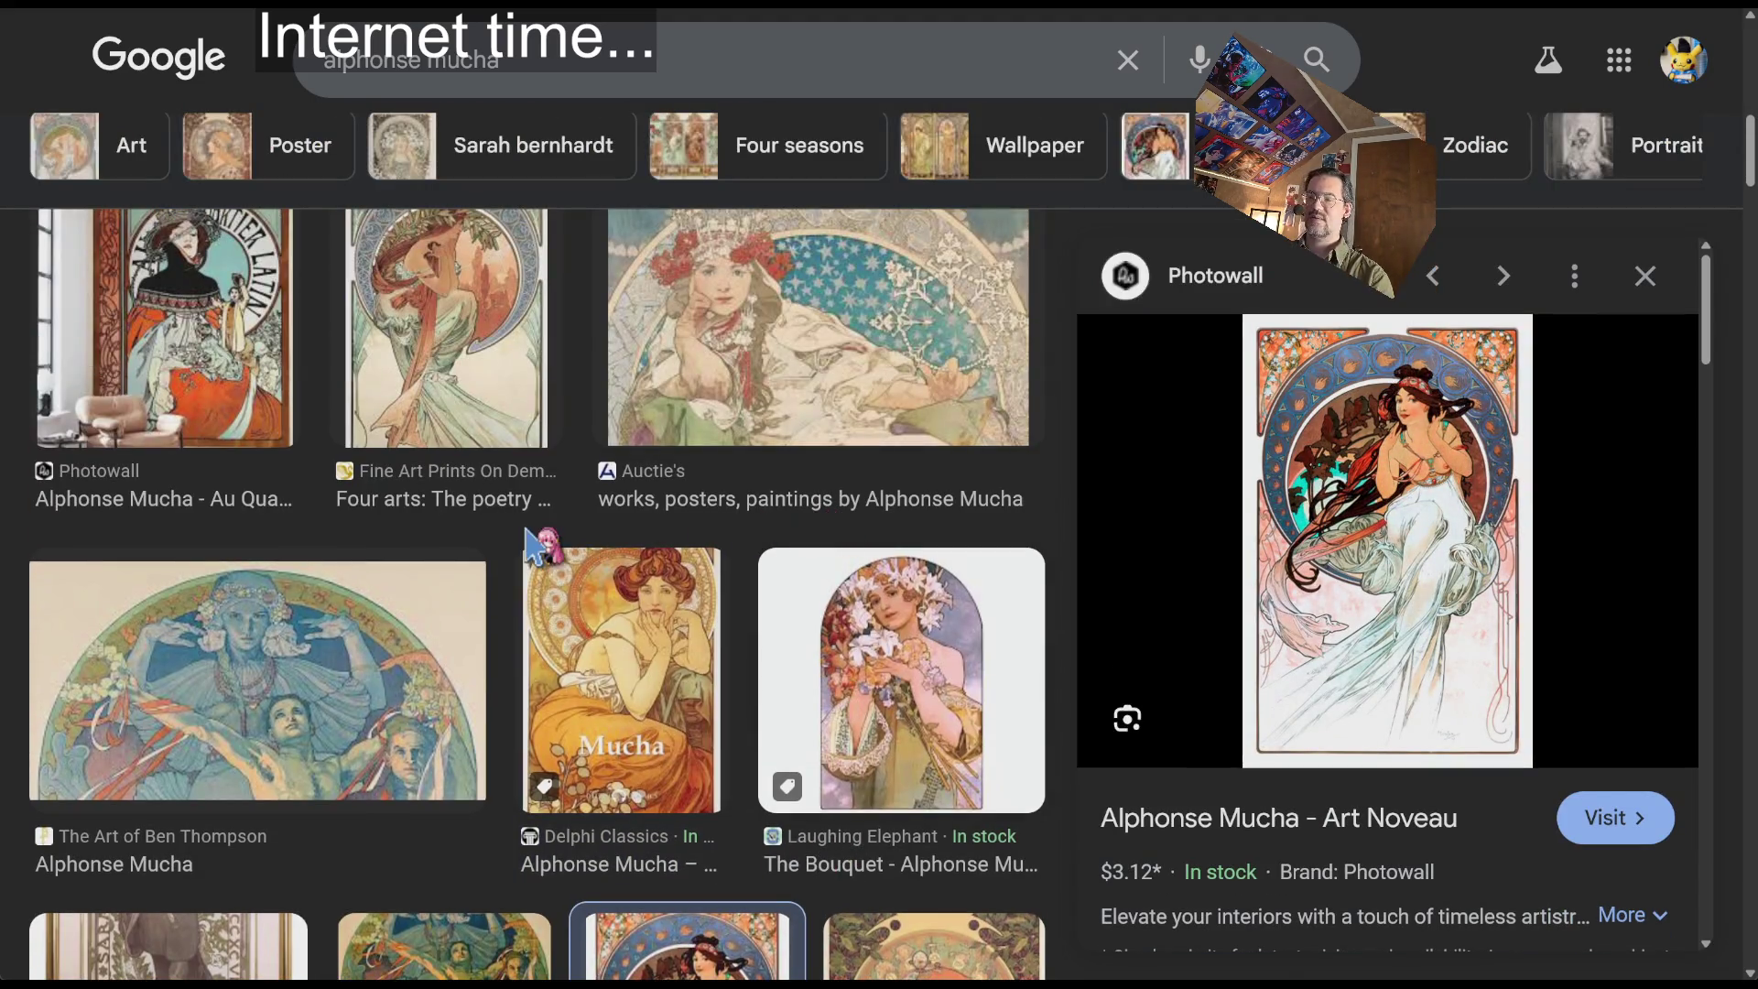
pyautogui.scroll(-10, 307, 689)
pyautogui.scroll(5, 548, 660)
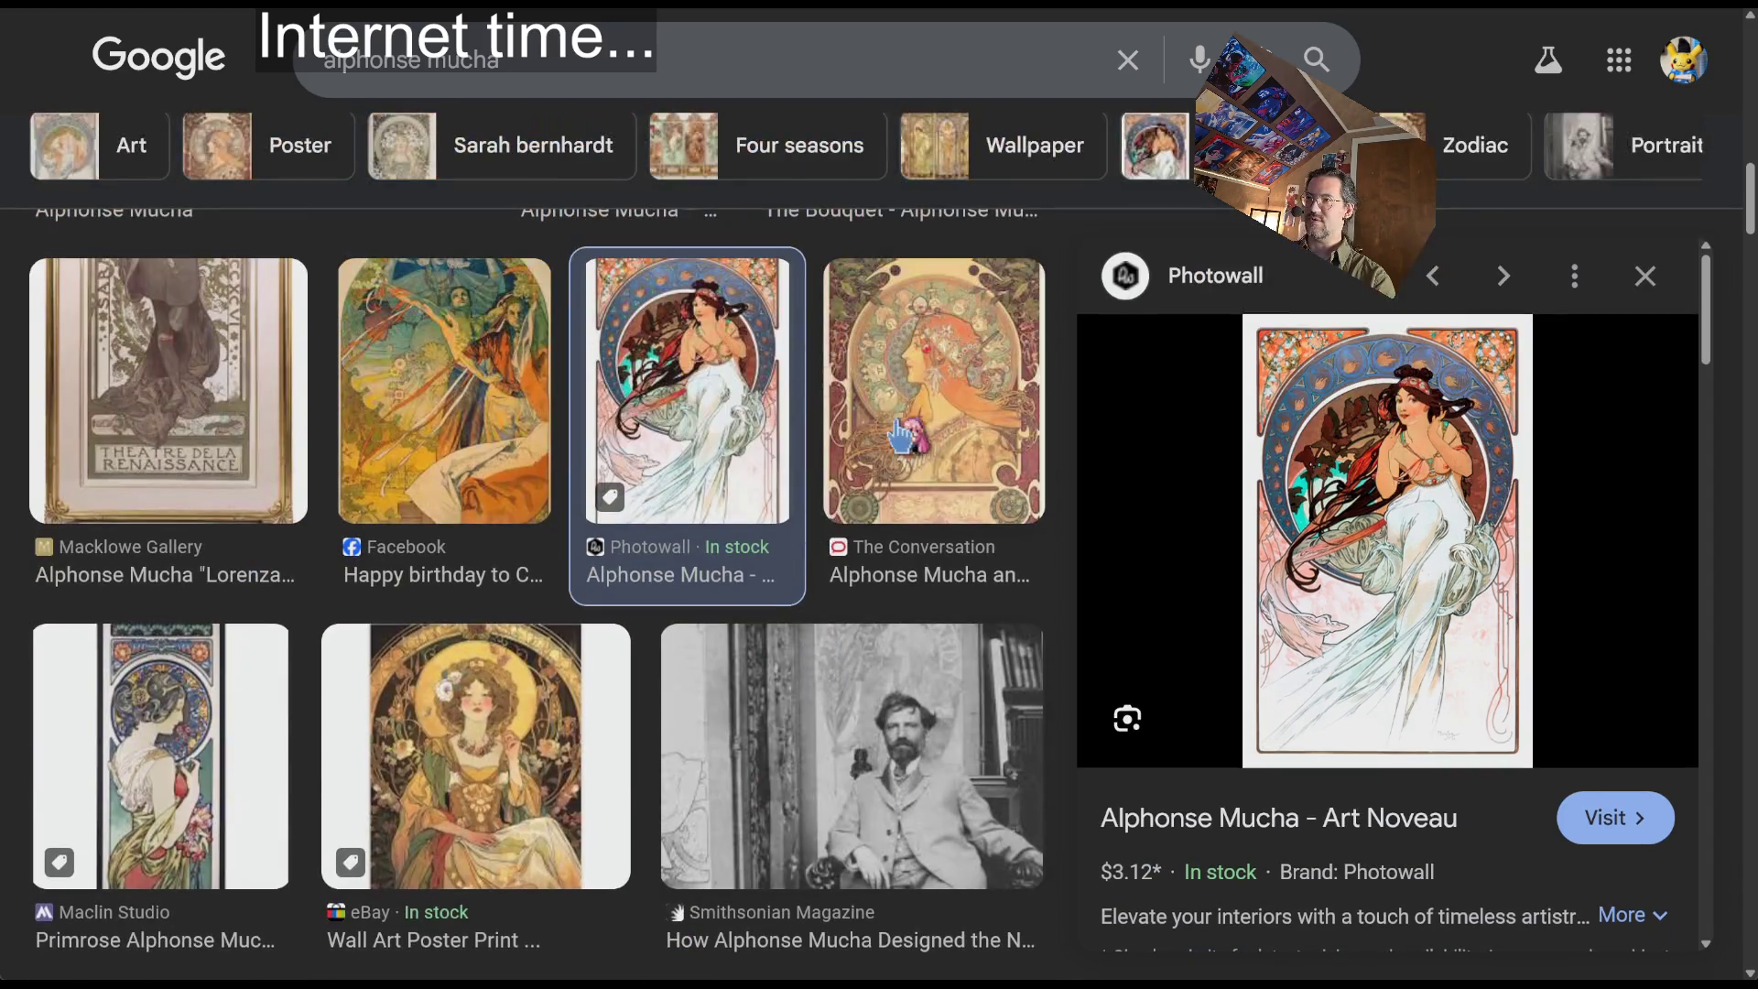
pyautogui.press('Right')
pyautogui.scroll(-3, 474, 663)
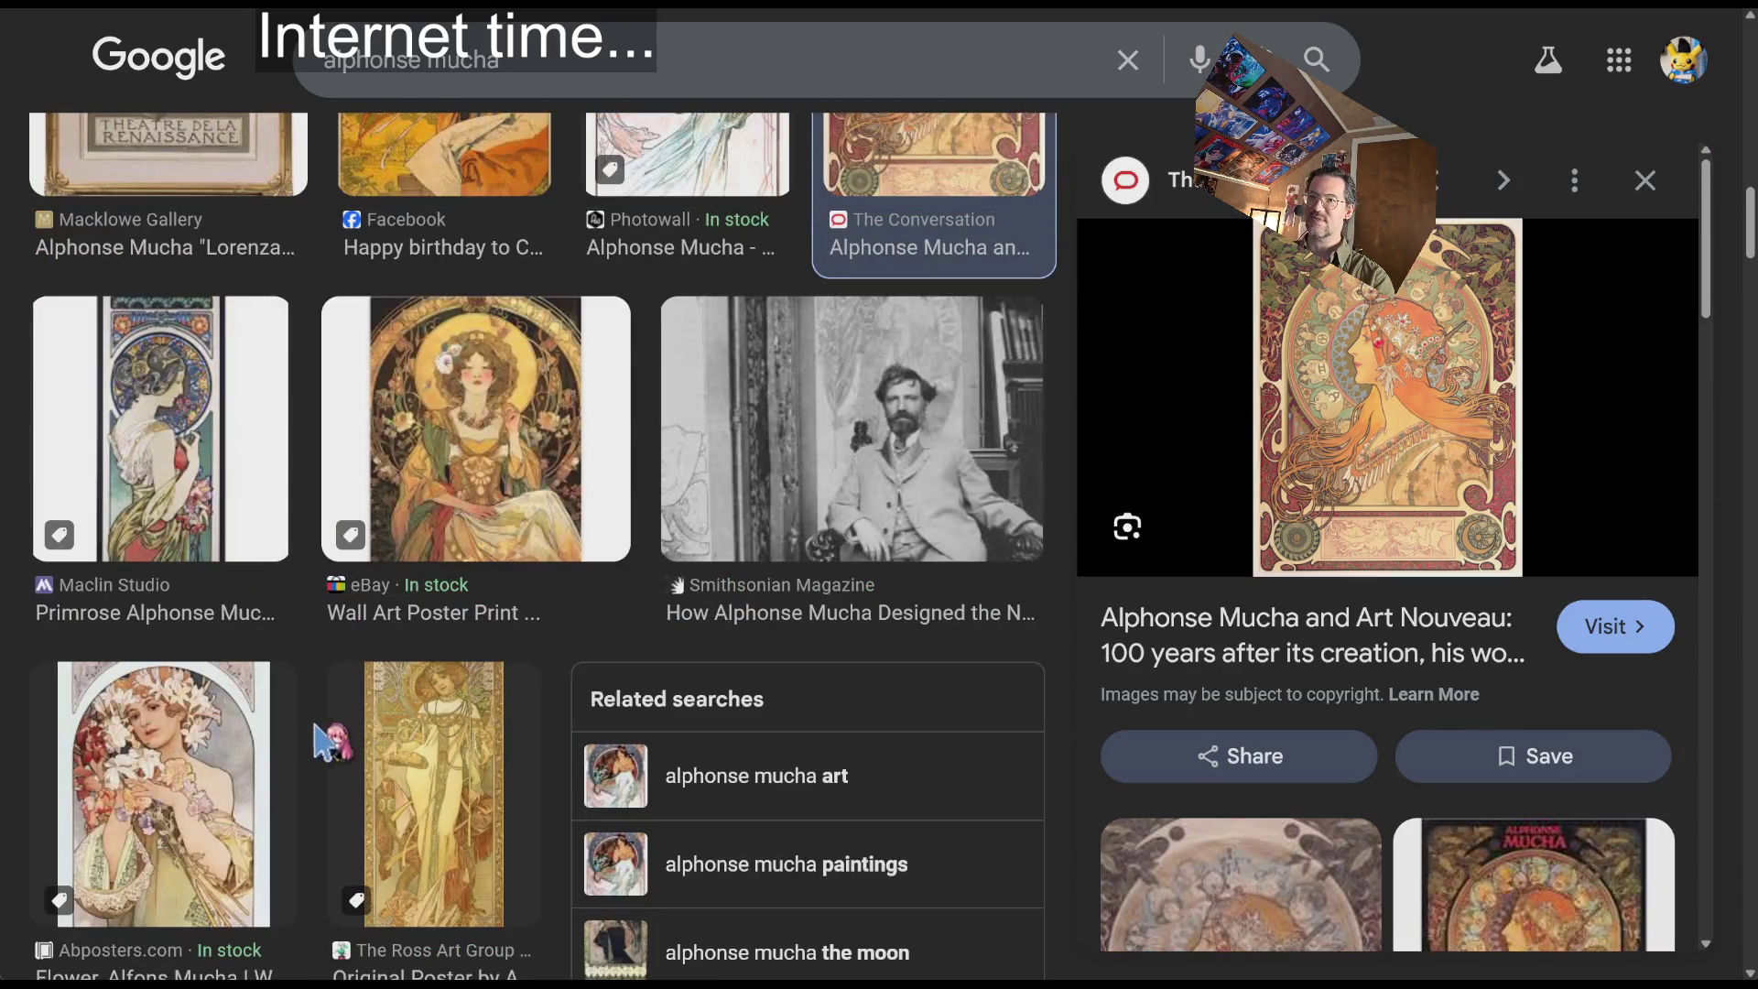
pyautogui.click(195, 769)
pyautogui.scroll(1, 723, 417)
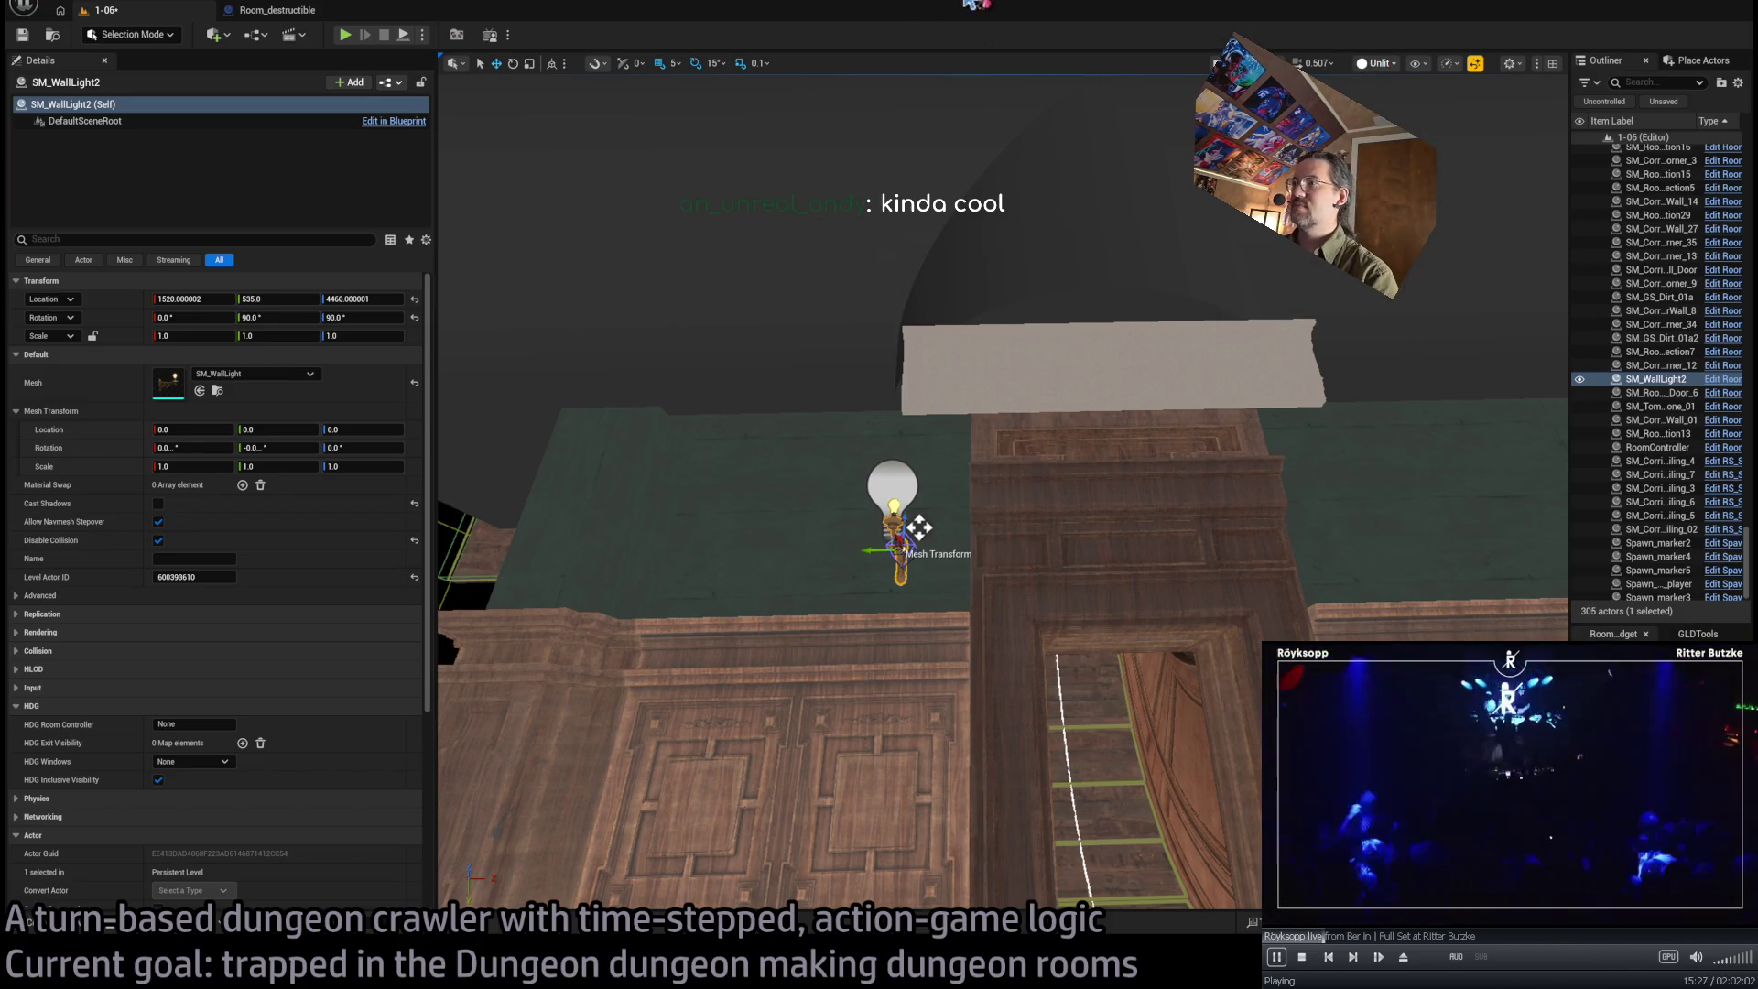
# Give SM_WallLight2 the SM_OutWall_Light lantern mesh and rotate it to -90, 0, 0
pyautogui.click(216, 391)
pyautogui.press('Left')
pyautogui.press('Left')
pyautogui.press('Left')
pyautogui.click(200, 391)
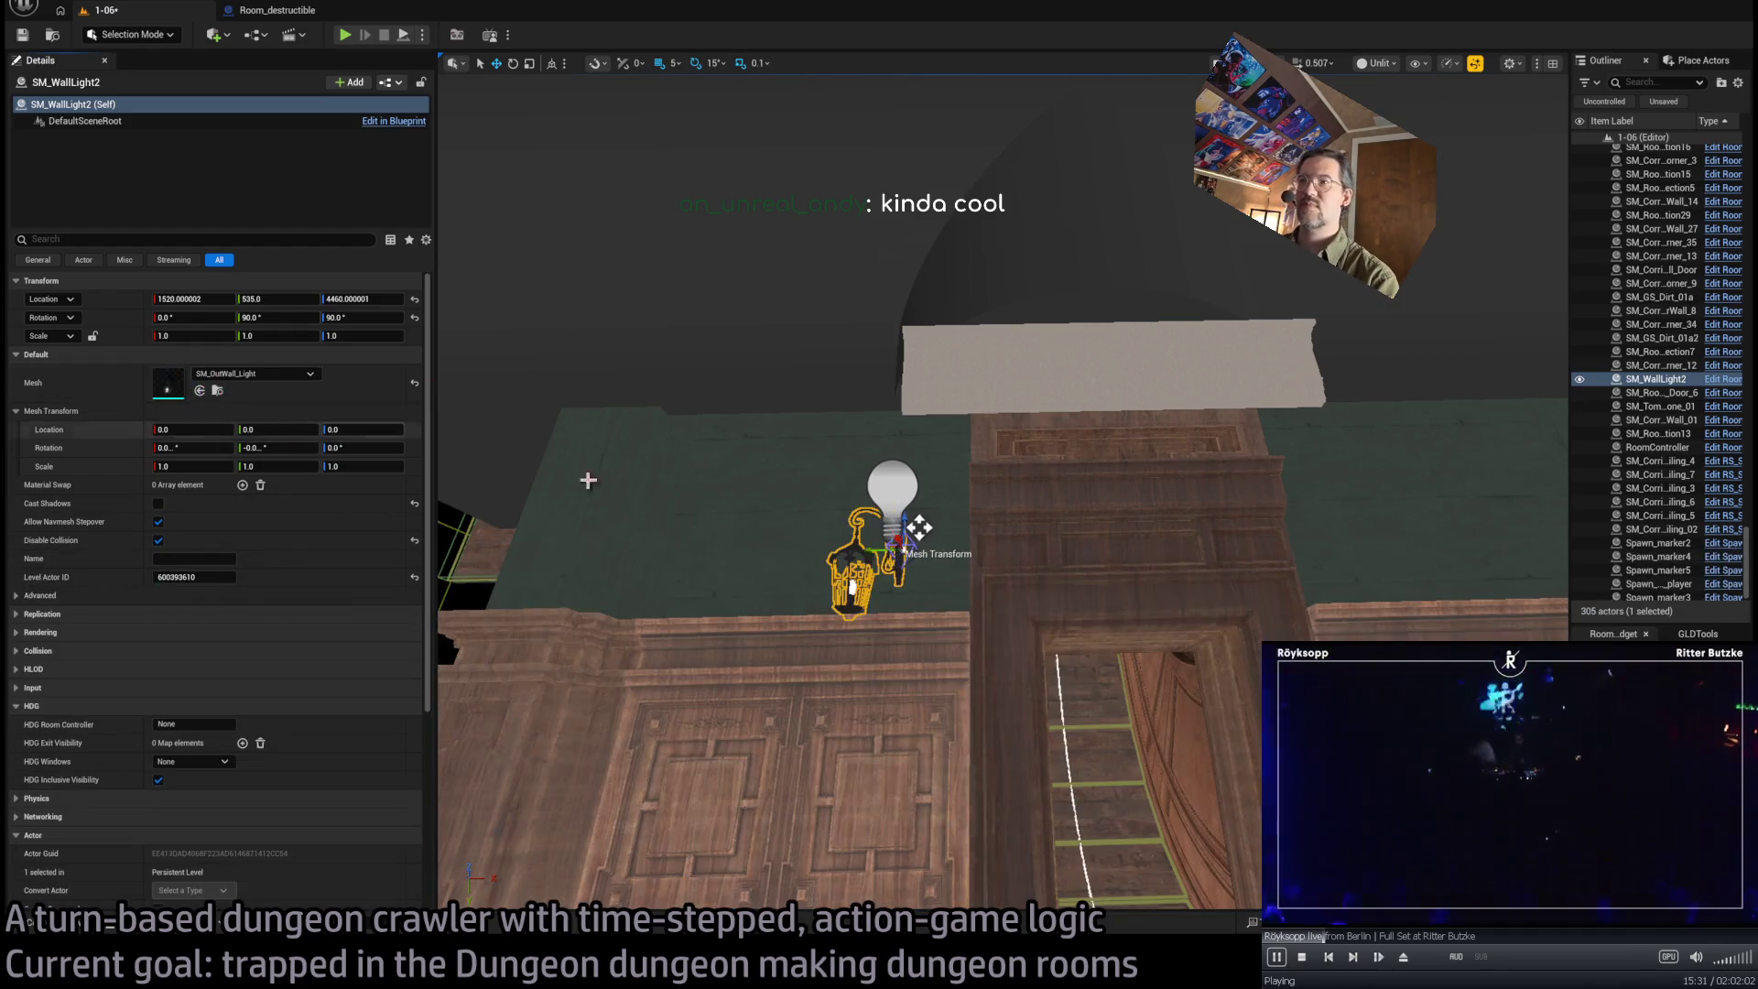
pyautogui.moveTo(927, 533); pyautogui.dragTo(934, 568)
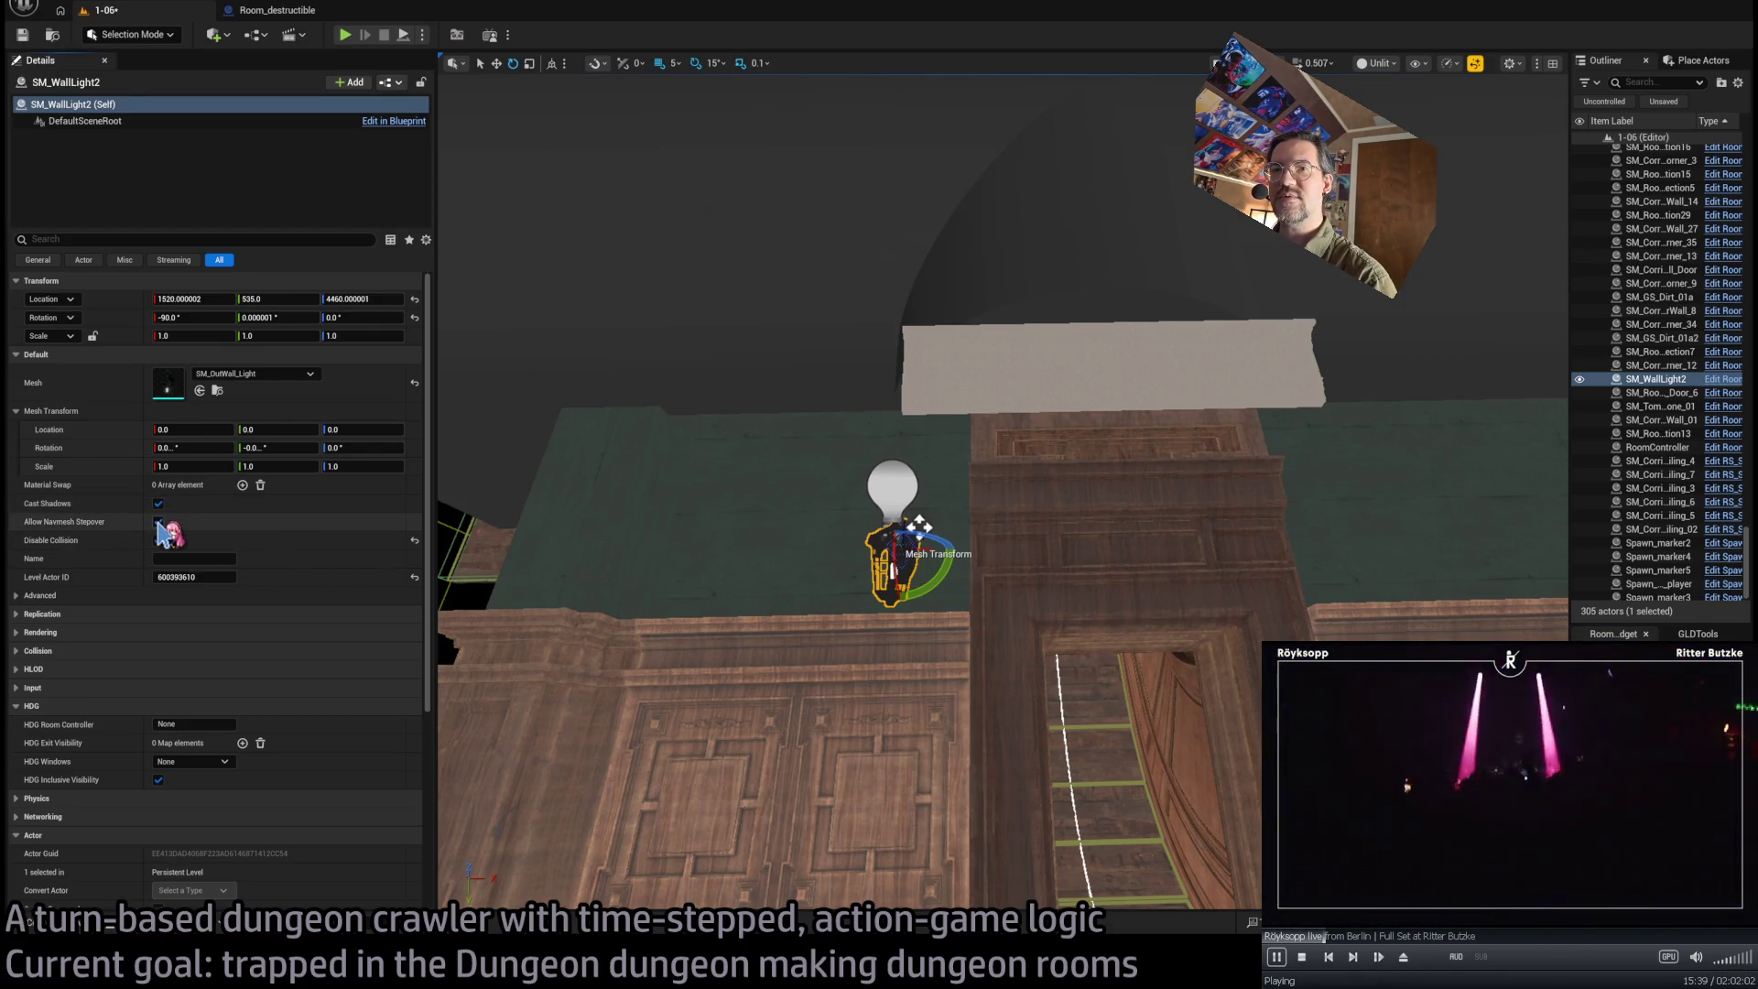
pyautogui.moveTo(824, 458); pyautogui.dragTo(915, 623)
pyautogui.click(1087, 502)
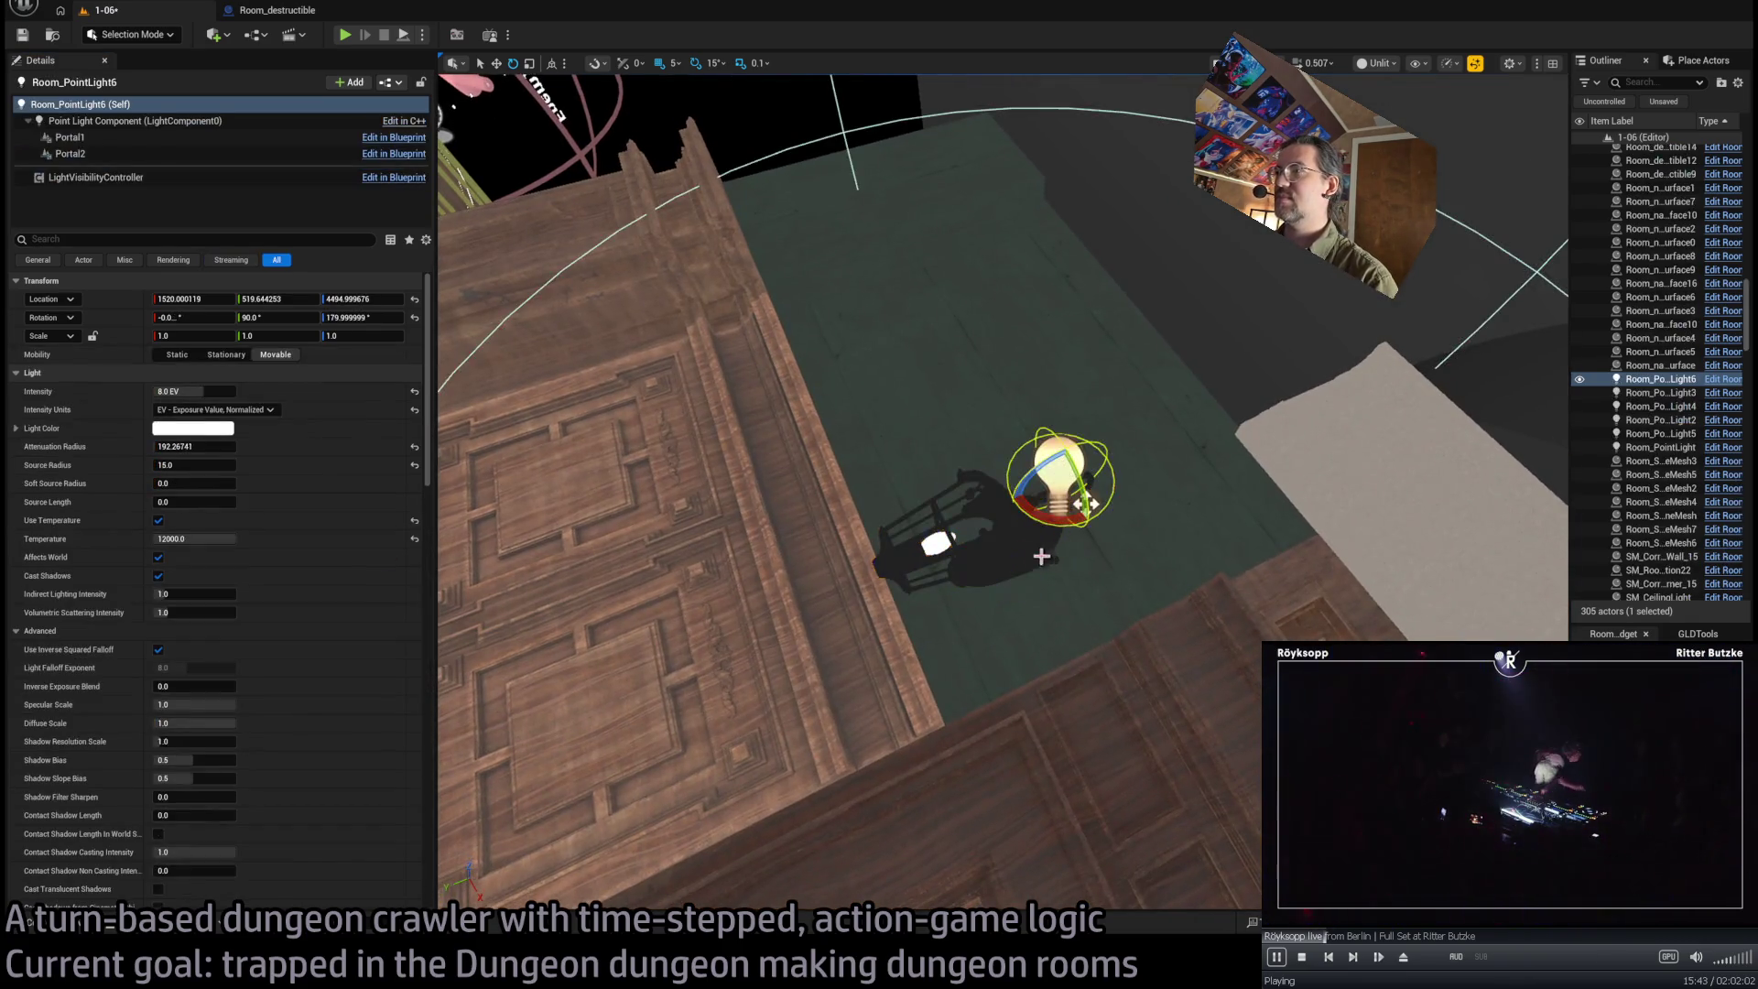
# Move Room_PointLight6 beside the lantern, then duplicate both as SM_WallLight3 across the doorway
pyautogui.moveTo(1084, 470)
pyautogui.mouseDown()
pyautogui.moveTo(986, 550)
pyautogui.moveTo(1003, 393)
pyautogui.moveTo(978, 574)
pyautogui.mouseUp()
pyautogui.hotkey('alt', '4')
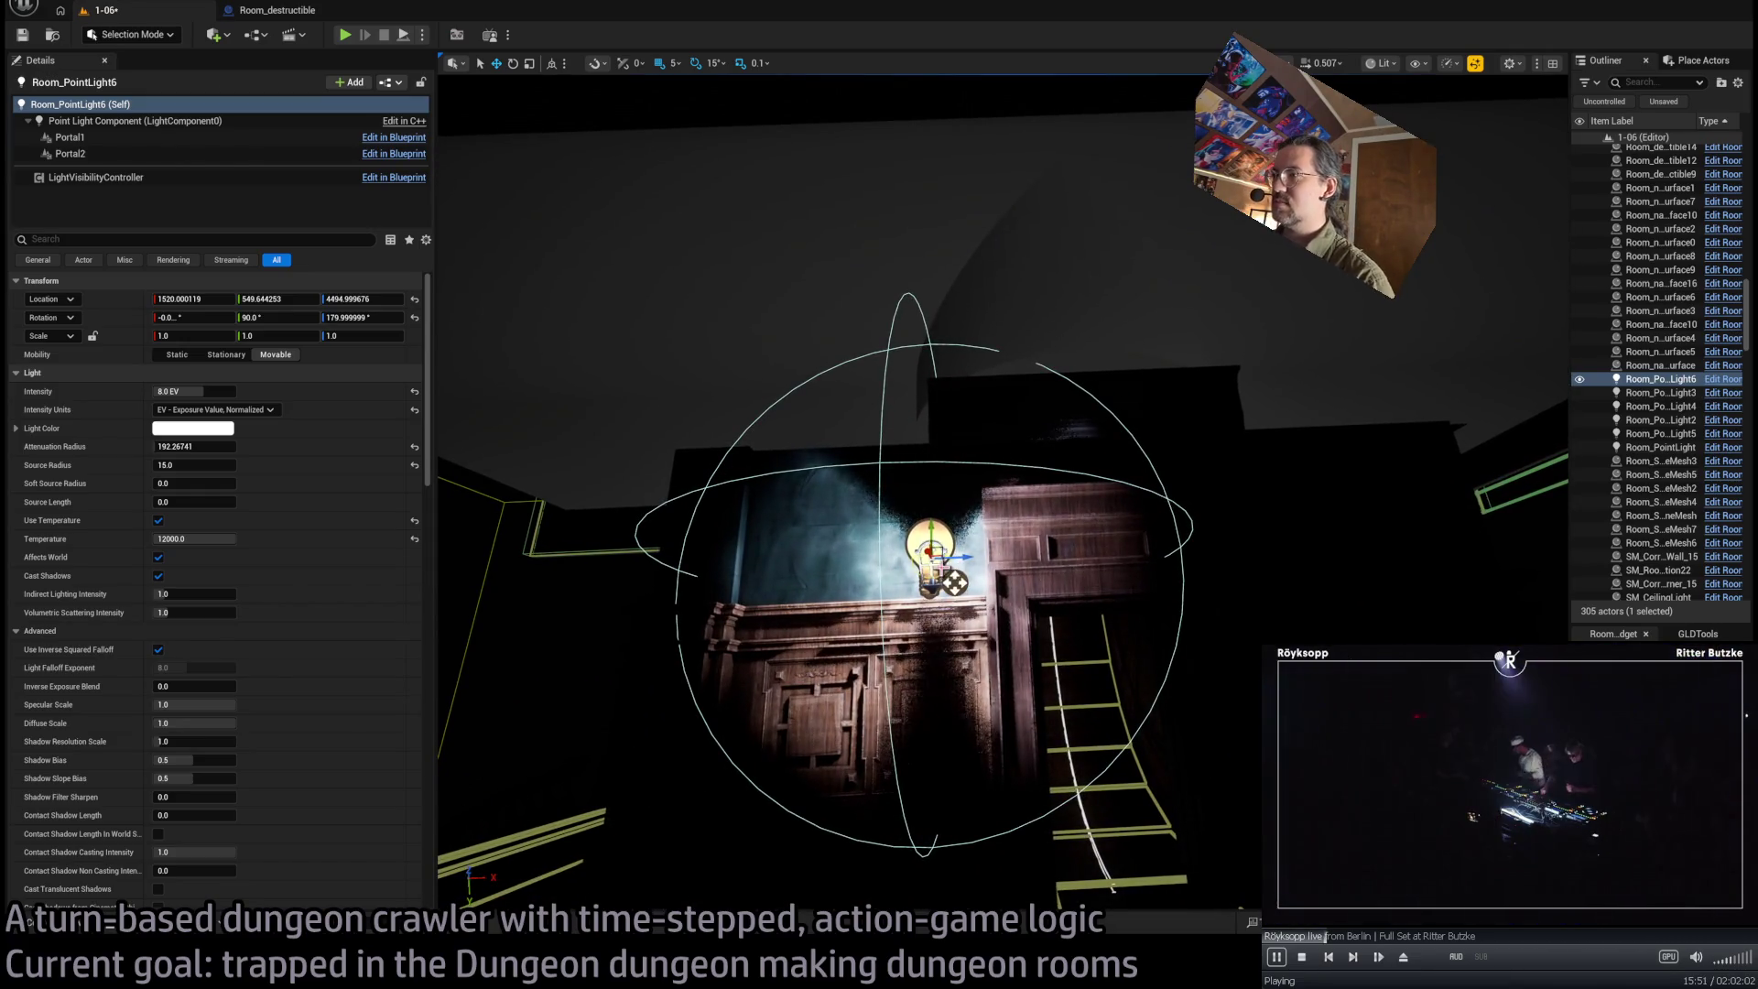
pyautogui.keyDown('ctrl'); pyautogui.click(947, 579); pyautogui.keyUp('ctrl')
pyautogui.moveTo(948, 579)
pyautogui.mouseDown()
pyautogui.moveTo(1300, 564)
pyautogui.moveTo(1125, 836)
pyautogui.moveTo(1053, 517)
pyautogui.moveTo(841, 637)
pyautogui.moveTo(1135, 520)
pyautogui.mouseUp()
# Duplicate Room_PointLight8_down9 as Room_PointLight8_down12, place it on another wall, and enlarge its attenuation radius to about 620
pyautogui.click(1143, 529)
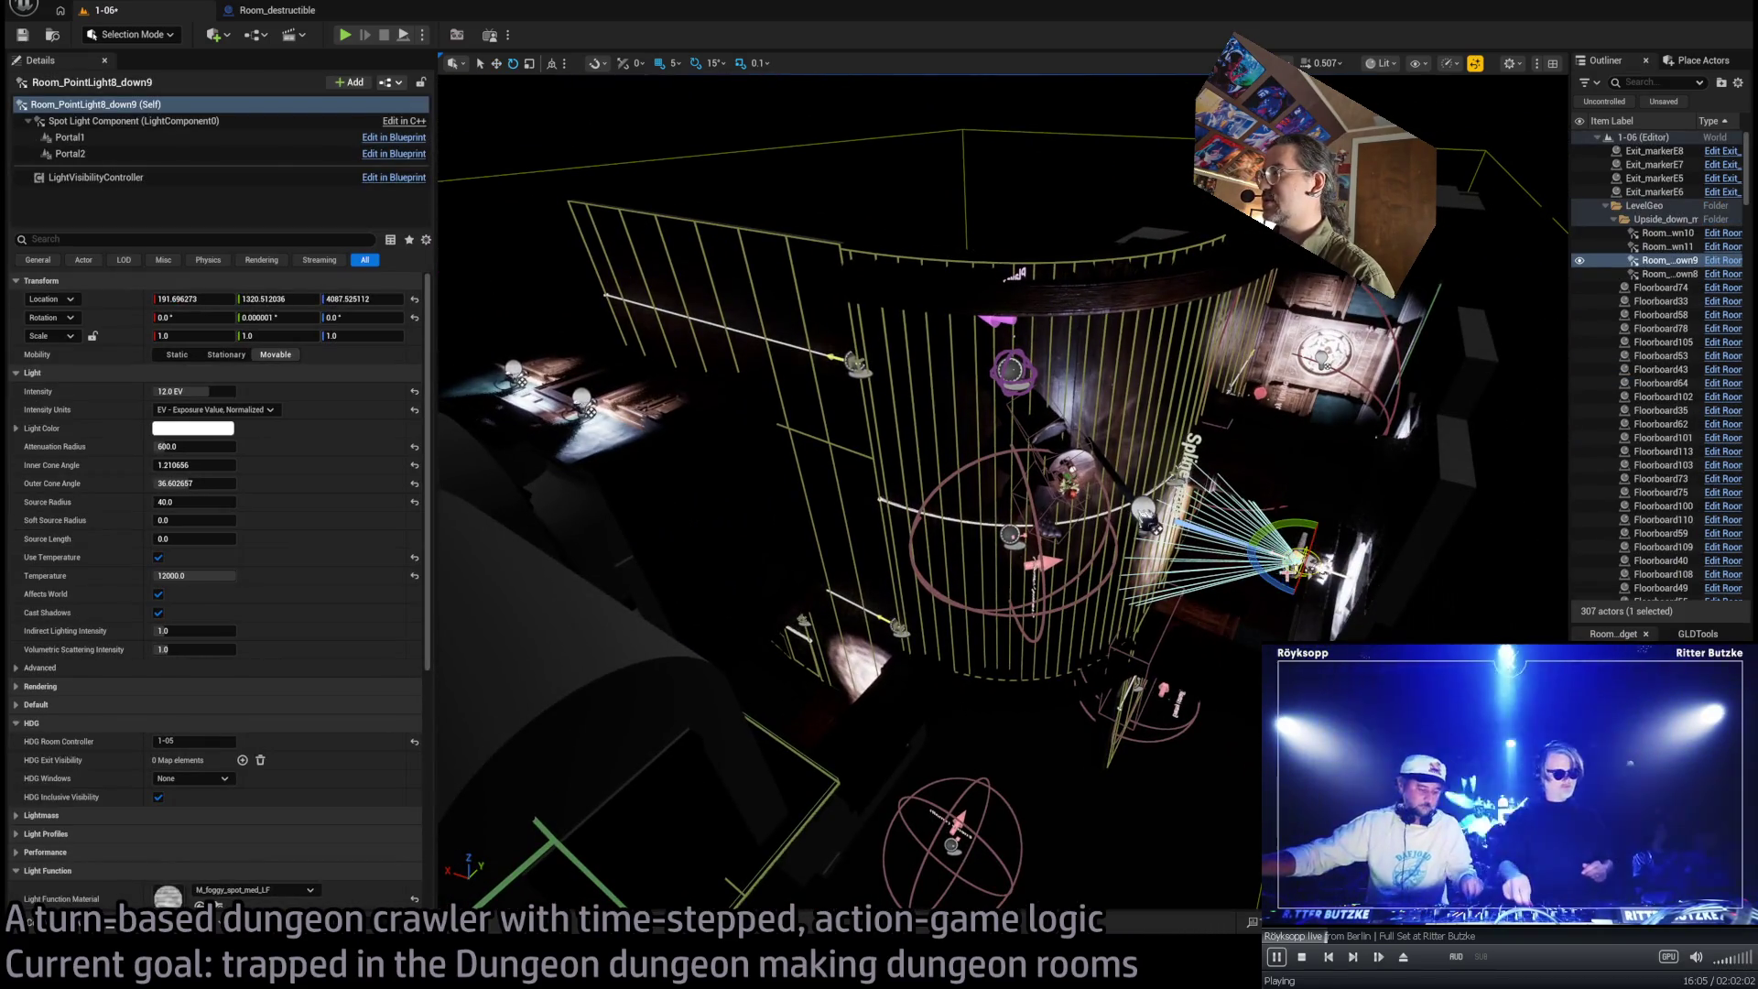
pyautogui.moveTo(1294, 551); pyautogui.dragTo(856, 579)
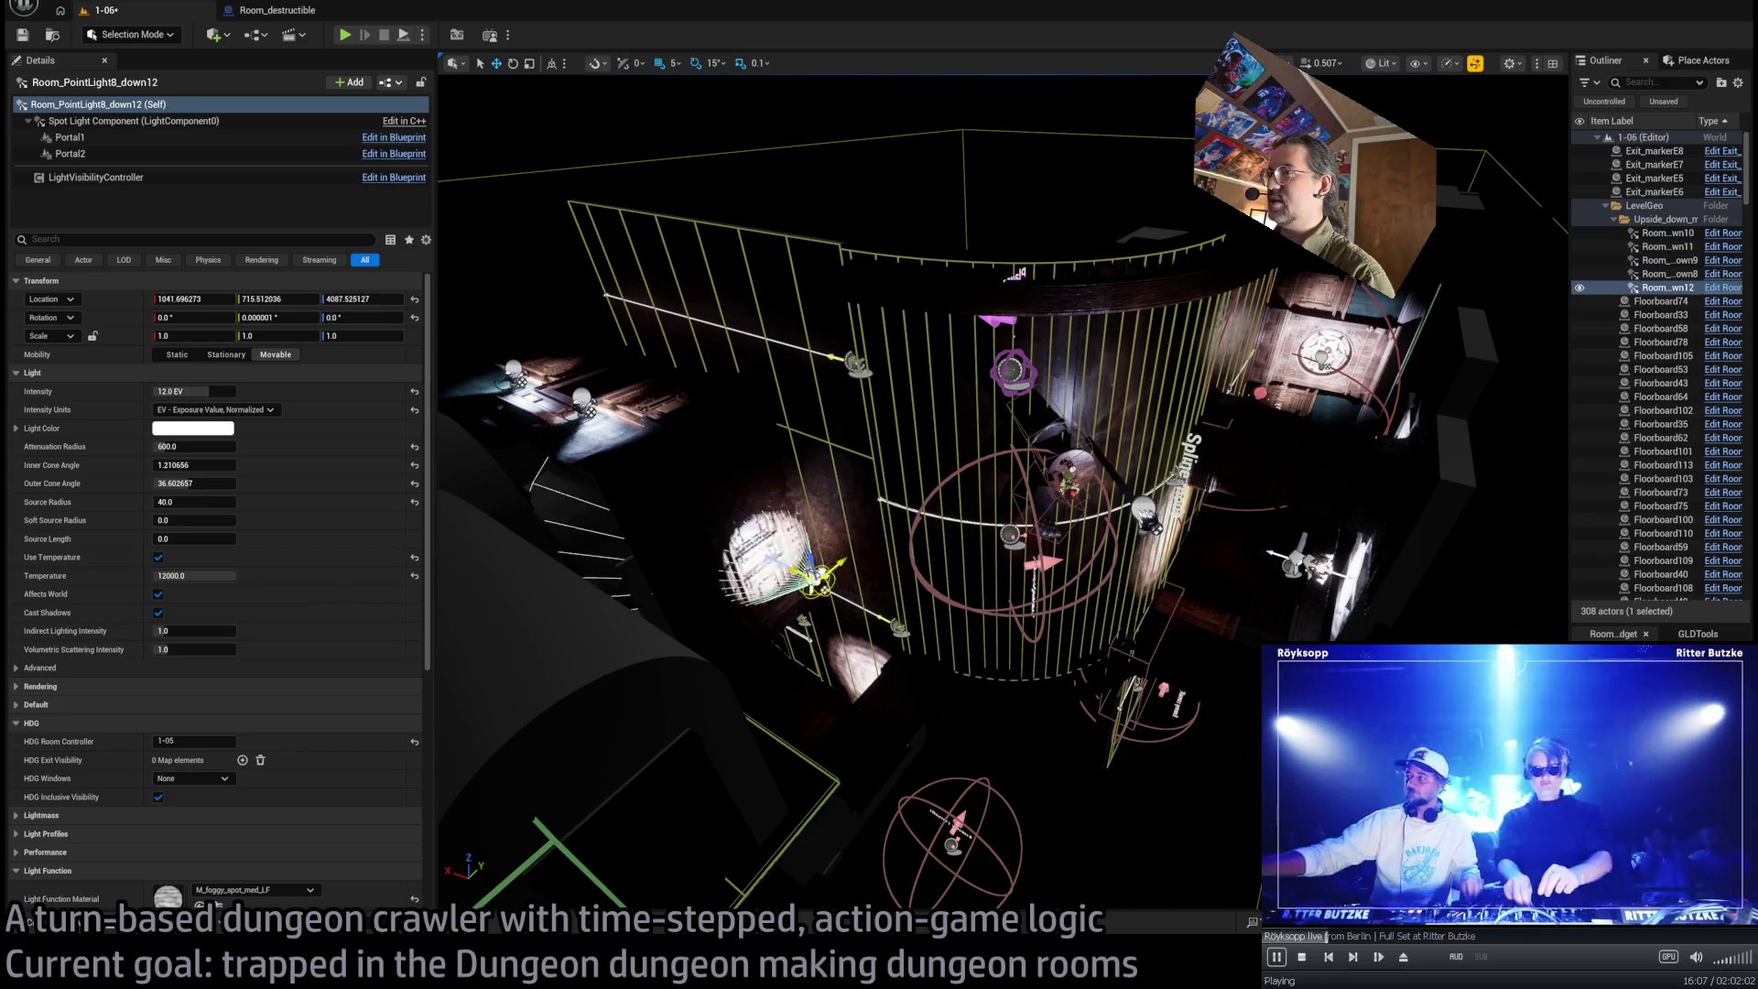
pyautogui.moveTo(744, 413)
pyautogui.mouseDown()
pyautogui.moveTo(930, 847)
pyautogui.moveTo(851, 899)
pyautogui.mouseUp()
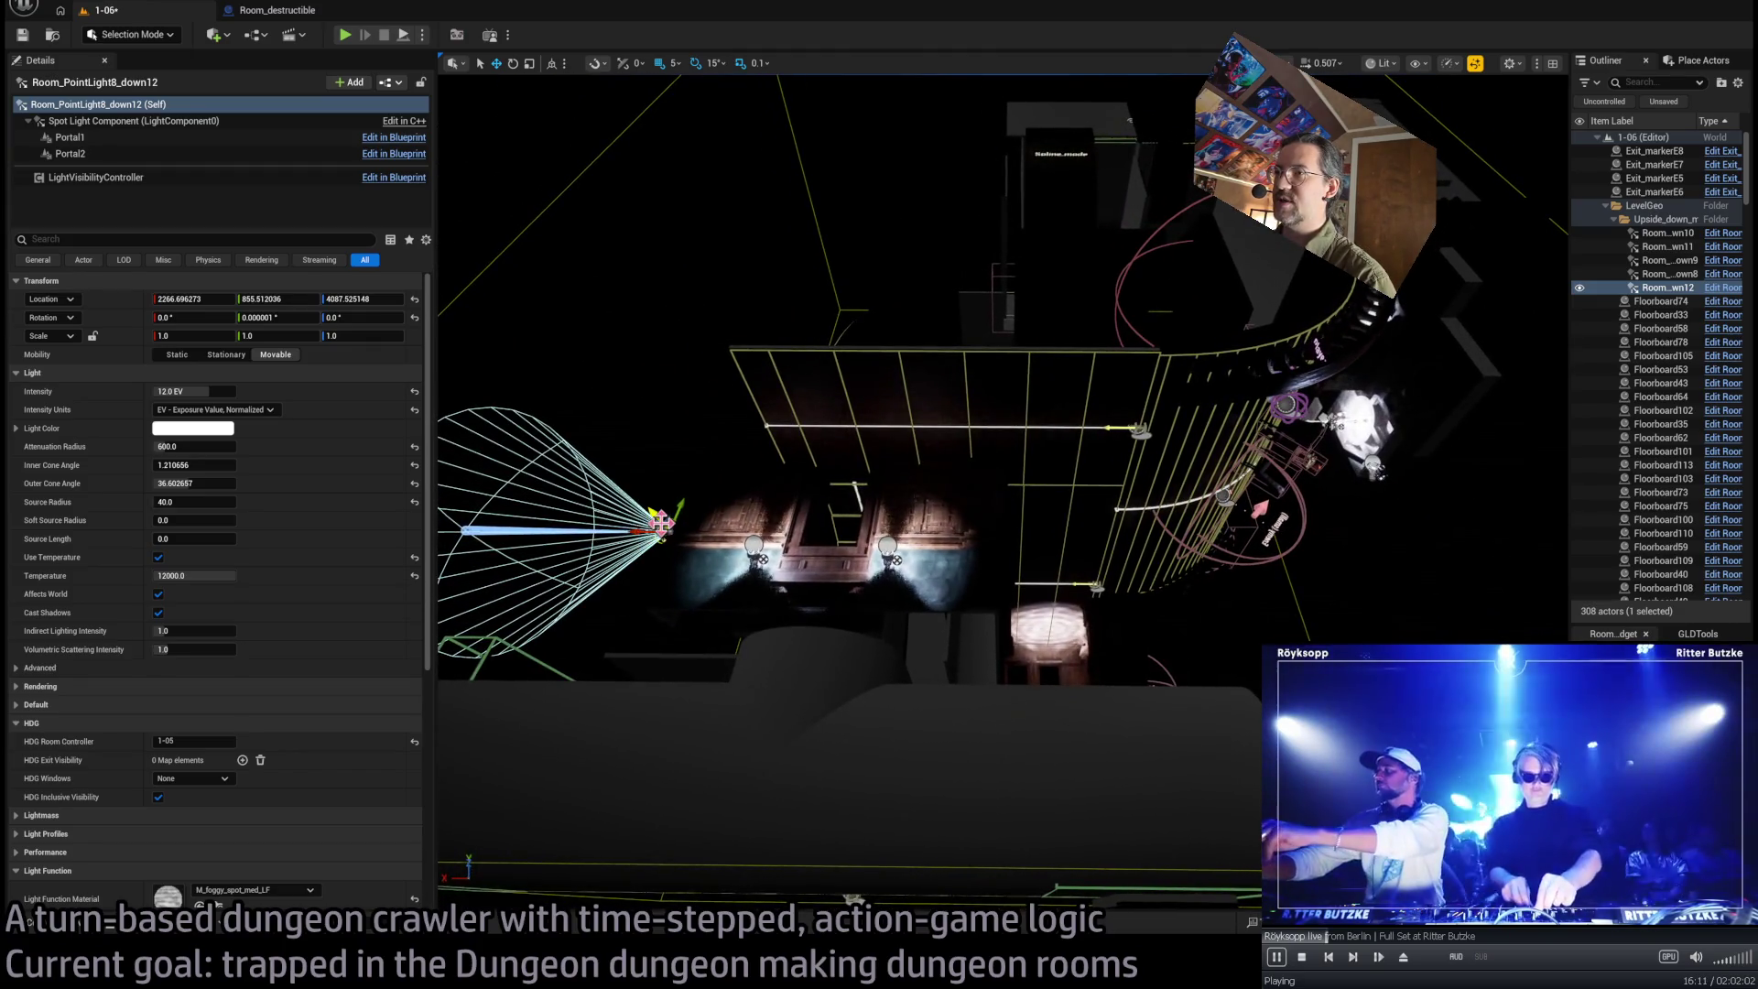
pyautogui.moveTo(664, 526)
pyautogui.mouseDown()
pyautogui.moveTo(865, 531)
pyautogui.moveTo(852, 375)
pyautogui.moveTo(865, 380)
pyautogui.moveTo(806, 609)
pyautogui.moveTo(822, 582)
pyautogui.moveTo(854, 614)
pyautogui.moveTo(806, 600)
pyautogui.moveTo(804, 545)
pyautogui.mouseUp()
pyautogui.press('f')
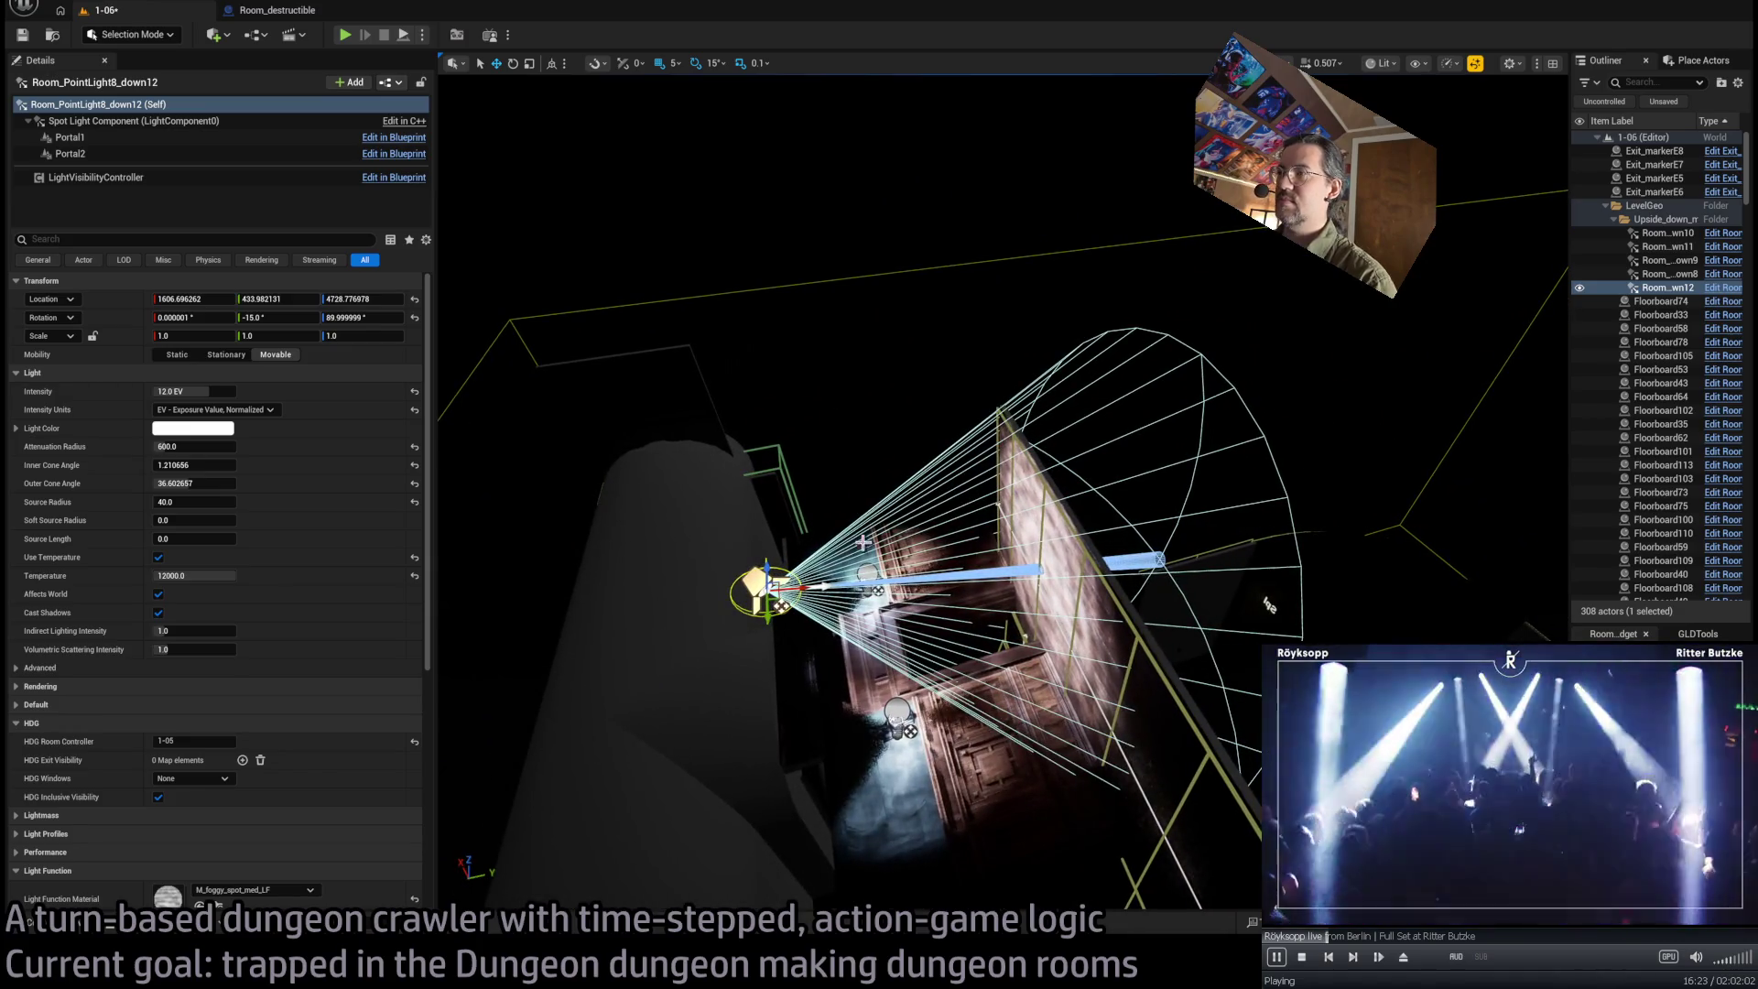
pyautogui.moveTo(806, 586)
pyautogui.mouseDown()
pyautogui.moveTo(666, 608)
pyautogui.moveTo(723, 593)
pyautogui.mouseUp()
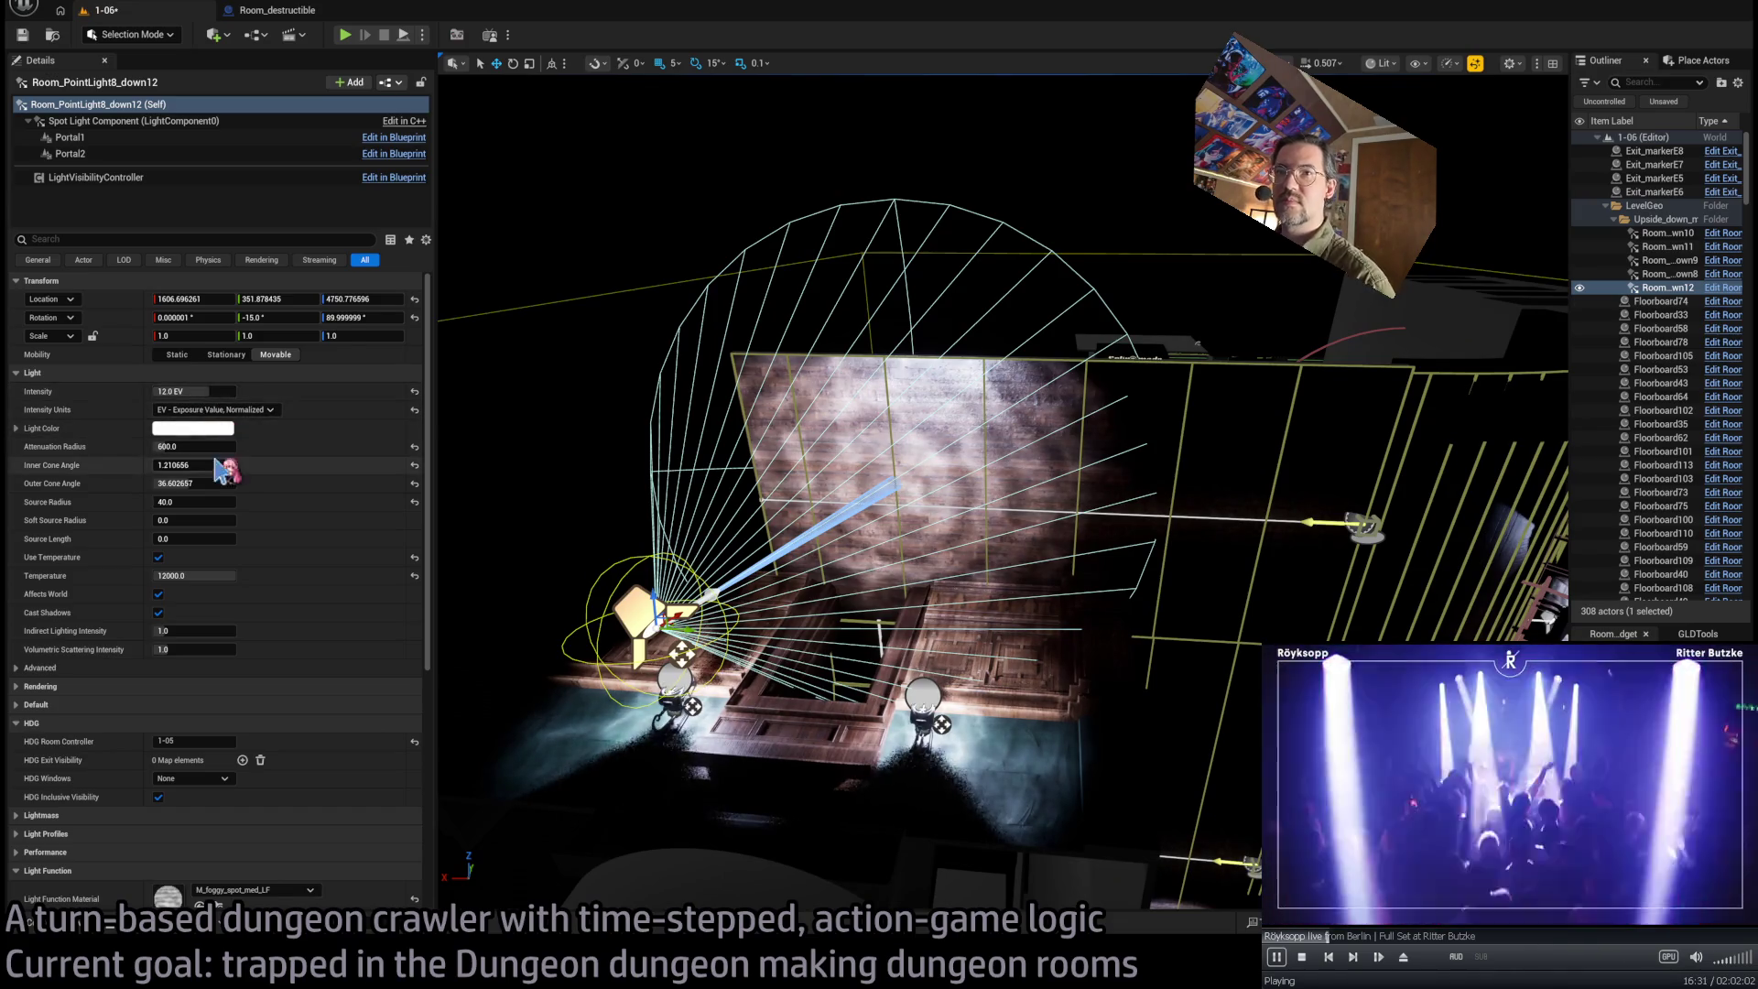
pyautogui.moveTo(207, 447)
pyautogui.mouseDown()
pyautogui.moveTo(247, 447)
pyautogui.moveTo(220, 447)
pyautogui.mouseUp()
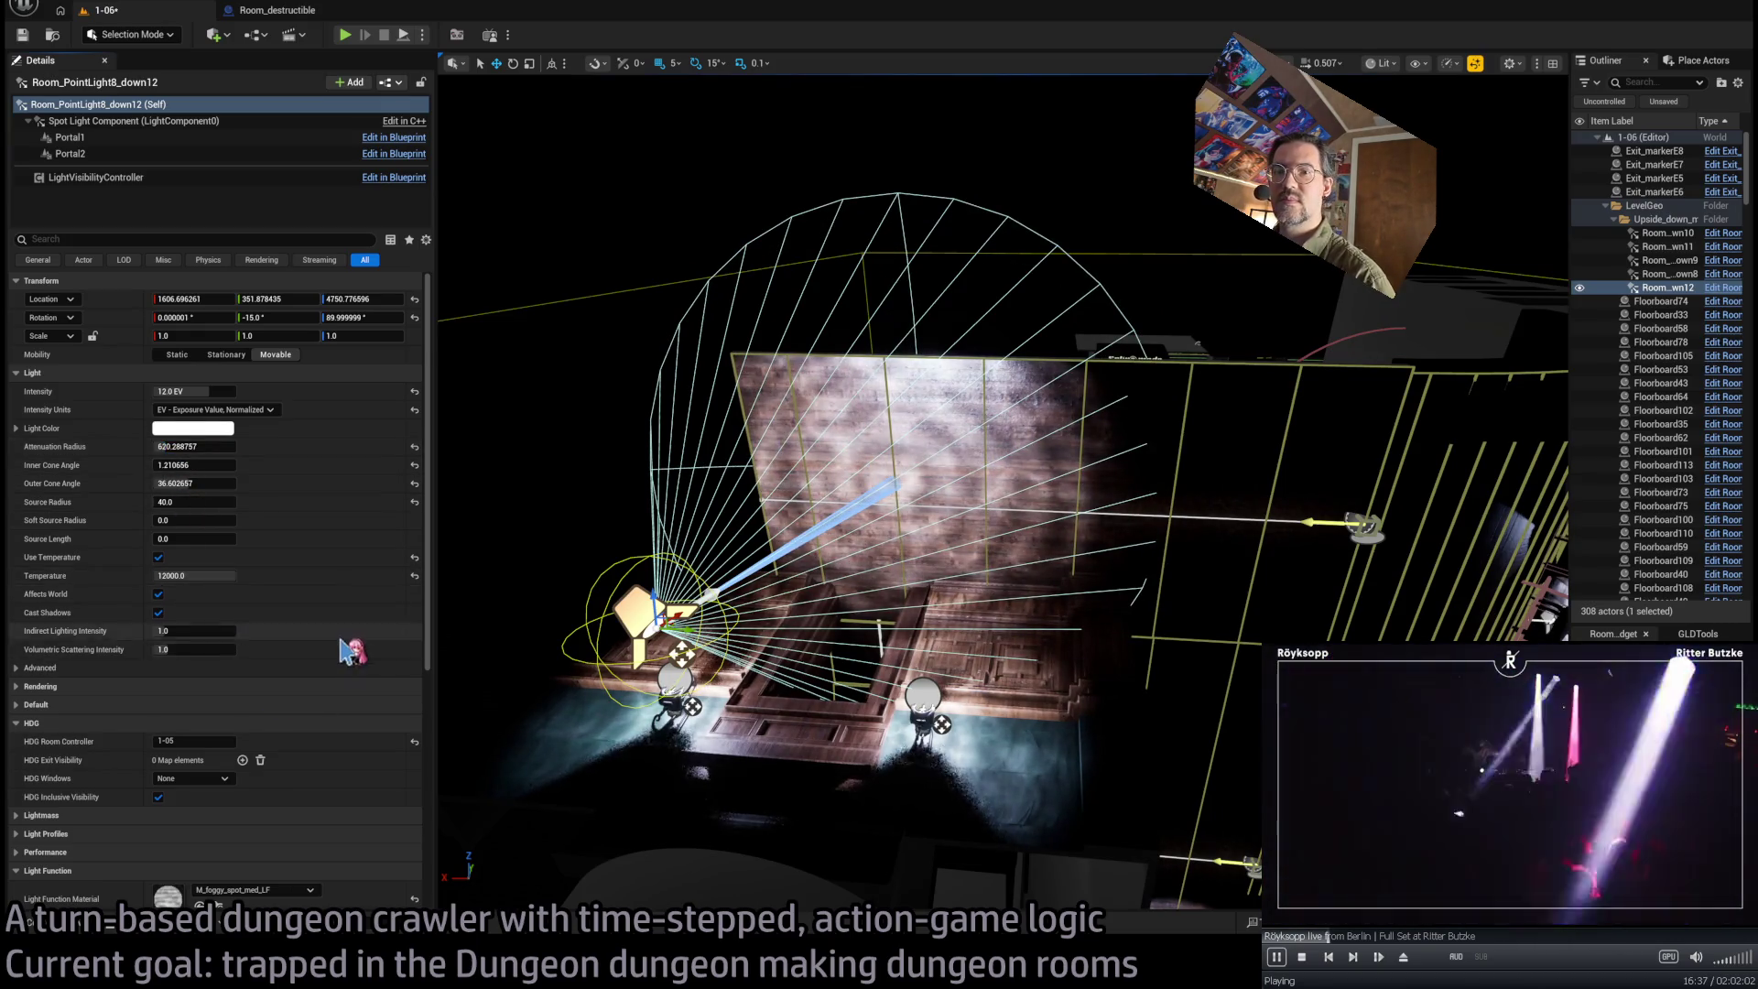
# Clear the spotlight's foggy light function, narrow its outer cone to 28.6, and dim it to 8 EV
pyautogui.scroll(-3, 332, 696)
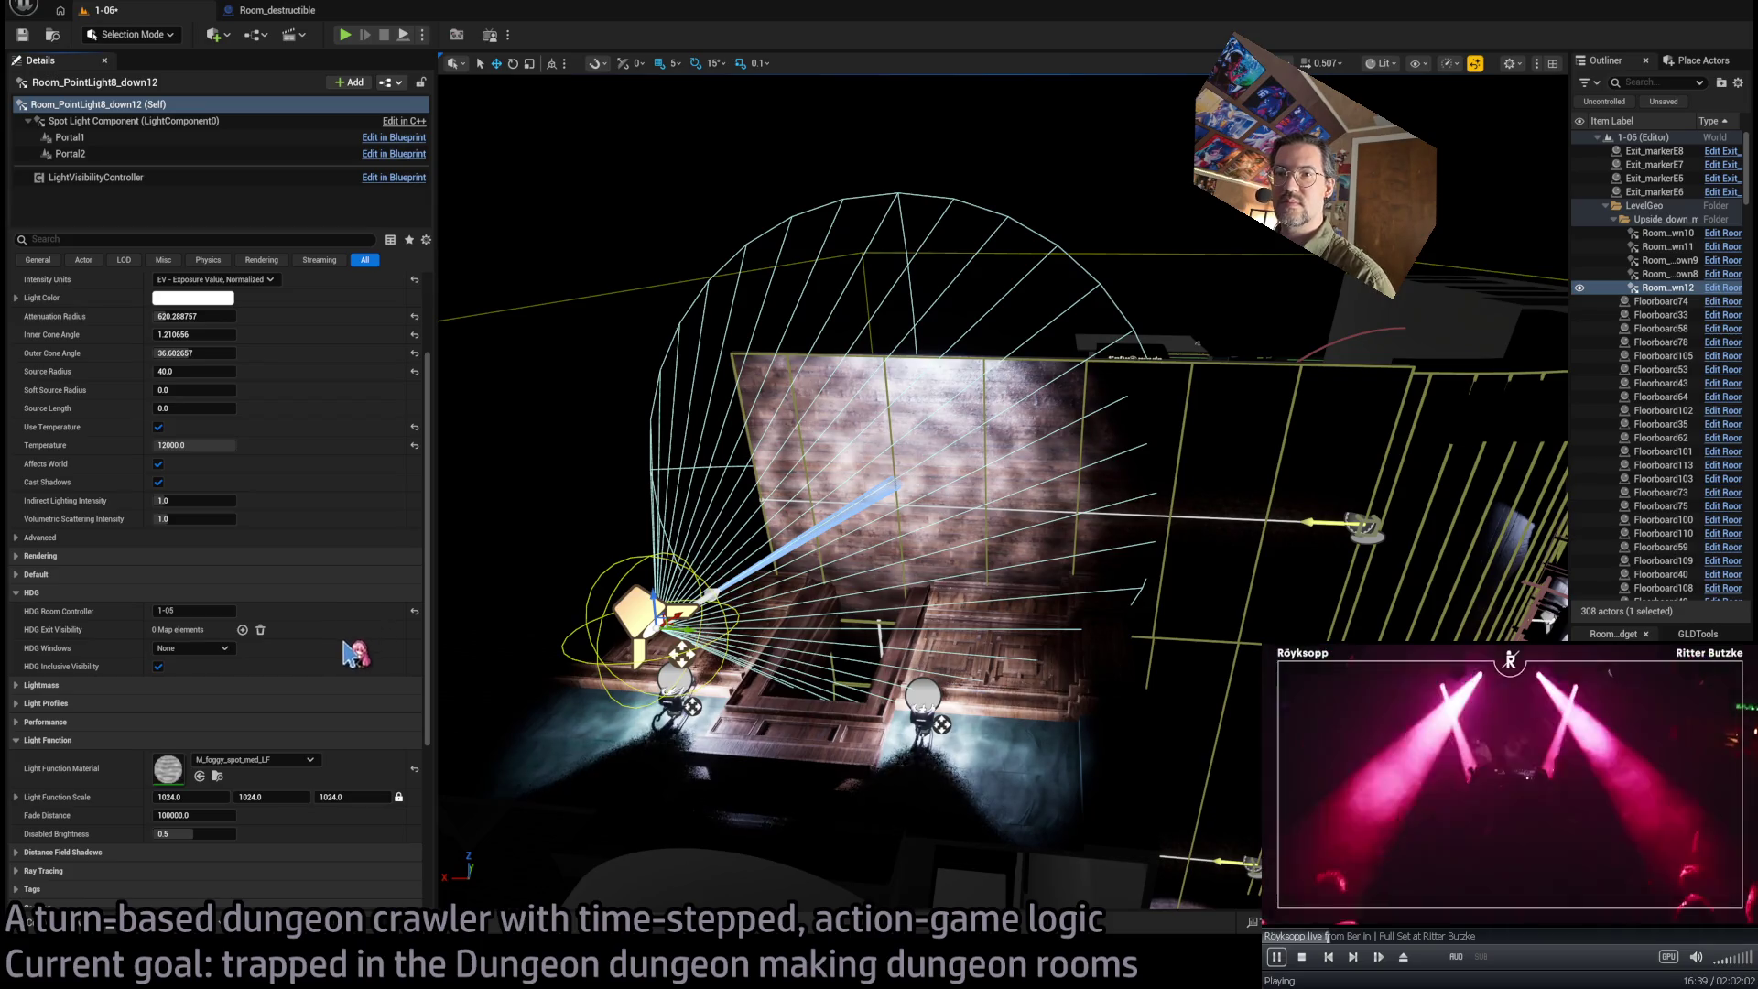
pyautogui.hotkey('ctrl', 'z')
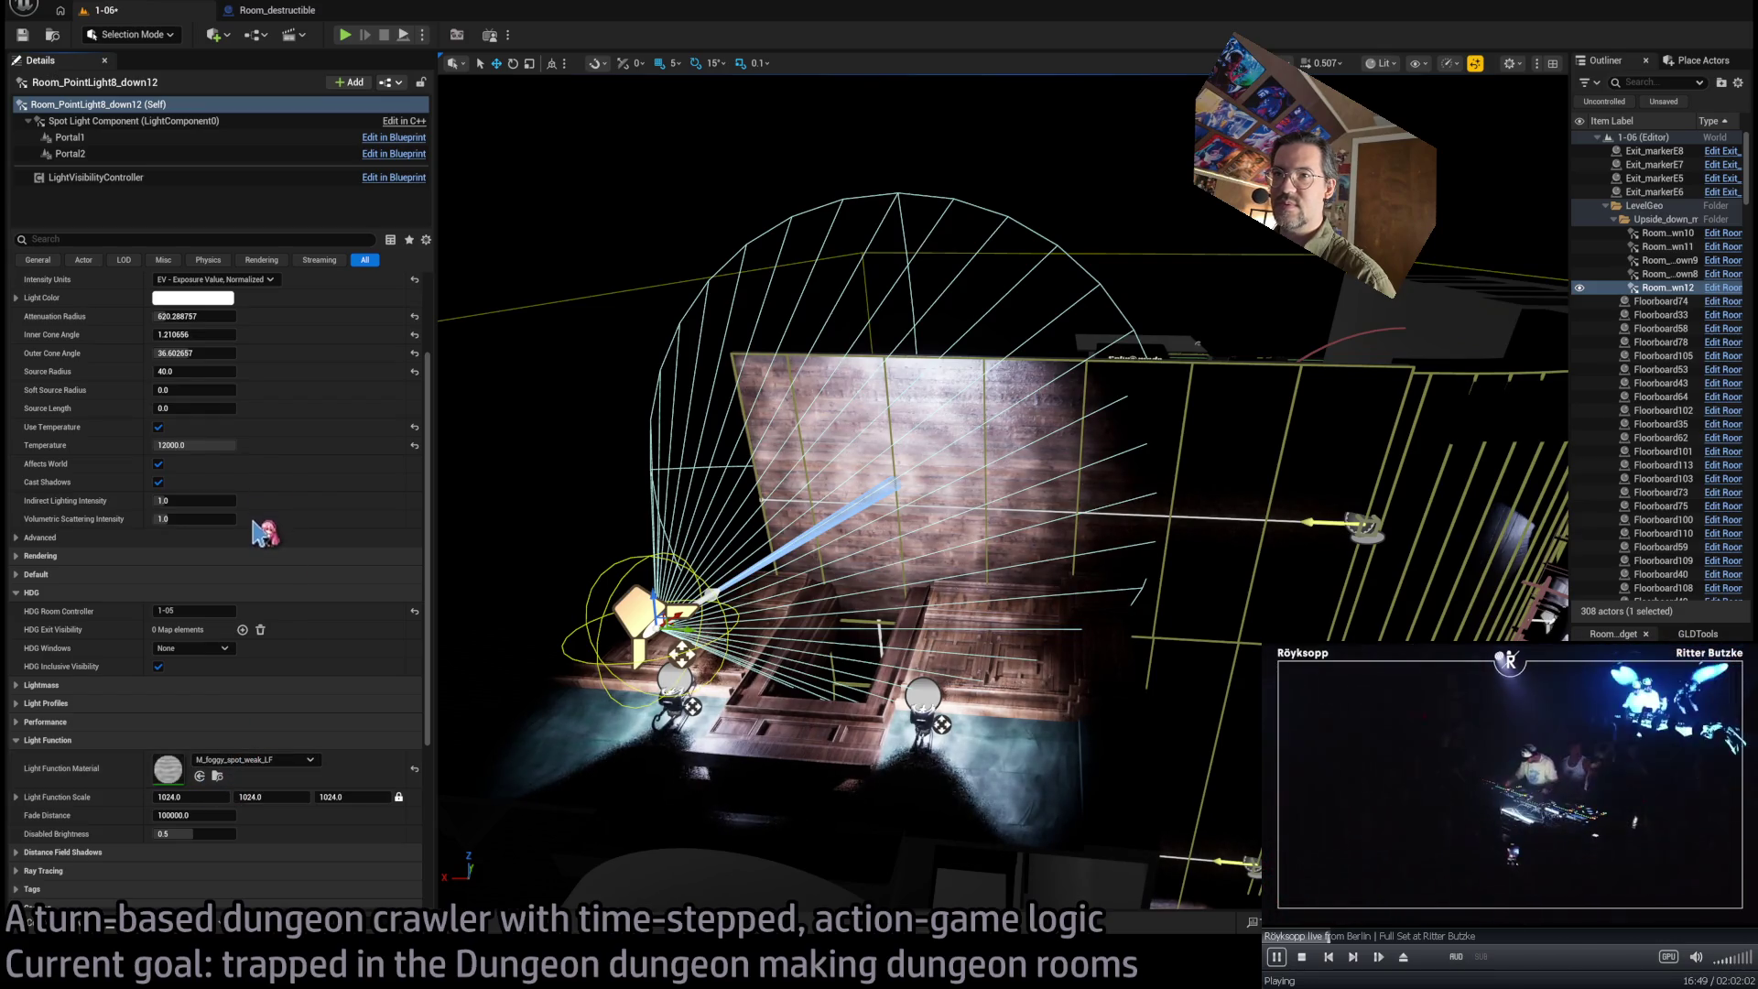
pyautogui.hotkey('ctrl', 'z')
pyautogui.scroll(2, 272, 480)
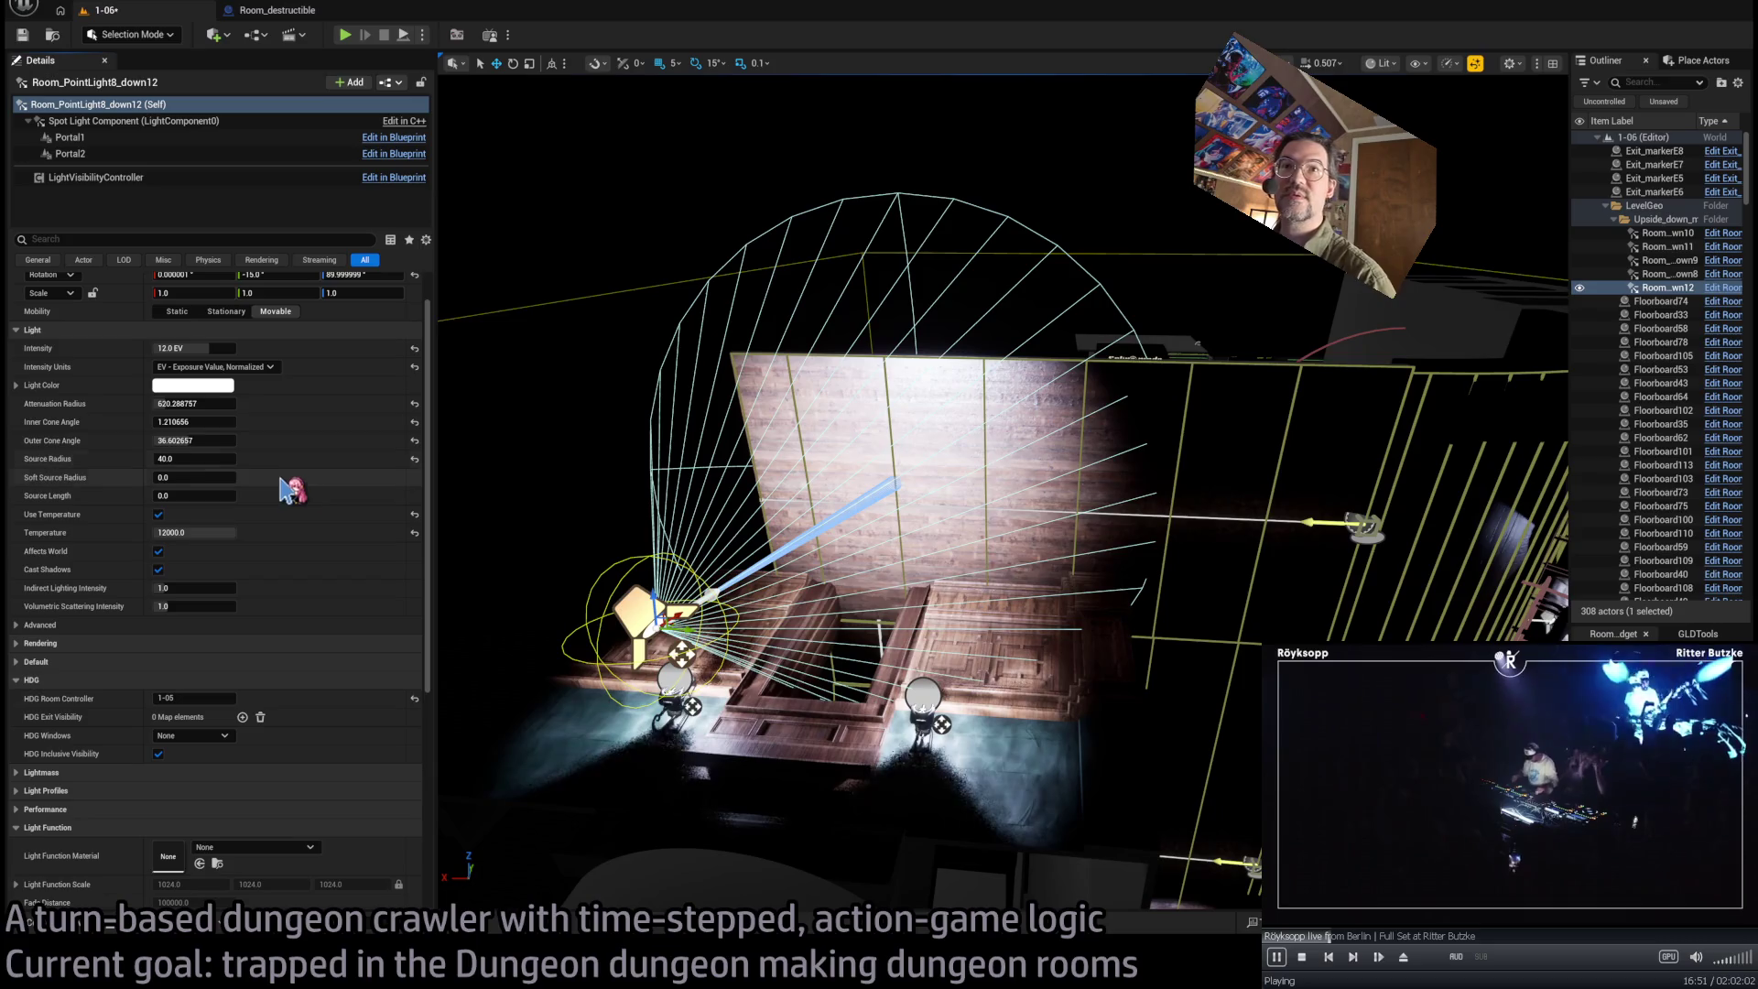
pyautogui.moveTo(216, 440); pyautogui.dragTo(179, 440)
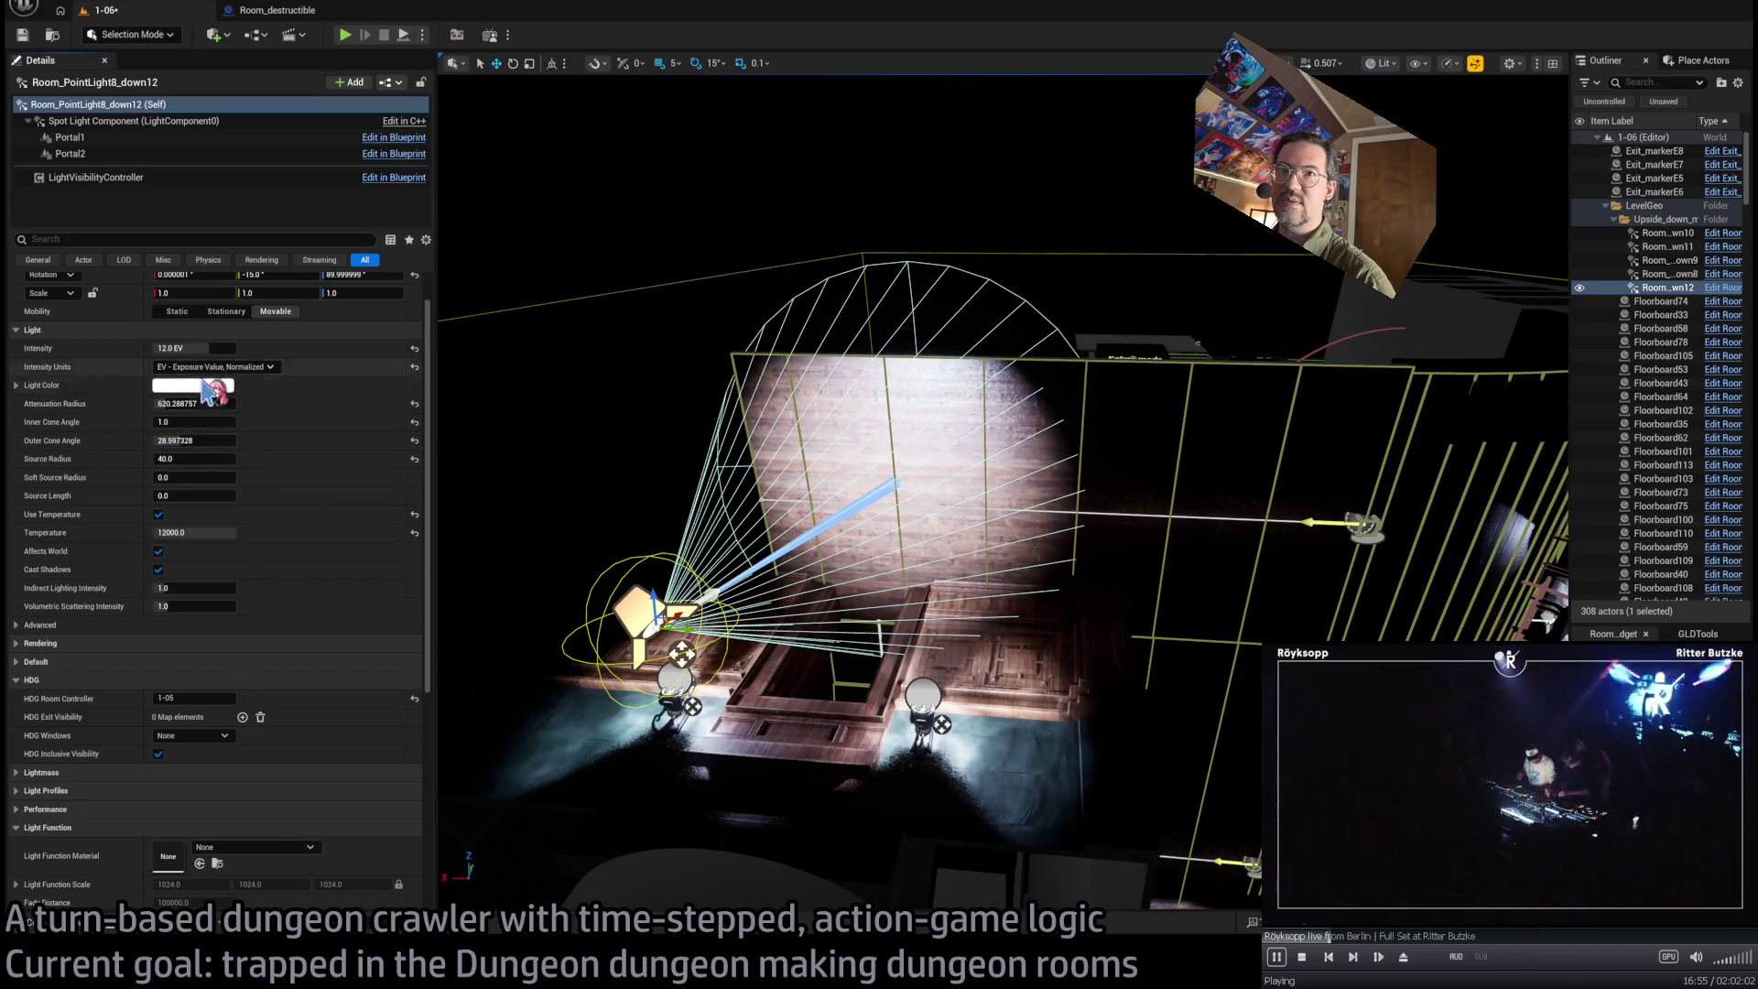
pyautogui.moveTo(193, 347); pyautogui.dragTo(156, 348)
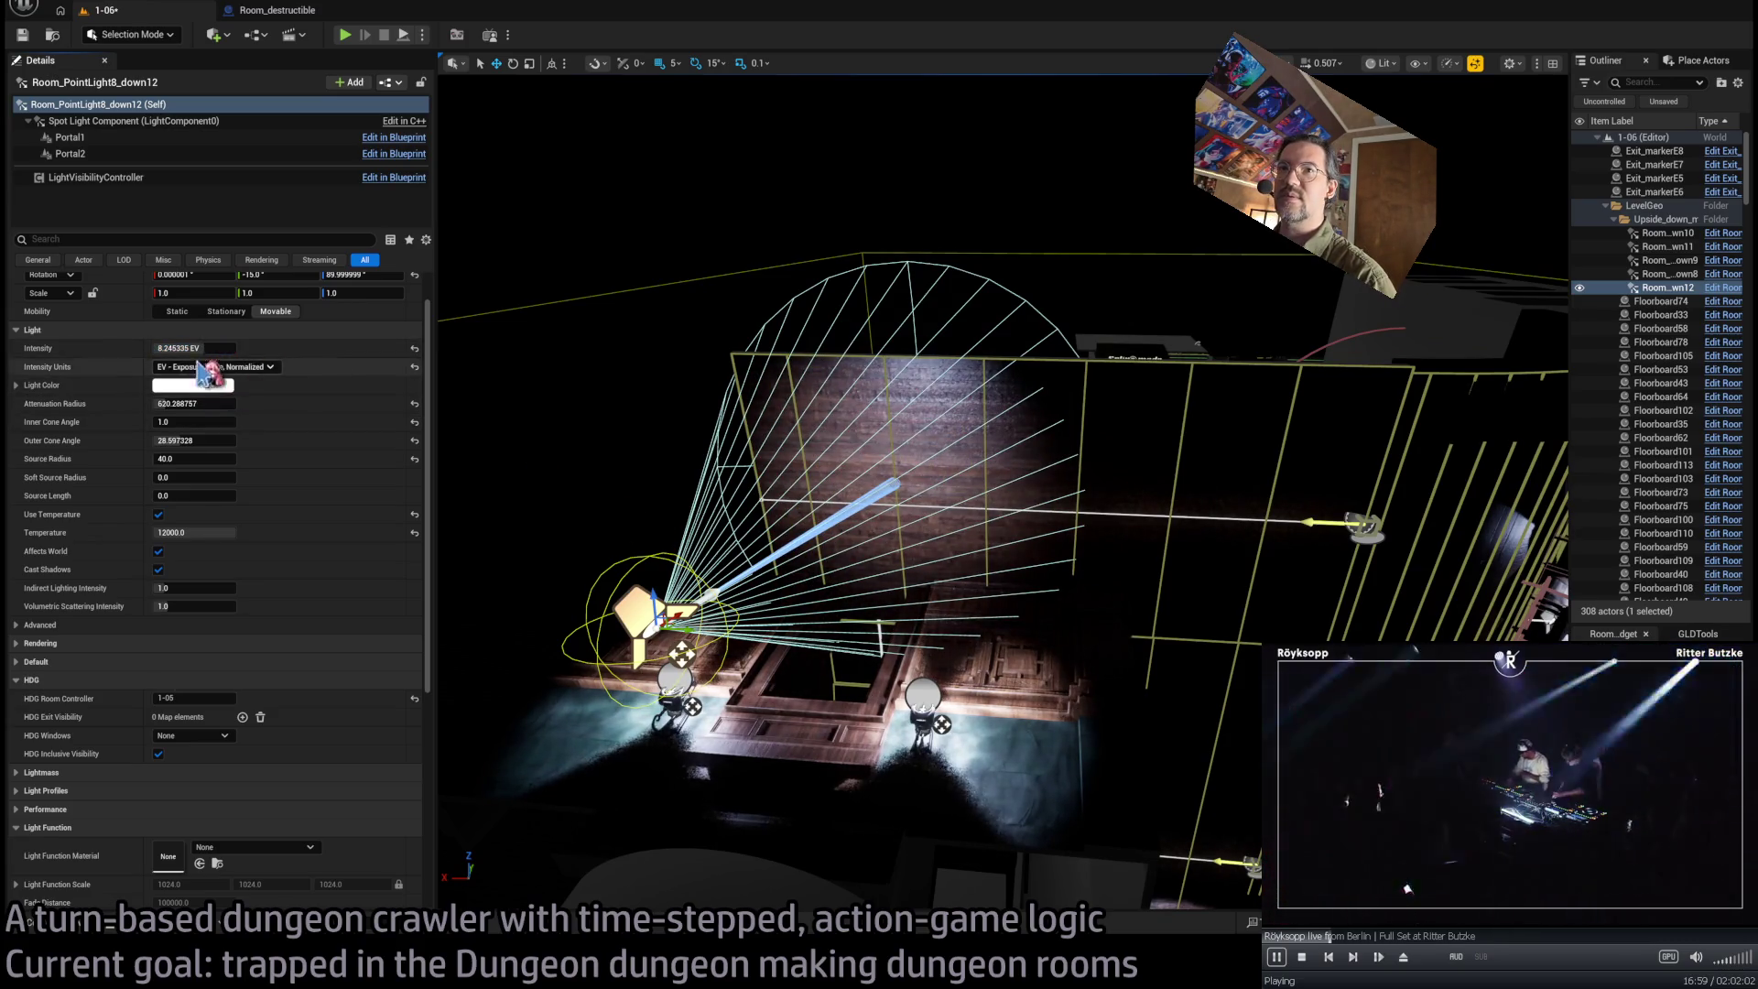
# Orbit toward the dark corridor and add the wall lamp to the selection
pyautogui.moveTo(916, 550)
pyautogui.mouseDown()
pyautogui.moveTo(1007, 522)
pyautogui.moveTo(829, 399)
pyautogui.mouseUp()
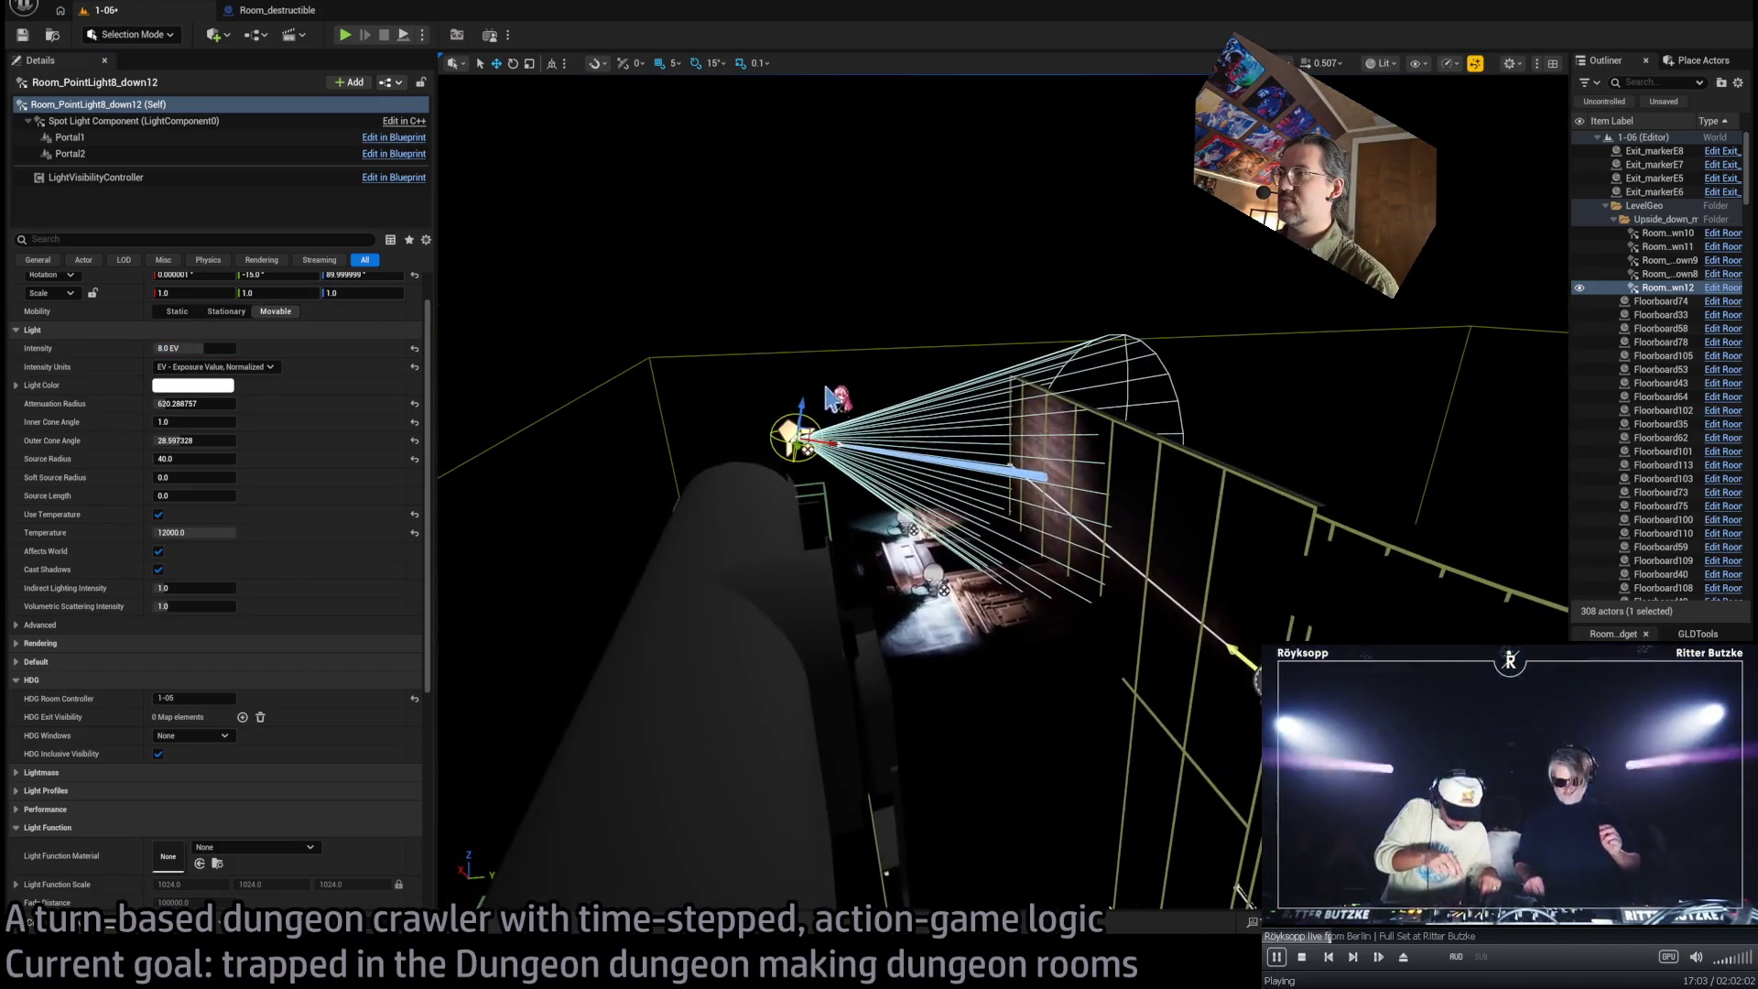
pyautogui.moveTo(1016, 520); pyautogui.dragTo(874, 529)
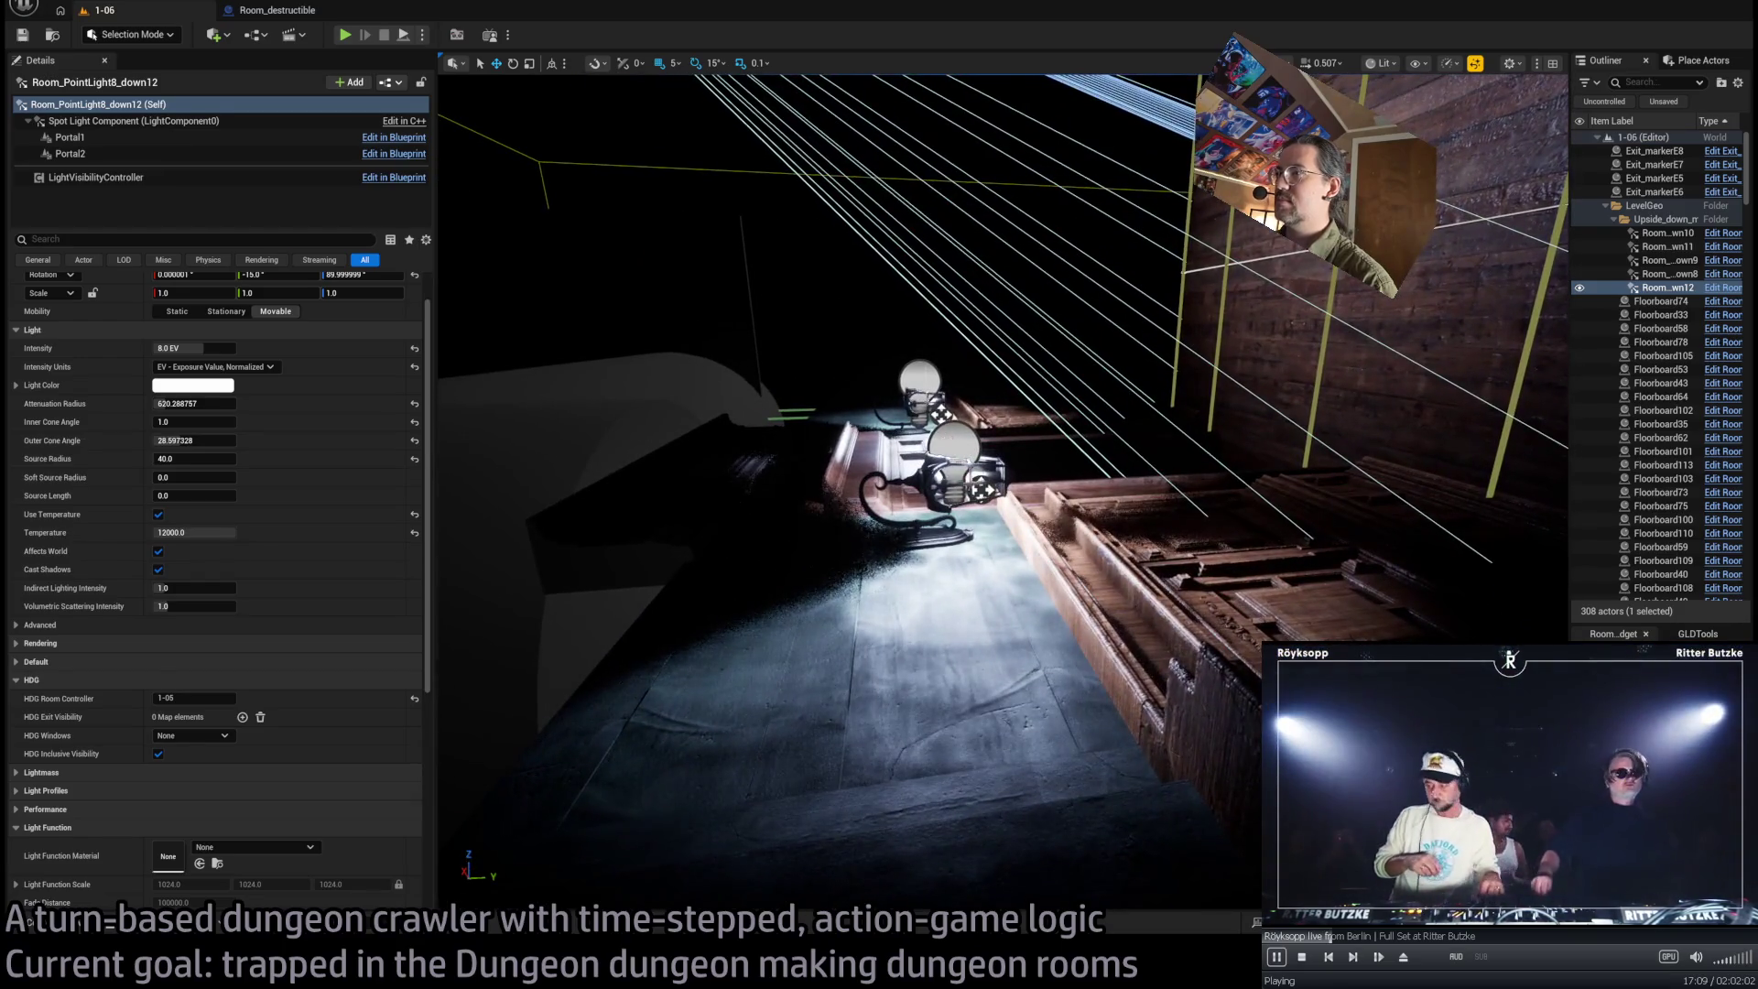
pyautogui.keyDown('ctrl'); pyautogui.click(953, 467); pyautogui.keyUp('ctrl')
pyautogui.moveTo(953, 467); pyautogui.dragTo(870, 526)
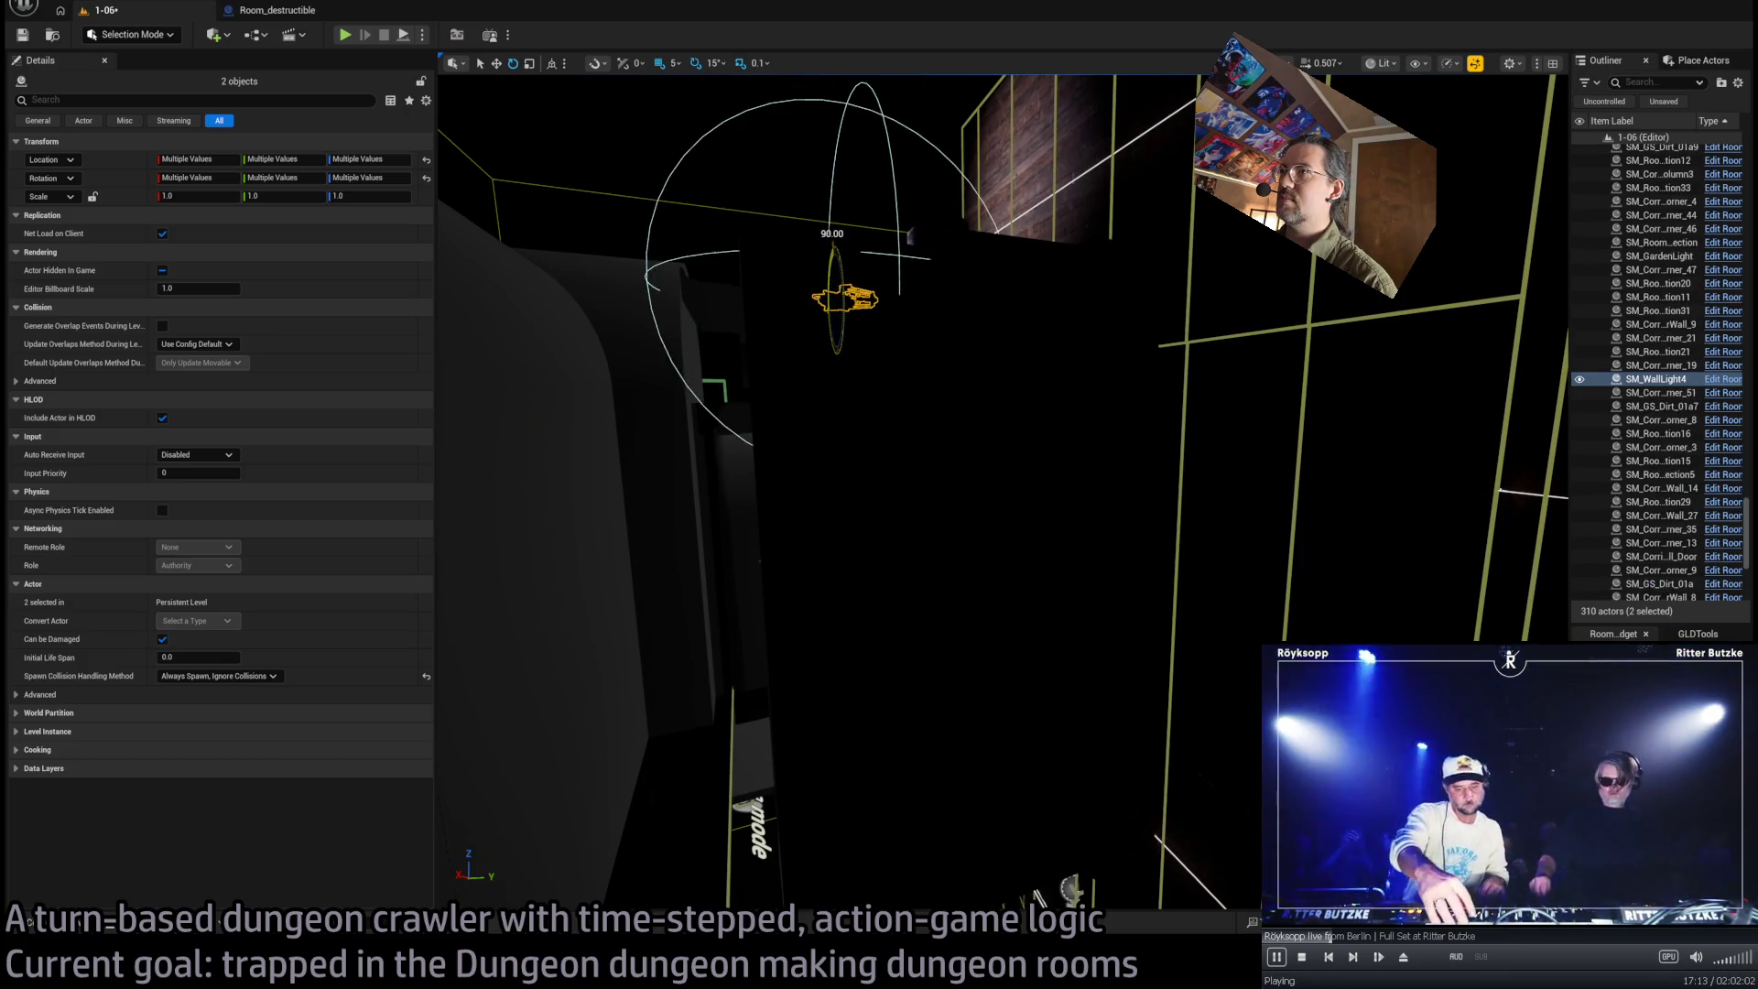
# Delete the two extra lamp actors and play-test the level with one character turn
pyautogui.press('Delete')
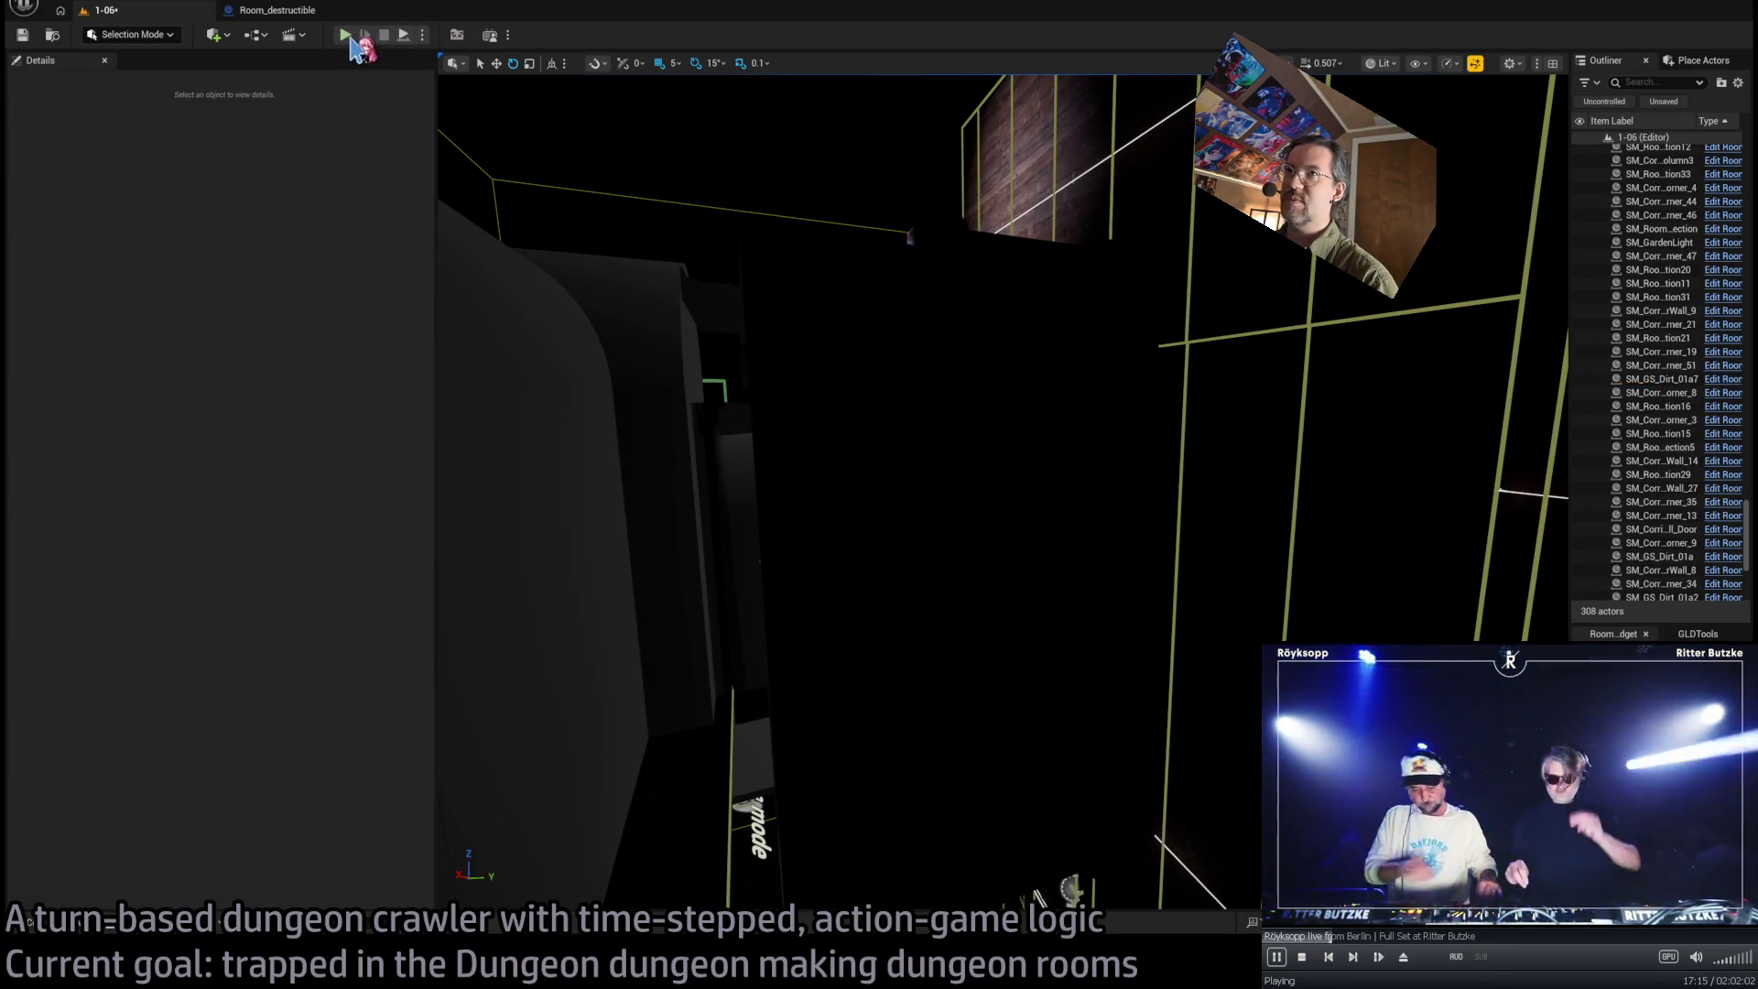
pyautogui.click(346, 37)
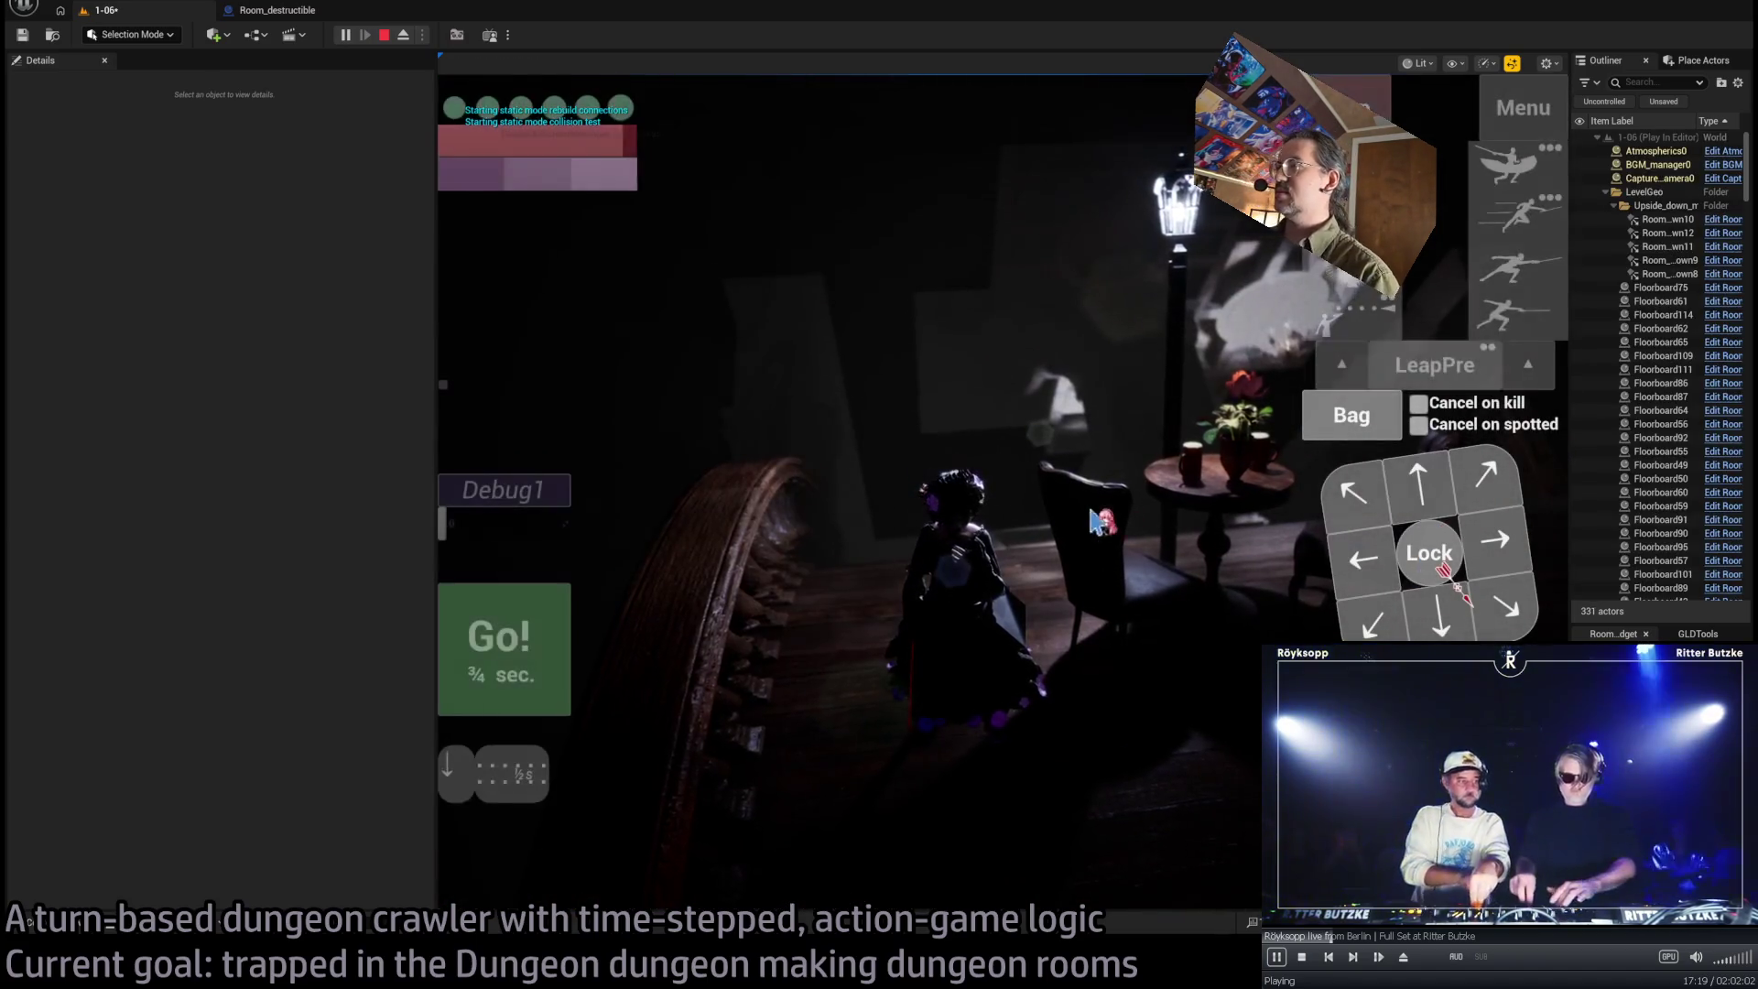
pyautogui.click(1103, 526)
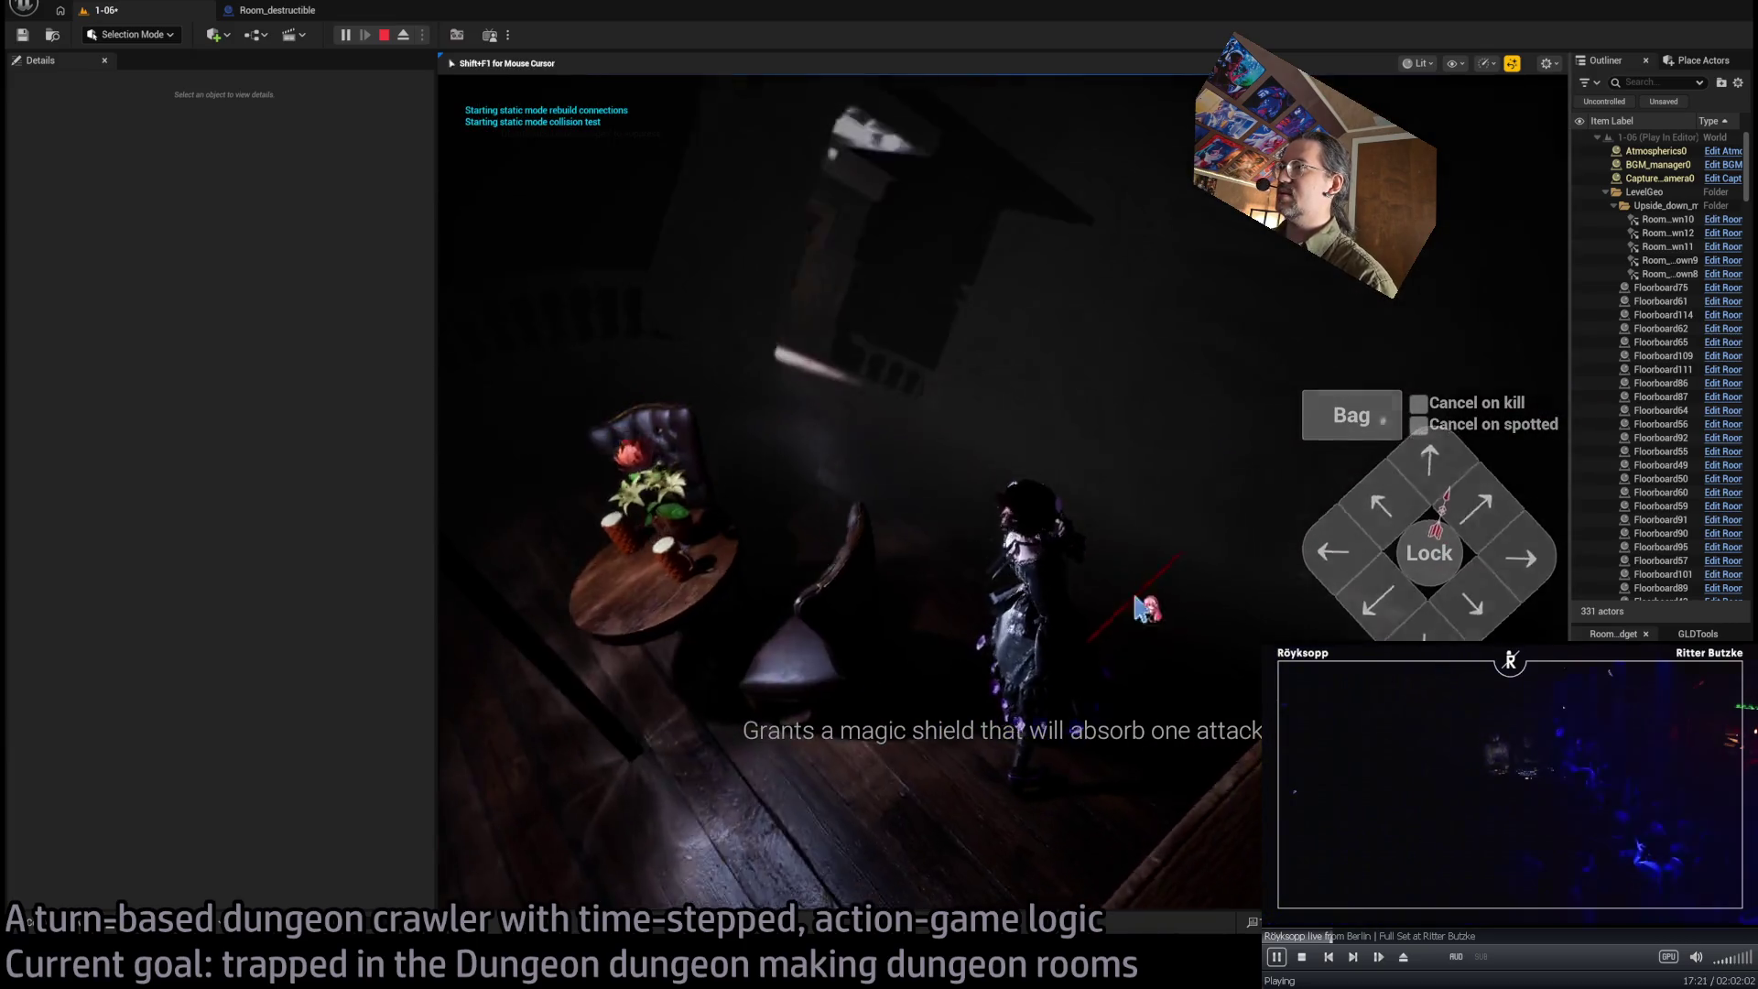
pyautogui.click(509, 671)
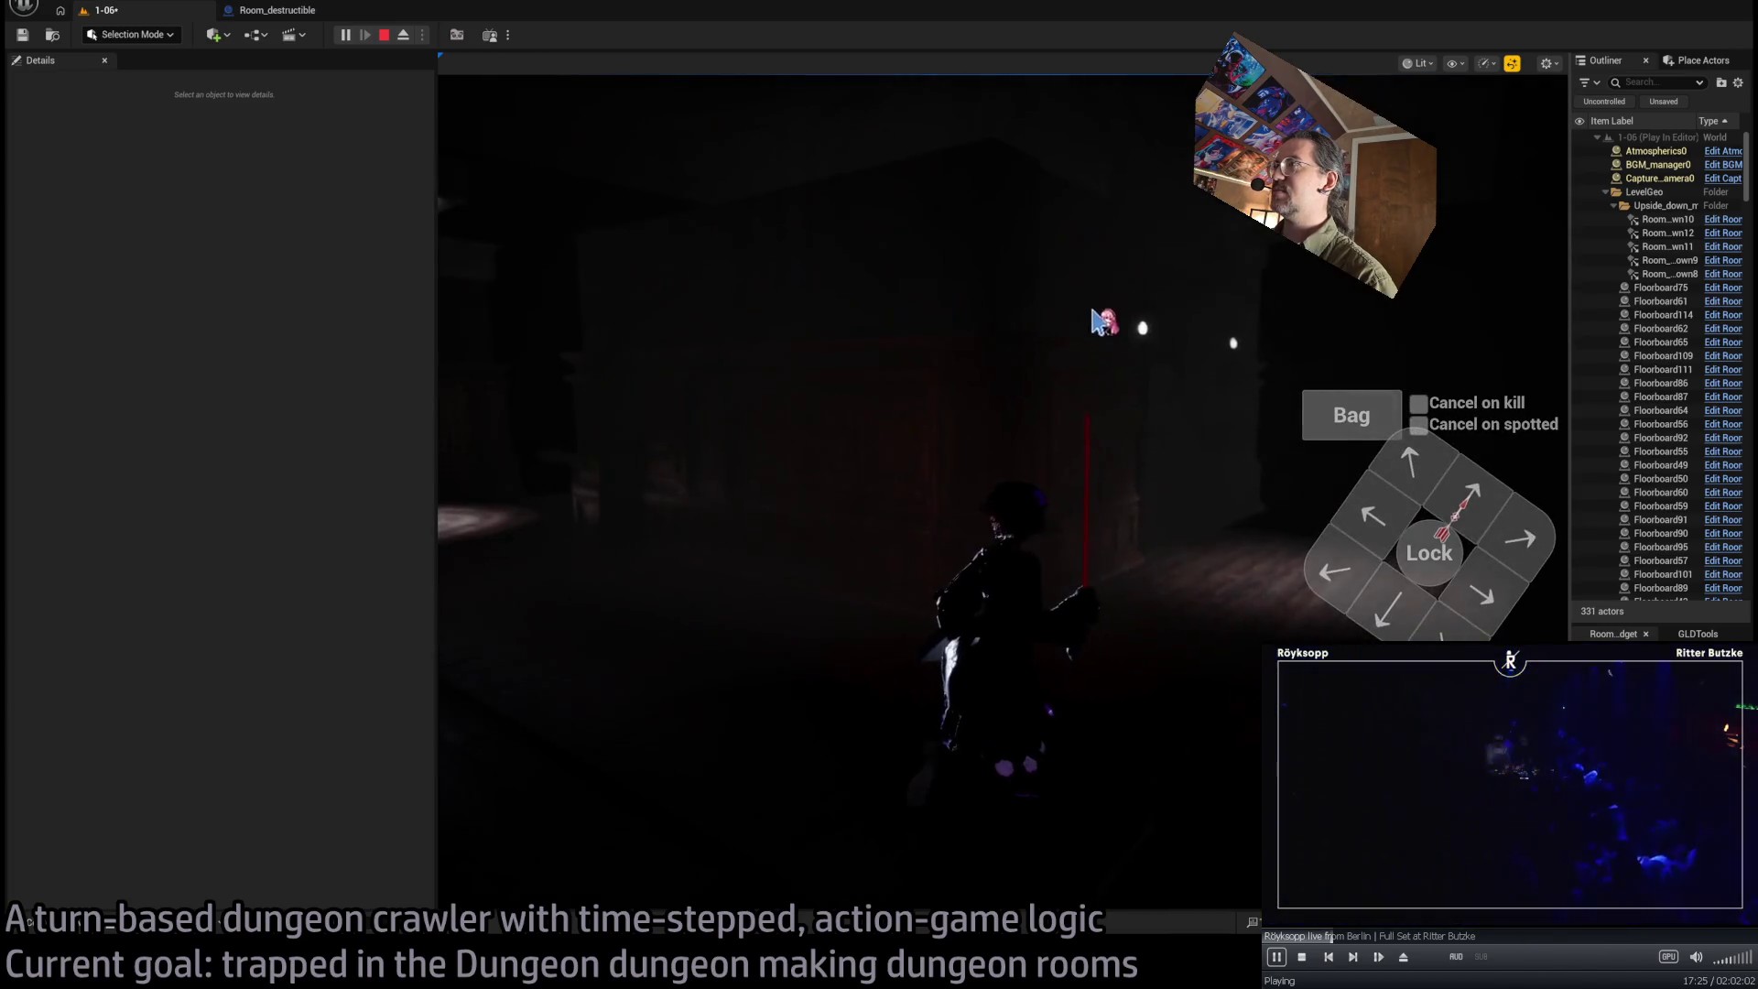
pyautogui.press('Escape')
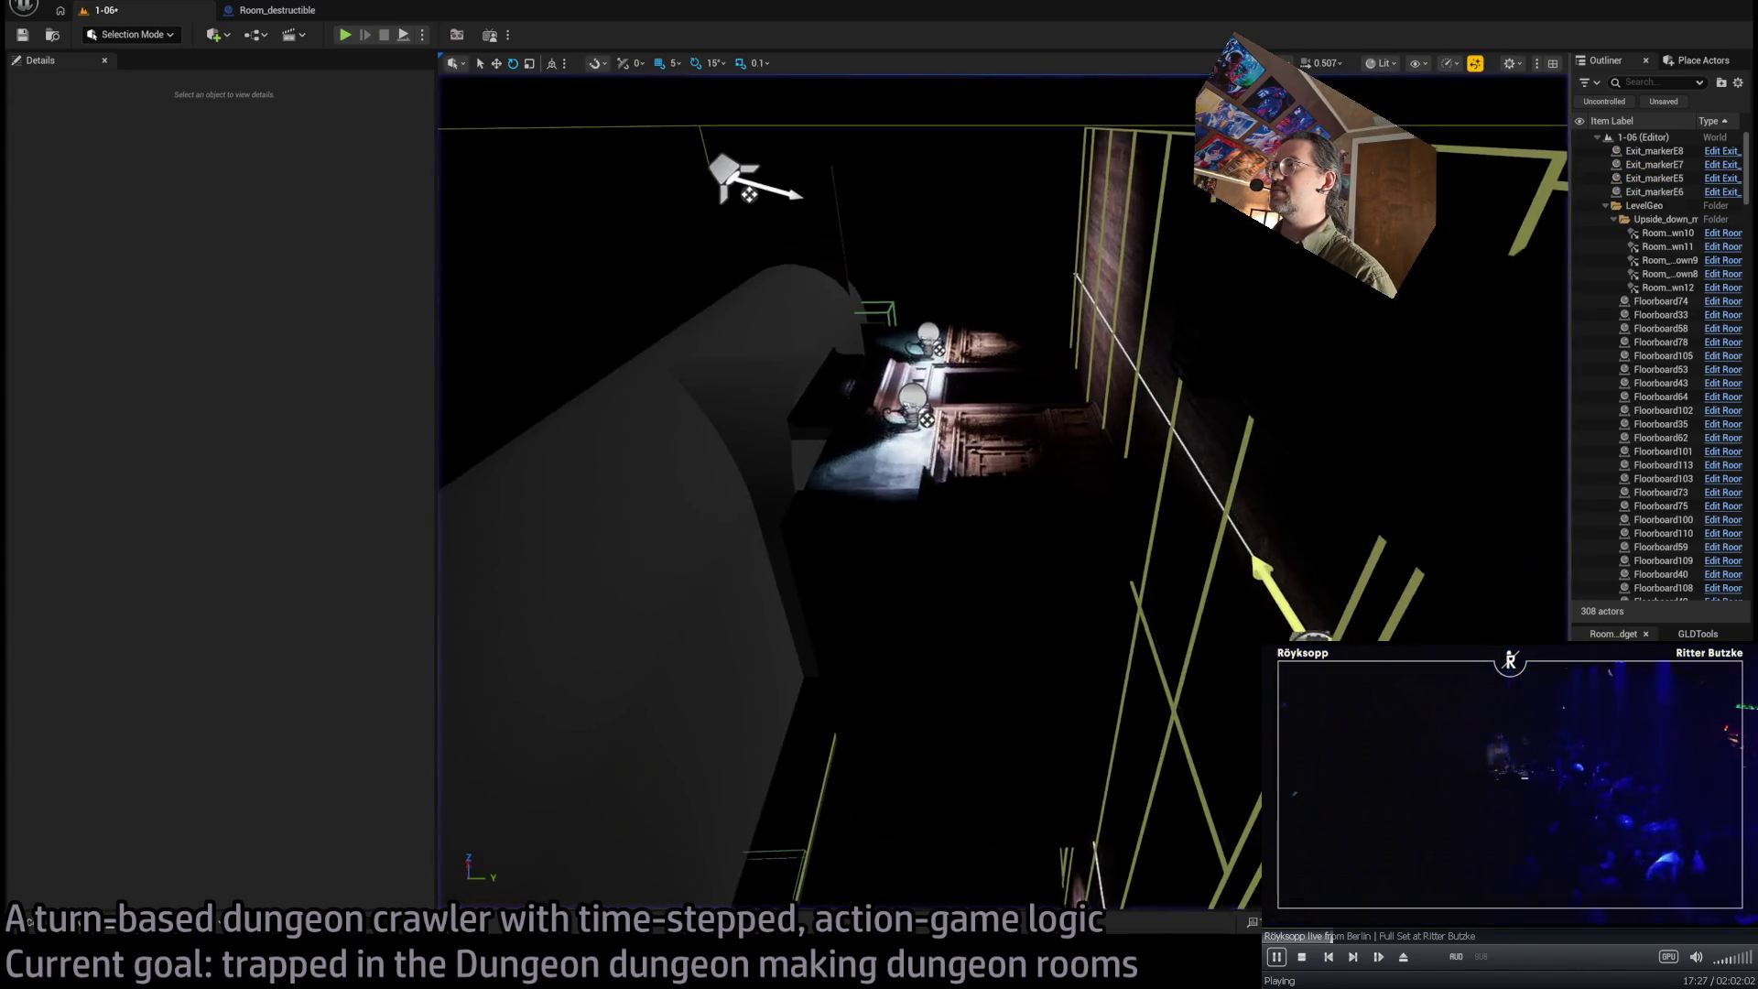
# Select the wall lamps, then play-test again, walking the character toward the lamps
pyautogui.click(955, 414)
pyautogui.press('f')
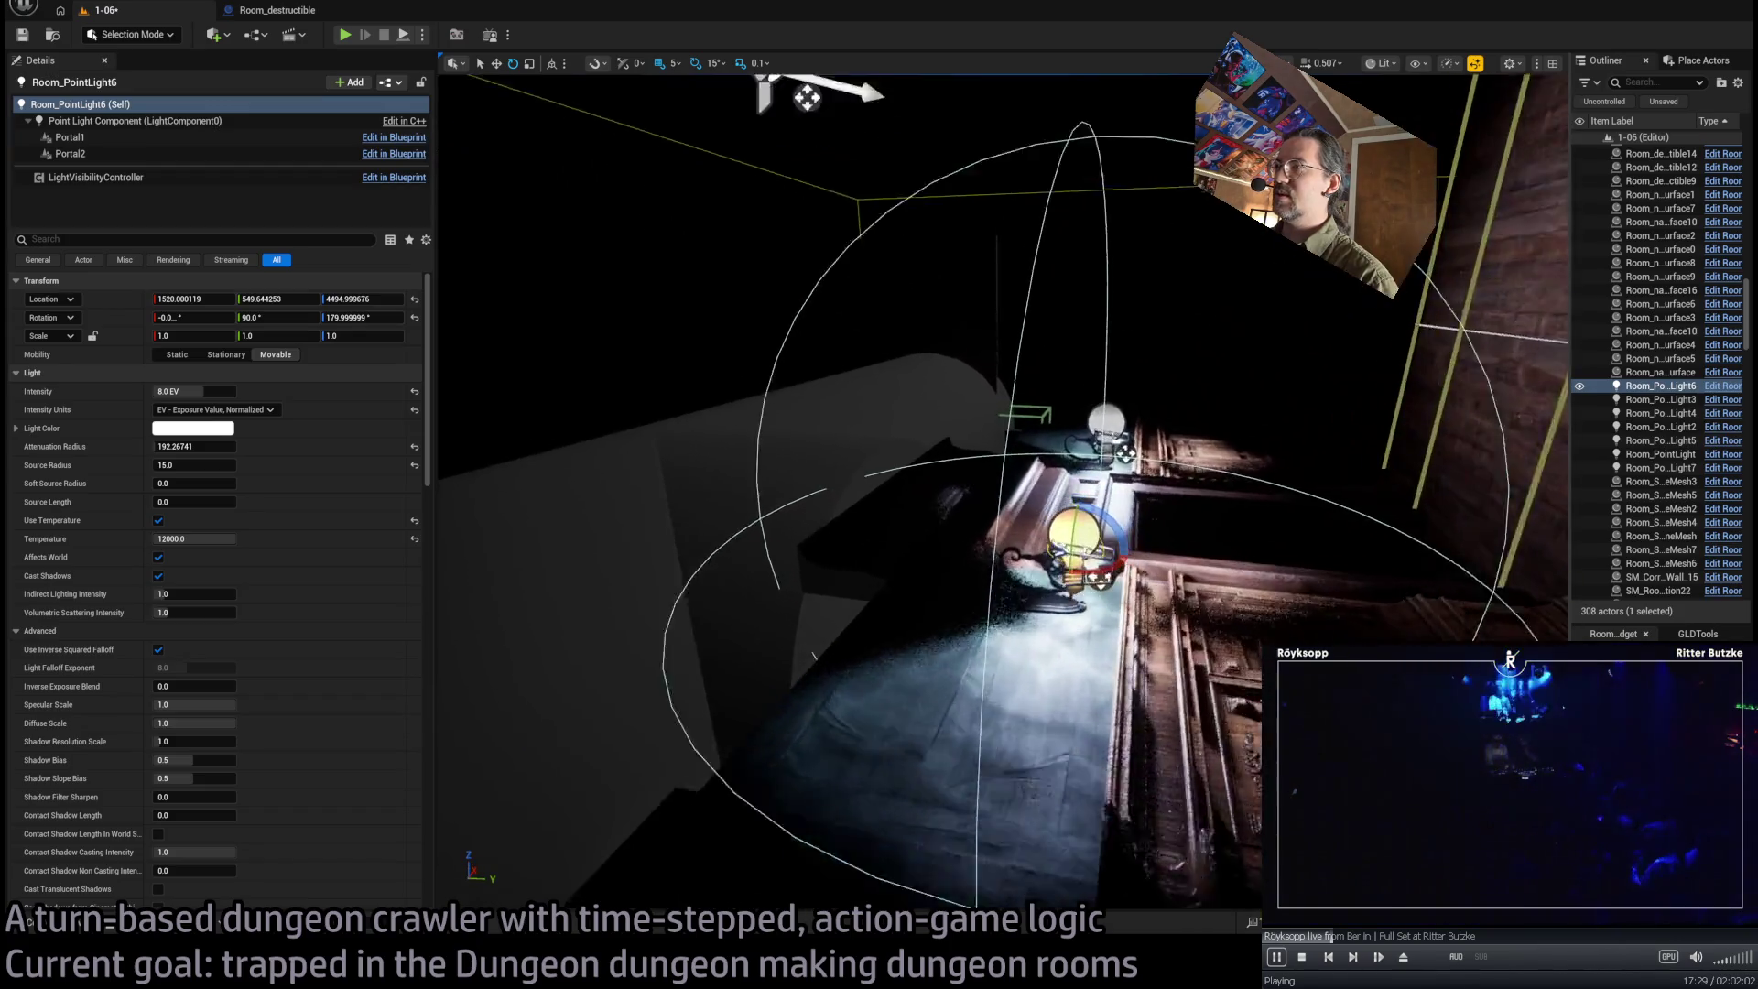
pyautogui.click(1070, 590)
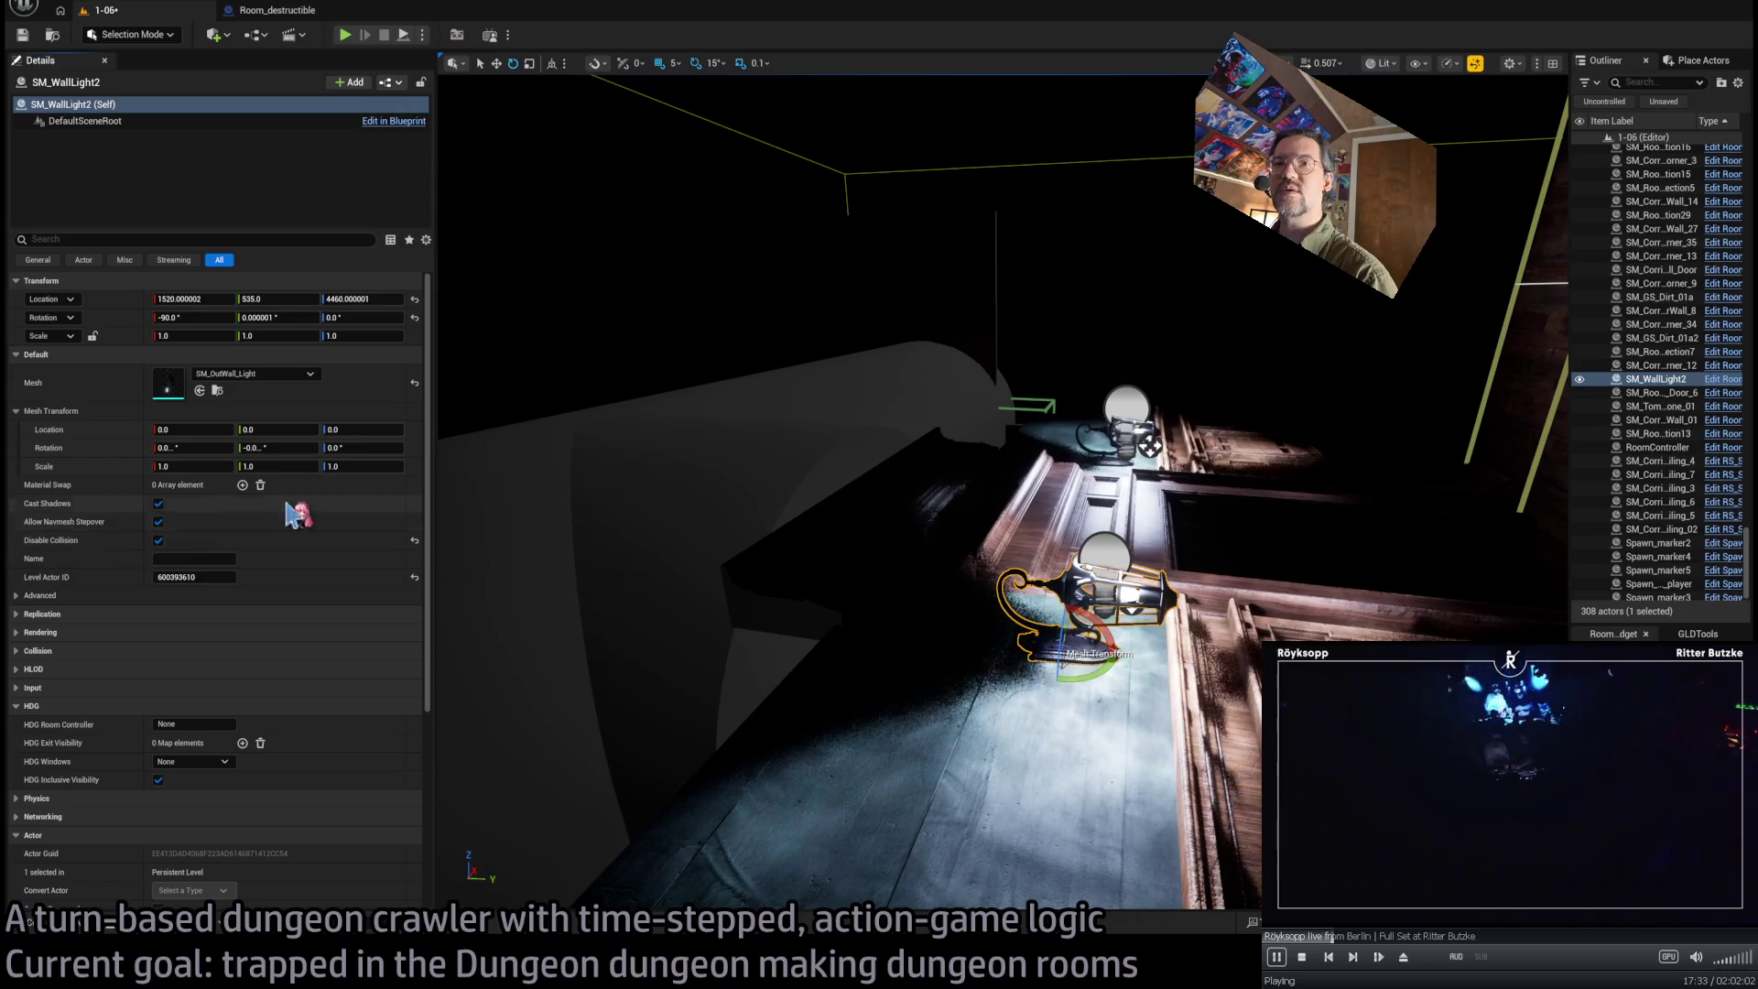
pyautogui.click(1125, 430)
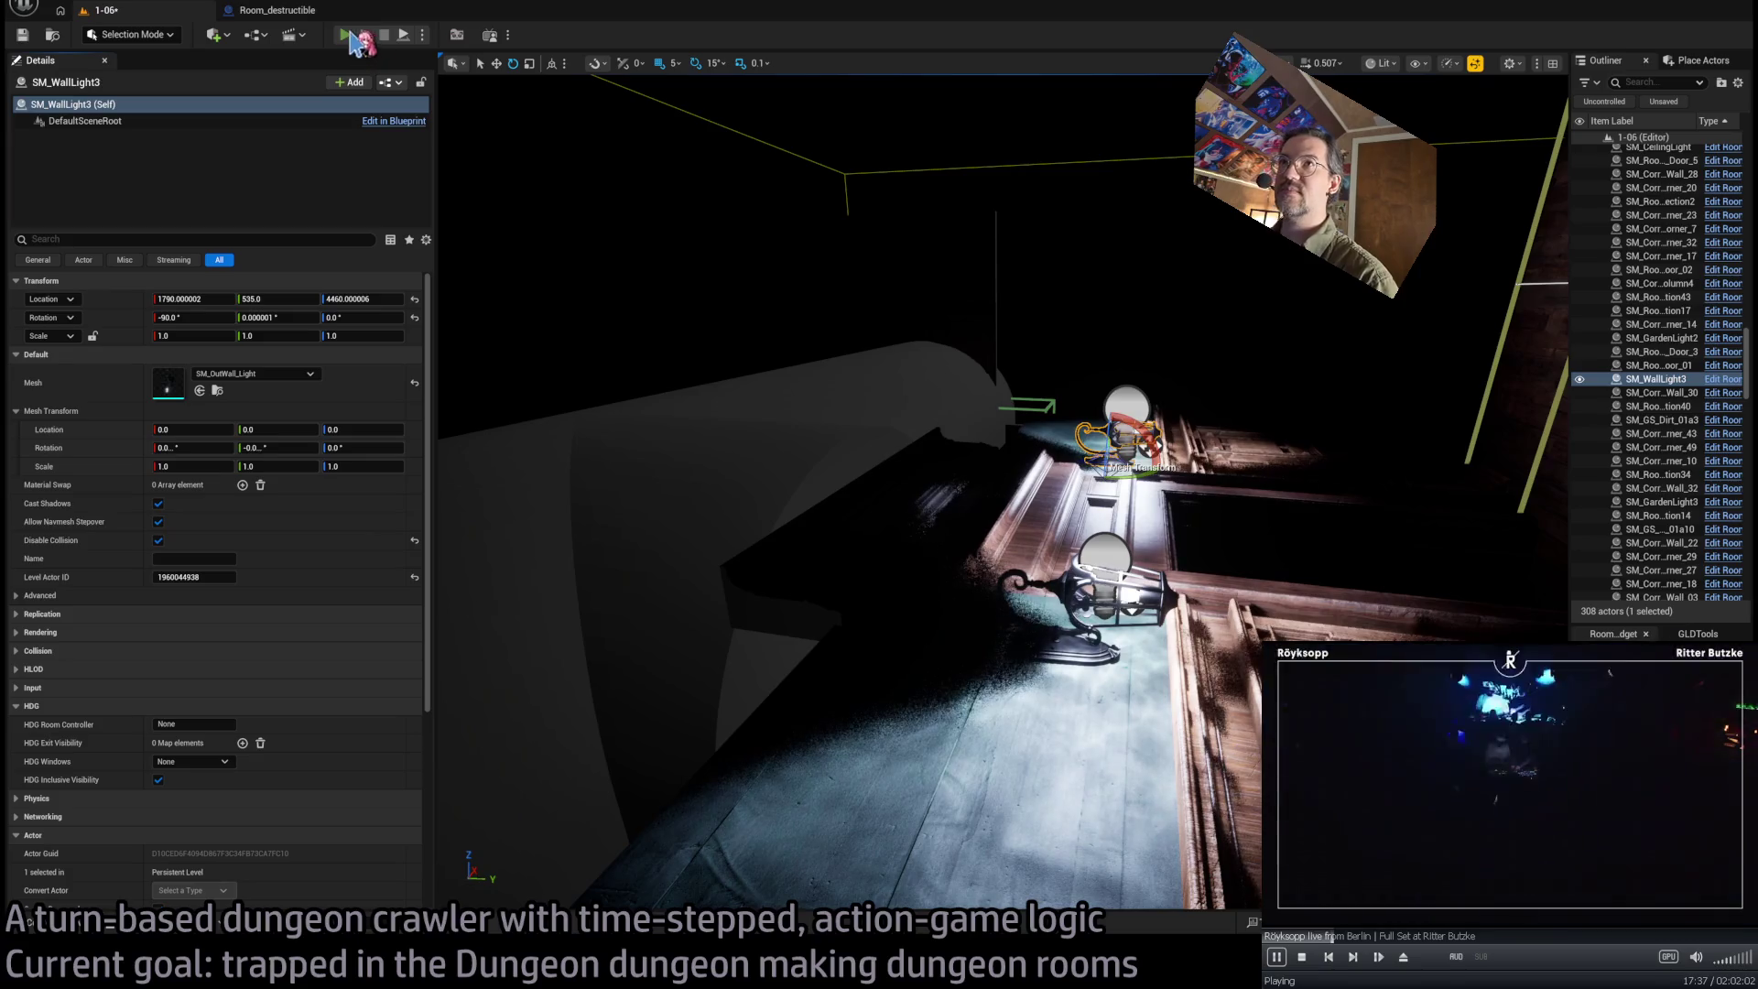
pyautogui.hotkey('alt', 'p')
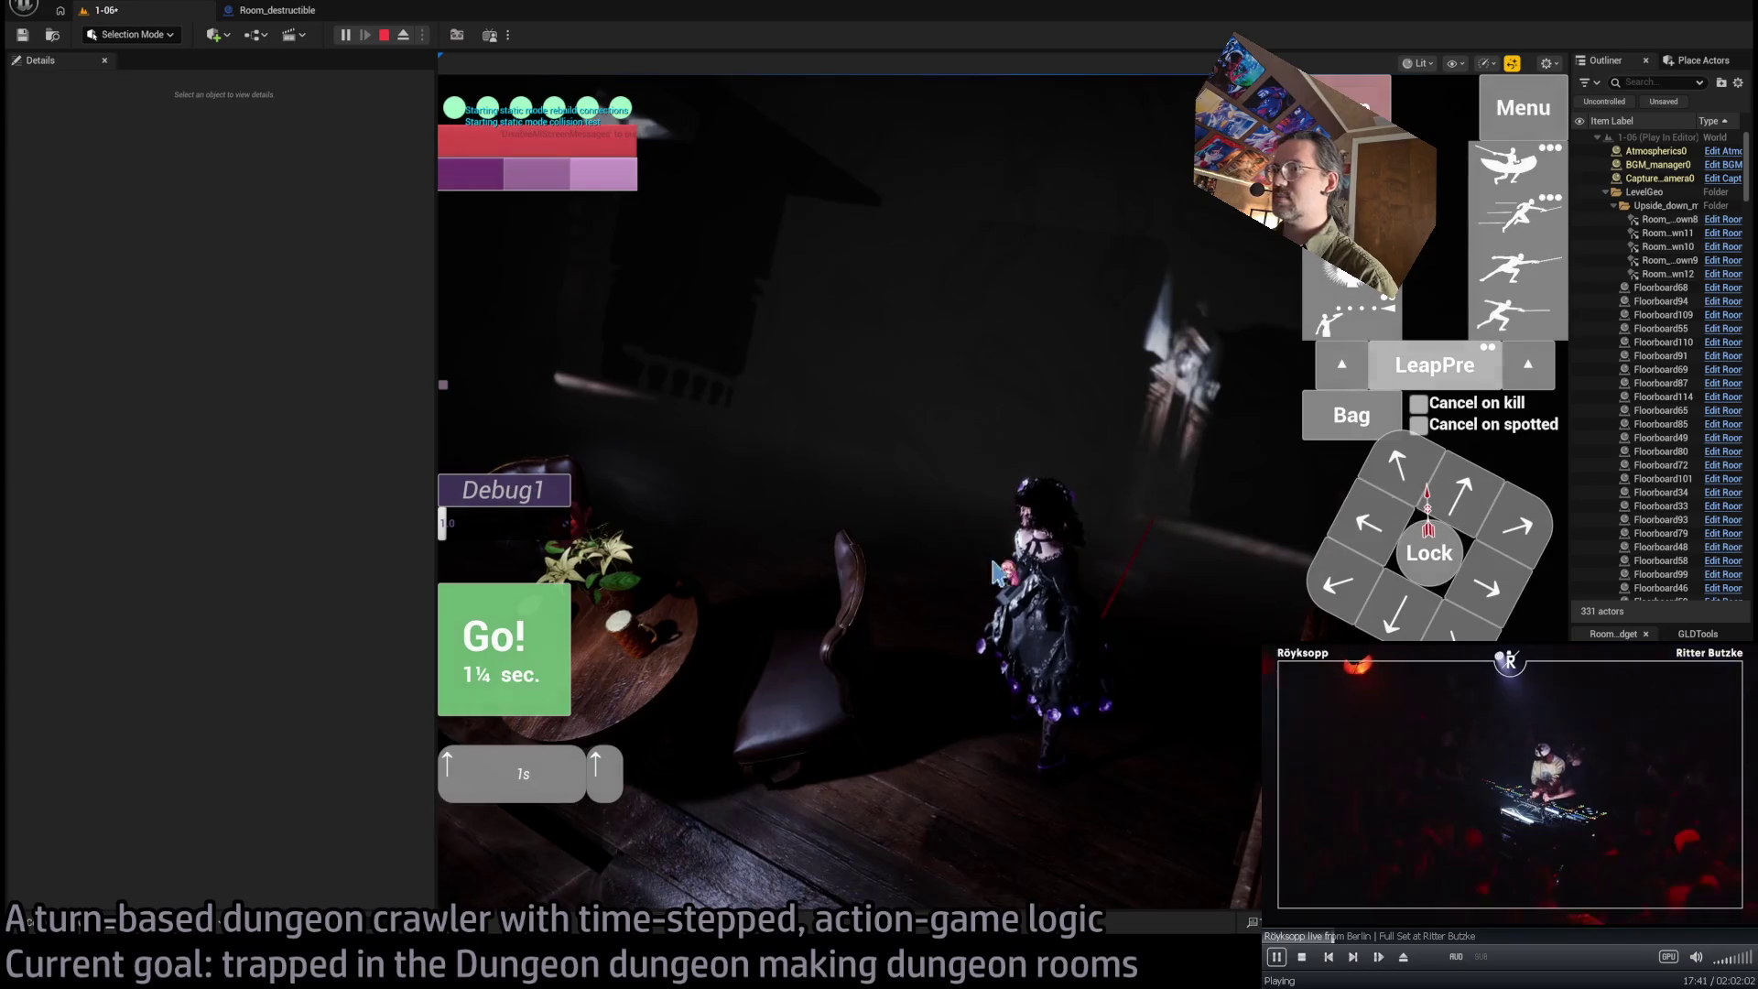
pyautogui.click(476, 693)
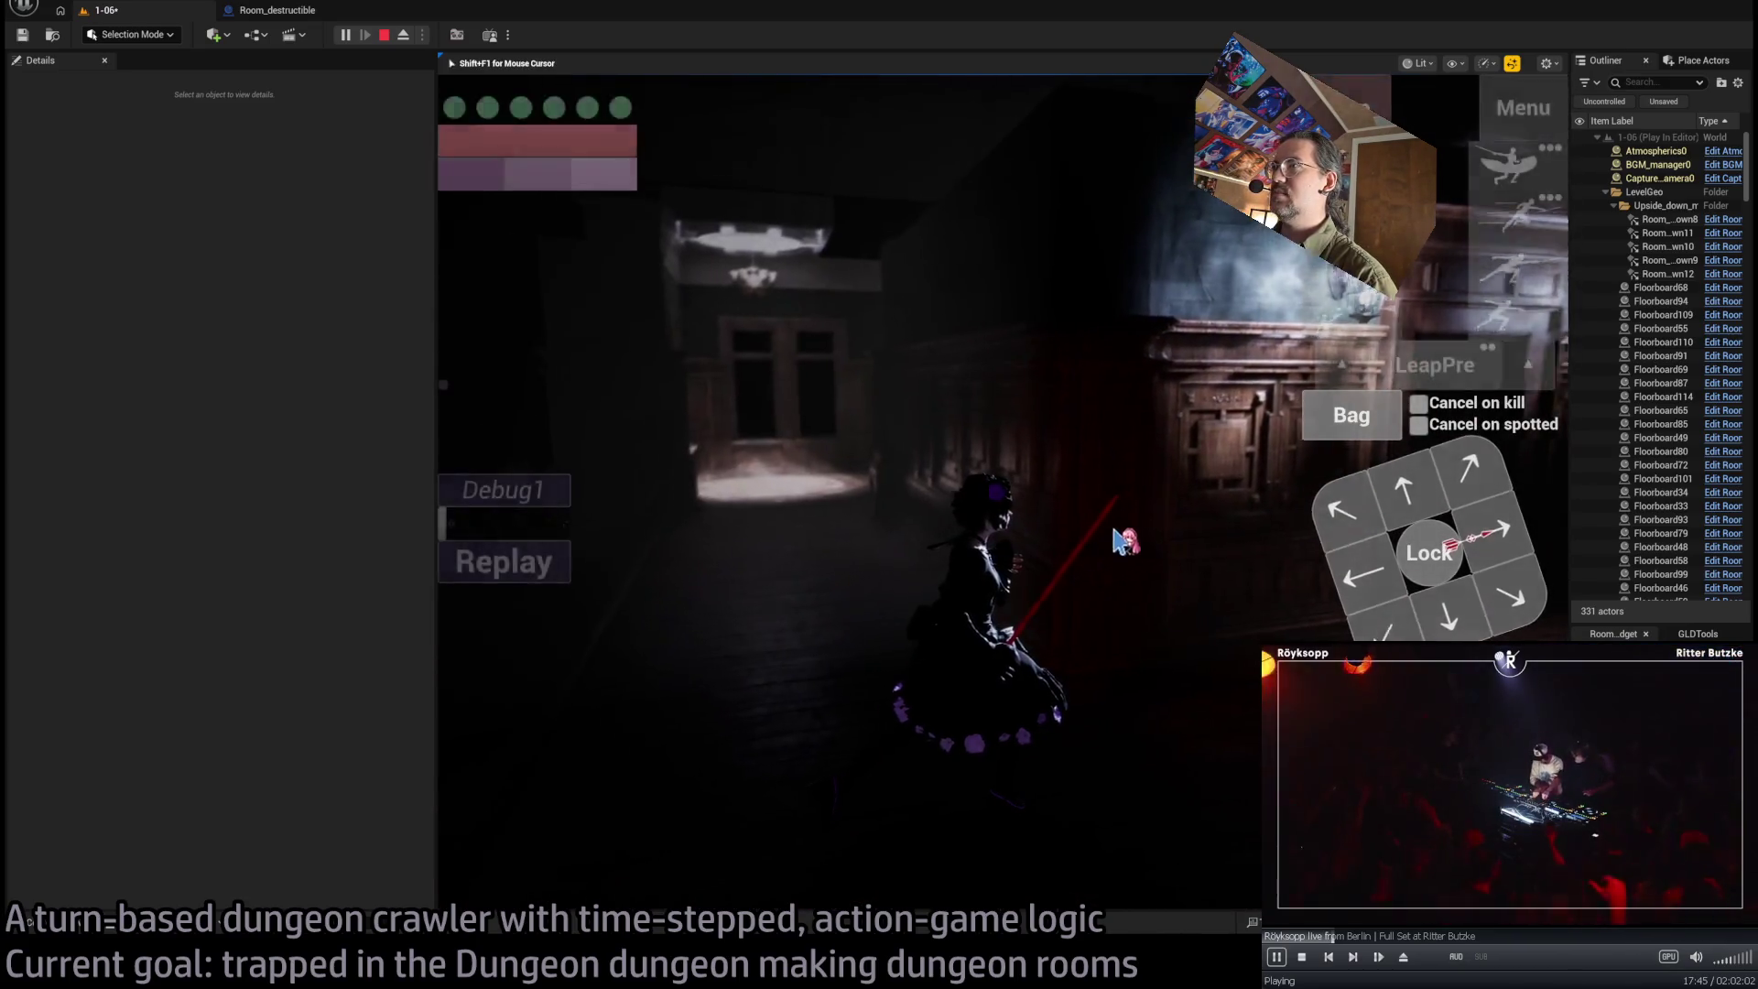
pyautogui.click(1474, 510)
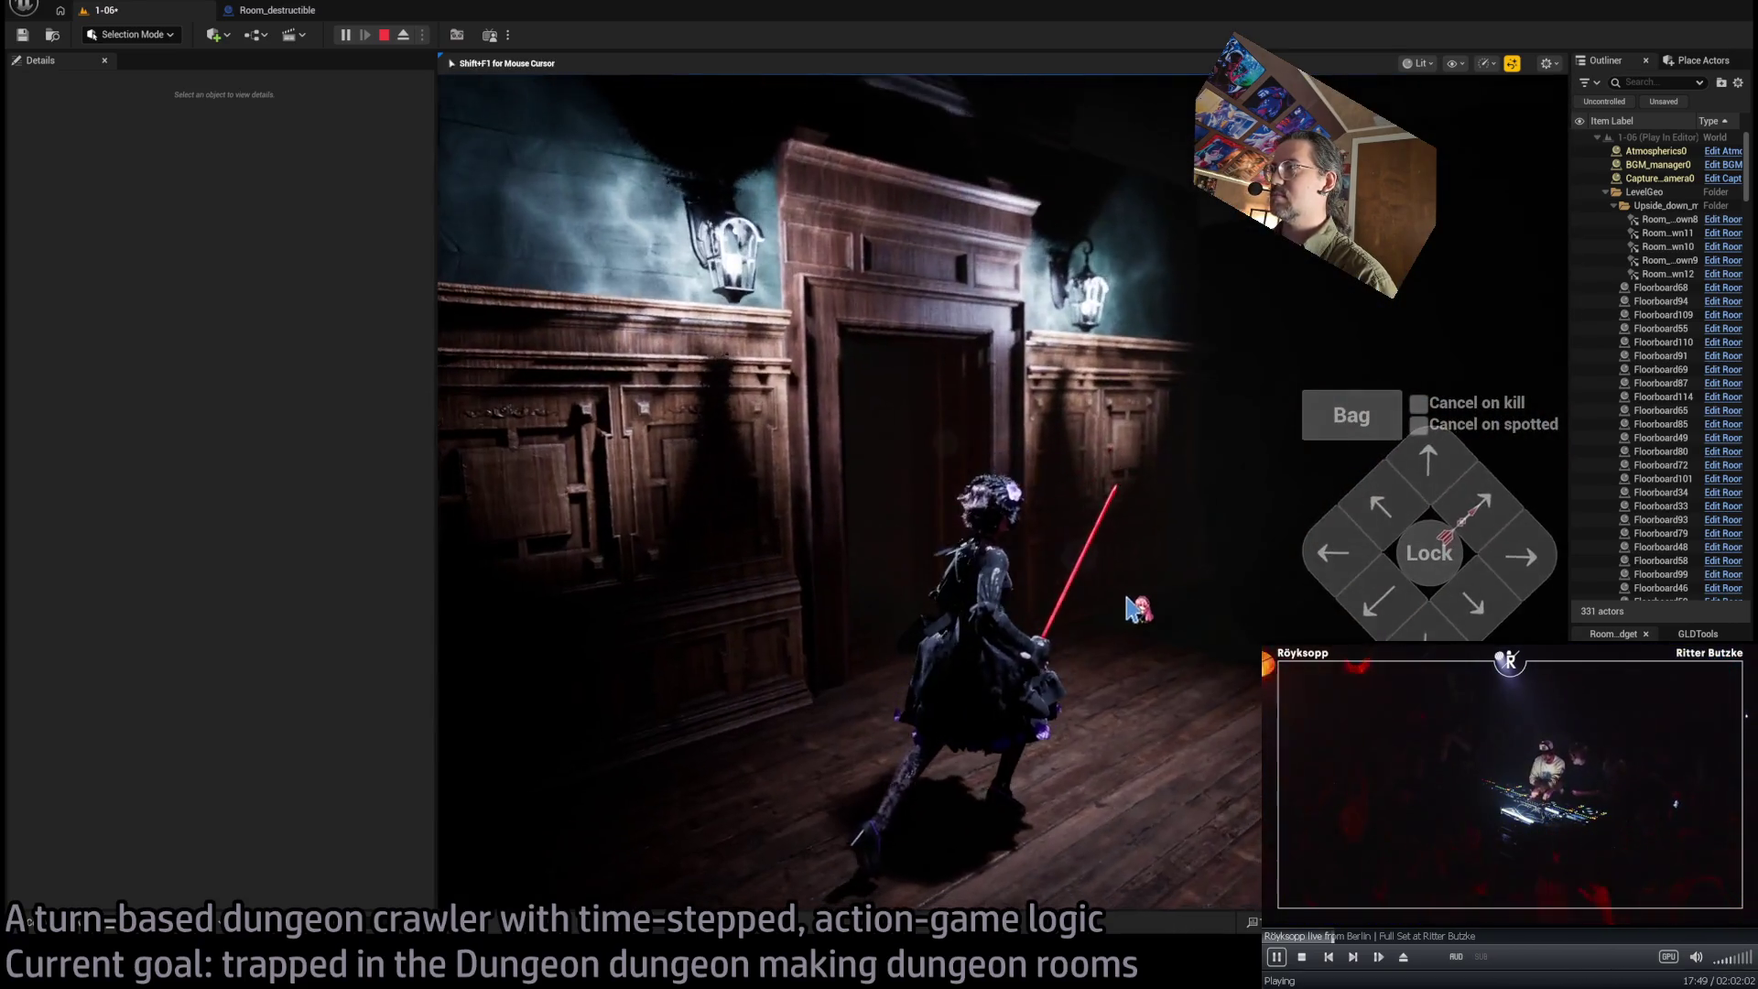
pyautogui.press('Escape')
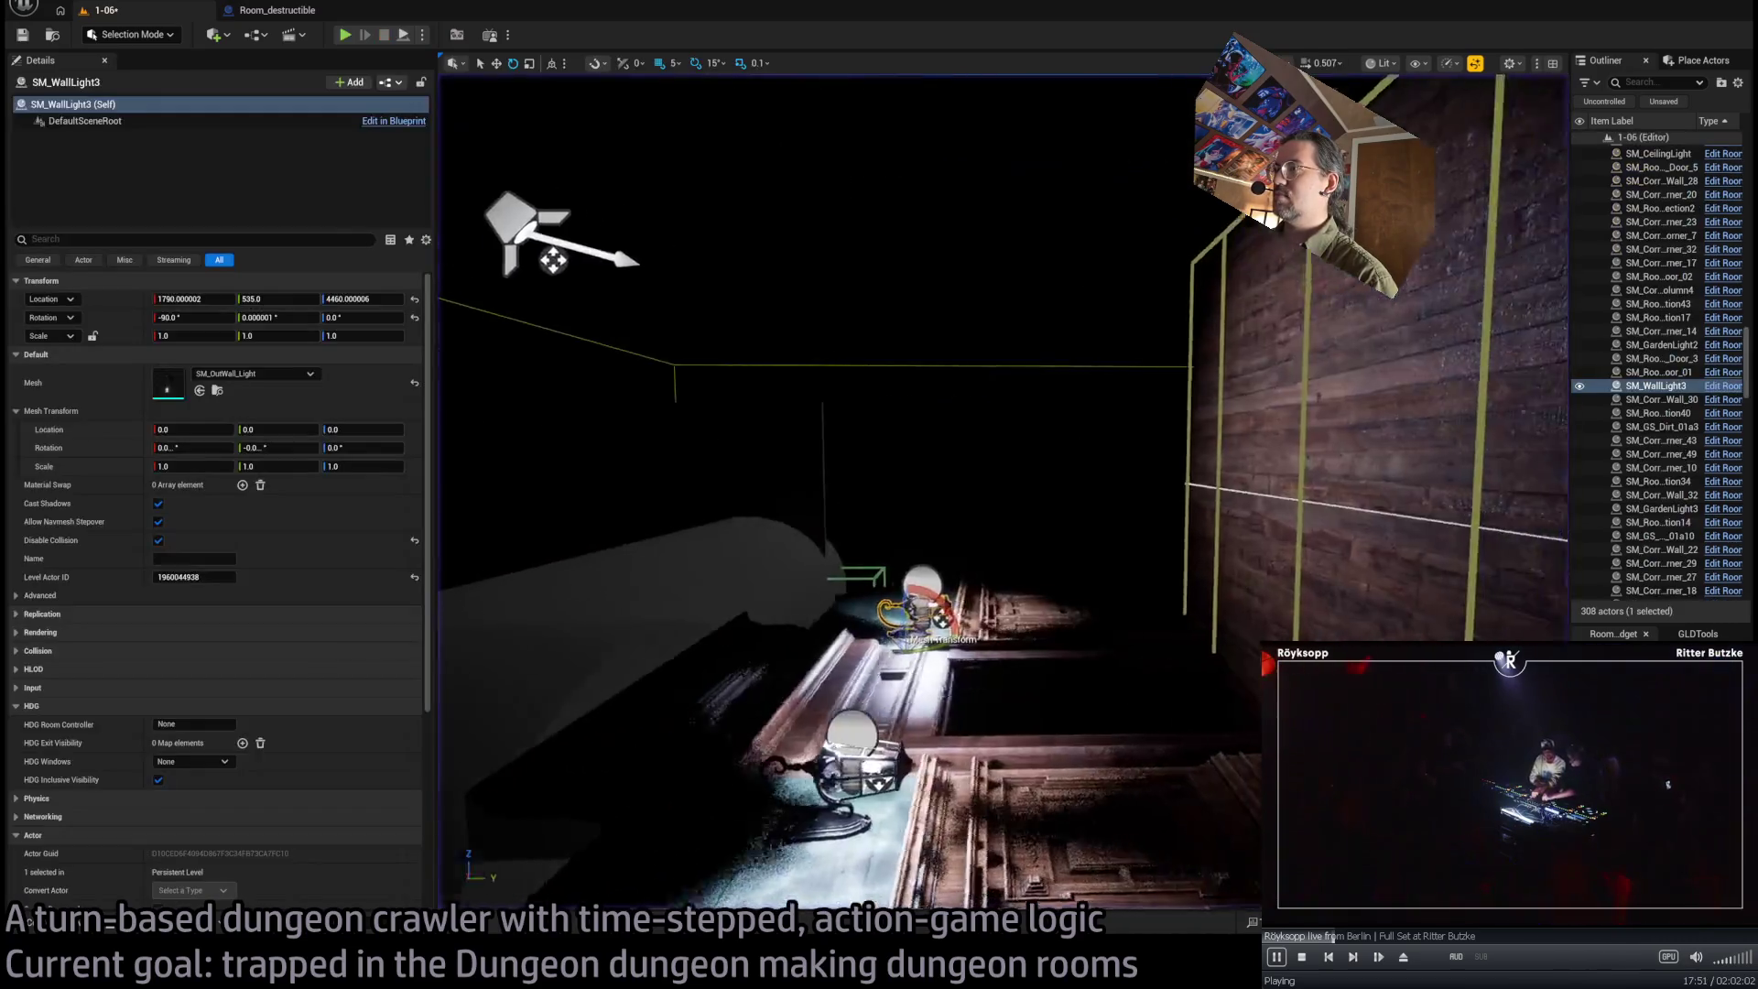
# Frame the wall lamp, then view the wooden room from above in unlit shading
pyautogui.press('f')
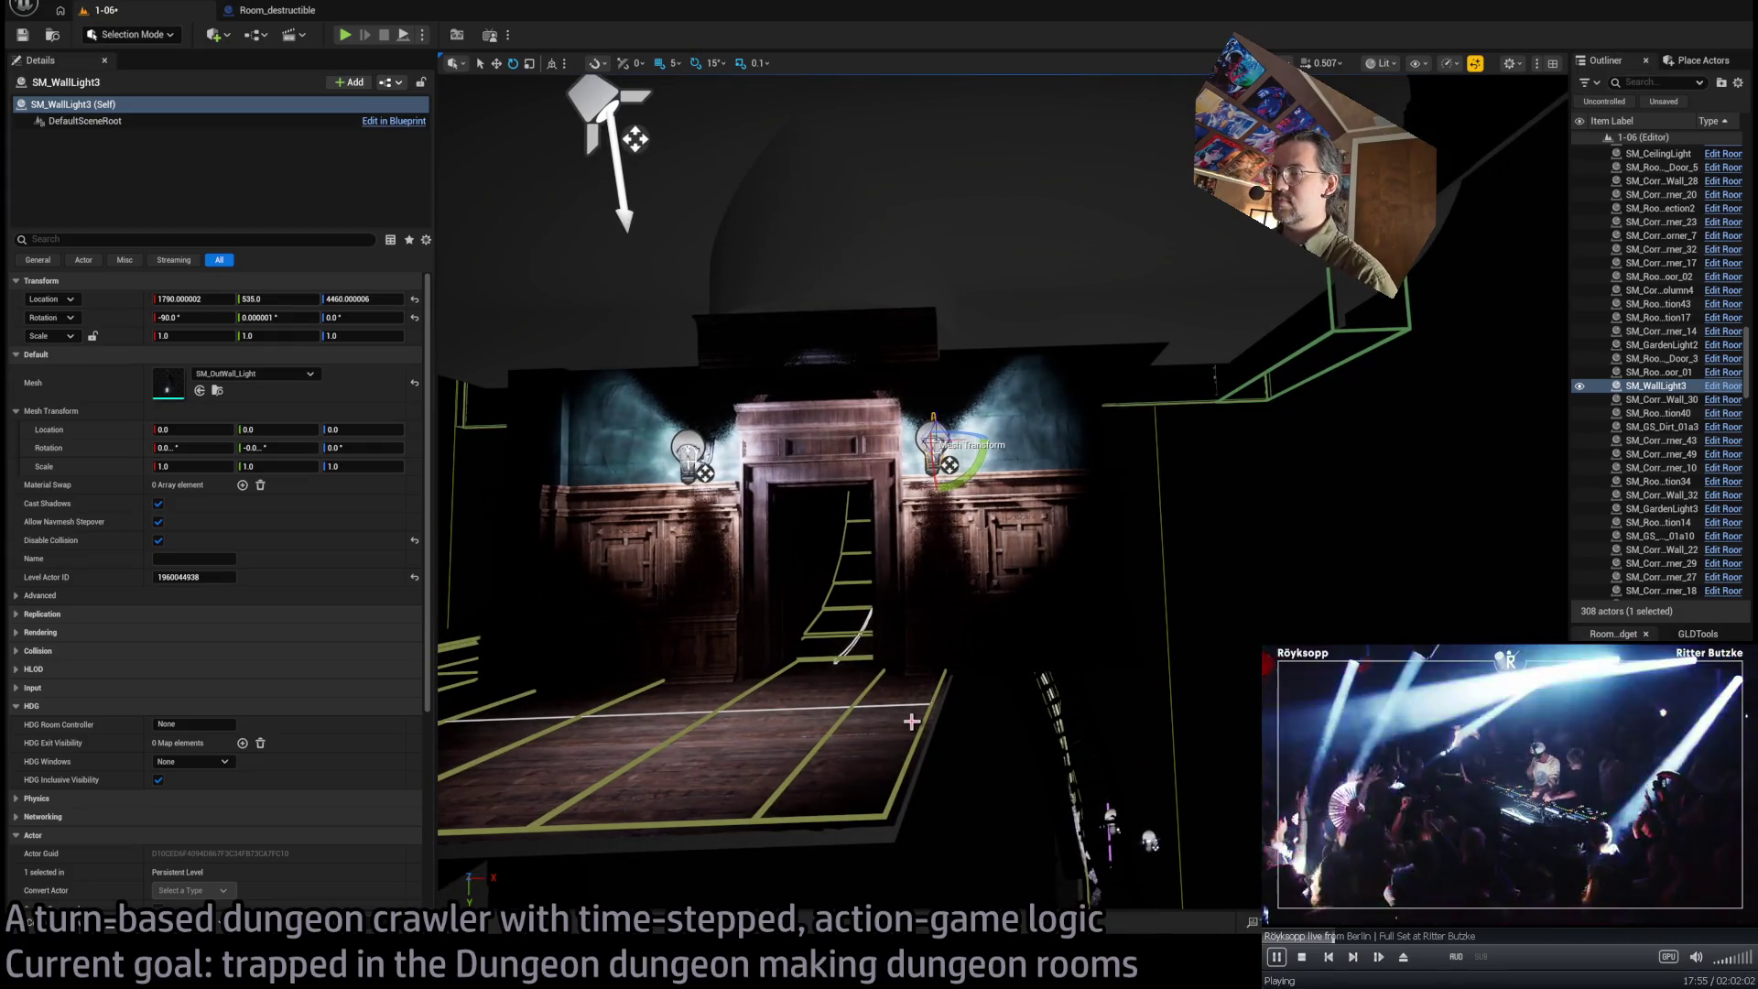
pyautogui.moveTo(941, 706)
pyautogui.mouseDown()
pyautogui.moveTo(898, 596)
pyautogui.moveTo(1175, 359)
pyautogui.mouseUp()
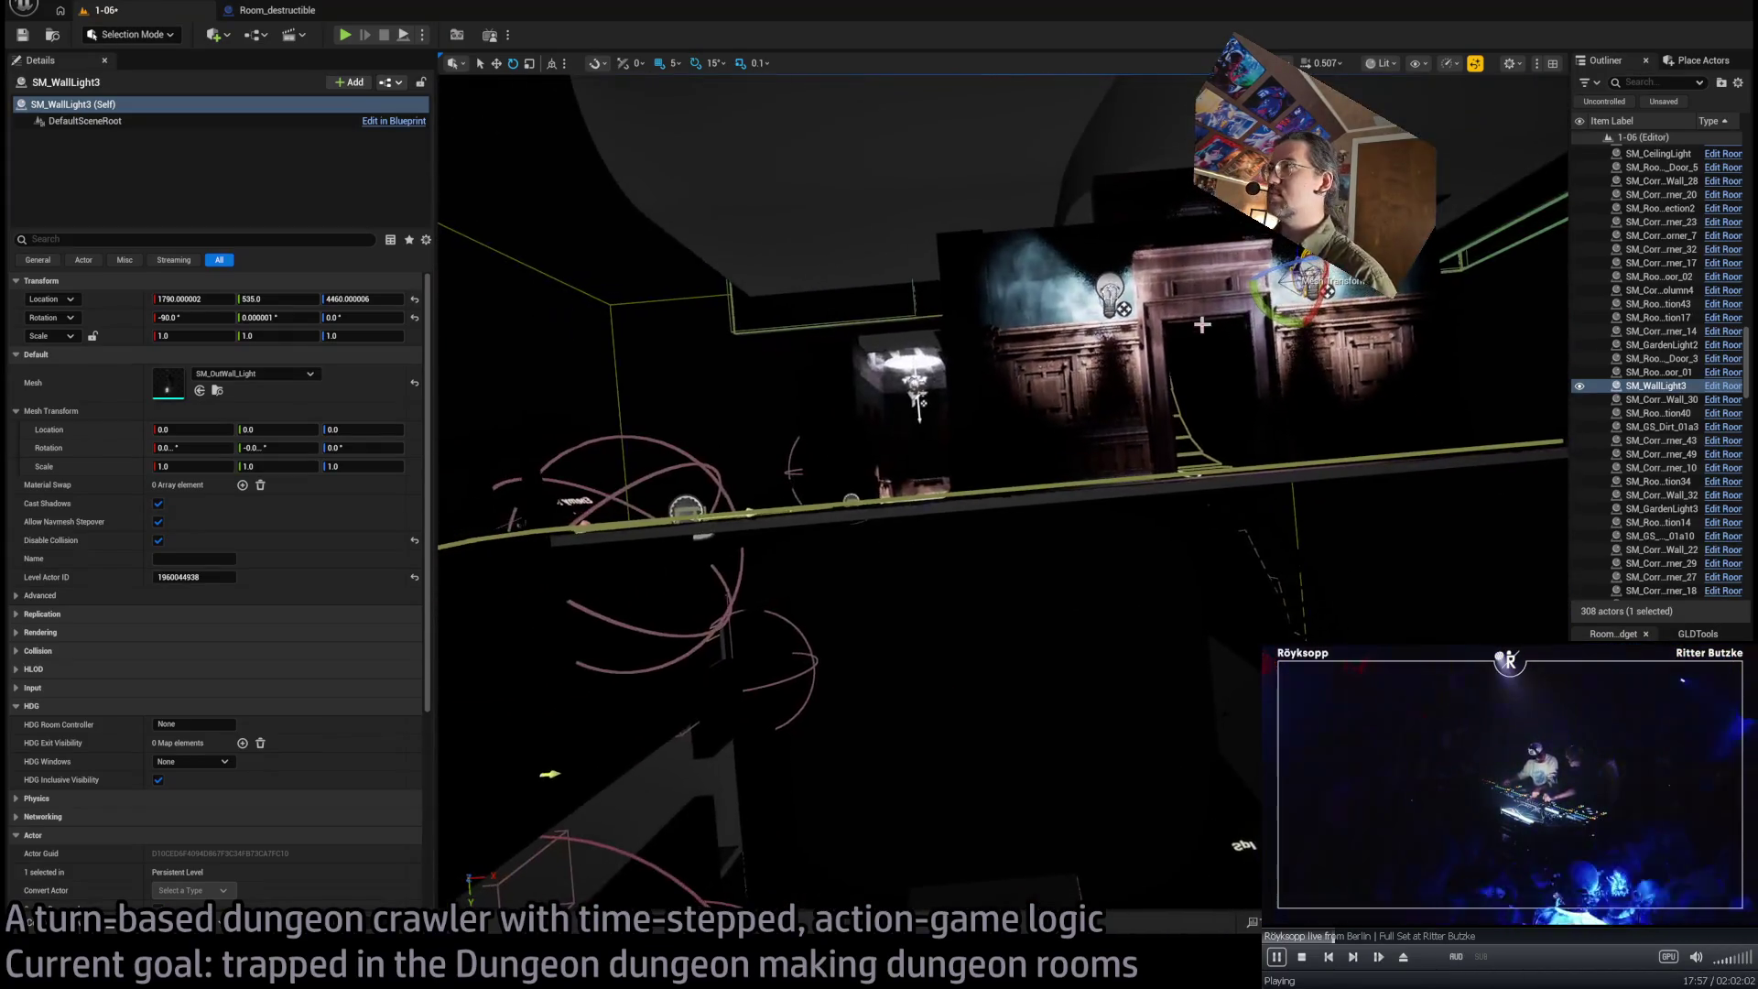
pyautogui.hotkey('alt', '3')
pyautogui.moveTo(1034, 462)
pyautogui.mouseDown()
pyautogui.moveTo(989, 393)
pyautogui.moveTo(1076, 499)
pyautogui.moveTo(925, 321)
pyautogui.moveTo(934, 345)
pyautogui.moveTo(1012, 353)
pyautogui.moveTo(1034, 383)
pyautogui.moveTo(969, 428)
pyautogui.mouseUp()
# Duplicate floorboard panels Floorboard107 and Floorboard106, placing the copies to the left
pyautogui.click(953, 428)
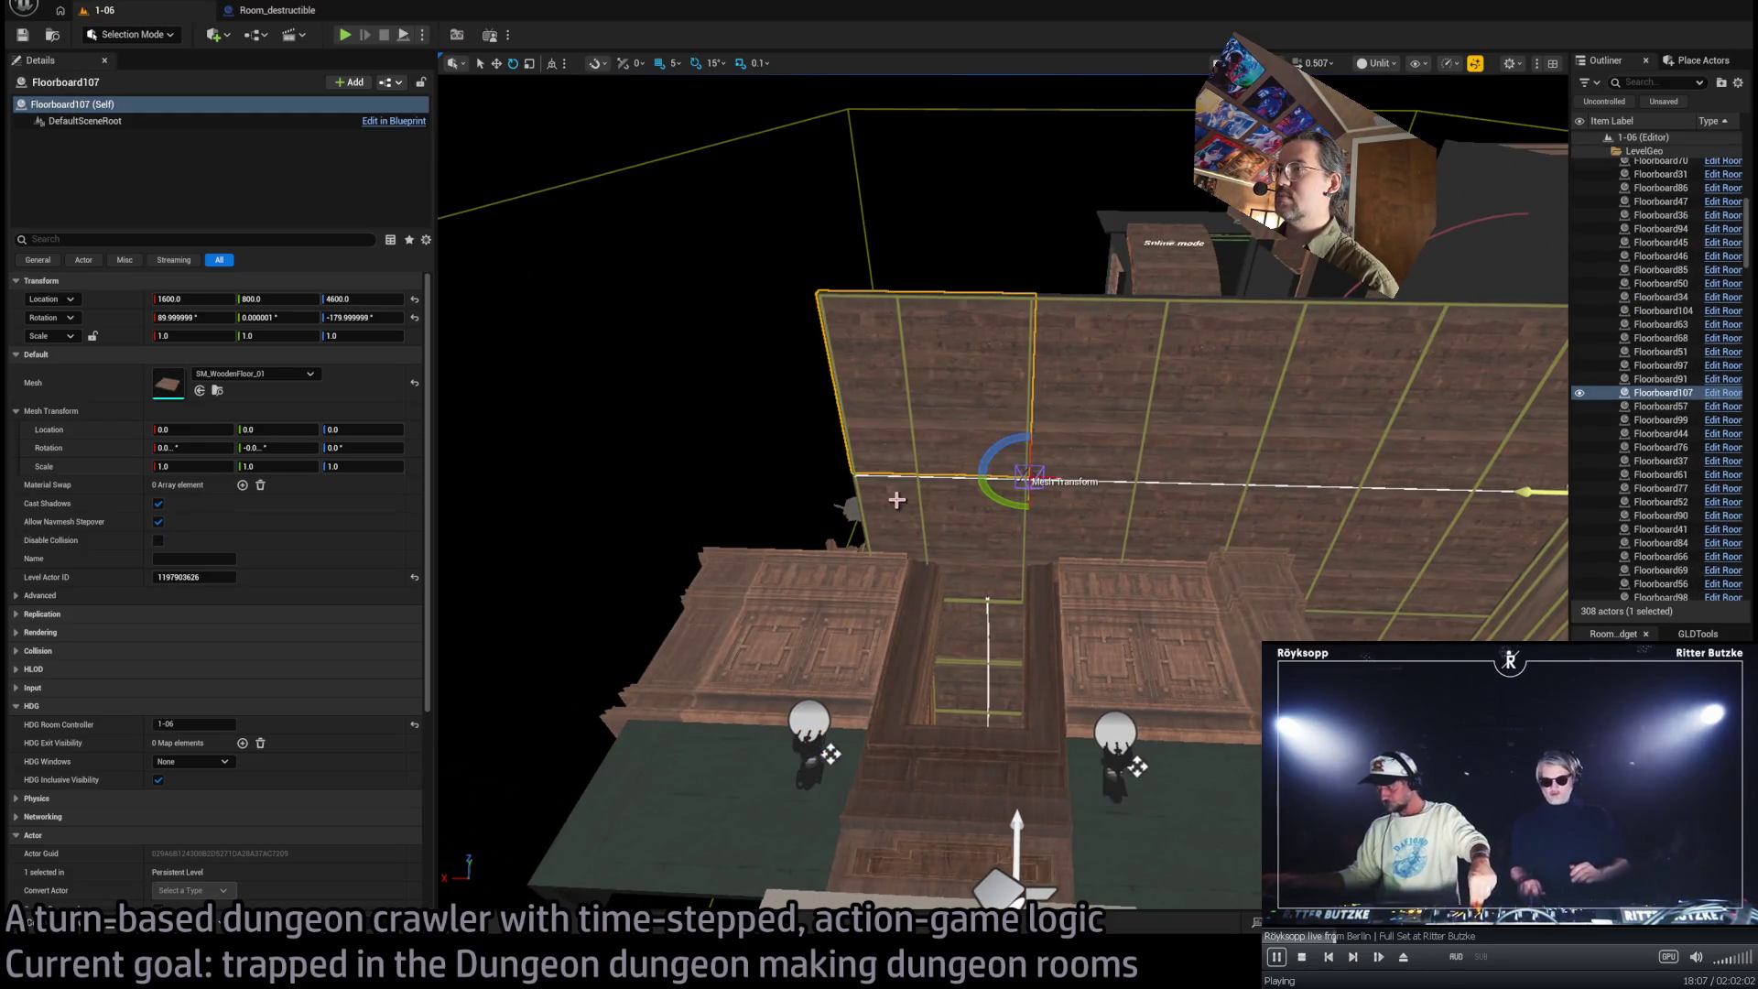
pyautogui.keyDown('ctrl'); pyautogui.click(962, 494); pyautogui.keyUp('ctrl')
pyautogui.keyDown('alt'); pyautogui.moveTo(1053, 602); pyautogui.dragTo(895, 596); pyautogui.keyUp('alt')
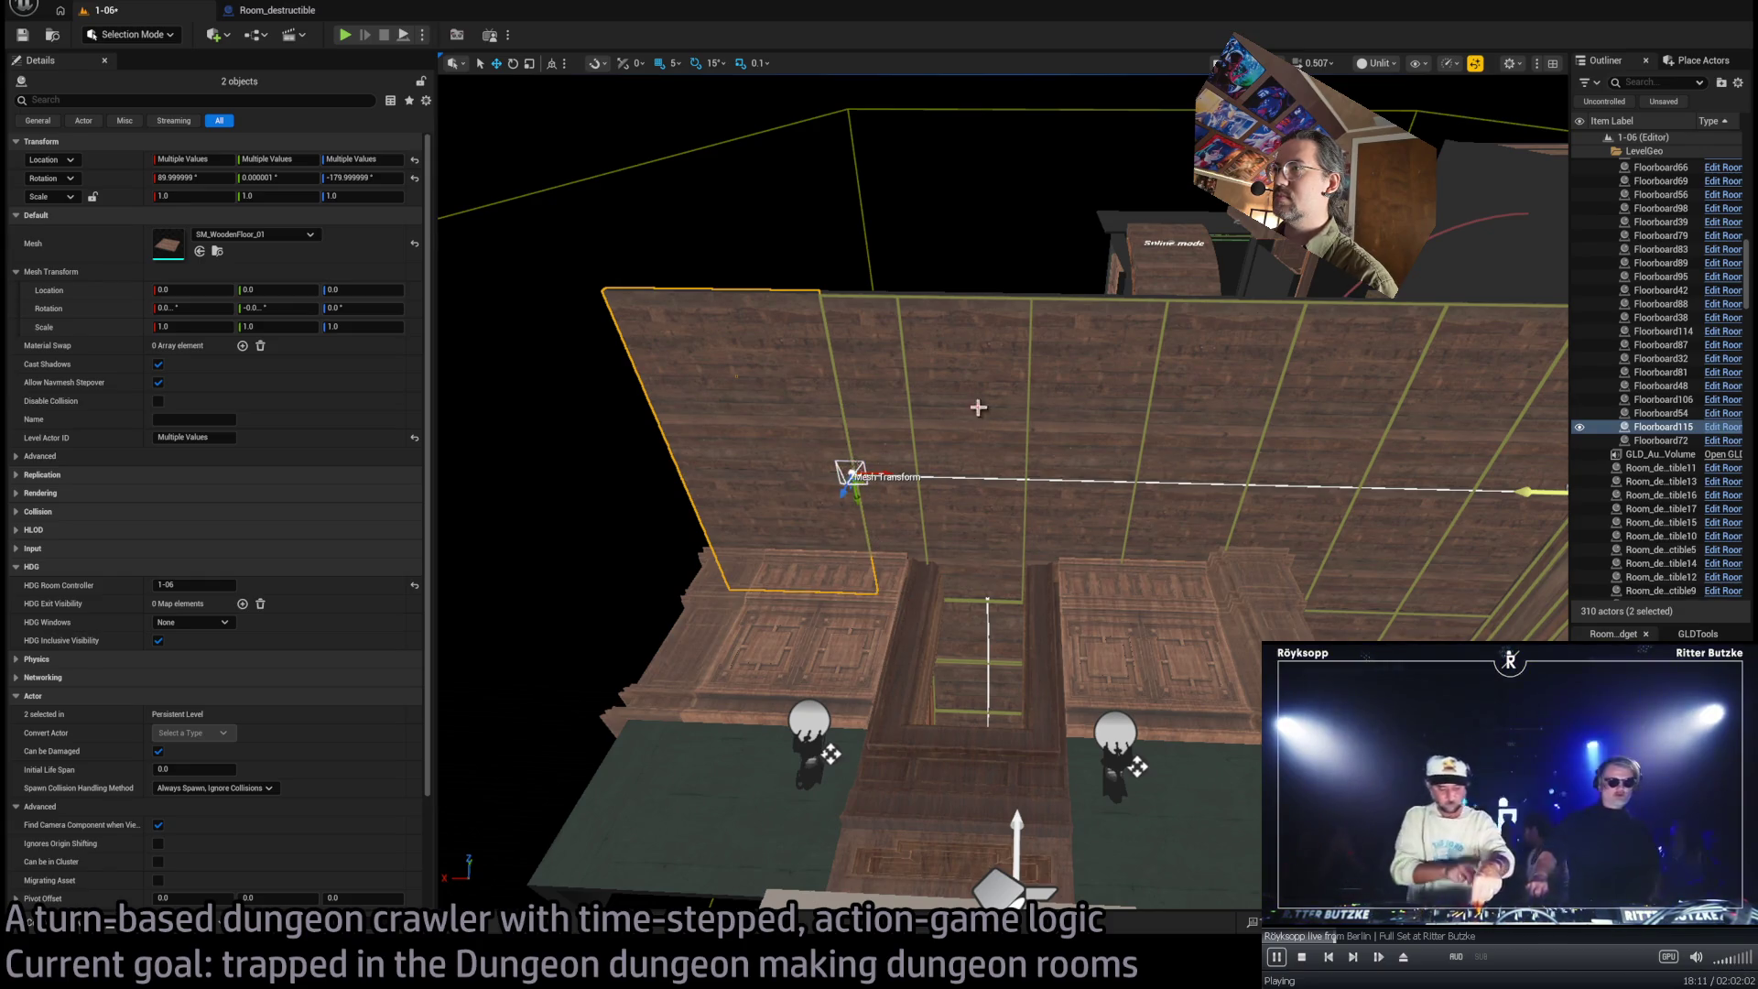
pyautogui.click(952, 295)
pyautogui.moveTo(1007, 494)
pyautogui.keyDown('alt'); pyautogui.mouseDown()
pyautogui.moveTo(842, 508)
pyautogui.moveTo(902, 400)
pyautogui.moveTo(574, 593)
pyautogui.mouseUp(); pyautogui.keyUp('alt')
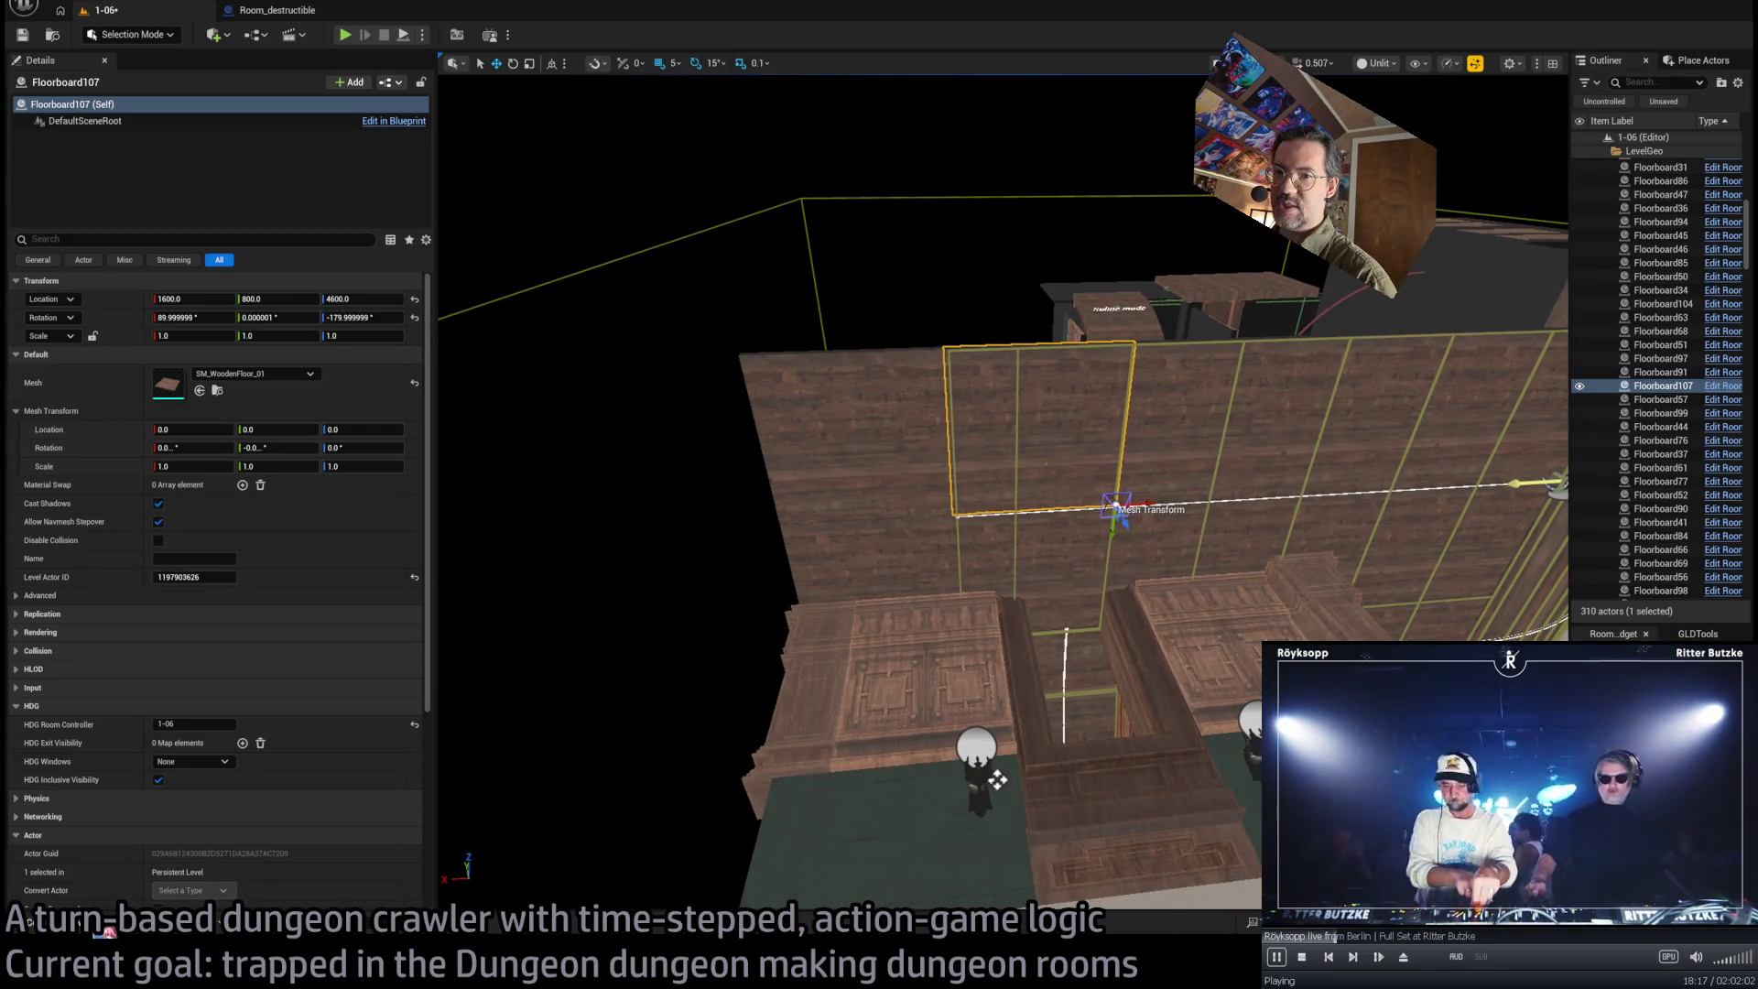
# Select the corridor wall connection piece at the wall corner
pyautogui.hotkey('ctrl', 'space')
pyautogui.keyDown('alt'); pyautogui.moveTo(824, 366); pyautogui.dragTo(724, 403); pyautogui.keyUp('alt')
pyautogui.keyDown('alt'); pyautogui.moveTo(824, 458); pyautogui.dragTo(677, 412); pyautogui.keyUp('alt')
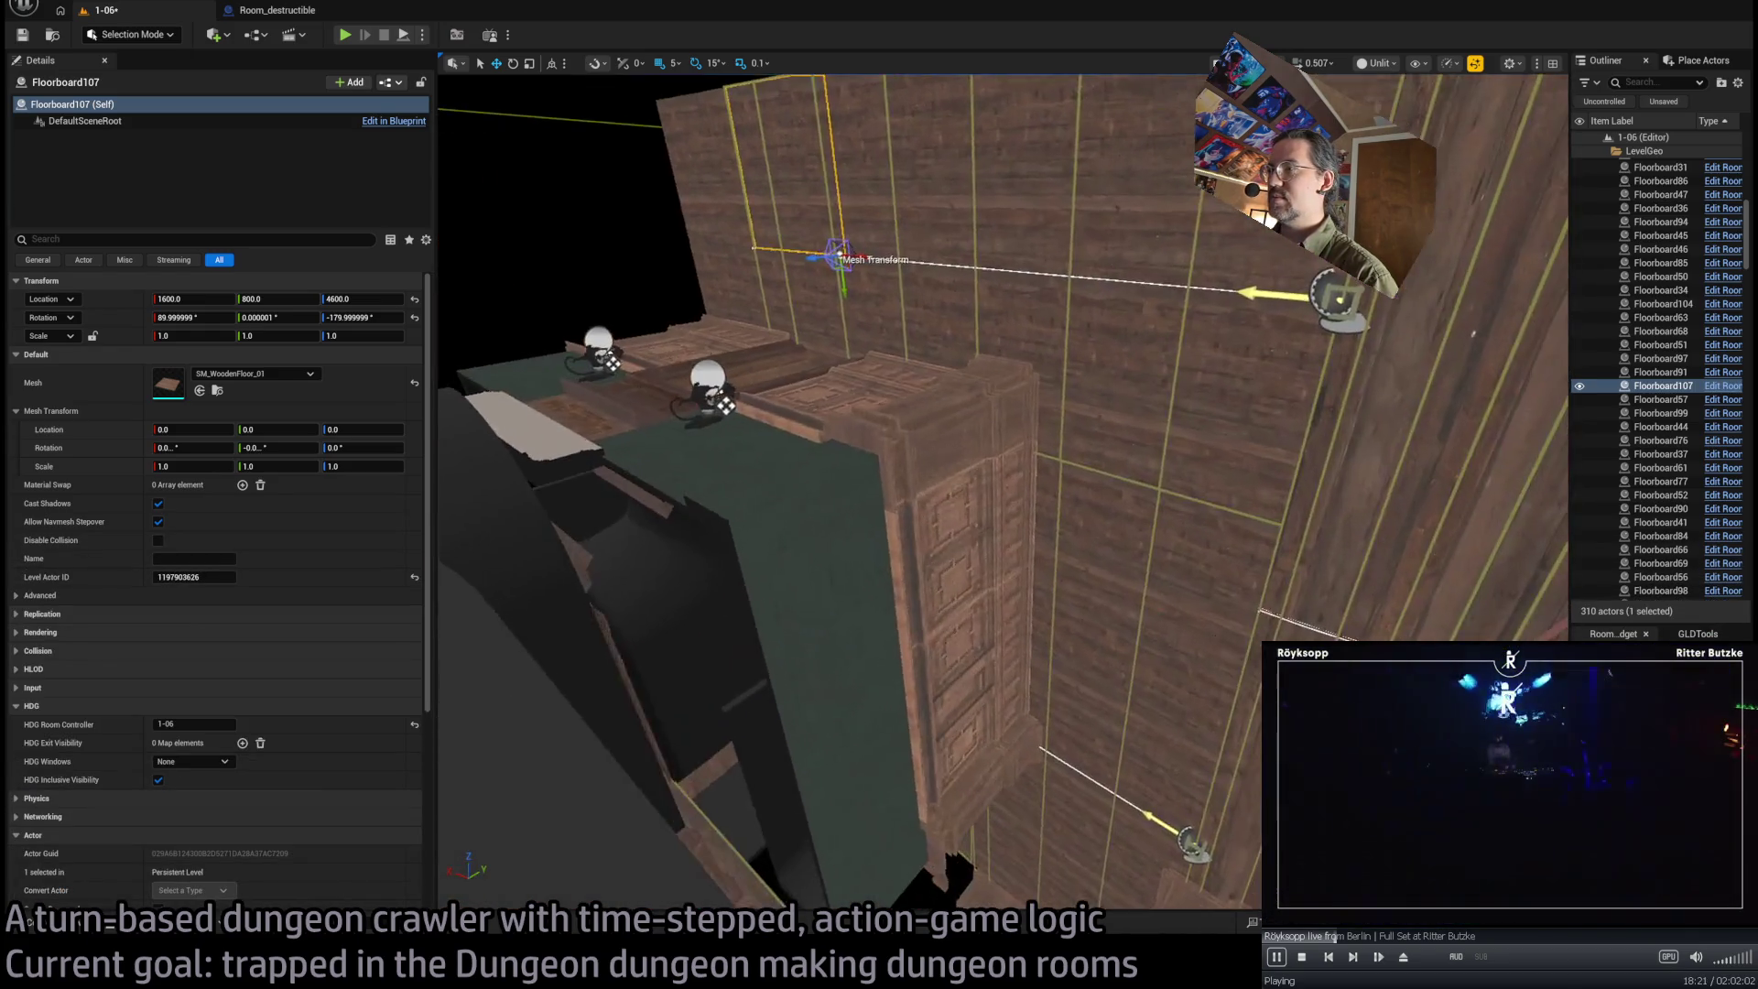
pyautogui.click(998, 549)
pyautogui.moveTo(1021, 431)
pyautogui.keyDown('alt'); pyautogui.mouseDown()
pyautogui.moveTo(1084, 502)
pyautogui.moveTo(1253, 265)
pyautogui.mouseUp(); pyautogui.keyUp('alt')
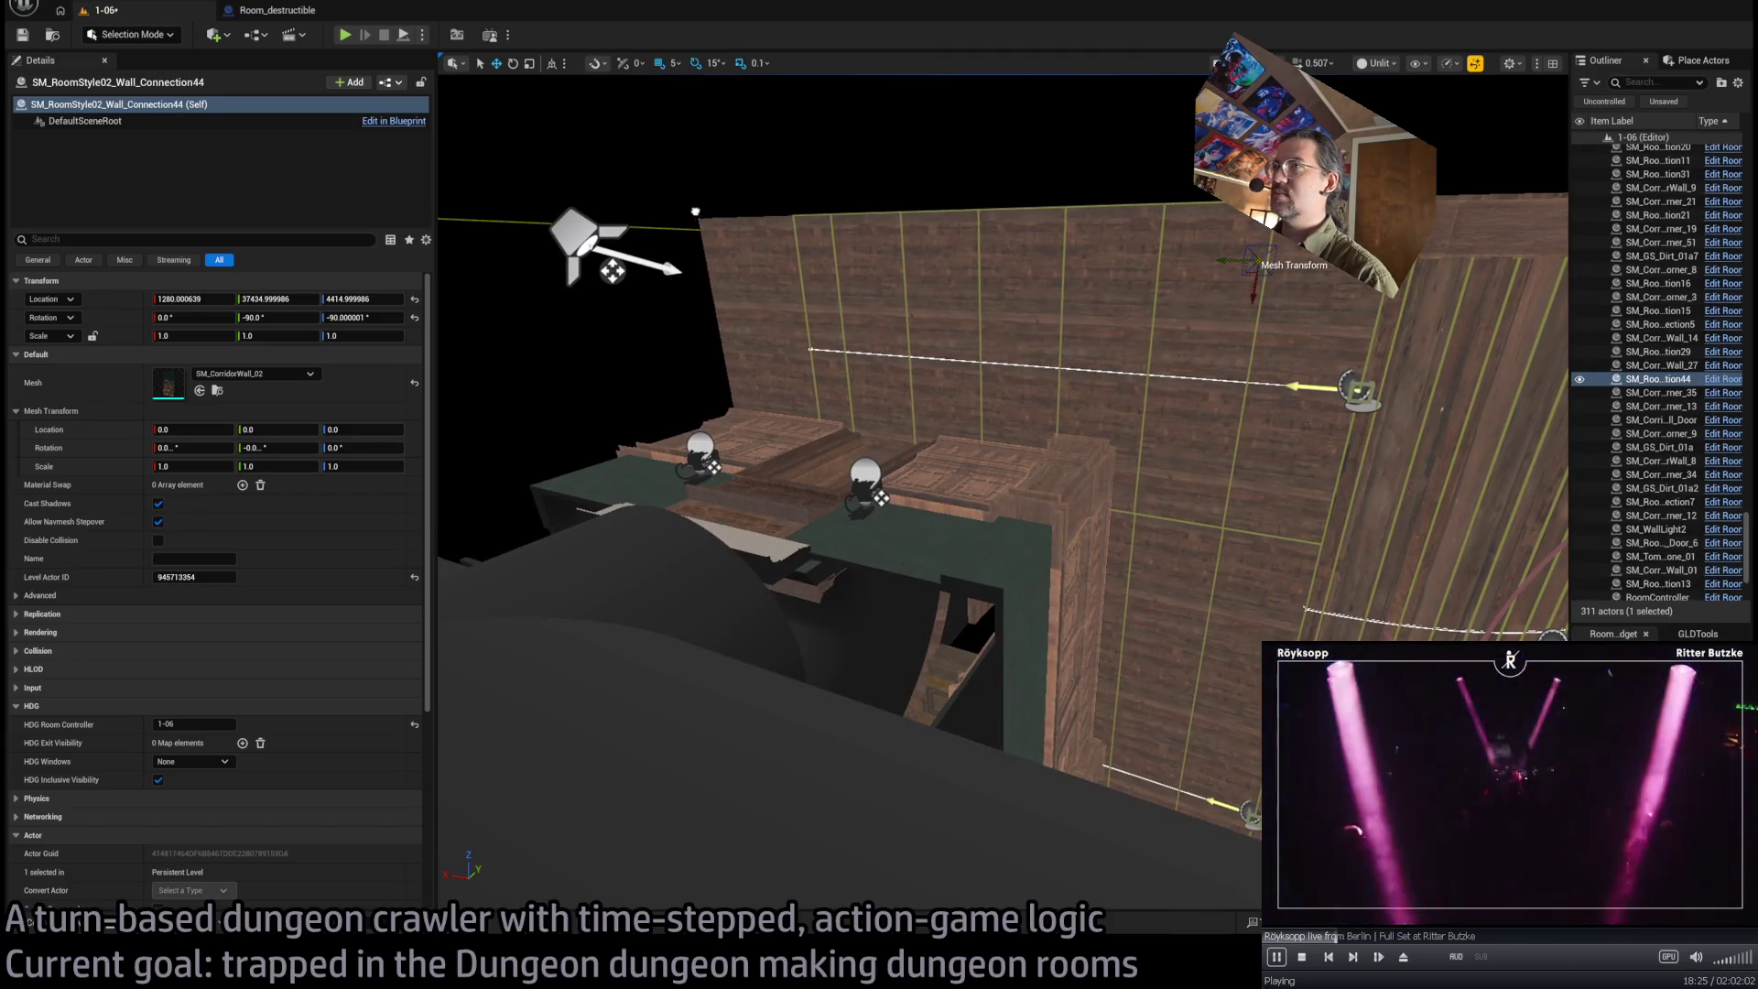
# Raise the copied wall piece, give it the SM_CorridorWall_03 mesh, and lower it against the wall at scale 1.3
pyautogui.hotkey('ctrl', 'z')
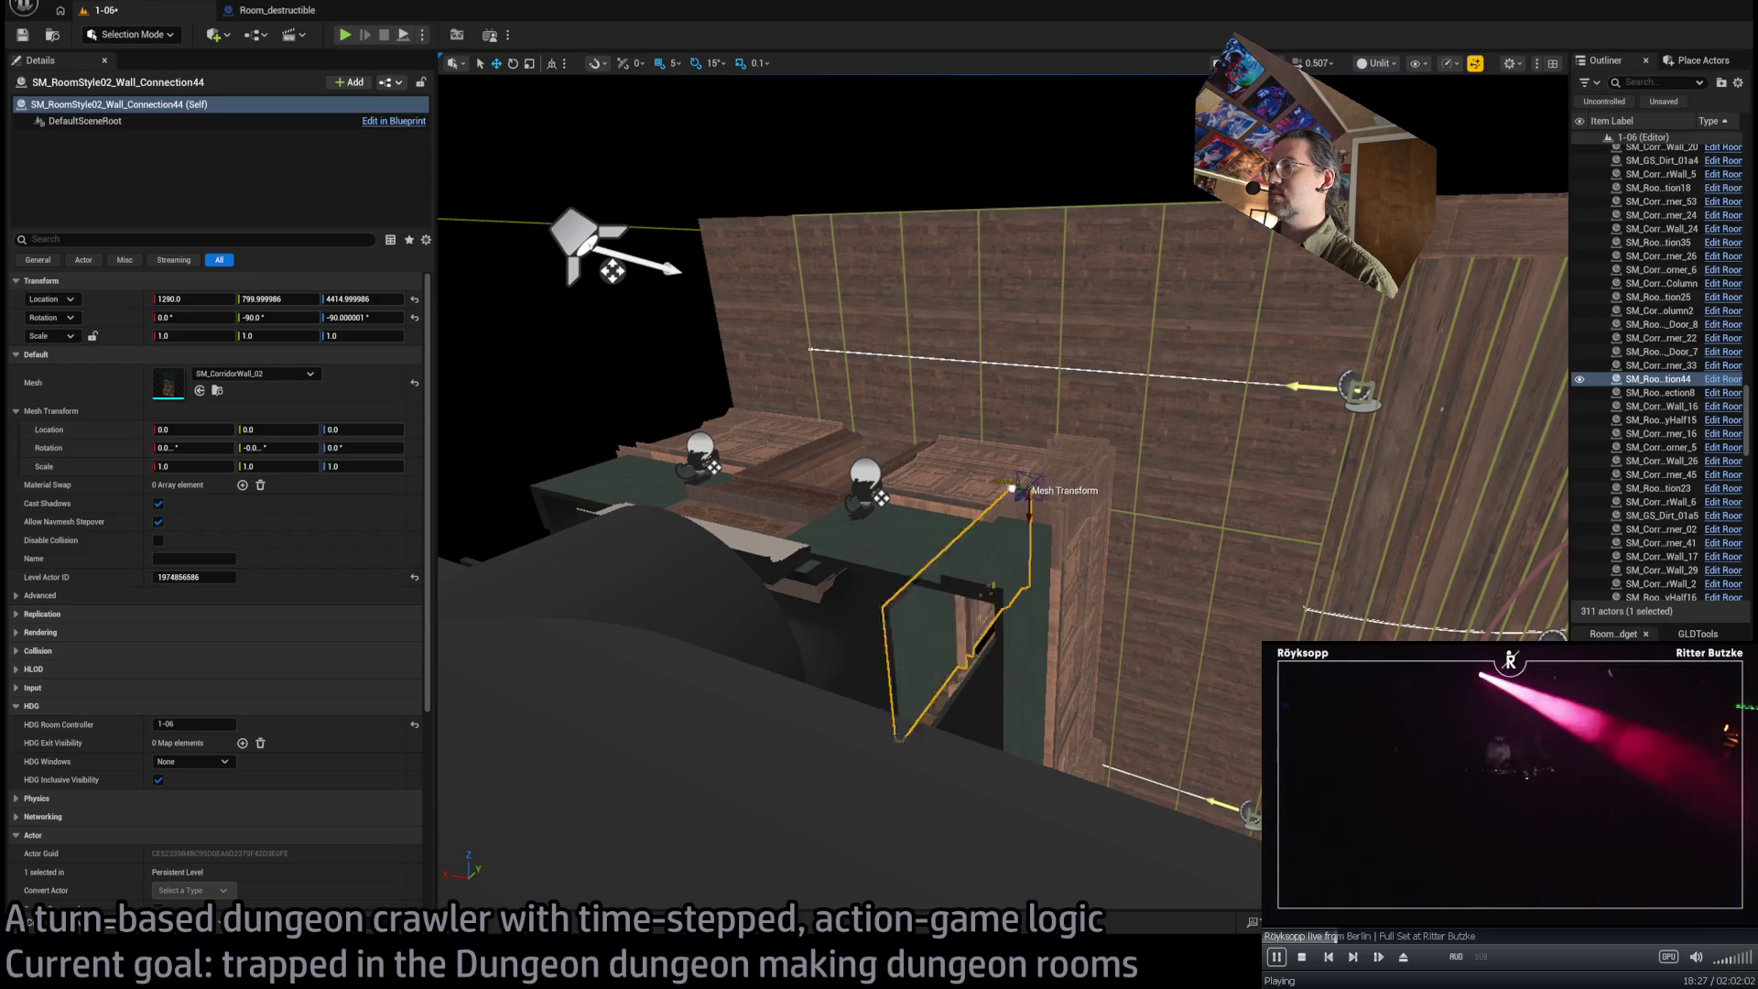
pyautogui.moveTo(768, 458)
pyautogui.mouseDown()
pyautogui.moveTo(726, 255)
pyautogui.moveTo(871, 274)
pyautogui.moveTo(1024, 209)
pyautogui.mouseUp()
pyautogui.hotkey('ctrl', 'space')
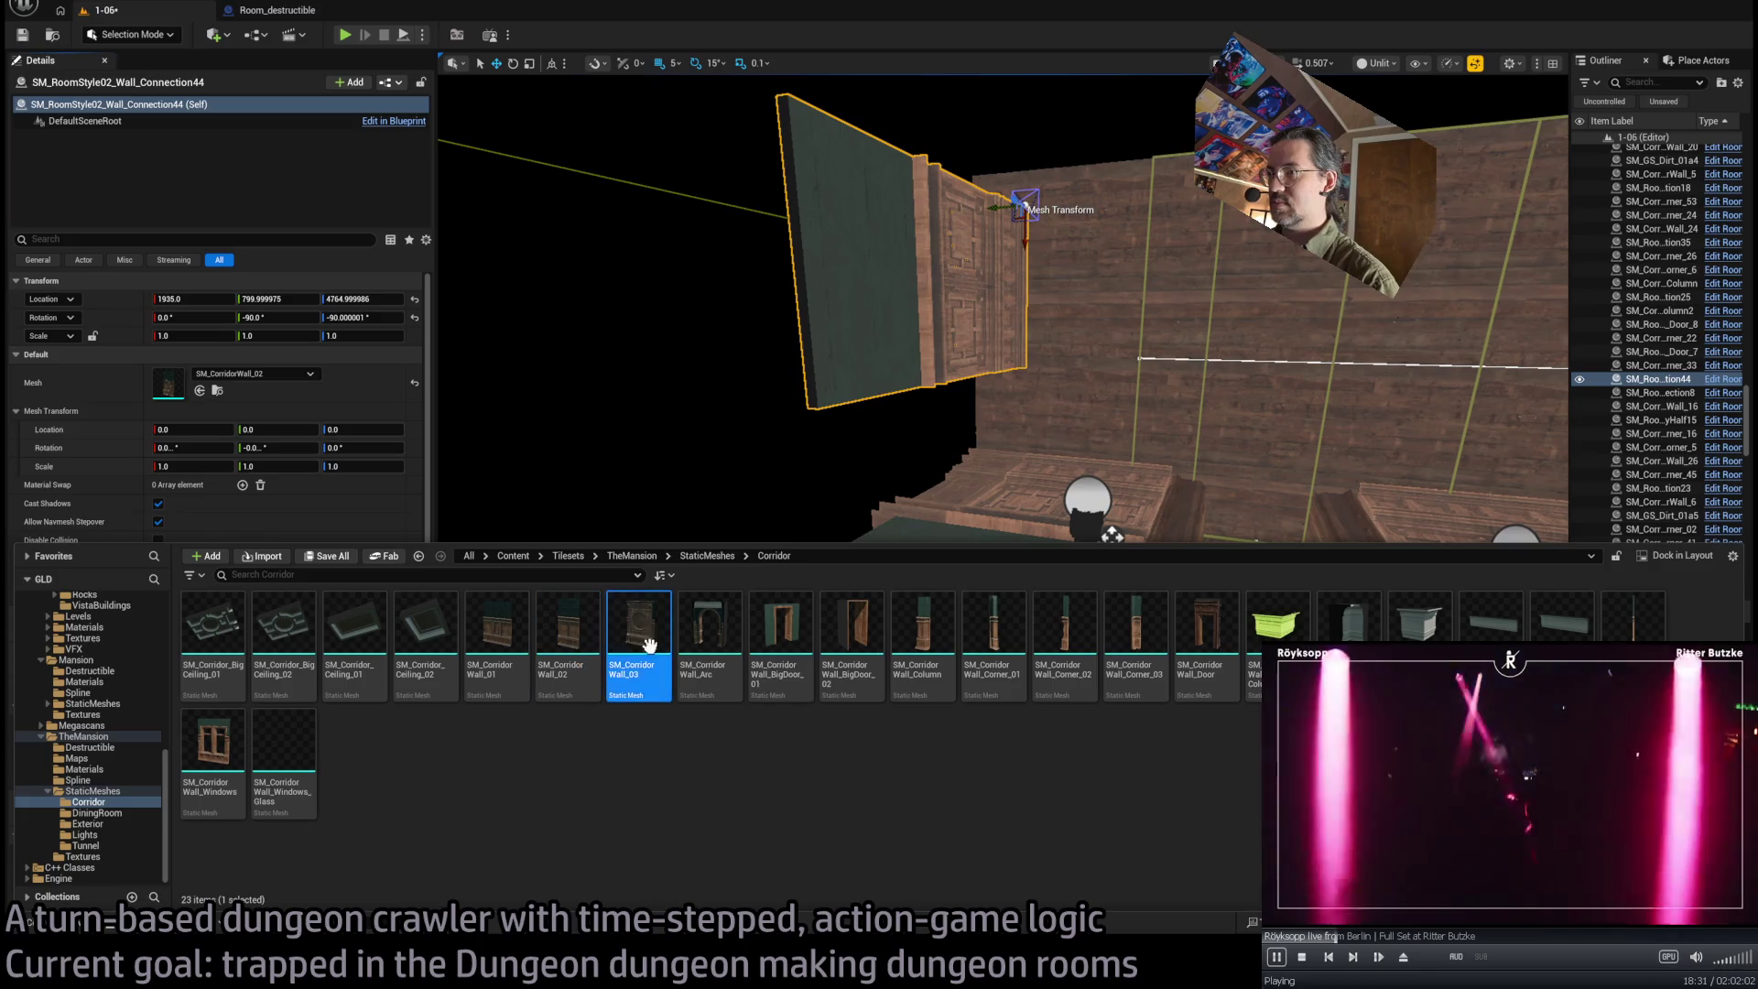
pyautogui.click(201, 391)
pyautogui.moveTo(1022, 229); pyautogui.dragTo(1044, 488)
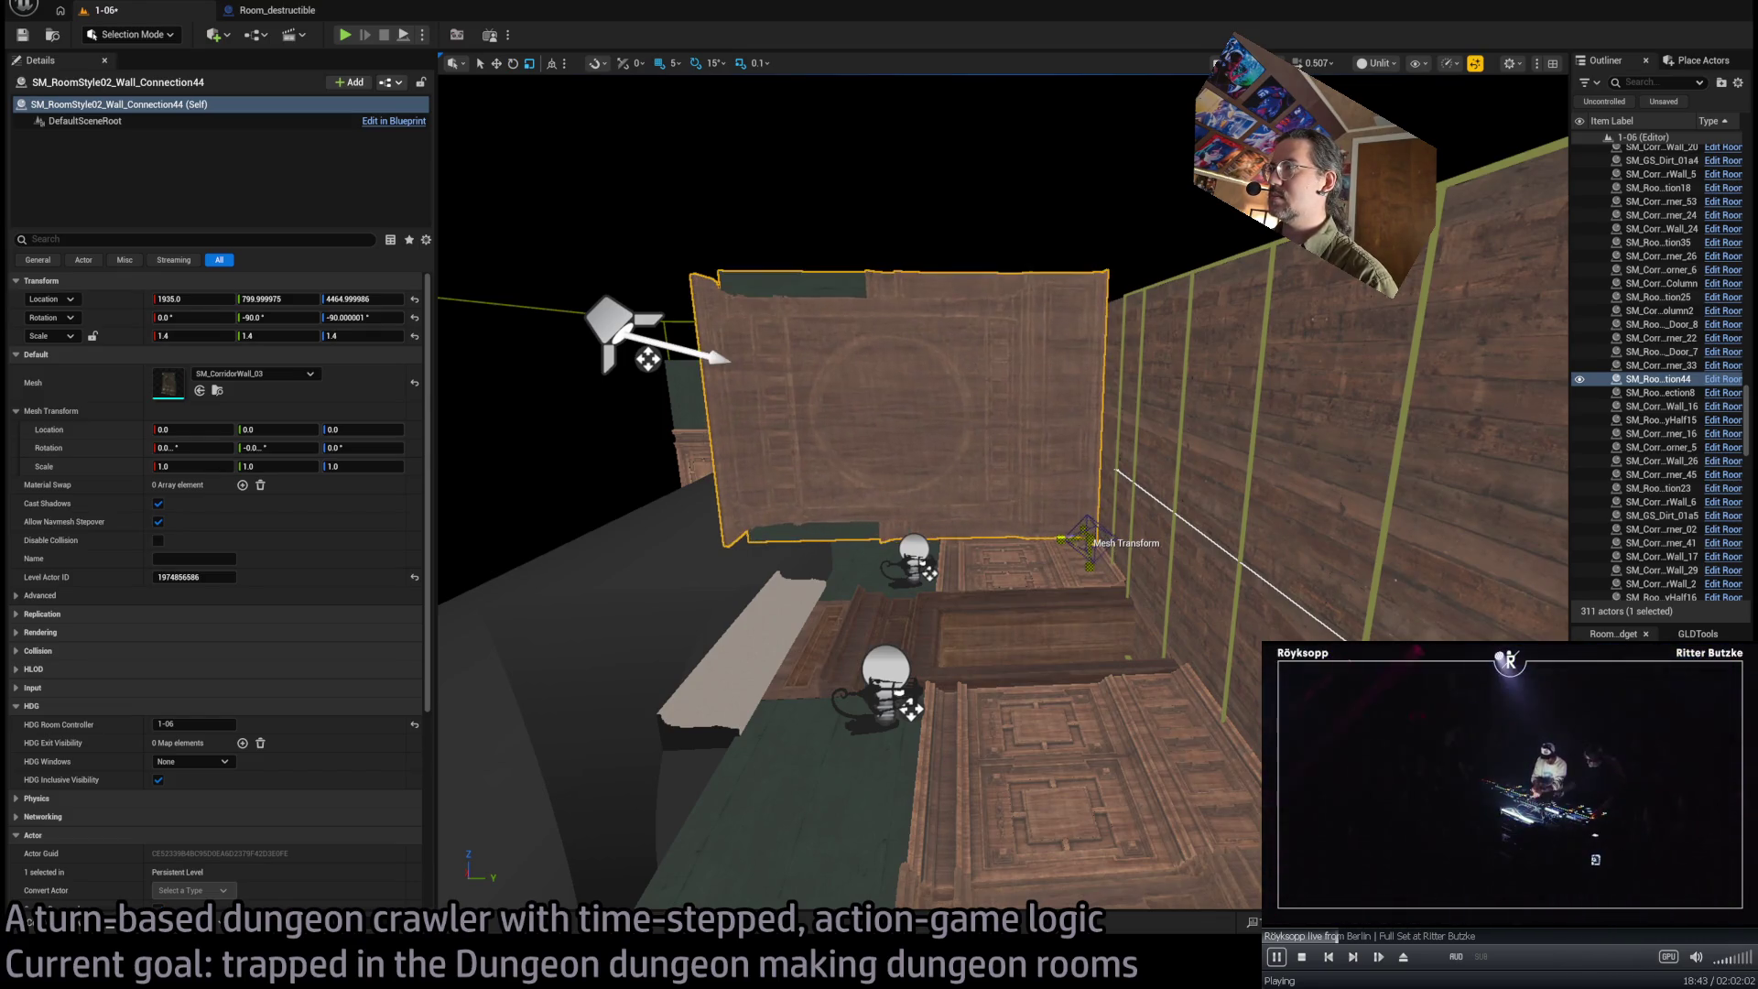
pyautogui.moveTo(915, 457); pyautogui.dragTo(787, 458)
pyautogui.moveTo(833, 723)
pyautogui.mouseDown()
pyautogui.moveTo(1232, 505)
pyautogui.moveTo(600, 666)
pyautogui.moveTo(1082, 458)
pyautogui.mouseUp()
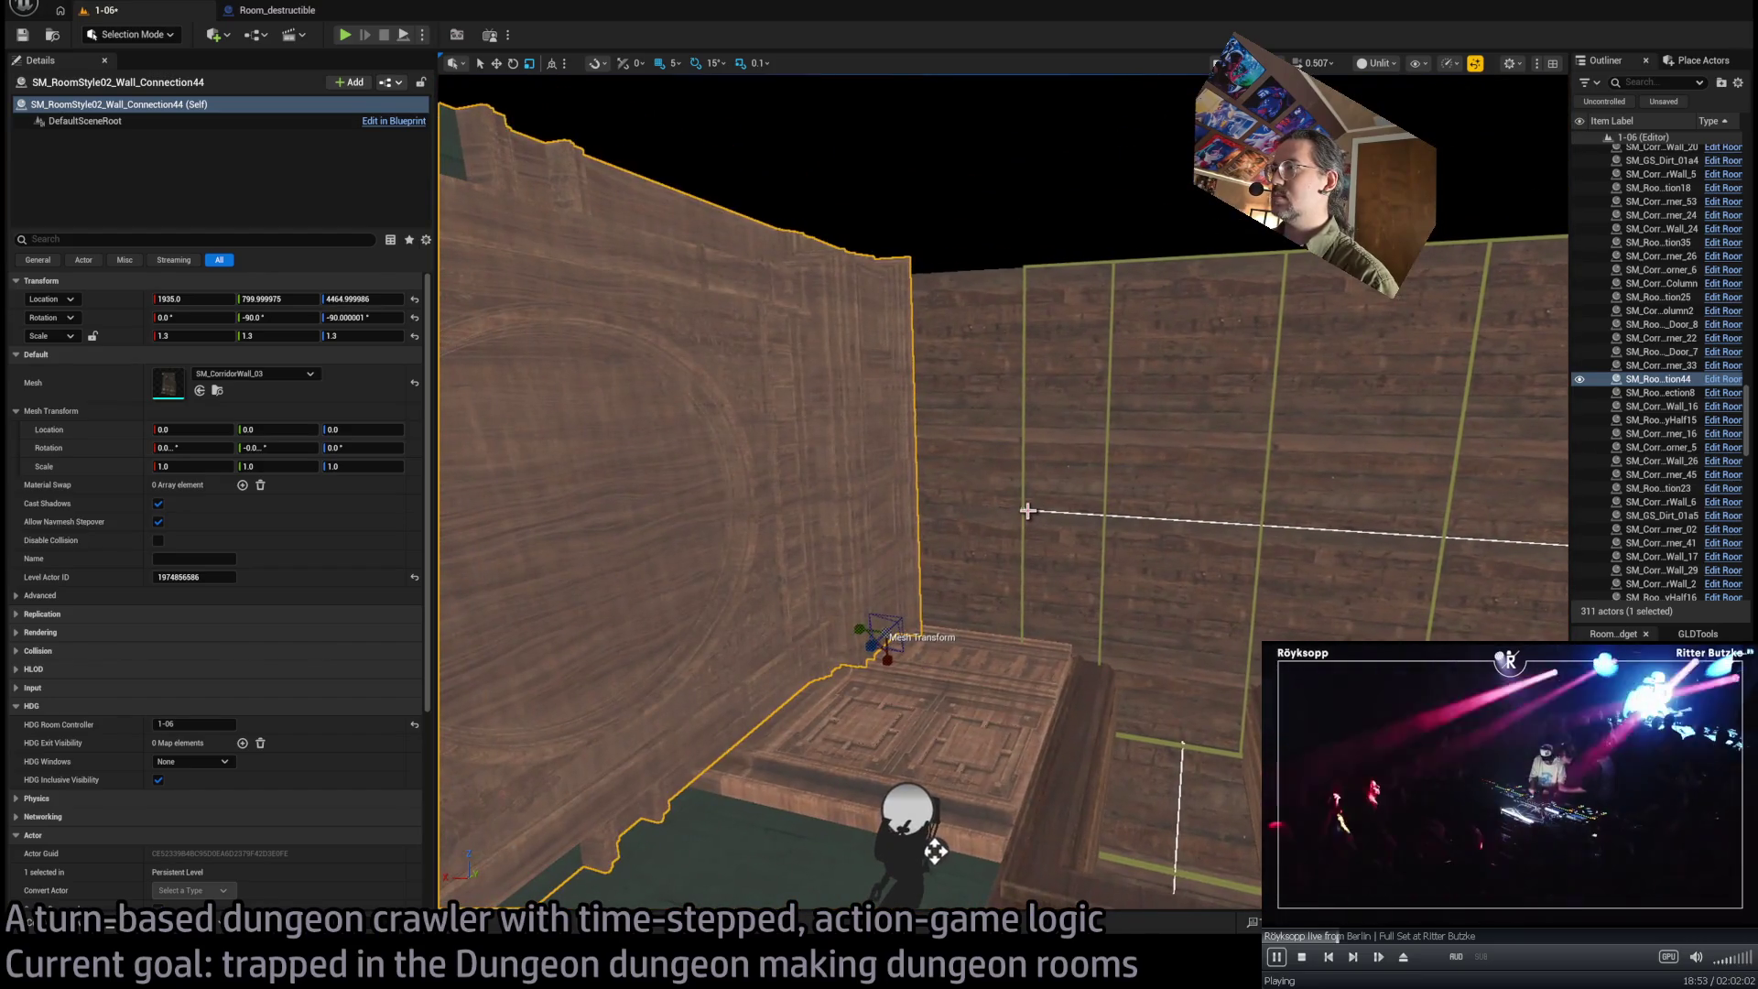
# Adjust a point on the room's navigation surface spline, then clear the selection
pyautogui.click(1028, 511)
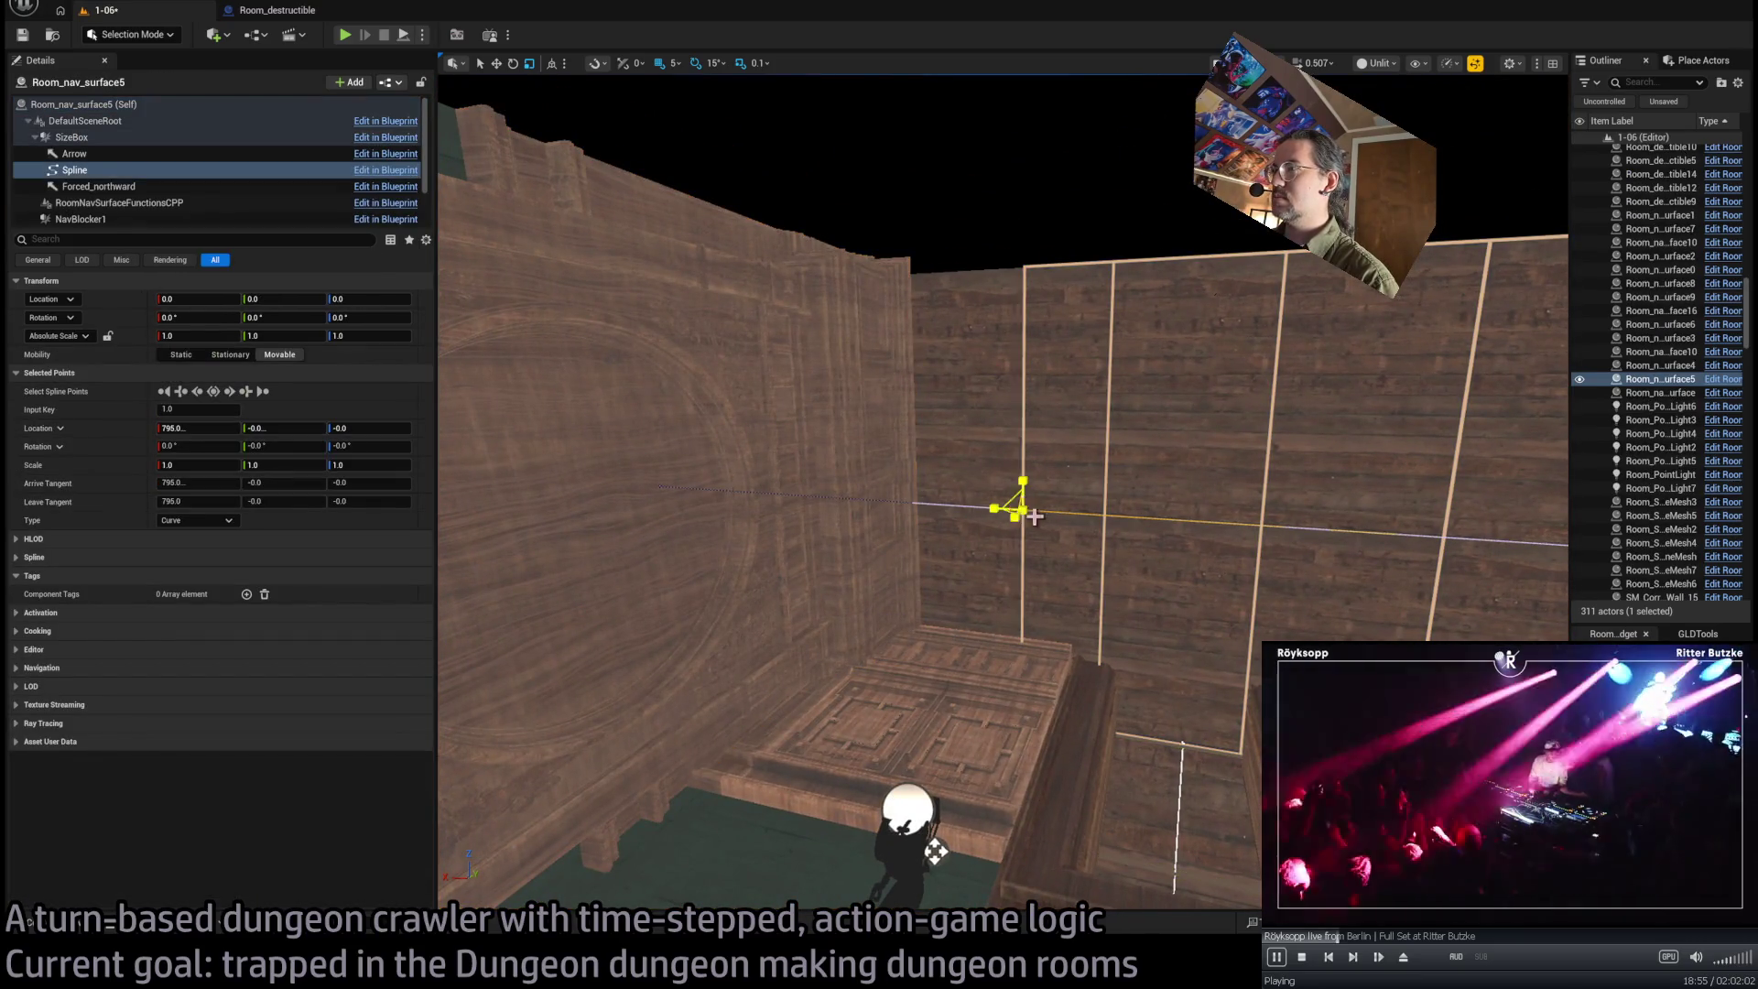
pyautogui.moveTo(1008, 509)
pyautogui.mouseDown()
pyautogui.moveTo(913, 494)
pyautogui.moveTo(907, 403)
pyautogui.moveTo(925, 476)
pyautogui.moveTo(909, 524)
pyautogui.moveTo(840, 306)
pyautogui.moveTo(916, 385)
pyautogui.moveTo(1095, 452)
pyautogui.mouseUp()
pyautogui.click(913, 506)
pyautogui.press('Escape')
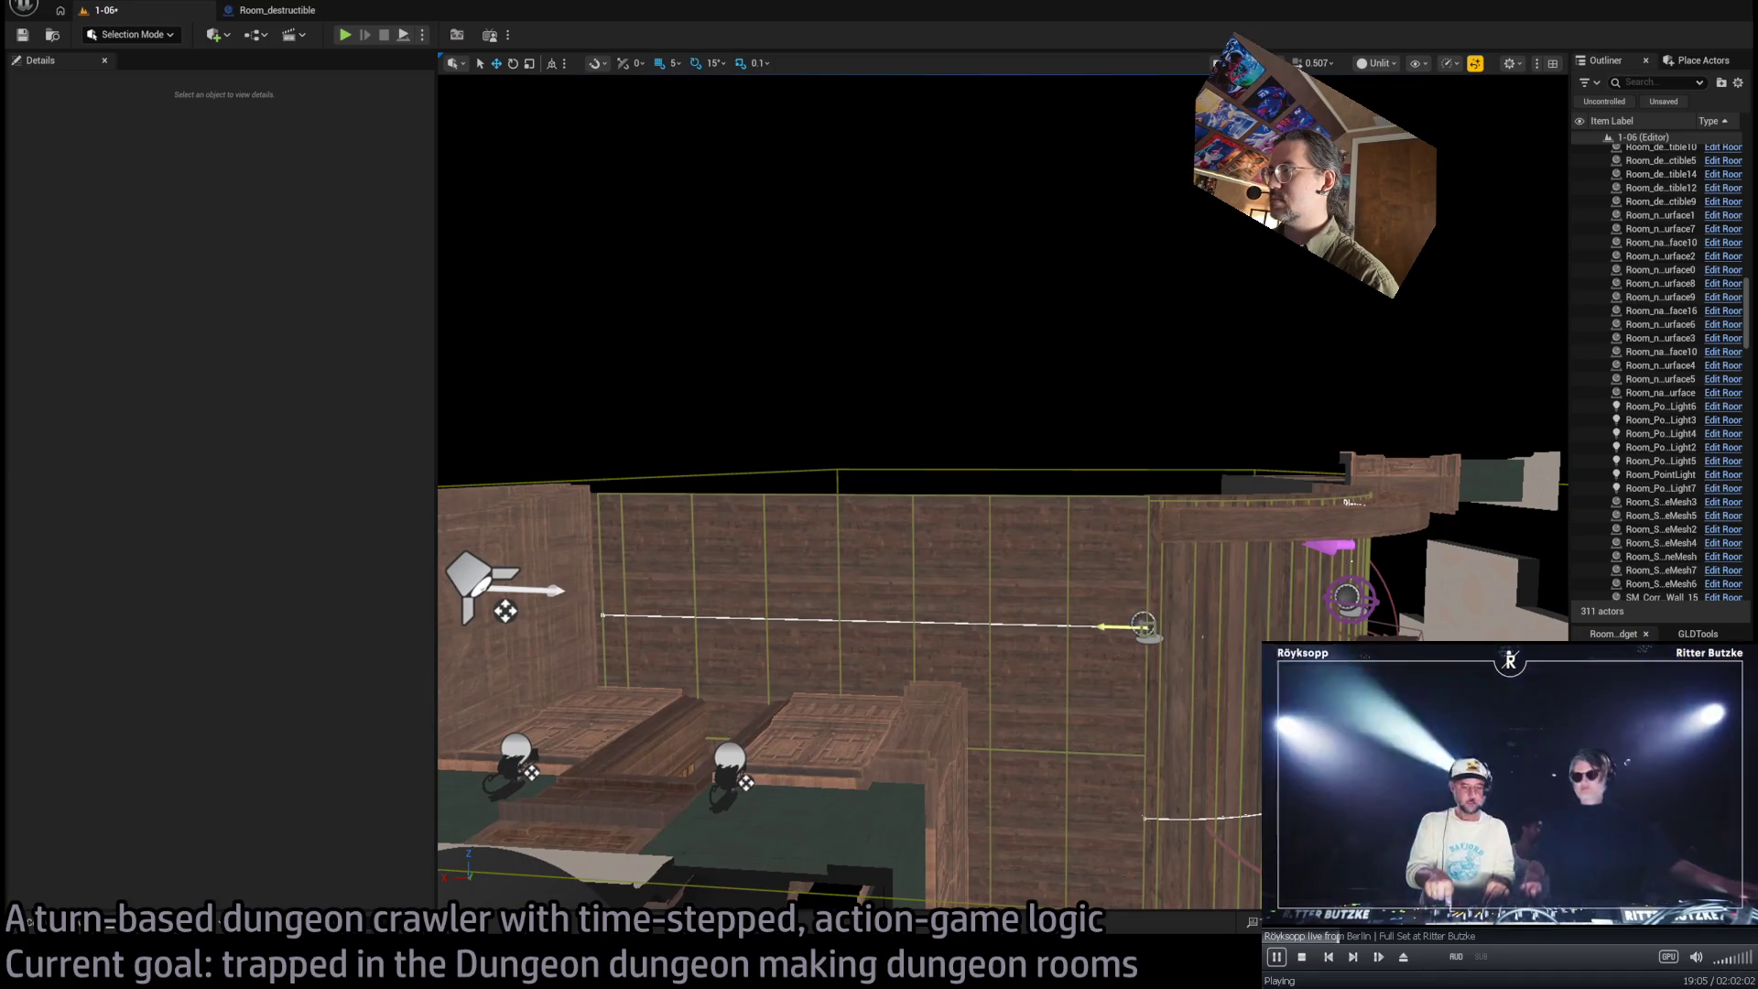
# Move Room_nav_surface5's NavBlocker1 to X 830, Y -190 at scale 1.4, 0.9, 1.0, then start a play test
pyautogui.click(1080, 600)
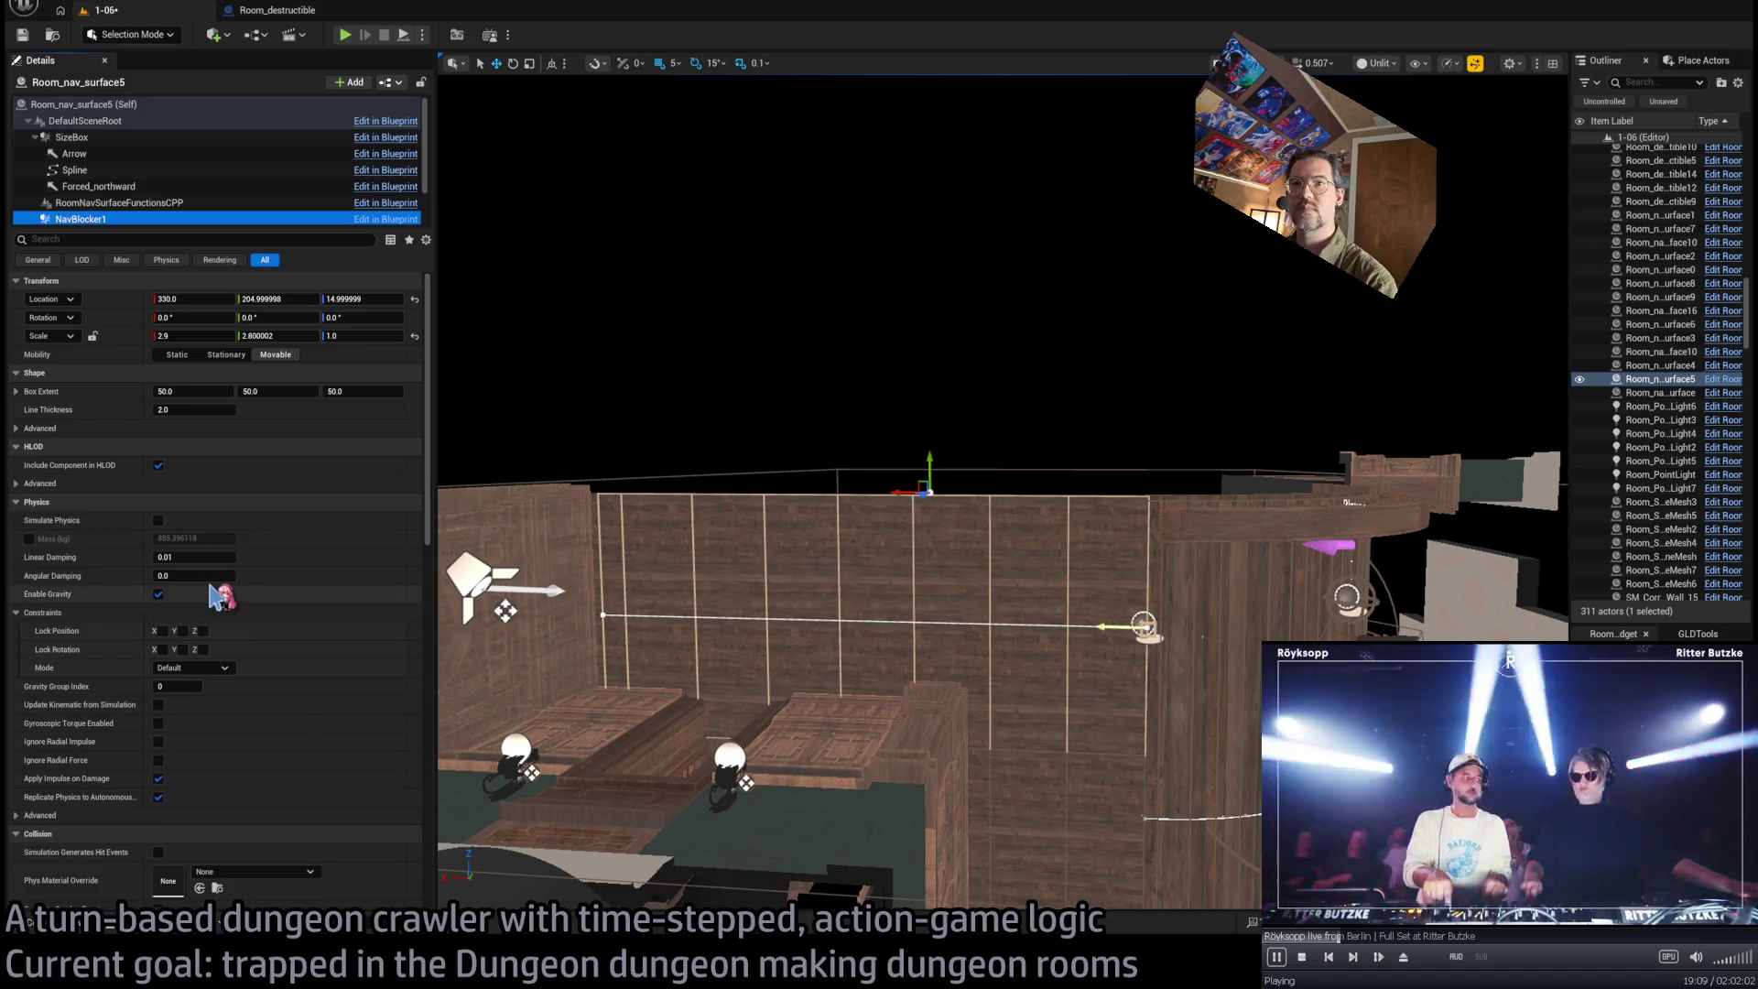
pyautogui.click(109, 107)
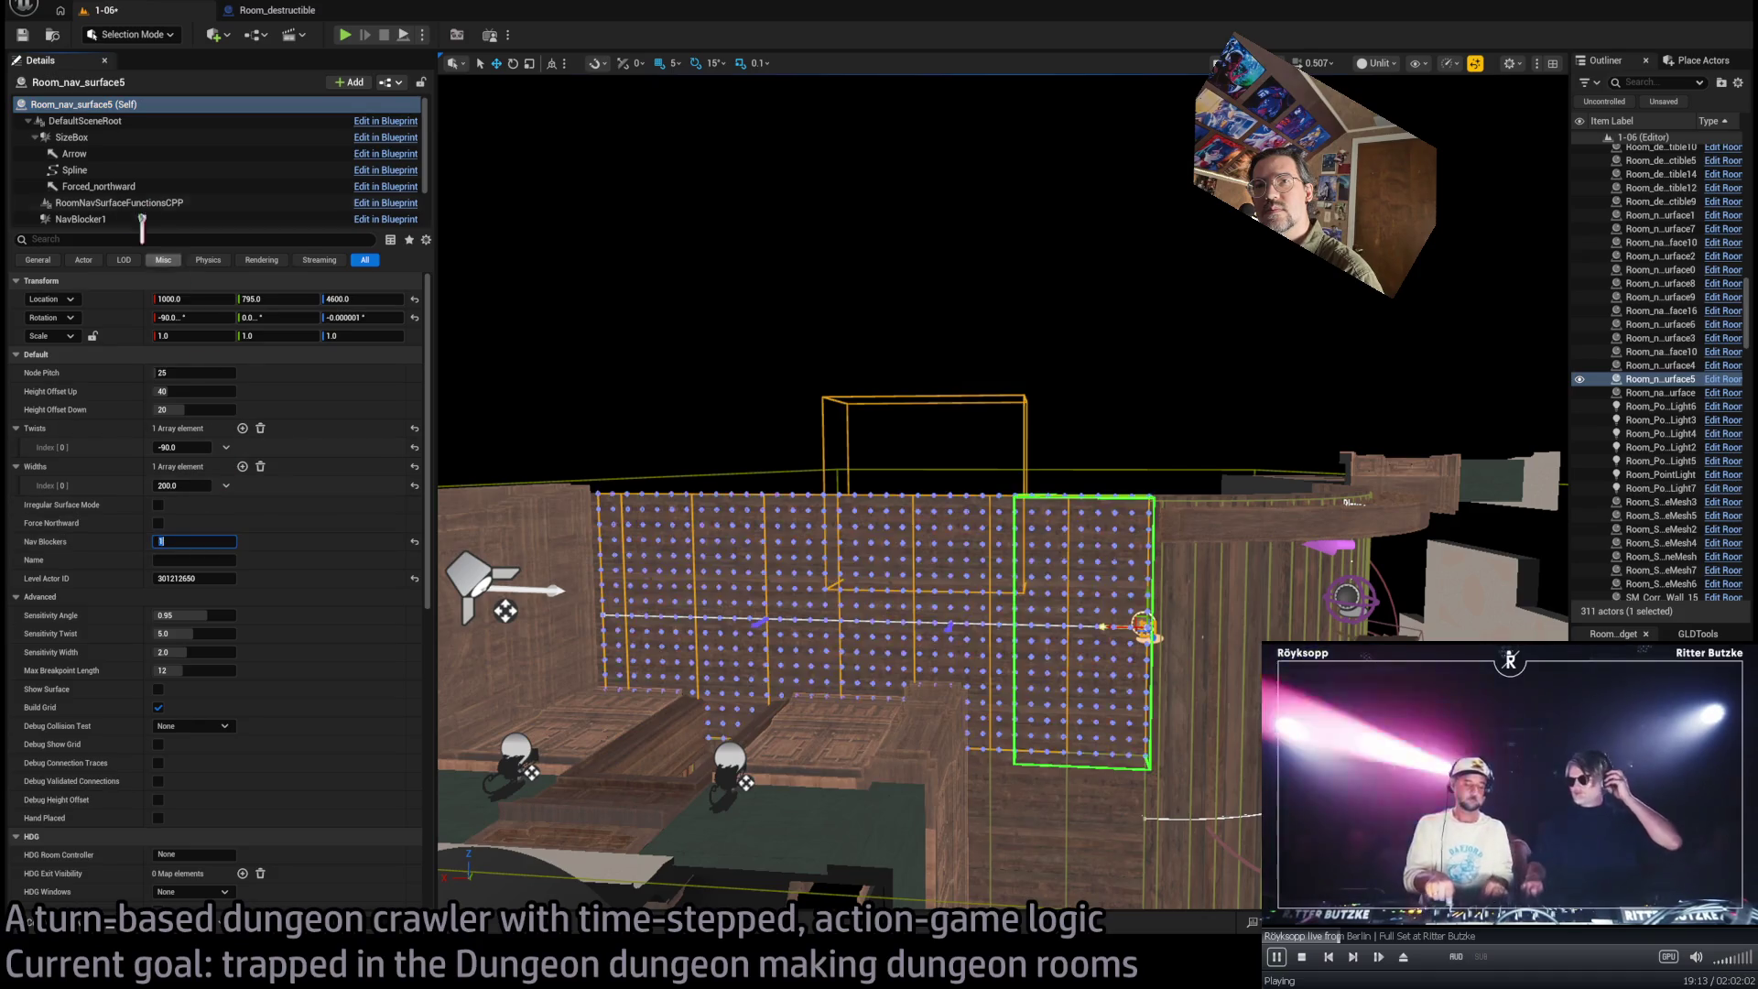
pyautogui.press('f')
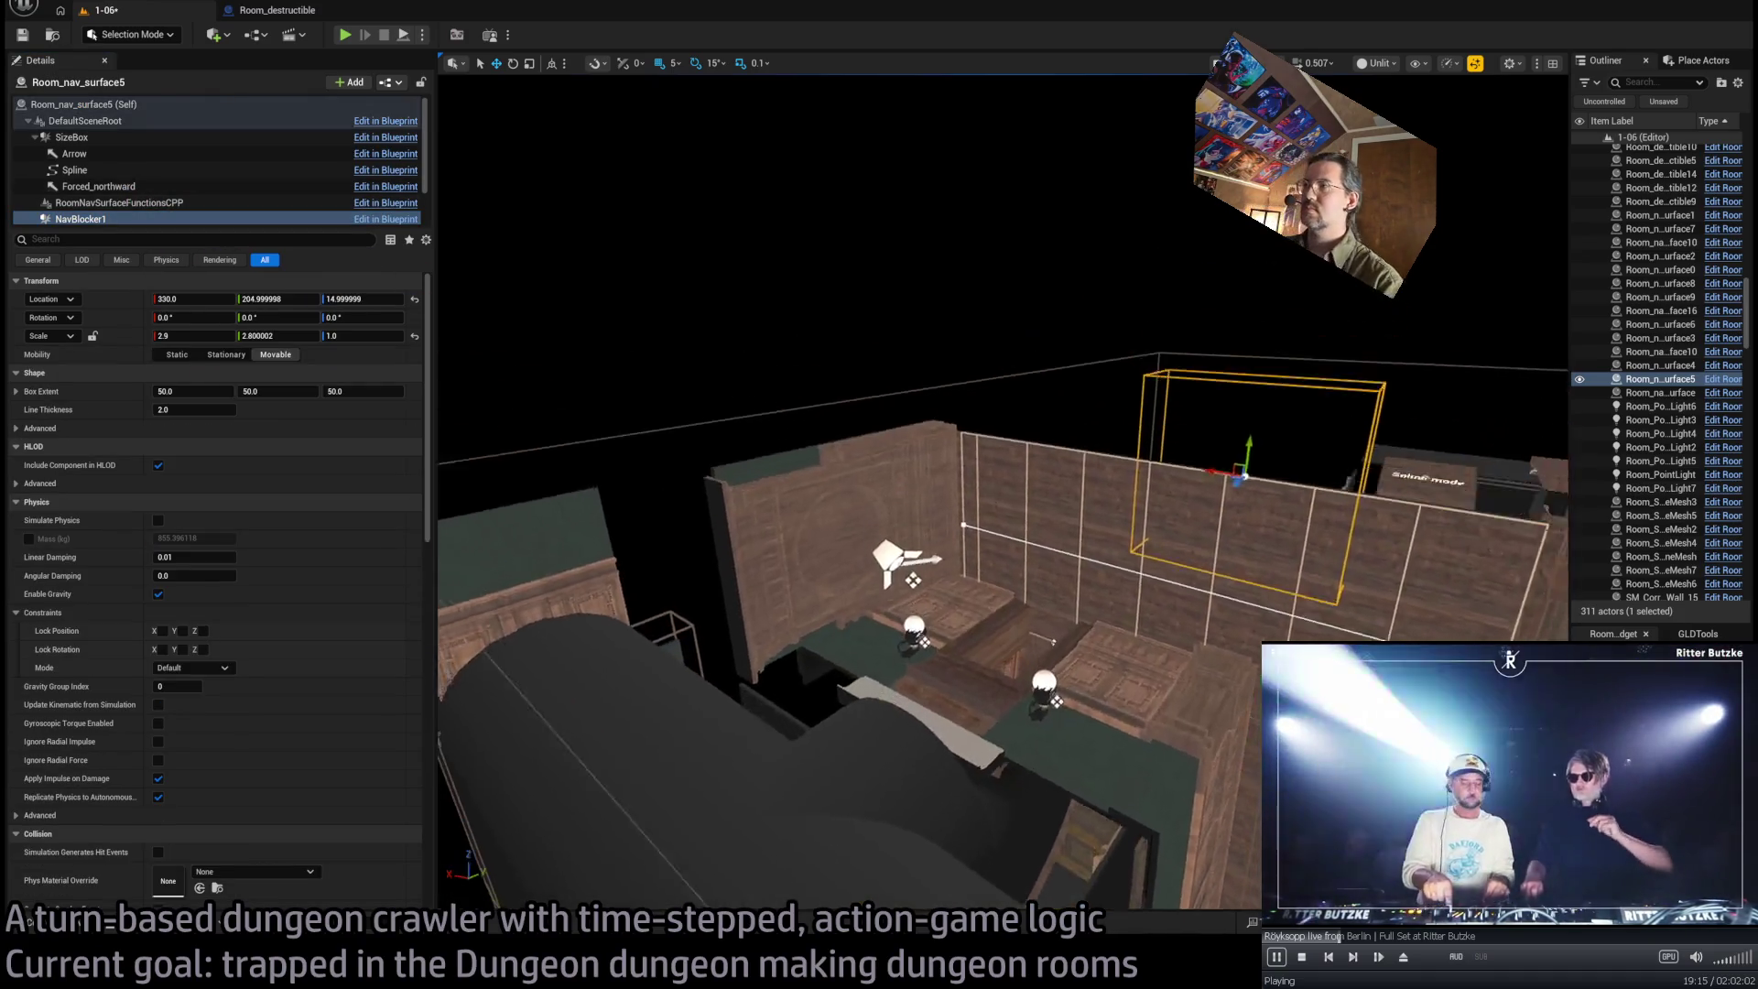
pyautogui.moveTo(1052, 495); pyautogui.dragTo(683, 678)
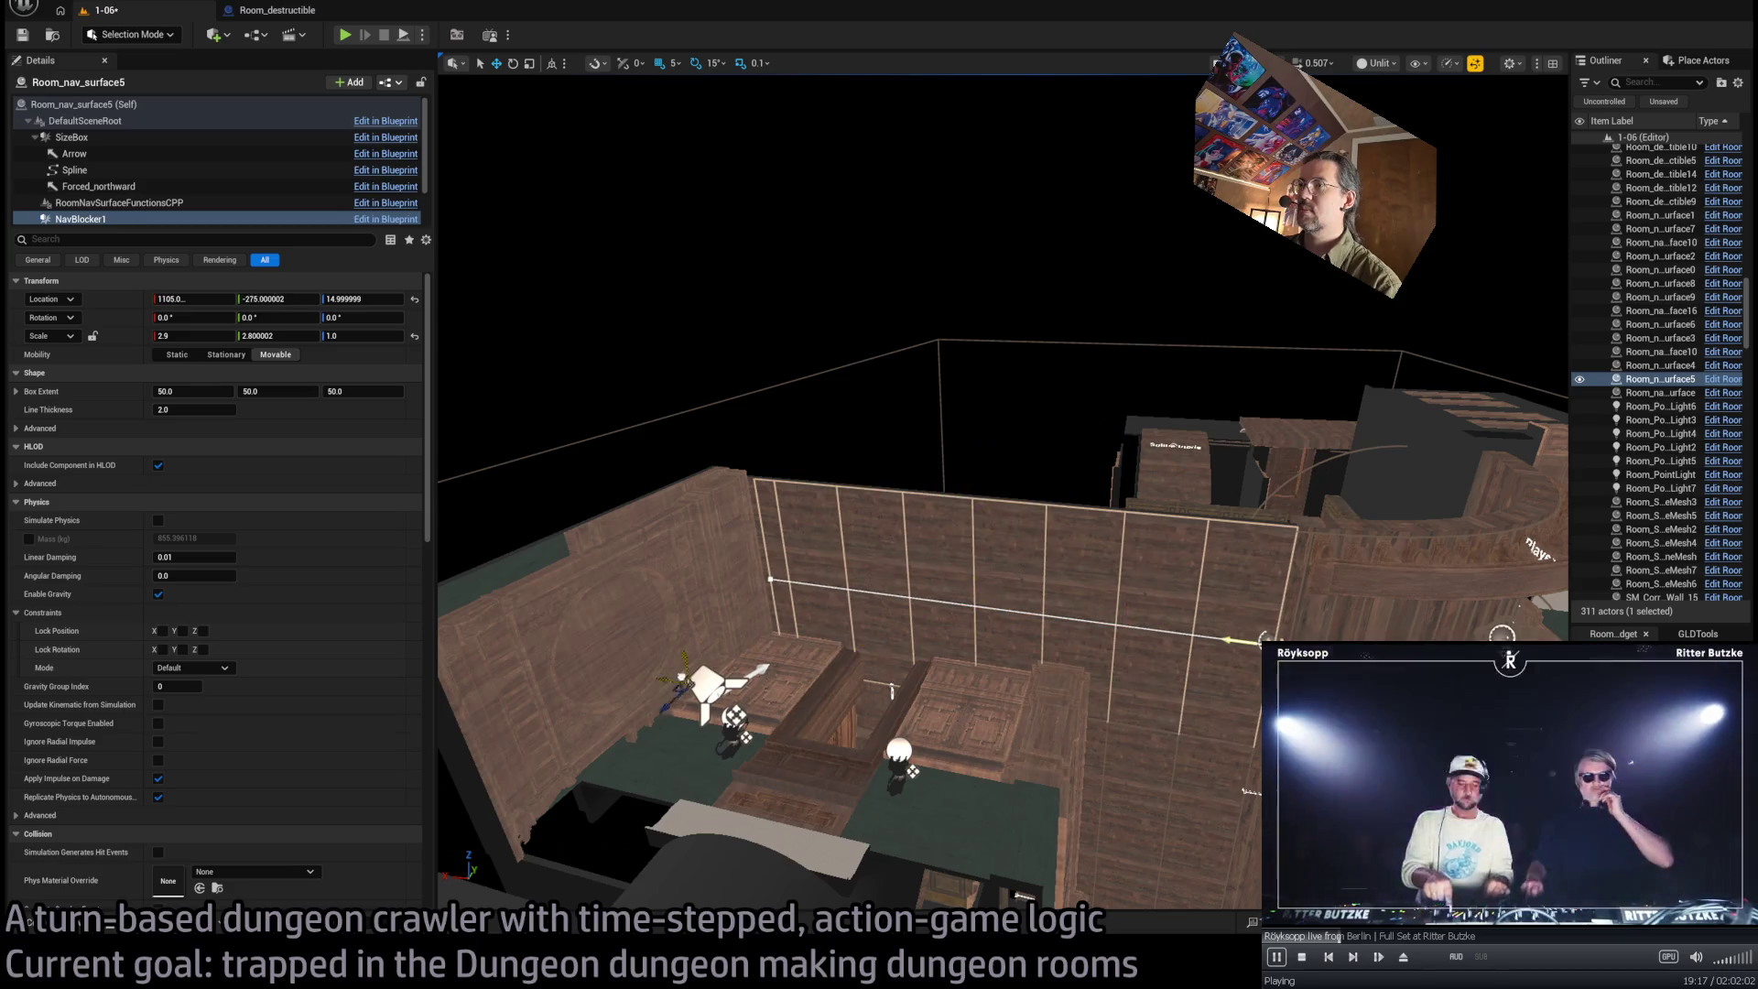
pyautogui.press('f')
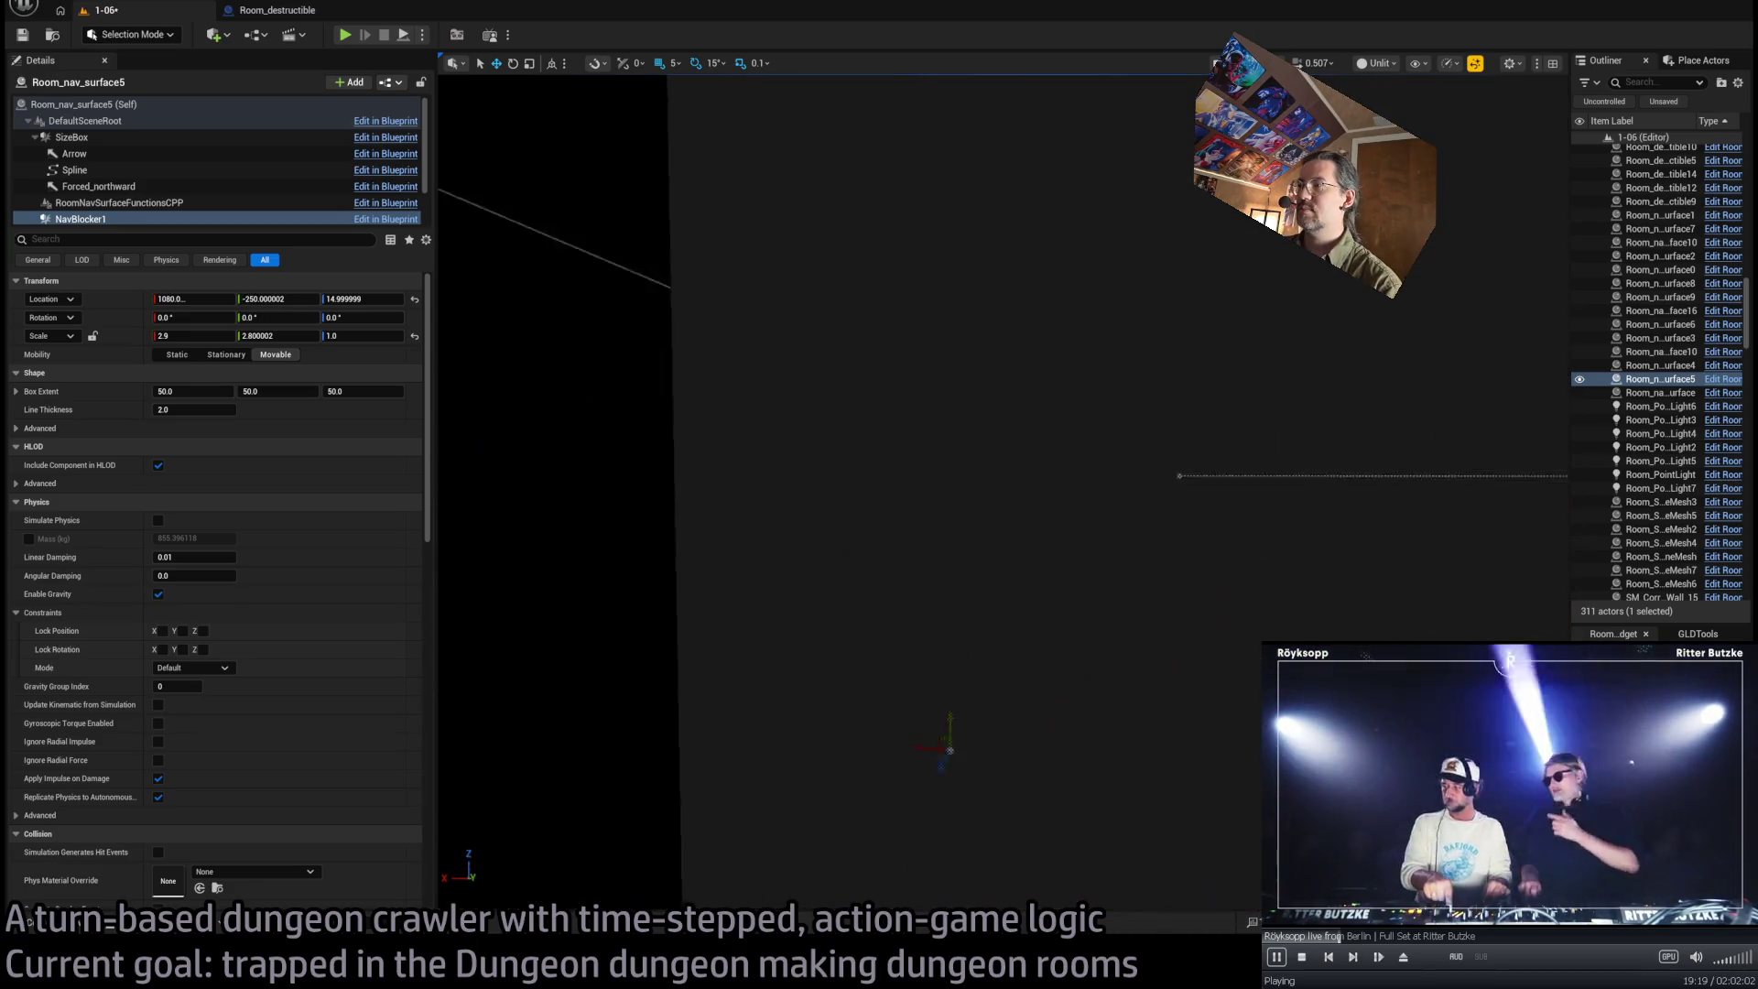
pyautogui.press('s')
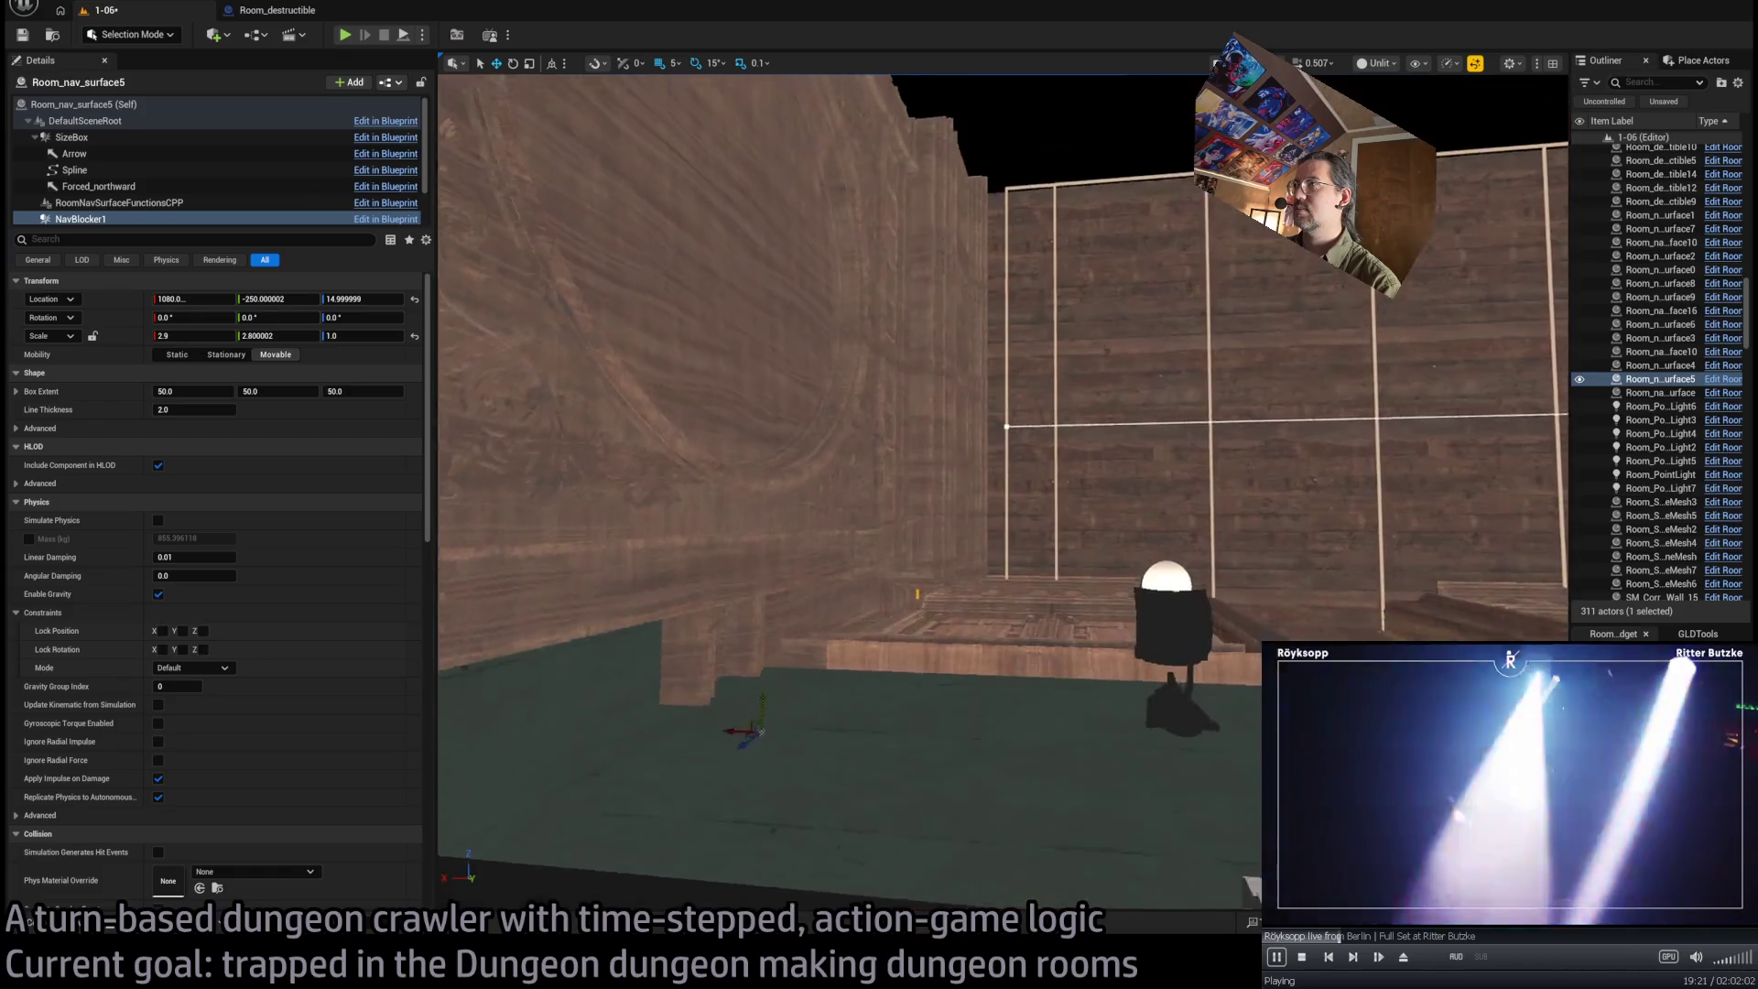
pyautogui.press('s')
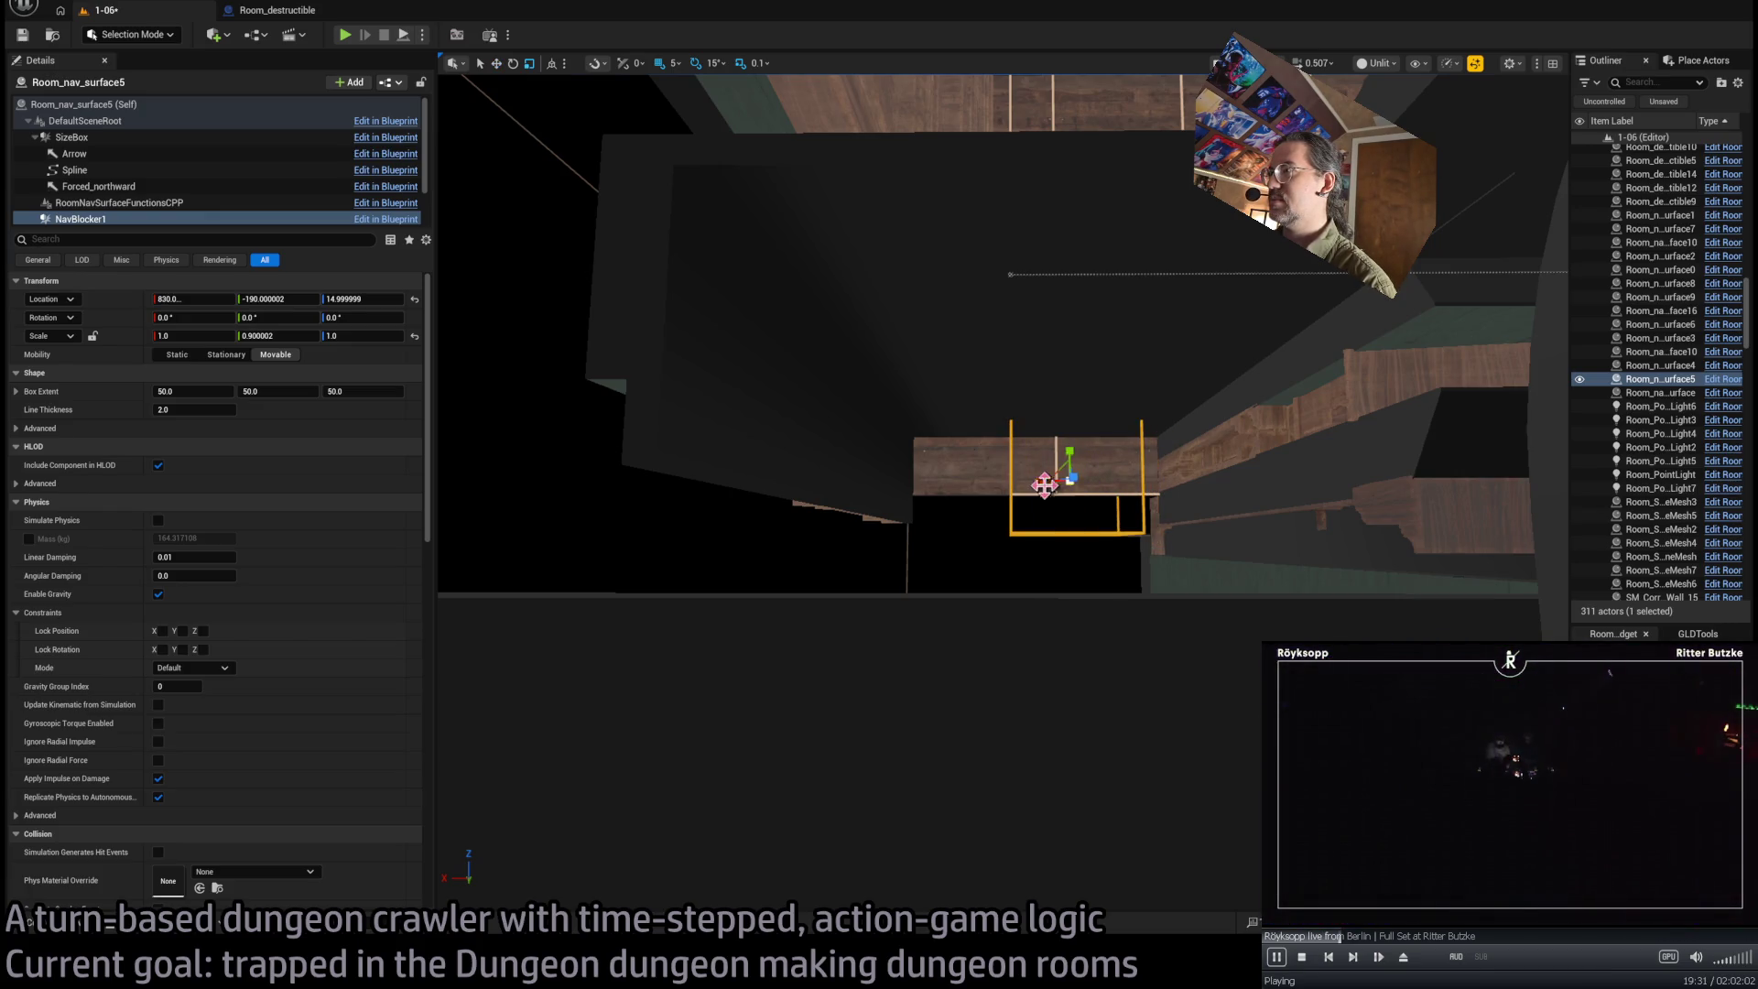
pyautogui.moveTo(1047, 491); pyautogui.dragTo(984, 508)
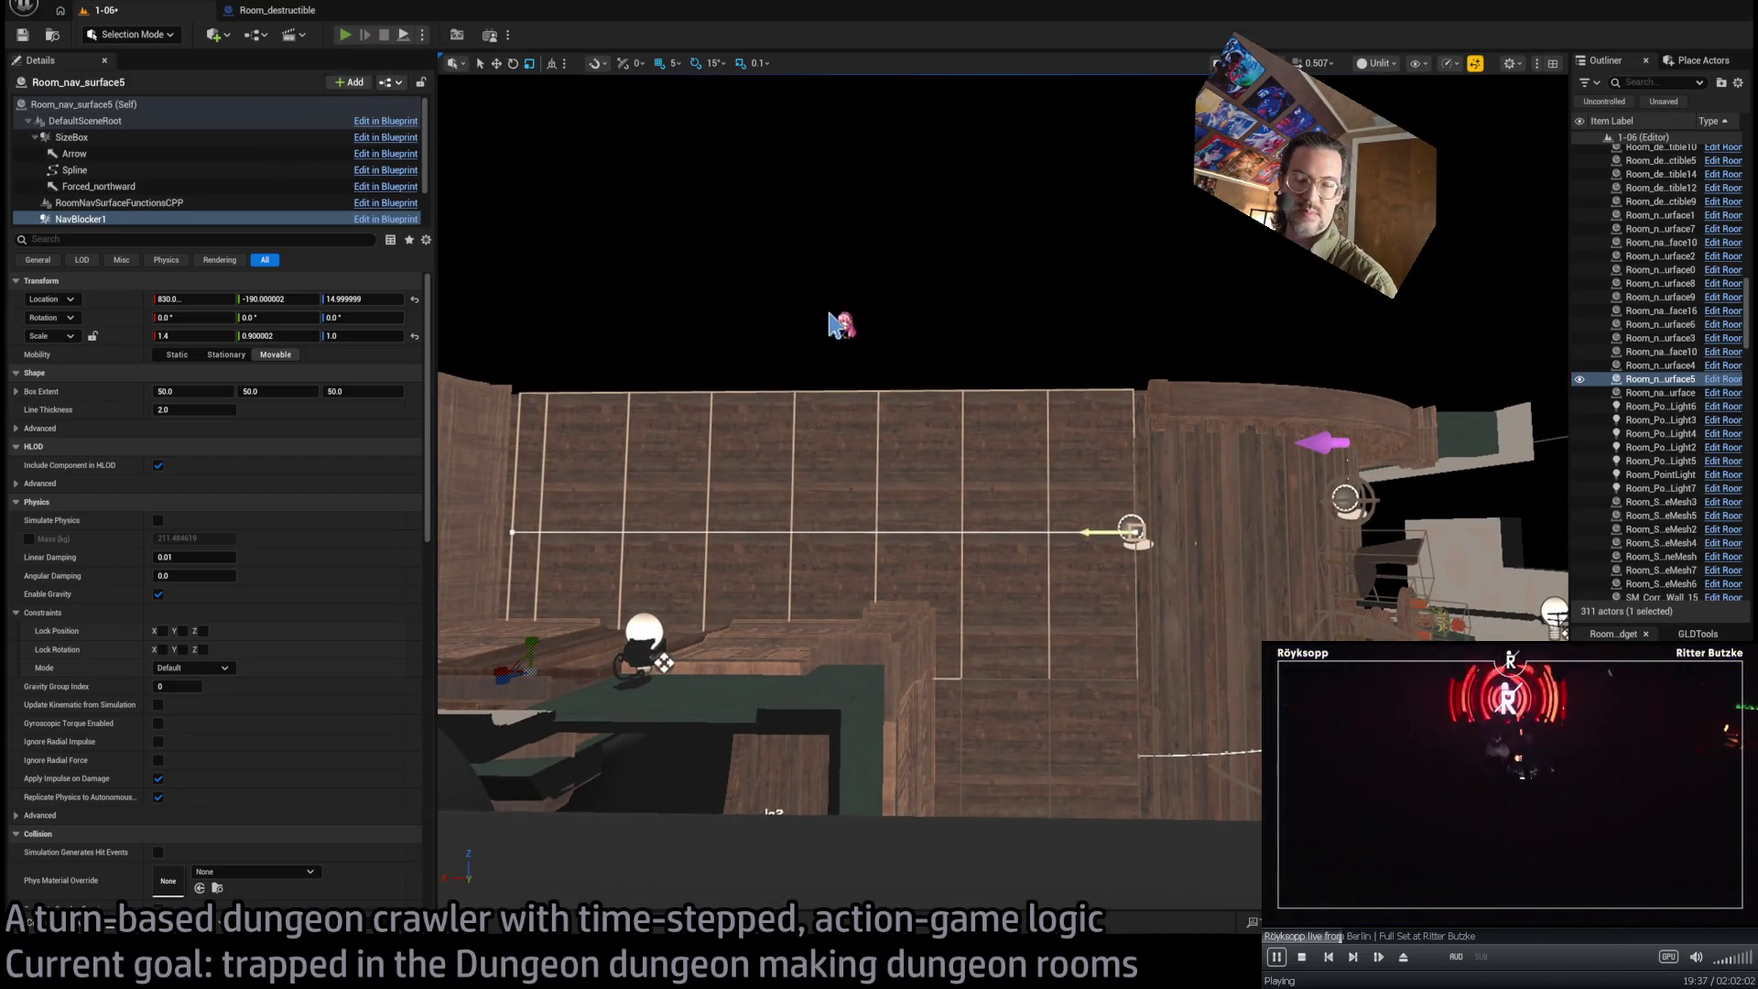
pyautogui.hotkey('alt', 'p')
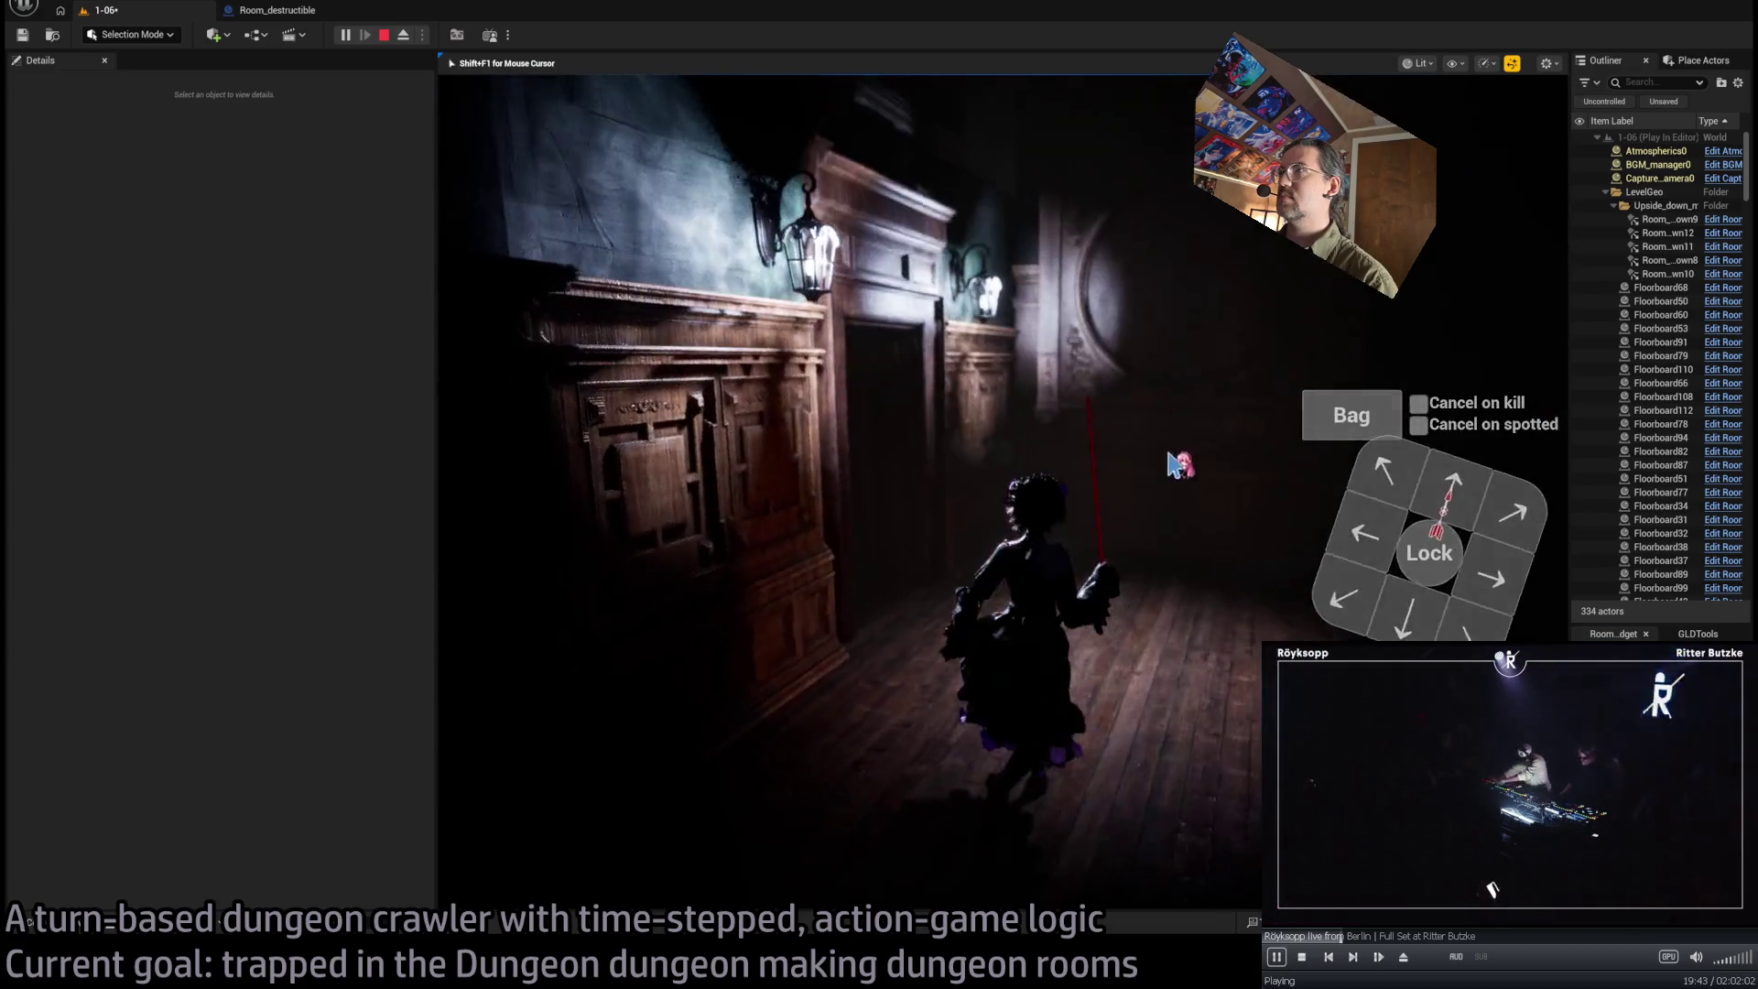
# Turn the game camera along the lantern-lit corridor, then stop the play test
pyautogui.click(1038, 461)
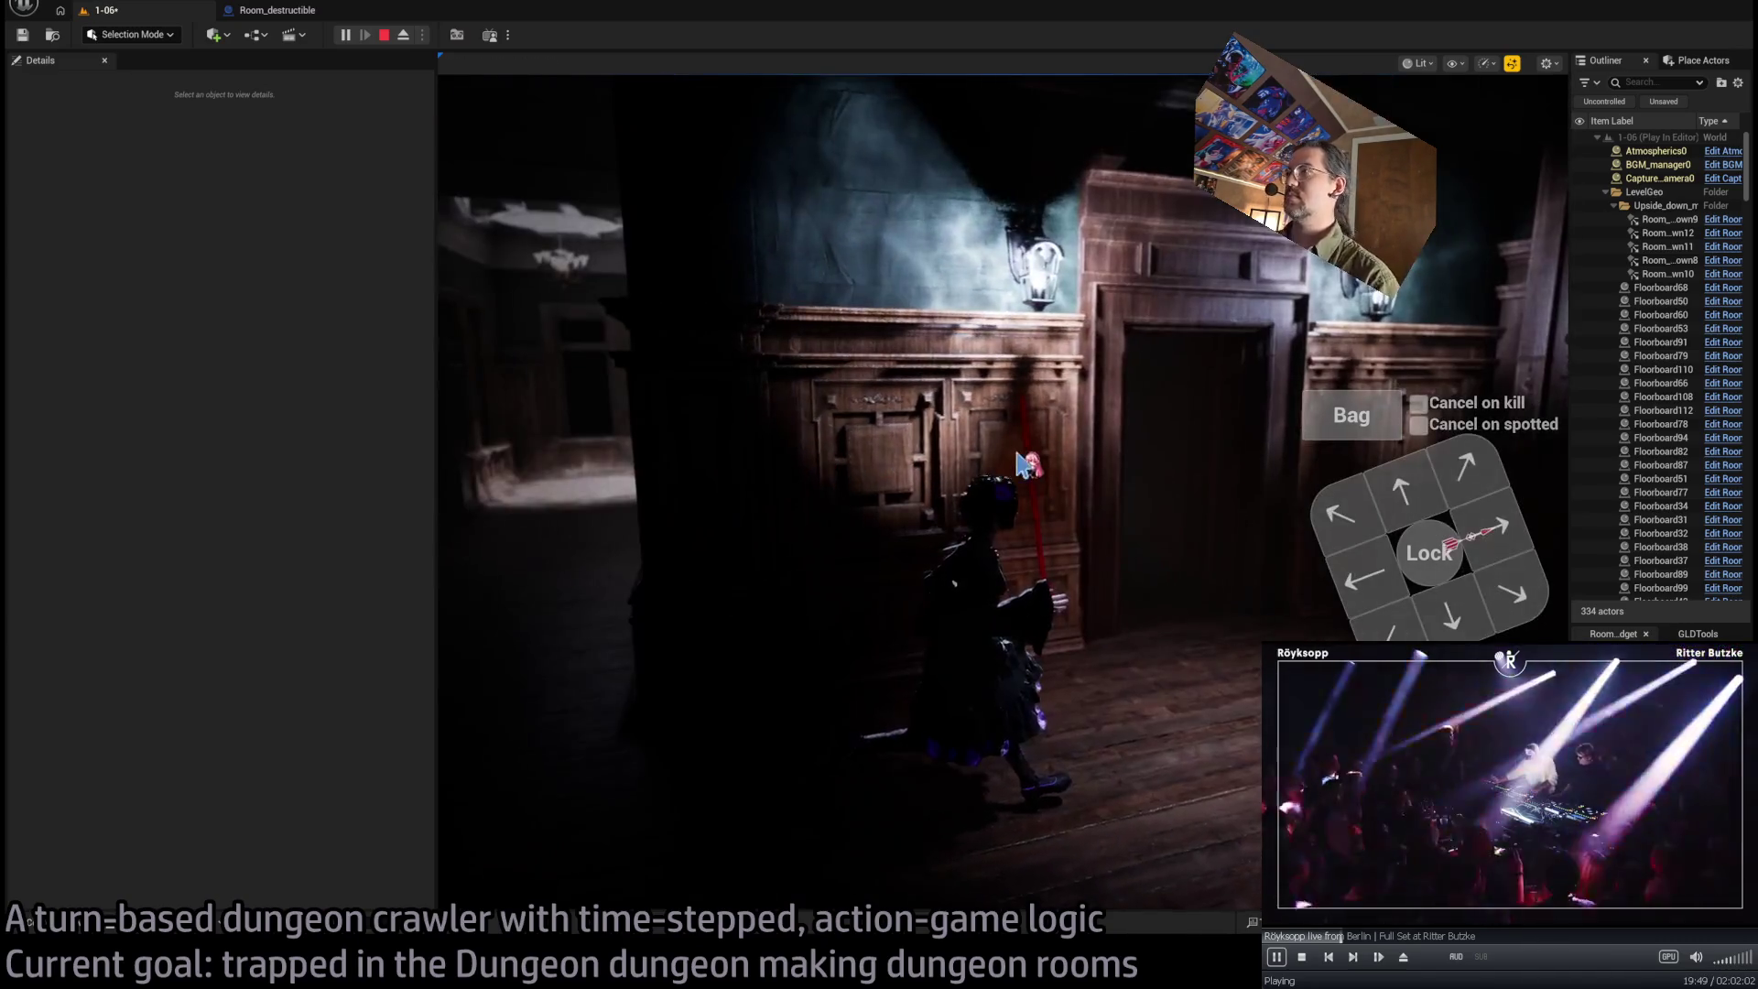
pyautogui.press('Escape')
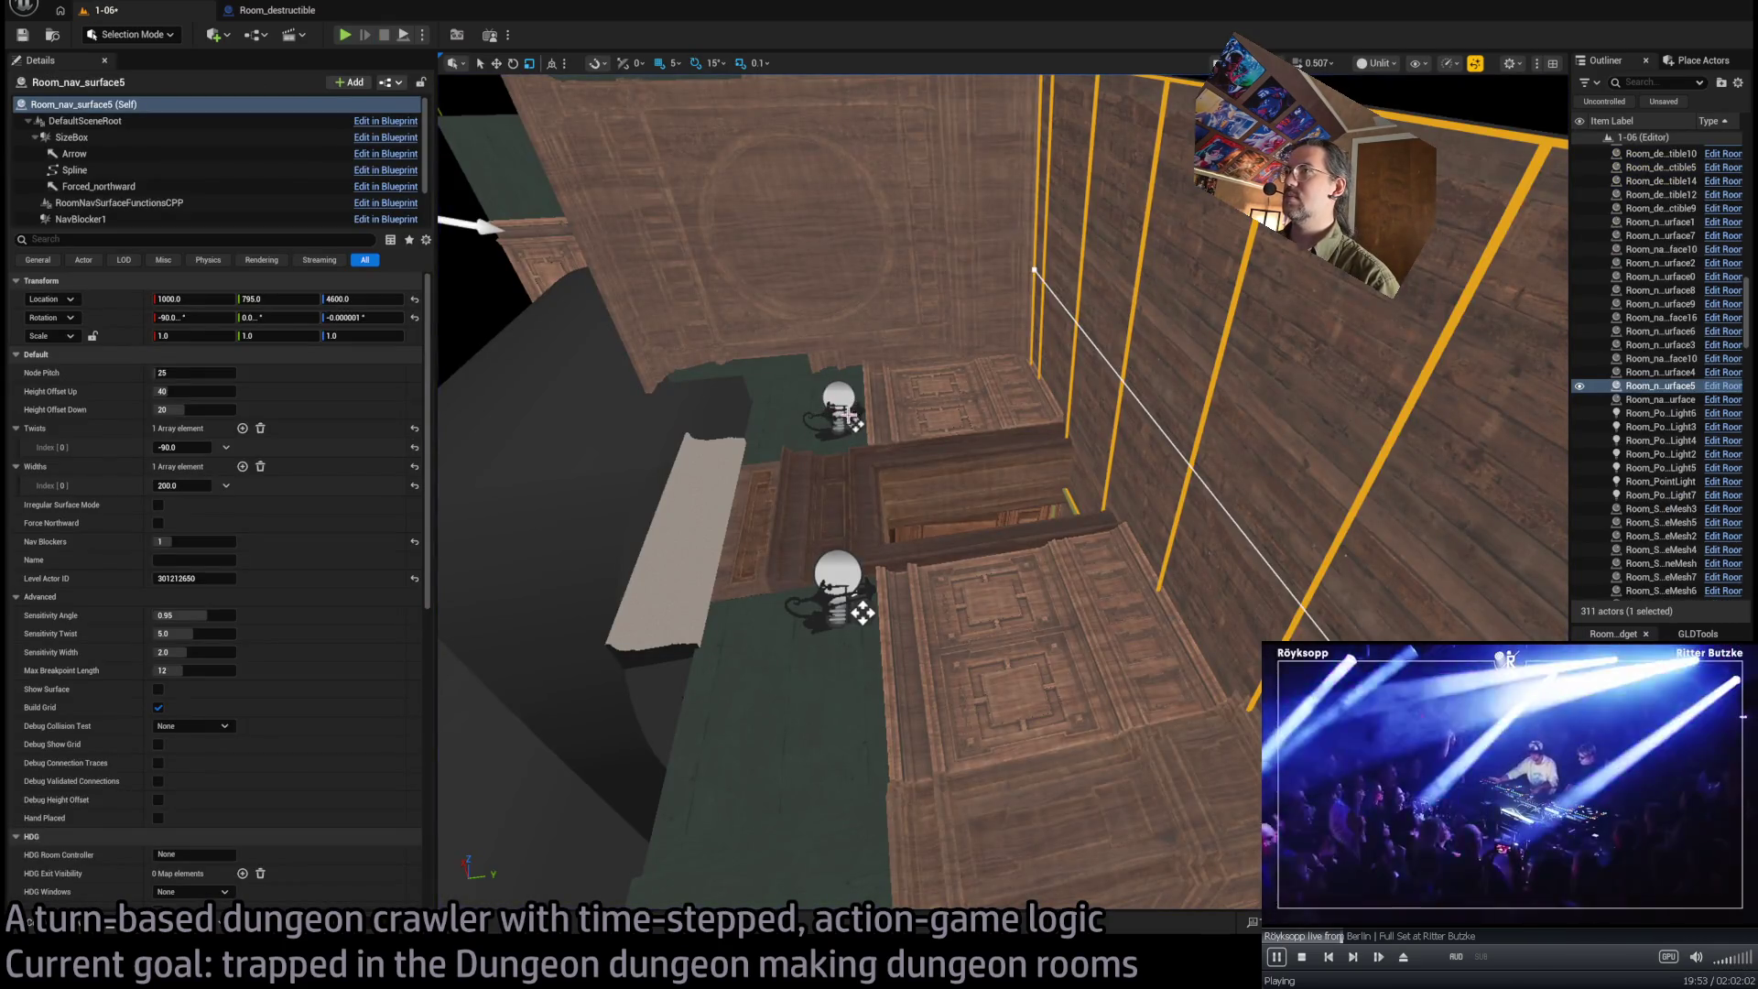
# Move the upper wall lamp and its light left along the wall to Y 510
pyautogui.click(827, 574)
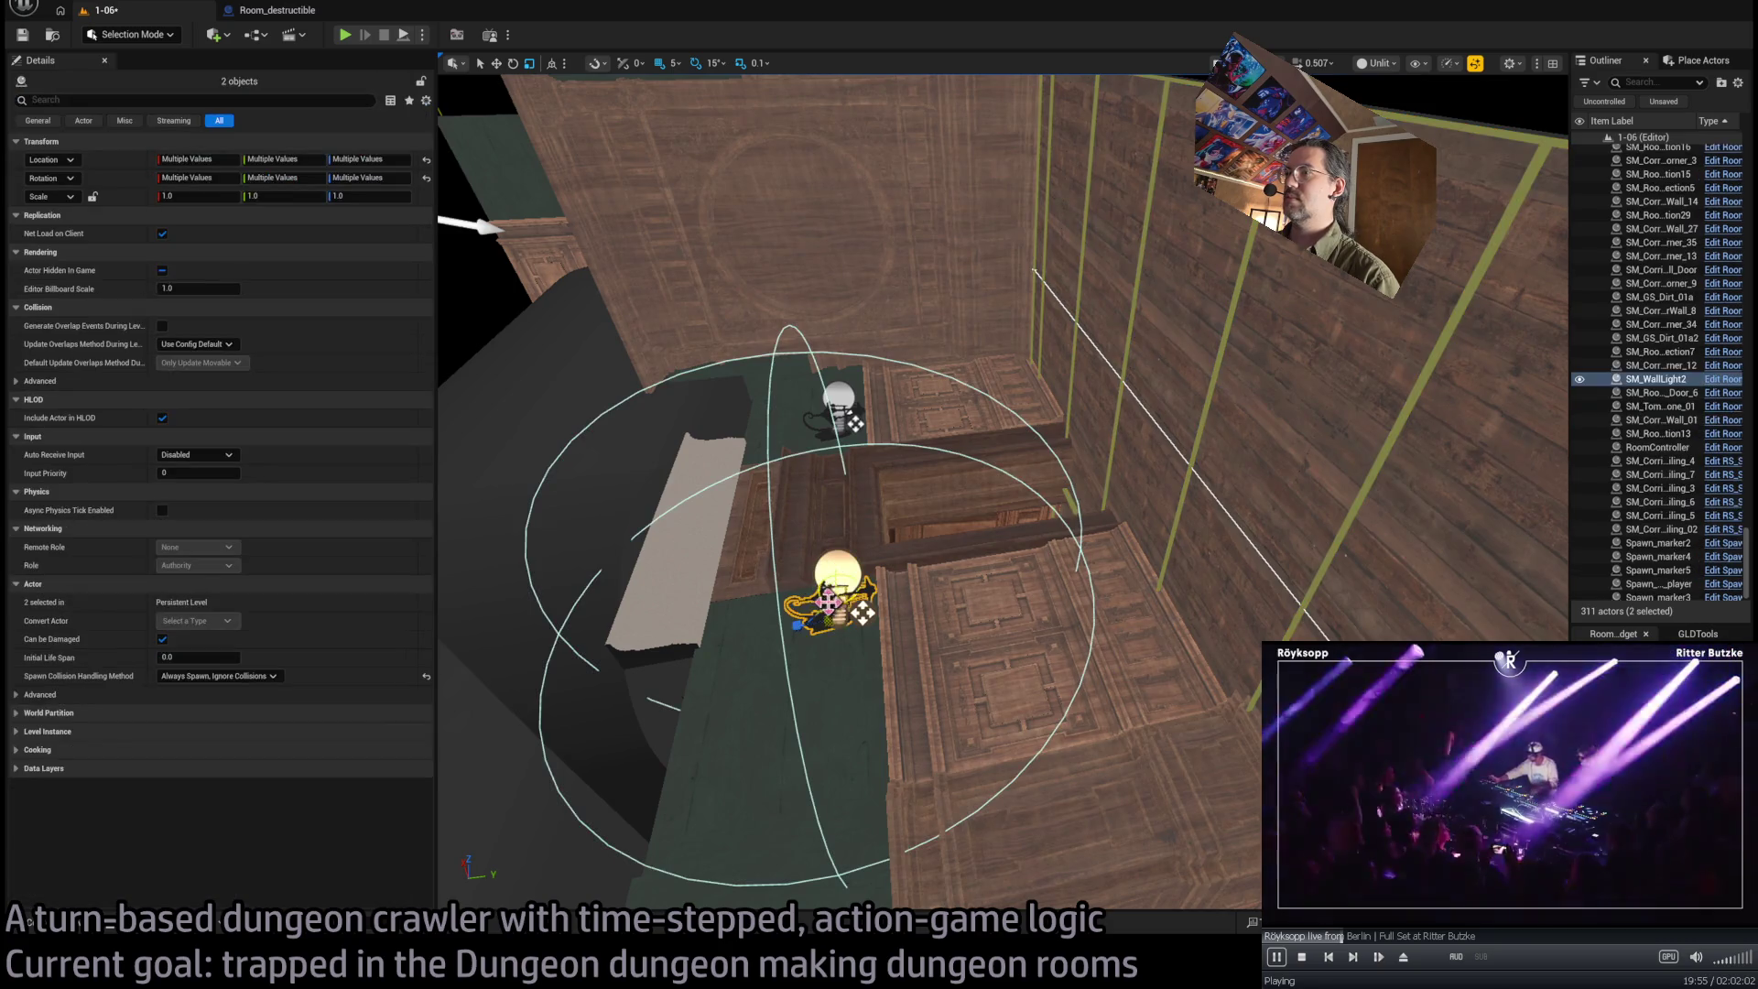
pyautogui.click(825, 417)
pyautogui.click(829, 417)
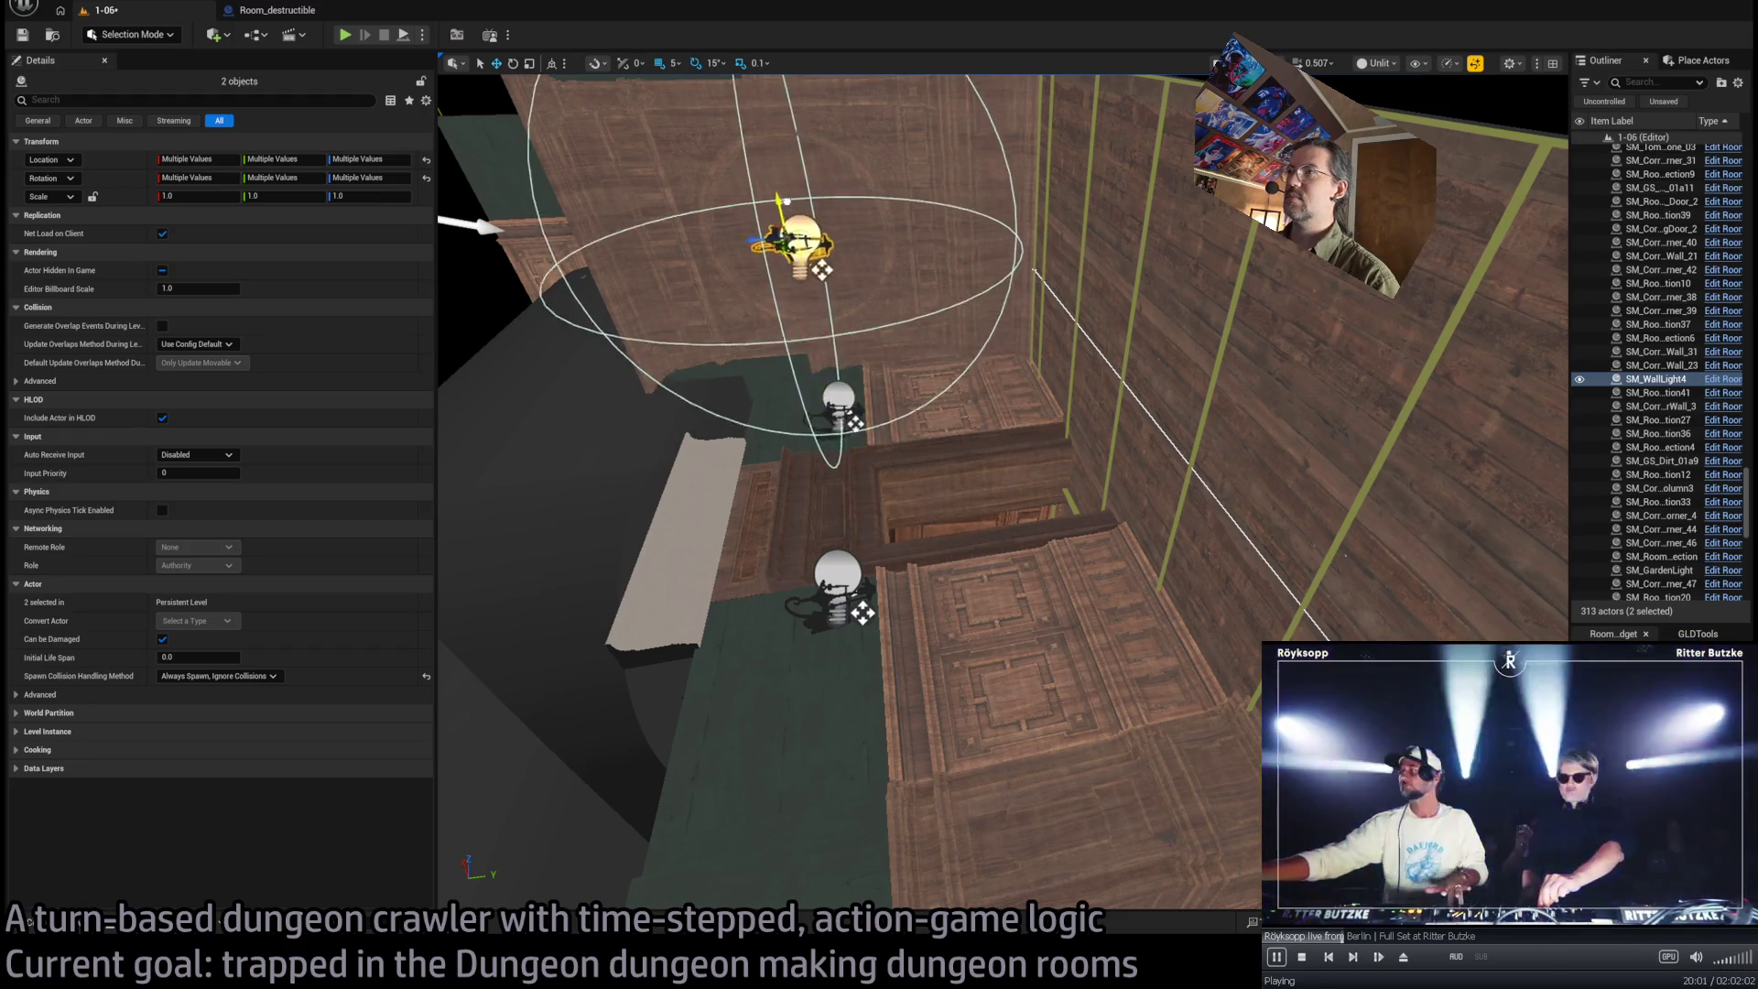
pyautogui.press('f')
pyautogui.moveTo(1002, 481)
pyautogui.mouseDown()
pyautogui.moveTo(714, 481)
pyautogui.moveTo(740, 484)
pyautogui.mouseUp()
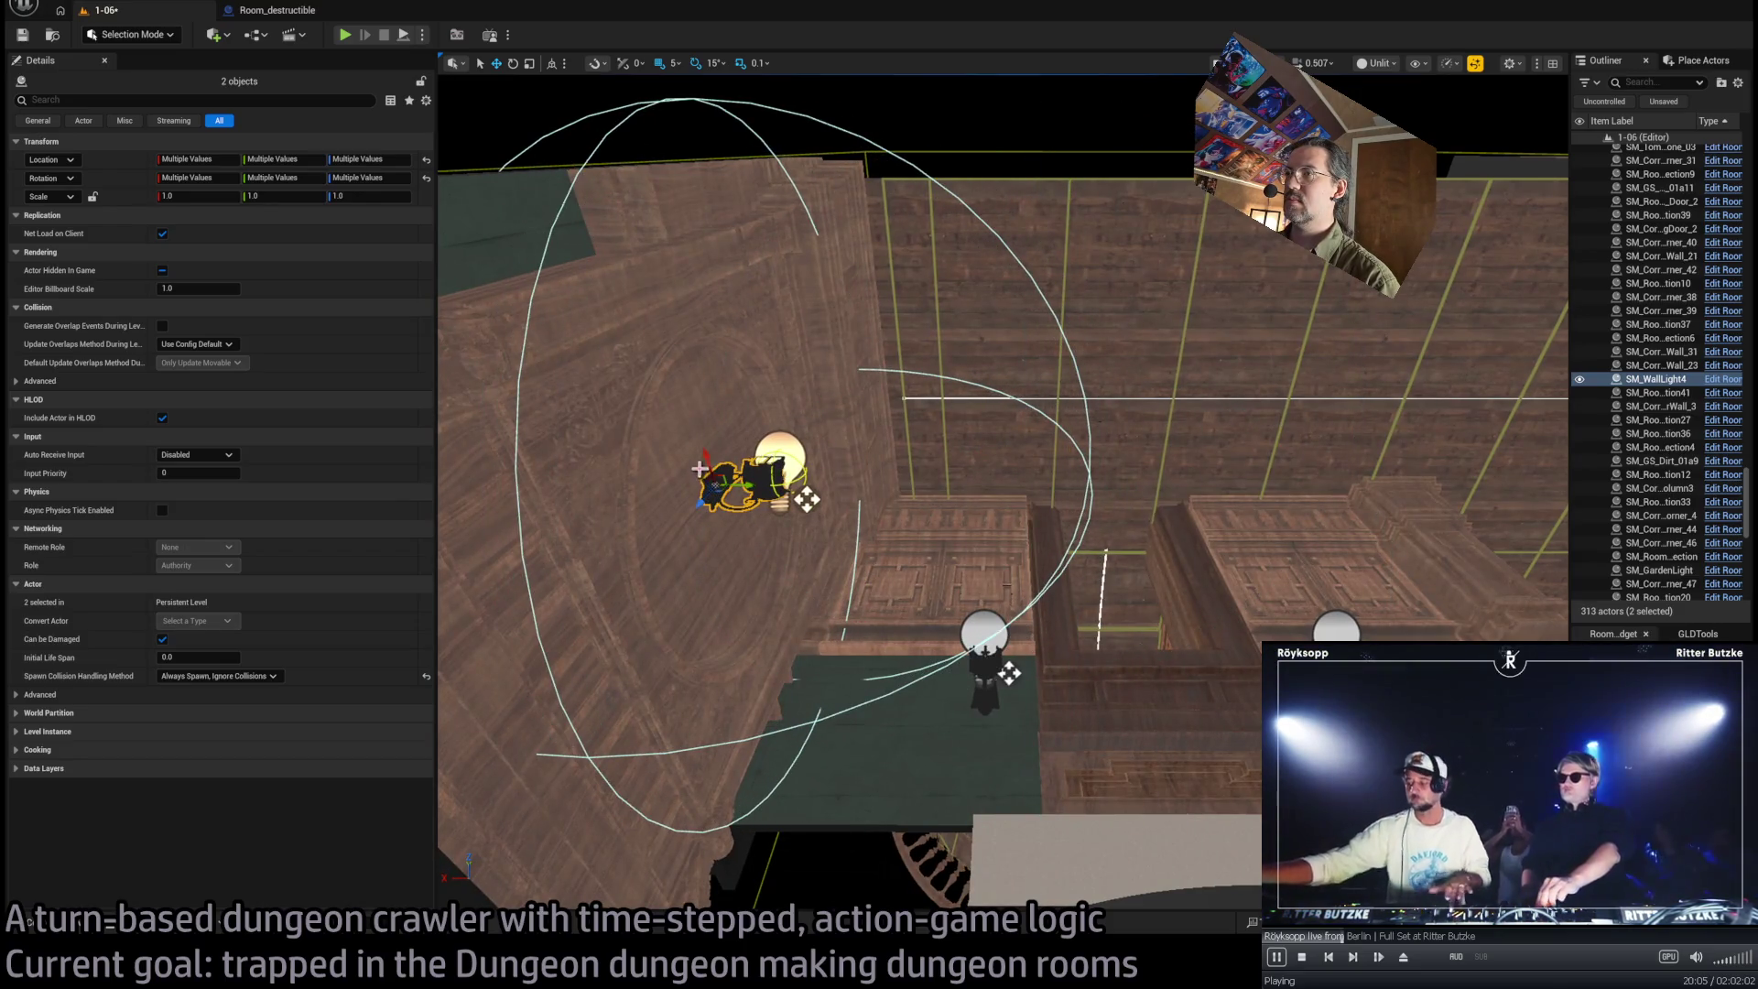
pyautogui.press('f')
pyautogui.moveTo(992, 389); pyautogui.dragTo(989, 594)
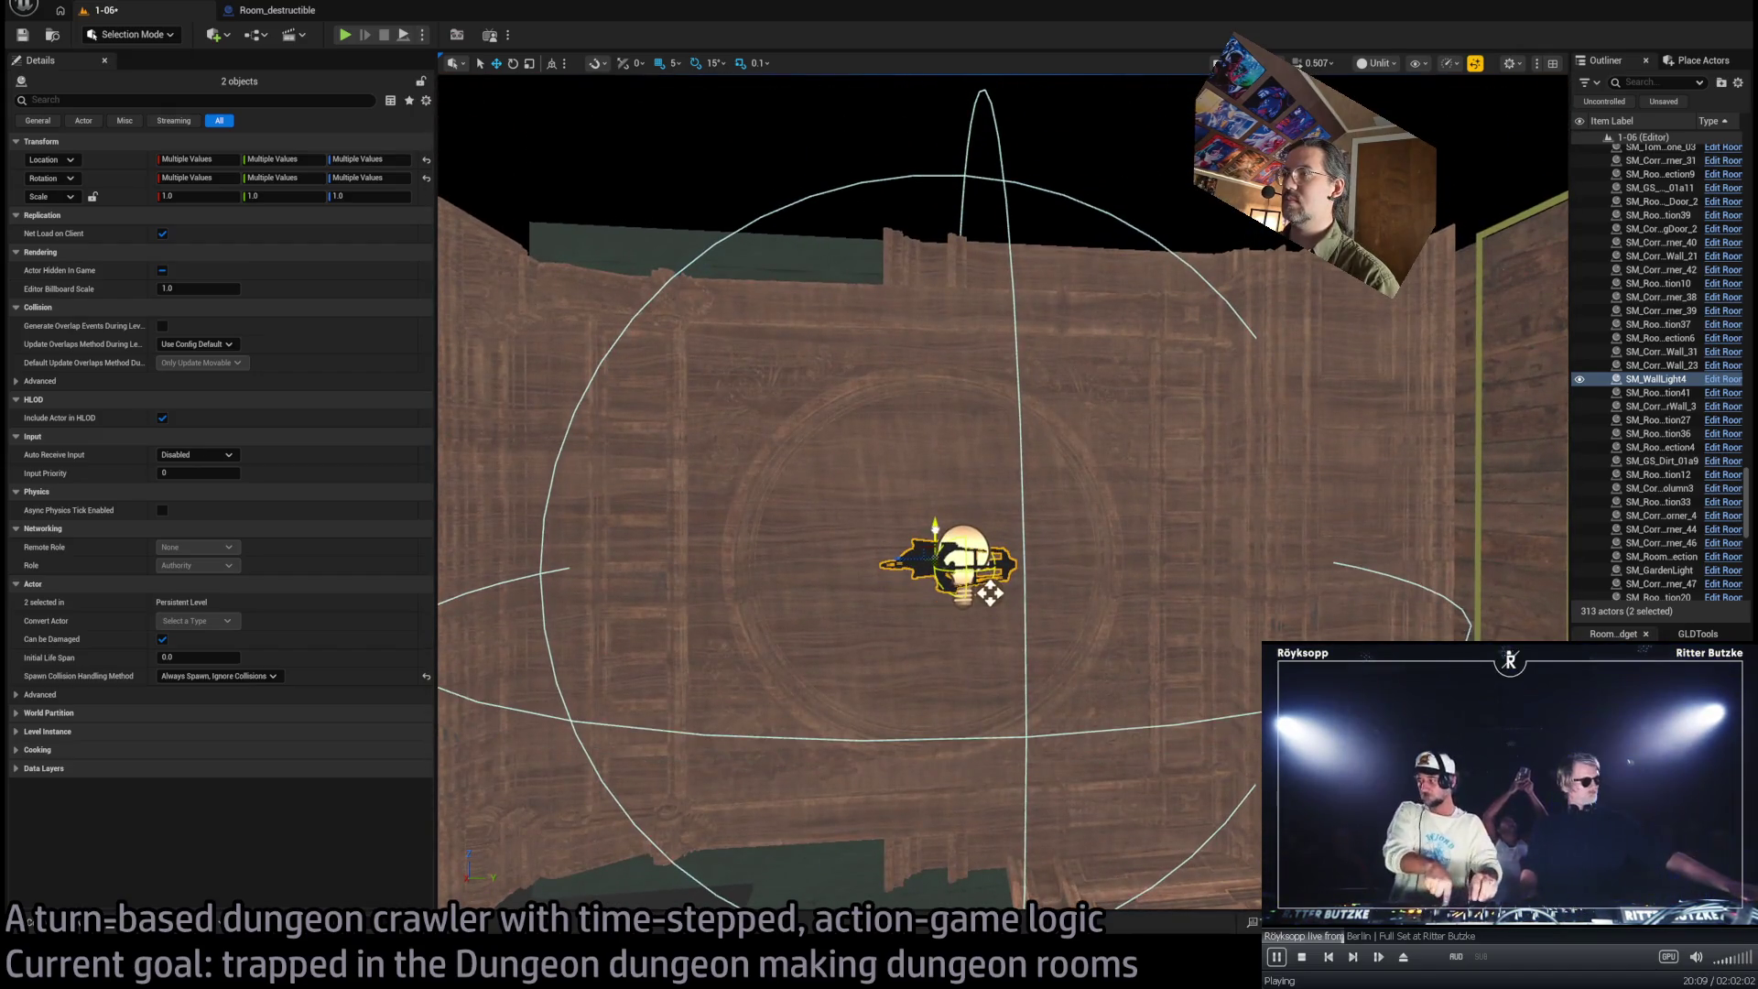
# Enlarge the SM_WallLight4 lamp mesh to 2.0 on its Y and Z scale
pyautogui.click(925, 606)
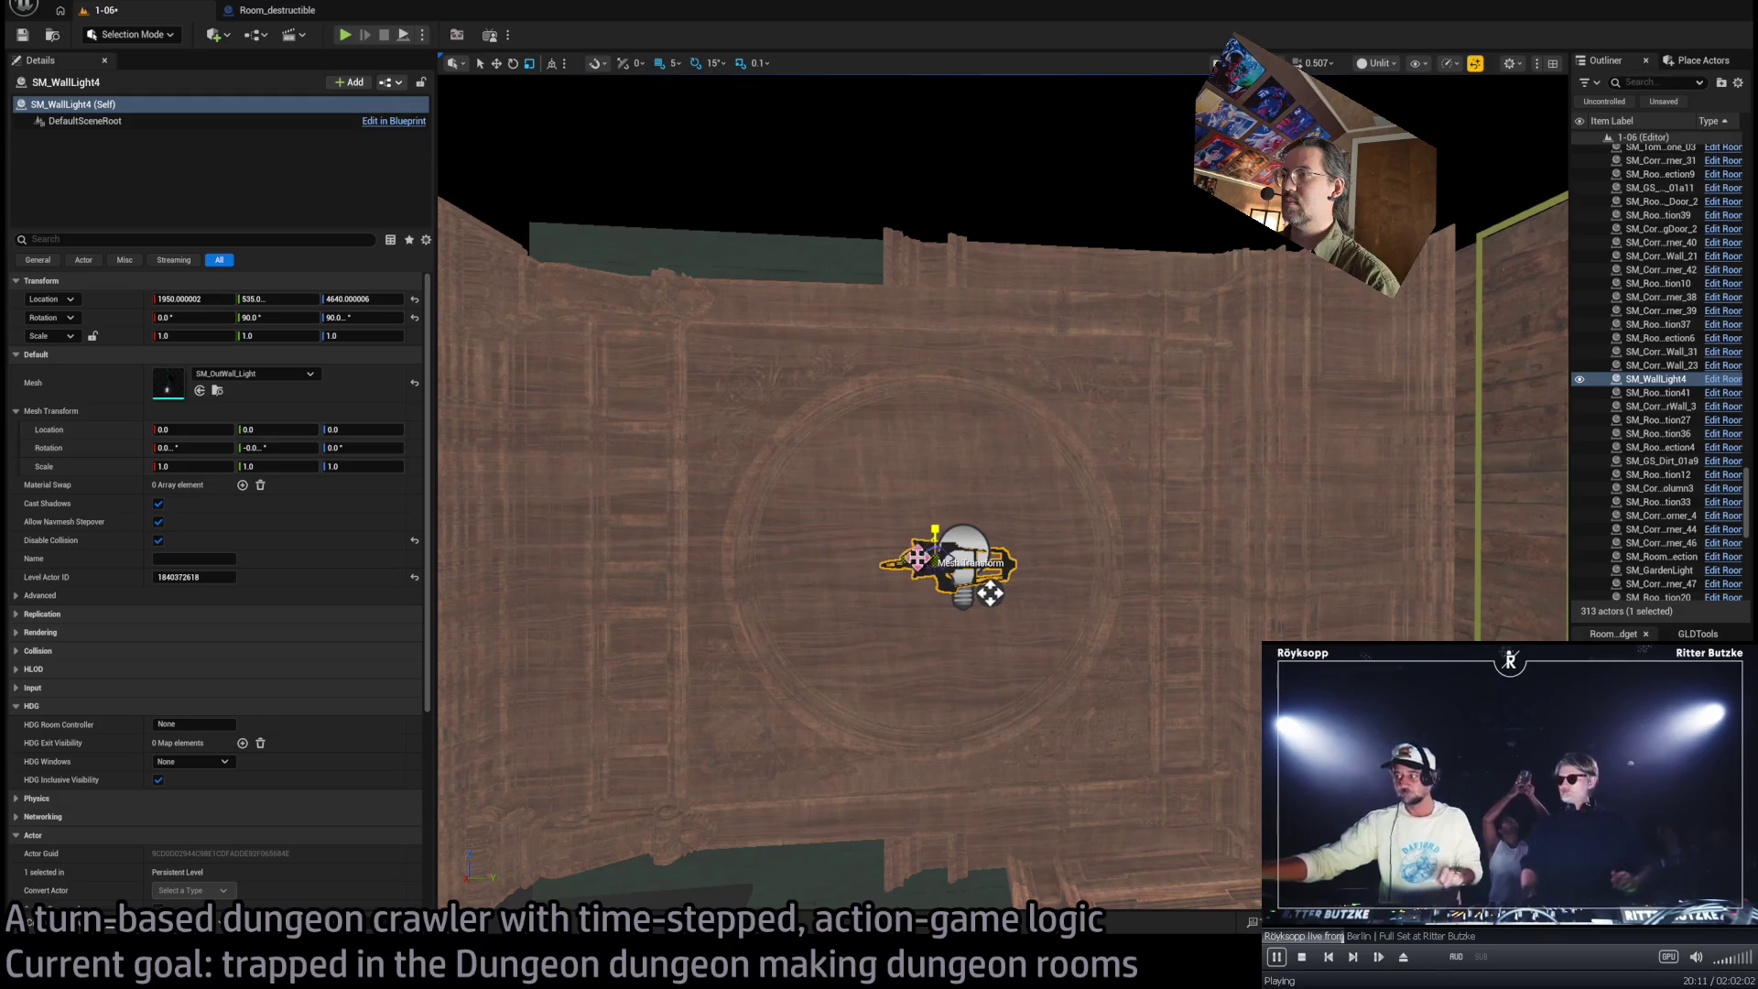
pyautogui.click(358, 336)
pyautogui.write('2.0')
pyautogui.moveTo(990, 591)
pyautogui.mouseDown()
pyautogui.moveTo(961, 577)
pyautogui.moveTo(982, 557)
pyautogui.moveTo(818, 558)
pyautogui.mouseUp()
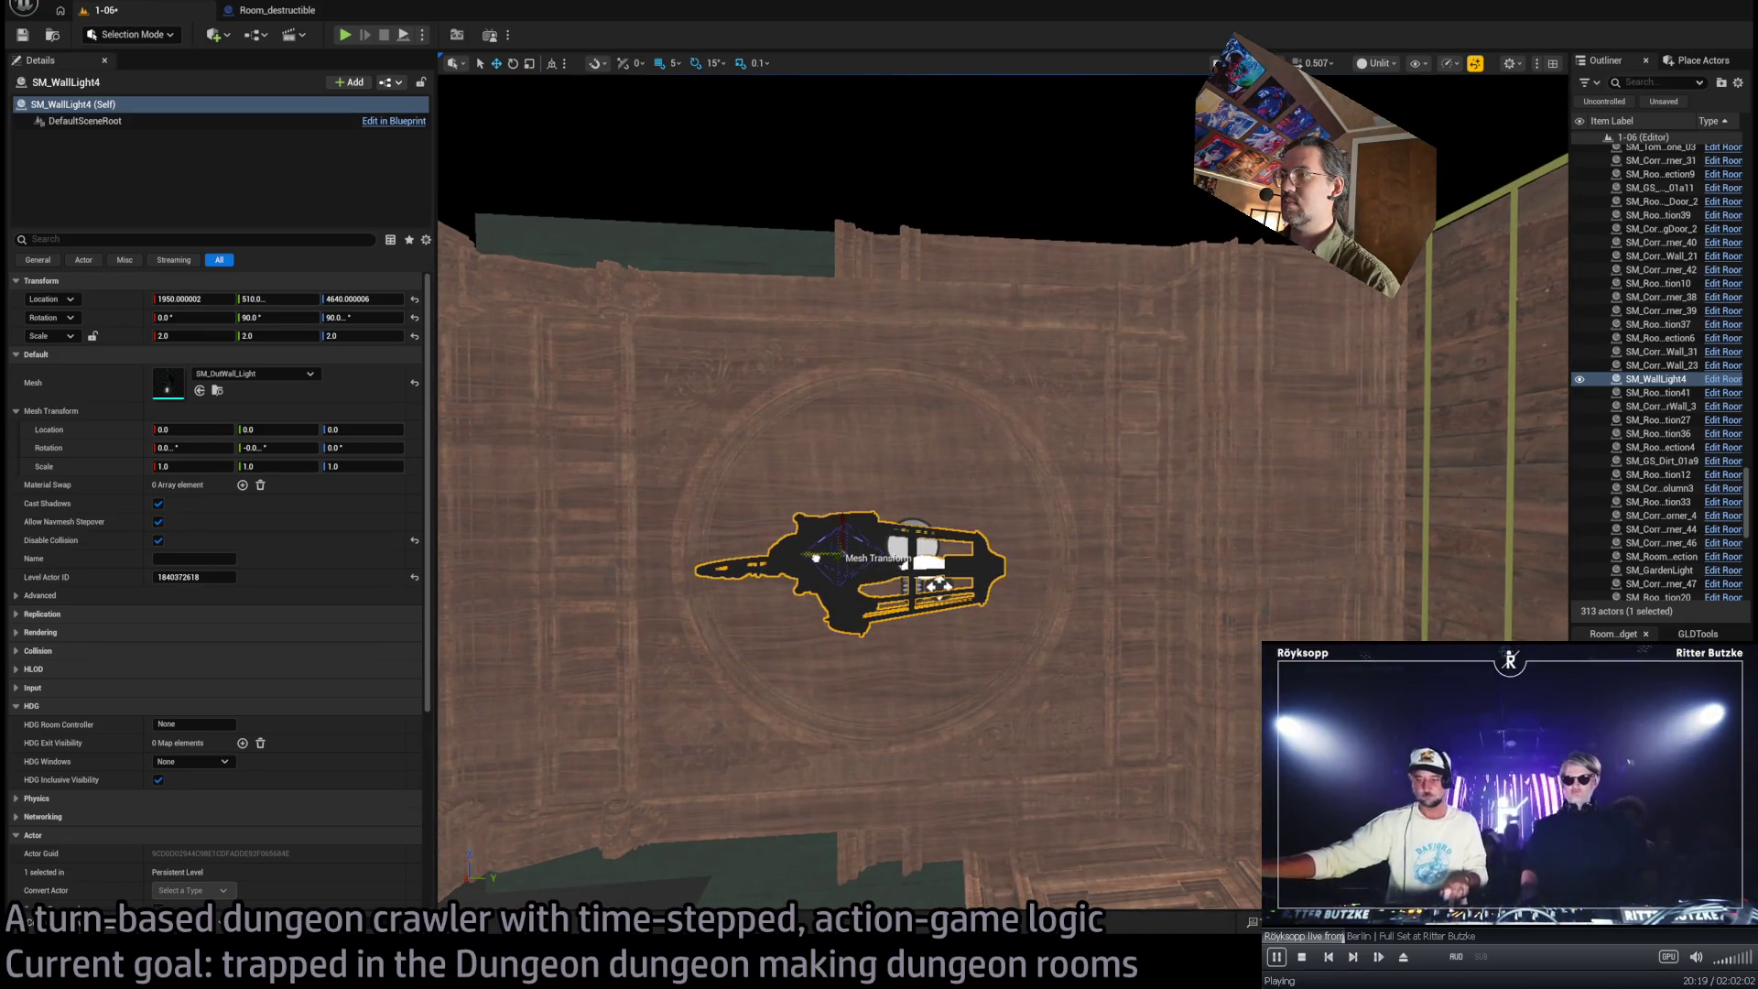
pyautogui.click(931, 547)
pyautogui.moveTo(931, 547)
pyautogui.mouseDown()
pyautogui.moveTo(1137, 473)
pyautogui.moveTo(916, 513)
pyautogui.moveTo(916, 431)
pyautogui.mouseUp()
# In Lit view, set Room_PointLight8 to 10 EV with source radius 10 and attenuation radius 418
pyautogui.moveTo(1417, 94)
pyautogui.mouseDown()
pyautogui.moveTo(1417, 147)
pyautogui.moveTo(1416, 94)
pyautogui.mouseUp()
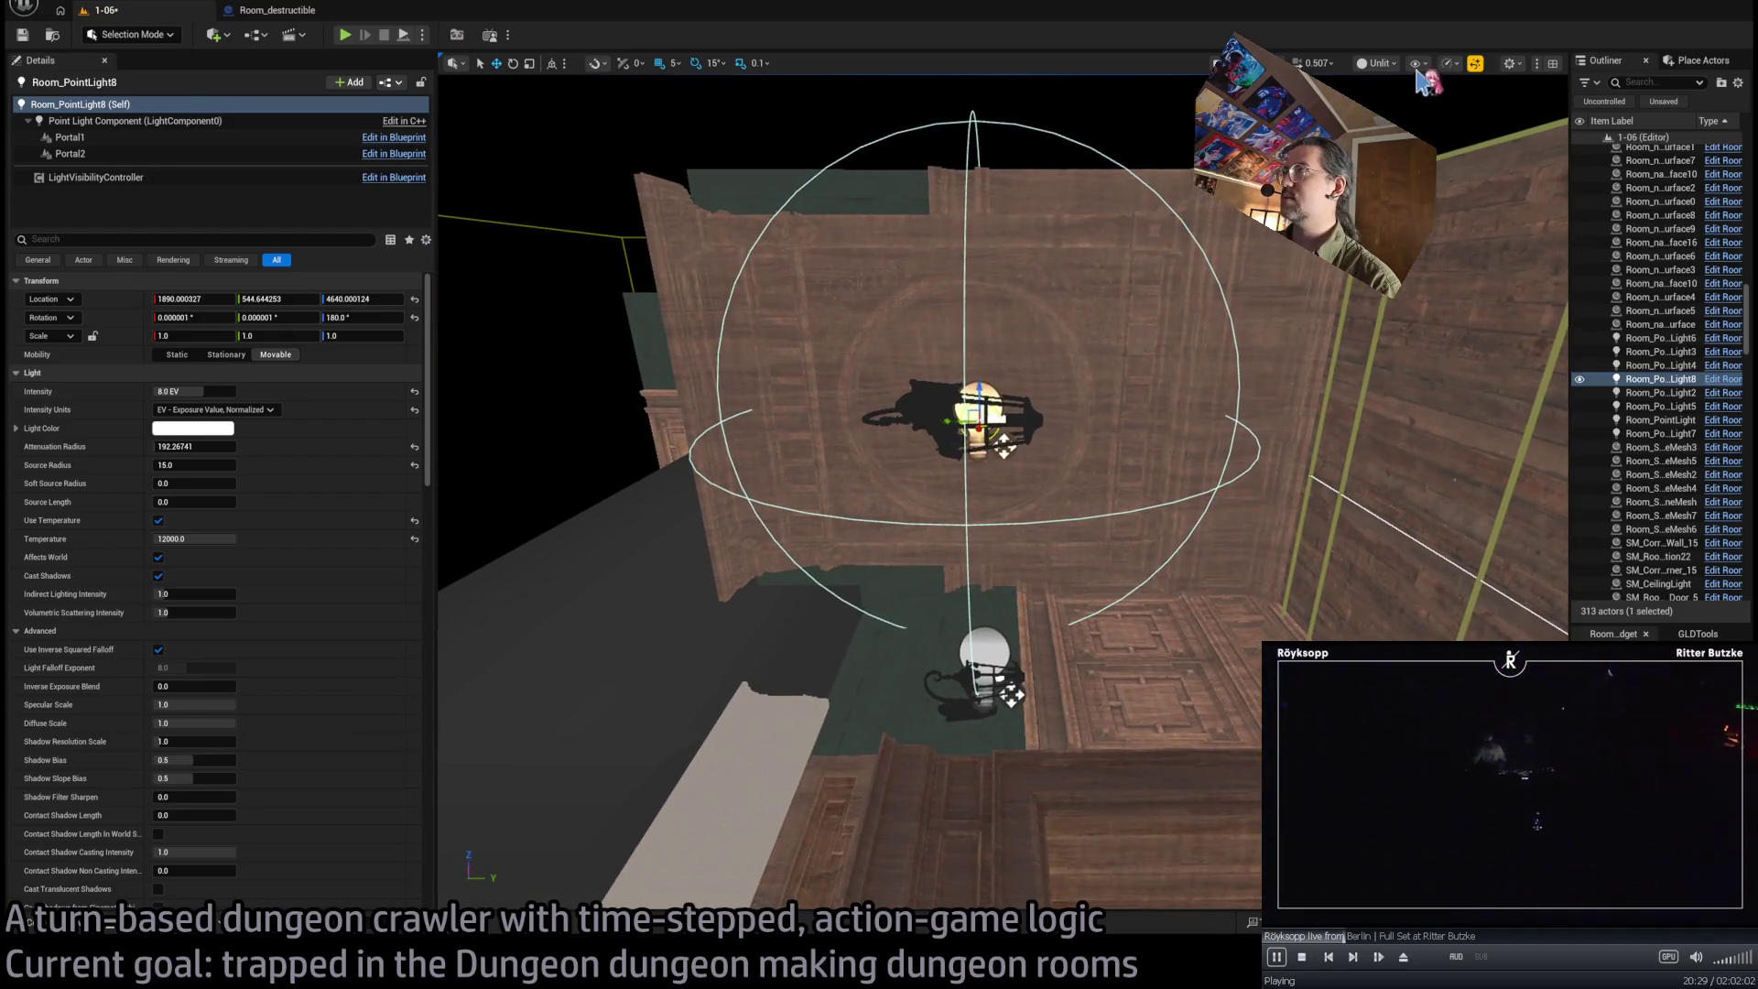
pyautogui.hotkey('alt', '4')
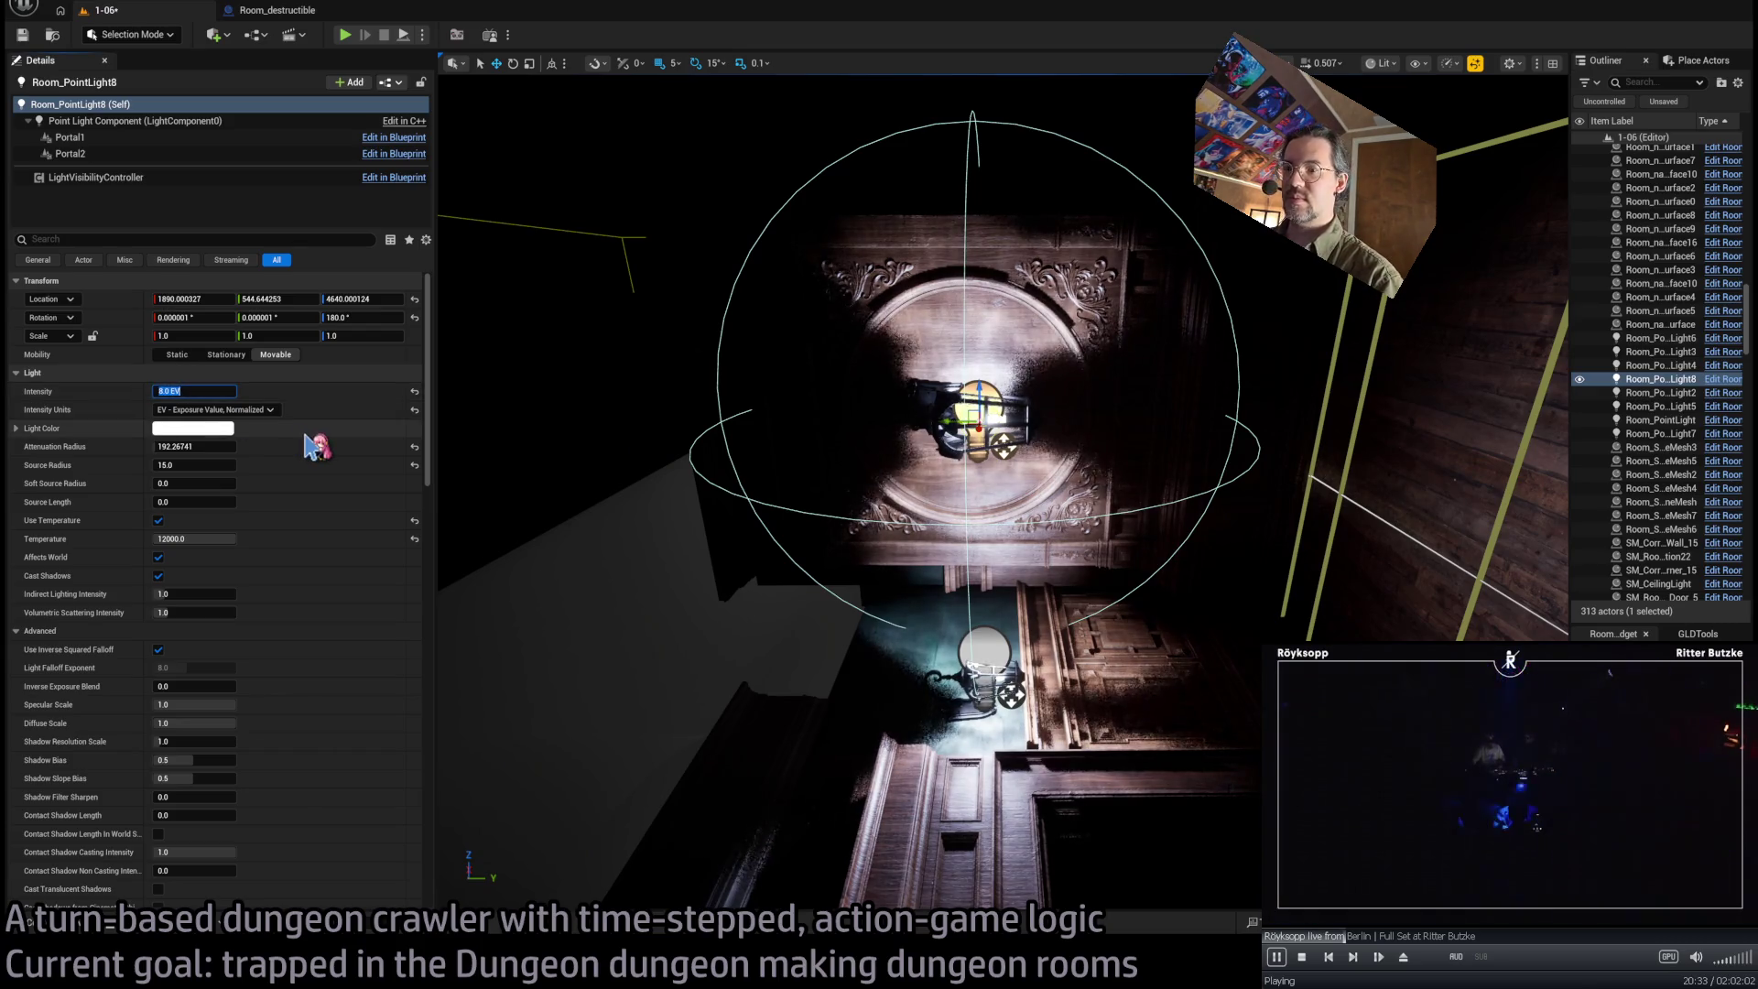
pyautogui.write('12')
pyautogui.press('Return')
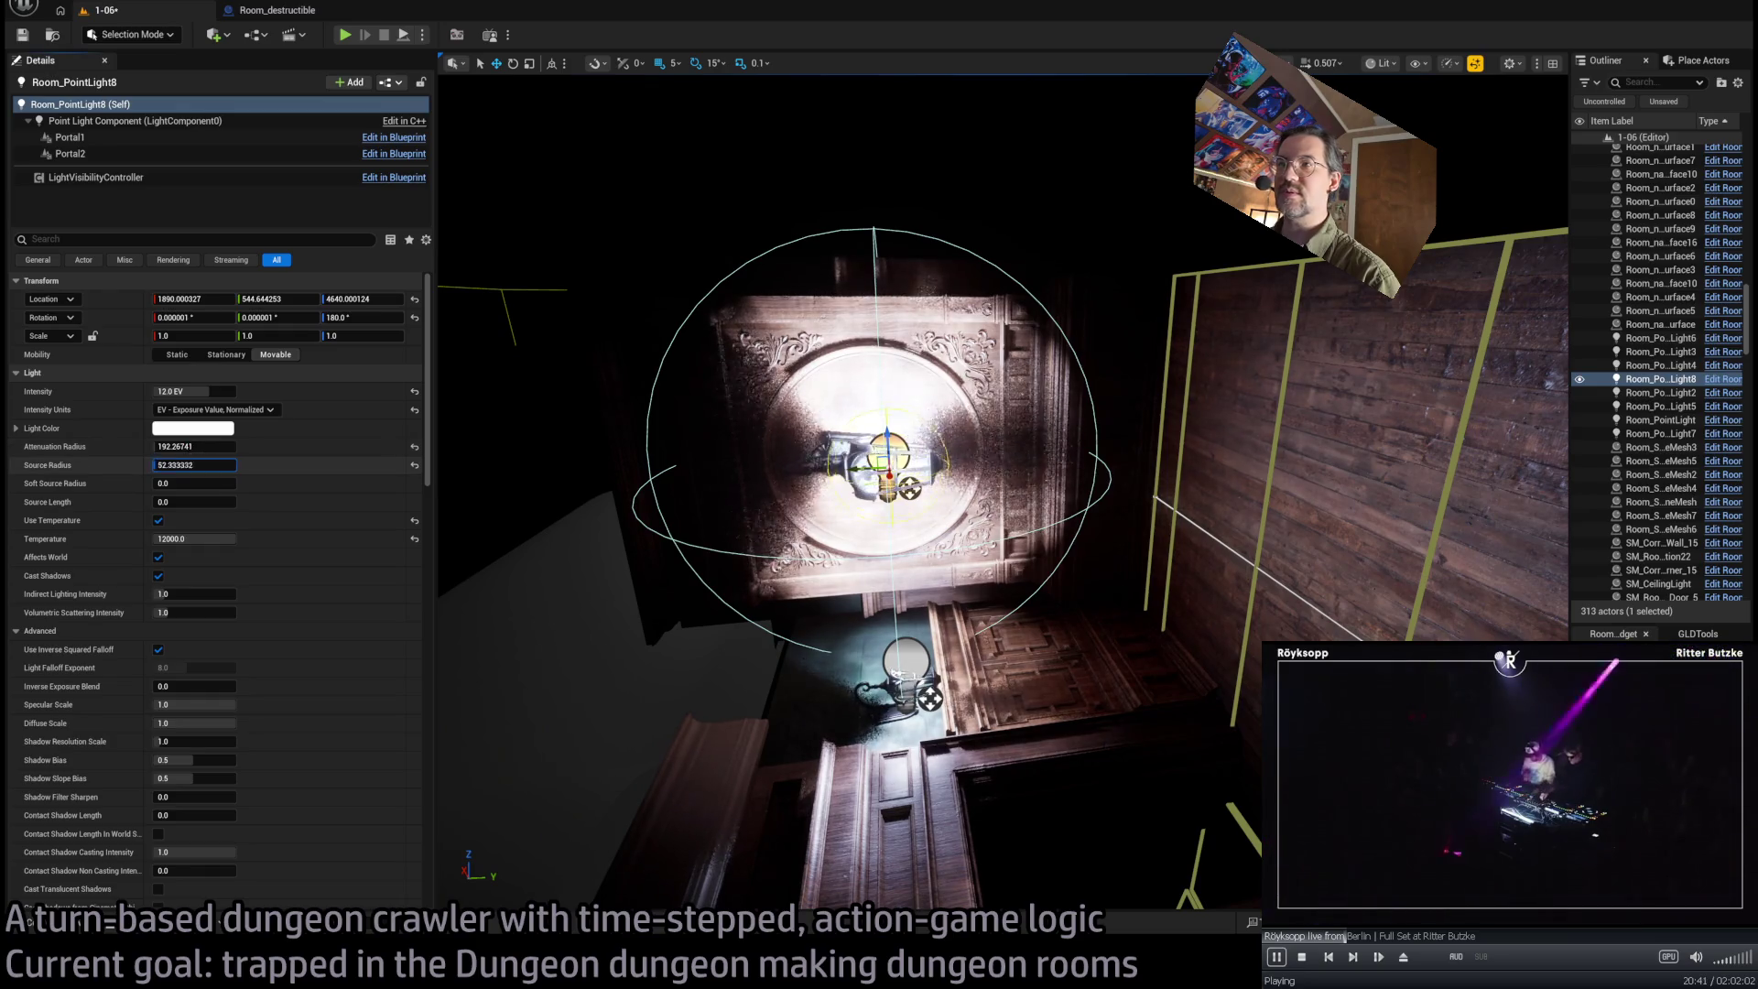
pyautogui.moveTo(194, 465); pyautogui.dragTo(238, 465)
pyautogui.click(194, 465)
pyautogui.write('15')
pyautogui.press('Return')
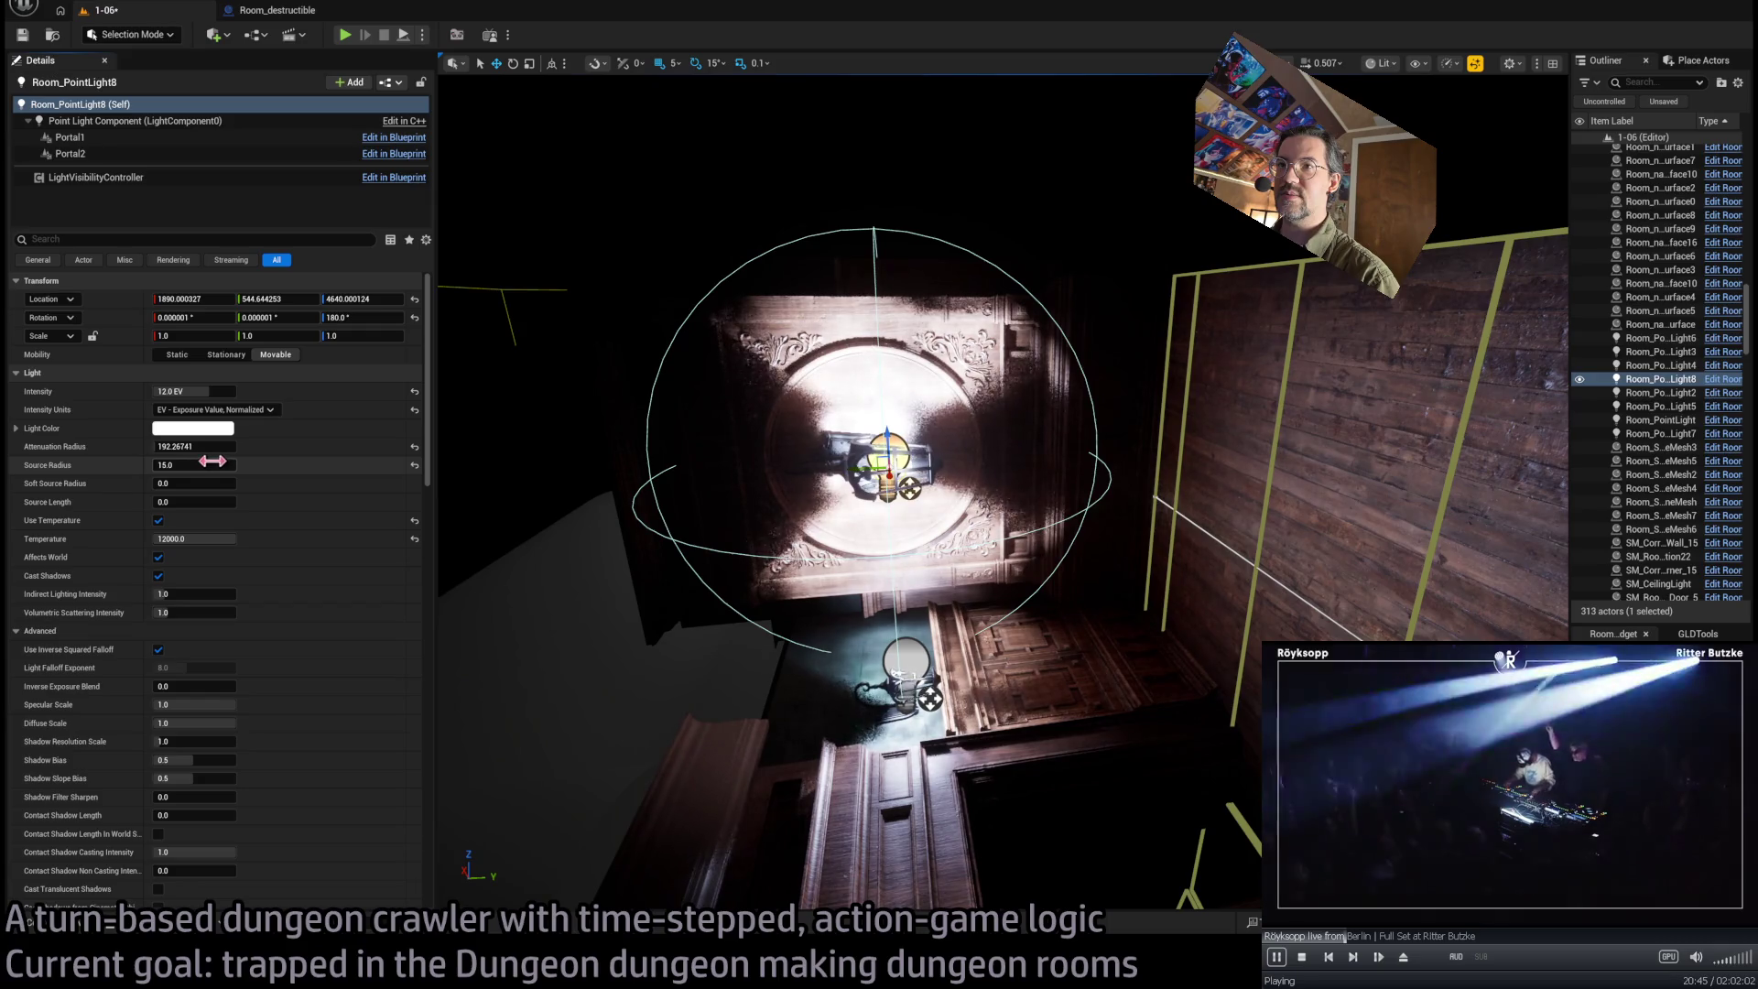
pyautogui.moveTo(194, 465); pyautogui.dragTo(174, 465)
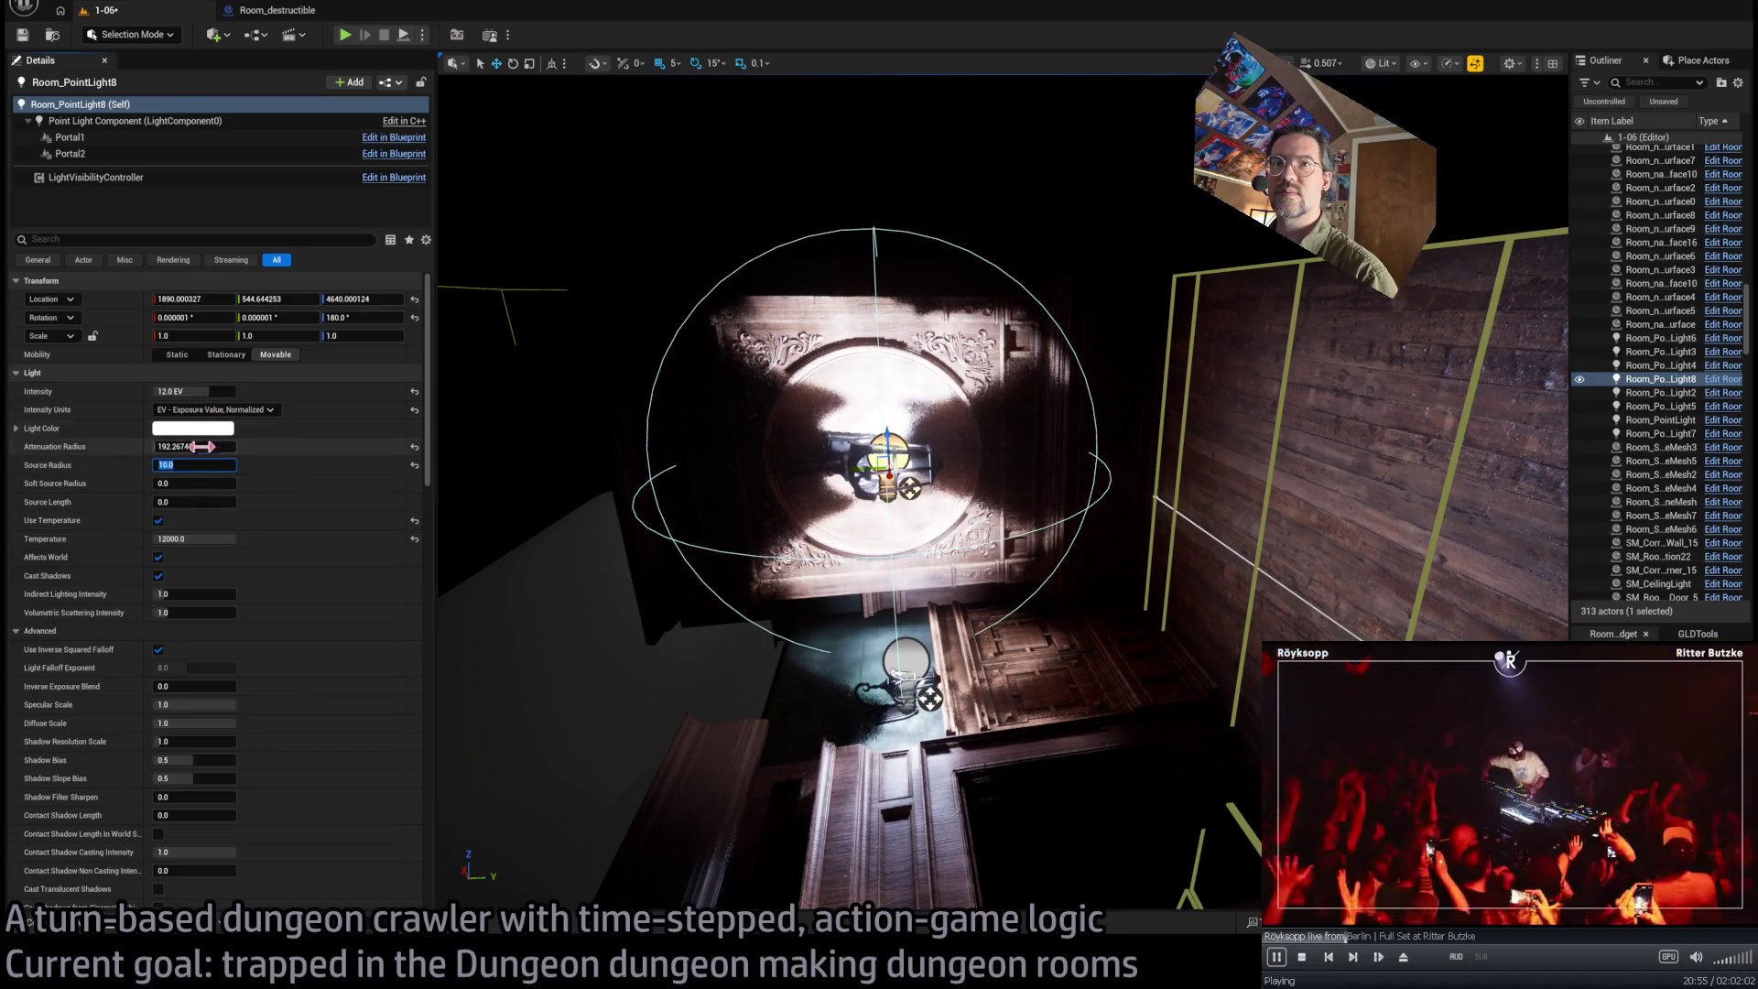
pyautogui.moveTo(200, 452); pyautogui.dragTo(275, 453)
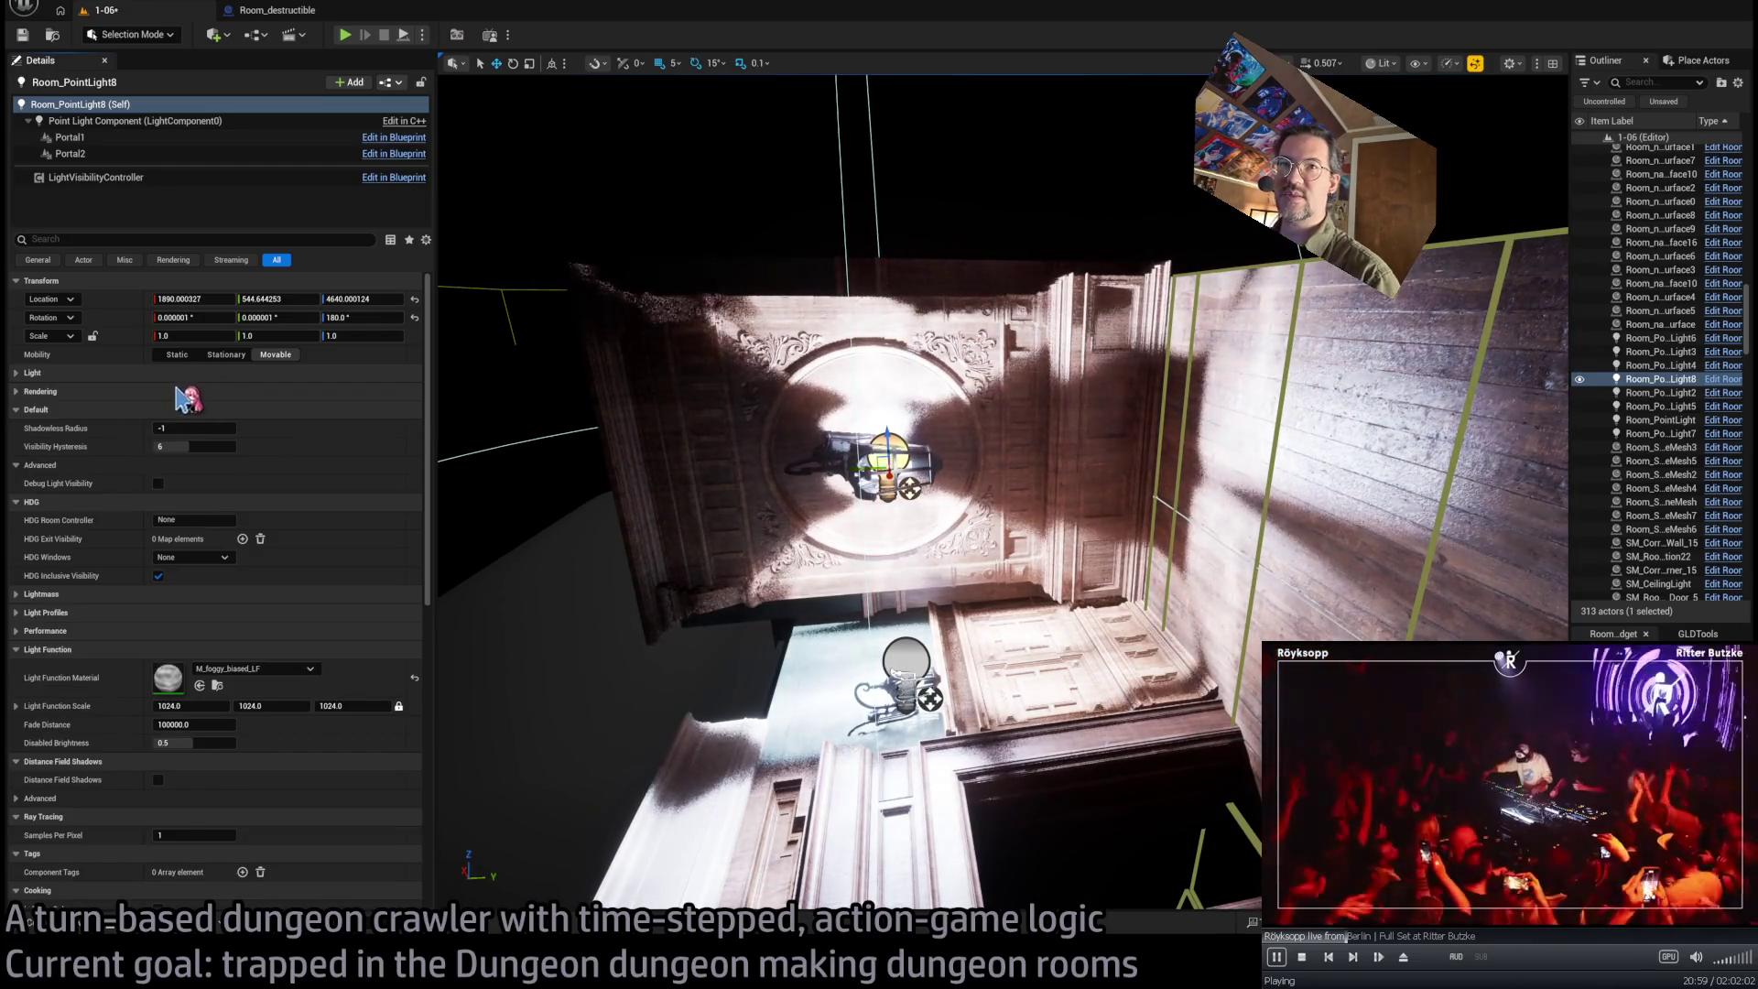
pyautogui.write('10')
pyautogui.press('Return')
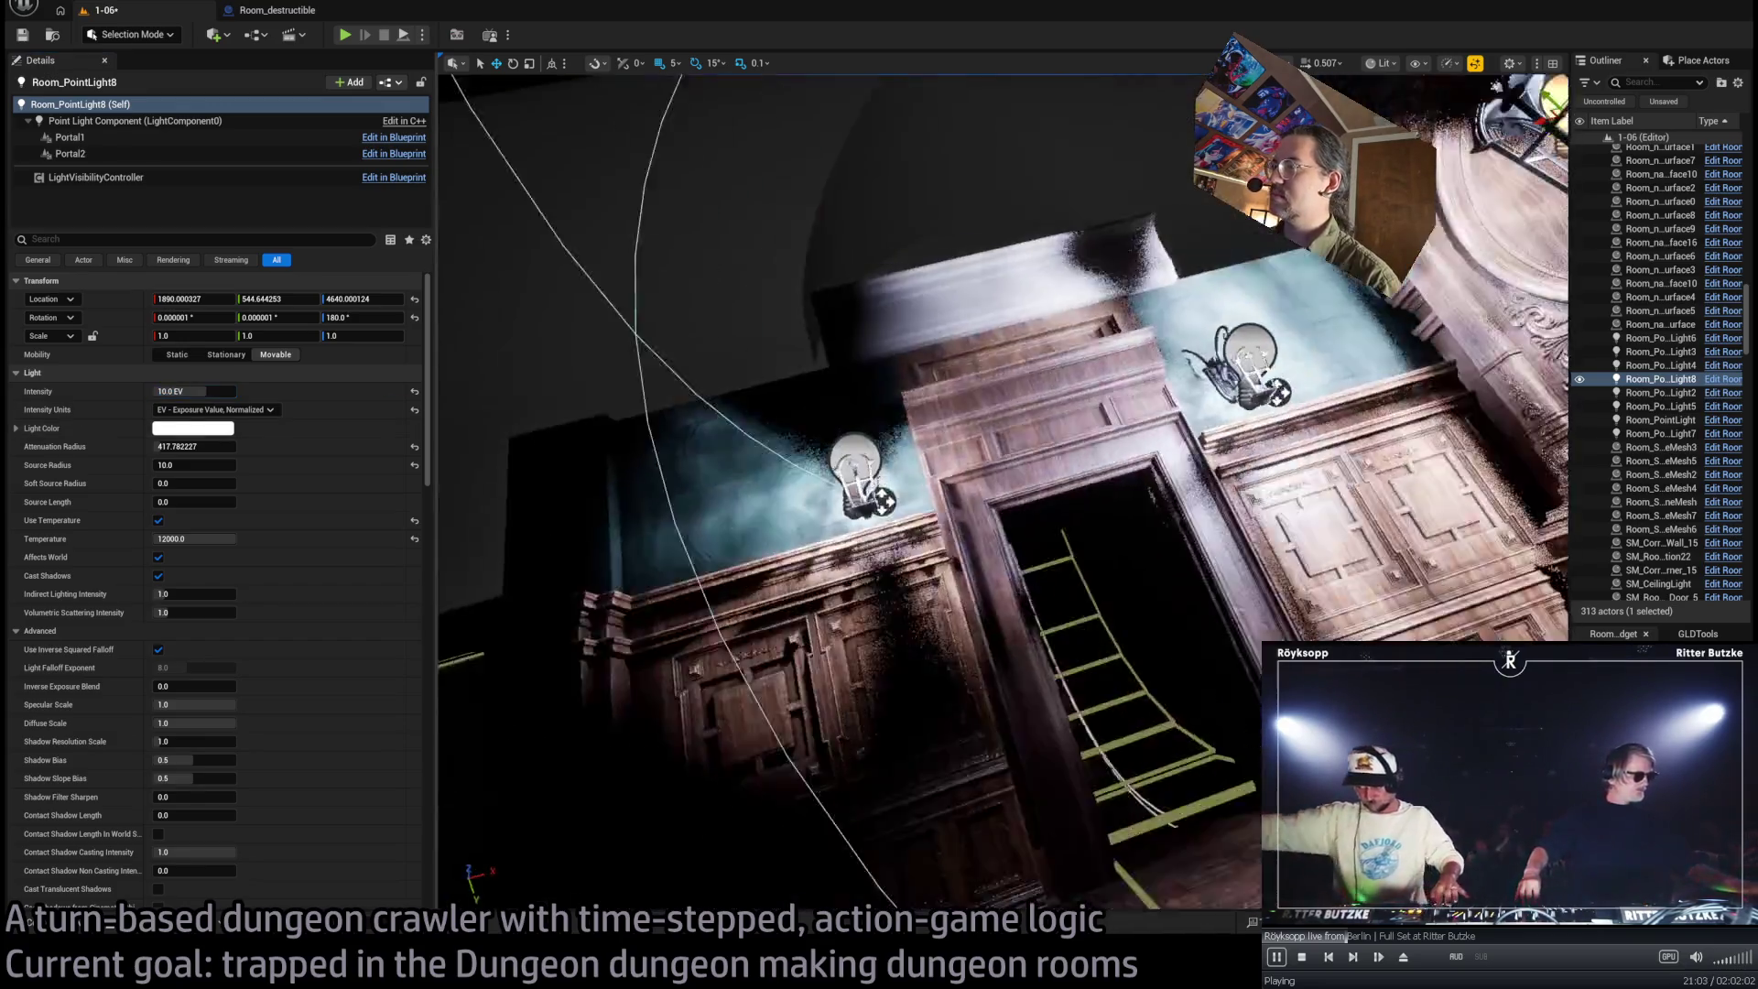
# Delete the two lower wall lamps and their lights, leaving 308 actors
pyautogui.doubleClick(1660, 434)
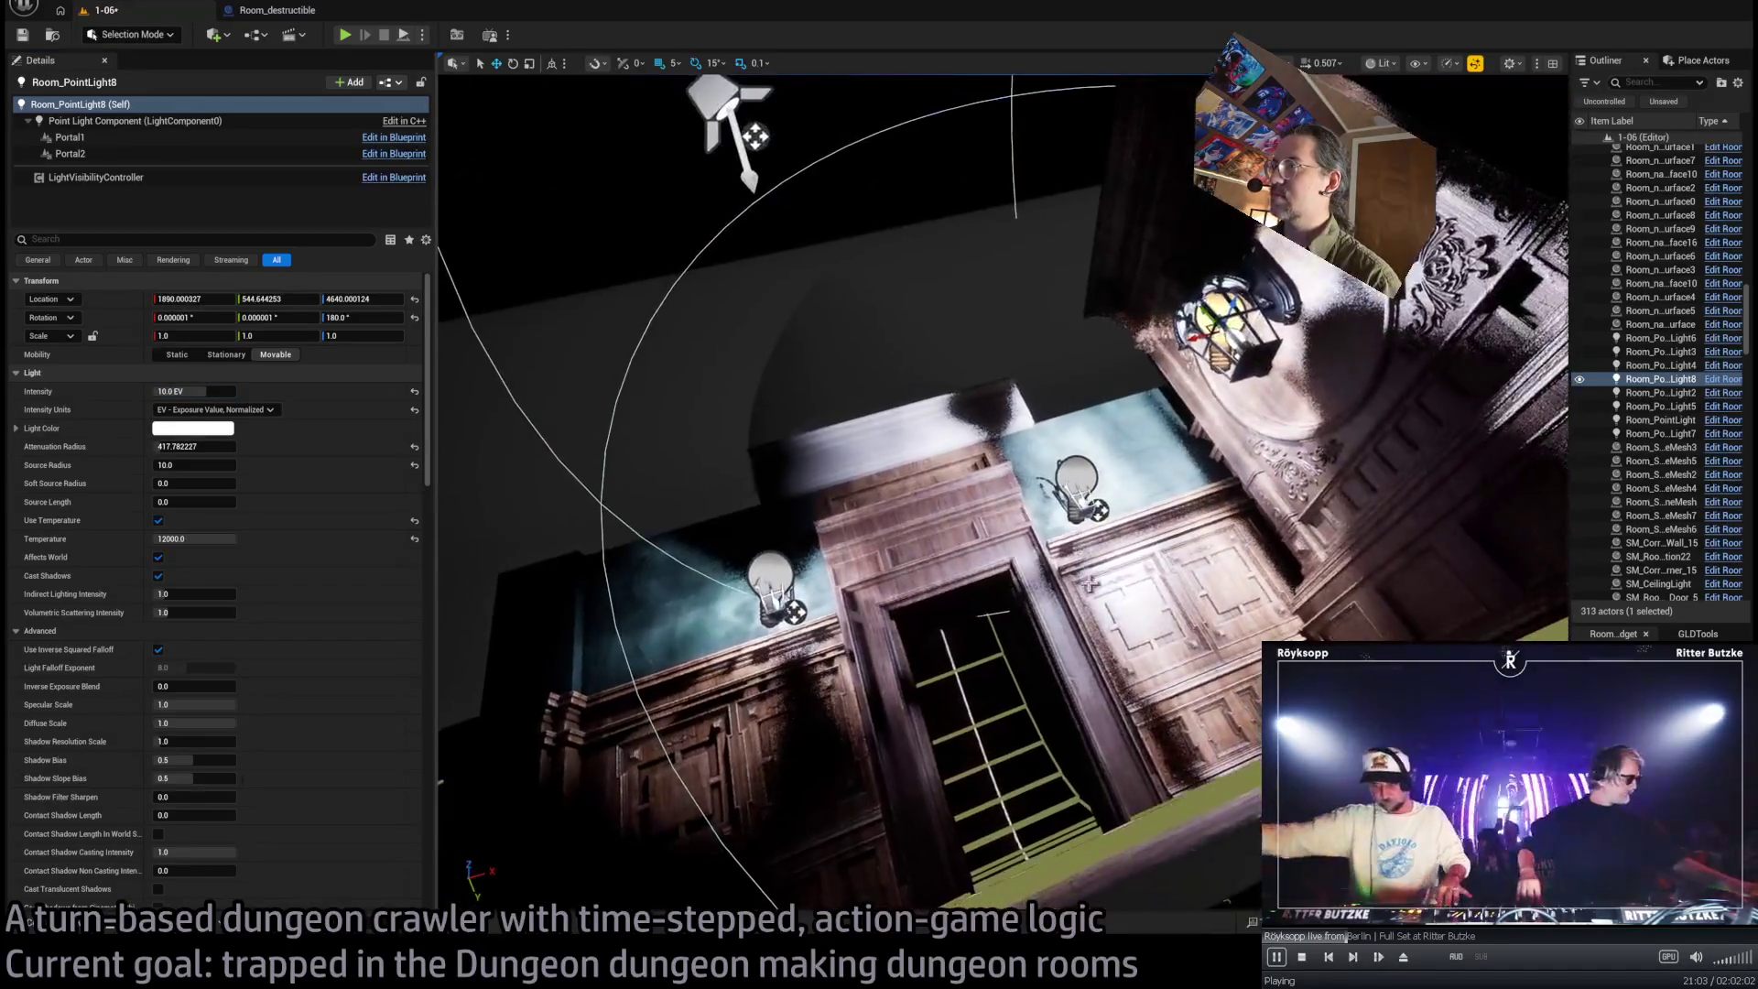
pyautogui.click(1083, 509)
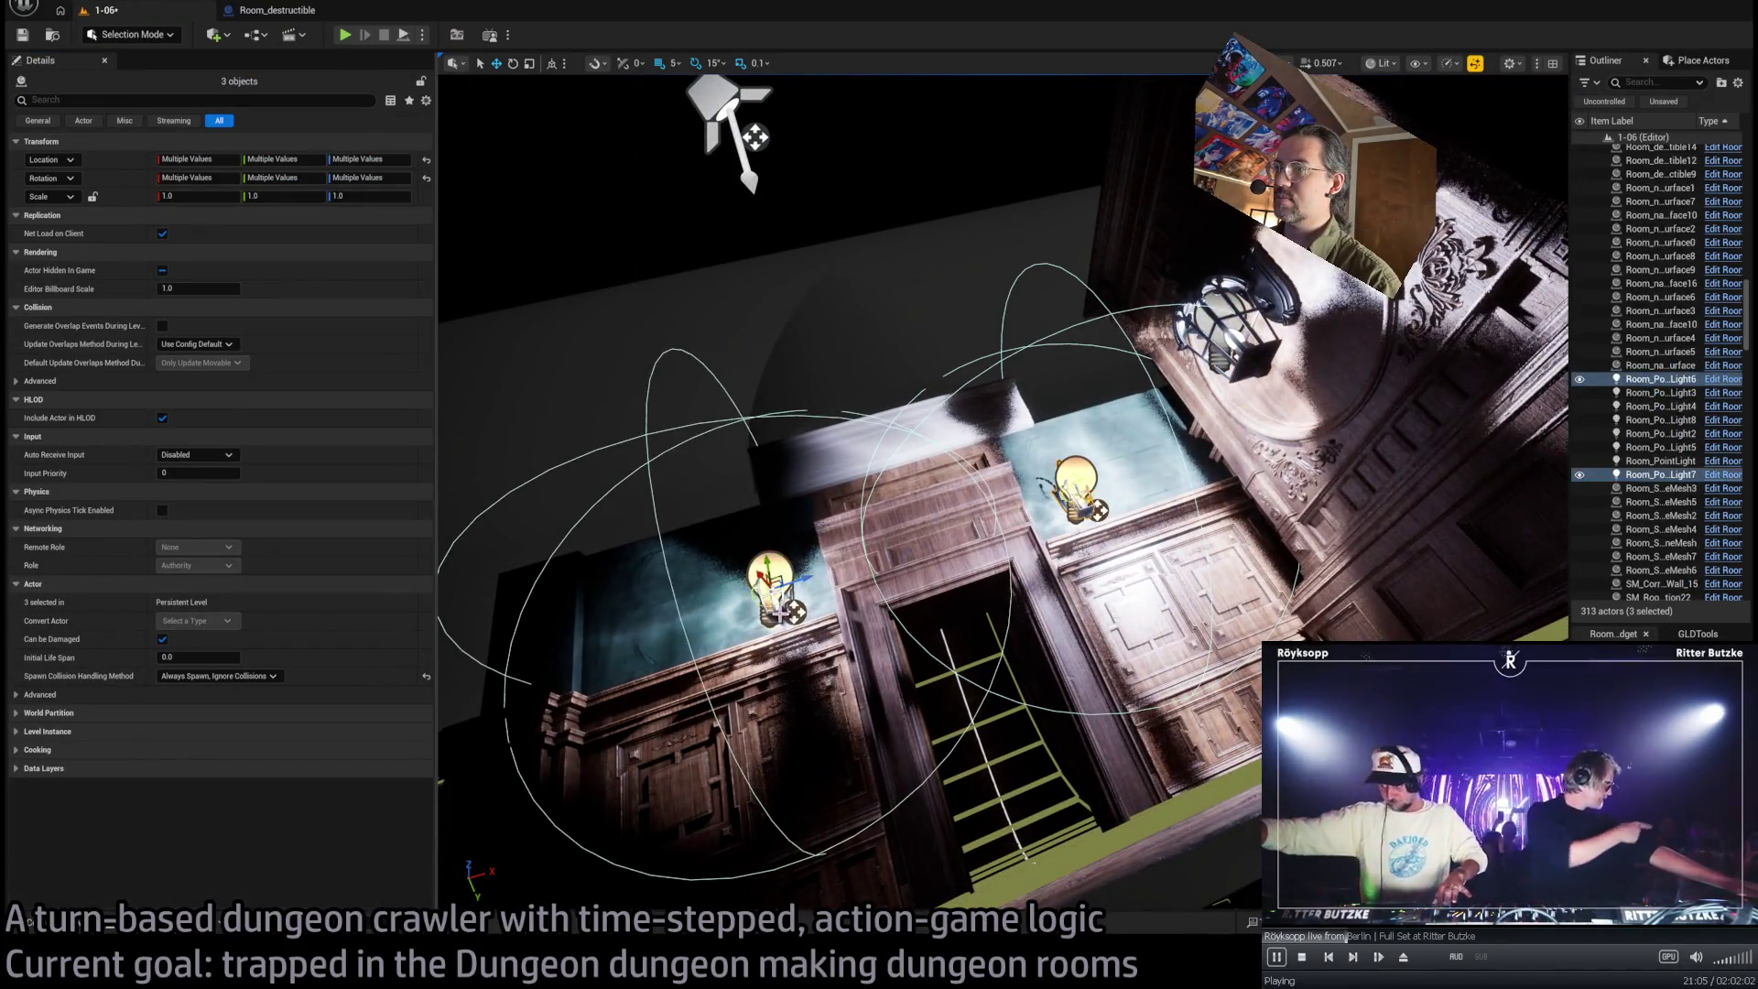
pyautogui.press('Delete')
pyautogui.moveTo(755, 136)
pyautogui.mouseDown()
pyautogui.moveTo(1367, 620)
pyautogui.moveTo(775, 189)
pyautogui.mouseUp()
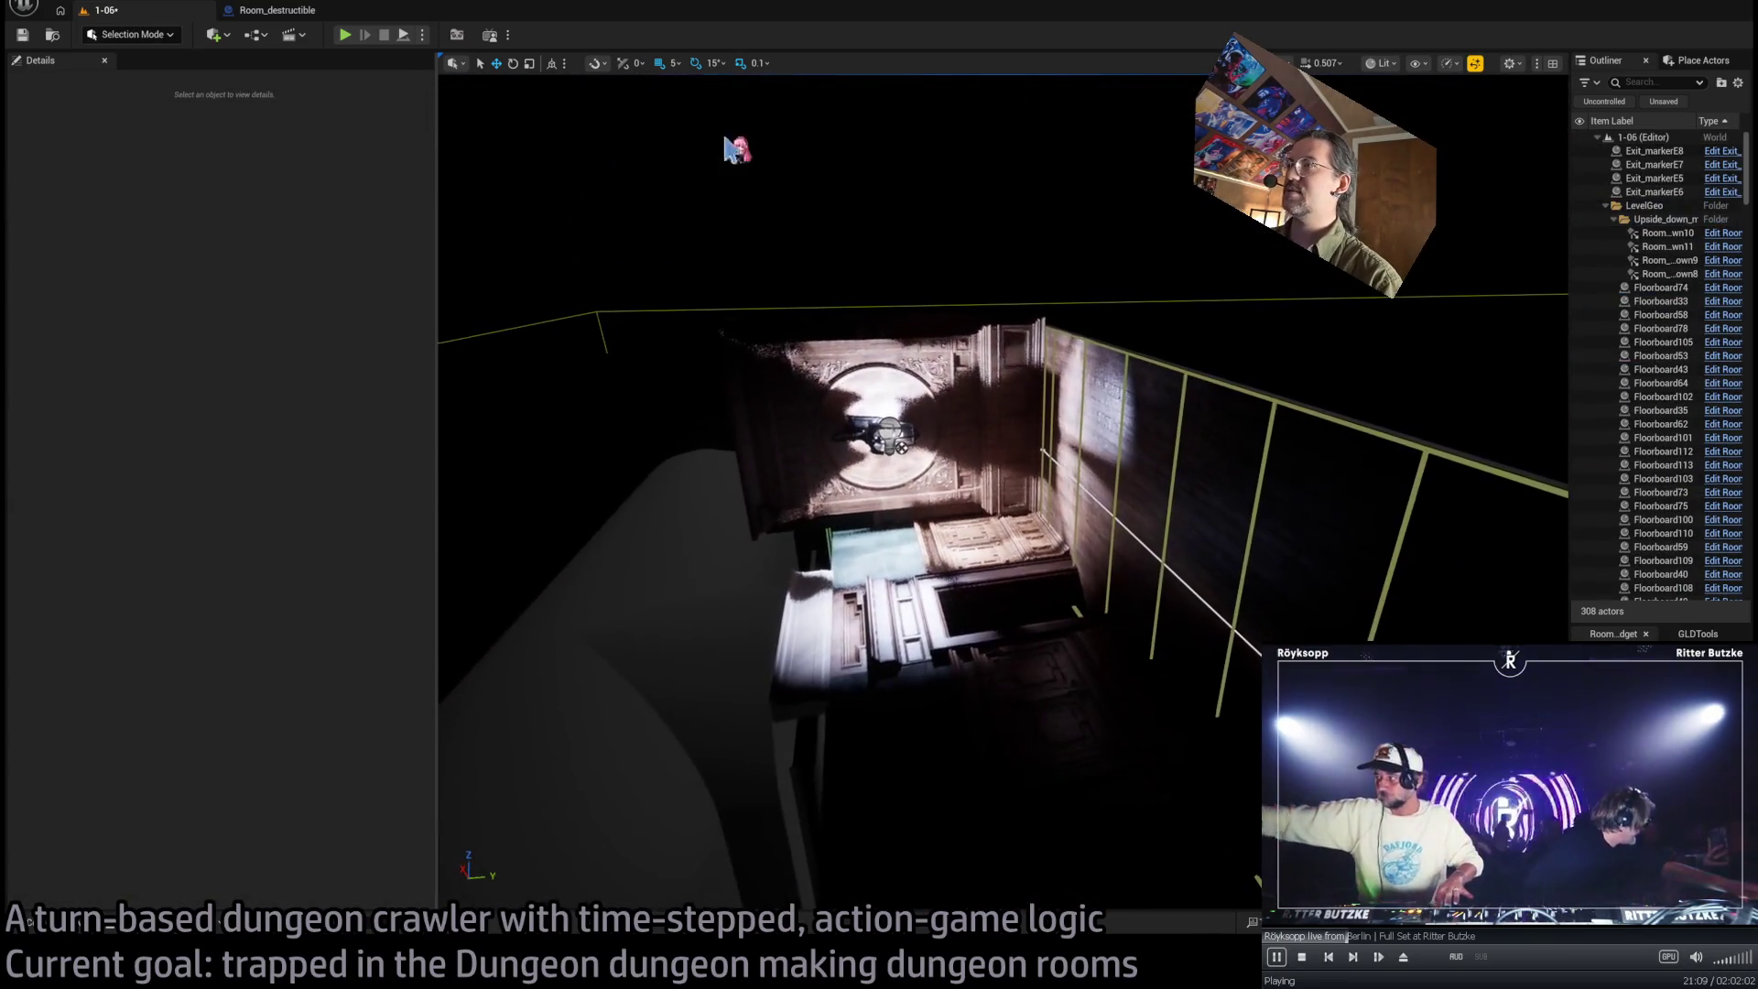
# Walk the character forward in a play test, stop it, then select a corridor wall piece
pyautogui.hotkey('alt', 'p')
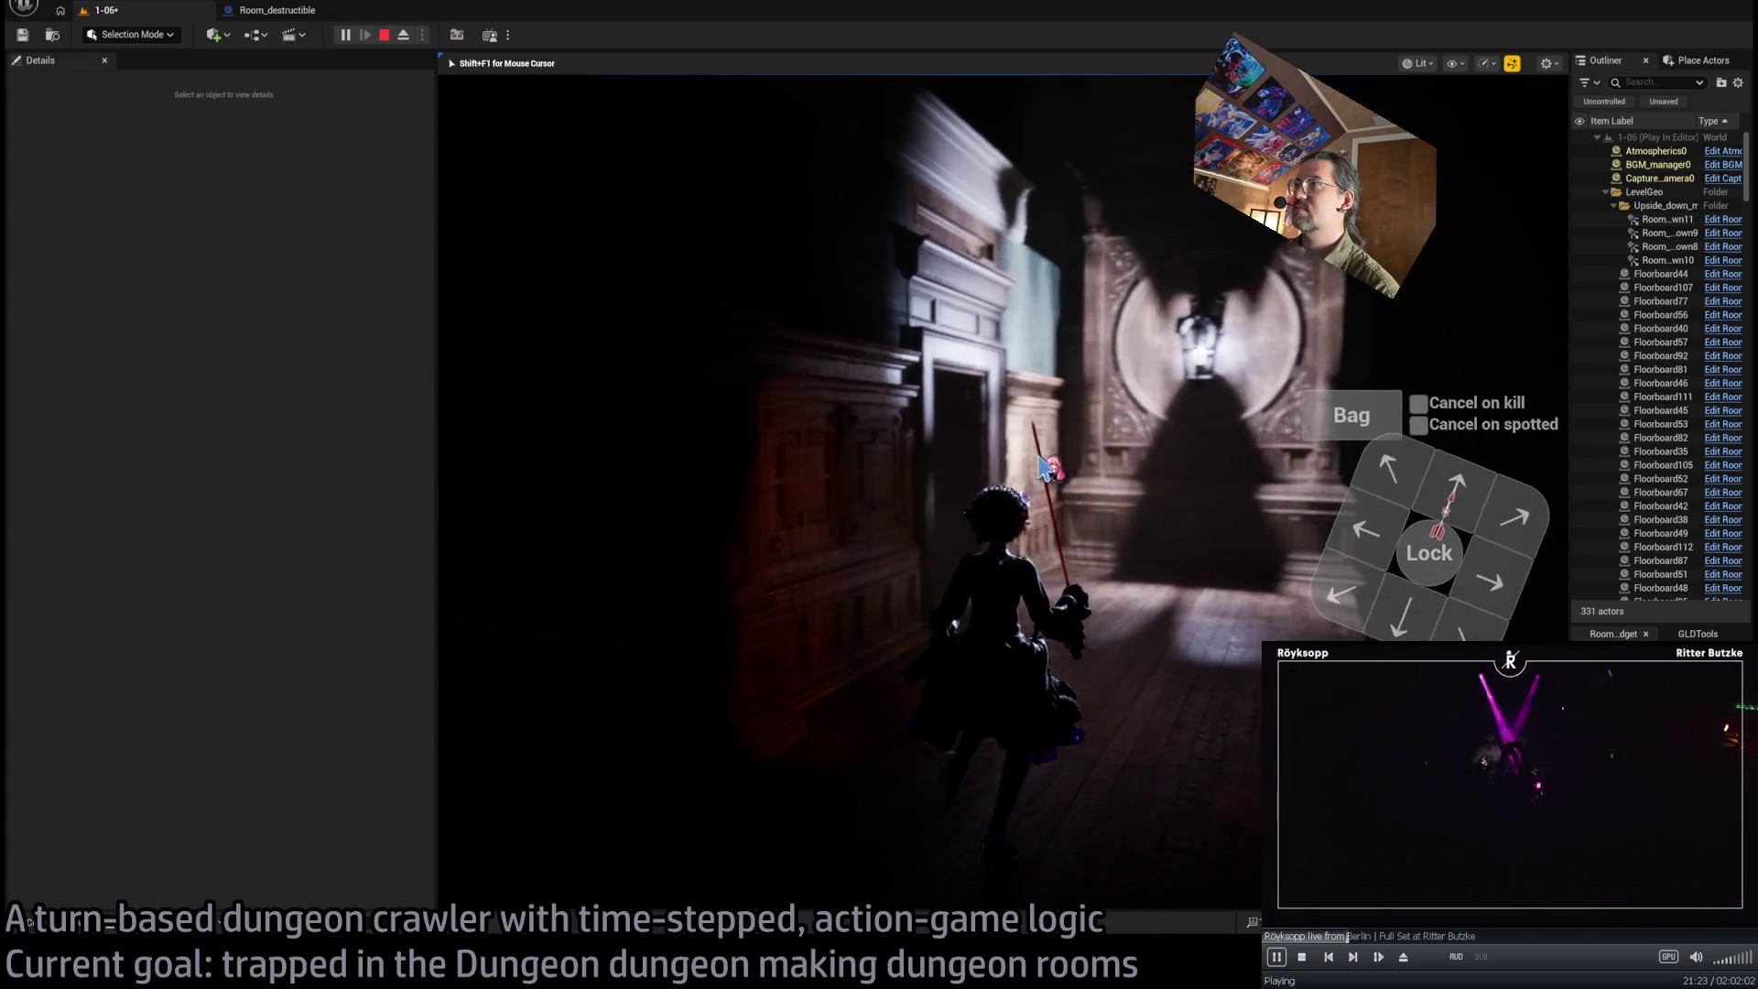
pyautogui.click(1443, 488)
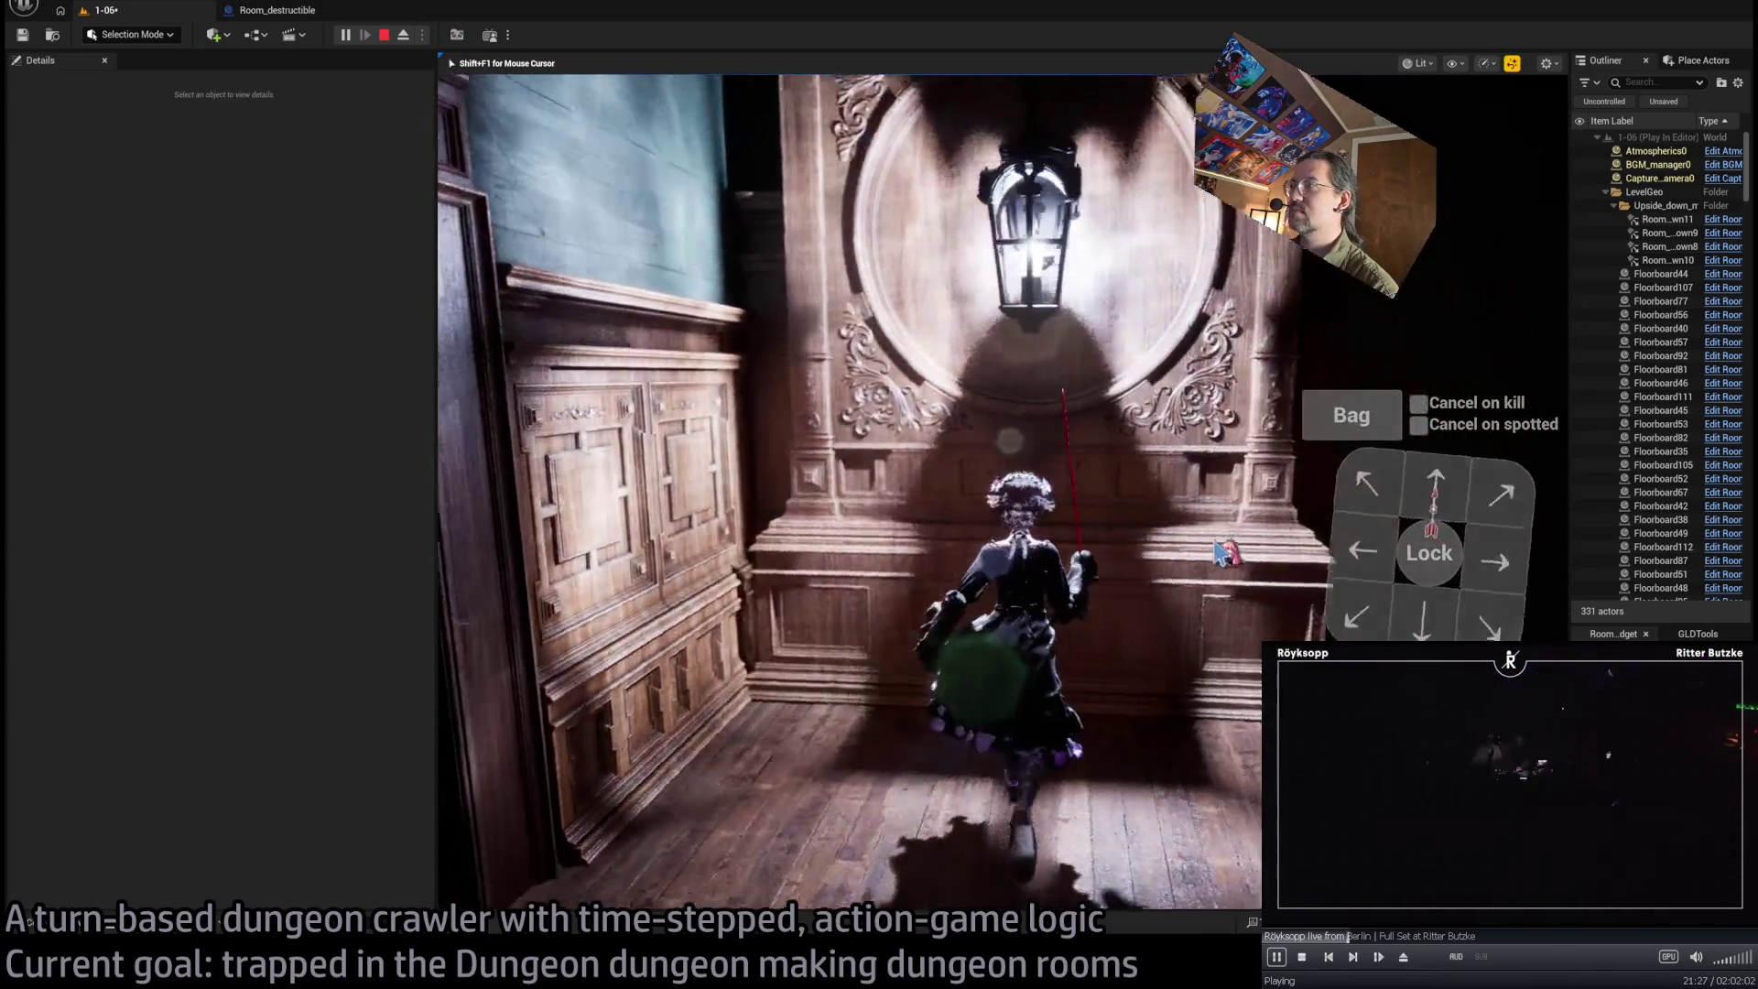
pyautogui.press('Escape')
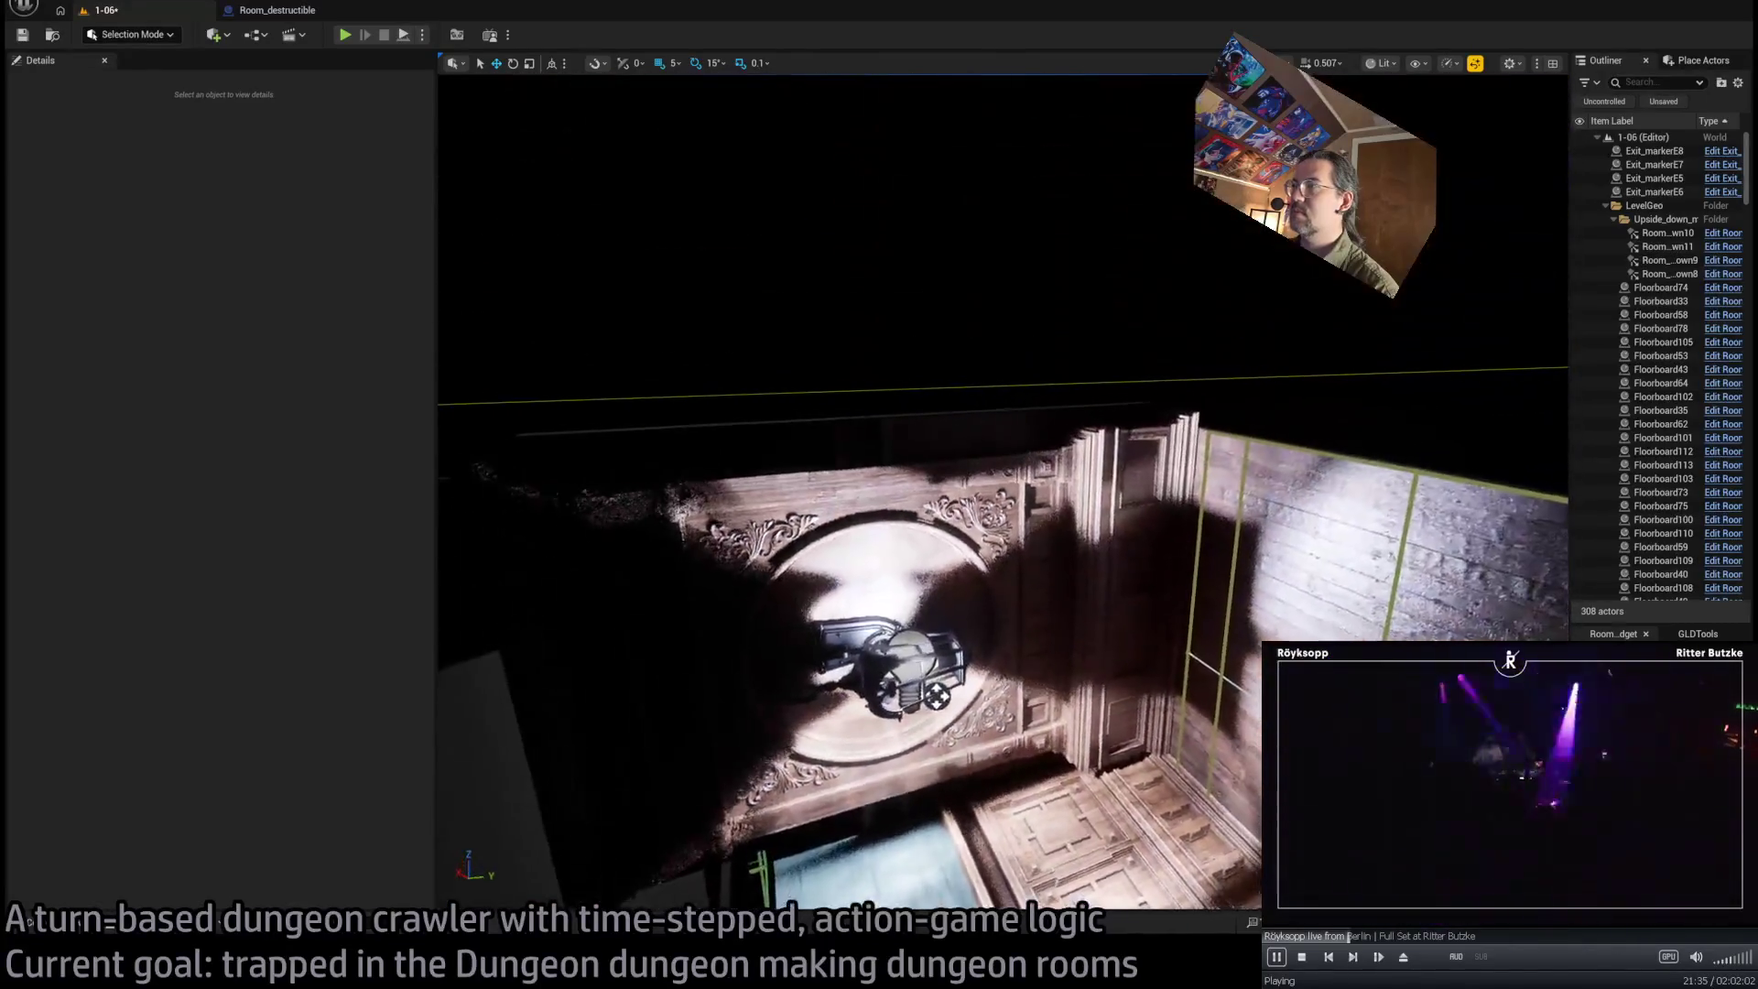
pyautogui.click(916, 682)
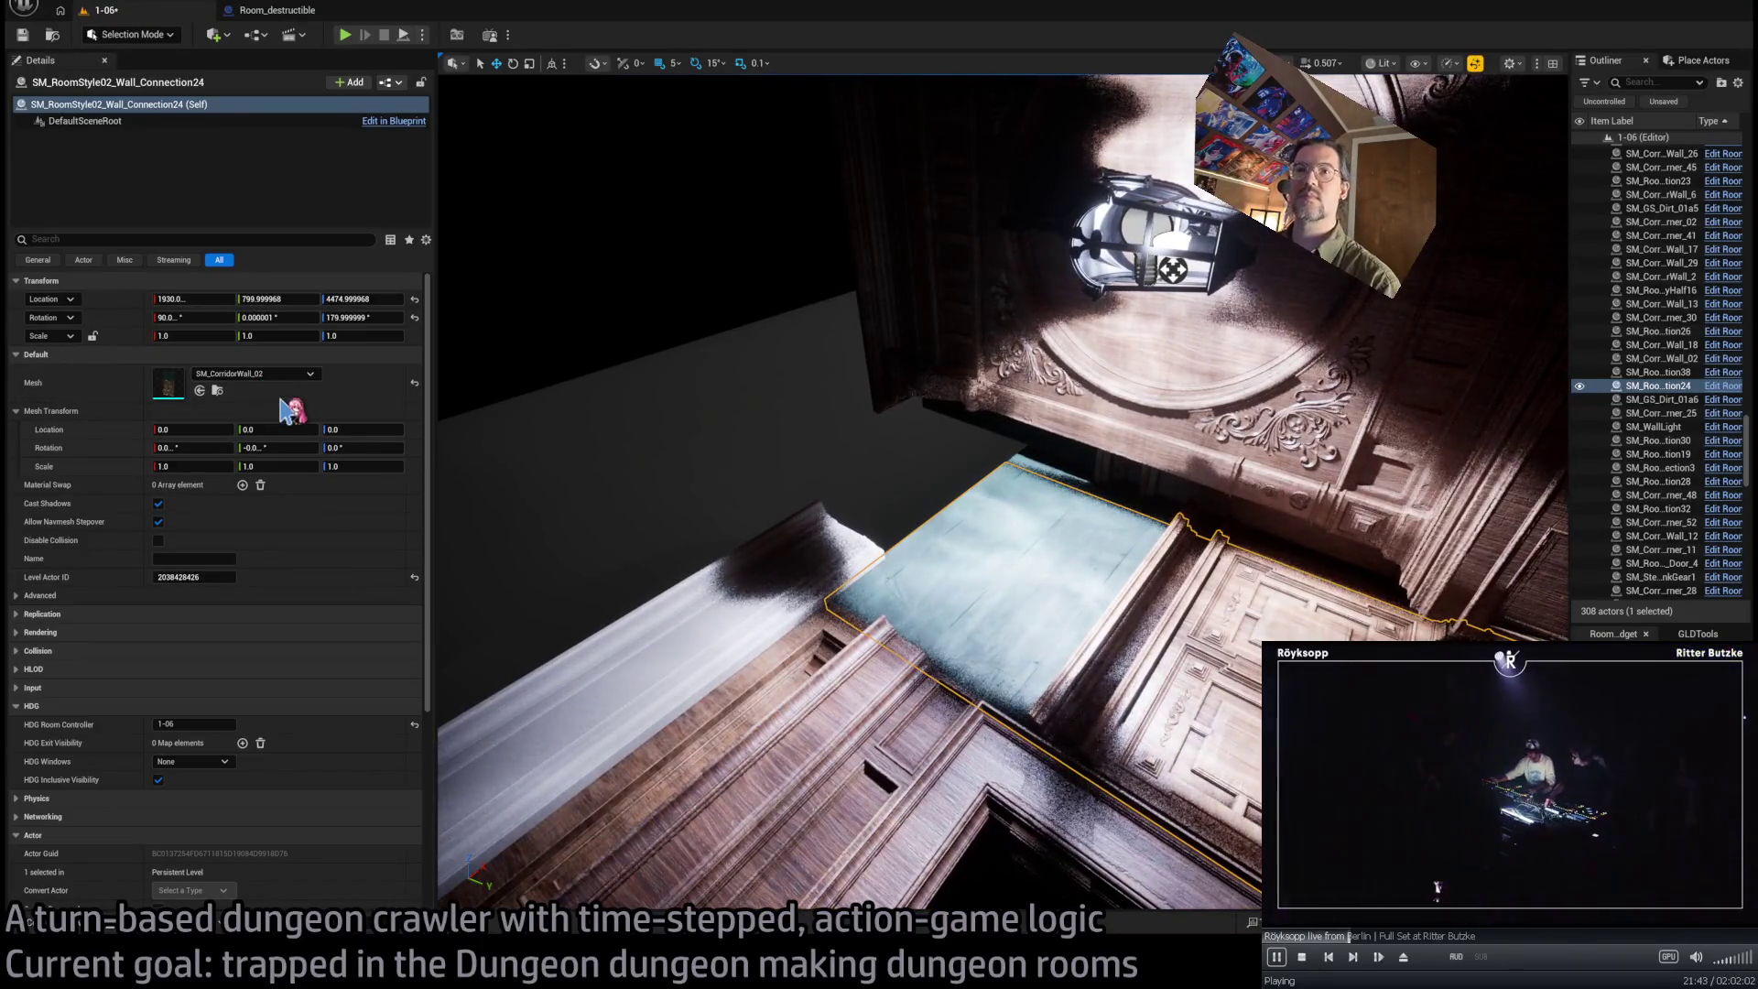
# Try swapping the wall to SM_DinnerRoom_Wall from the DiningRoom meshes, then undo the change
pyautogui.click(100, 923)
pyautogui.click(101, 923)
pyautogui.click(36, 923)
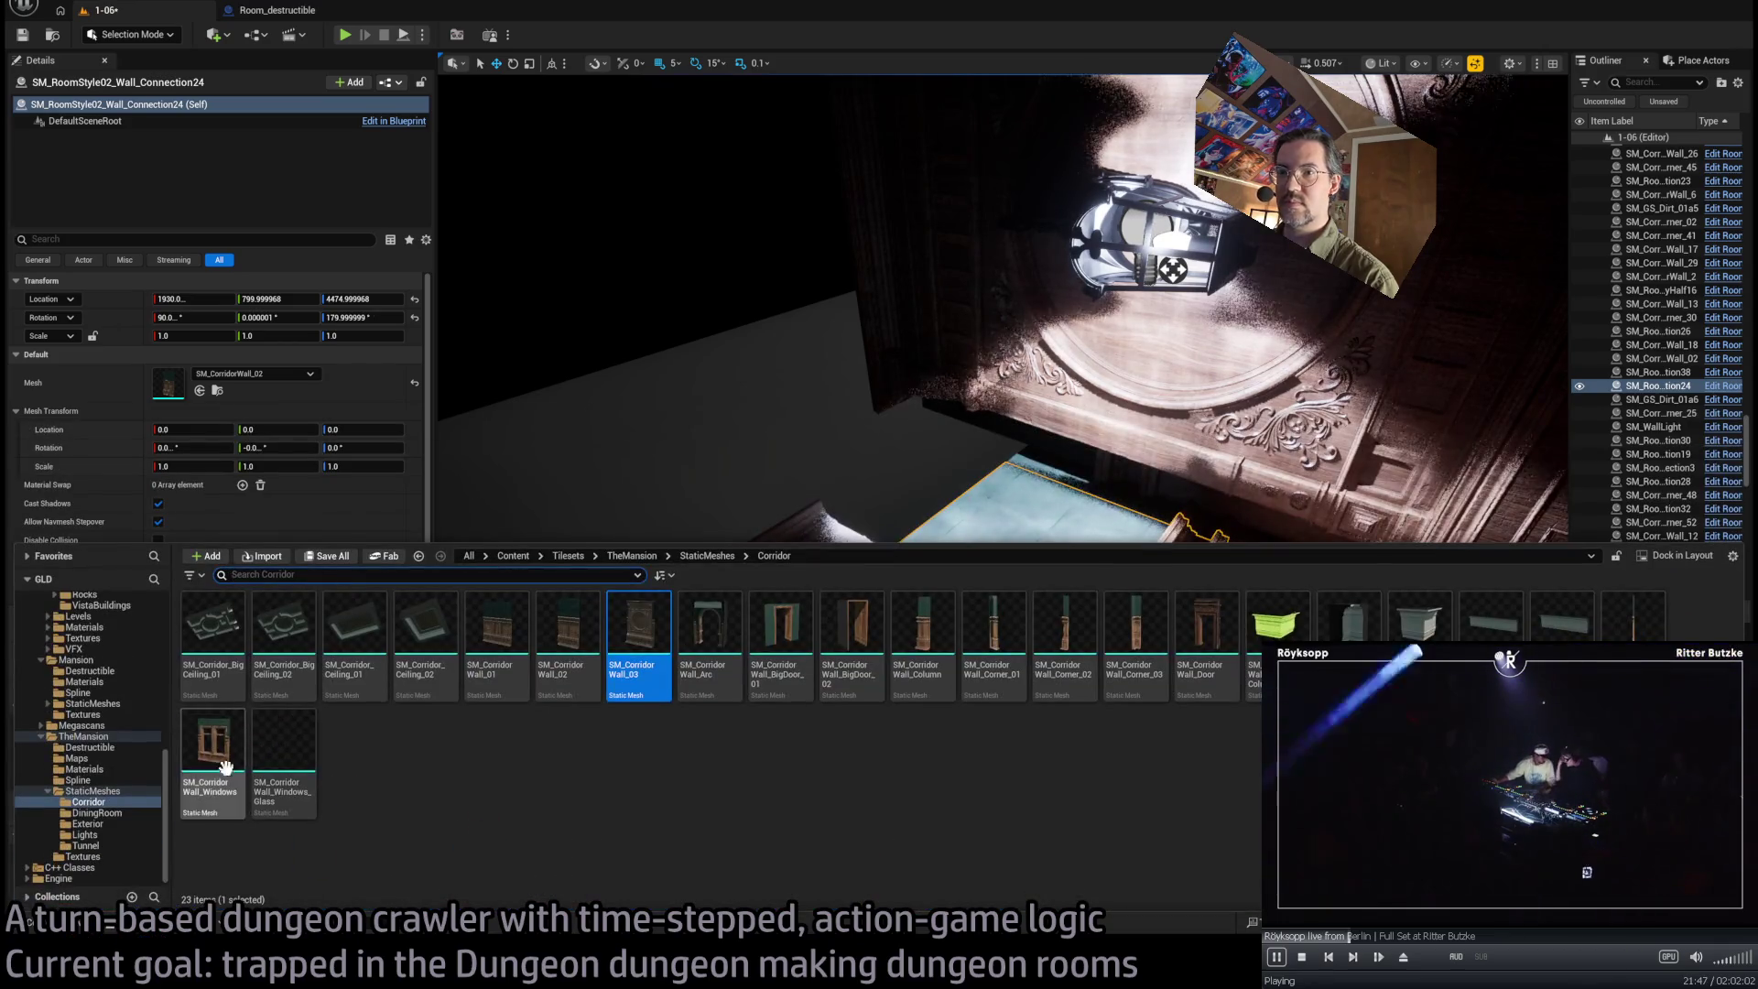
pyautogui.click(96, 813)
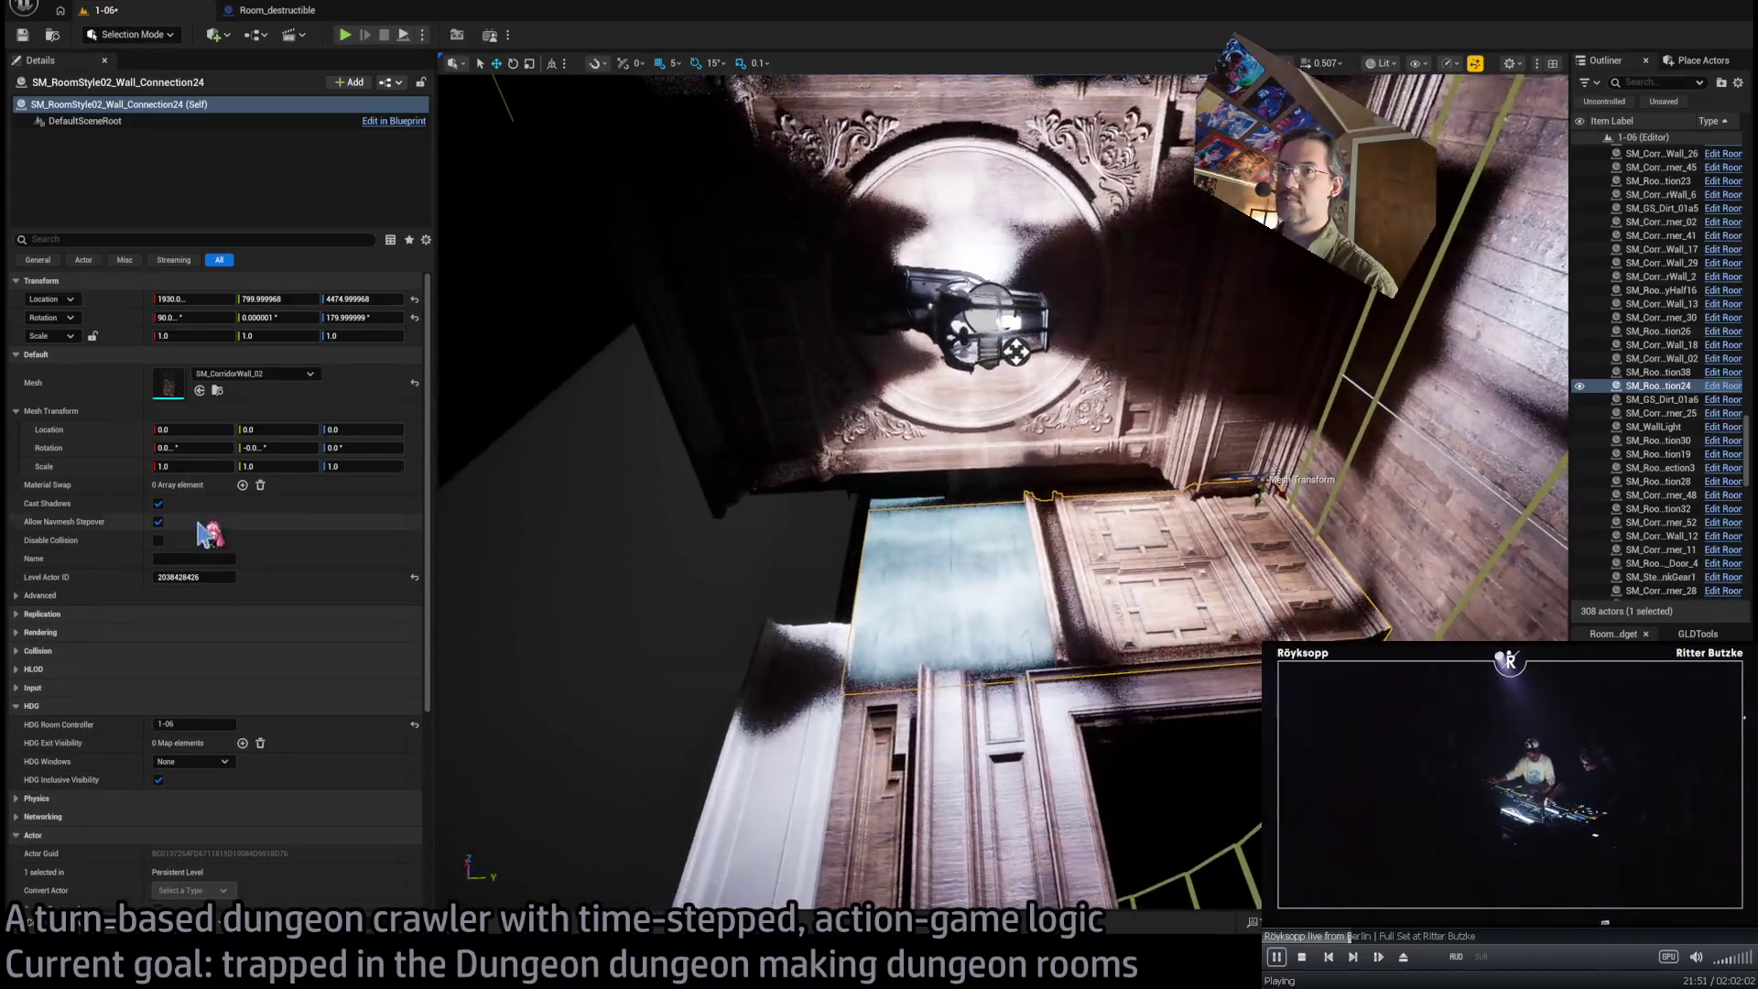
pyautogui.moveTo(199, 392); pyautogui.dragTo(202, 394)
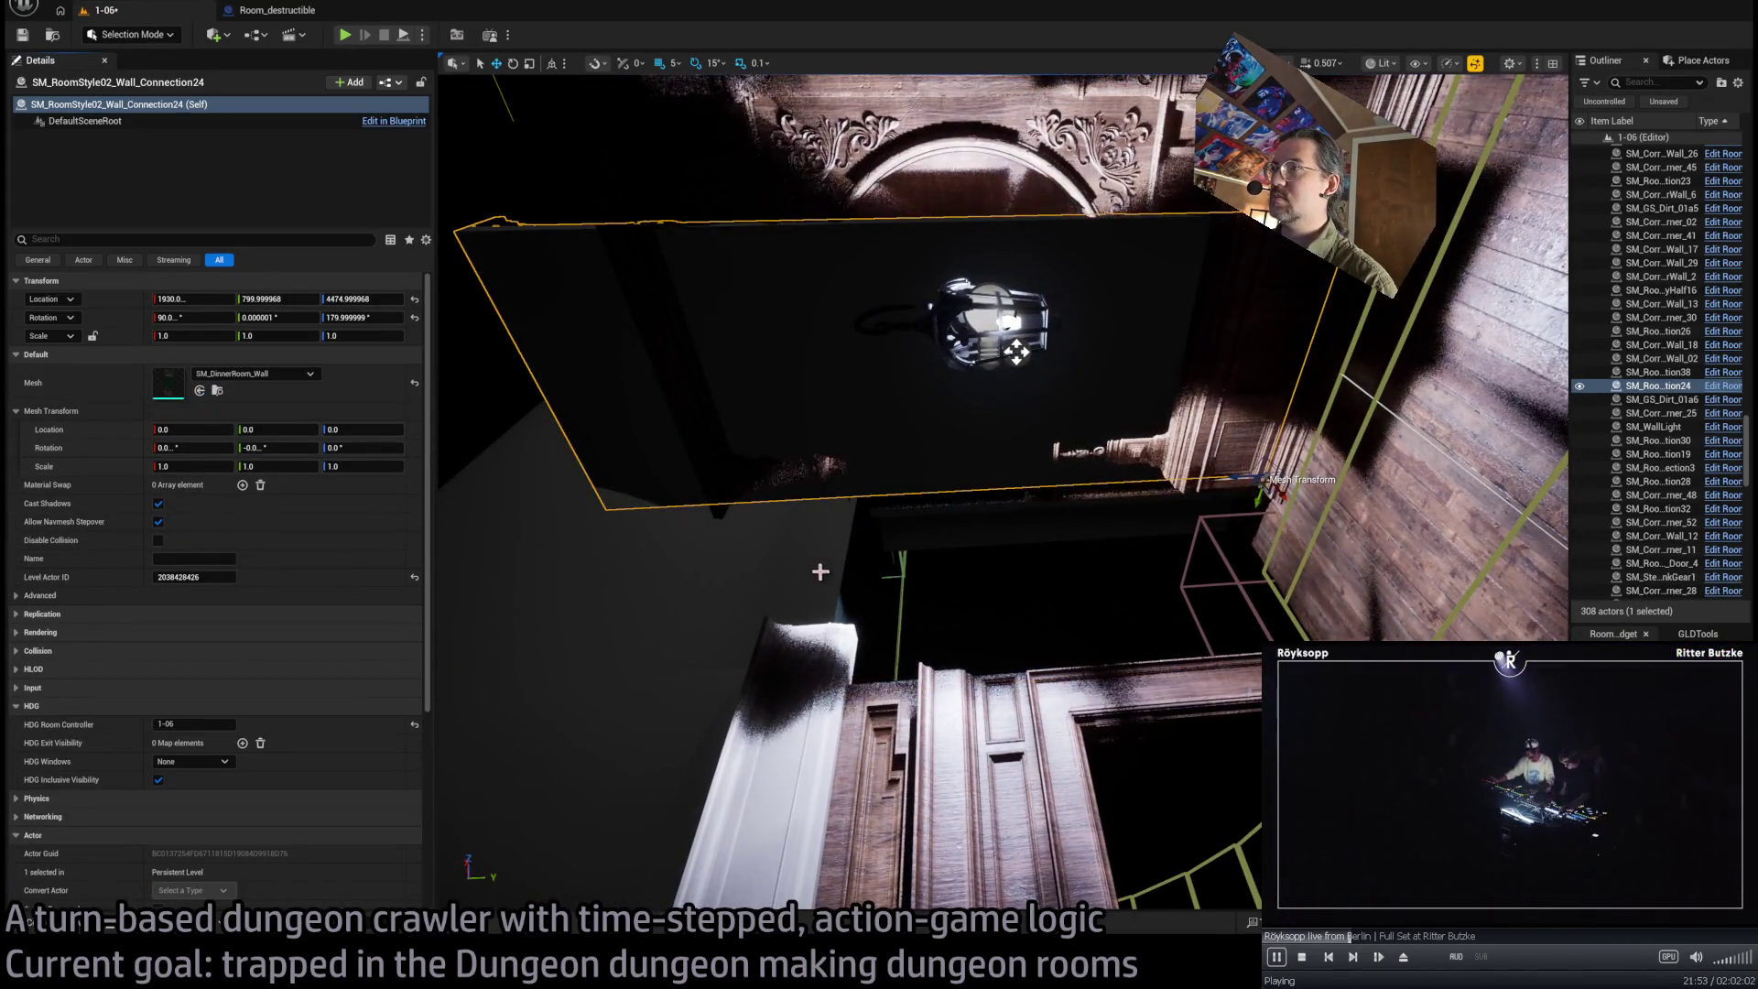
pyautogui.moveTo(1285, 452); pyautogui.dragTo(1277, 513)
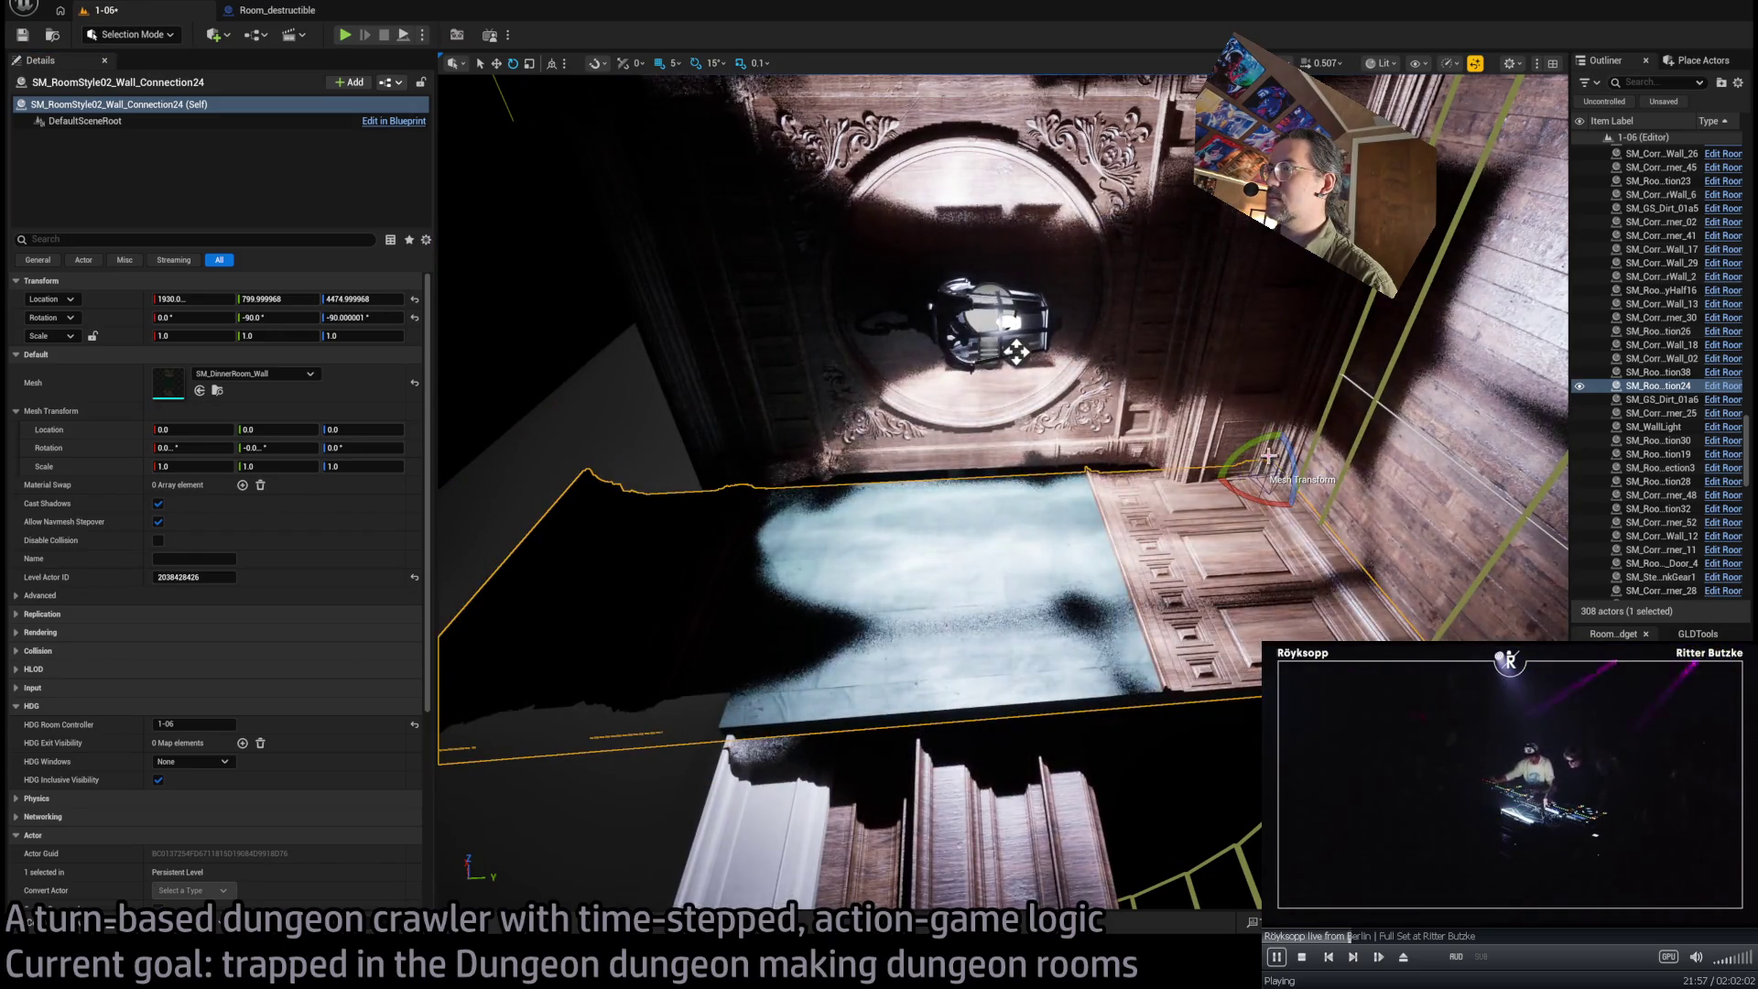
pyautogui.hotkey('ctrl', 'z')
pyautogui.hotkey('ctrl', 'z')
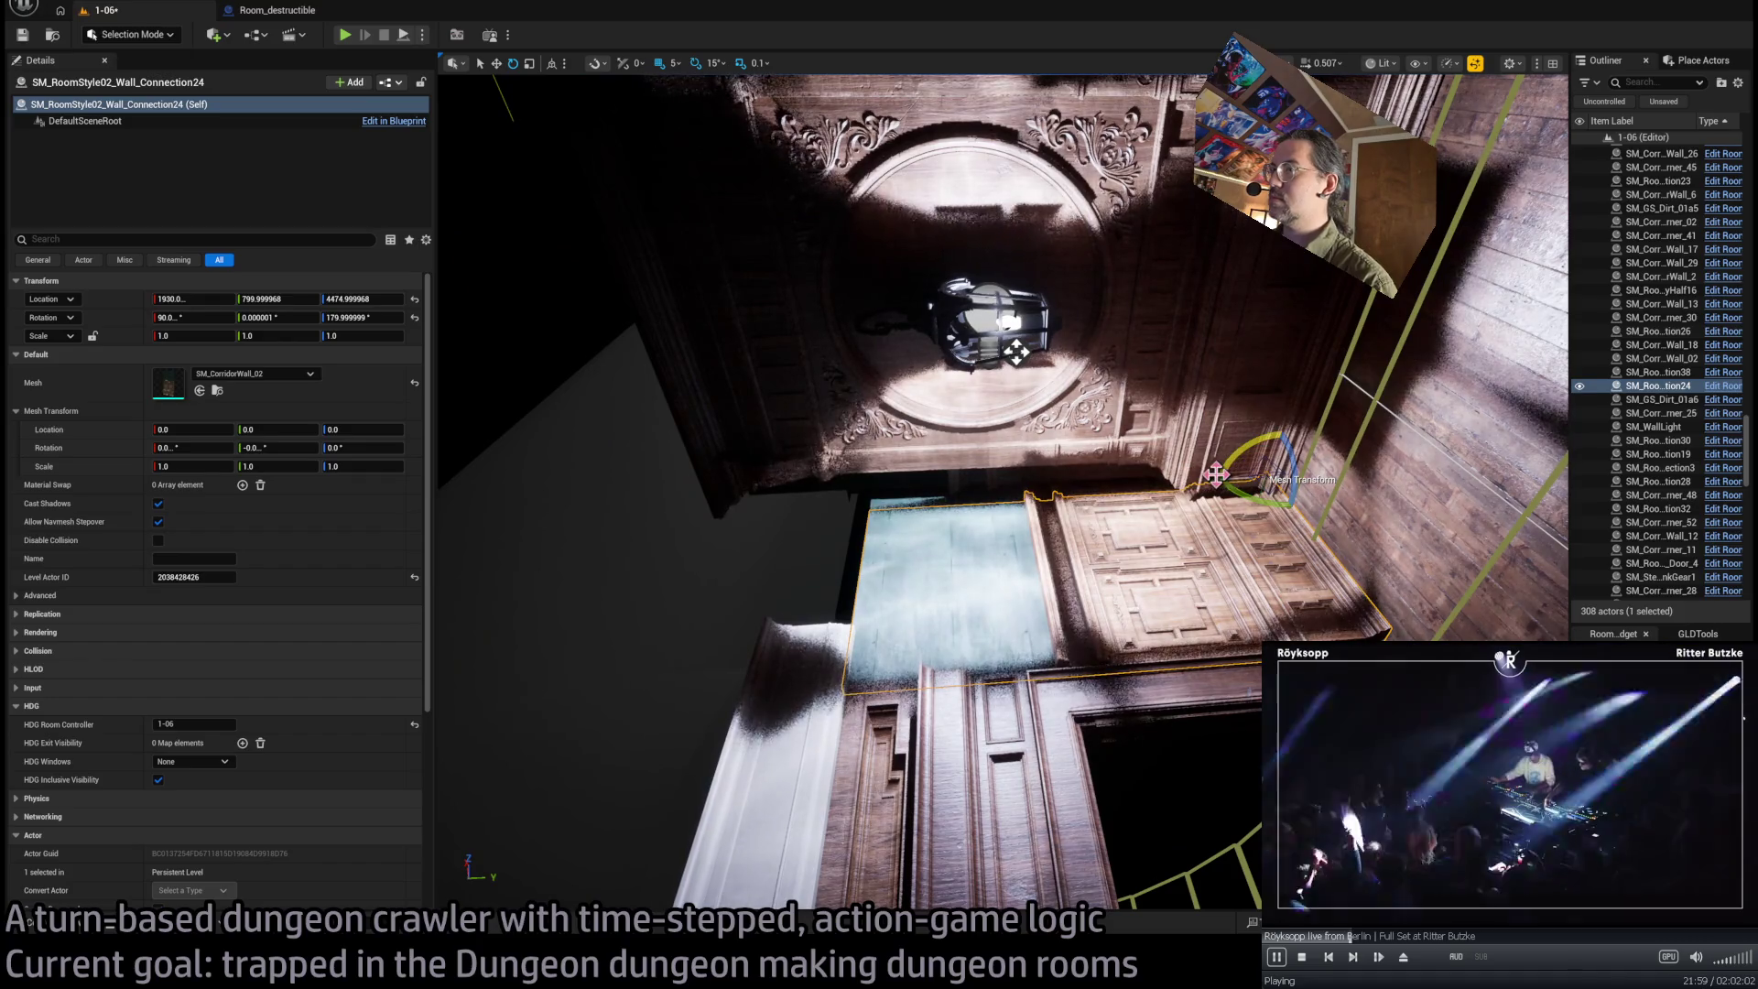
# Add a roof-edge corner trim copy at X 1795 and start a play test
pyautogui.moveTo(1215, 476); pyautogui.dragTo(1074, 438)
pyautogui.click(1082, 577)
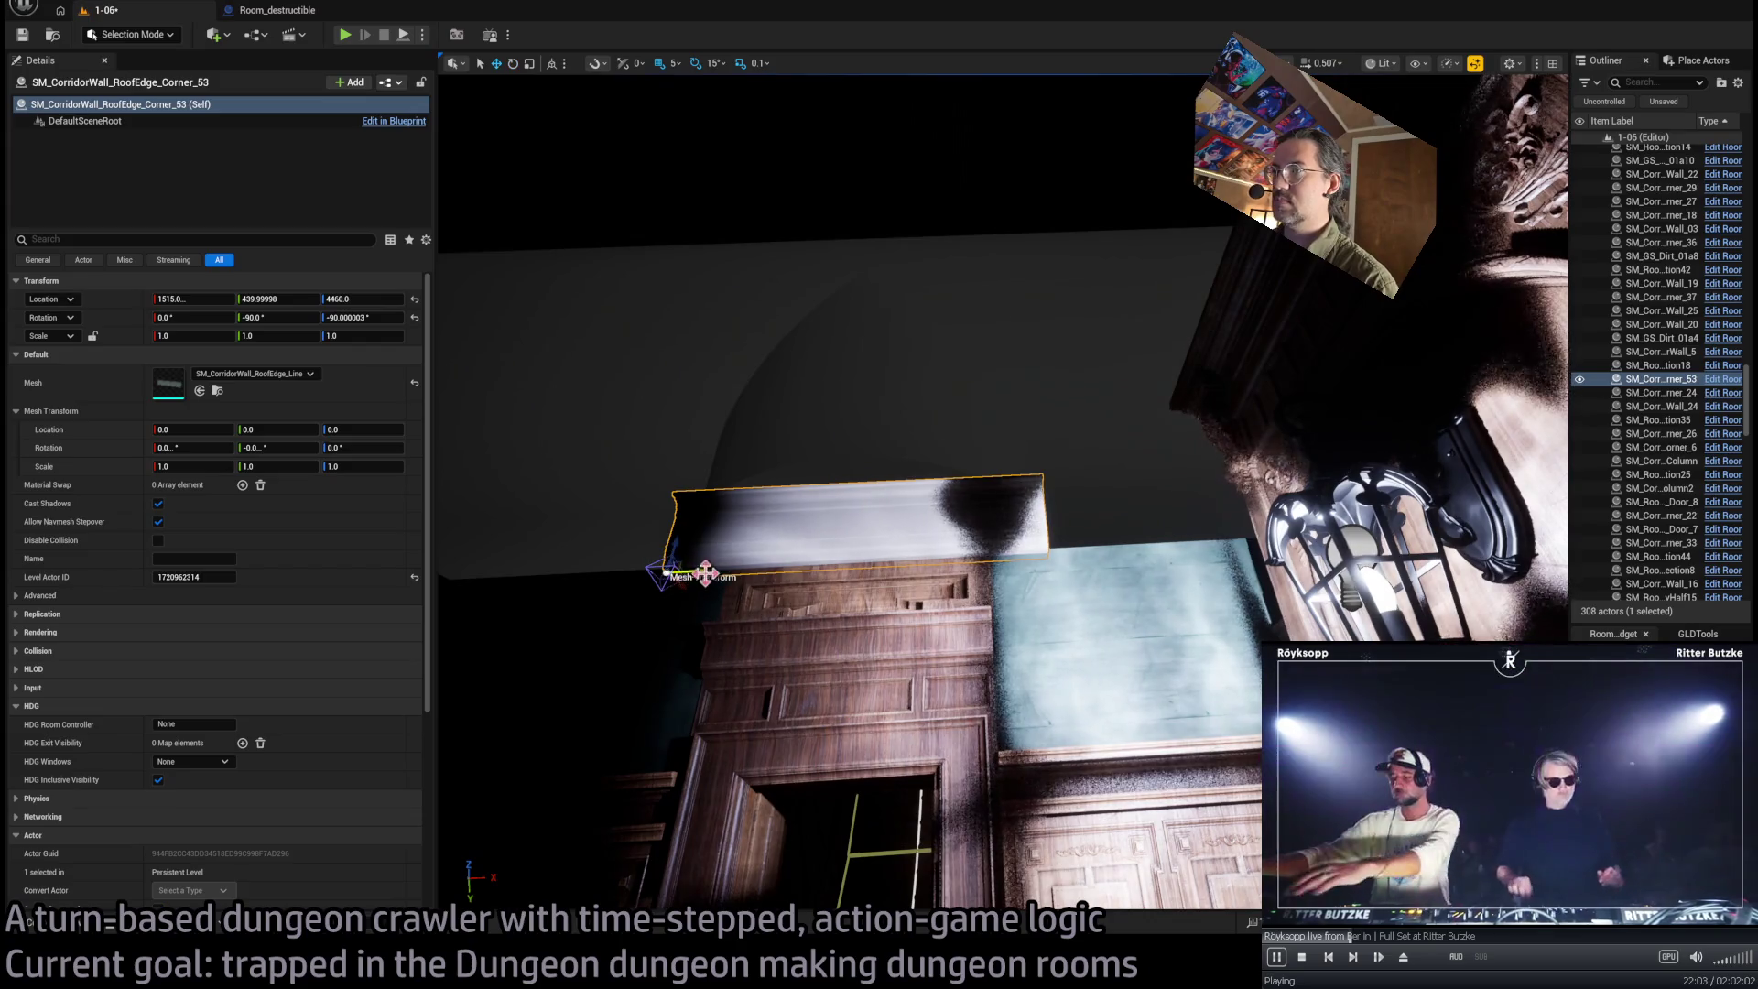
pyautogui.moveTo(1007, 504)
pyautogui.mouseDown()
pyautogui.moveTo(971, 430)
pyautogui.moveTo(1080, 431)
pyautogui.moveTo(1080, 513)
pyautogui.mouseUp()
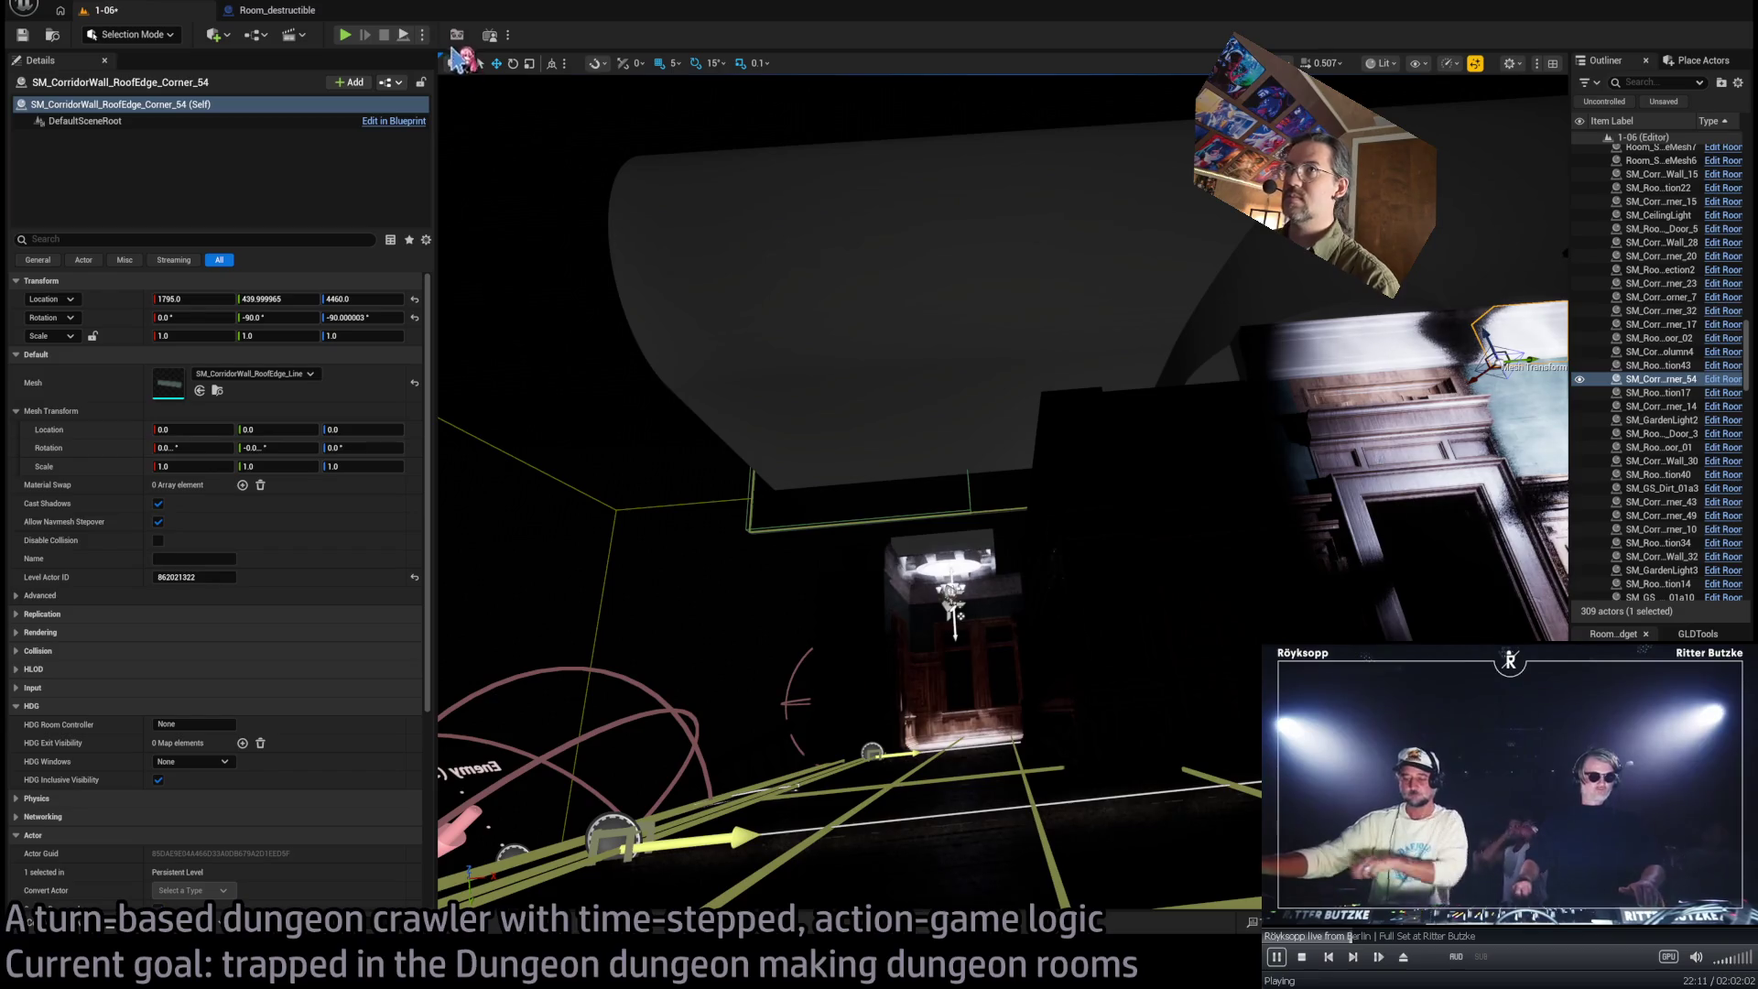
pyautogui.hotkey('alt', 'p')
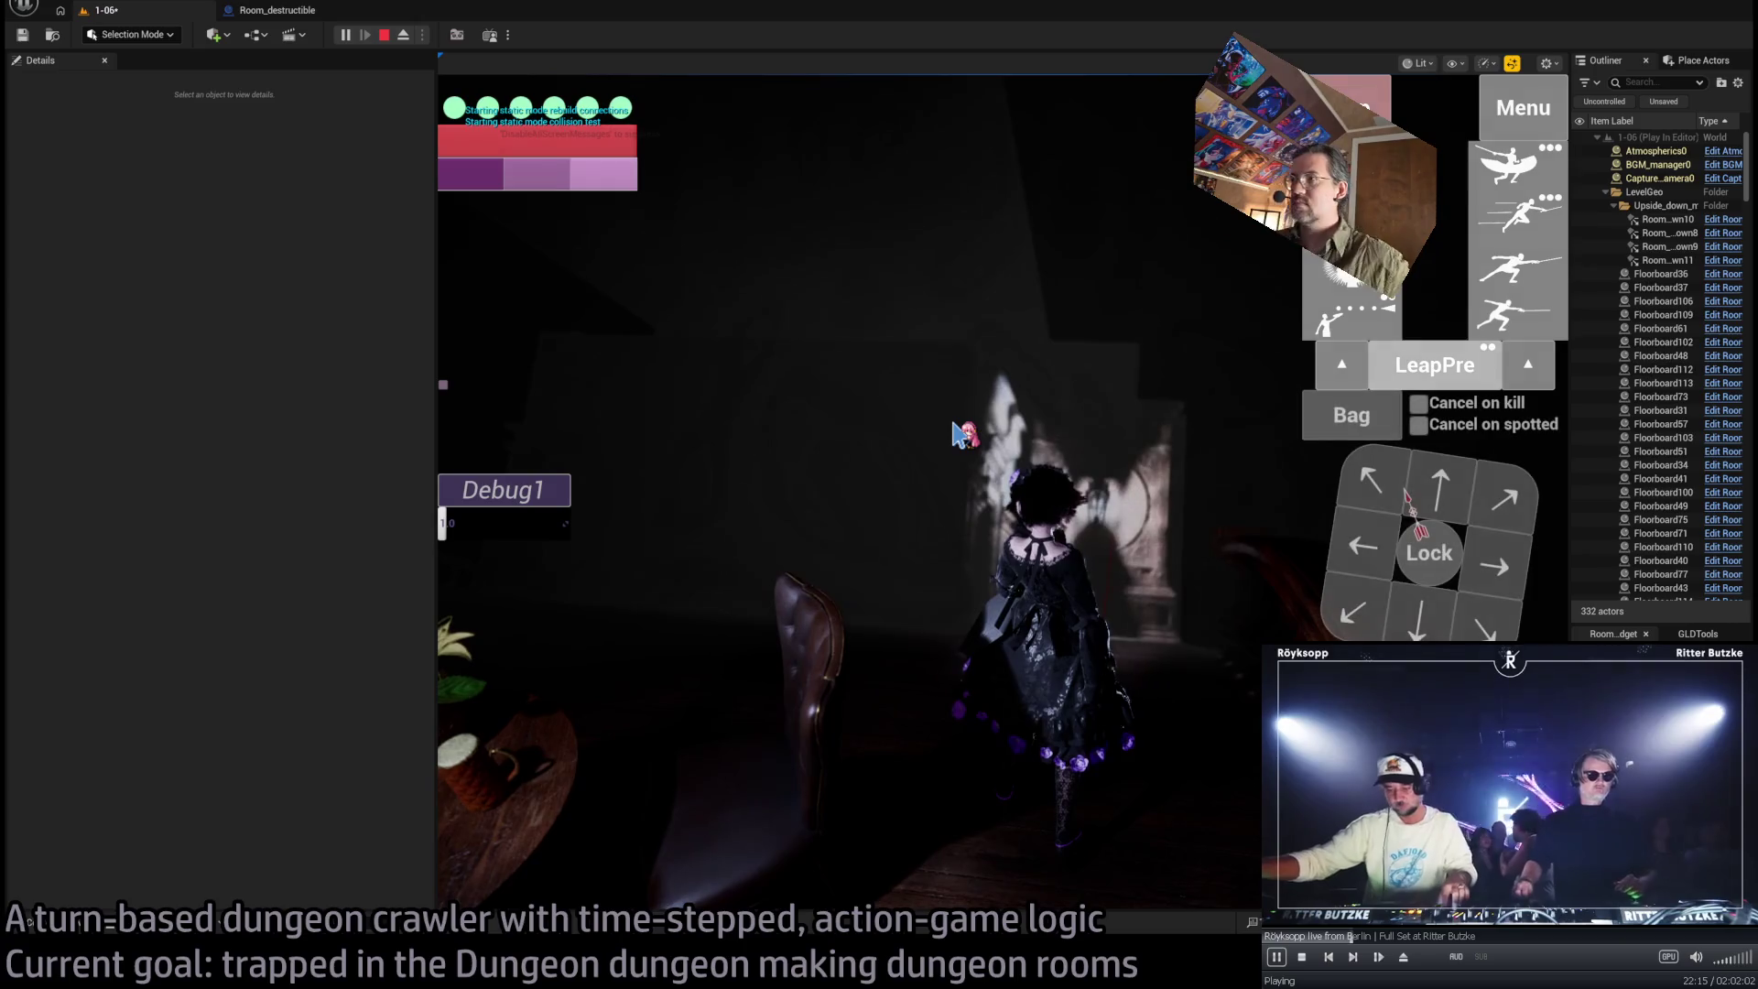
# Take one diagonal turn in the play test, stop it, and focus on Room_PointLight5
pyautogui.click(1030, 446)
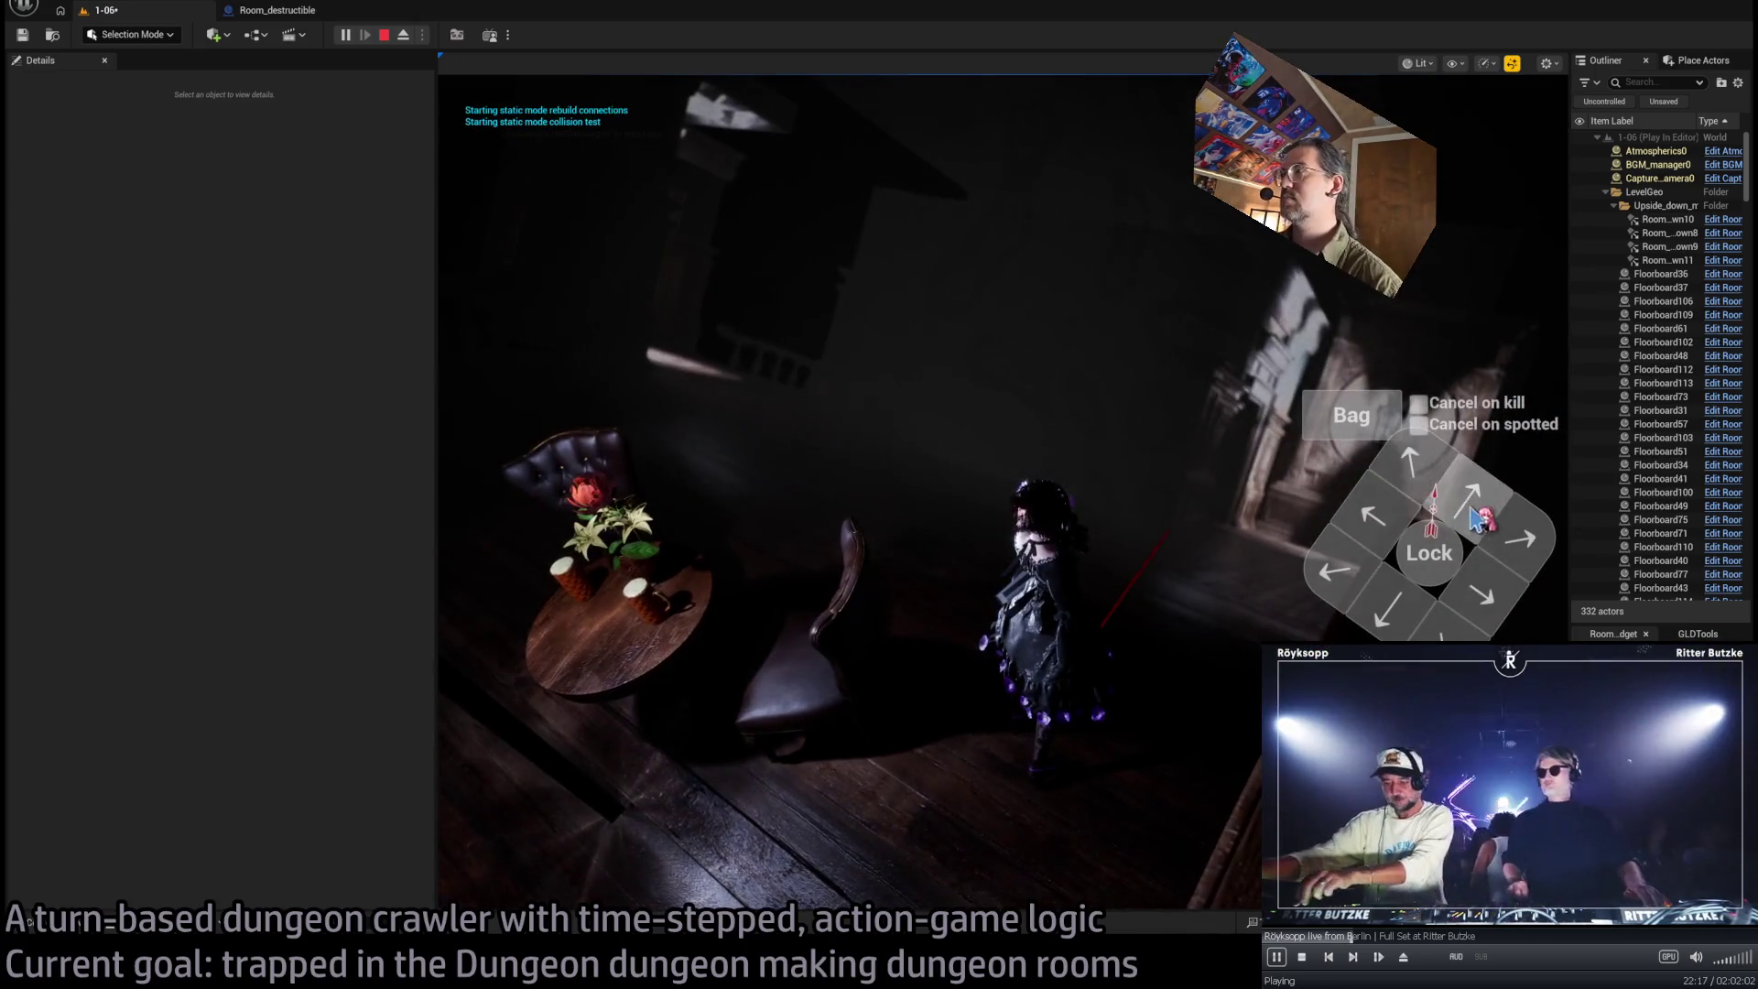
pyautogui.click(1471, 520)
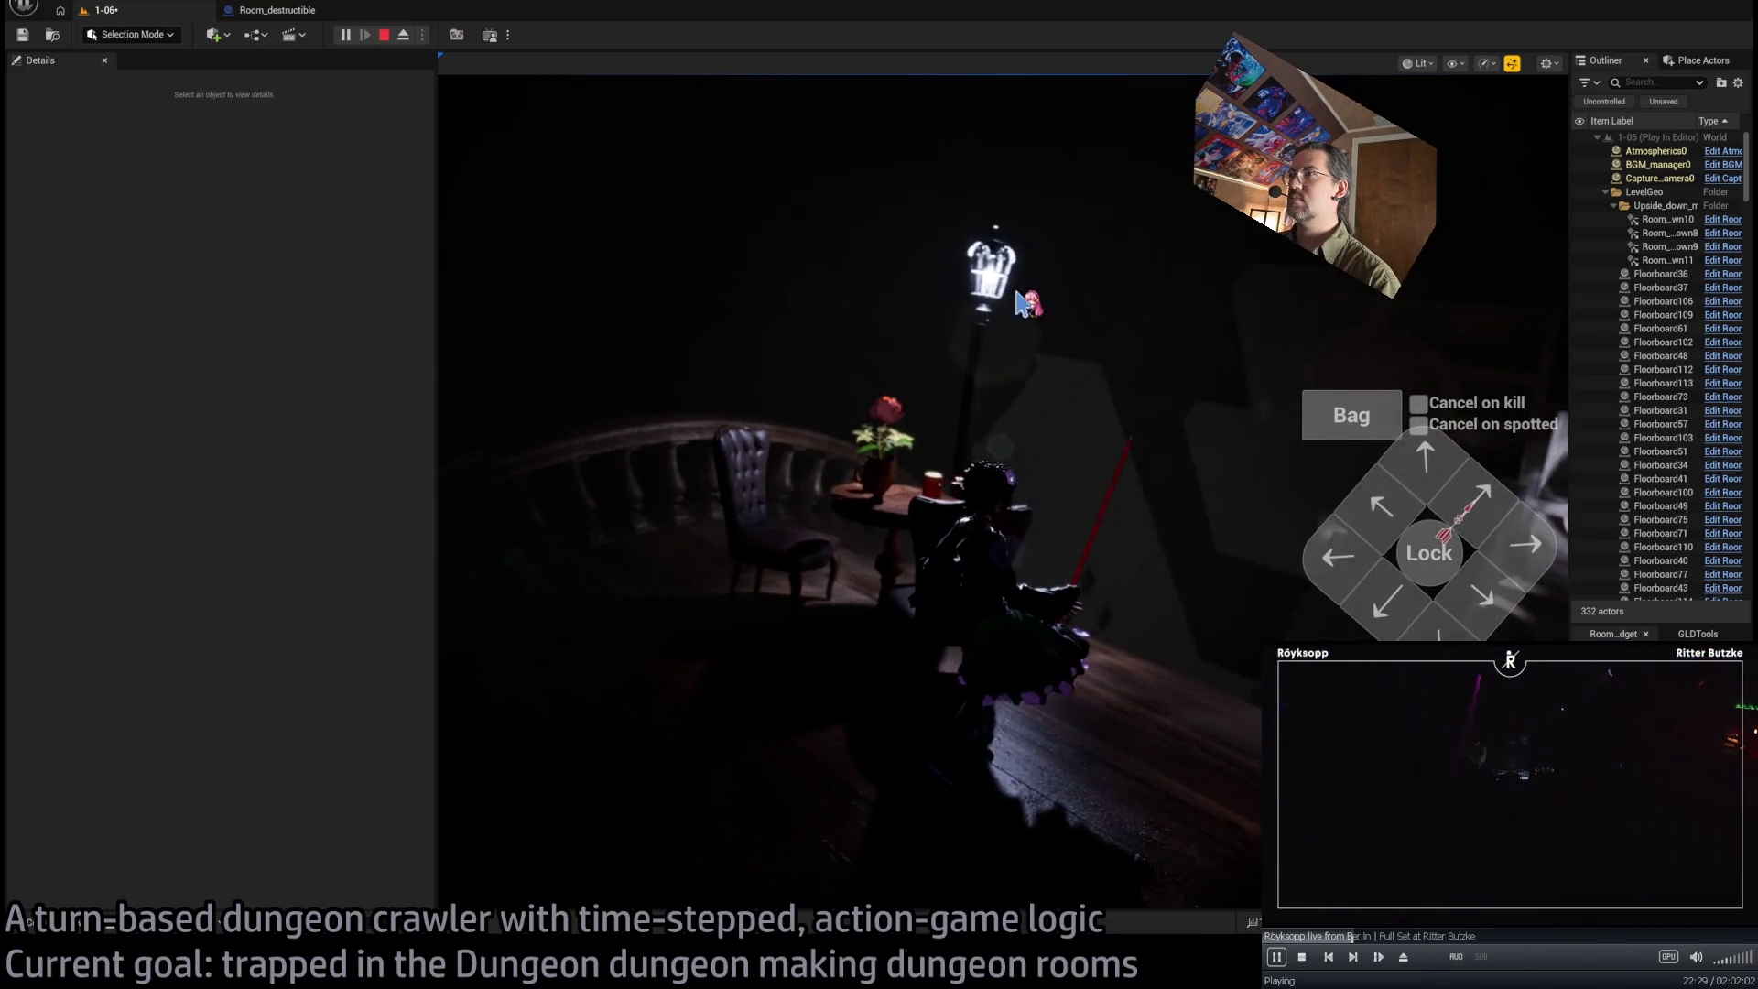
pyautogui.press('Escape')
pyautogui.press('f')
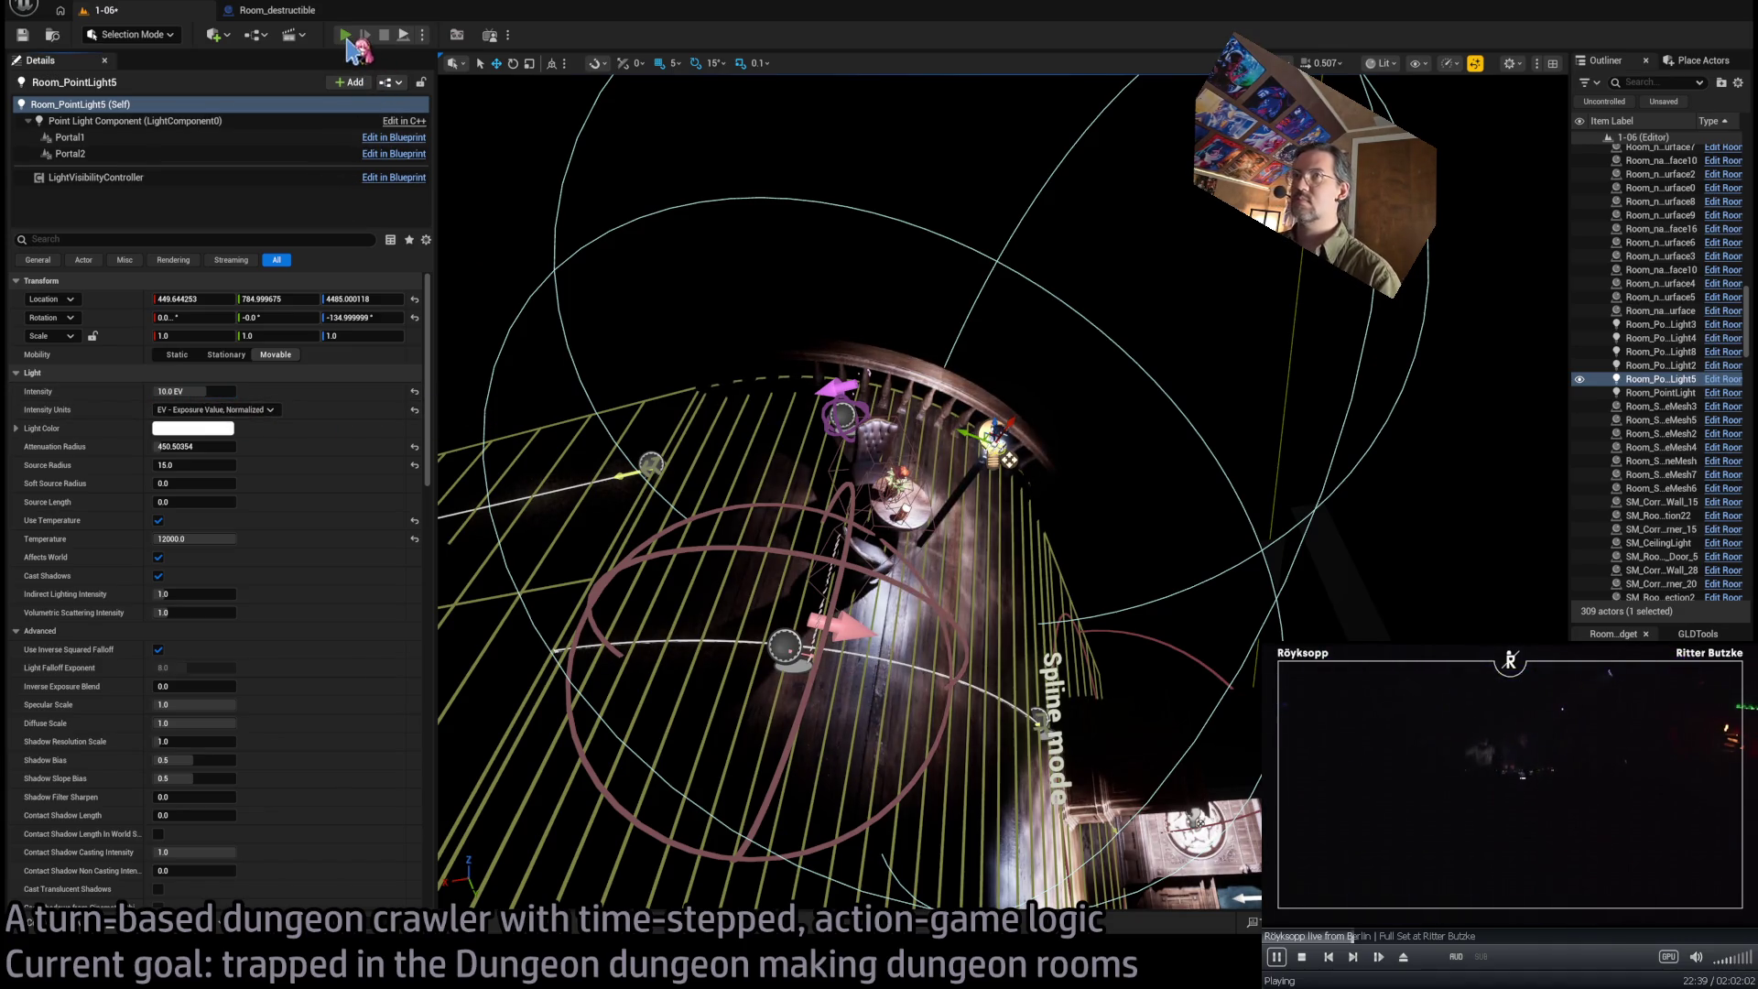
# Play-test the level through several character turns, then stop
pyautogui.click(347, 37)
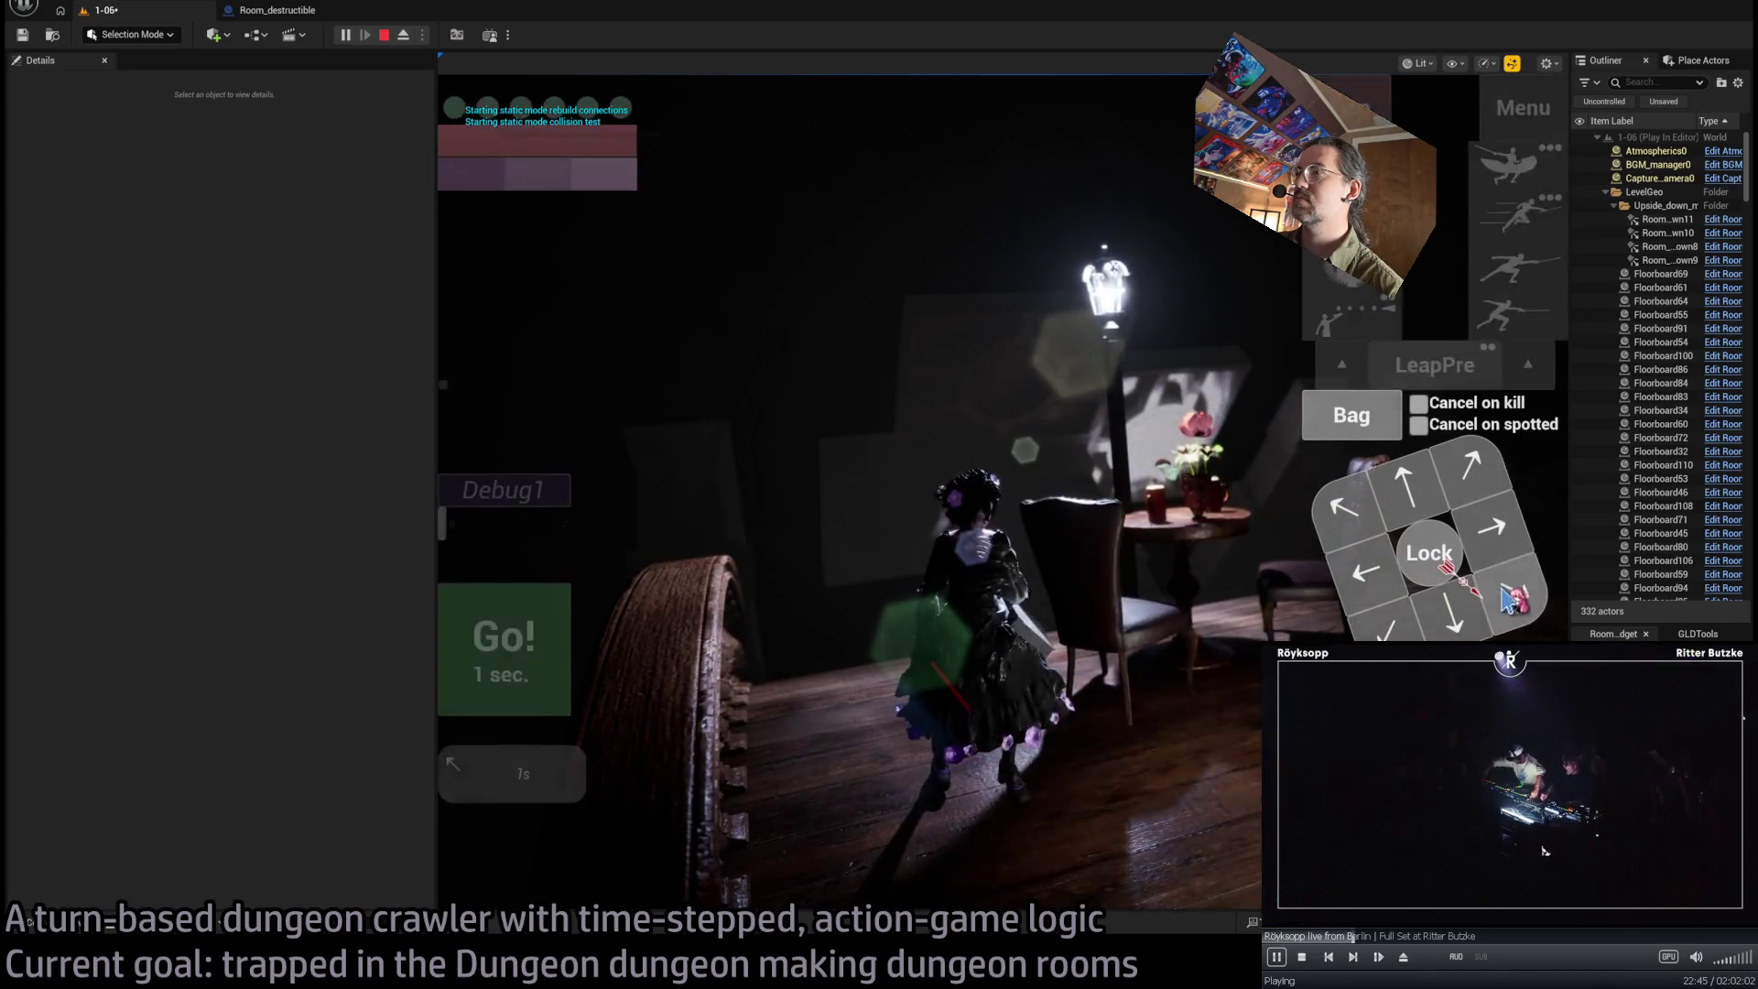
pyautogui.click(1509, 600)
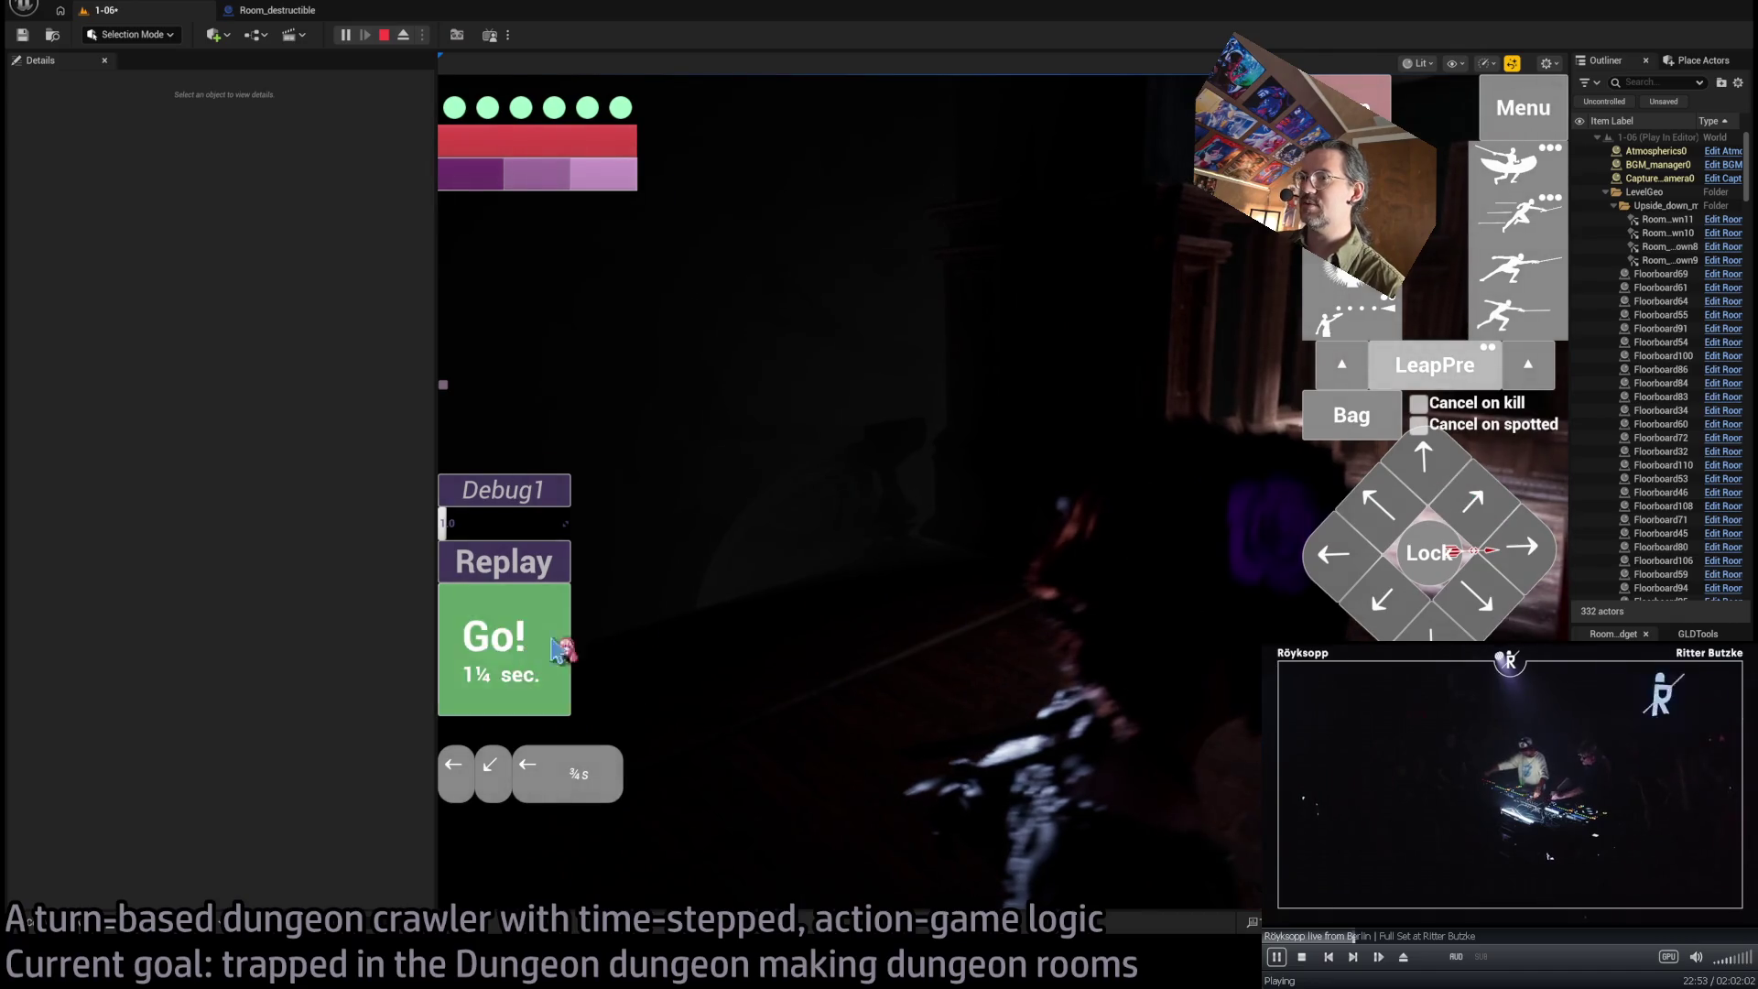
pyautogui.click(525, 649)
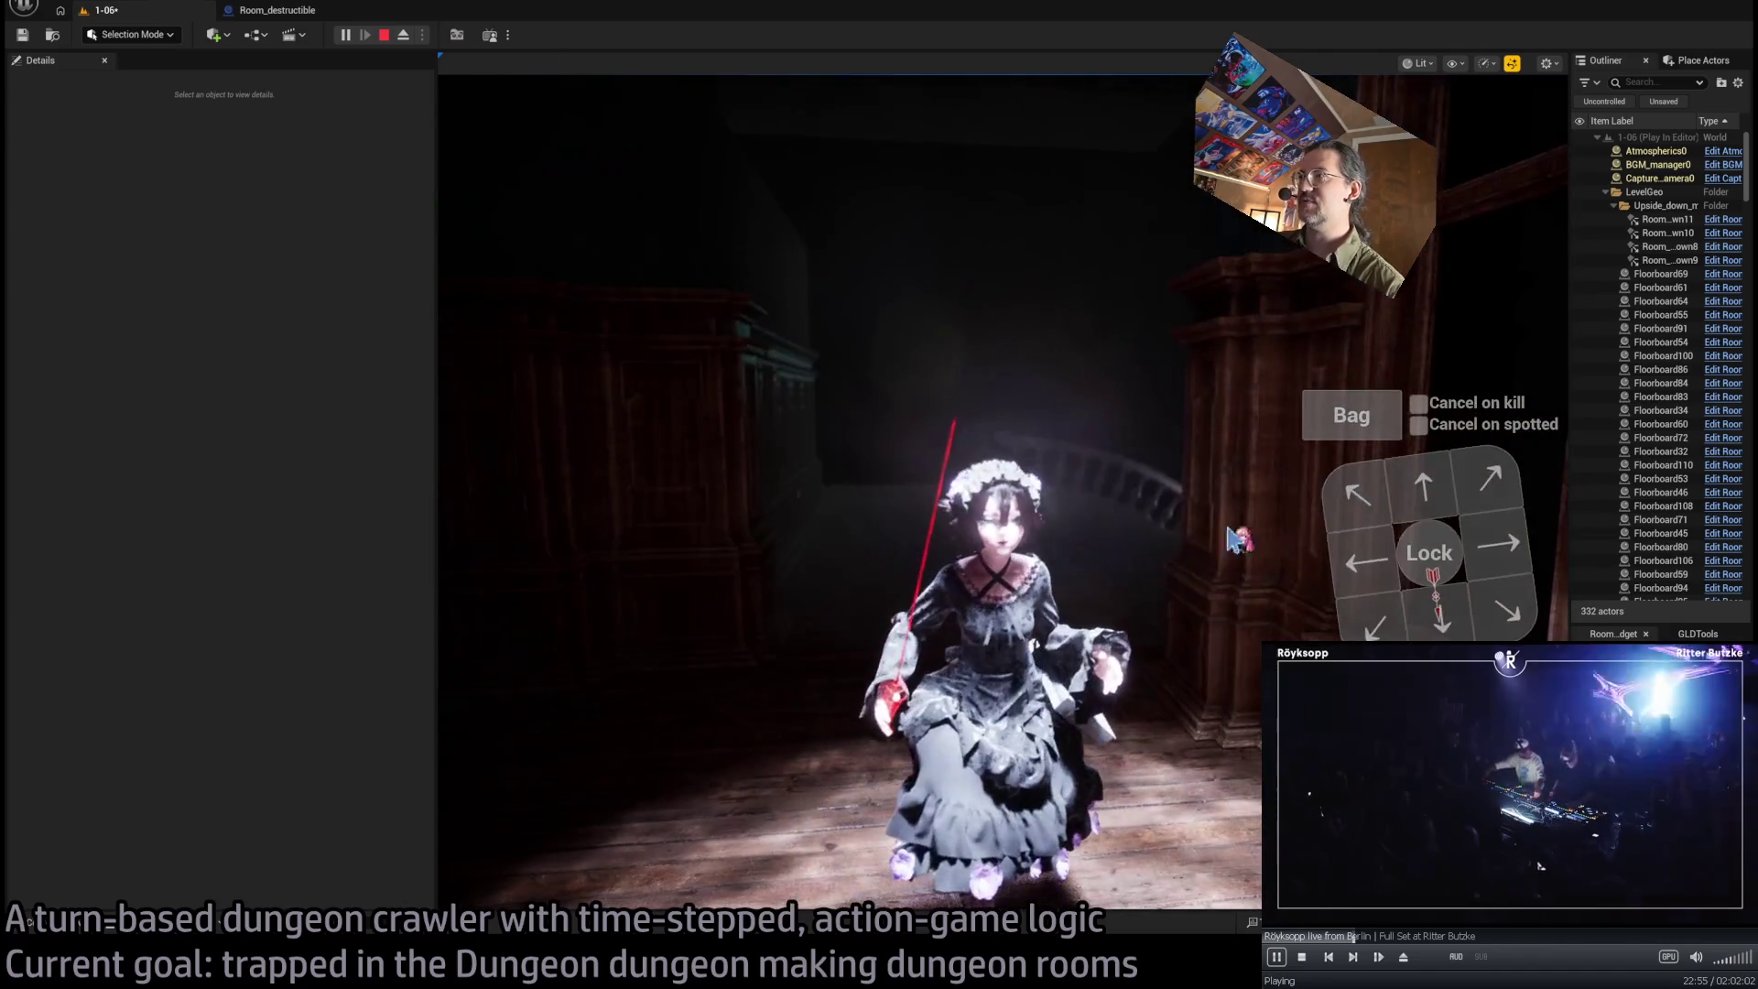
pyautogui.click(517, 641)
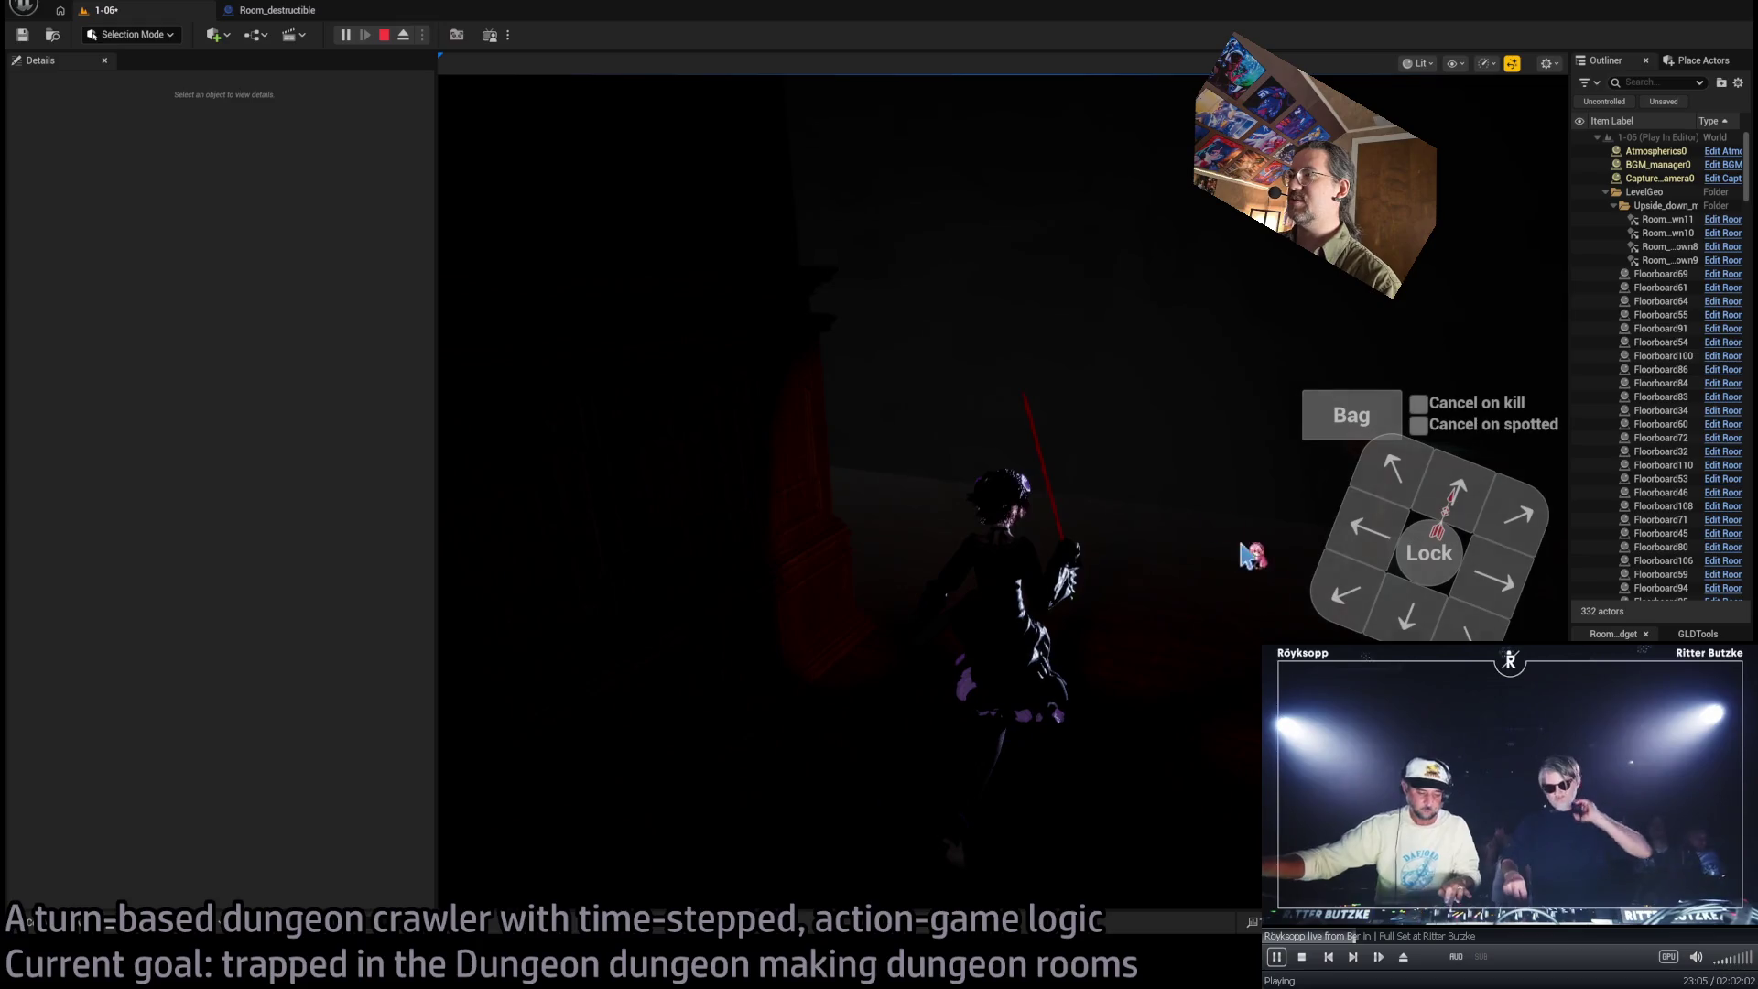
pyautogui.press('Escape')
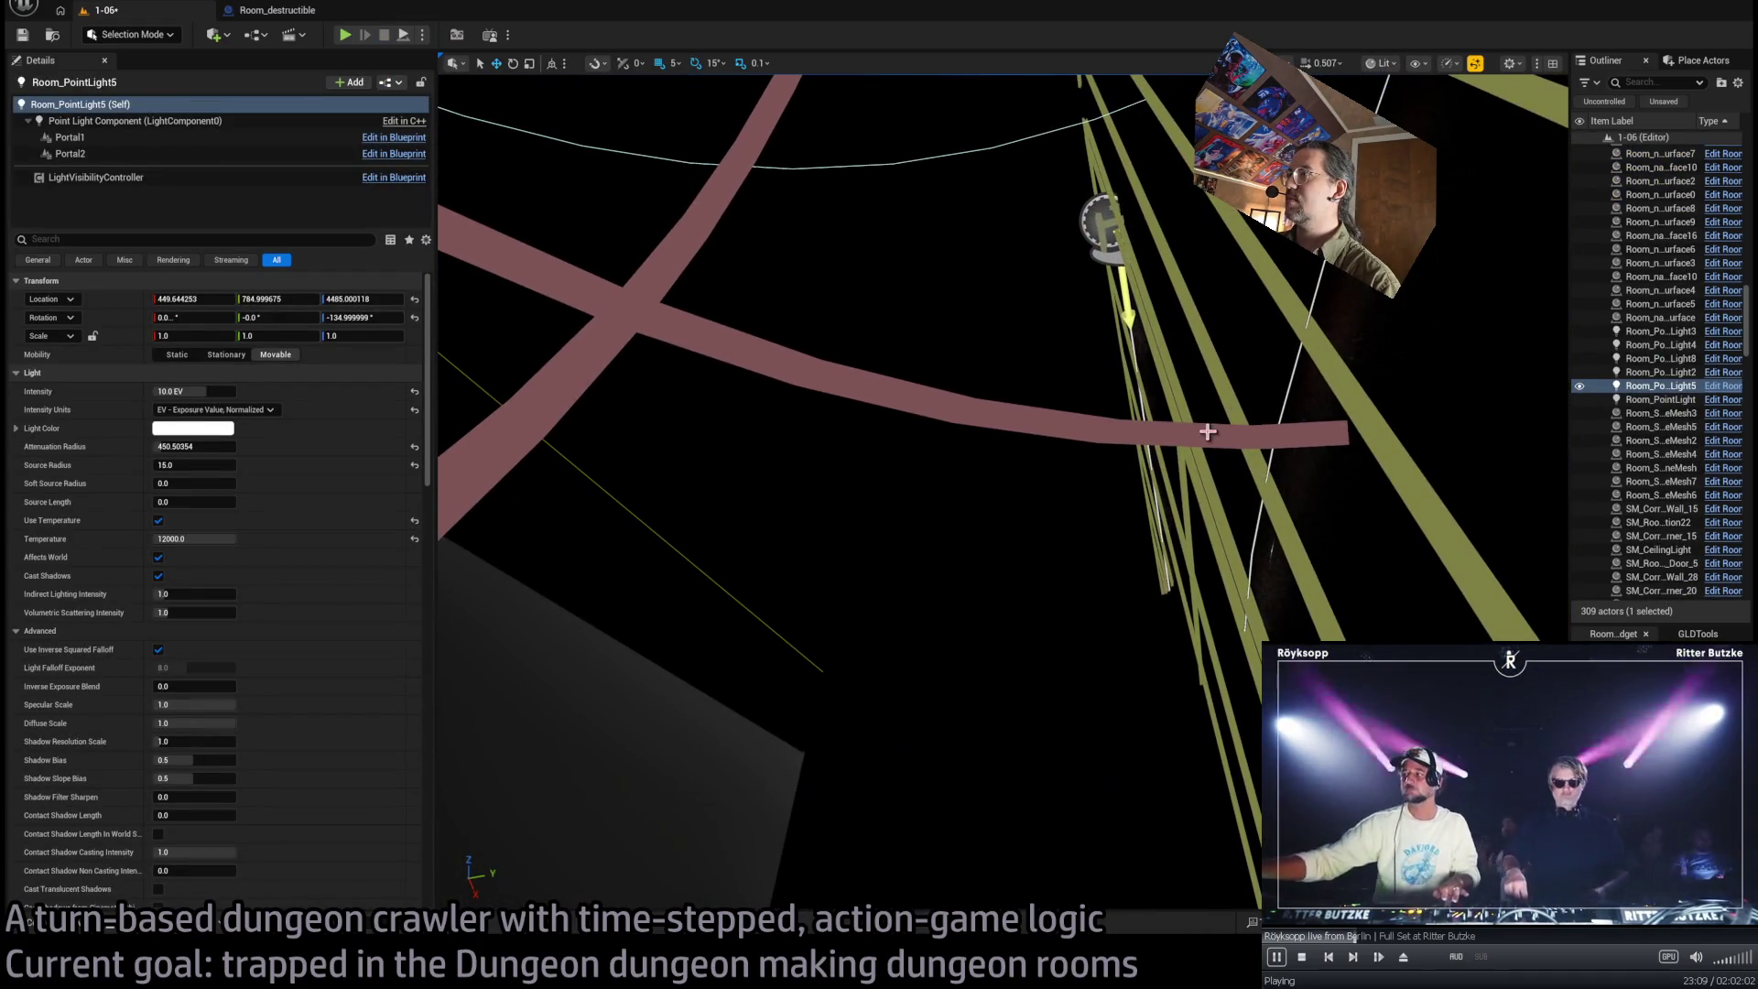
# In Unlit view, duplicate the wall piece rotated 180° as an SM_CorridorWall_01 copy near Z 4795
pyautogui.hotkey('alt', '3')
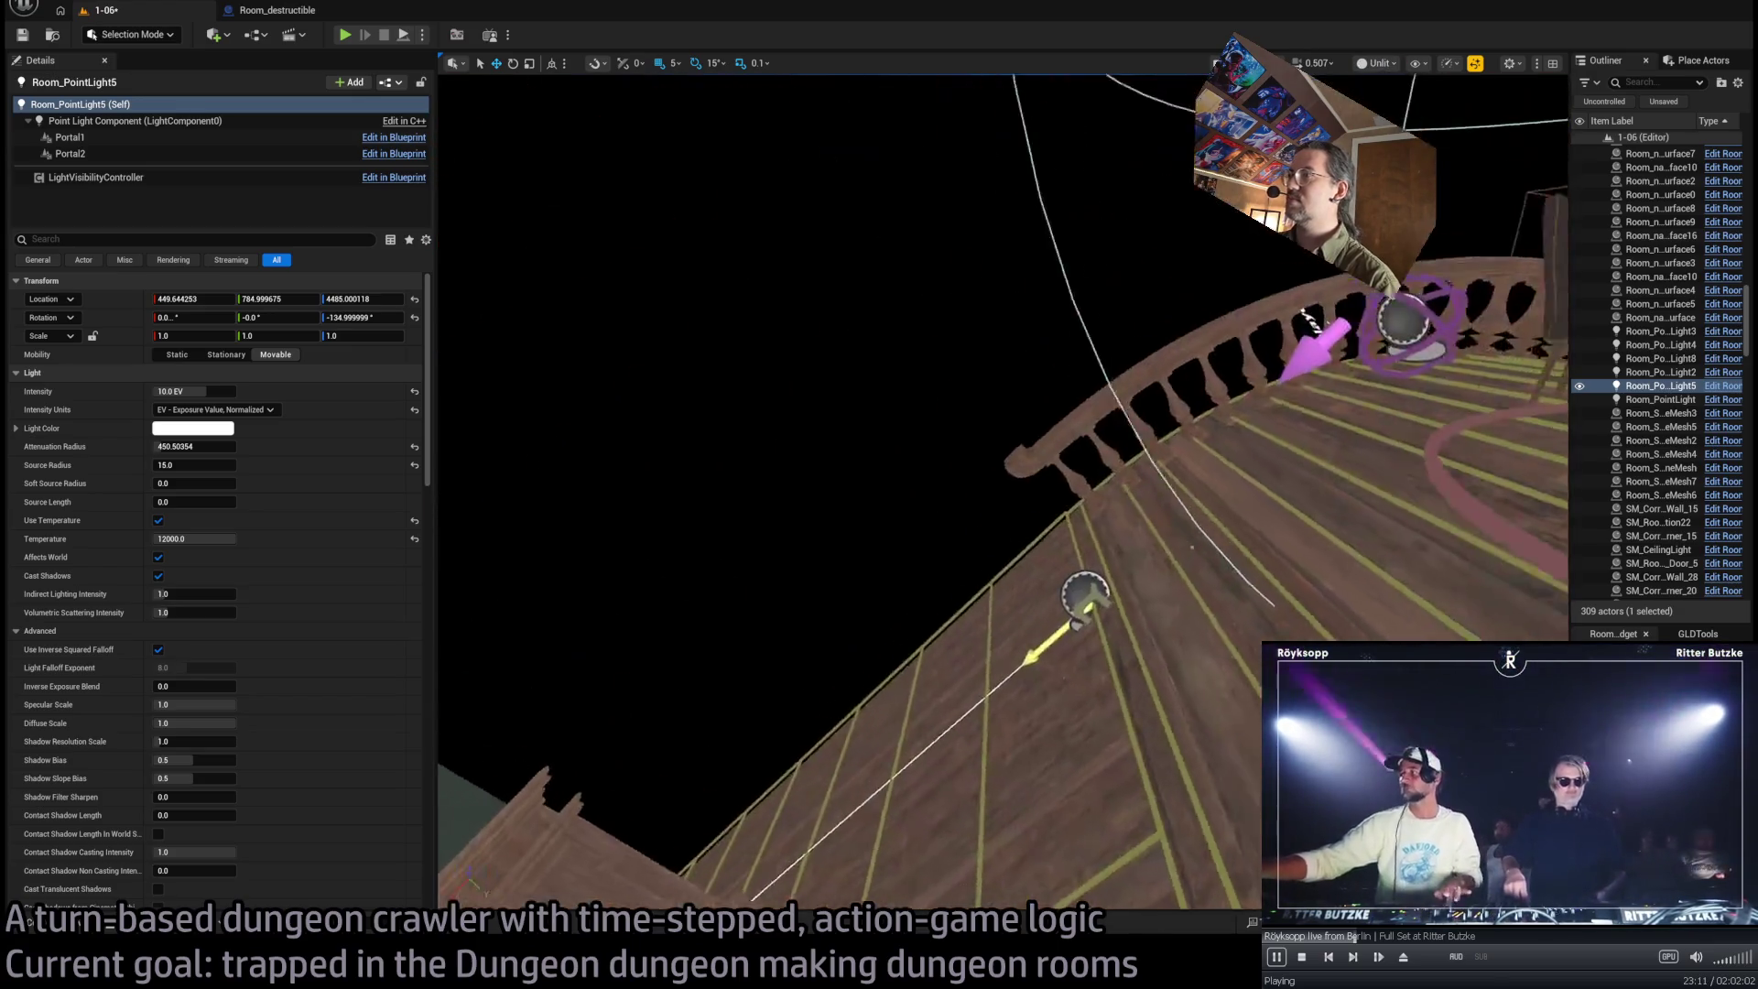
pyautogui.press('f')
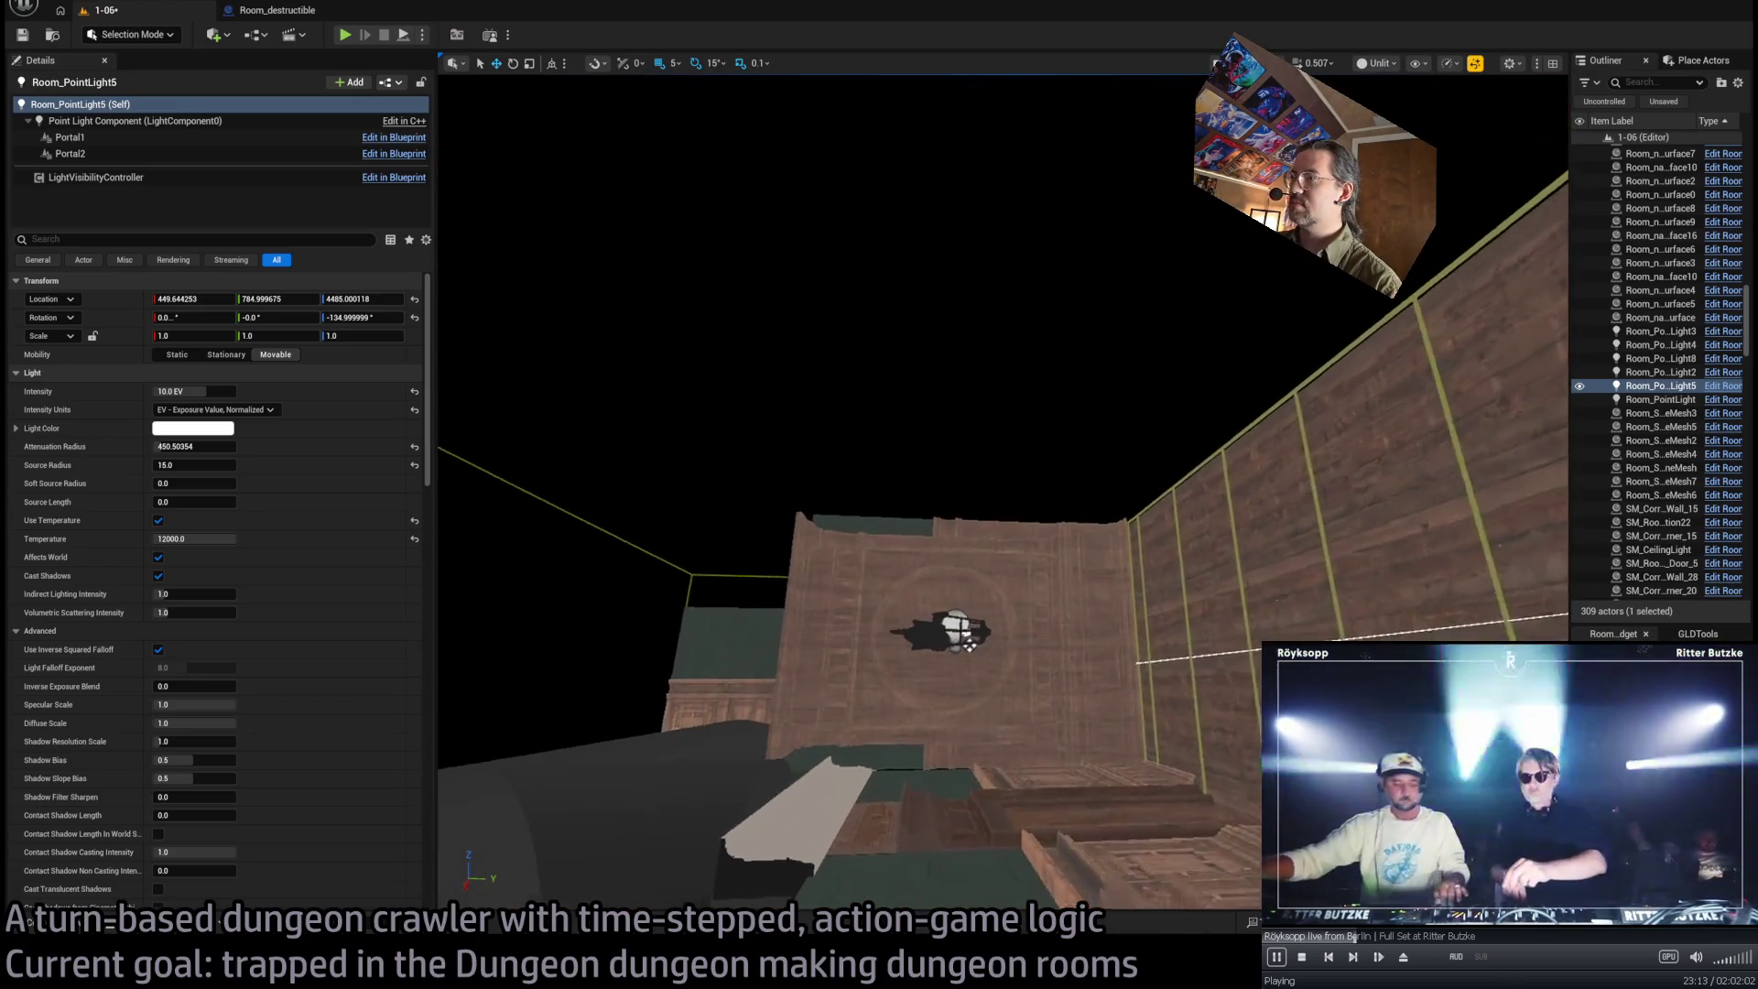
pyautogui.moveTo(829, 643)
pyautogui.mouseDown()
pyautogui.moveTo(801, 787)
pyautogui.moveTo(728, 788)
pyautogui.mouseUp()
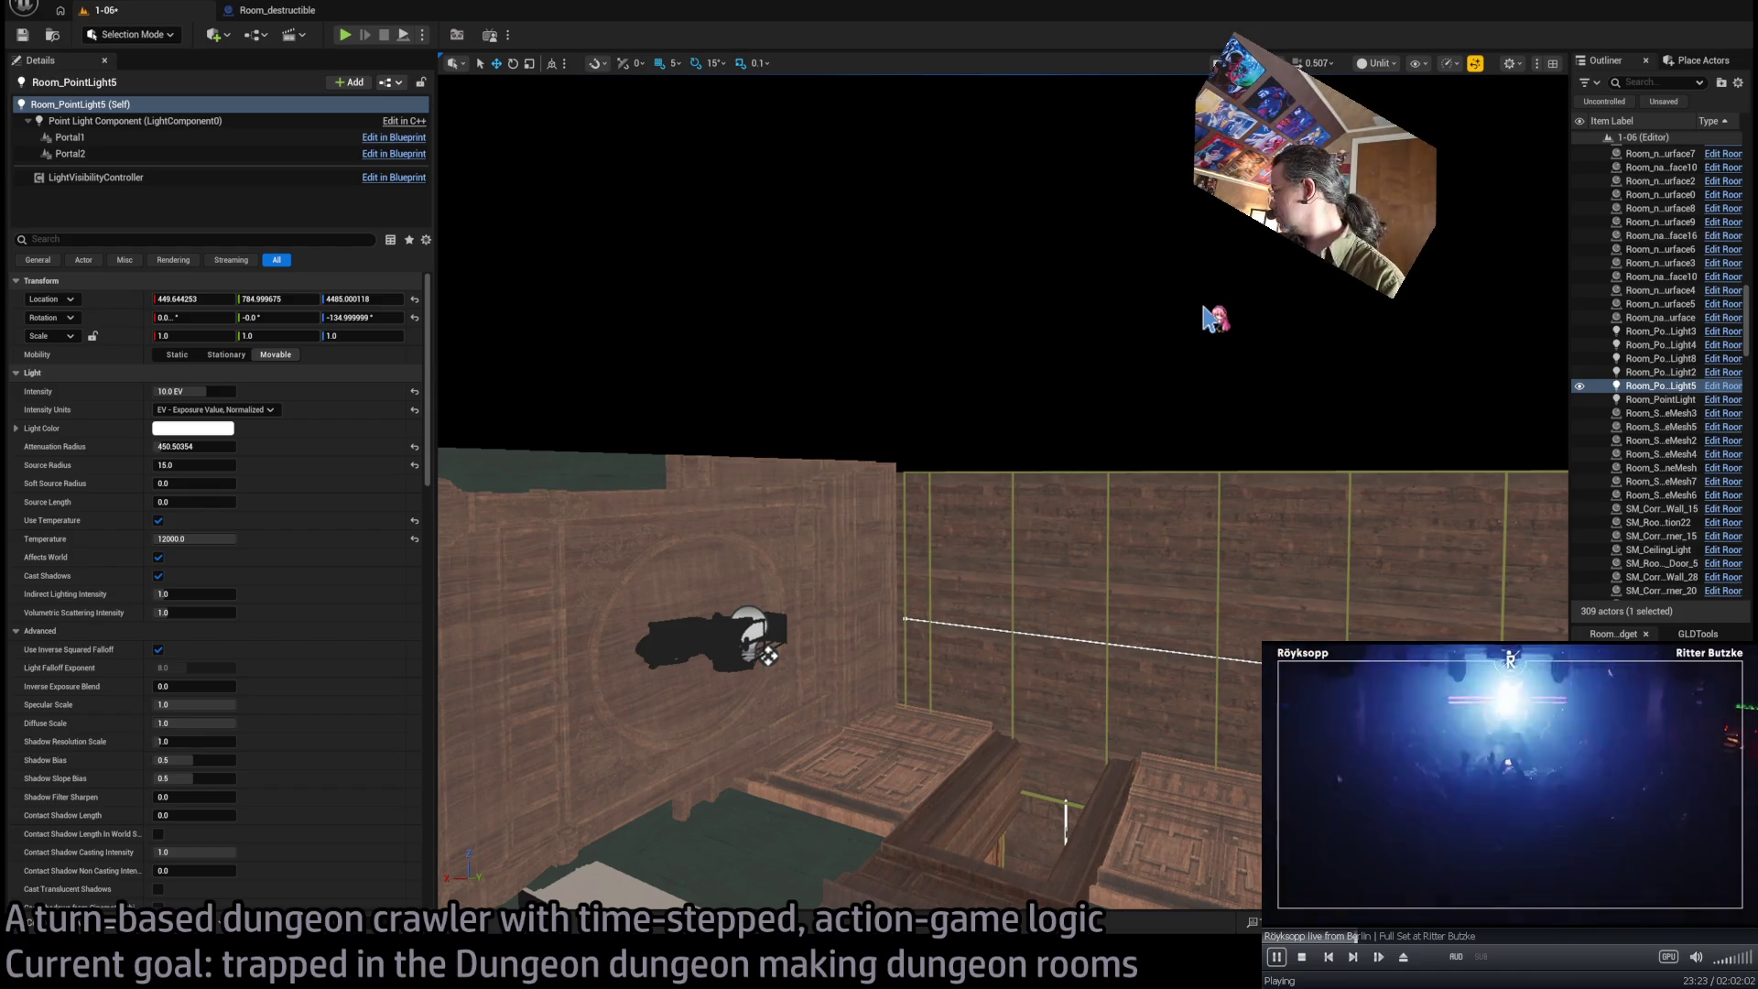
pyautogui.click(893, 494)
pyautogui.moveTo(968, 518); pyautogui.dragTo(931, 518)
pyautogui.moveTo(994, 731); pyautogui.dragTo(1144, 737)
pyautogui.click(1144, 737)
pyautogui.moveTo(1074, 669)
pyautogui.mouseDown()
pyautogui.moveTo(1062, 705)
pyautogui.moveTo(1059, 460)
pyautogui.moveTo(1071, 472)
pyautogui.mouseUp()
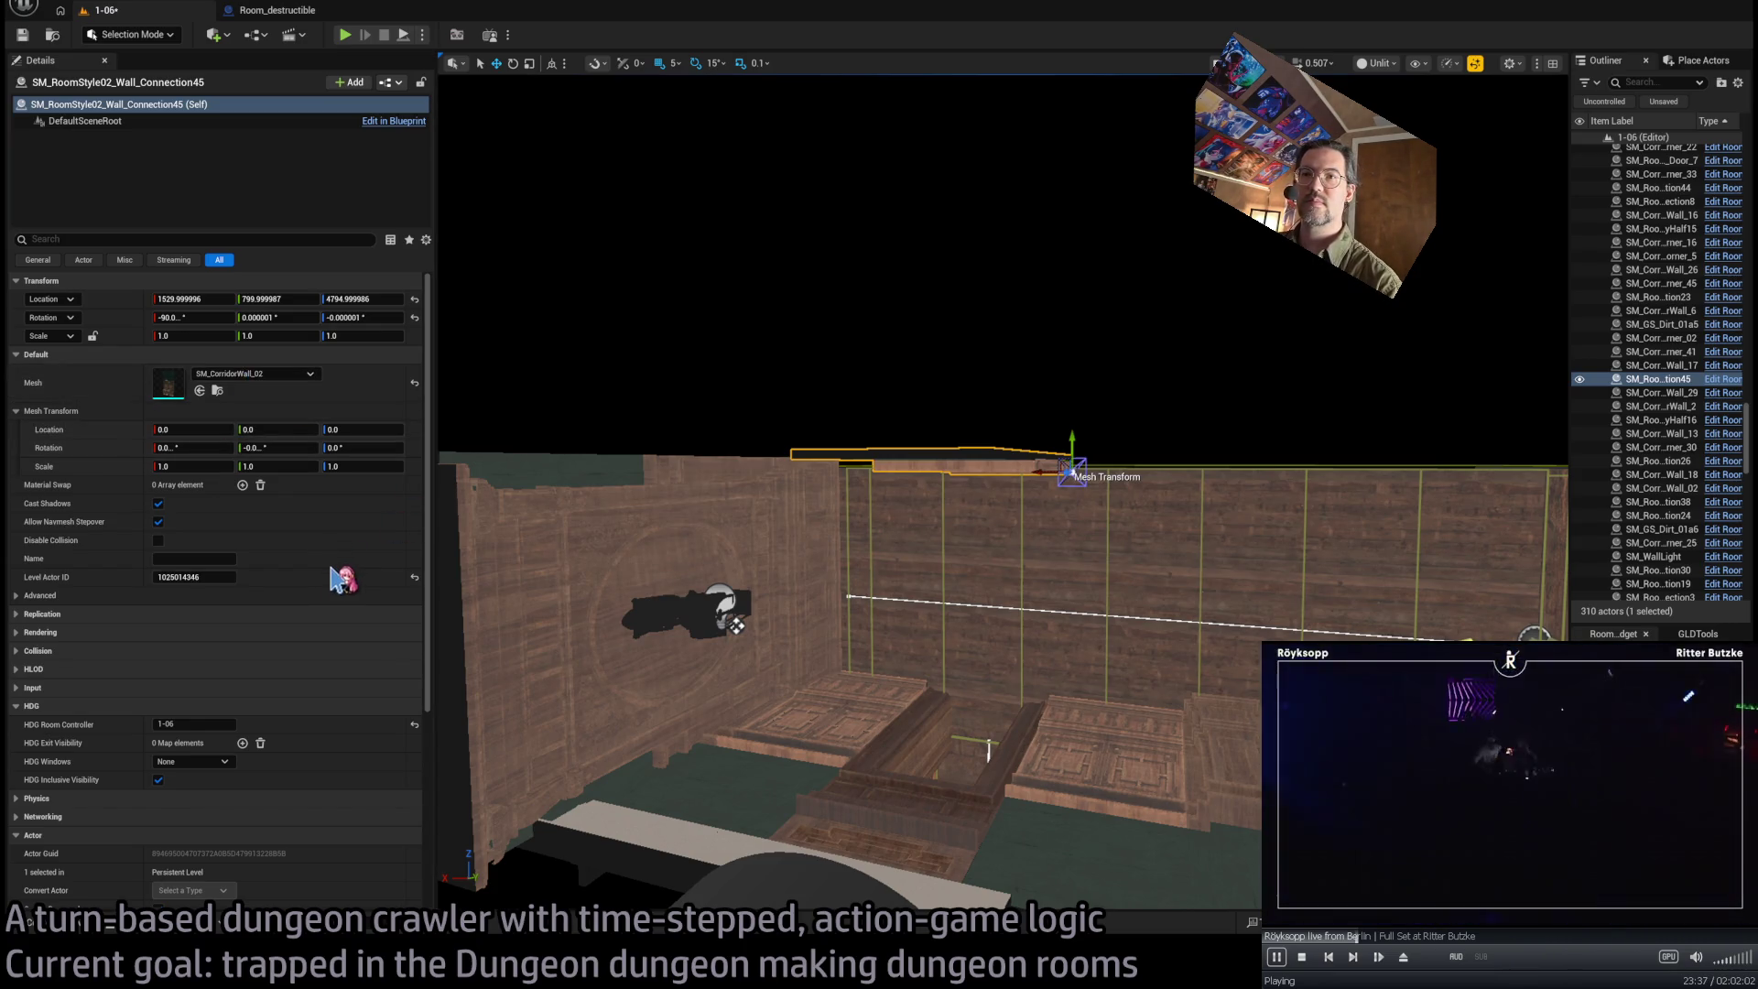
# Slide the new wall piece along the wall top and add a raised SM_CorridorWall_Column copy at Z 4955
pyautogui.press('f')
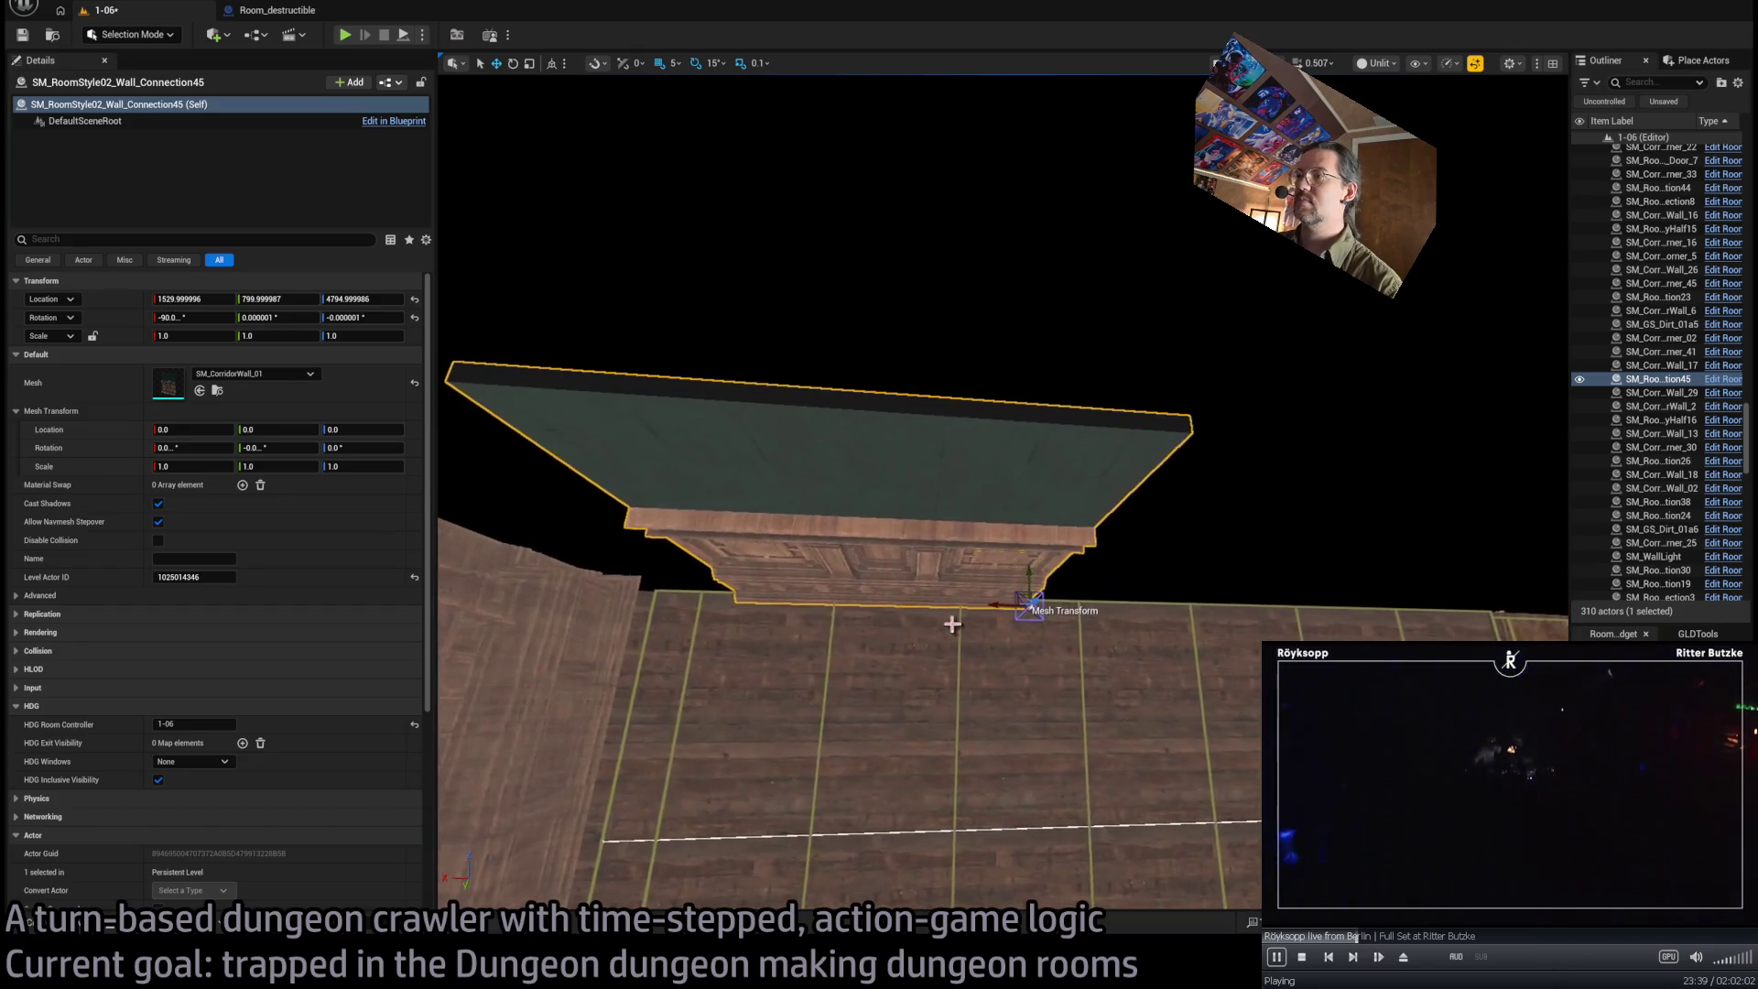
pyautogui.moveTo(999, 604)
pyautogui.mouseDown()
pyautogui.moveTo(861, 617)
pyautogui.moveTo(1428, 606)
pyautogui.moveTo(810, 604)
pyautogui.moveTo(1075, 601)
pyautogui.moveTo(1067, 723)
pyautogui.moveTo(1053, 656)
pyautogui.mouseUp()
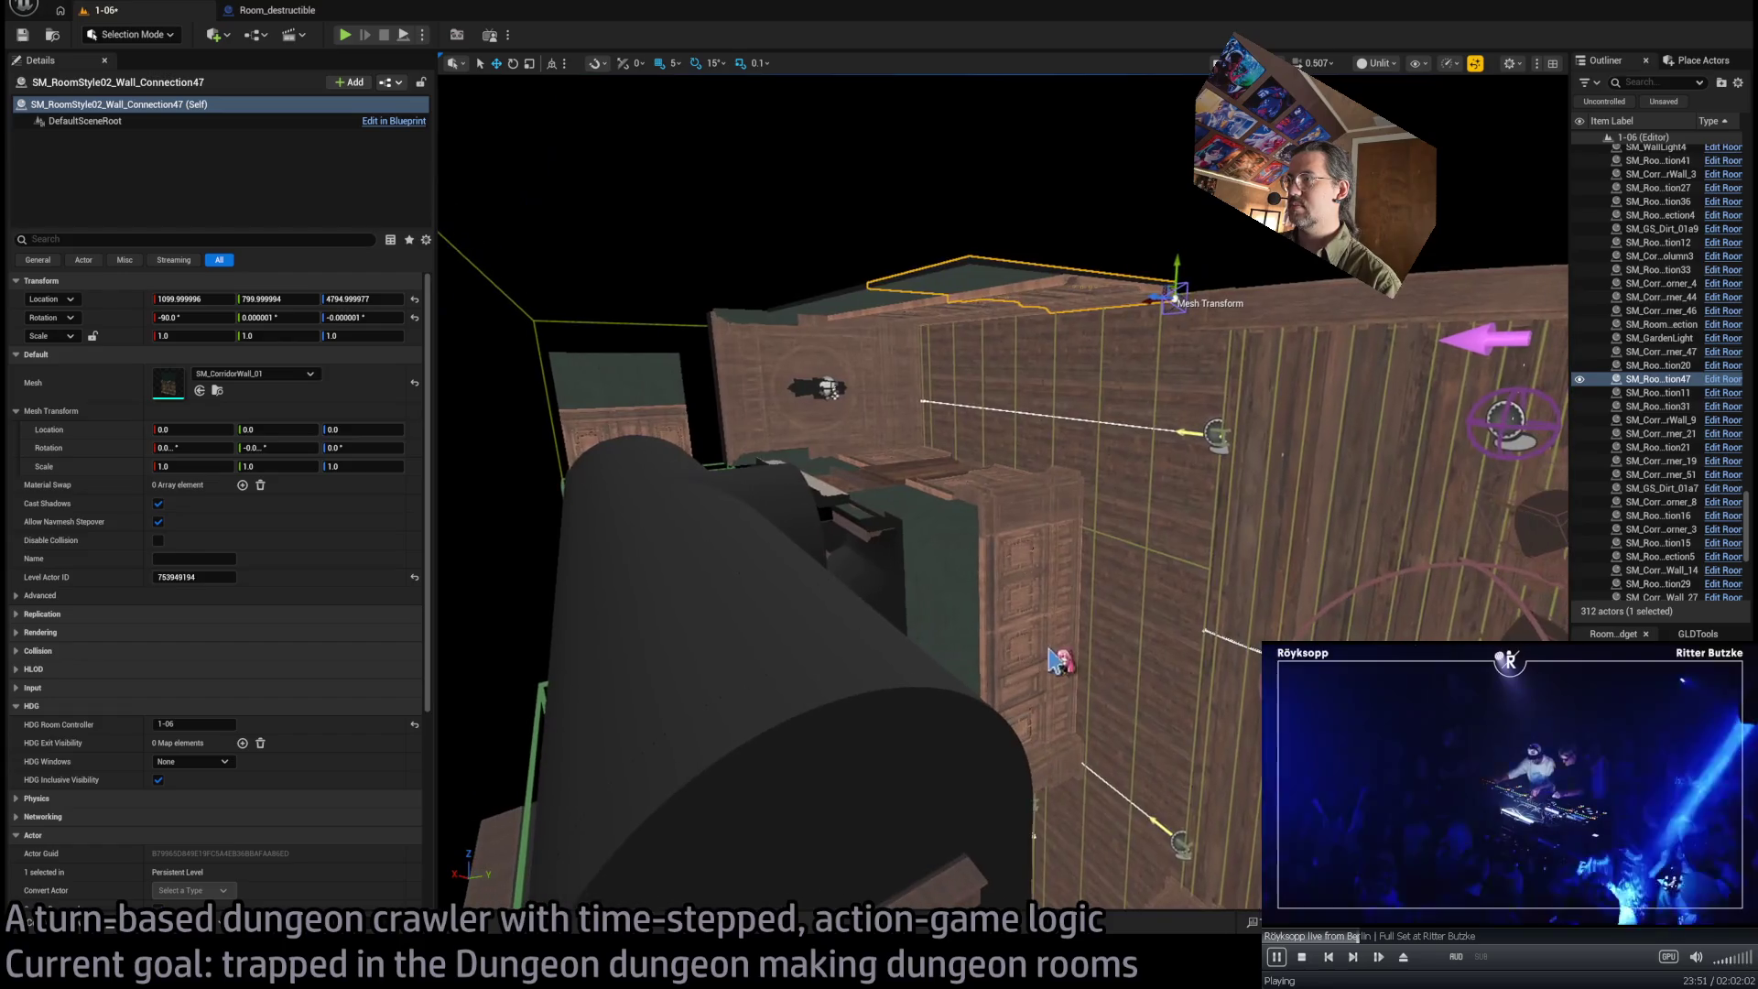
pyautogui.click(1078, 504)
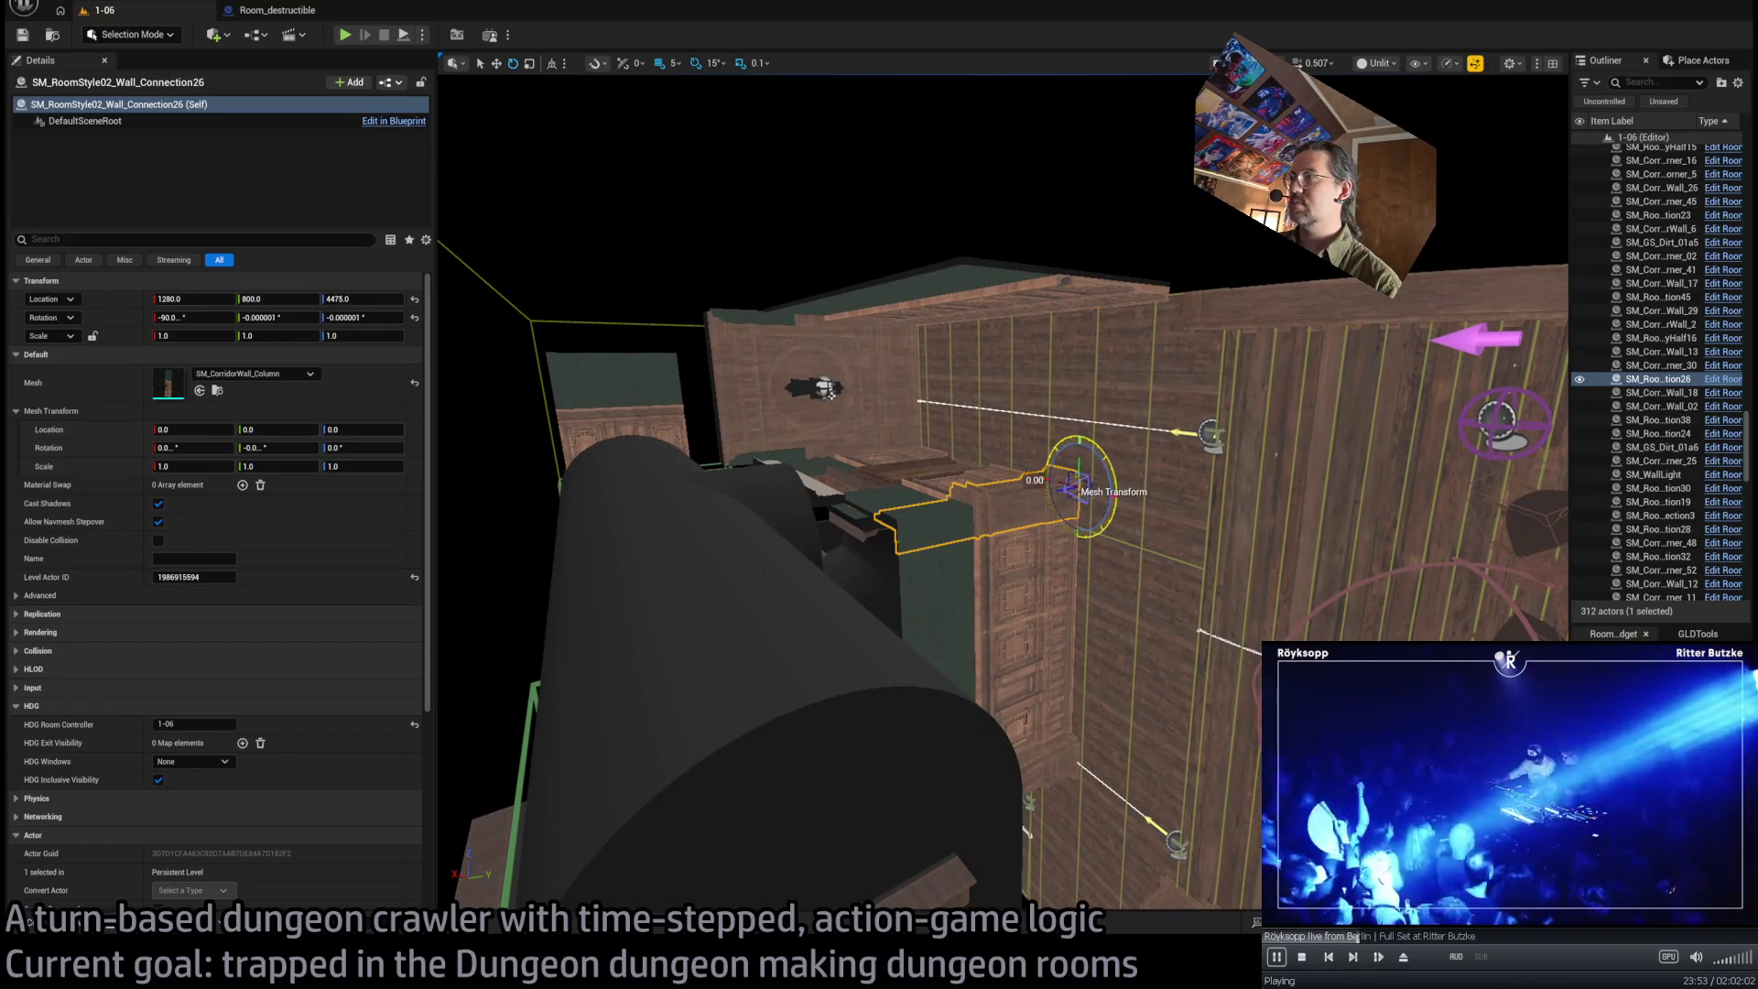
pyautogui.moveTo(1035, 485); pyautogui.dragTo(1103, 442)
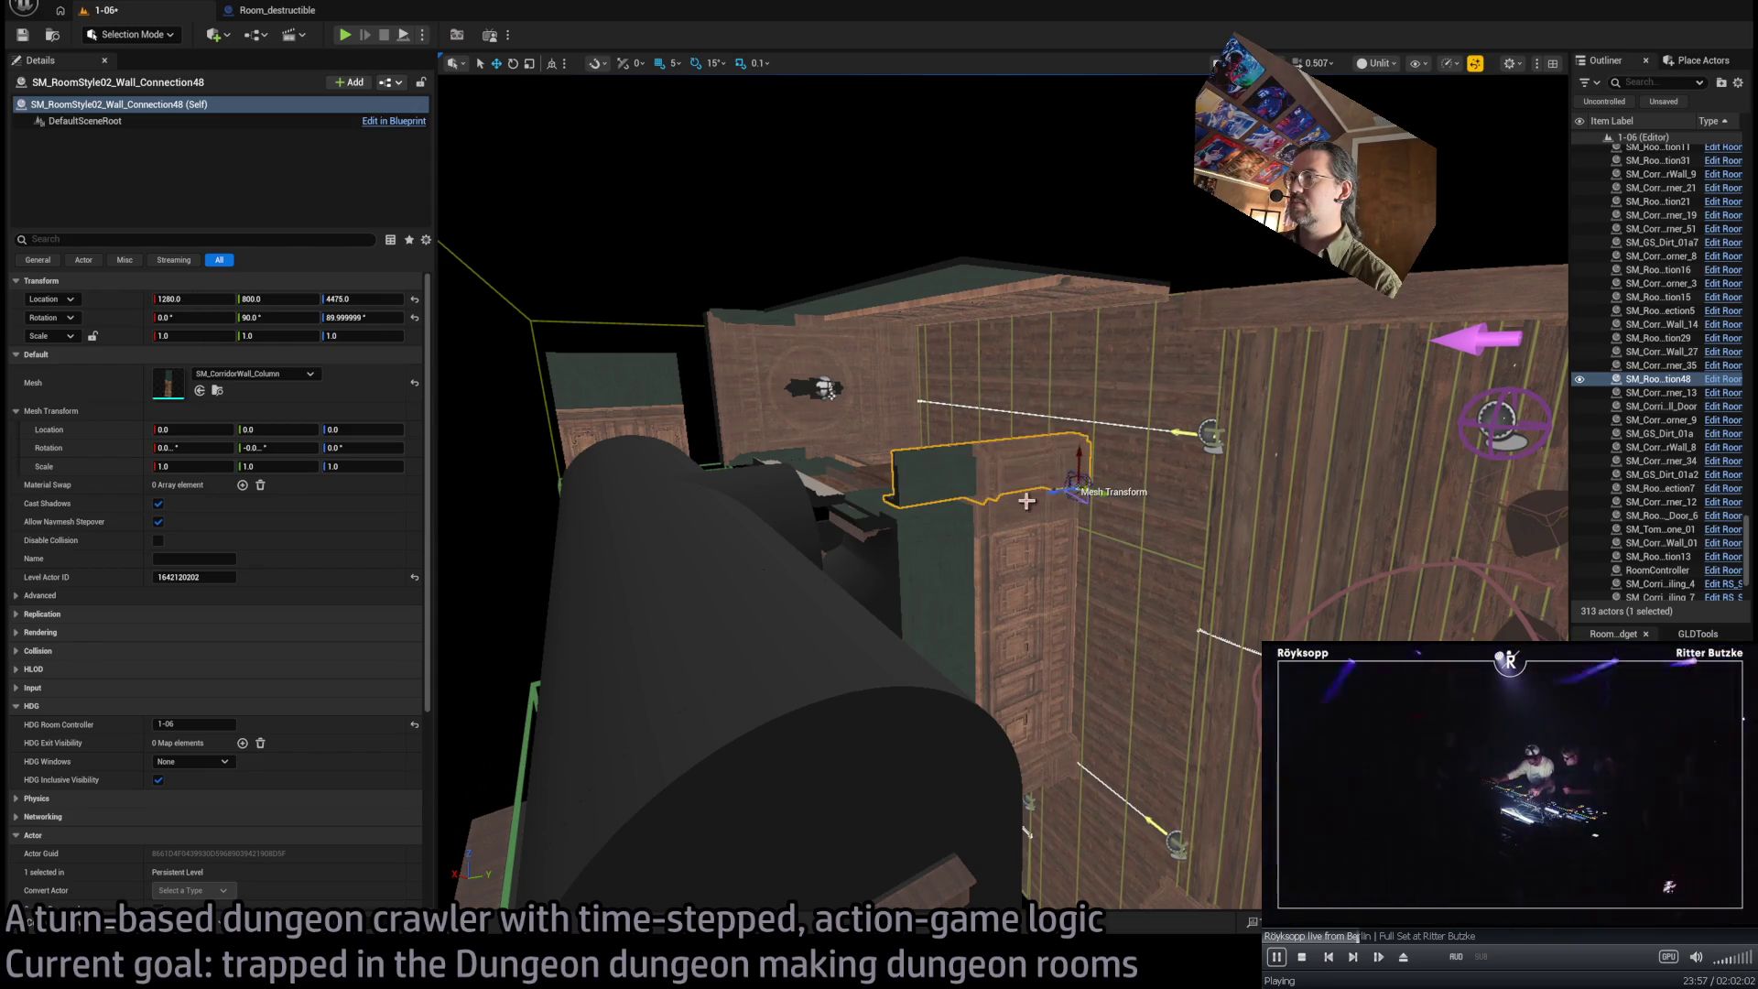
pyautogui.moveTo(1069, 452)
pyautogui.mouseDown()
pyautogui.moveTo(1091, 289)
pyautogui.moveTo(1149, 346)
pyautogui.moveTo(1052, 584)
pyautogui.moveTo(1131, 458)
pyautogui.moveTo(1017, 443)
pyautogui.moveTo(1012, 458)
pyautogui.moveTo(1005, 410)
pyautogui.moveTo(728, 408)
pyautogui.moveTo(946, 432)
pyautogui.moveTo(982, 540)
pyautogui.moveTo(1044, 566)
pyautogui.mouseUp()
pyautogui.scroll(-2, 1025, 555)
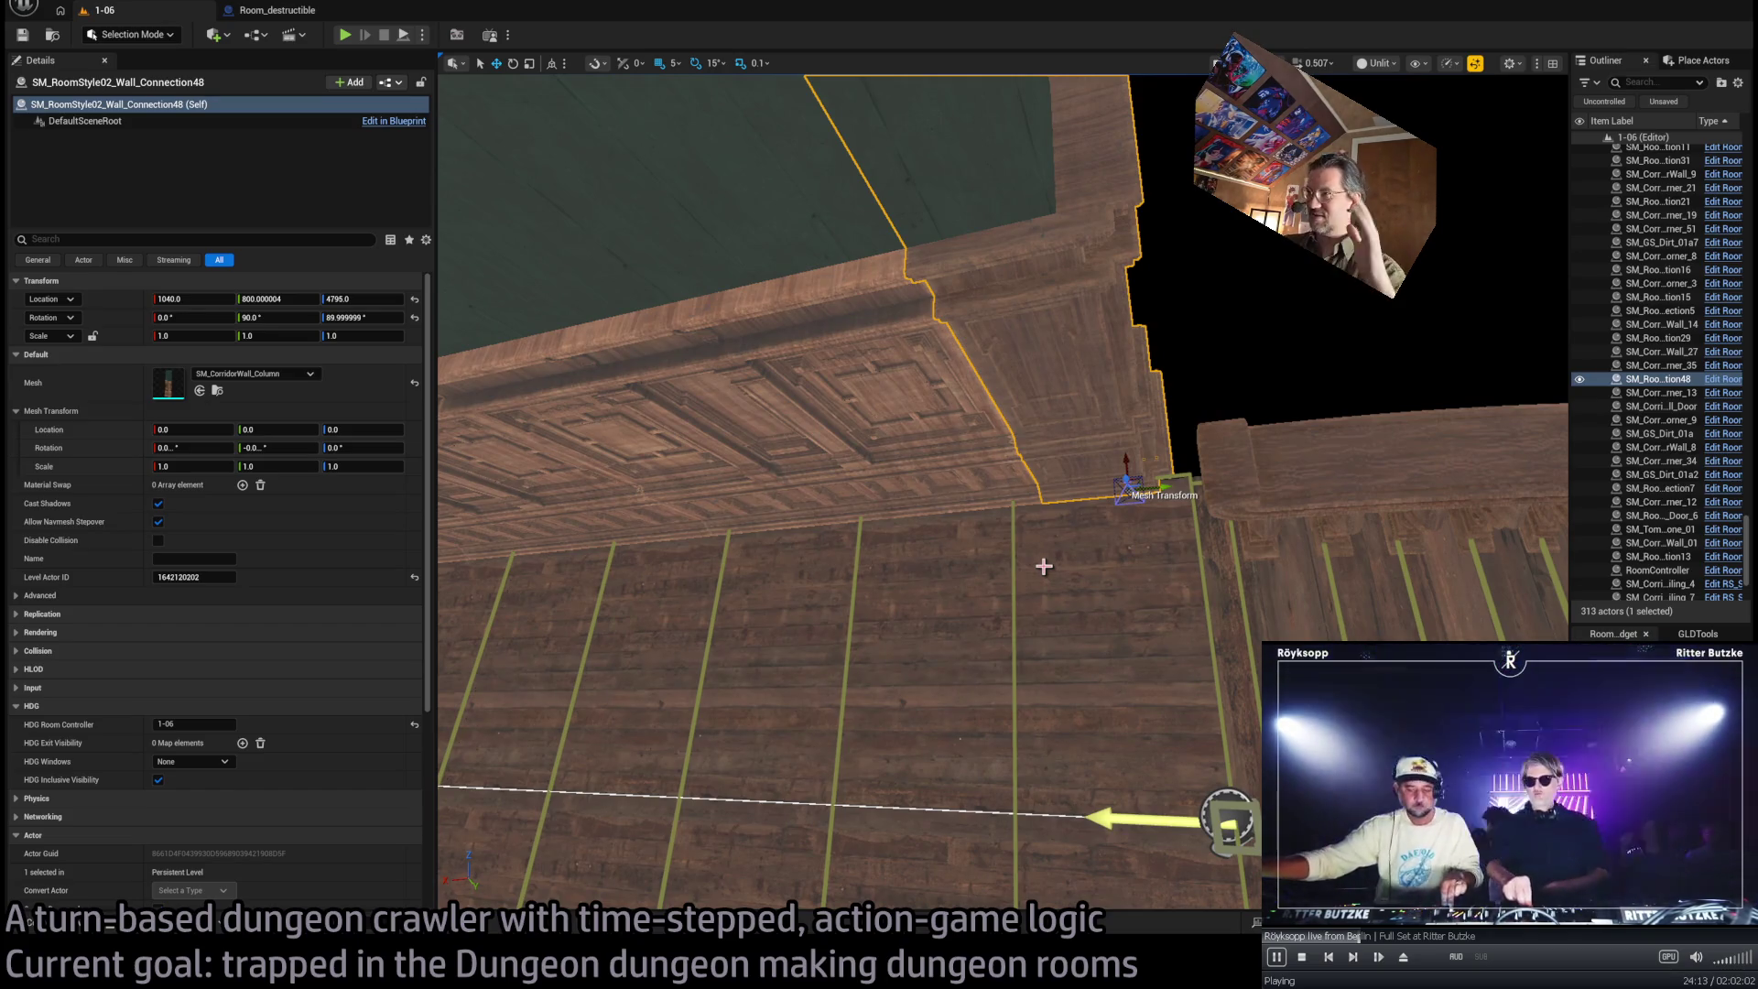
pyautogui.moveTo(1044, 566); pyautogui.dragTo(1044, 567)
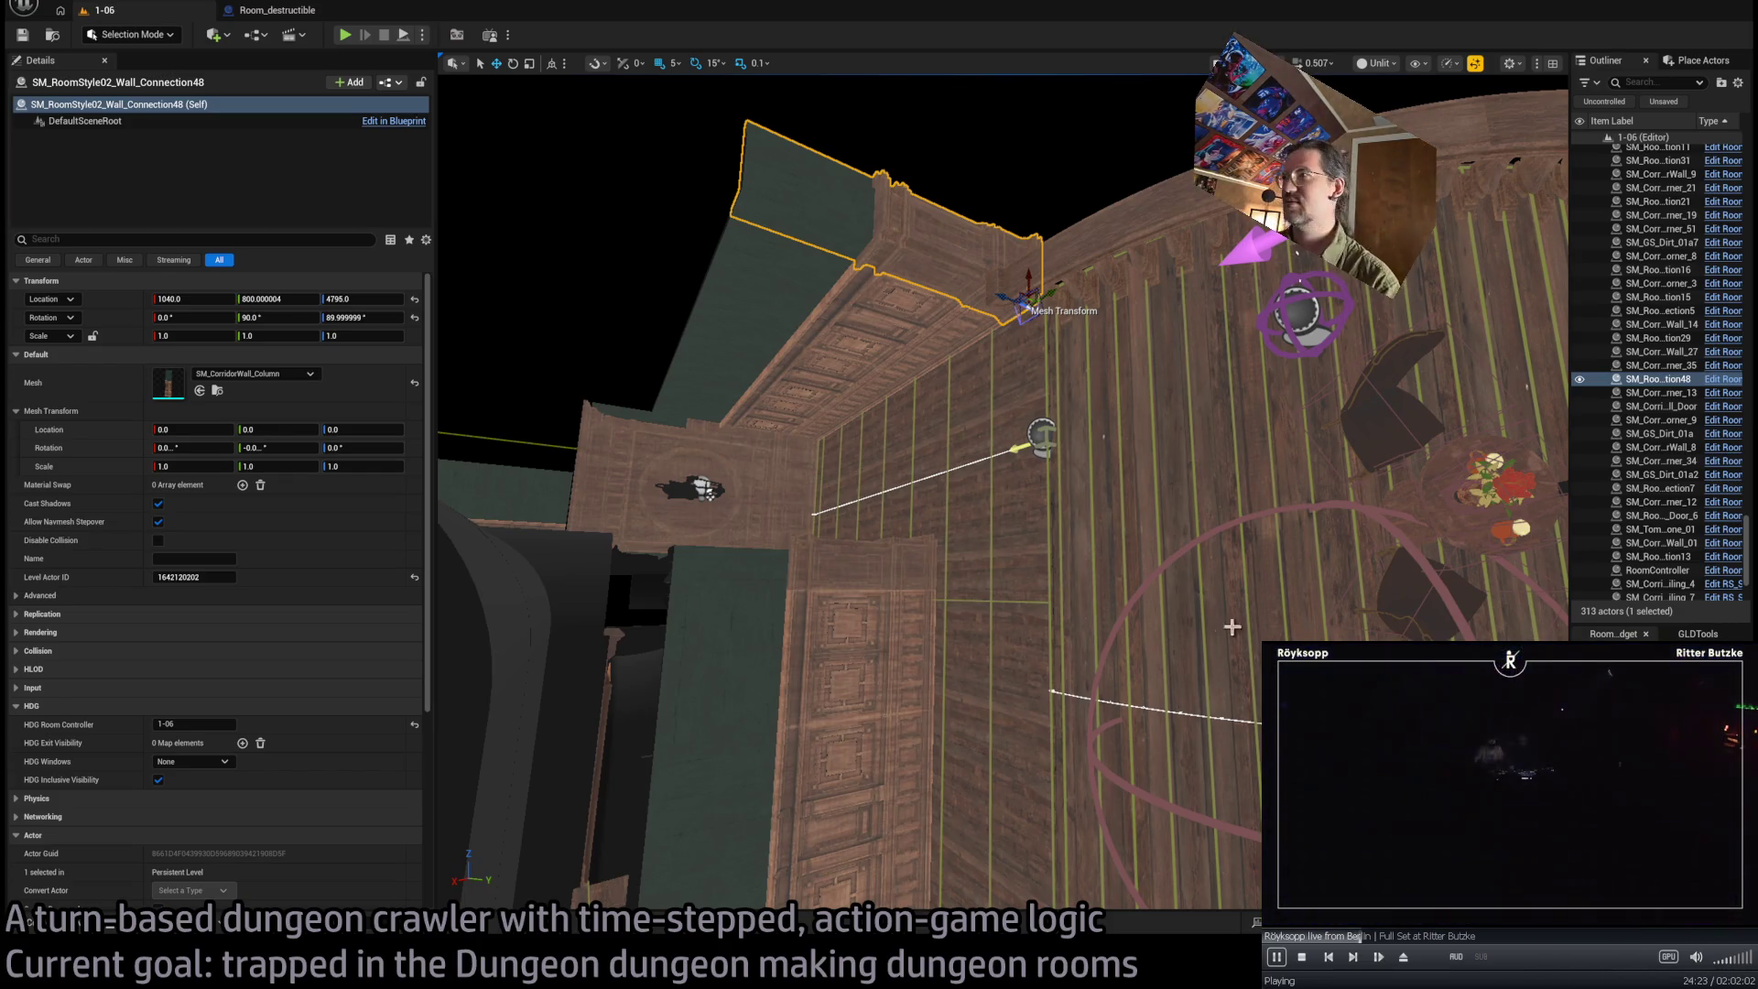
pyautogui.moveTo(1125, 546); pyautogui.dragTo(1125, 546)
pyautogui.moveTo(998, 604); pyautogui.dragTo(952, 632)
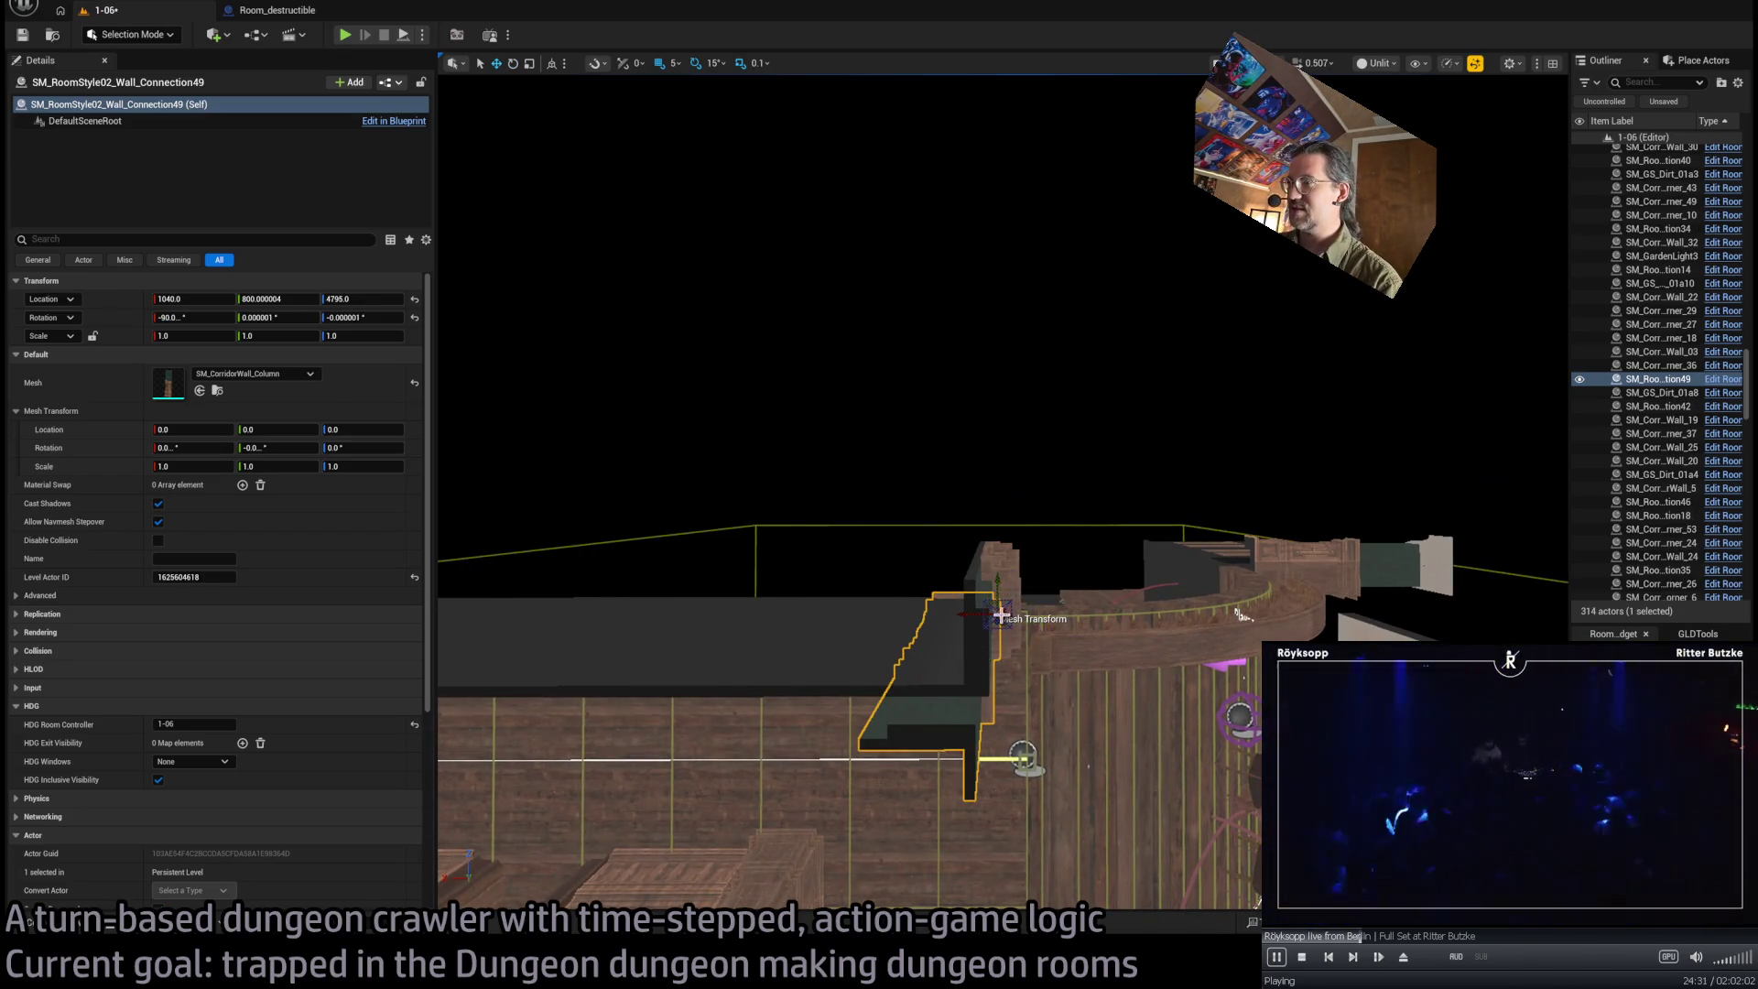
pyautogui.moveTo(1012, 486); pyautogui.dragTo(1012, 485)
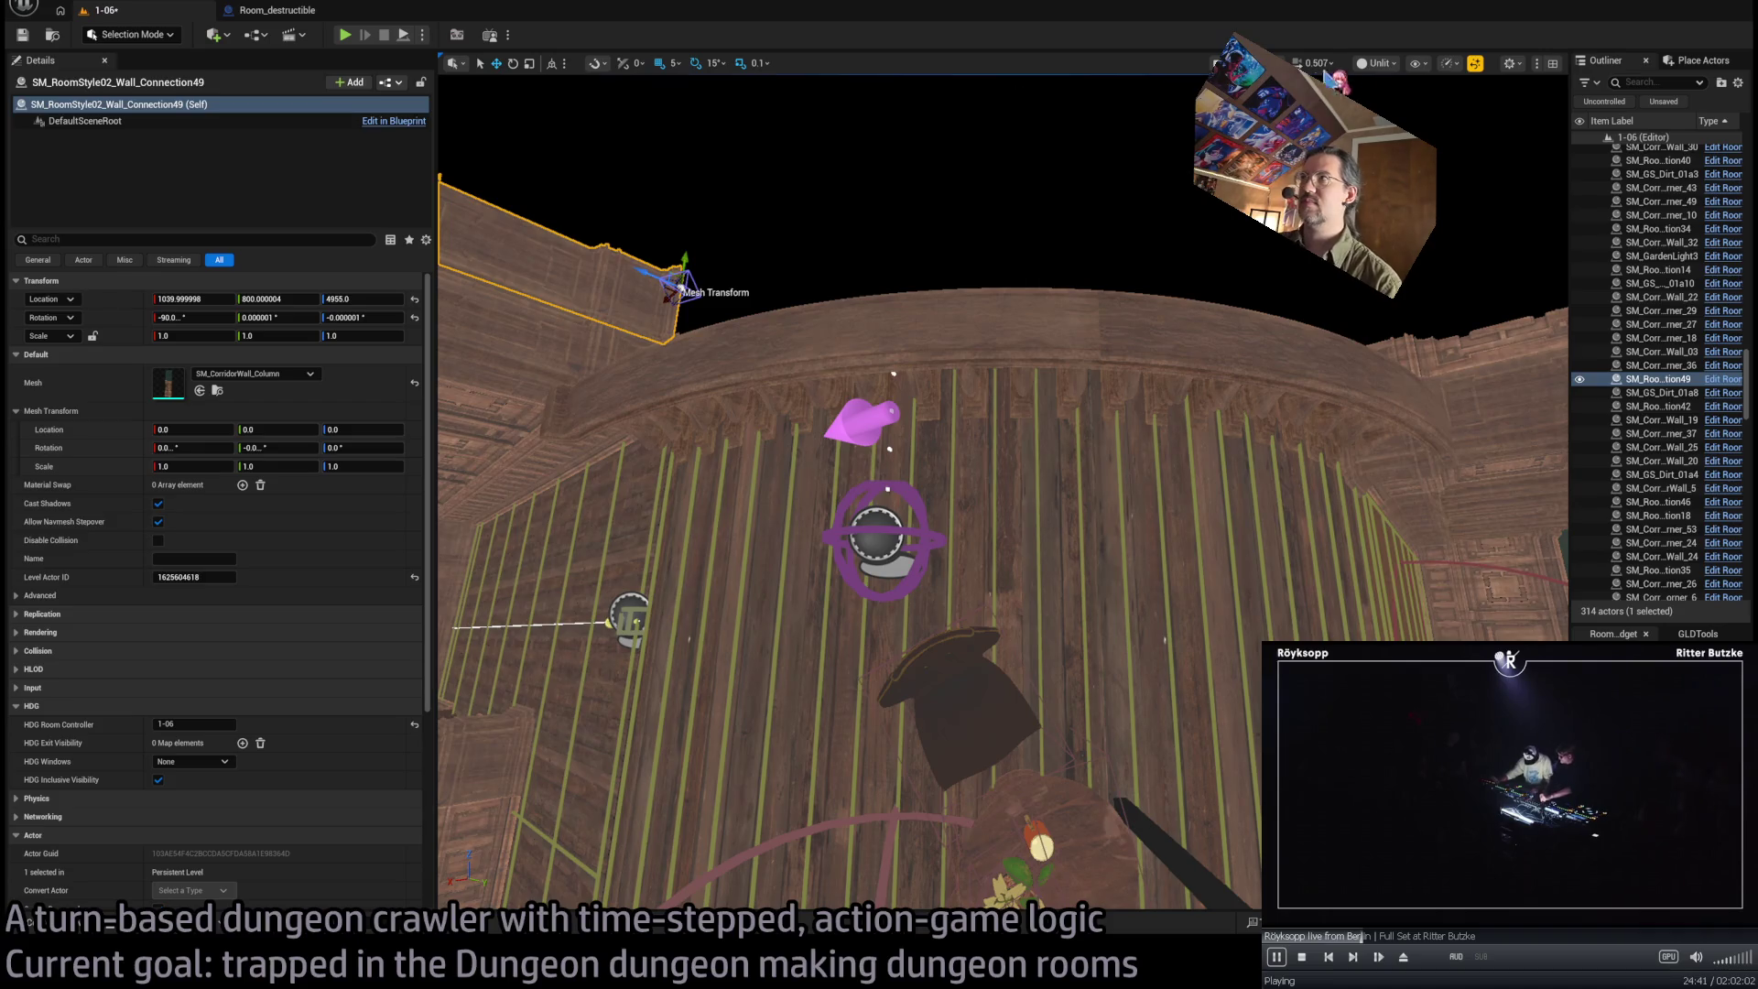
# Play-test the room, stop it, and add the roof-edge piece to the selection
pyautogui.click(348, 39)
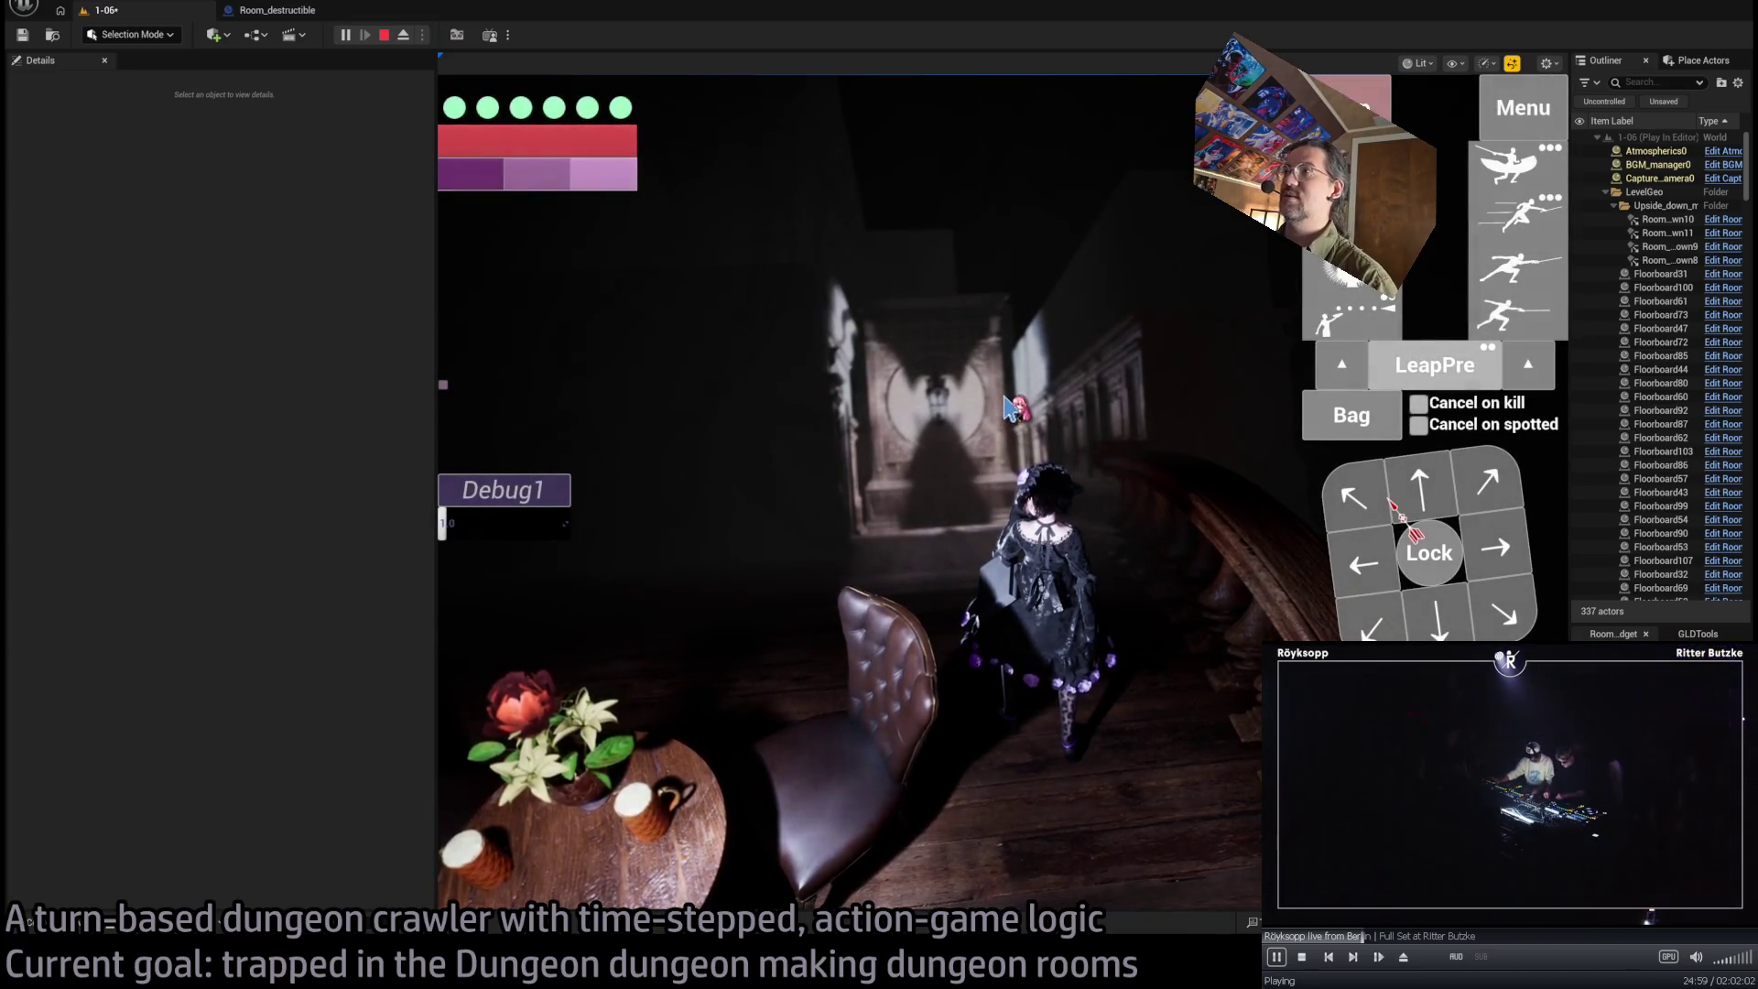
pyautogui.press('Escape')
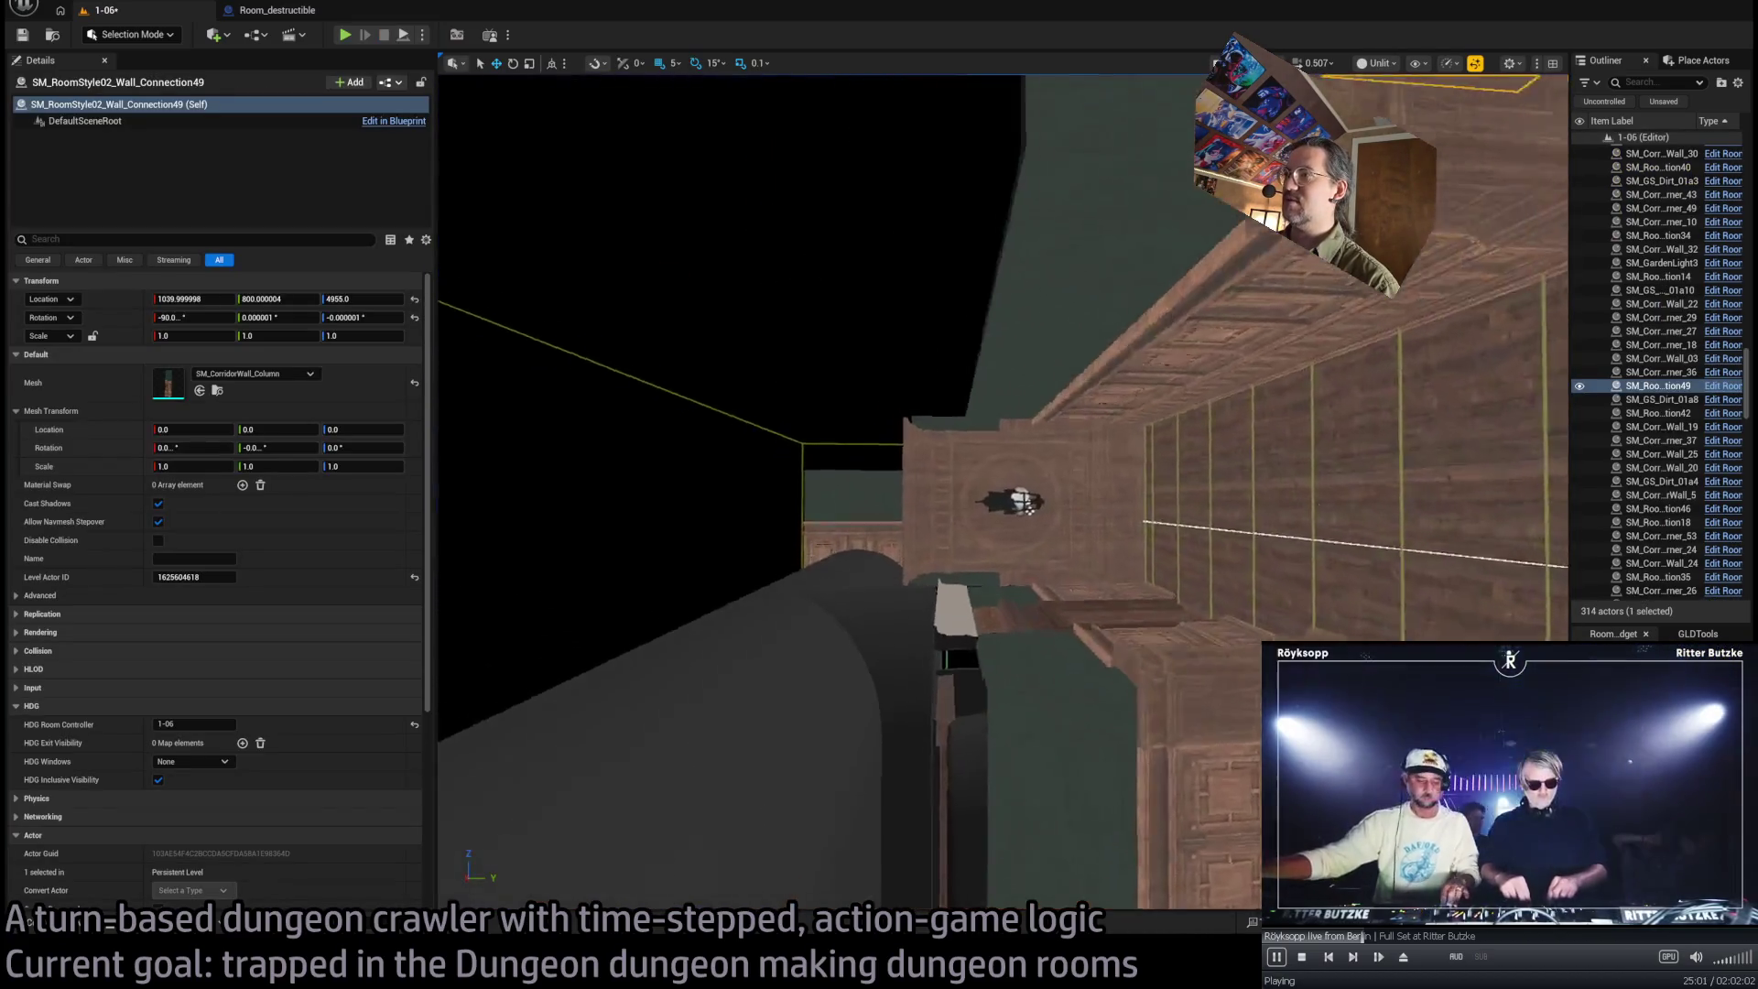
pyautogui.keyDown('ctrl'); pyautogui.click(975, 730); pyautogui.keyUp('ctrl')
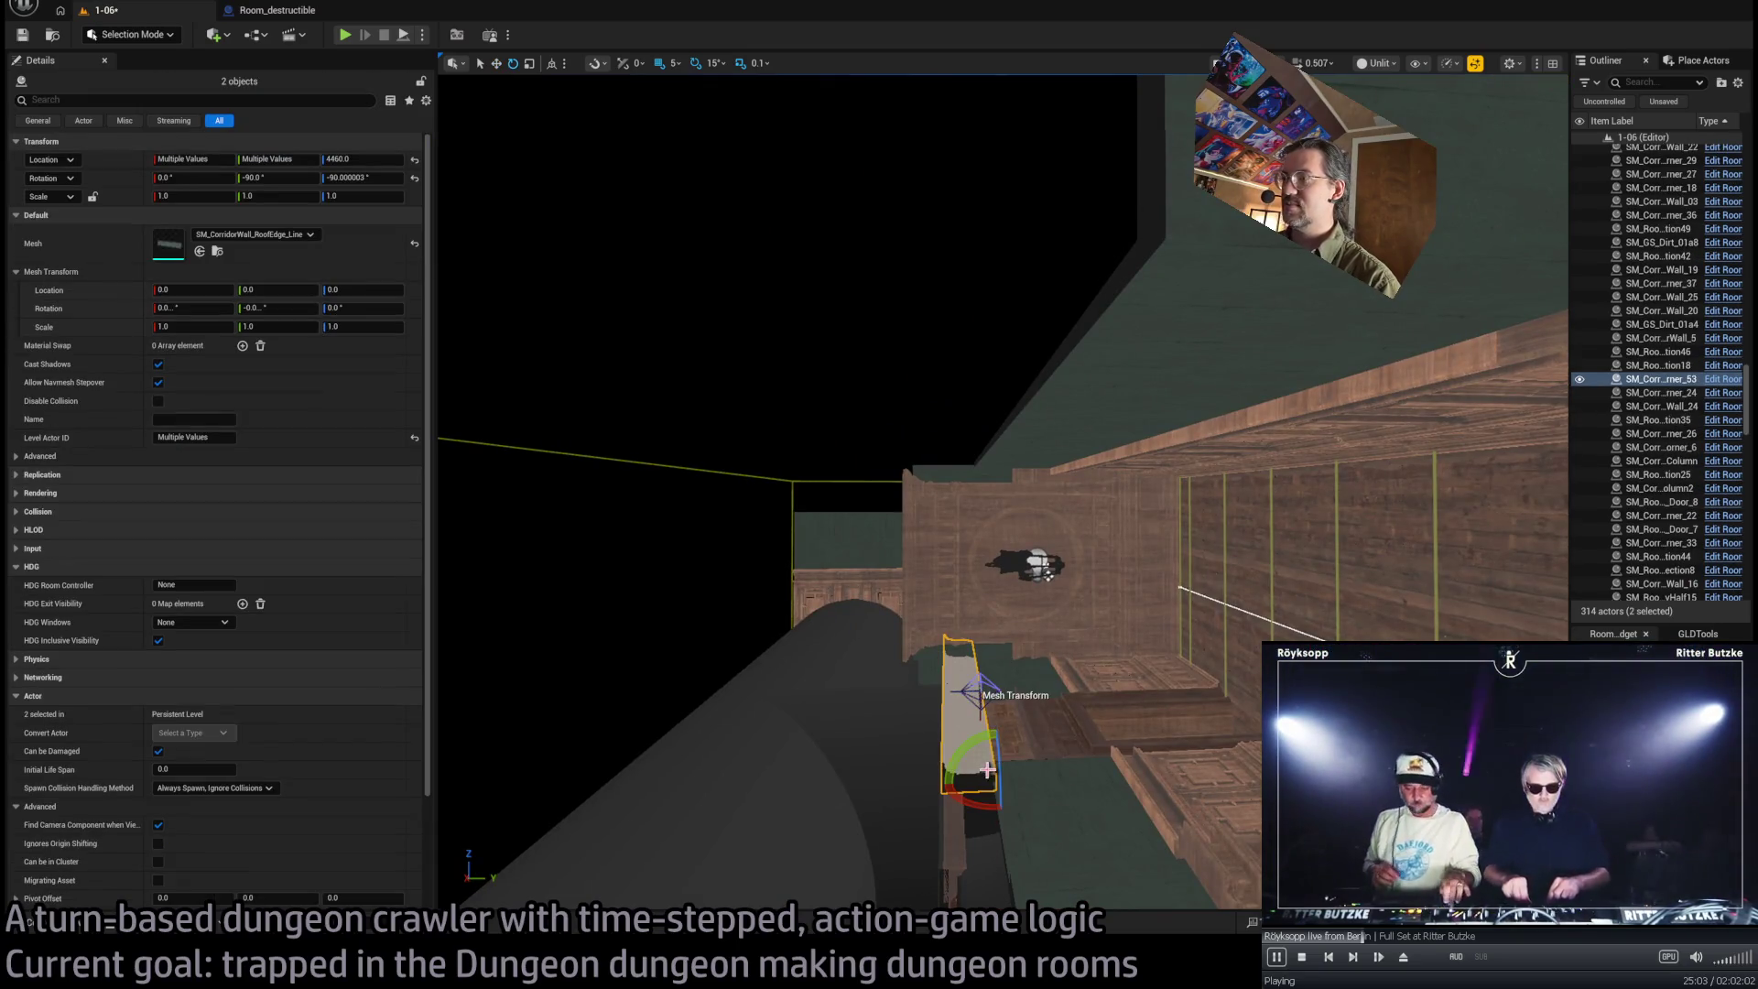
# Duplicate the two roof-edge trim pieces turned 90°, then select and frame the wall-ledge pieces
pyautogui.moveTo(1002, 756)
pyautogui.mouseDown()
pyautogui.moveTo(998, 796)
pyautogui.moveTo(698, 685)
pyautogui.moveTo(746, 362)
pyautogui.mouseUp()
pyautogui.moveTo(924, 508)
pyautogui.mouseDown()
pyautogui.moveTo(746, 522)
pyautogui.moveTo(732, 472)
pyautogui.moveTo(943, 565)
pyautogui.moveTo(1177, 530)
pyautogui.mouseUp()
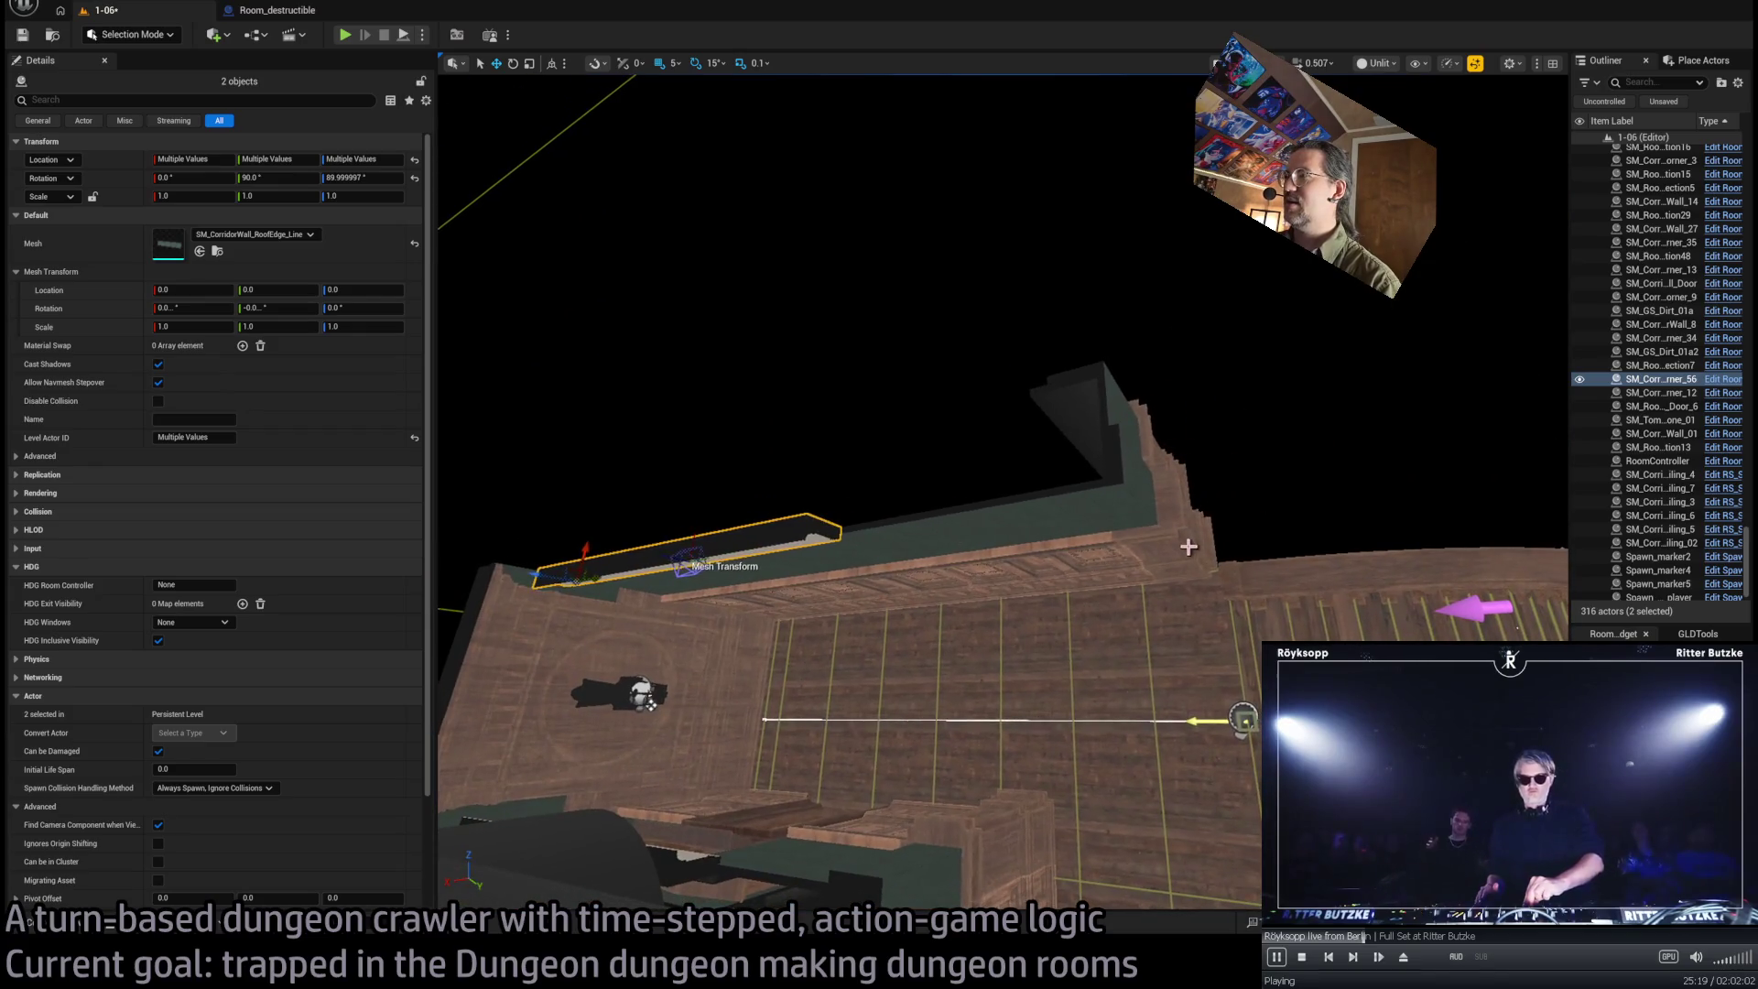
pyautogui.click(1177, 530)
pyautogui.keyDown('ctrl'); pyautogui.click(1176, 530); pyautogui.keyUp('ctrl')
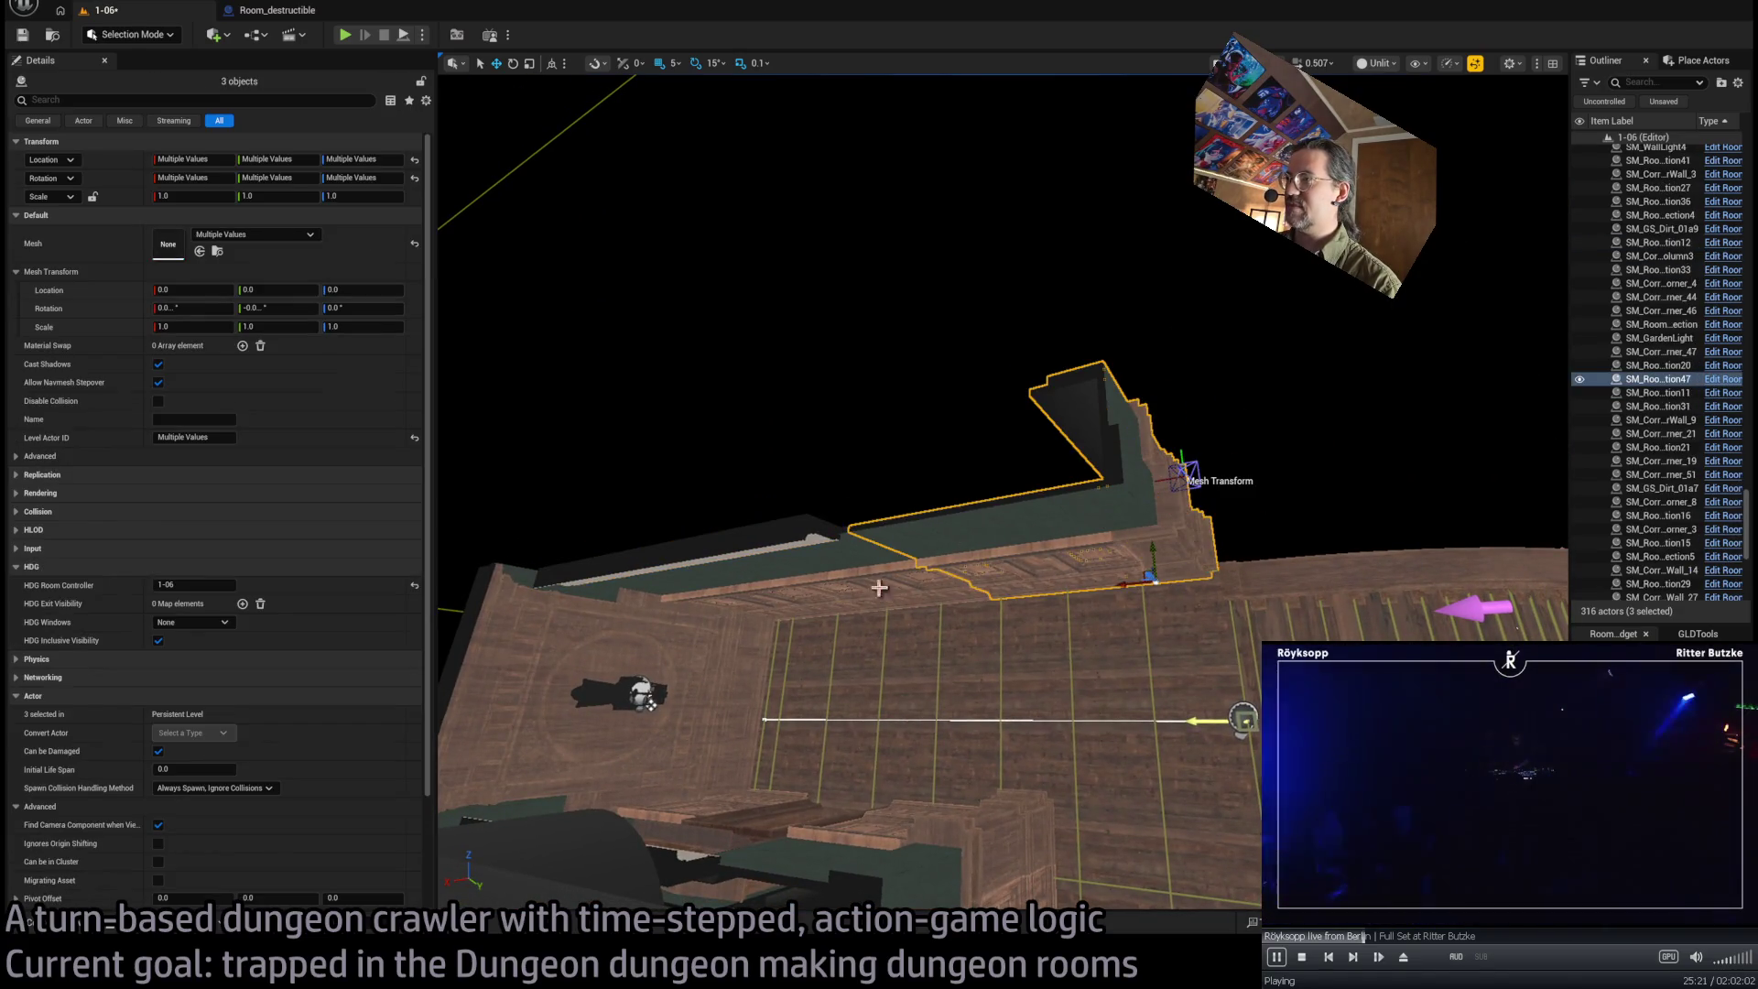
pyautogui.press('f')
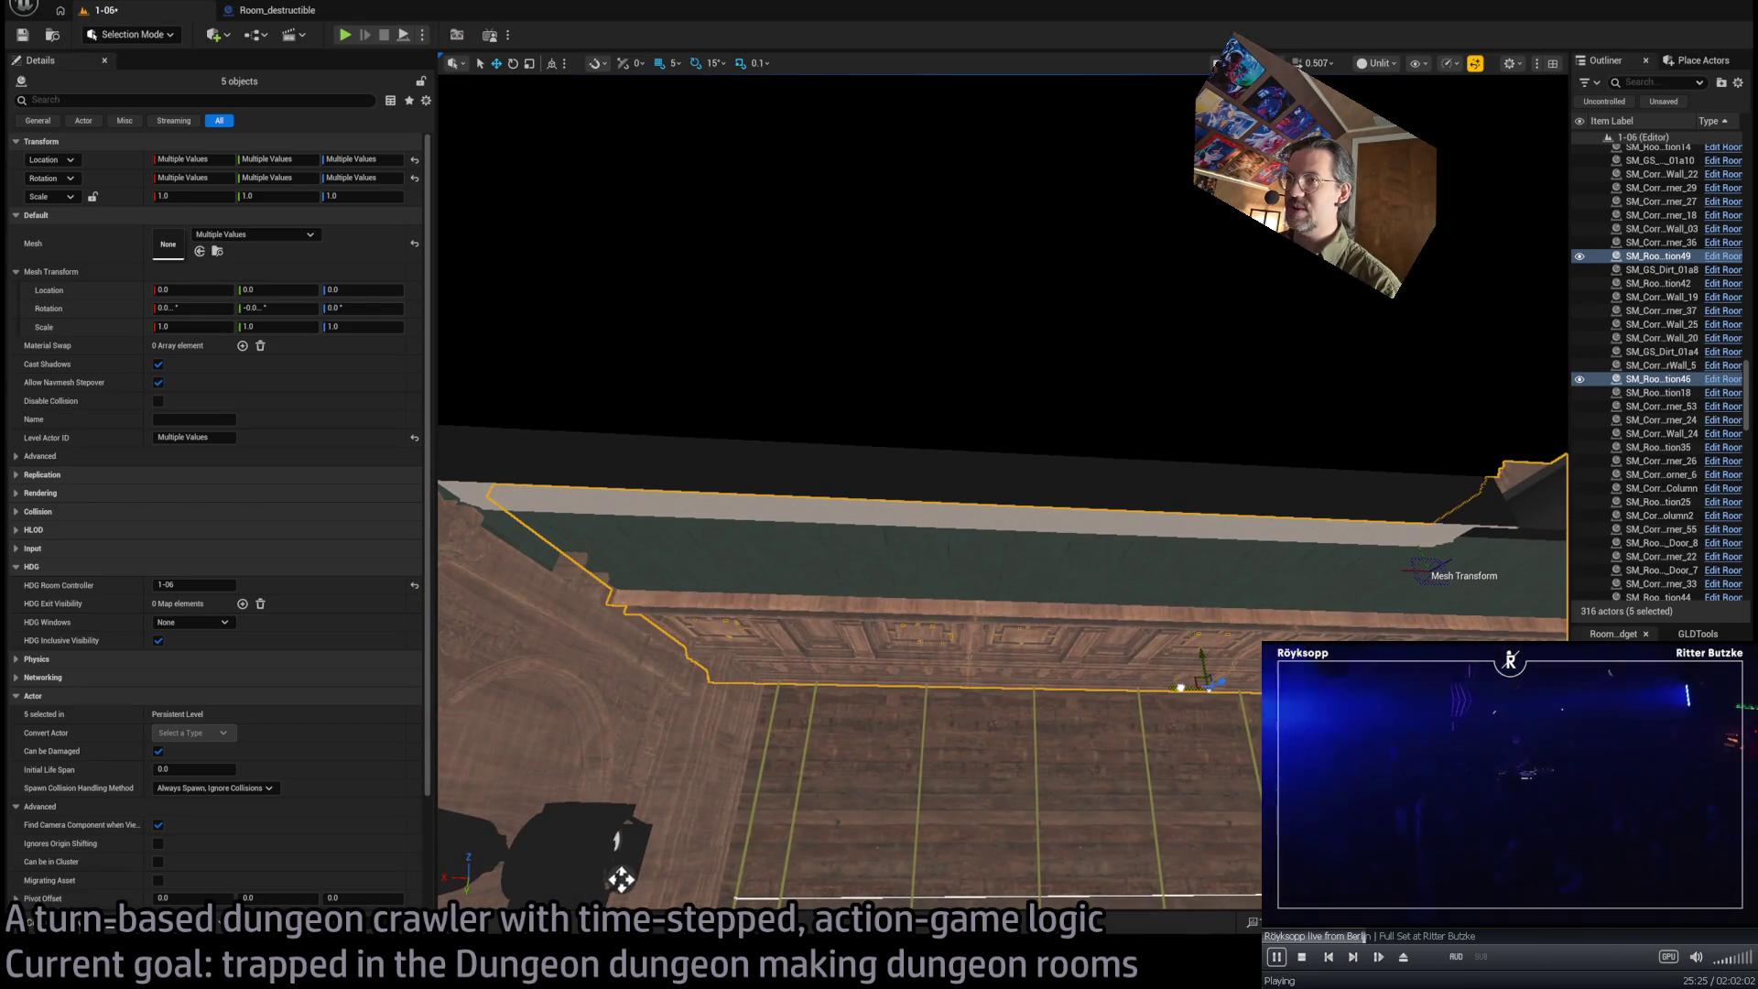
# Duplicate the roof-edge corner pieces and move the copies up along the corridor wall top
pyautogui.moveTo(620, 879); pyautogui.dragTo(982, 858)
pyautogui.moveTo(787, 558); pyautogui.dragTo(805, 561)
pyautogui.click(840, 568)
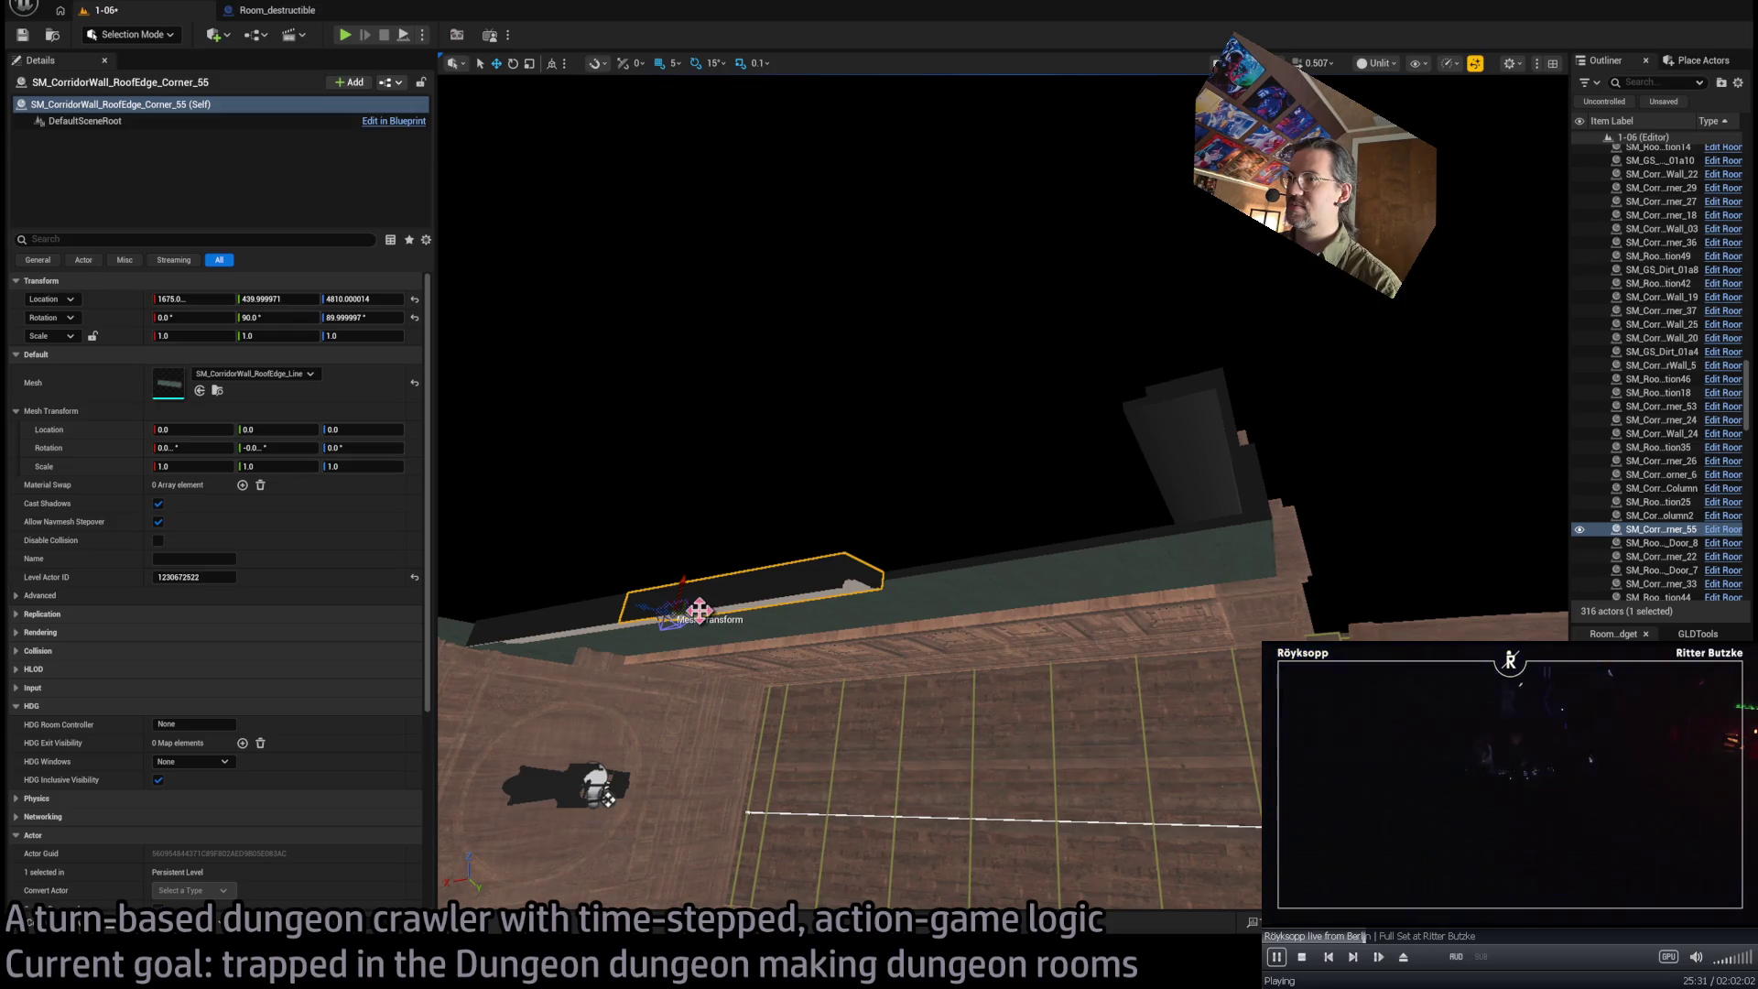
pyautogui.moveTo(701, 613)
pyautogui.keyDown('alt'); pyautogui.mouseDown()
pyautogui.moveTo(927, 581)
pyautogui.moveTo(897, 604)
pyautogui.moveTo(967, 601)
pyautogui.moveTo(1128, 545)
pyautogui.moveTo(1067, 476)
pyautogui.mouseUp(); pyautogui.keyUp('alt')
pyautogui.click(1128, 546)
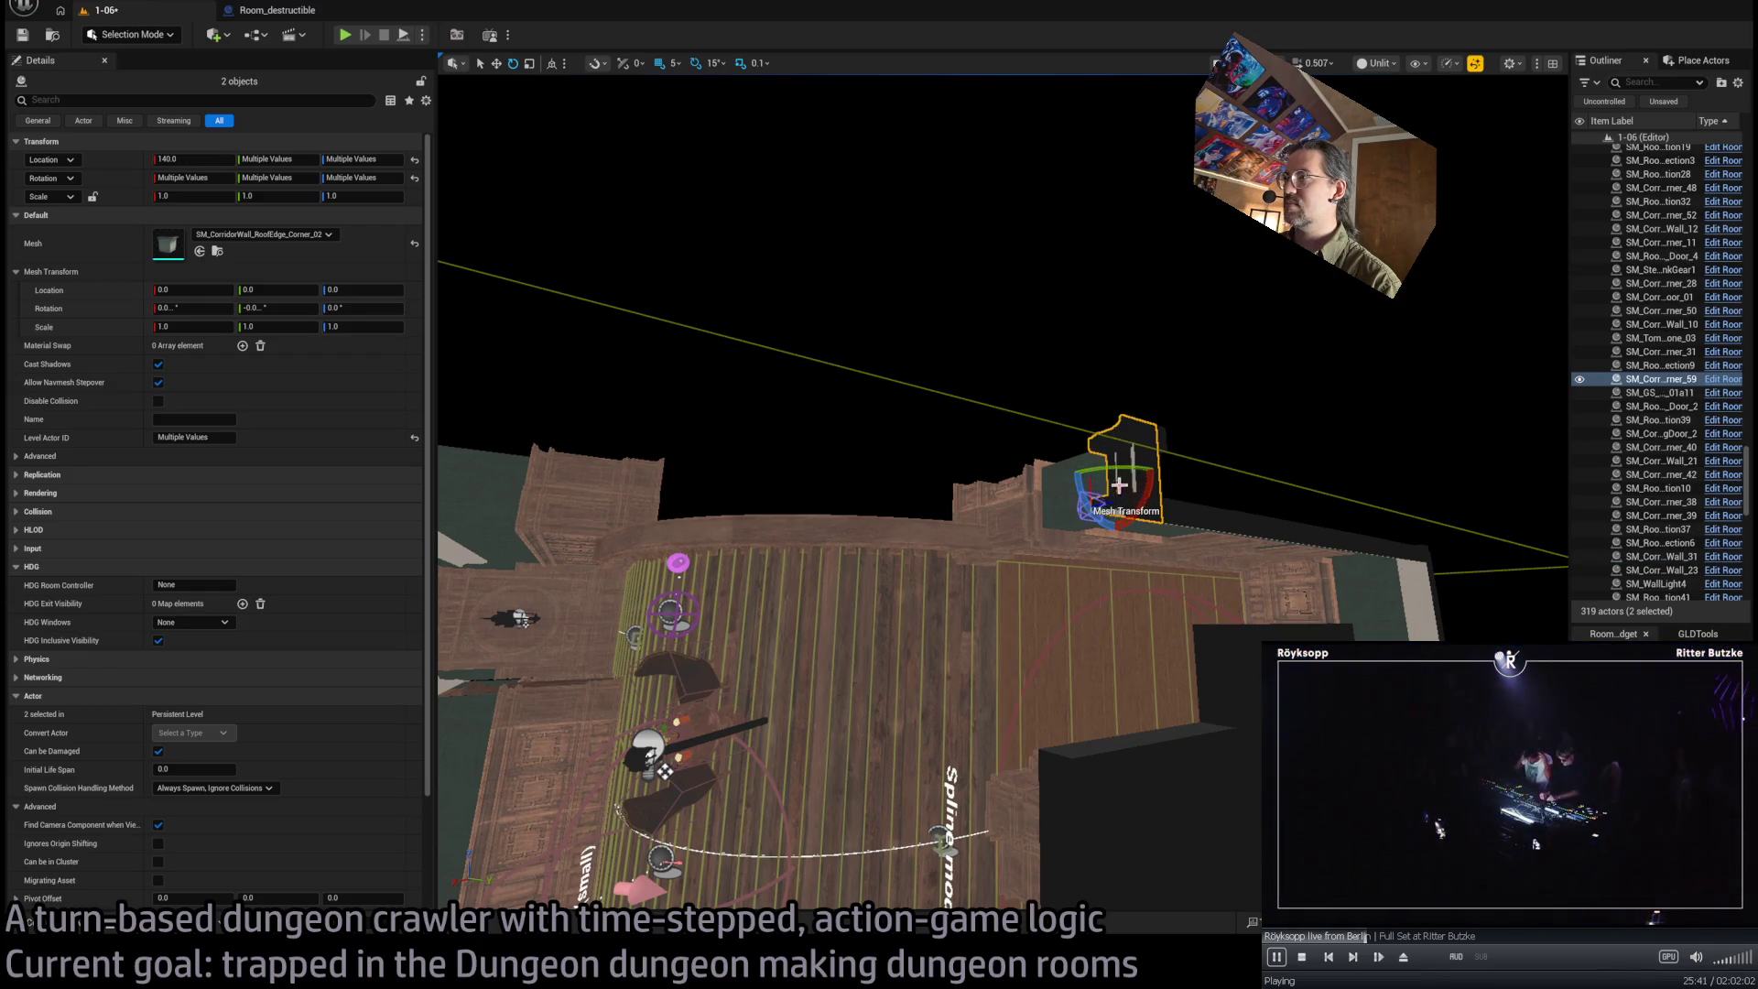
pyautogui.moveTo(1091, 516)
pyautogui.mouseDown()
pyautogui.moveTo(1173, 493)
pyautogui.moveTo(1162, 449)
pyautogui.mouseUp()
pyautogui.press('w')
pyautogui.moveTo(928, 482)
pyautogui.mouseDown()
pyautogui.moveTo(981, 405)
pyautogui.moveTo(1000, 407)
pyautogui.moveTo(902, 468)
pyautogui.moveTo(961, 540)
pyautogui.moveTo(1031, 687)
pyautogui.moveTo(1079, 712)
pyautogui.moveTo(1151, 661)
pyautogui.mouseUp()
# Select three roof-edge trim pieces and duplicate them rotated 30°
pyautogui.click(1037, 705)
pyautogui.click(1038, 705)
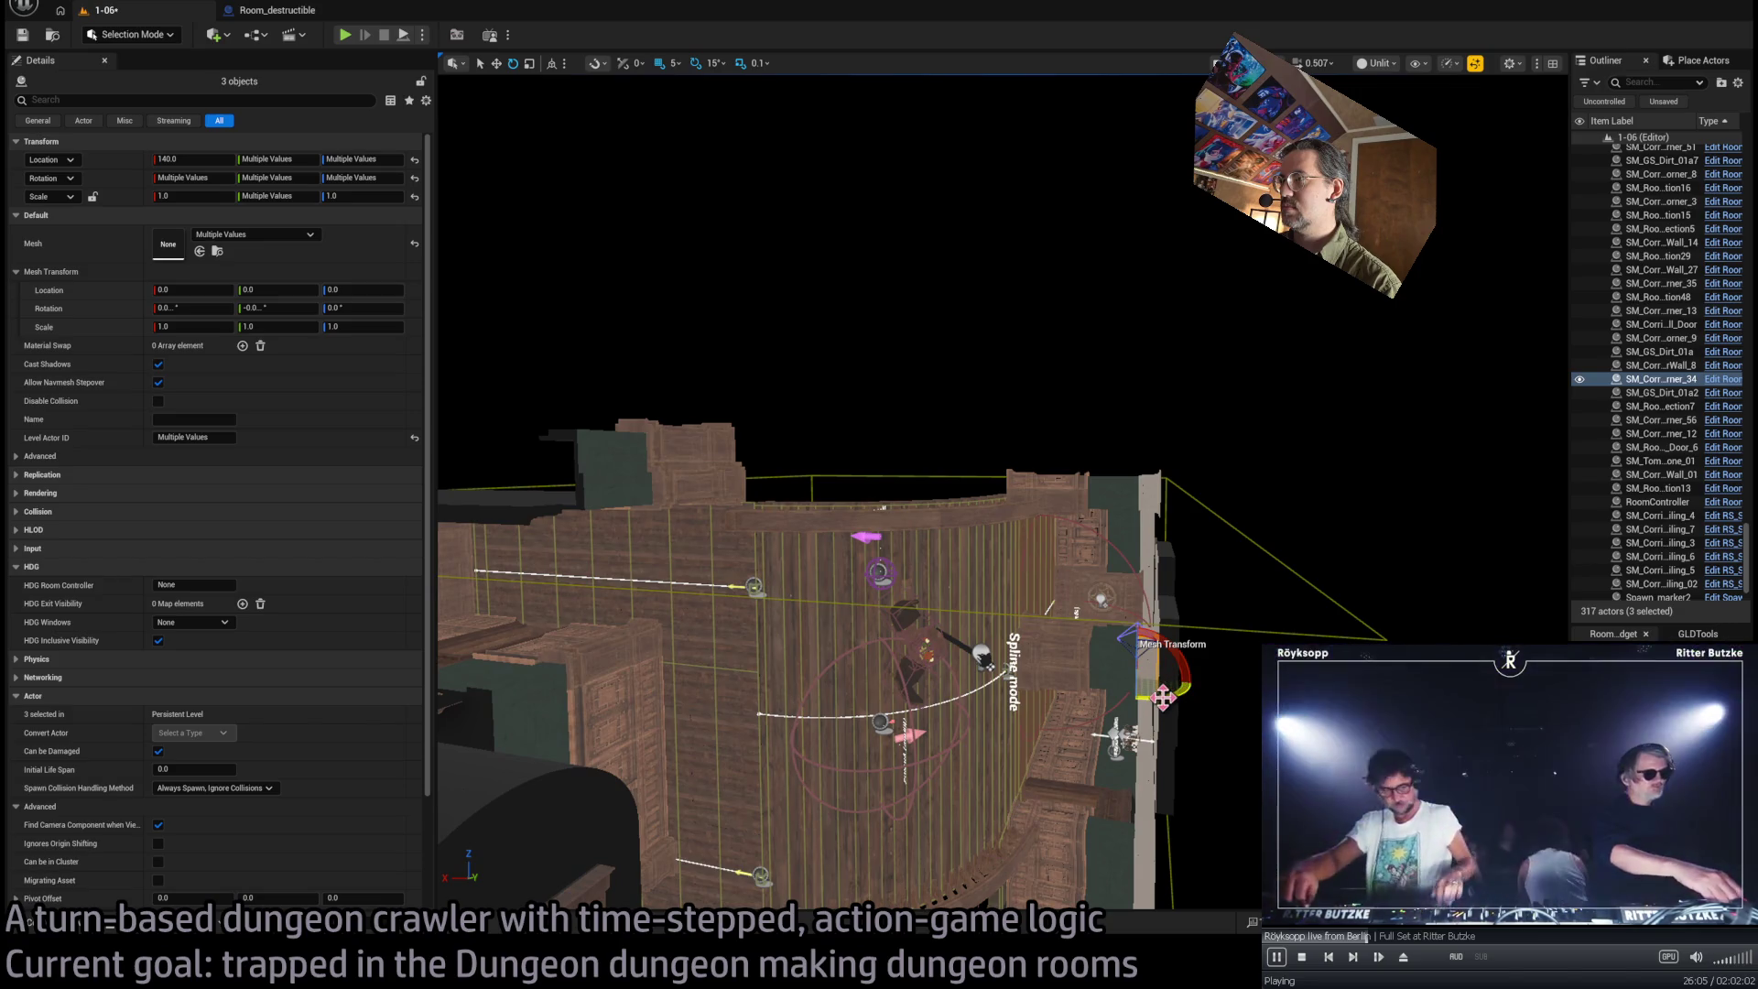
pyautogui.keyDown('alt'); pyautogui.moveTo(1175, 693); pyautogui.dragTo(1150, 682); pyautogui.keyUp('alt')
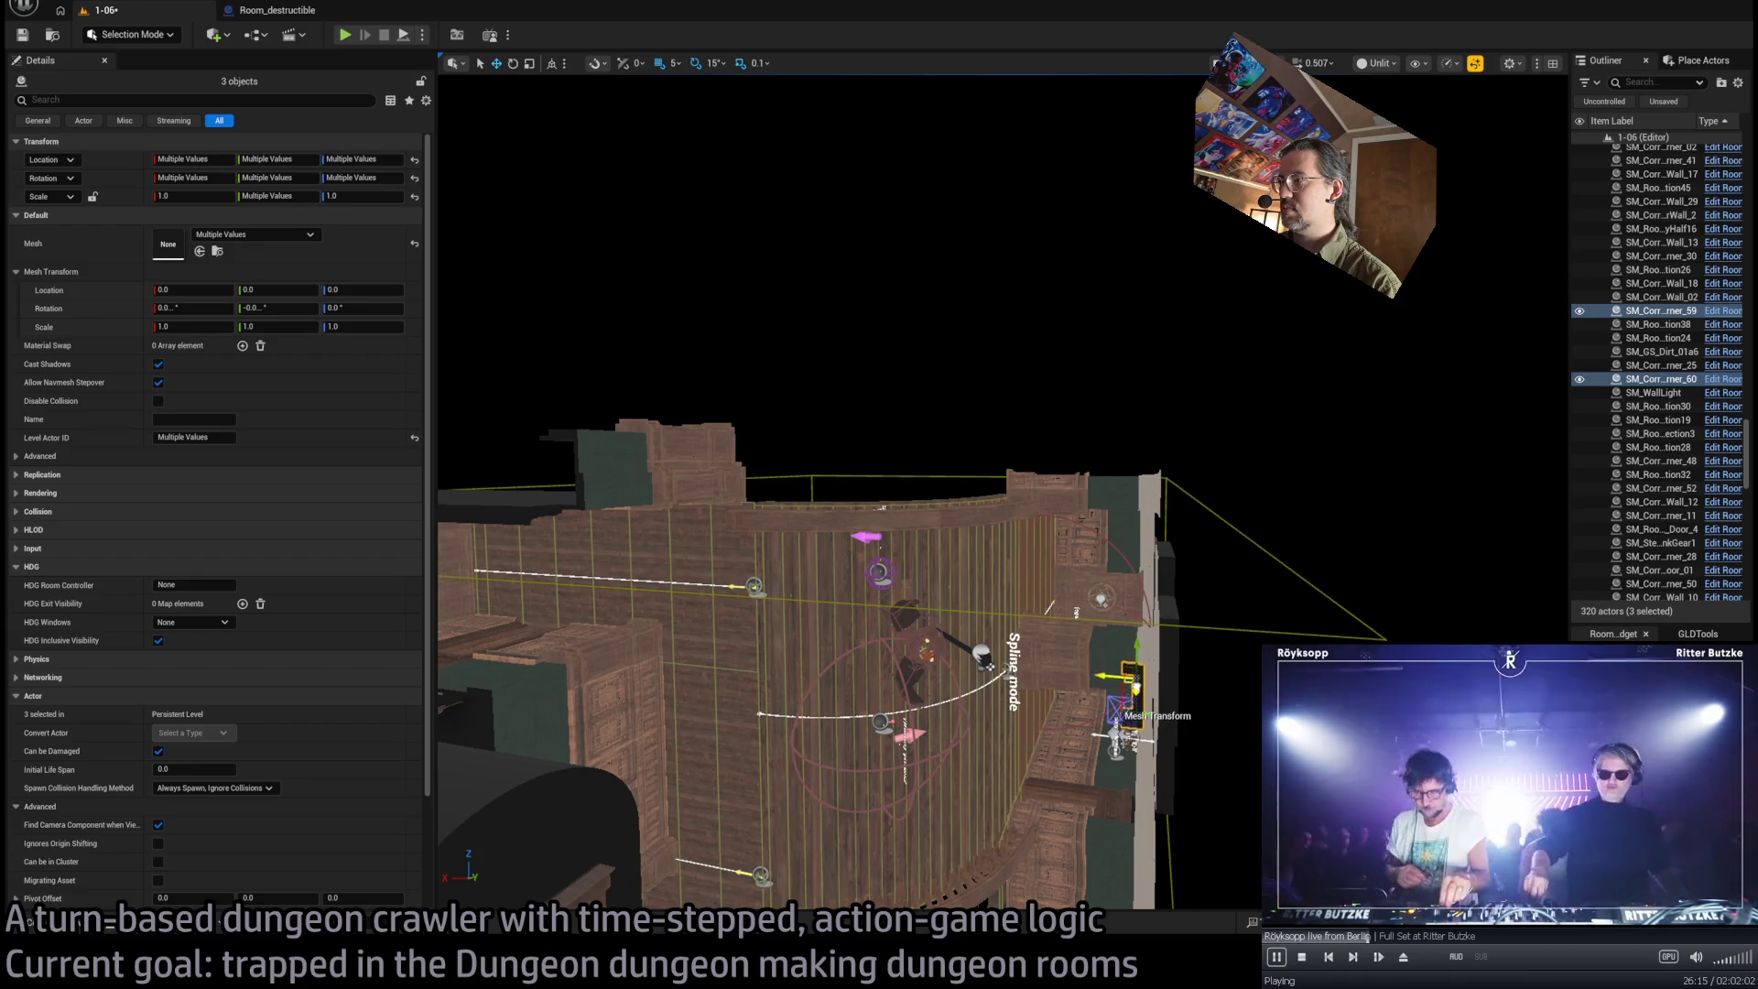
# Move the three copied trim pieces into the upper-left corner and lower them onto the wall
pyautogui.moveTo(1098, 808)
pyautogui.mouseDown()
pyautogui.moveTo(490, 431)
pyautogui.moveTo(573, 442)
pyautogui.mouseUp()
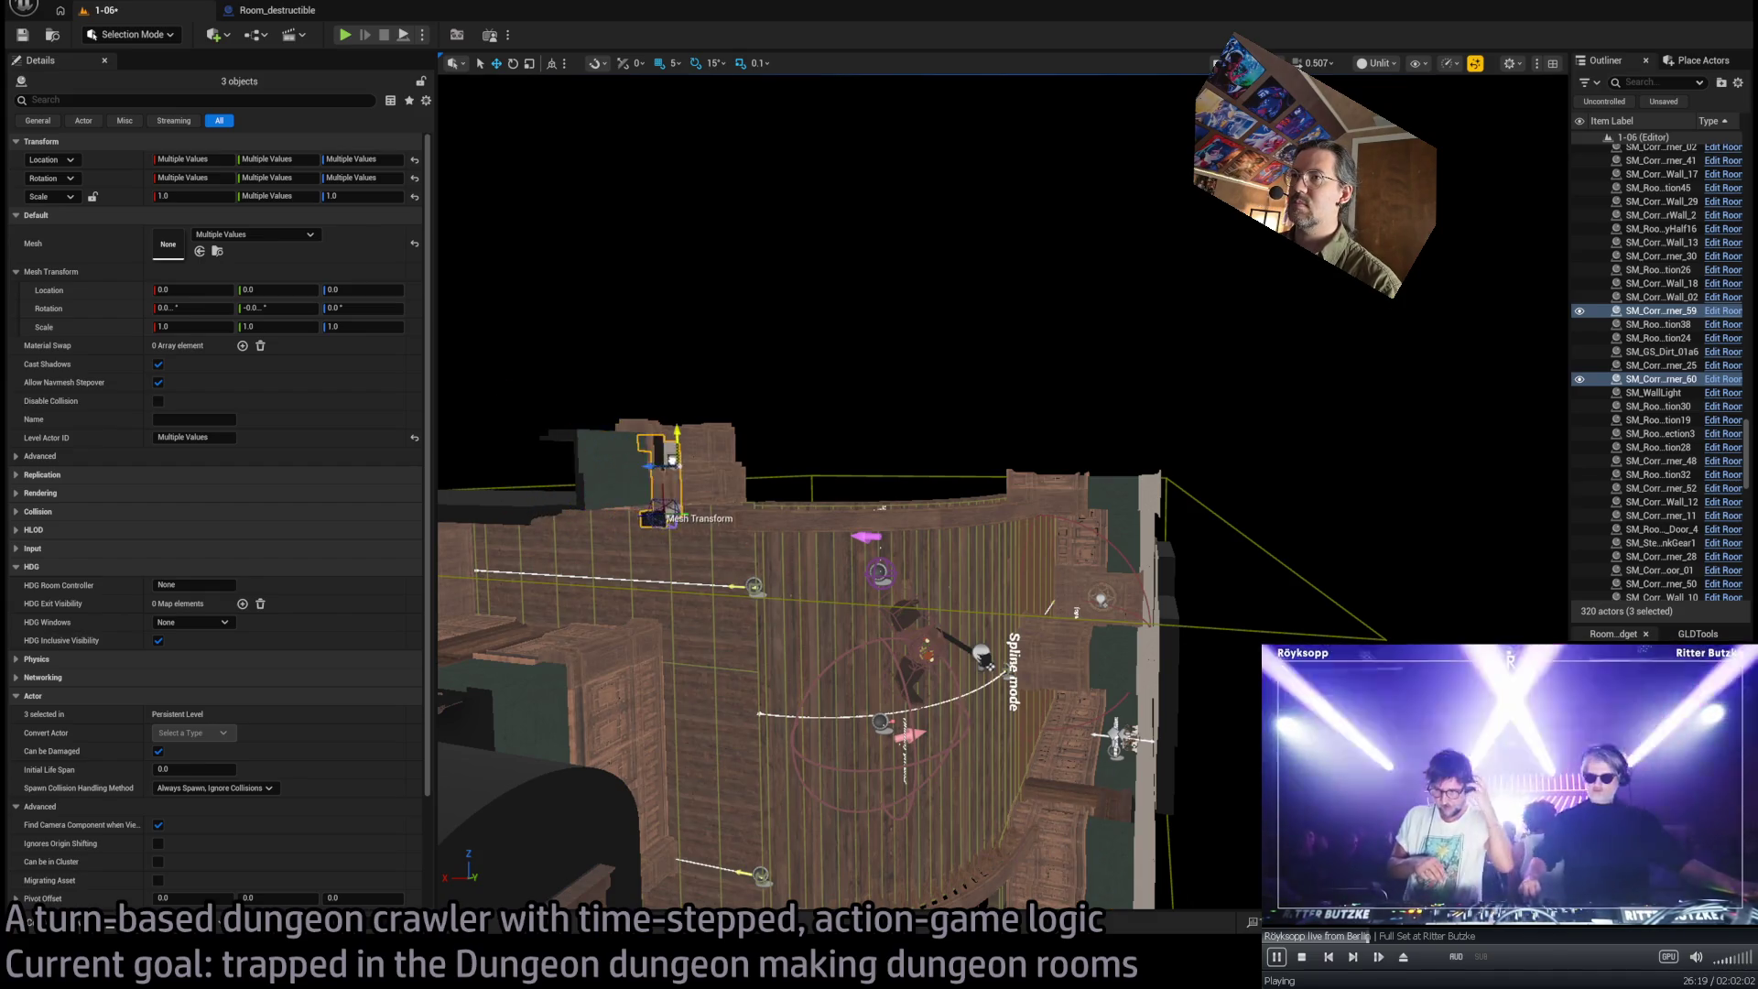
pyautogui.moveTo(650, 466); pyautogui.dragTo(545, 458)
pyautogui.press('f')
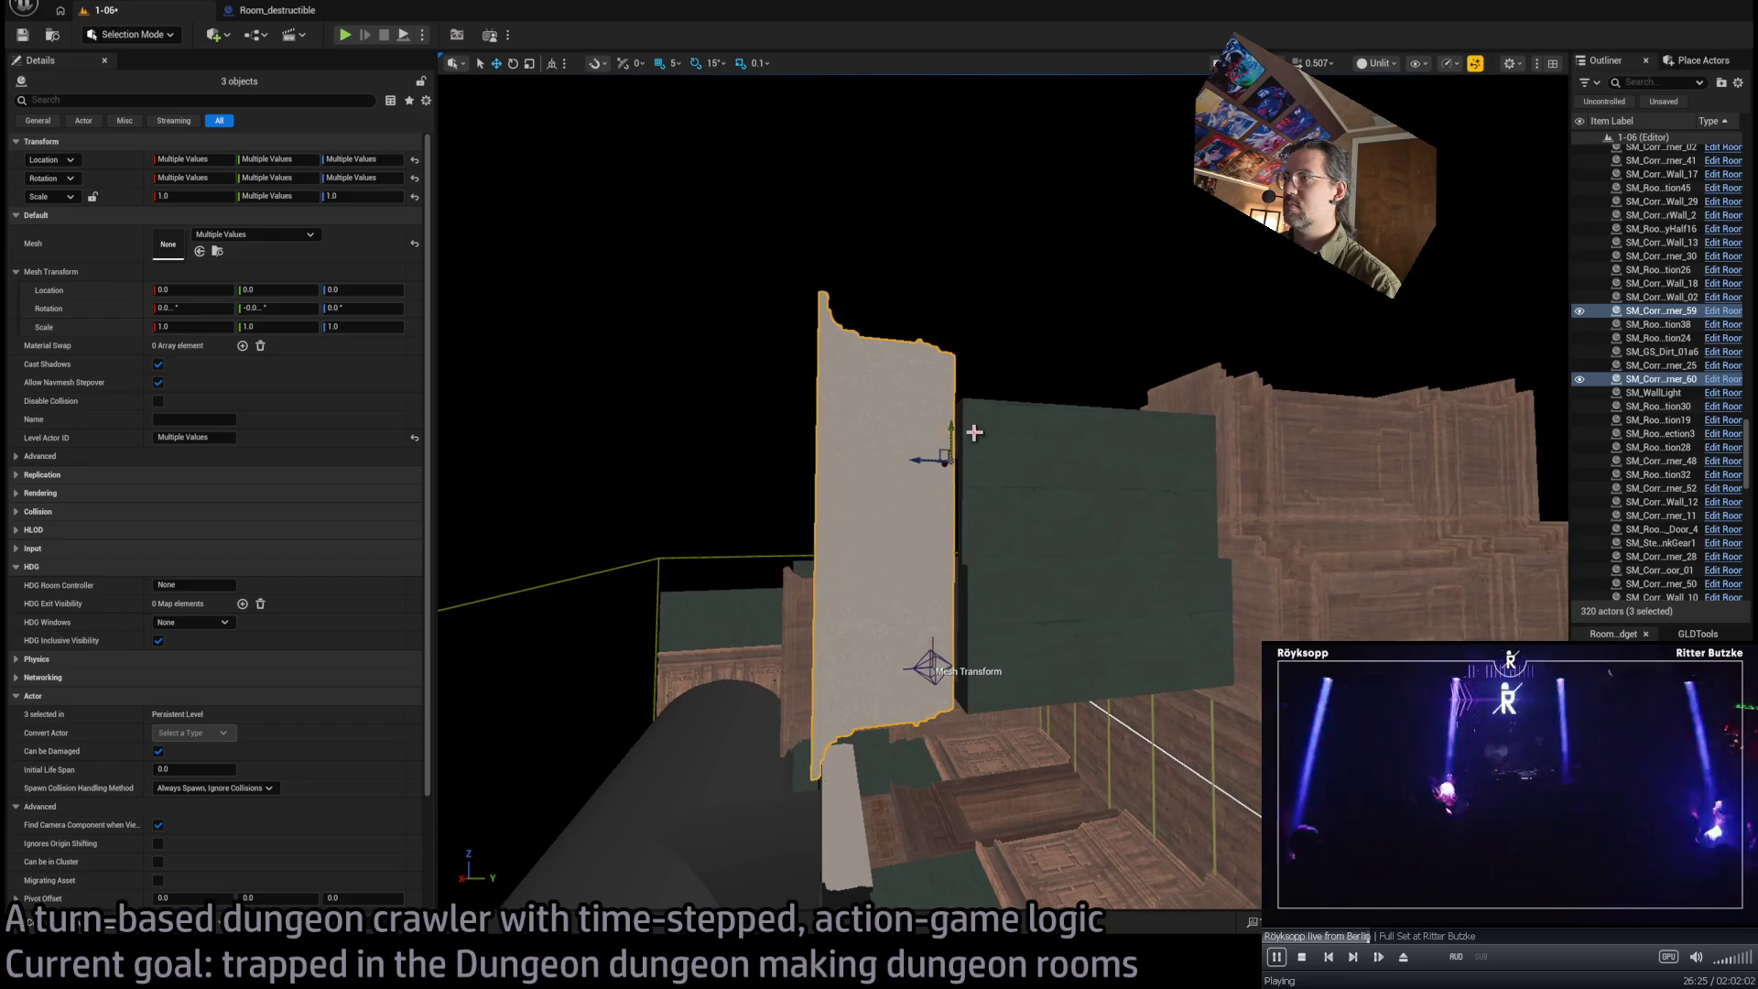
pyautogui.moveTo(952, 426); pyautogui.dragTo(948, 453)
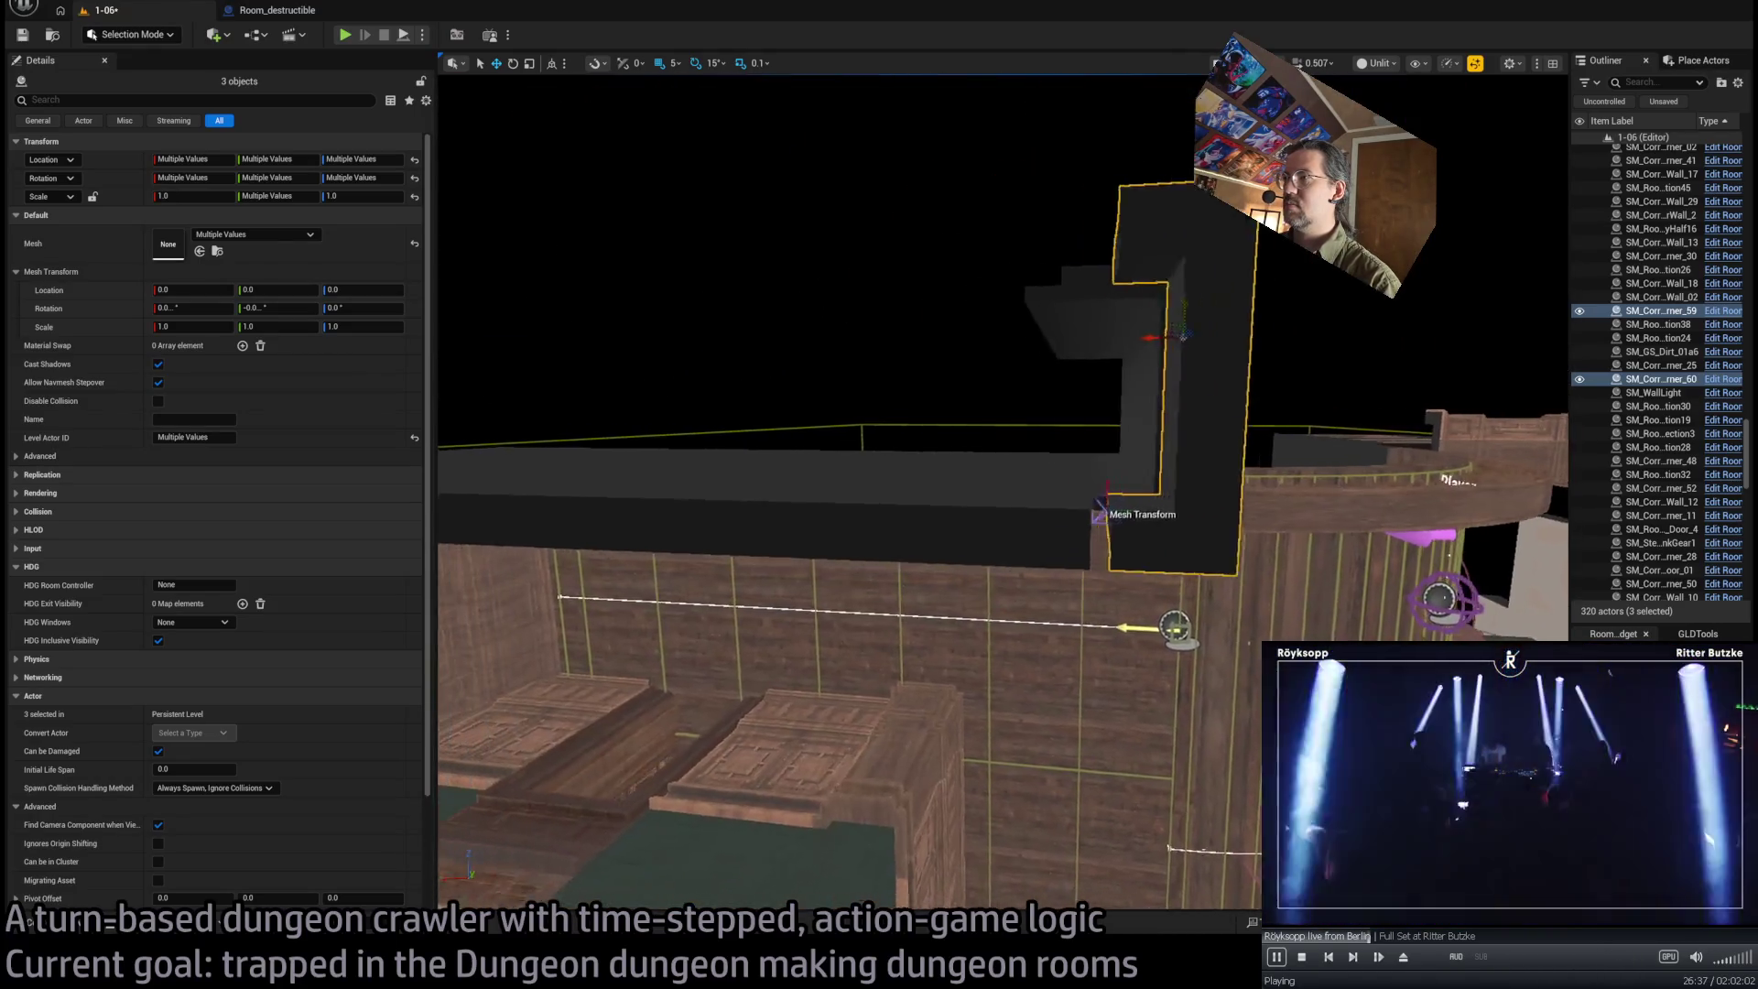
# Select the long front wall trim and then individual roof-edge corner pieces on the ledge
pyautogui.click(807, 585)
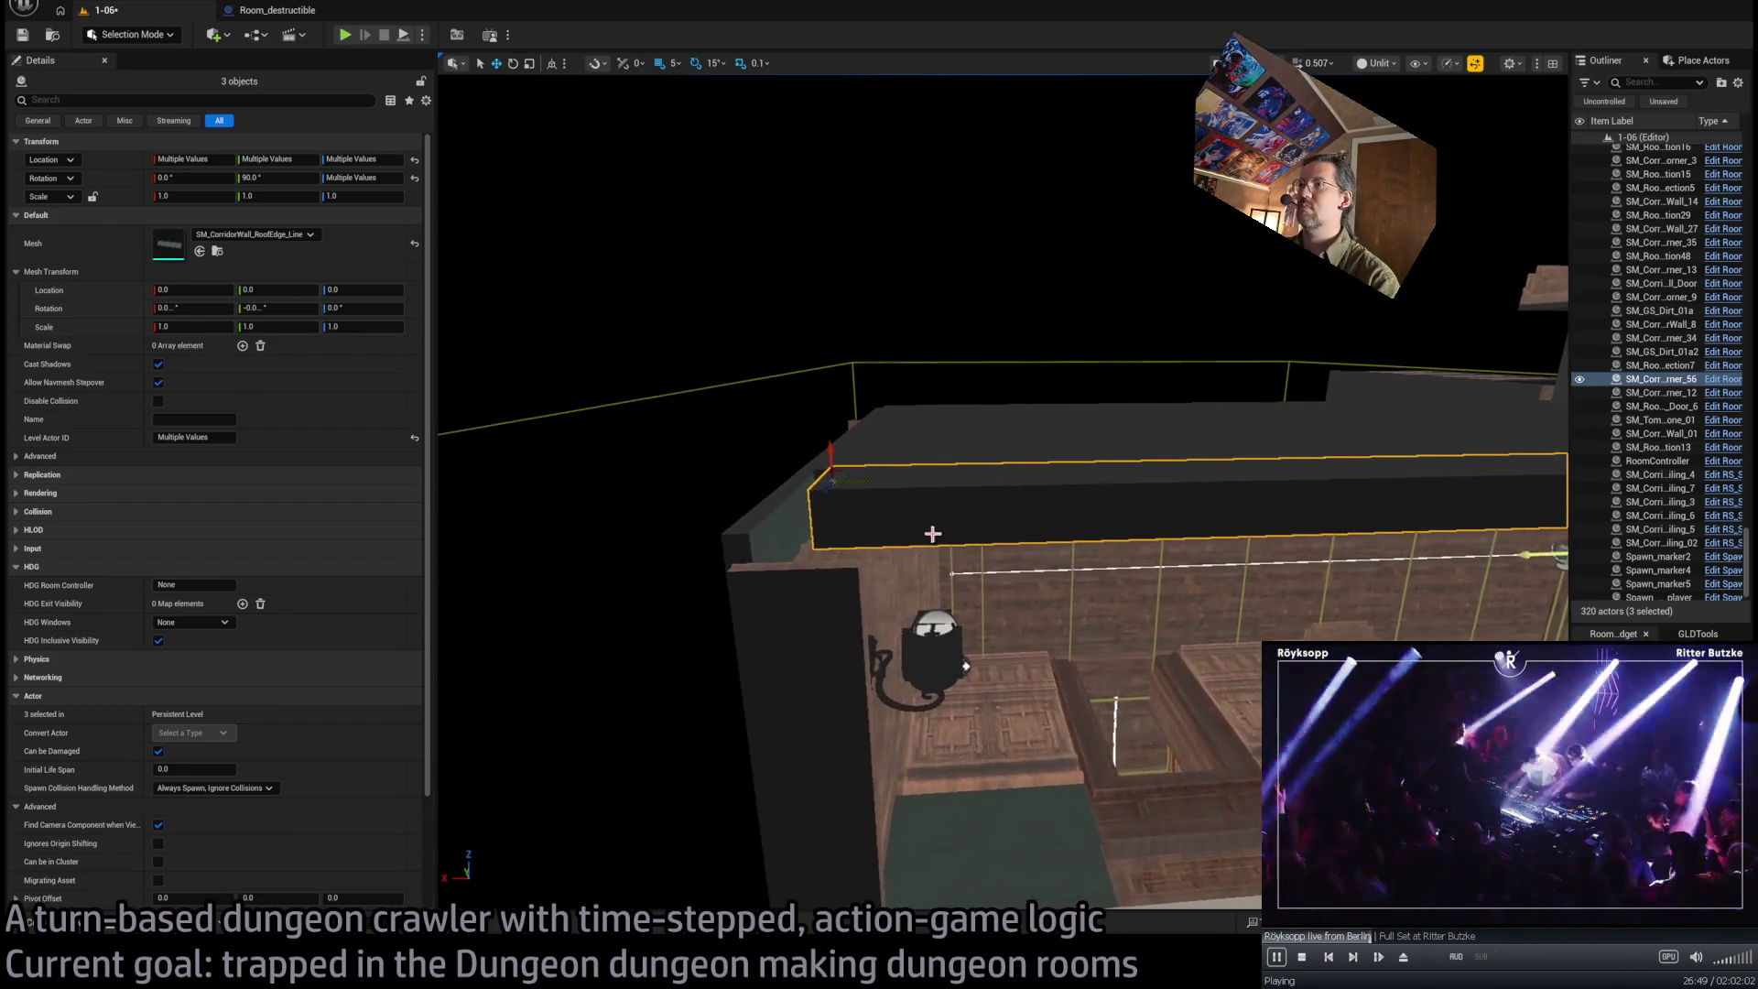
pyautogui.click(907, 516)
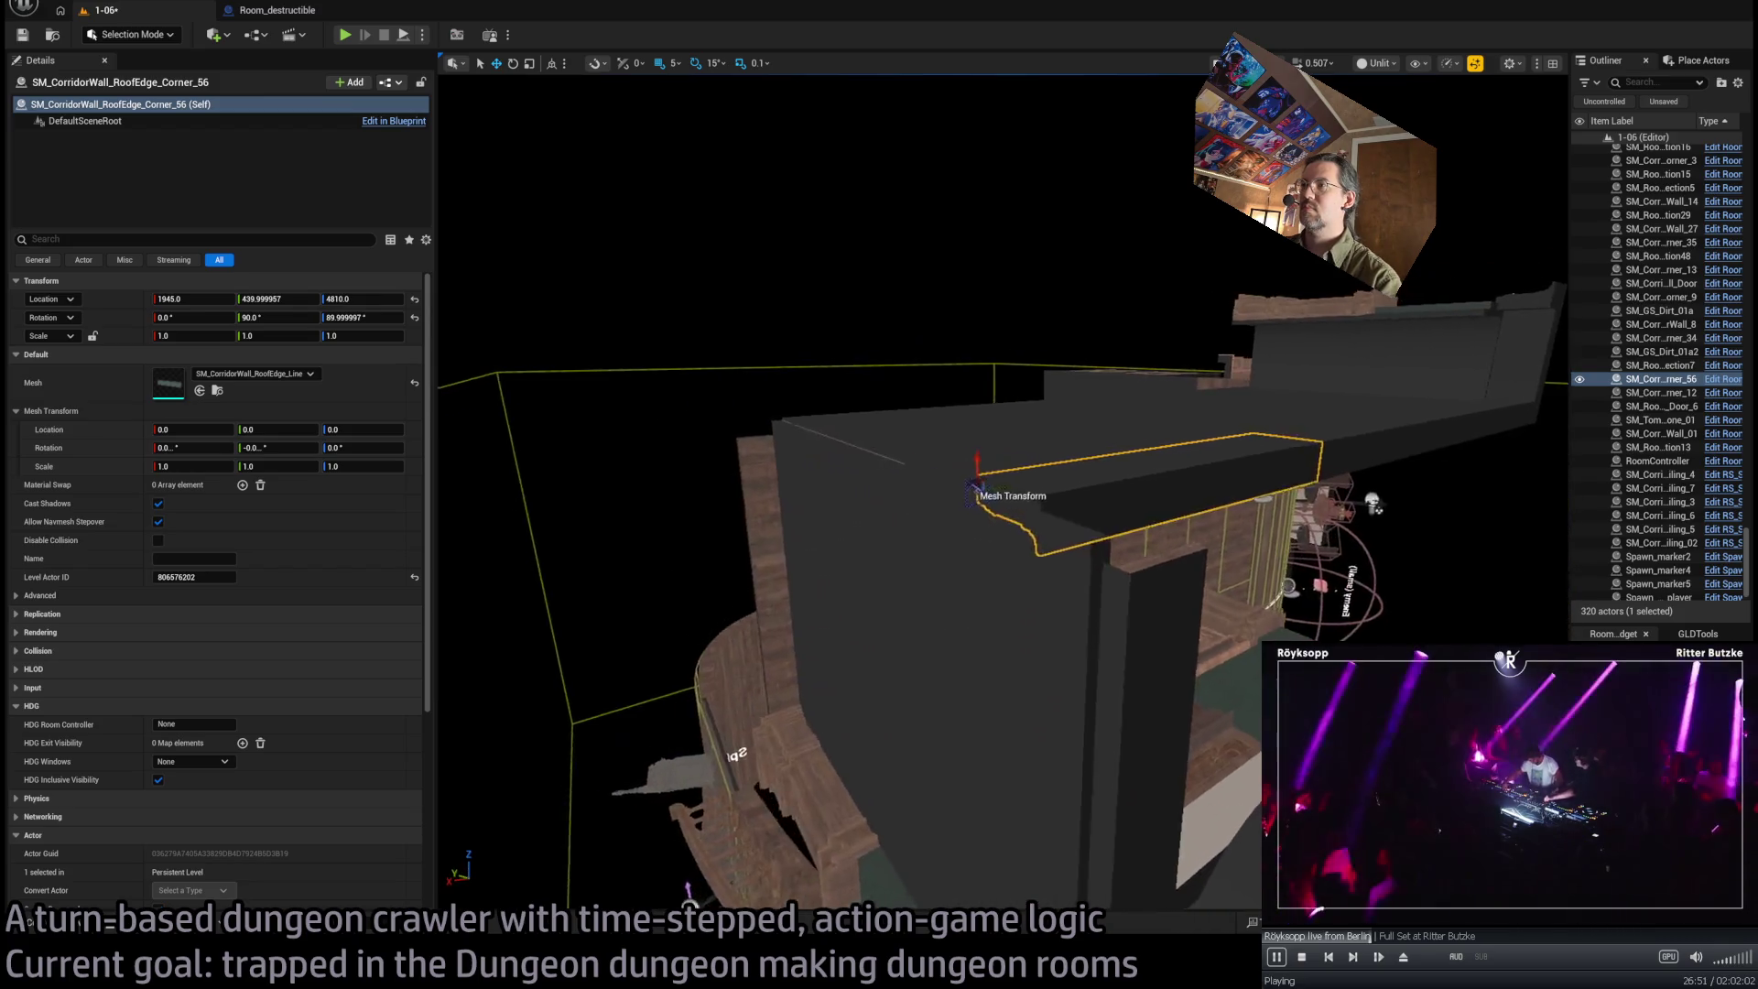
pyautogui.moveTo(906, 516)
pyautogui.mouseDown()
pyautogui.moveTo(925, 476)
pyautogui.moveTo(907, 504)
pyautogui.mouseUp()
pyautogui.click(1099, 510)
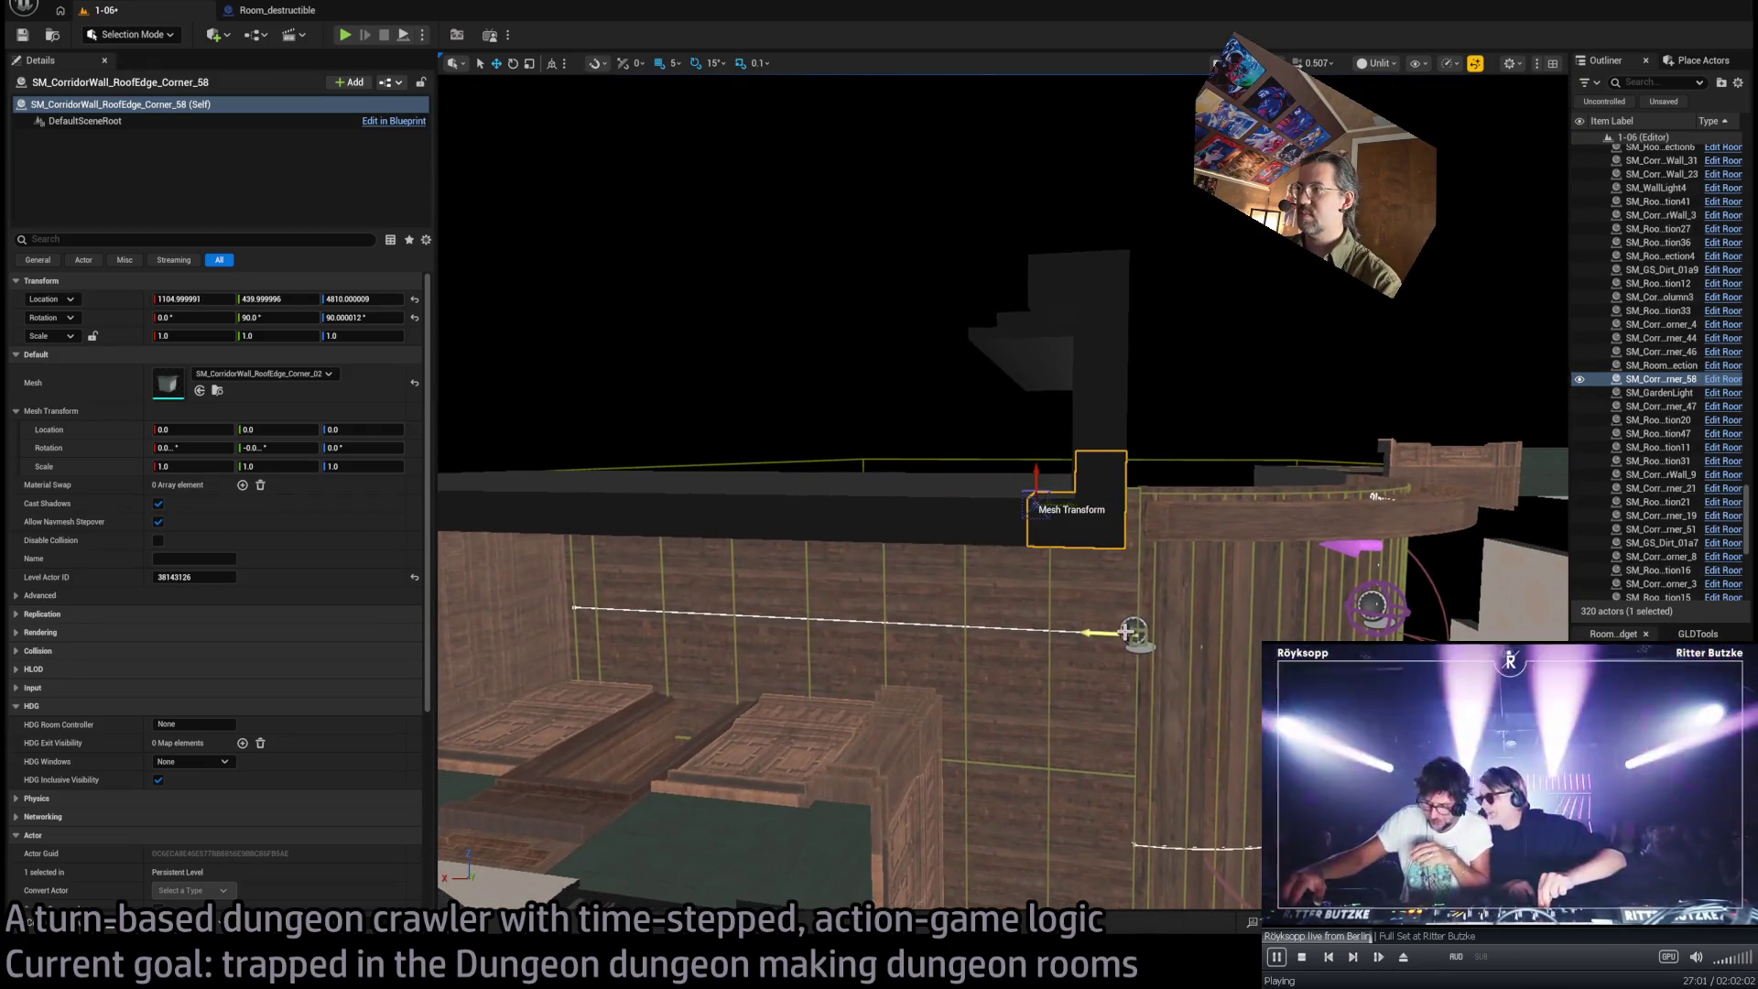
# Duplicate a roof-edge corner piece and rotate the copy -90° to follow the ledge
pyautogui.moveTo(1150, 477); pyautogui.dragTo(1118, 600)
pyautogui.press('e')
pyautogui.moveTo(1087, 381)
pyautogui.mouseDown()
pyautogui.moveTo(1053, 357)
pyautogui.moveTo(1030, 380)
pyautogui.moveTo(998, 355)
pyautogui.moveTo(1042, 364)
pyautogui.moveTo(829, 705)
pyautogui.mouseUp()
pyautogui.press('w')
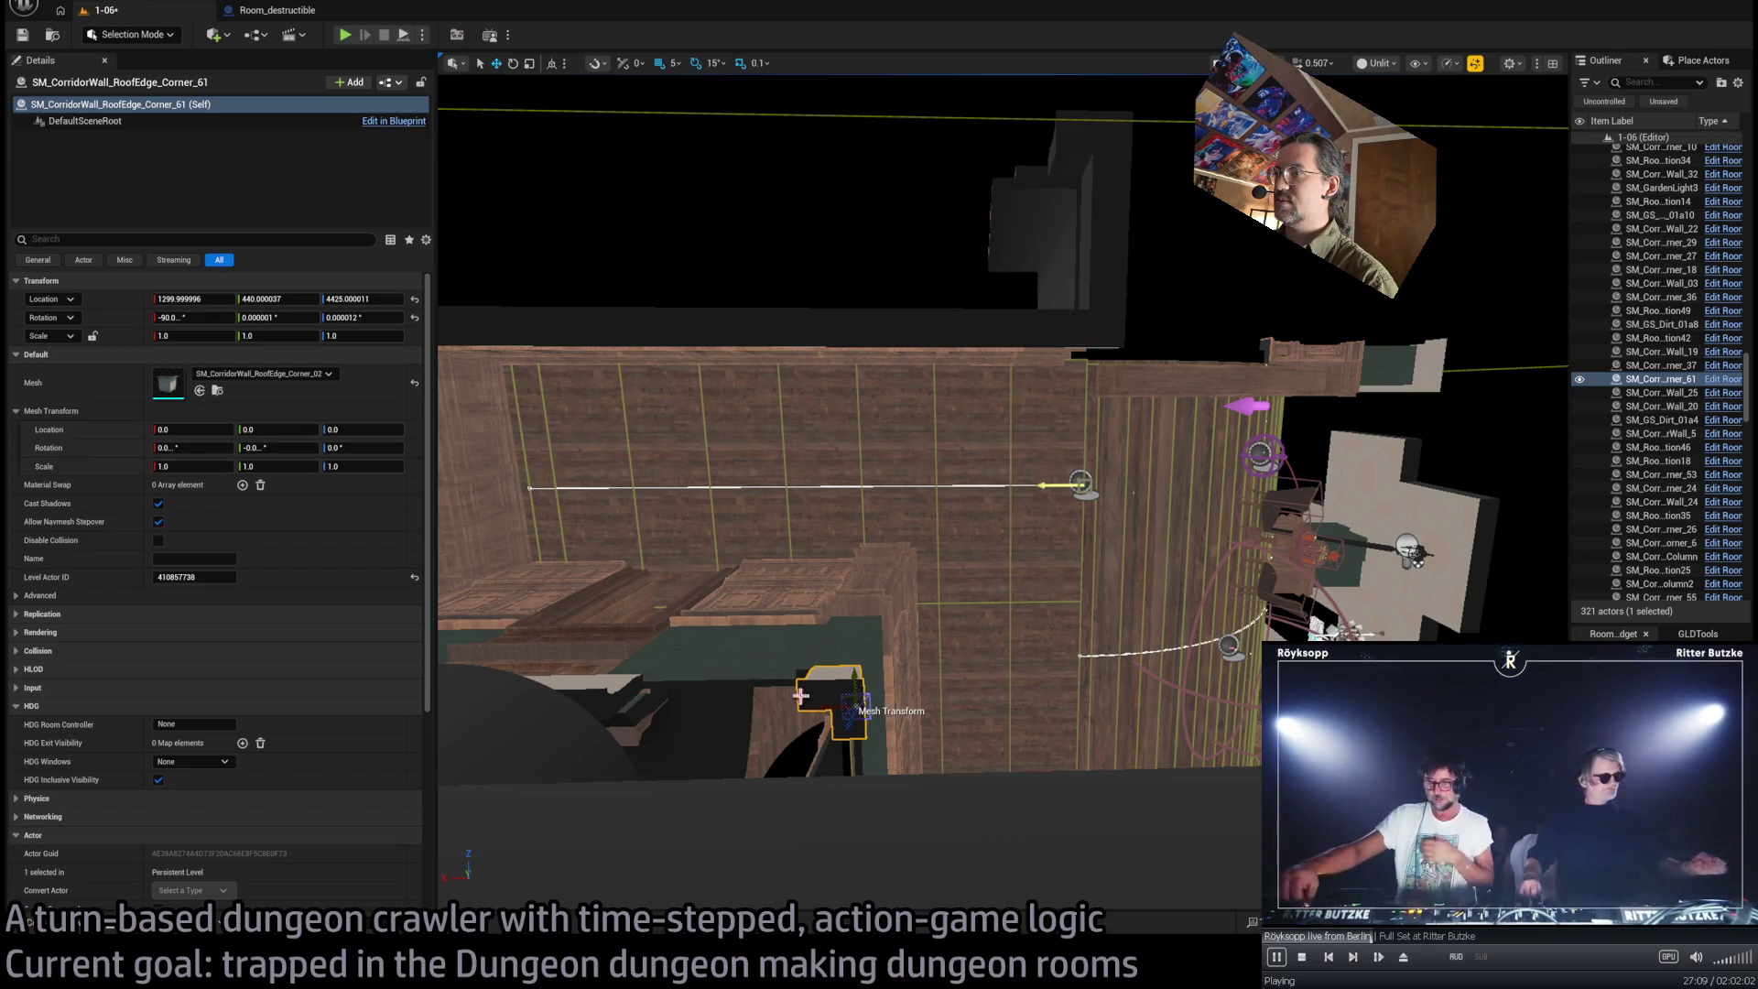
# Delete the redundant overlapping ledge piece Corner_54
pyautogui.click(641, 697)
pyautogui.scroll(3, 714, 696)
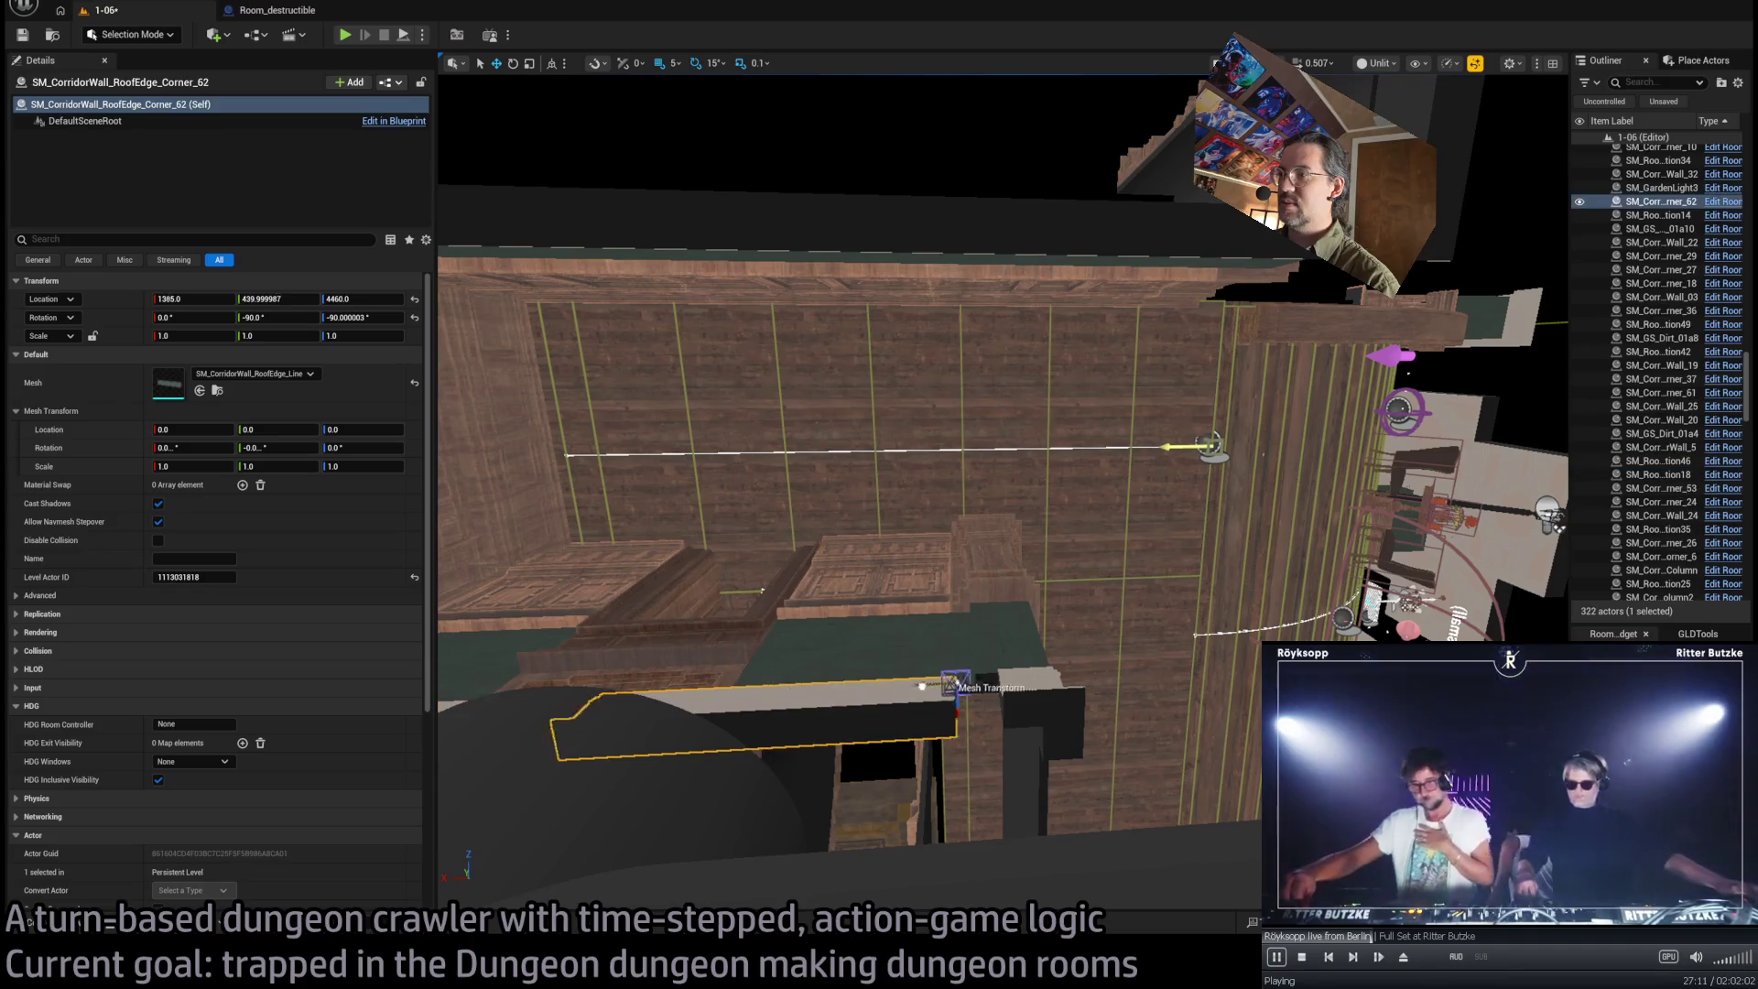
pyautogui.moveTo(963, 684); pyautogui.dragTo(1006, 659)
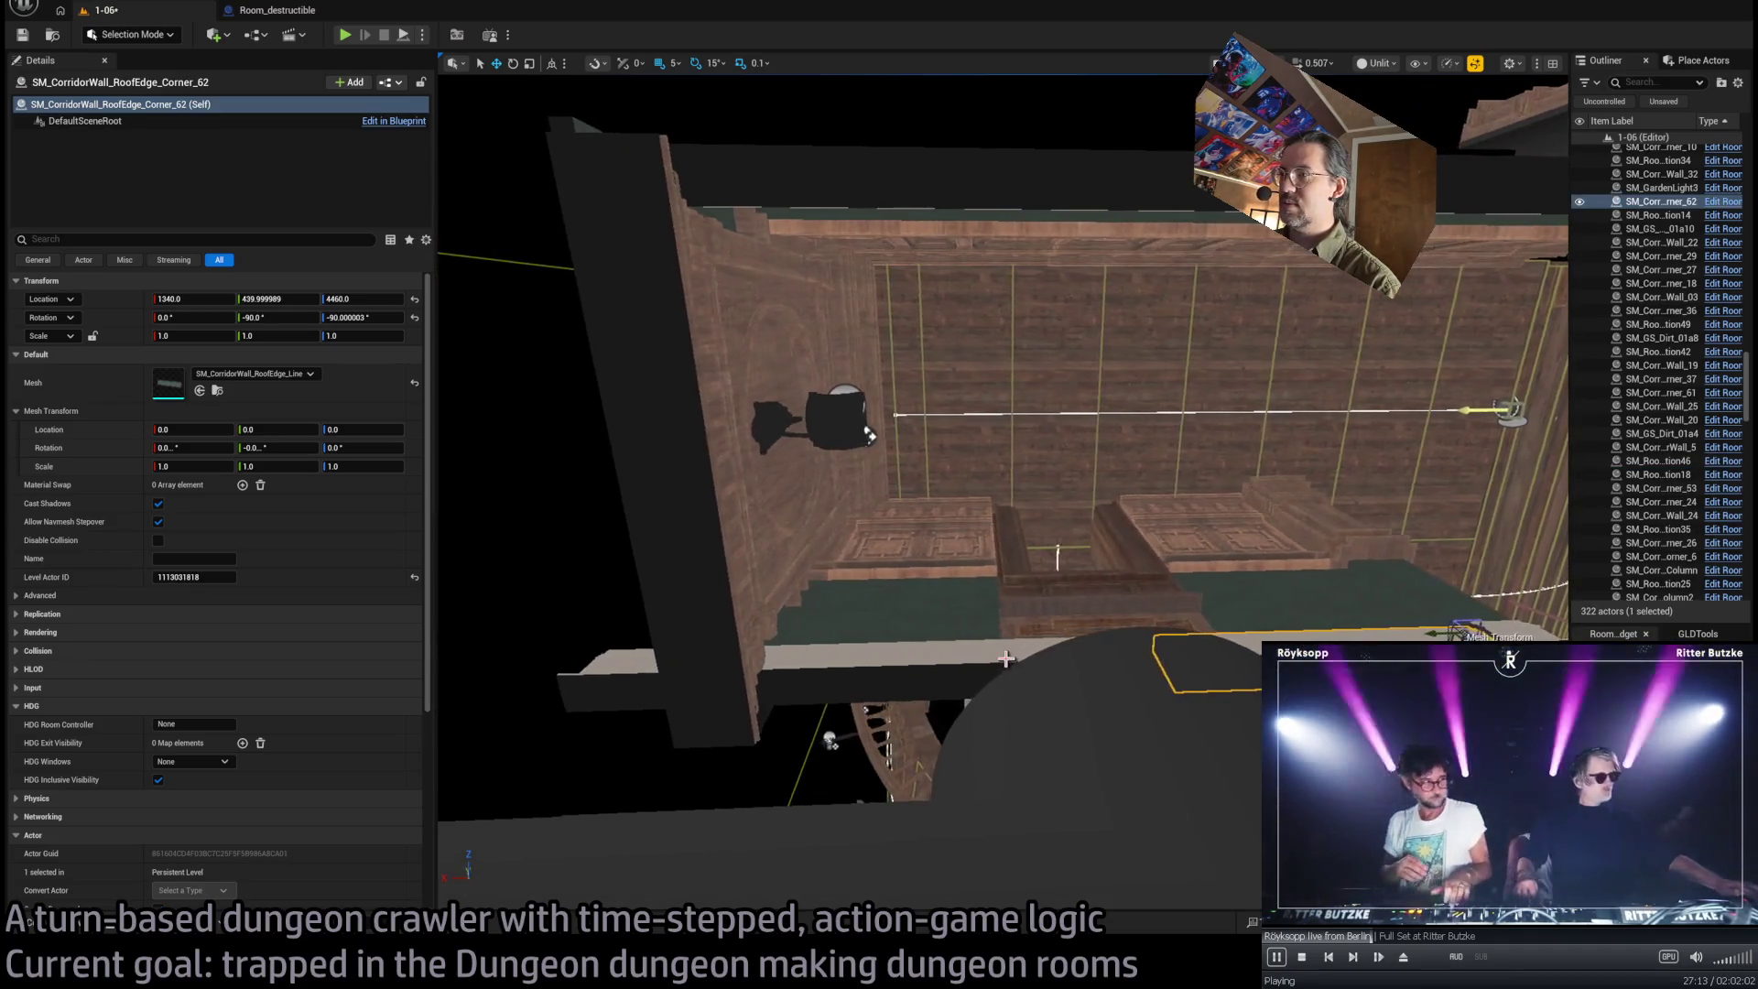
pyautogui.keyDown('ctrl'); pyautogui.click(878, 669); pyautogui.keyUp('ctrl')
pyautogui.moveTo(878, 669); pyautogui.dragTo(872, 600)
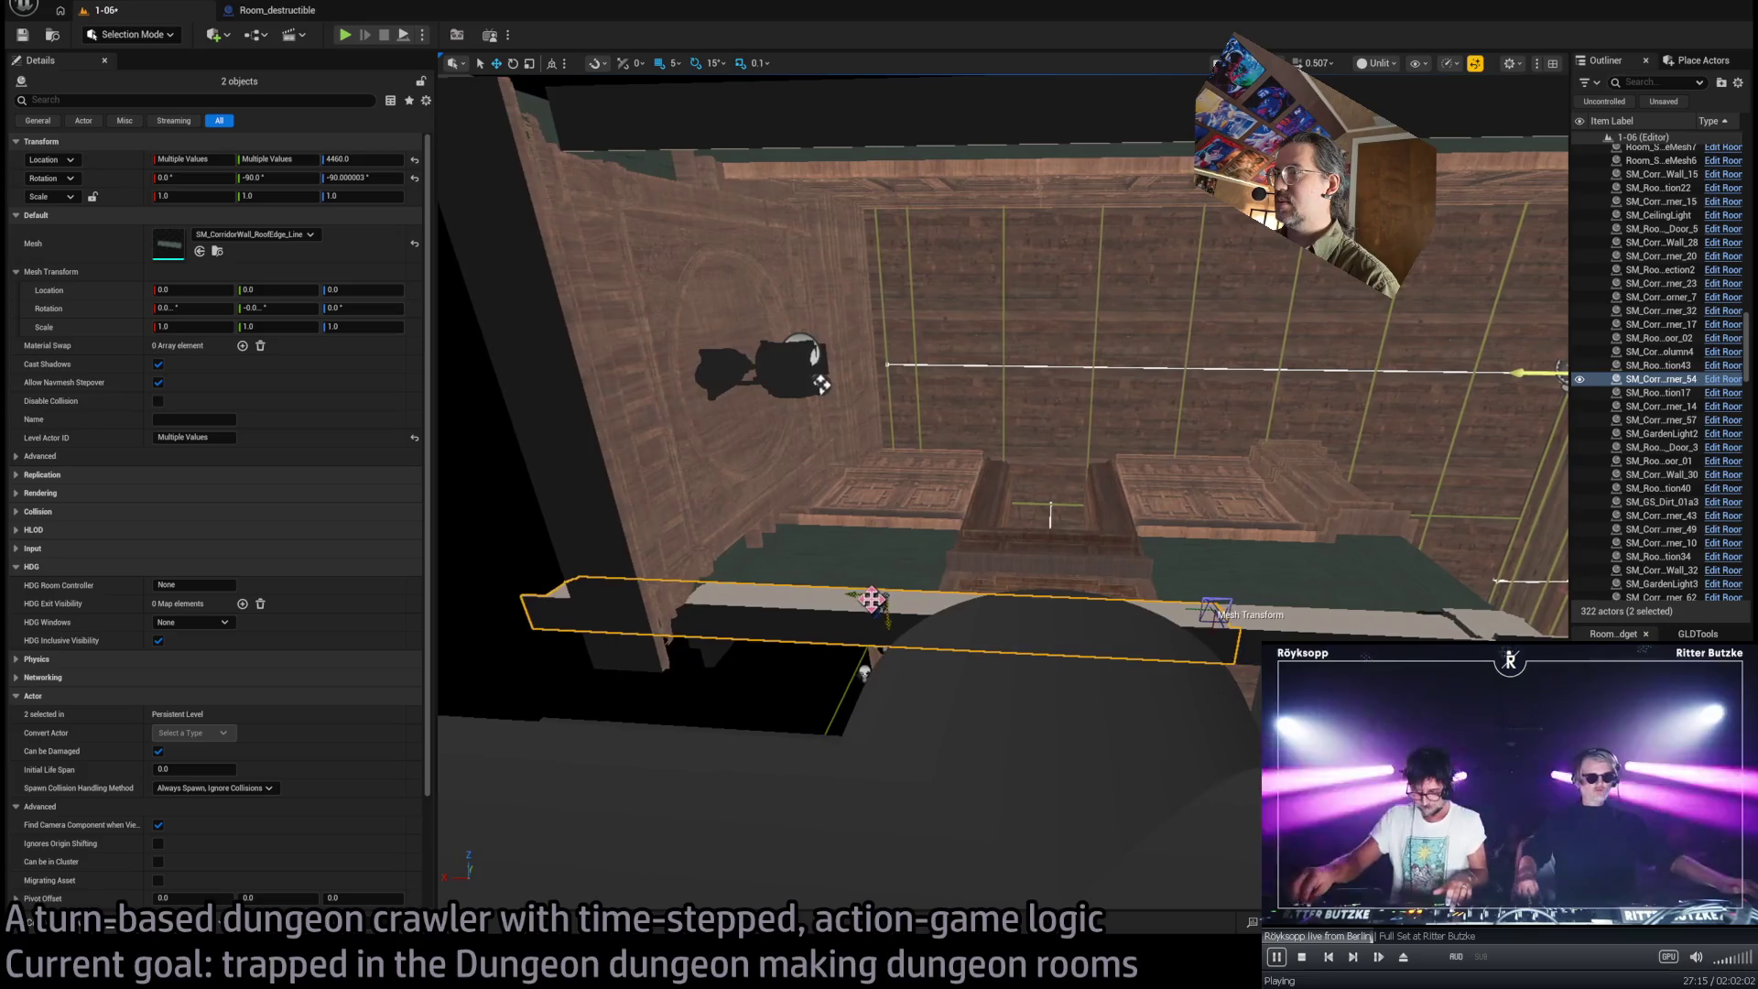
pyautogui.moveTo(864, 673); pyautogui.dragTo(957, 420)
pyautogui.moveTo(940, 340); pyautogui.dragTo(936, 335)
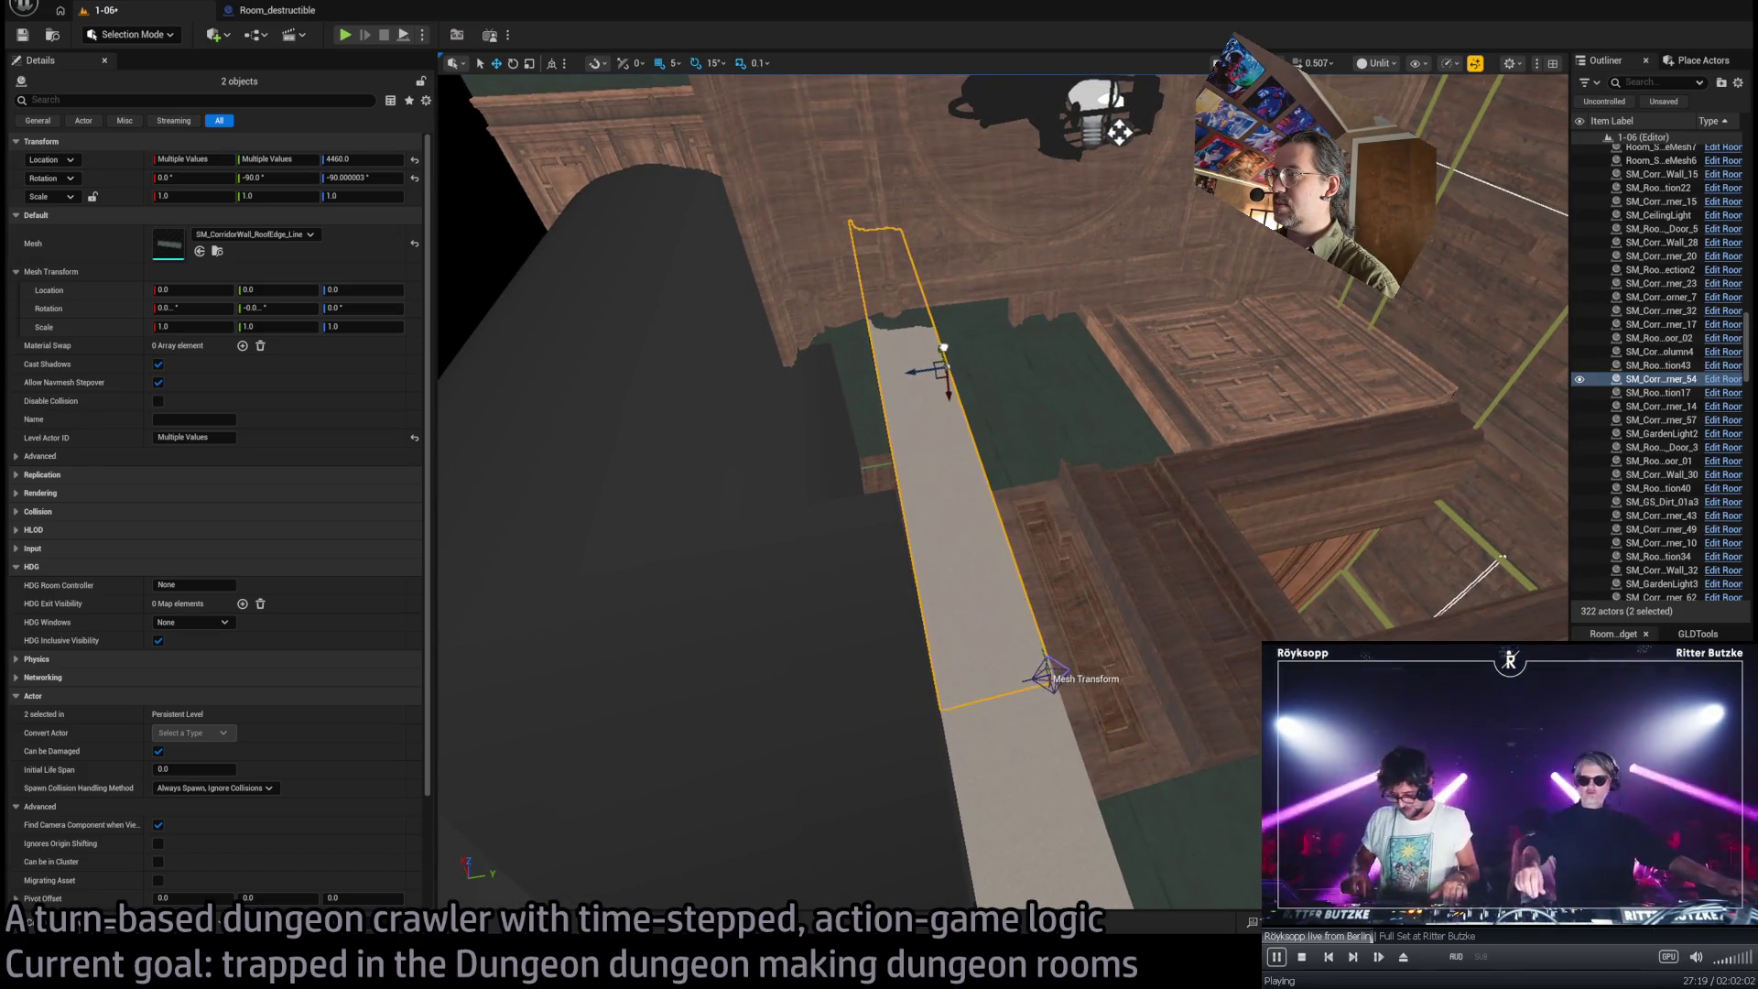
pyautogui.moveTo(1021, 378)
pyautogui.mouseDown()
pyautogui.moveTo(915, 485)
pyautogui.moveTo(635, 432)
pyautogui.moveTo(916, 495)
pyautogui.moveTo(1114, 500)
pyautogui.mouseUp()
pyautogui.click(868, 535)
pyautogui.press('Delete')
# Duplicate the remaining ledge corner piece rotated 90° for the lower ledge
pyautogui.click(958, 510)
pyautogui.moveTo(801, 552)
pyautogui.mouseDown()
pyautogui.moveTo(715, 476)
pyautogui.moveTo(851, 459)
pyautogui.mouseUp()
pyautogui.click(852, 459)
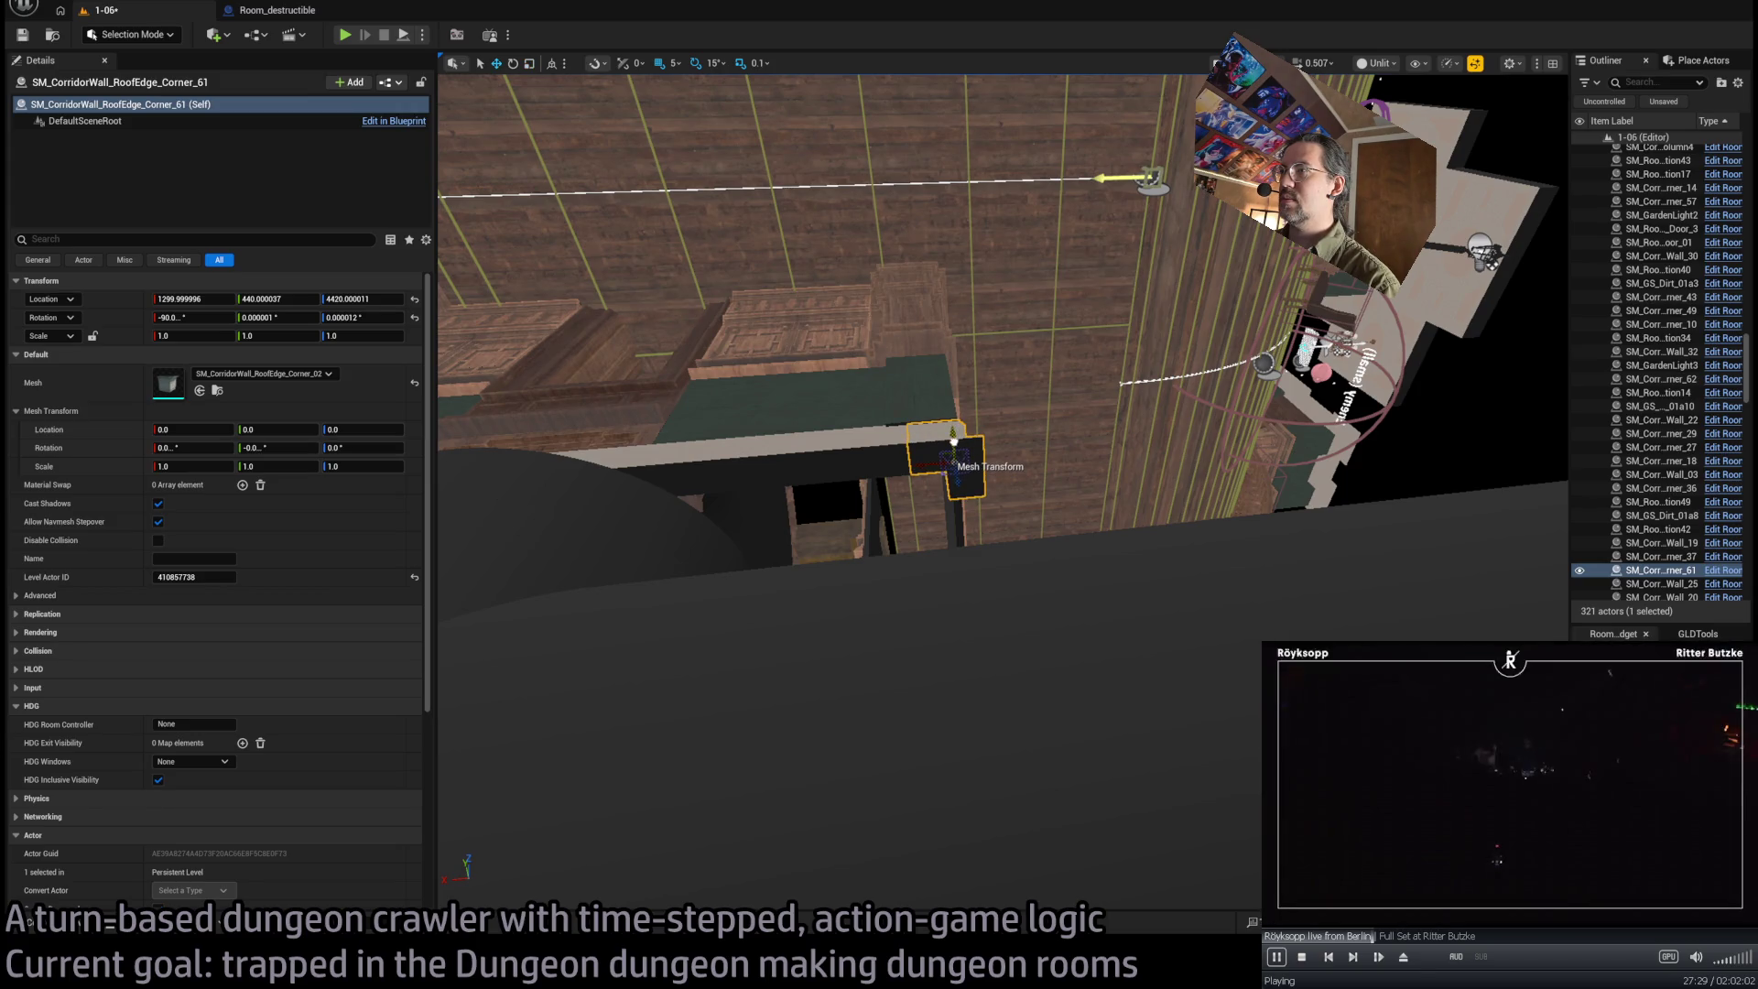
pyautogui.moveTo(848, 454); pyautogui.dragTo(894, 495)
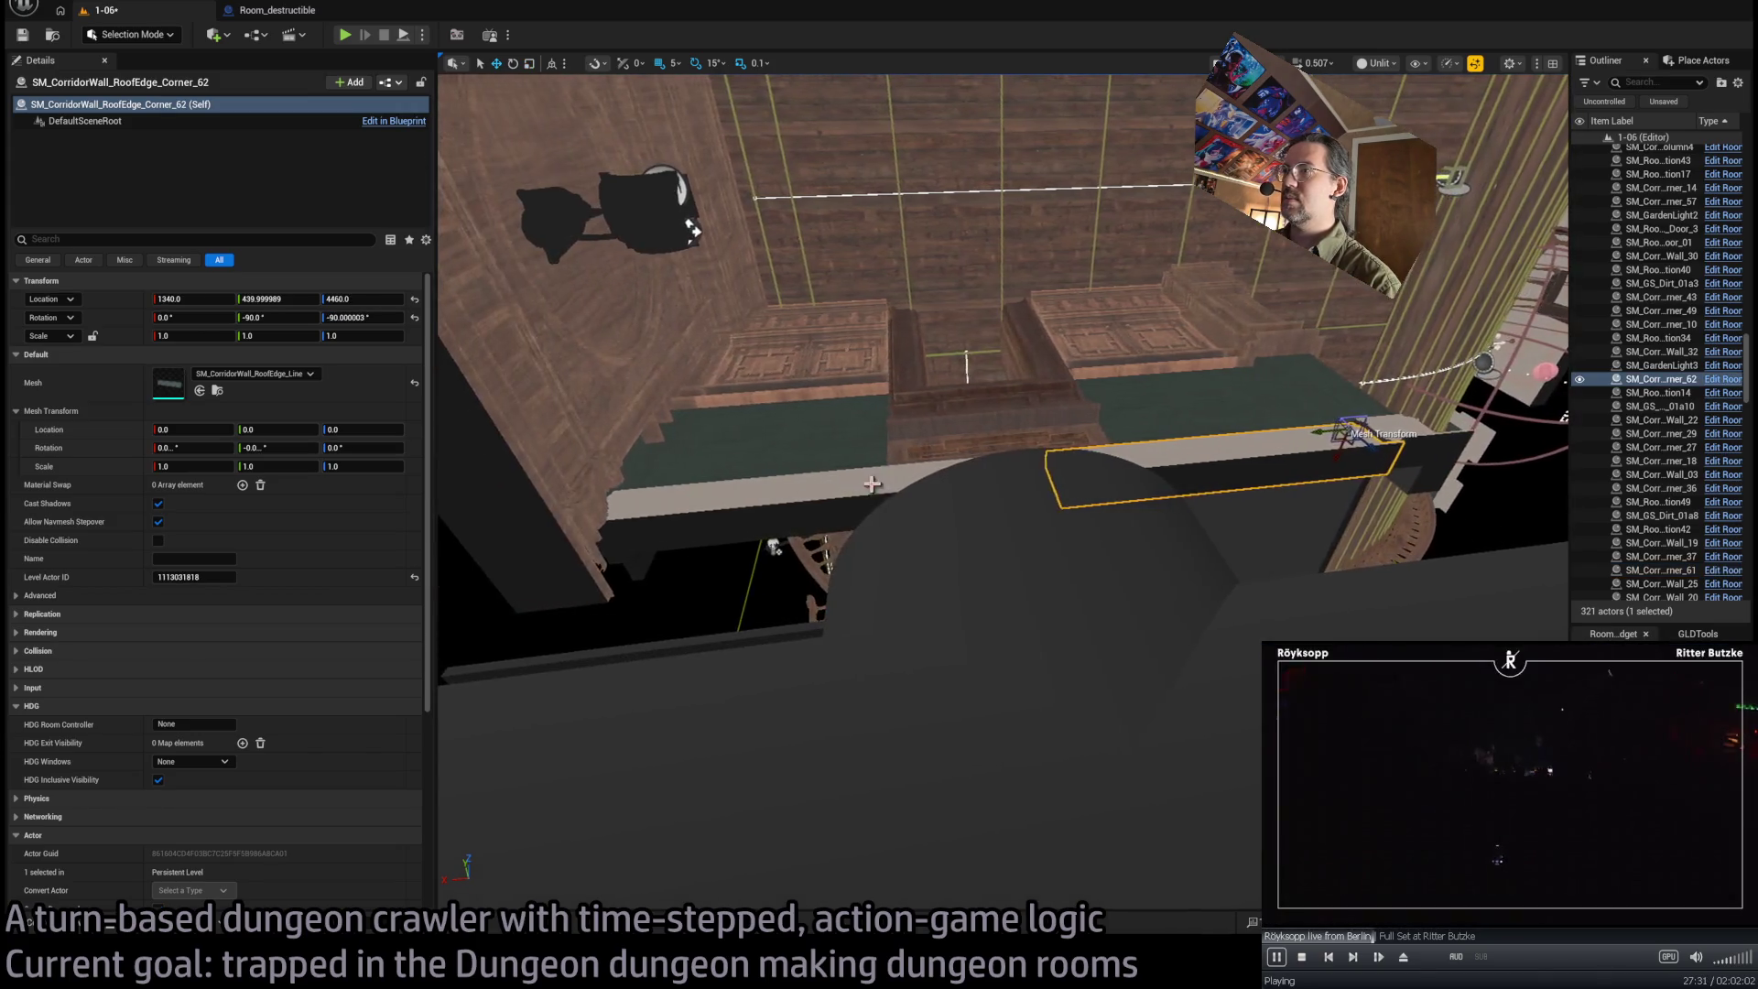
pyautogui.keyDown('ctrl'); pyautogui.click(894, 494); pyautogui.keyUp('ctrl')
pyautogui.moveTo(1203, 505); pyautogui.dragTo(928, 471)
pyautogui.click(928, 470)
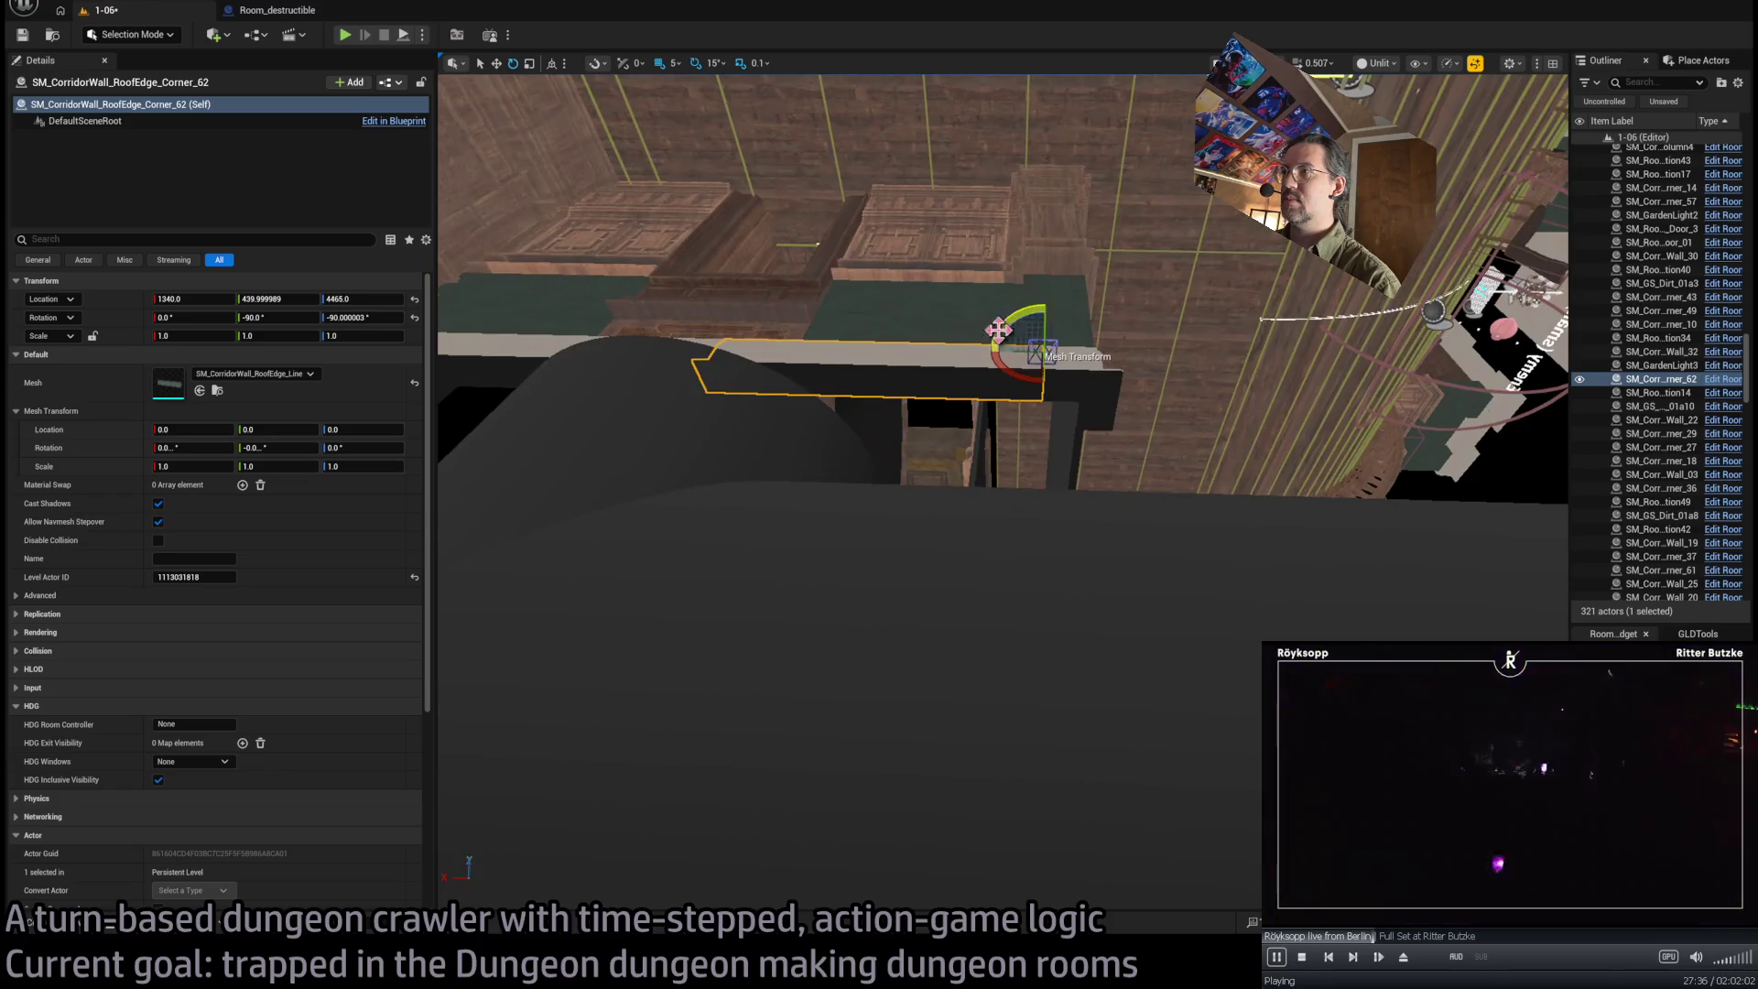
pyautogui.moveTo(1030, 311)
pyautogui.mouseDown()
pyautogui.moveTo(1042, 350)
pyautogui.moveTo(1007, 348)
pyautogui.mouseUp()
# Orbit around the new corner piece to check its fit against the walls
pyautogui.moveTo(859, 487)
pyautogui.mouseDown()
pyautogui.moveTo(864, 771)
pyautogui.moveTo(901, 762)
pyautogui.mouseUp()
pyautogui.moveTo(932, 700)
pyautogui.mouseDown()
pyautogui.moveTo(1087, 676)
pyautogui.moveTo(973, 673)
pyautogui.moveTo(966, 753)
pyautogui.mouseUp()
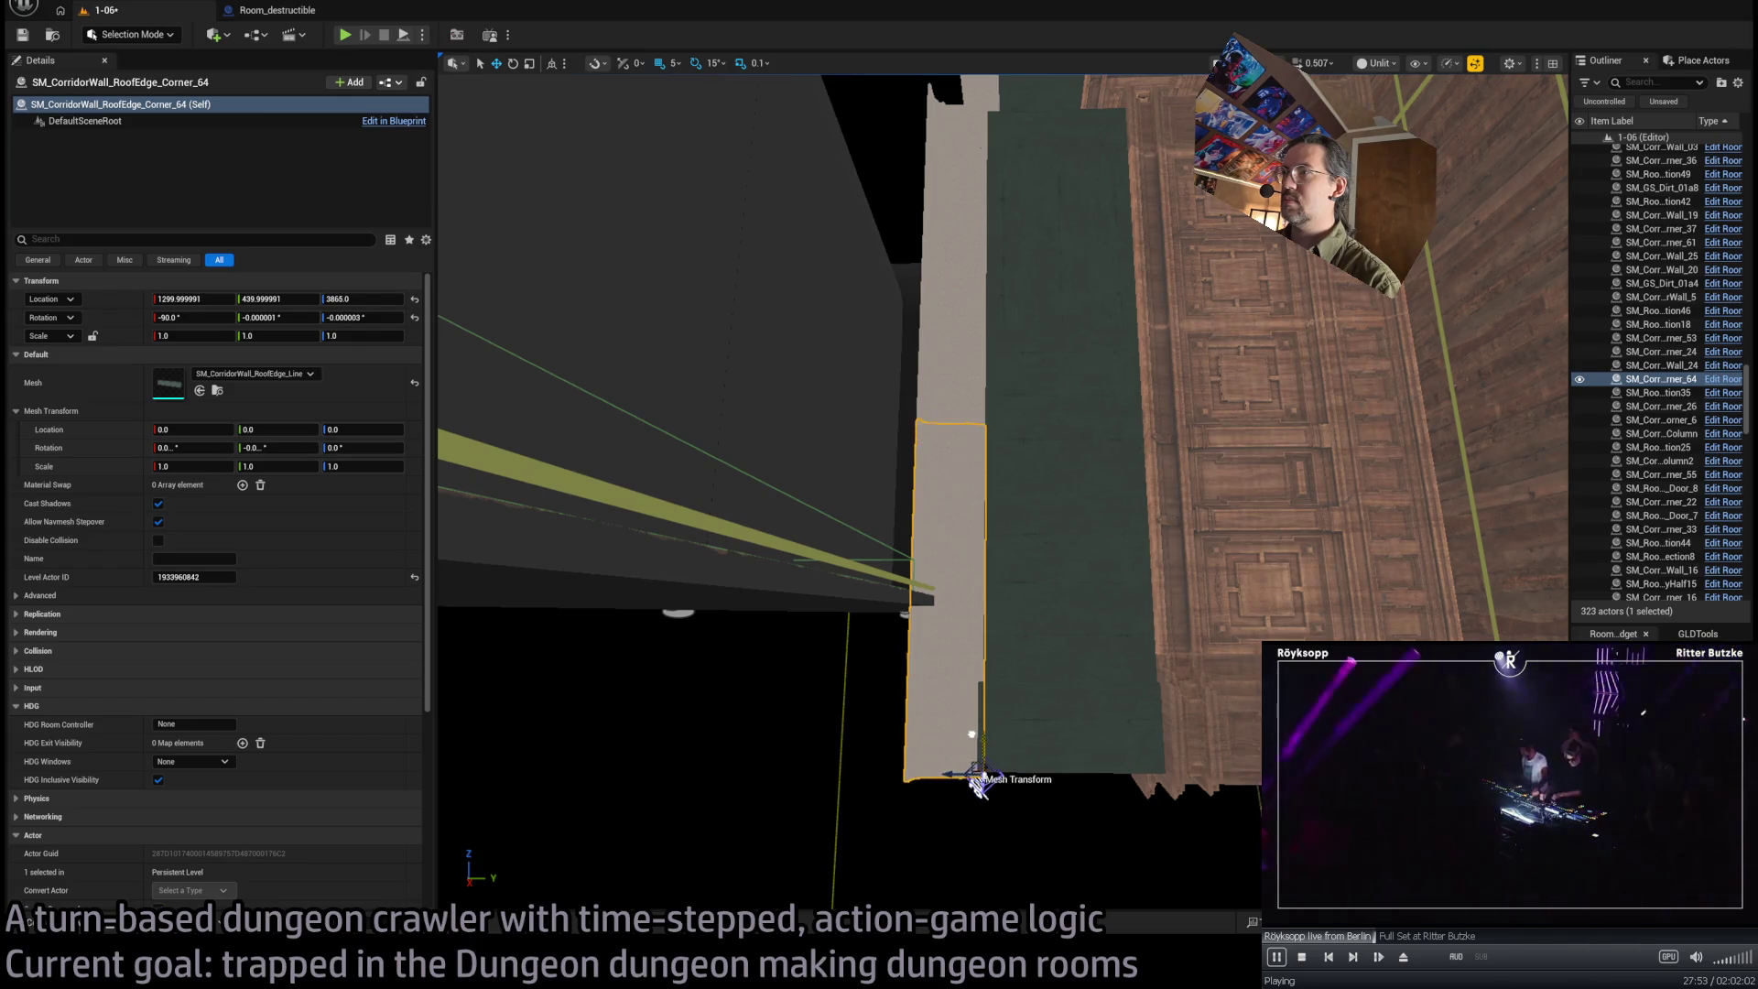
pyautogui.moveTo(967, 711); pyautogui.dragTo(985, 683)
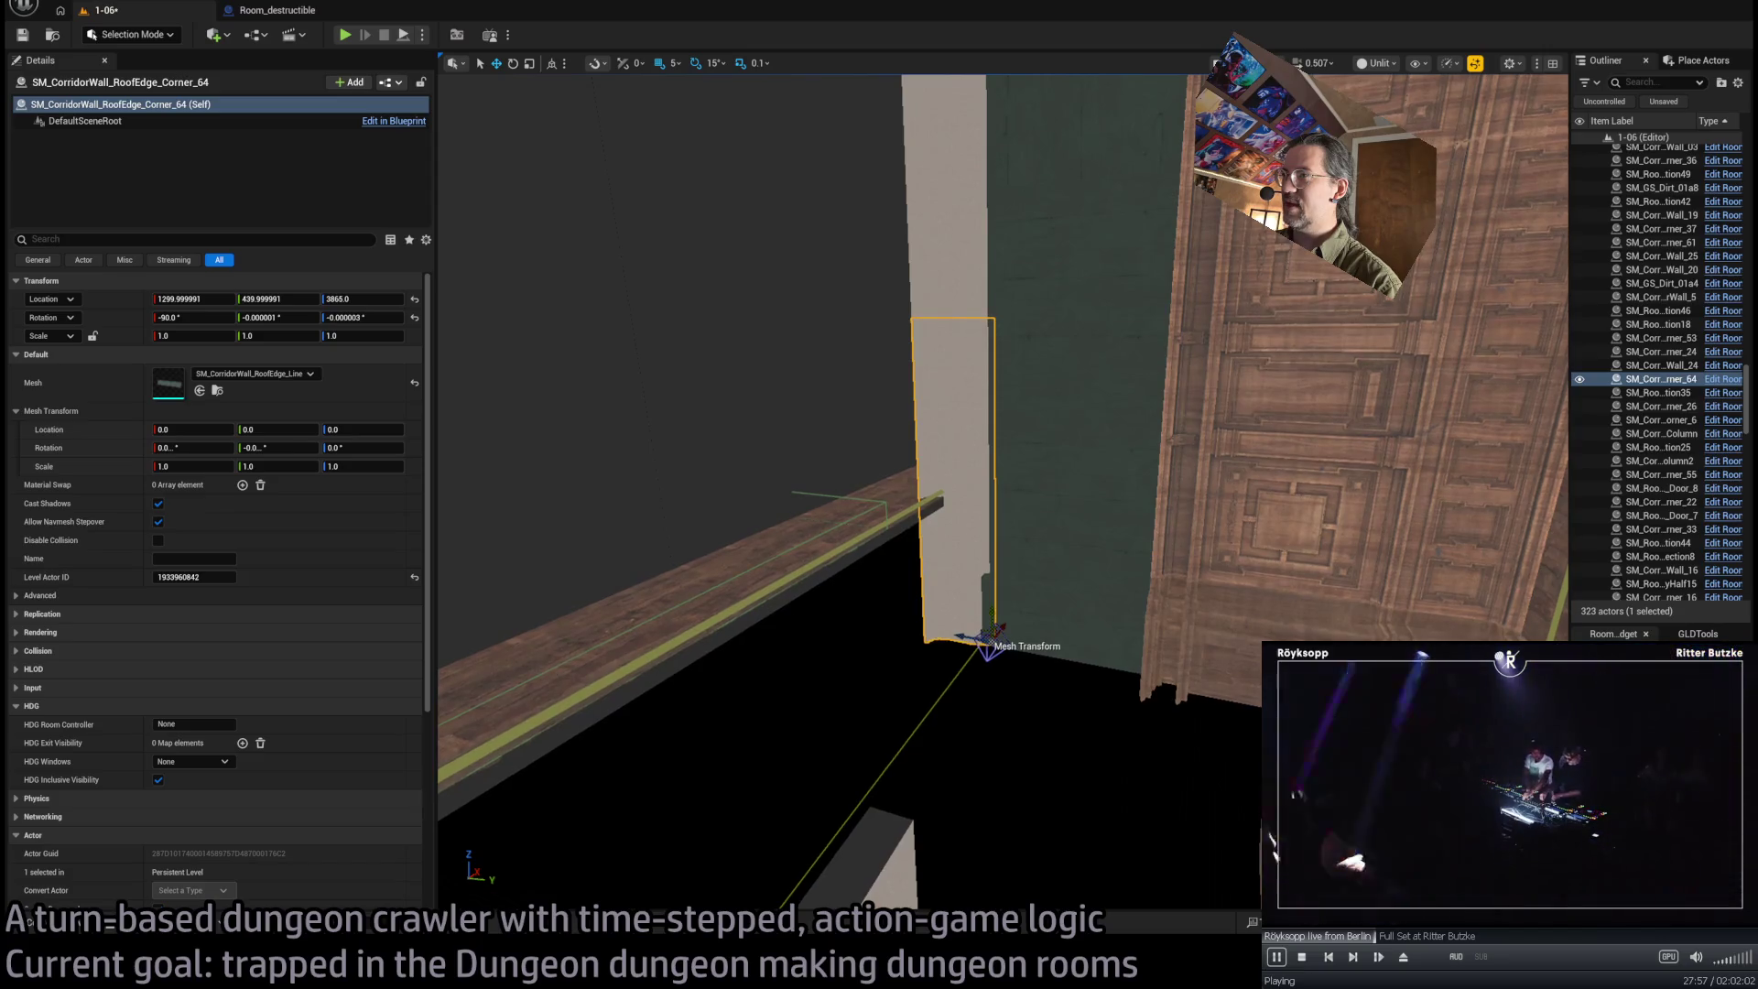
pyautogui.click(486, 600)
# Frame the exit marker and select the four floorboard pieces
pyautogui.press('f')
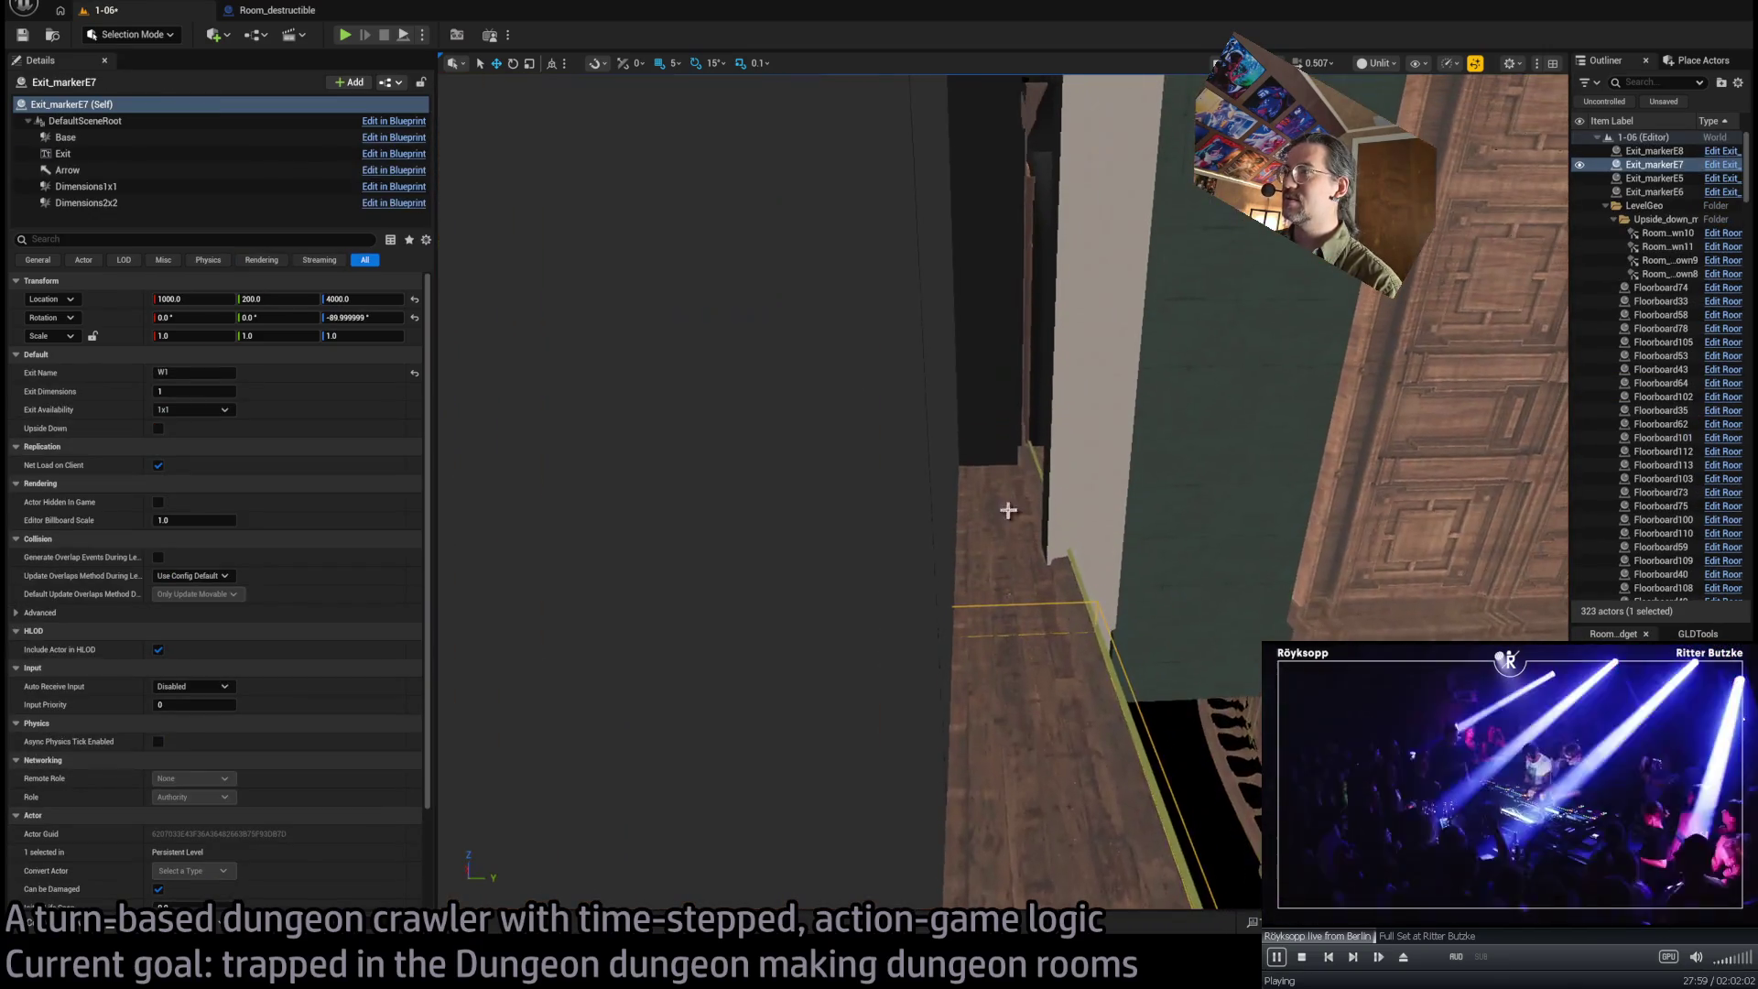
pyautogui.click(1032, 659)
pyautogui.keyDown('ctrl'); pyautogui.click(1032, 580); pyautogui.keyUp('ctrl')
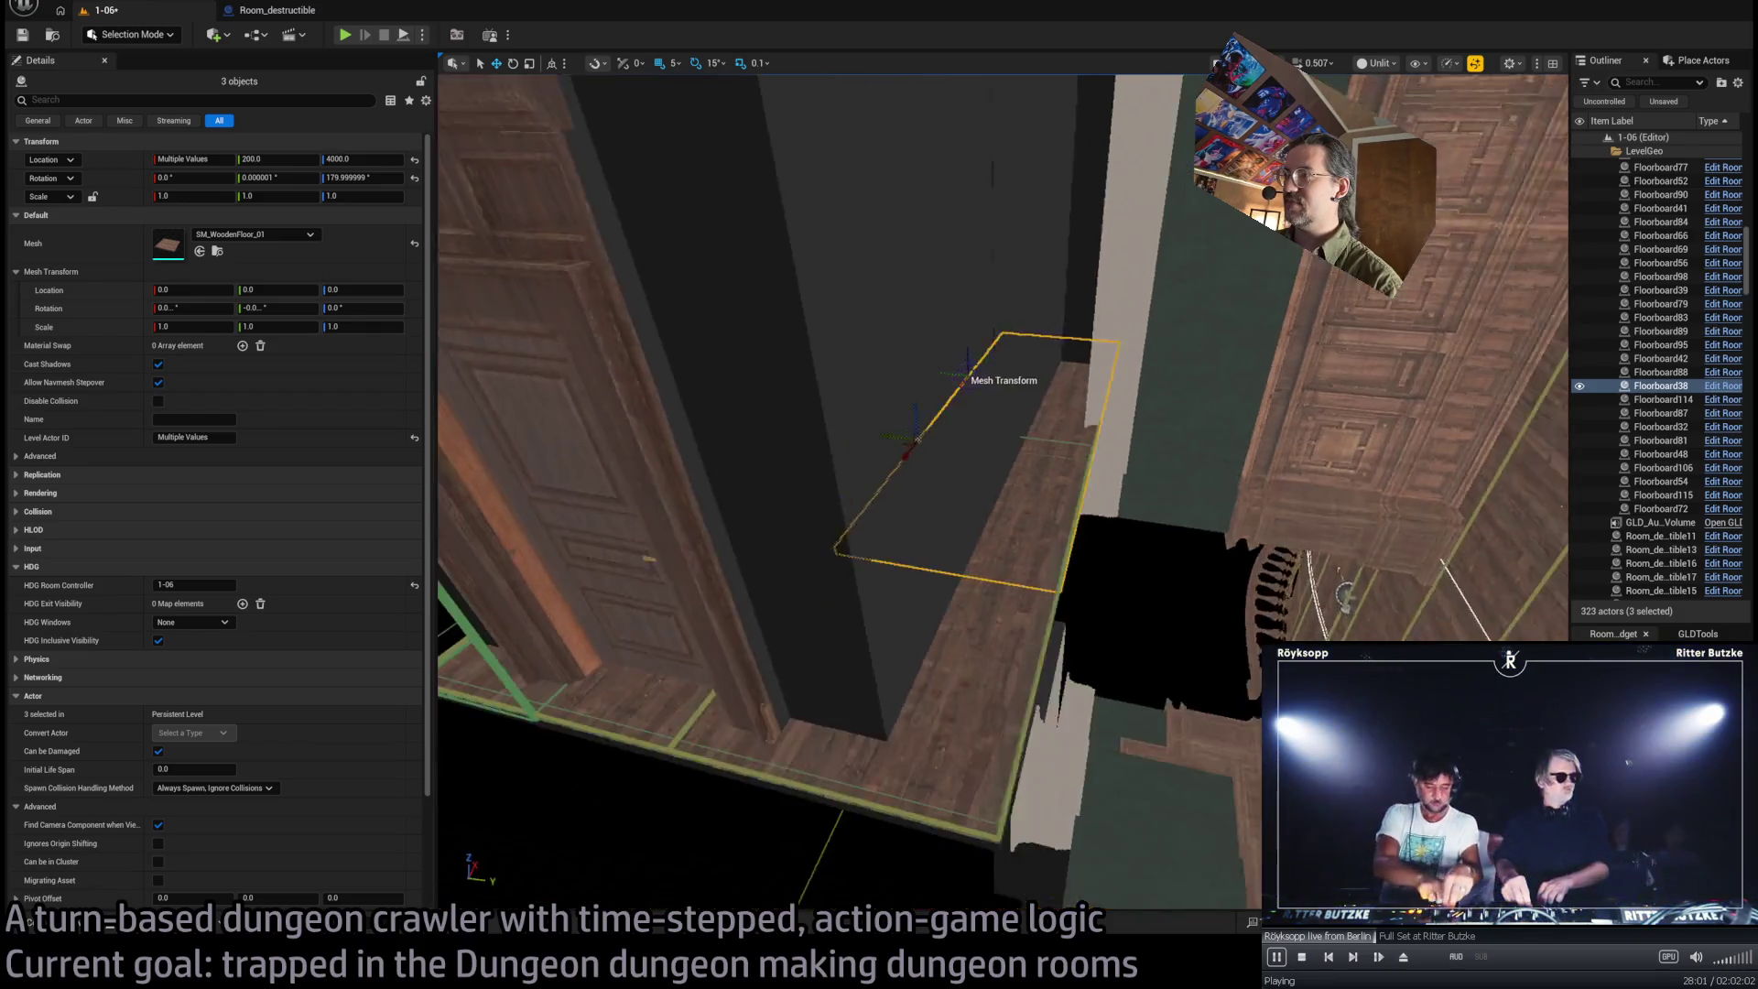
pyautogui.keyDown('ctrl'); pyautogui.click(946, 726); pyautogui.keyUp('ctrl')
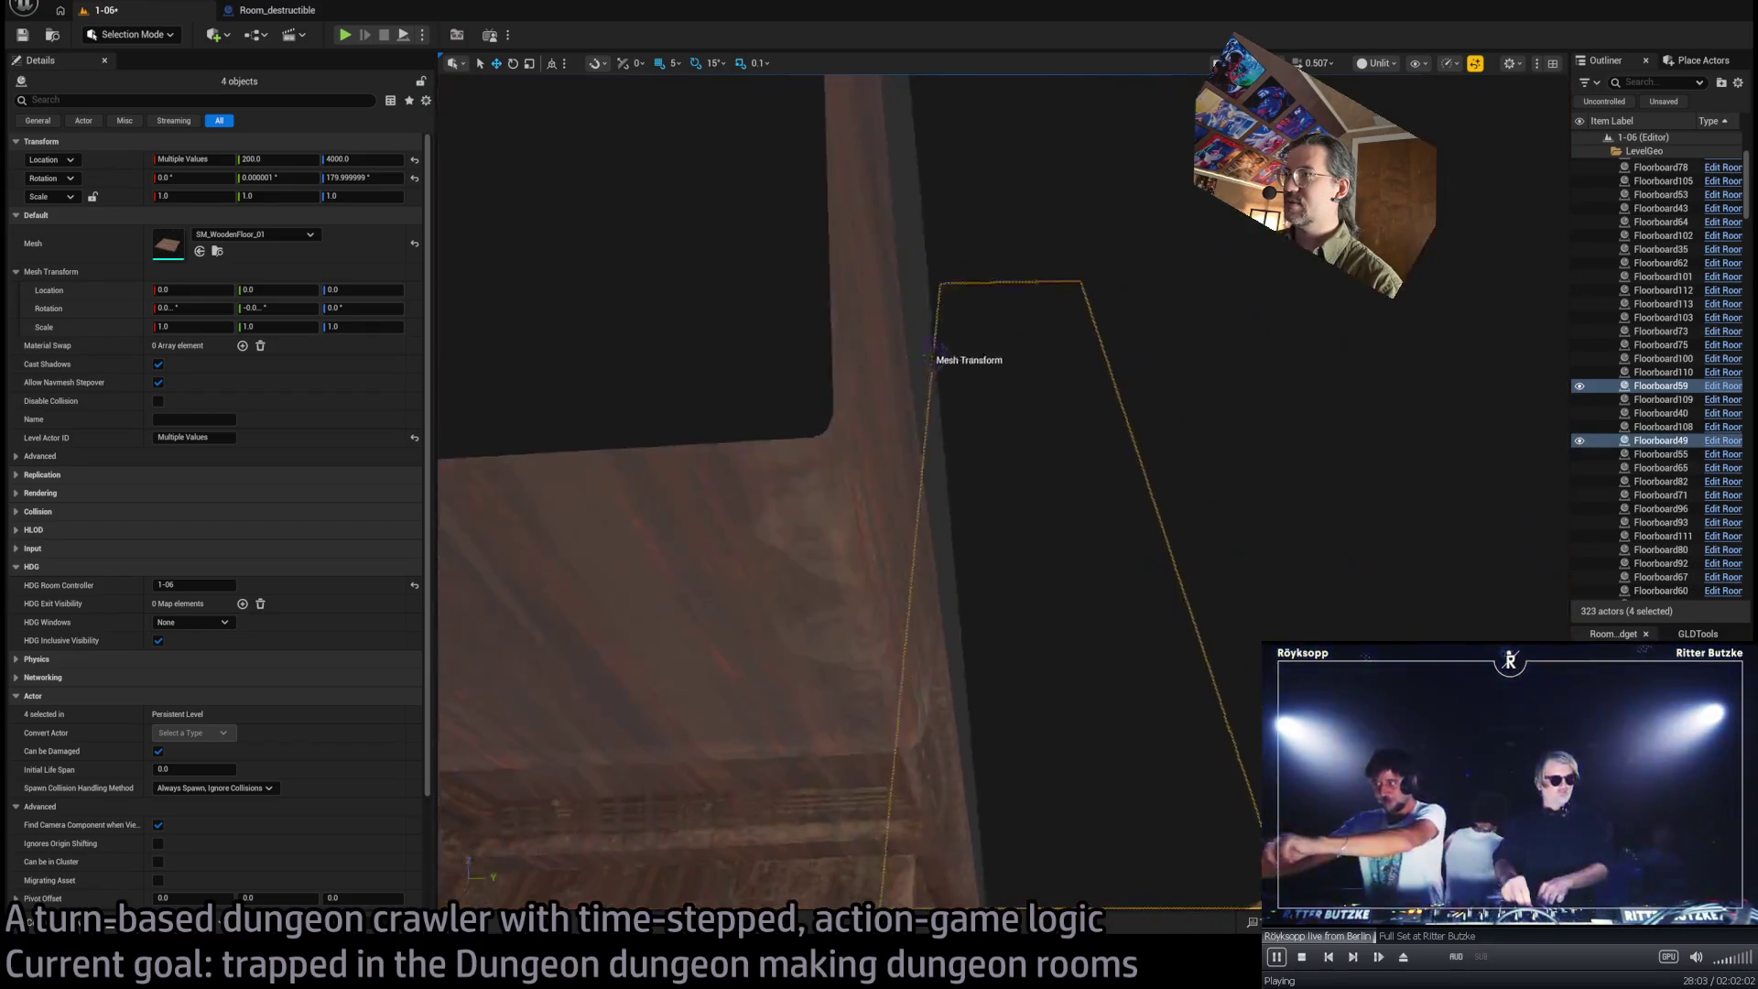
pyautogui.moveTo(974, 747); pyautogui.dragTo(948, 666)
# Switch the viewport to Lit mode and frame the SM_WallLight4 wall lamp
pyautogui.click(1080, 337)
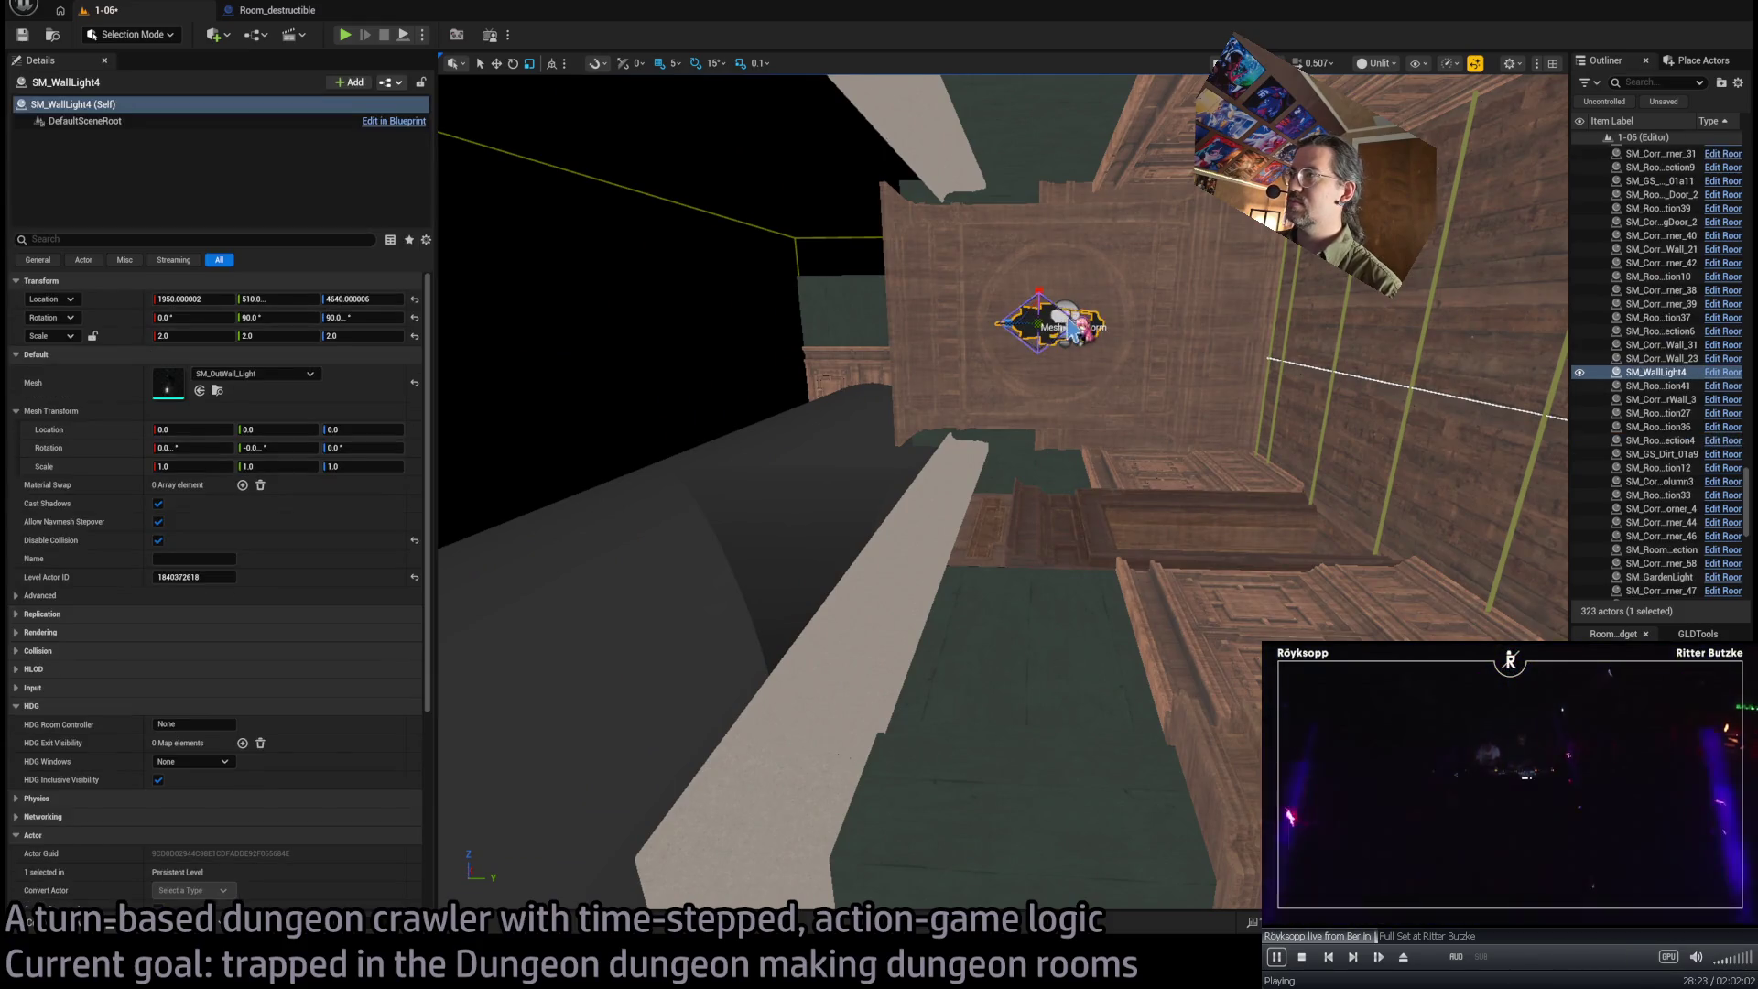
pyautogui.click(1376, 81)
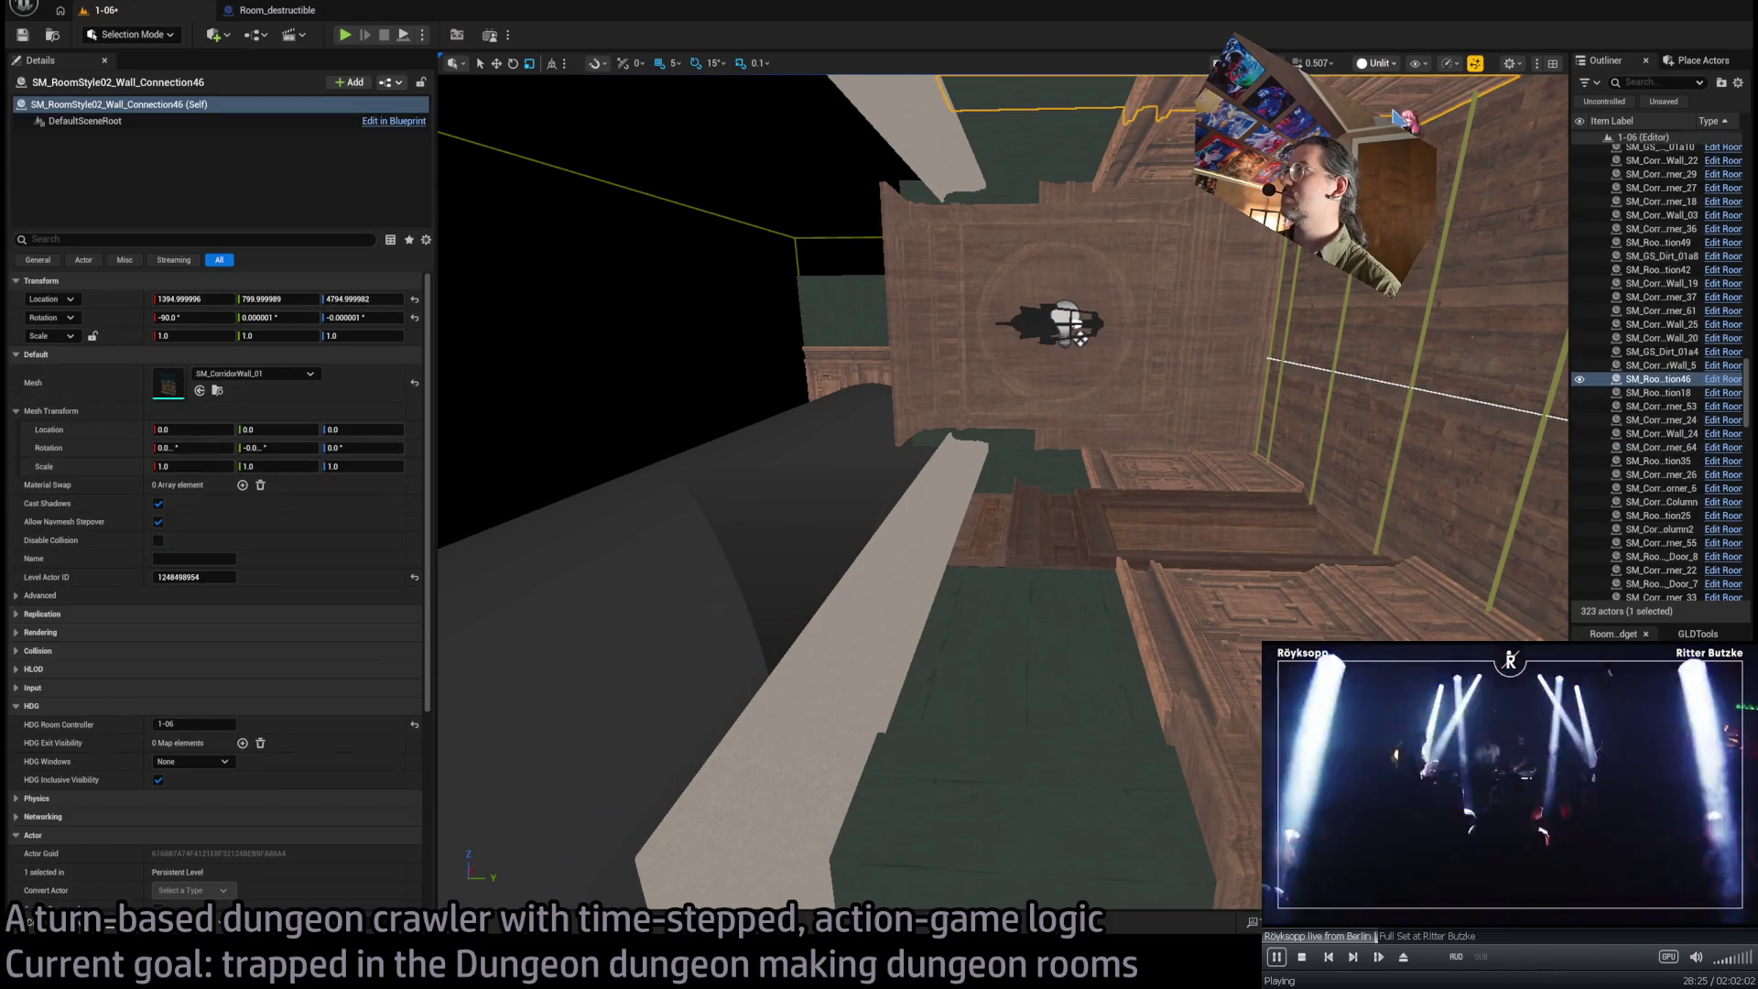
pyautogui.hotkey('alt', '4')
pyautogui.keyDown('ctrl'); pyautogui.click(1080, 337); pyautogui.keyUp('ctrl')
pyautogui.press('f')
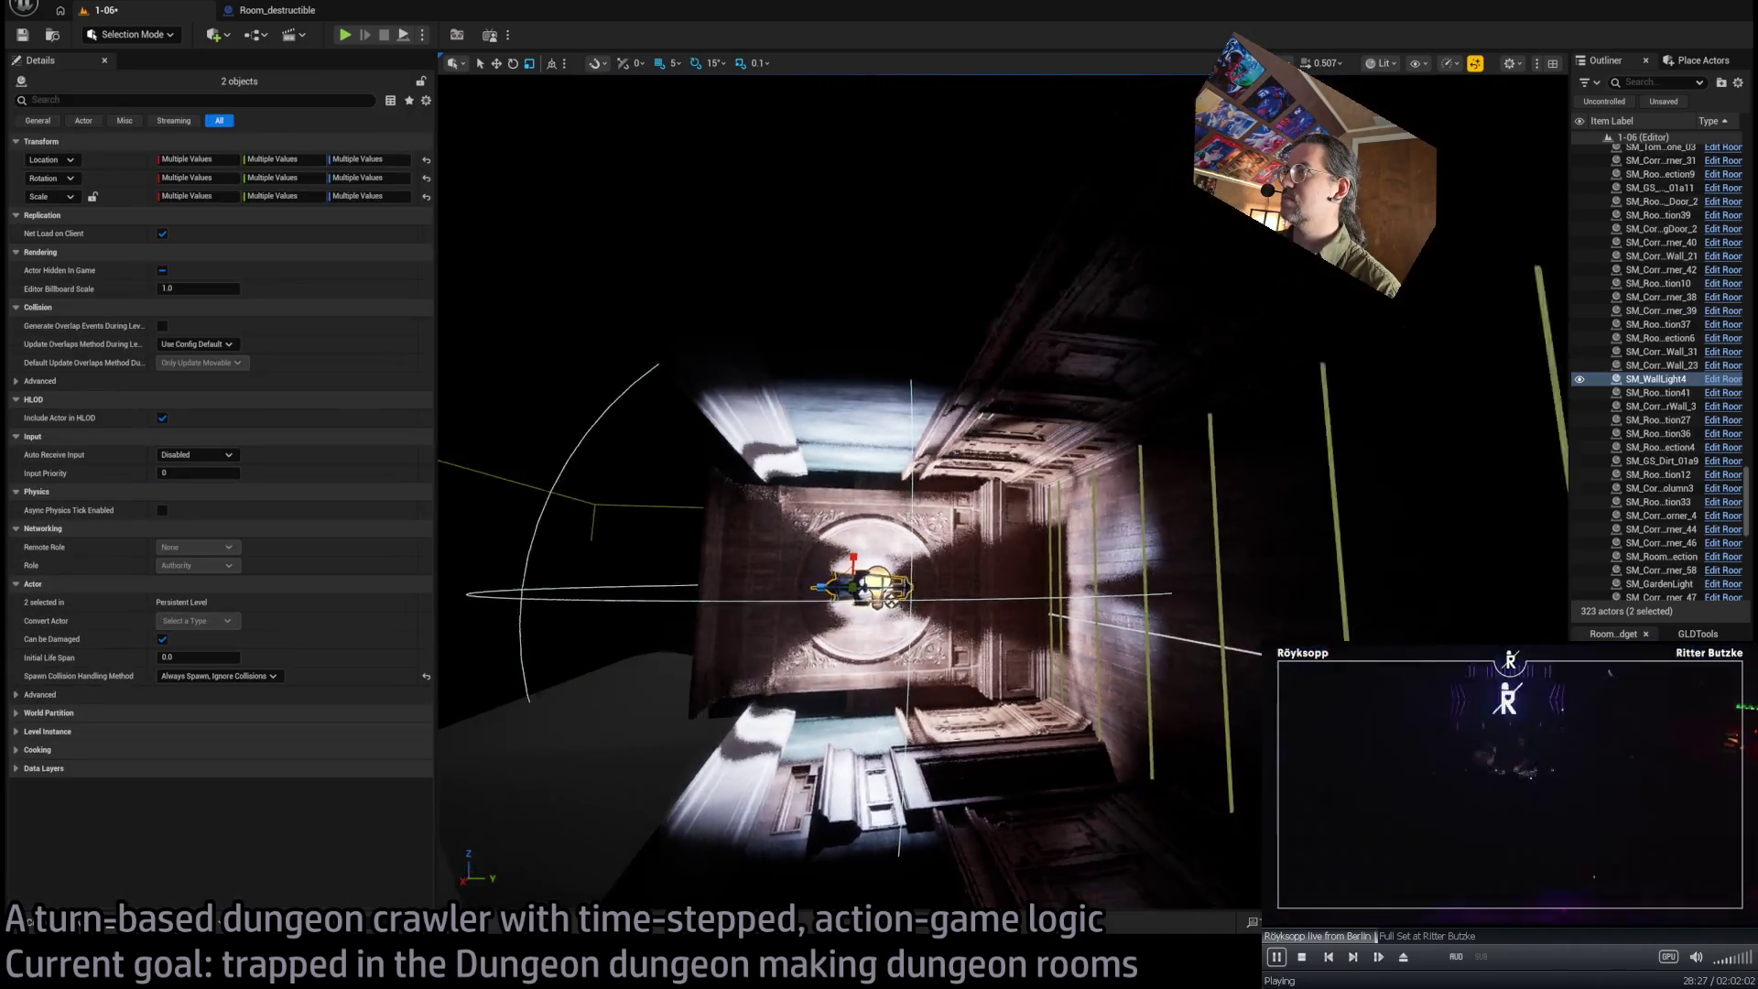
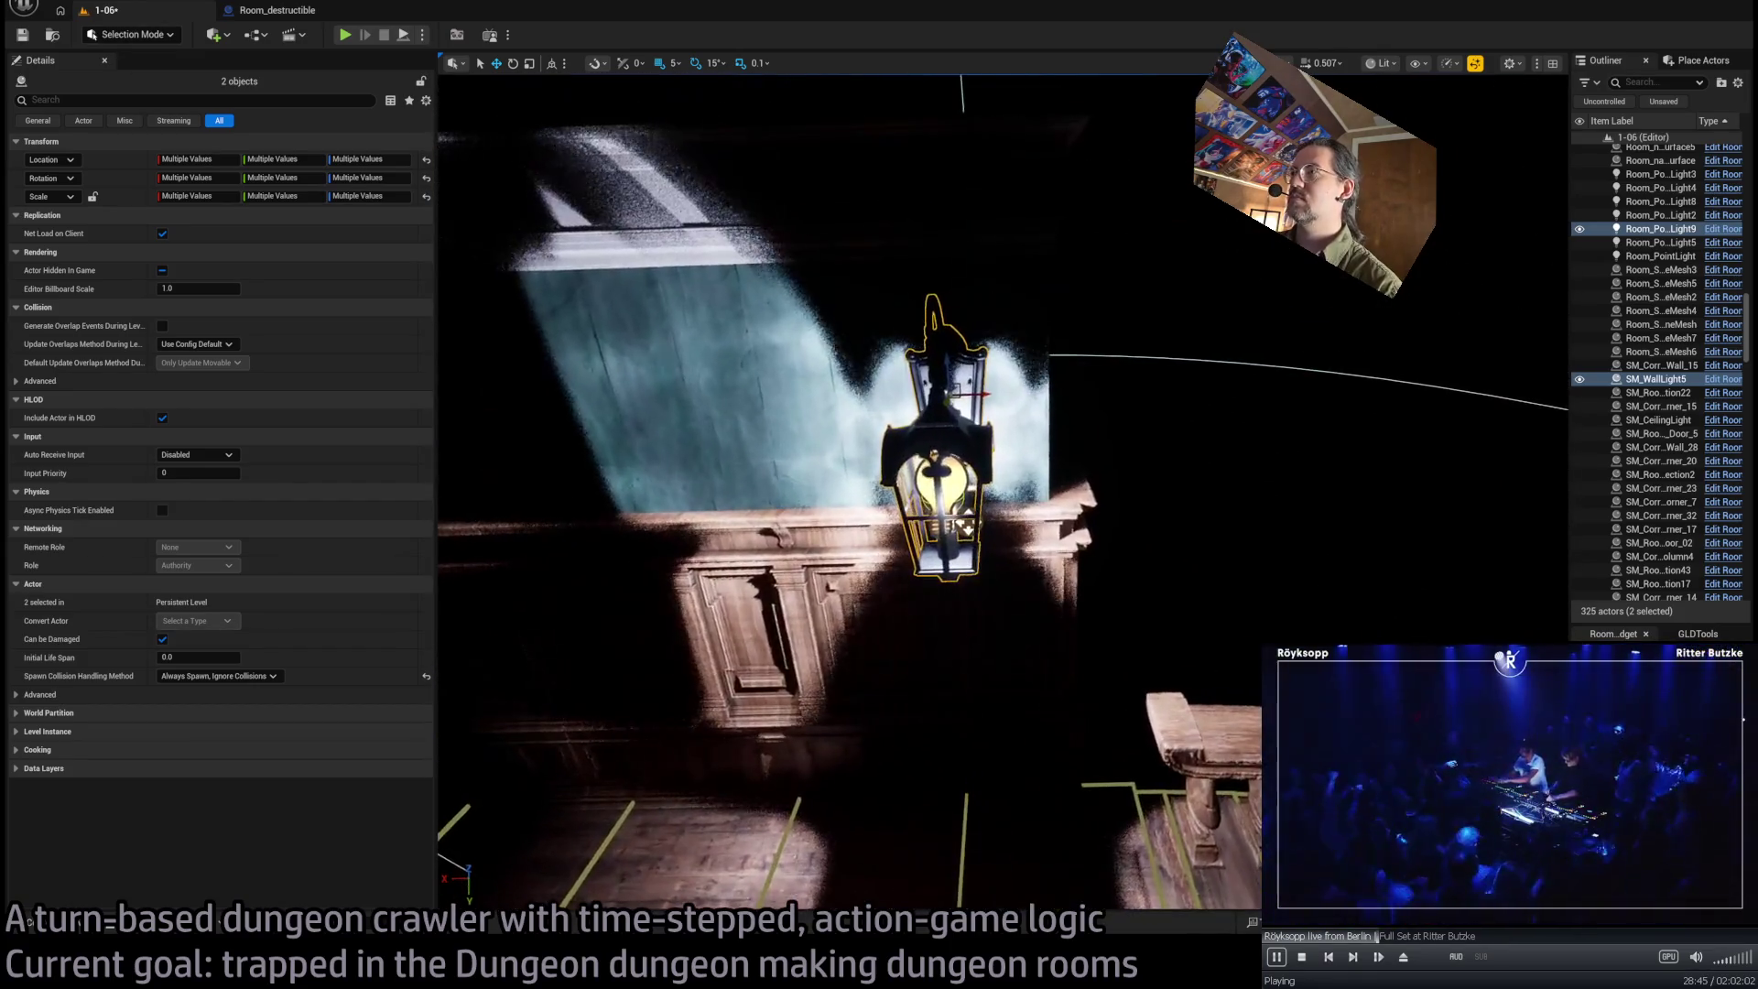
# Select Room_PointLight9 and raise it up into the wall lantern
pyautogui.click(967, 530)
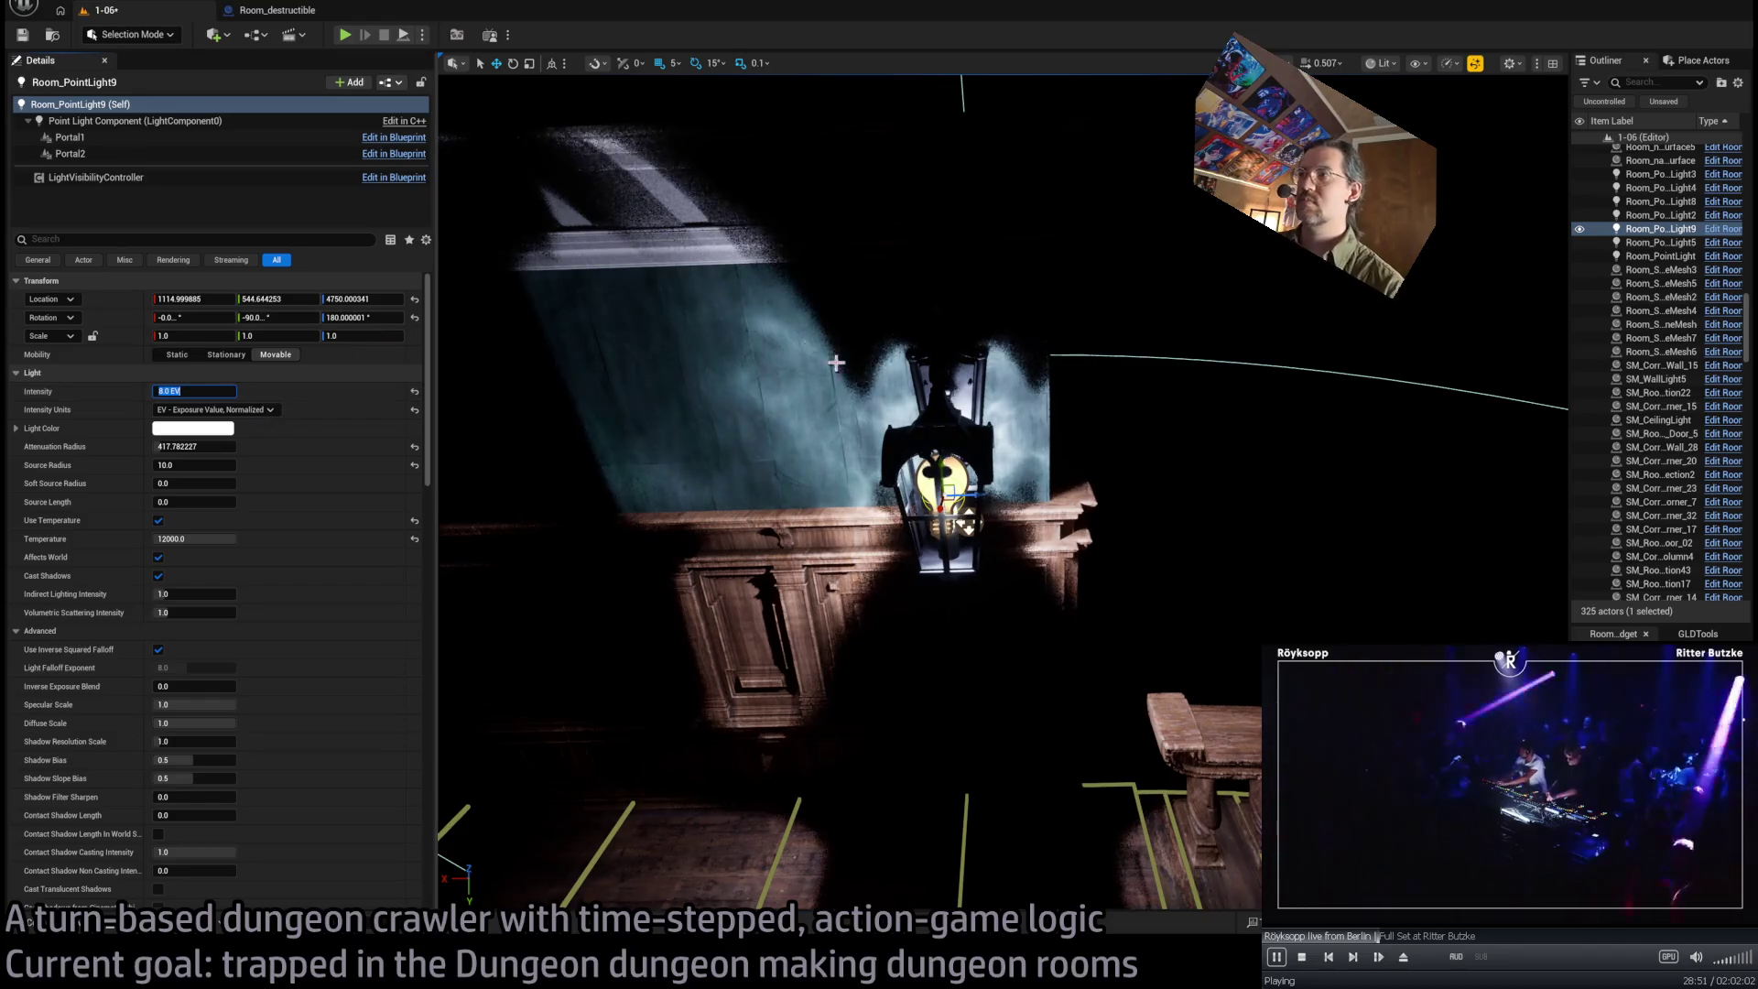
pyautogui.click(781, 452)
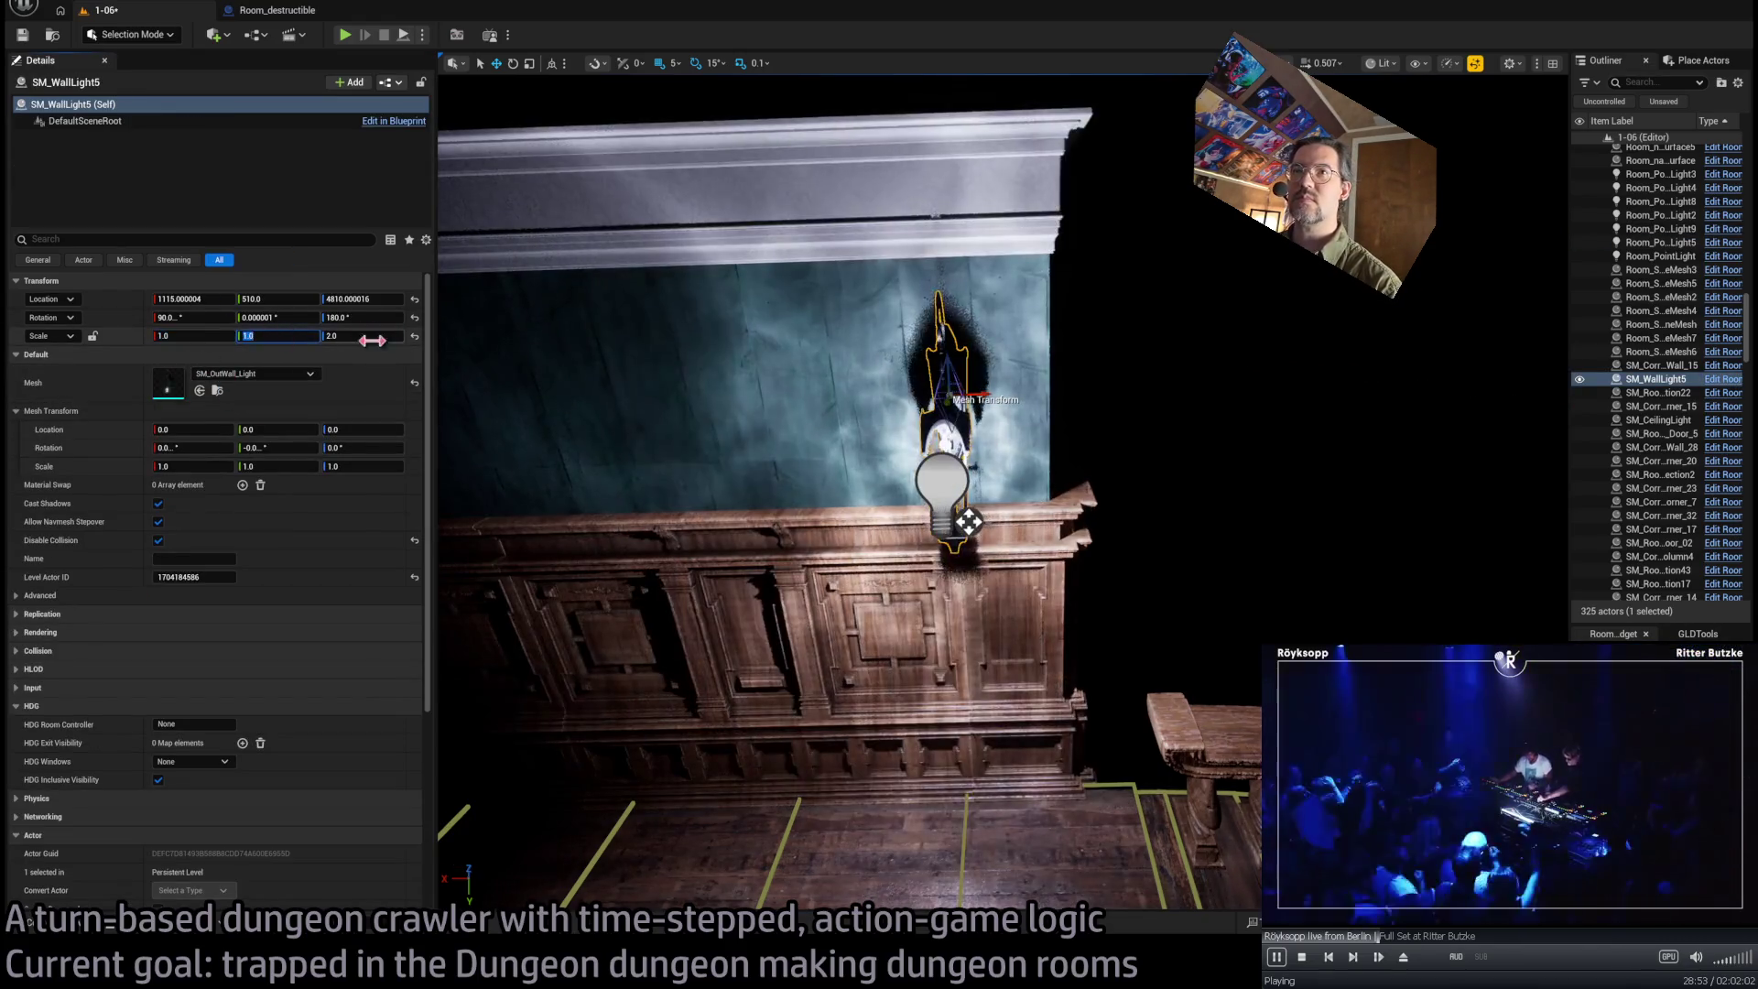
pyautogui.click(920, 469)
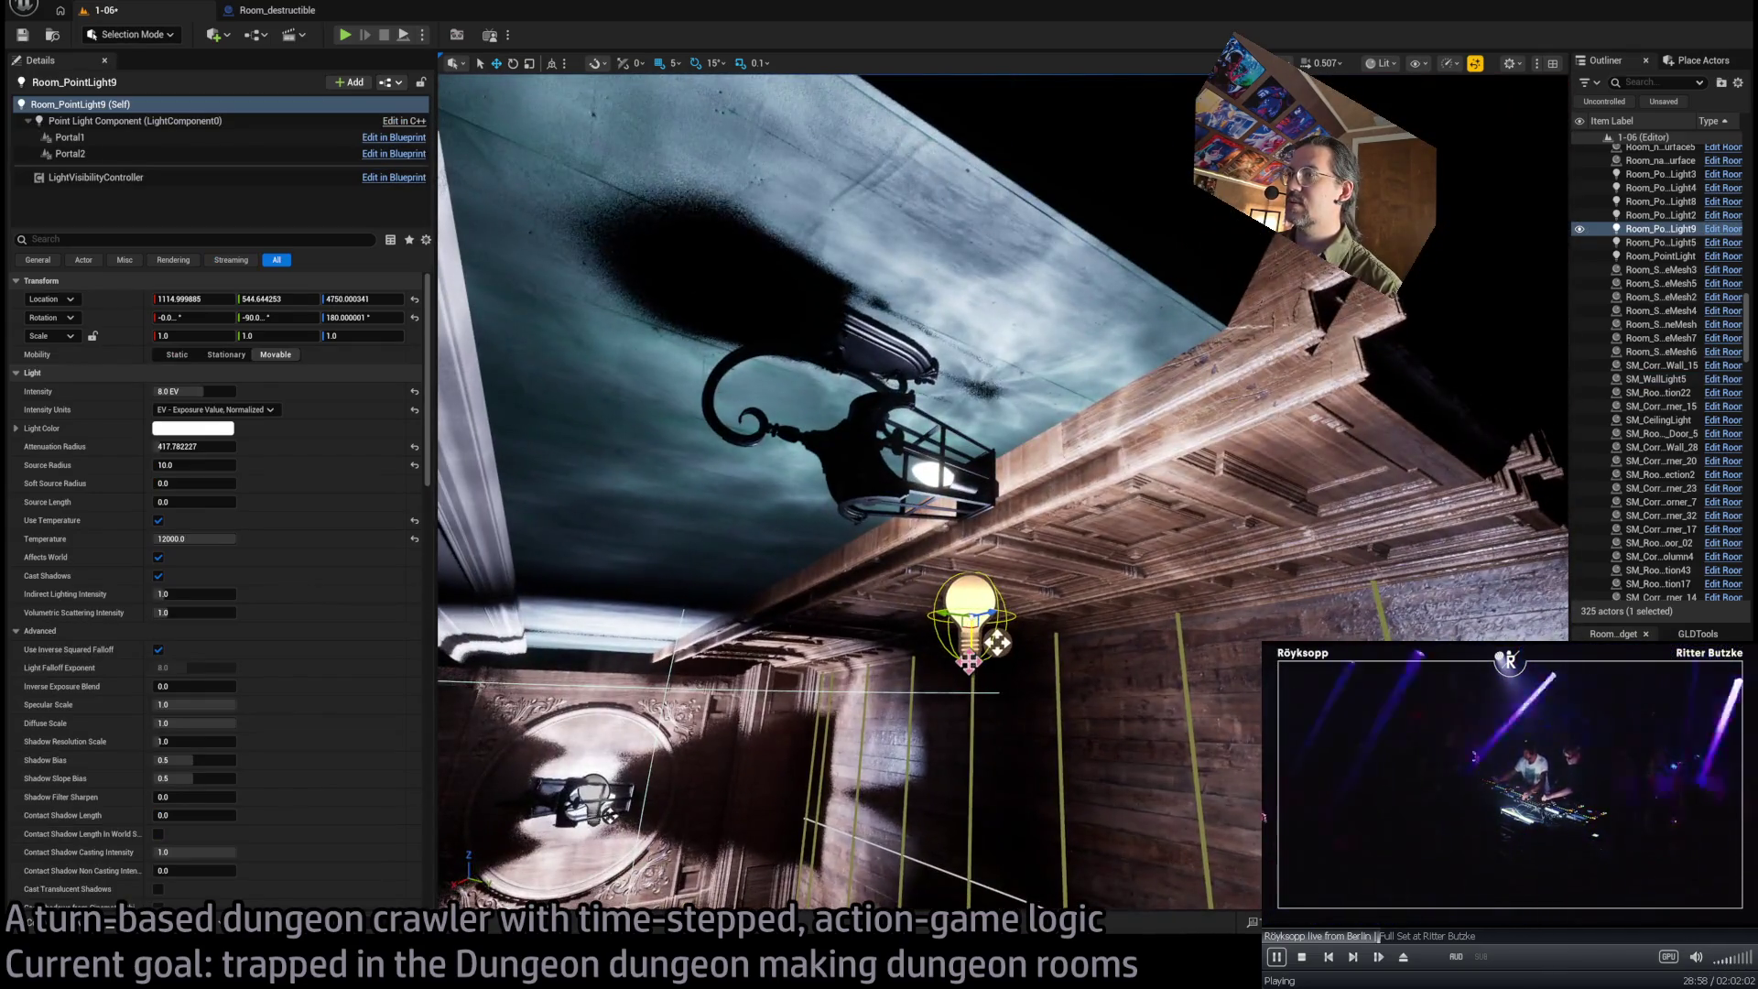
pyautogui.moveTo(996, 642)
pyautogui.mouseDown()
pyautogui.moveTo(1000, 520)
pyautogui.moveTo(927, 503)
pyautogui.mouseUp()
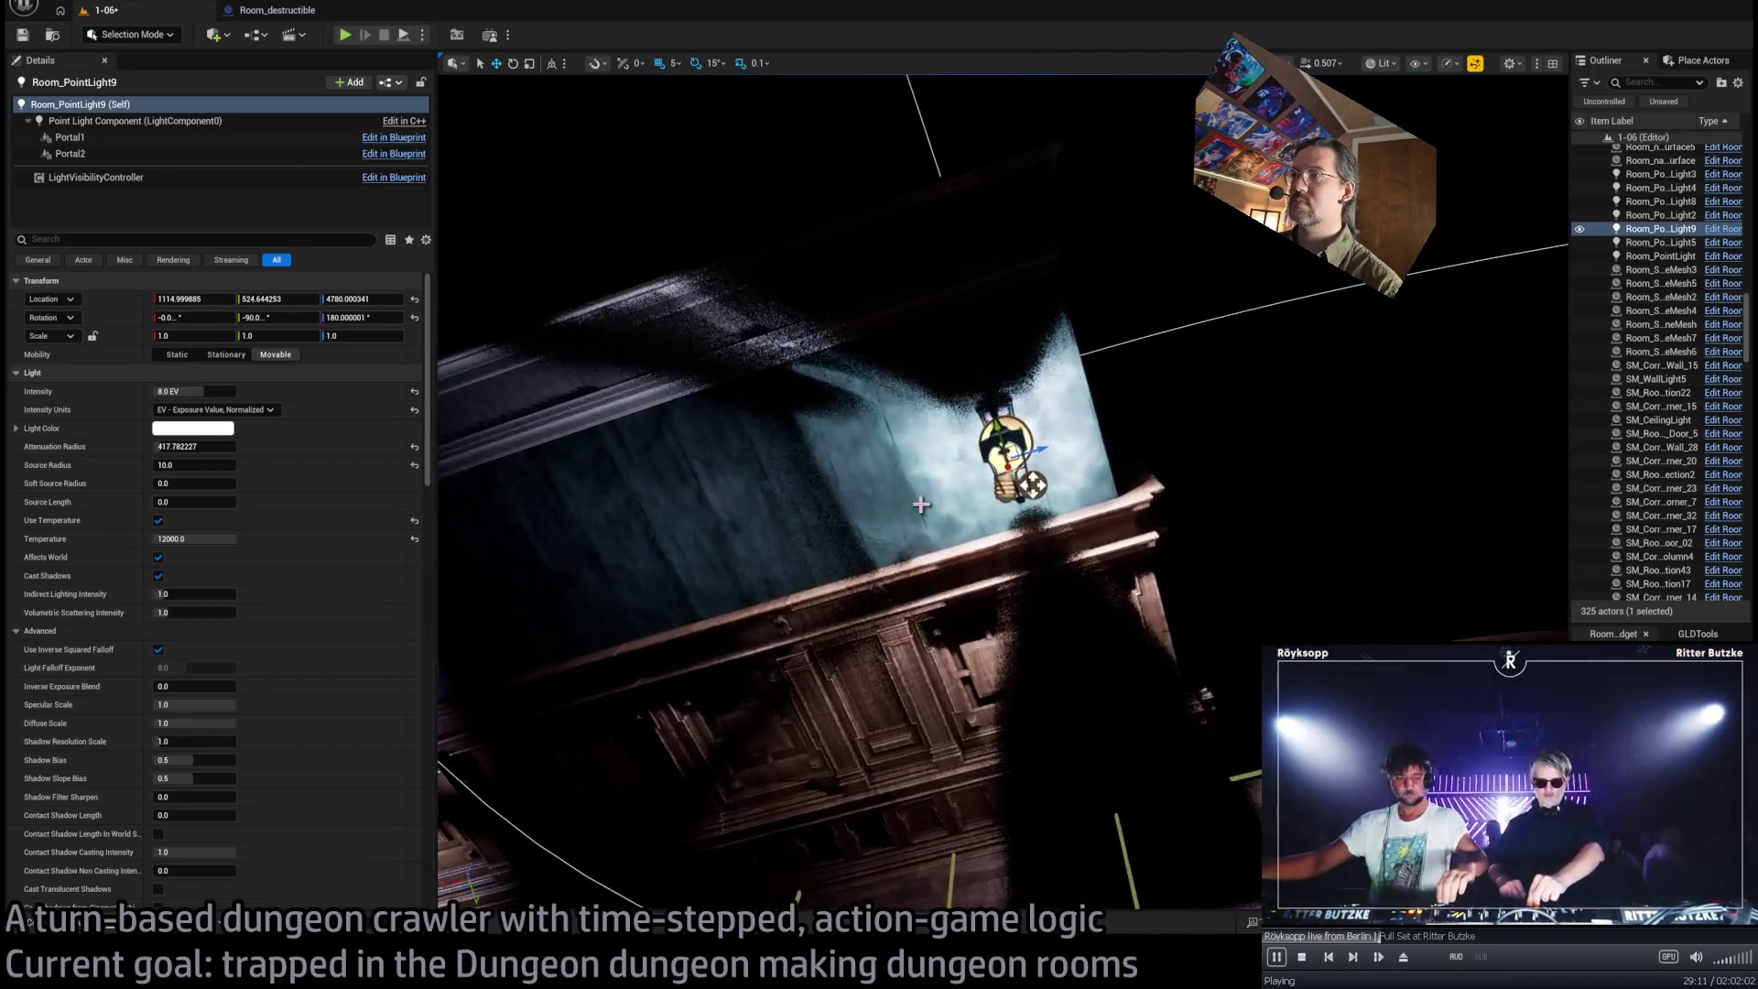
# Shrink the light's attenuation radius to about 341, save the level and start Play In Editor
pyautogui.press('Return')
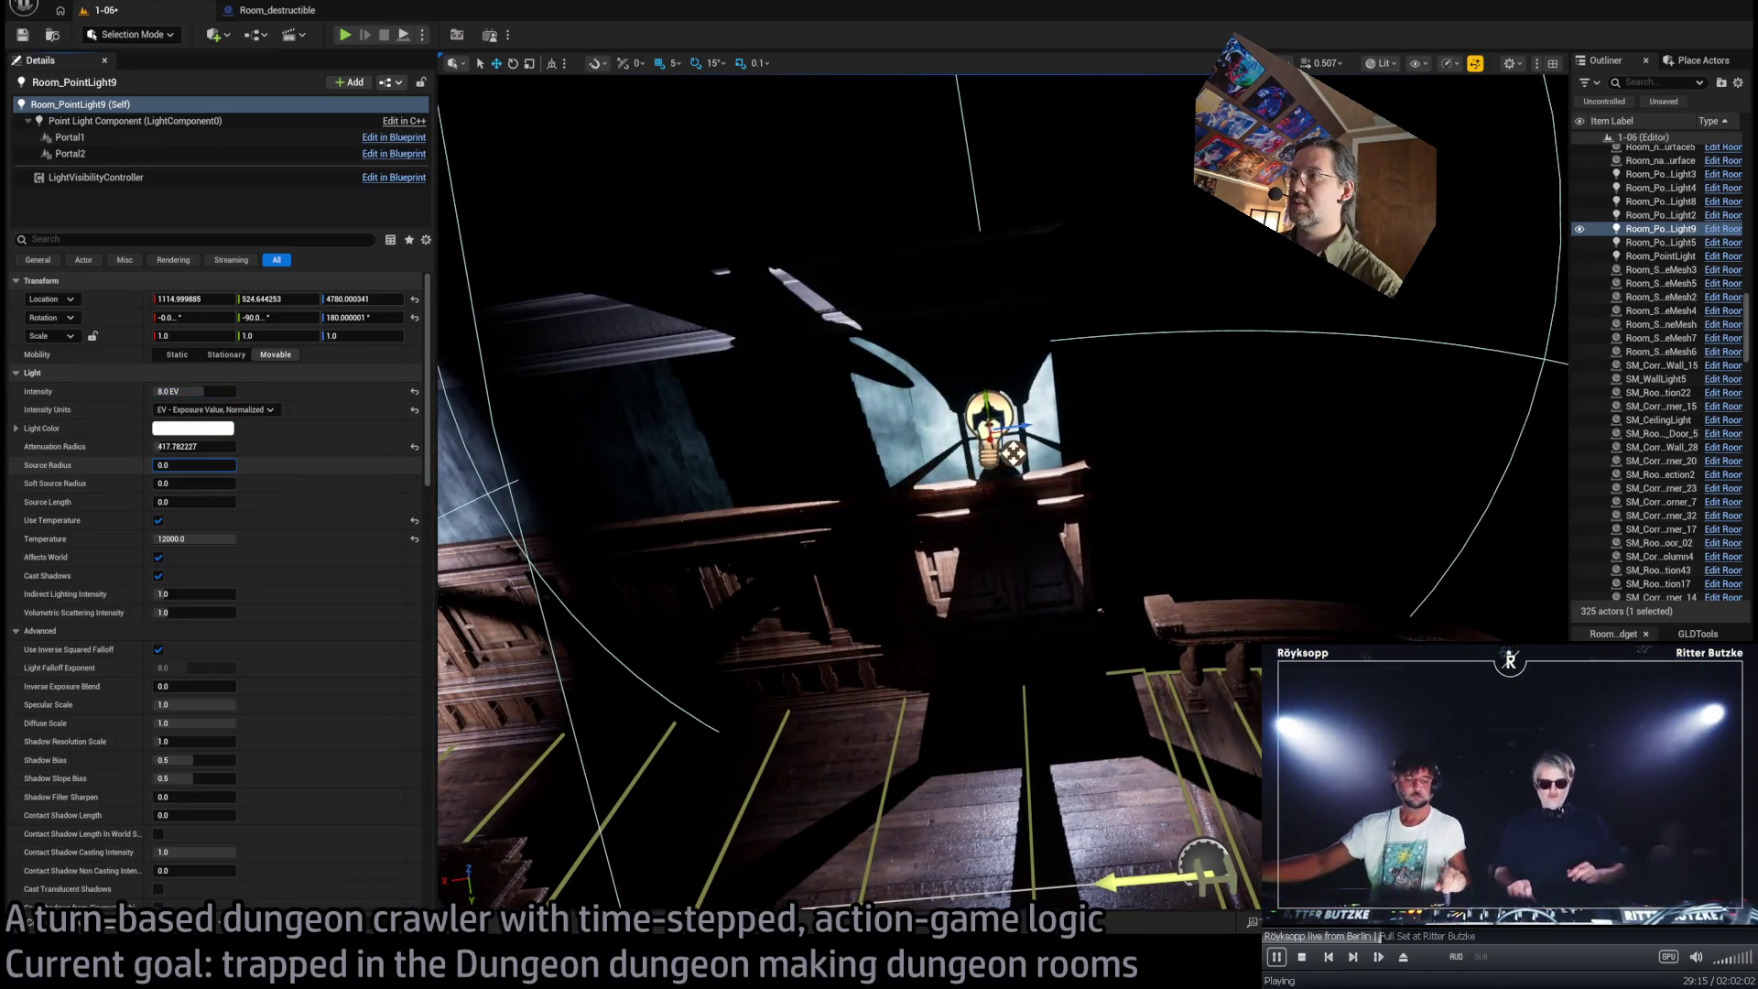
pyautogui.write('10')
pyautogui.moveTo(219, 446)
pyautogui.mouseDown()
pyautogui.moveTo(247, 446)
pyautogui.moveTo(199, 446)
pyautogui.mouseUp()
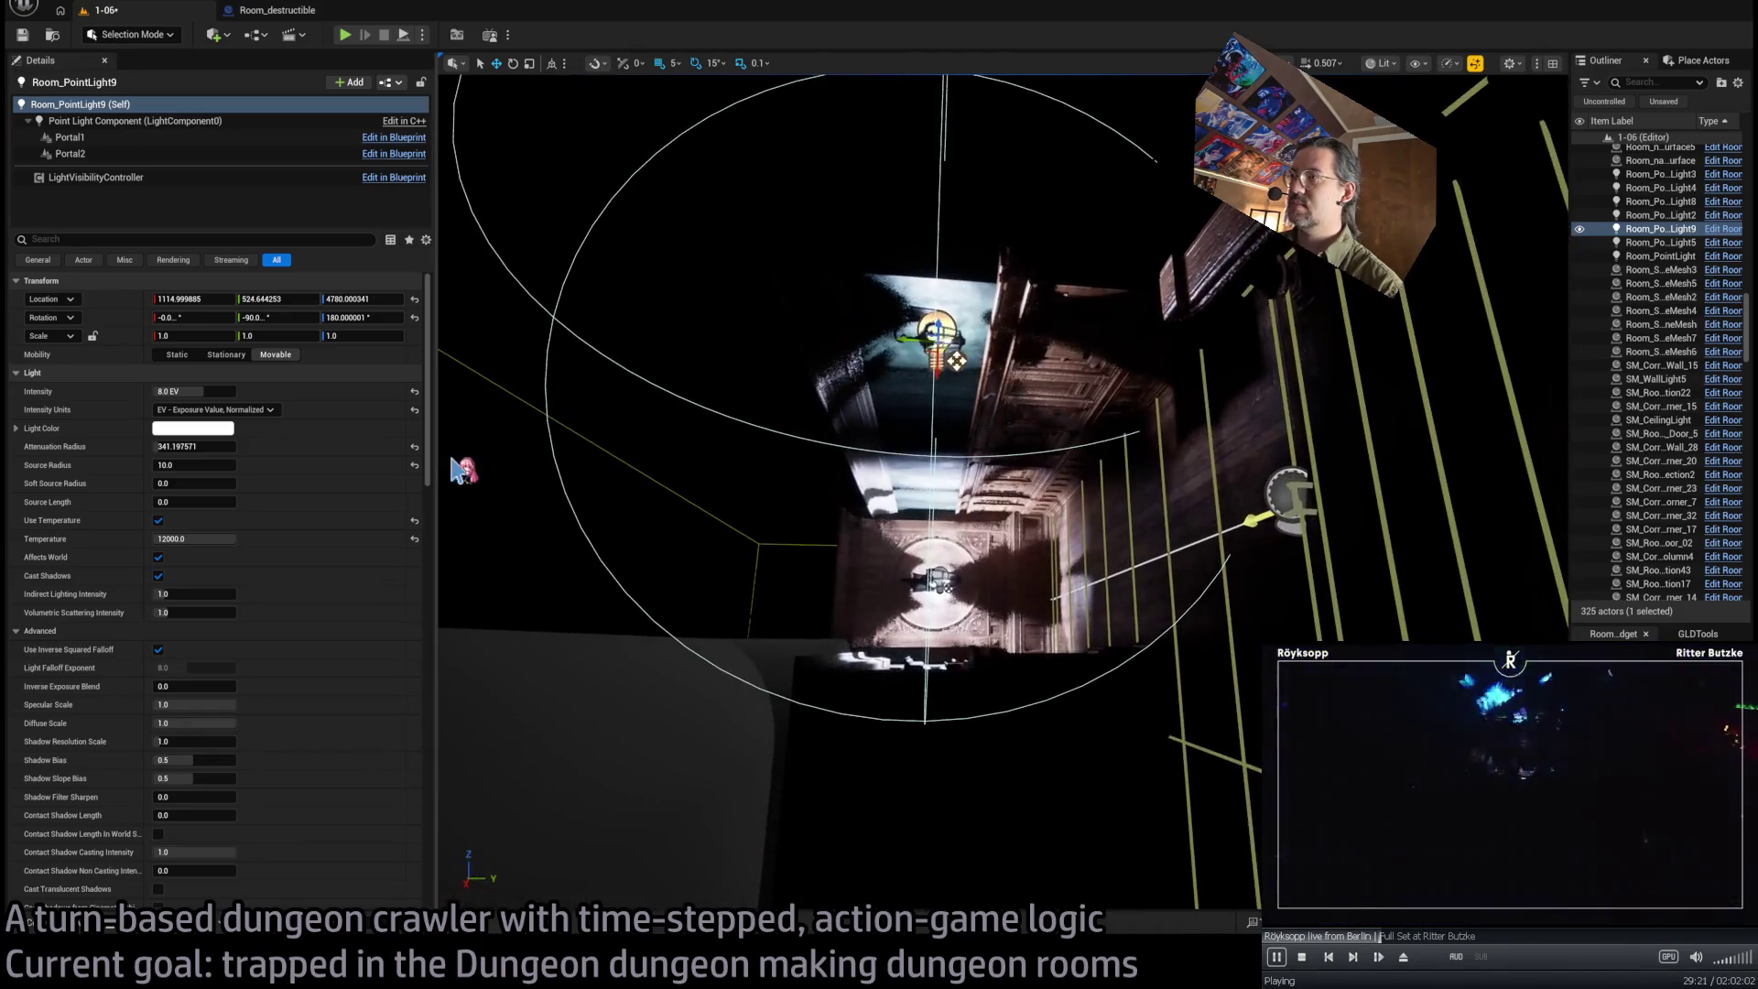
pyautogui.hotkey('ctrl', 's')
pyautogui.hotkey('alt', 'p')
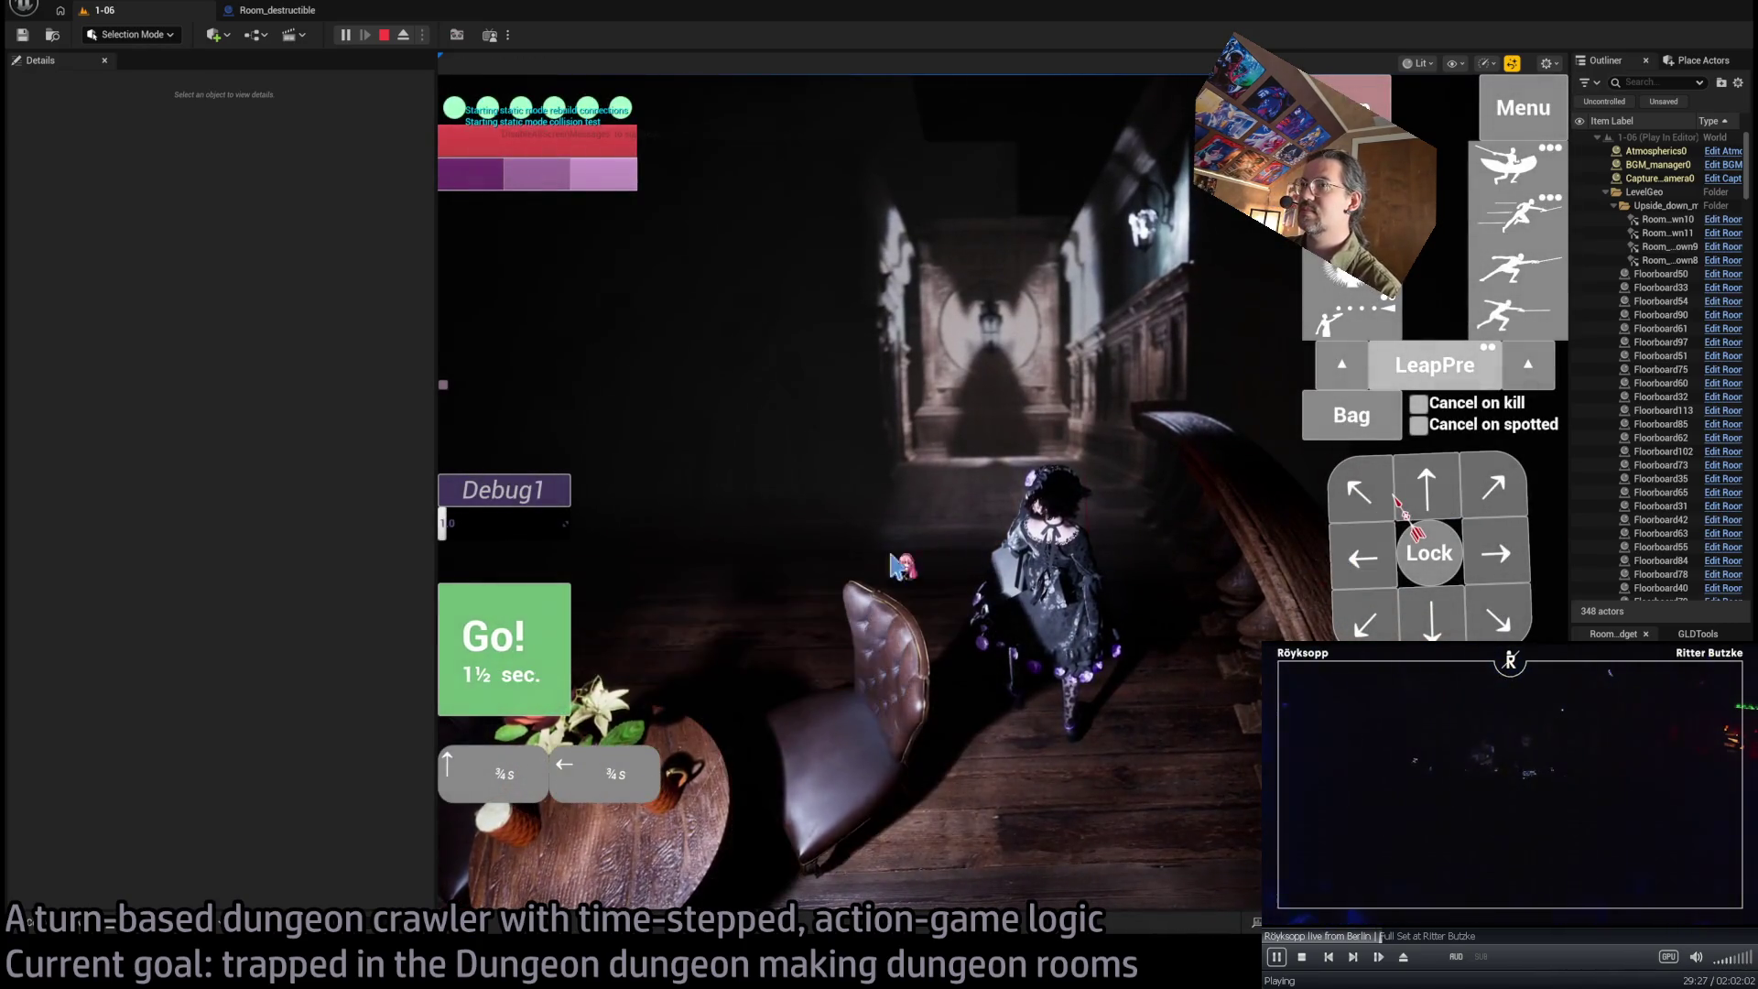
# Walk the character up the corridor with a 1½-second turn and a forward move, then stop the play test
pyautogui.press('w')
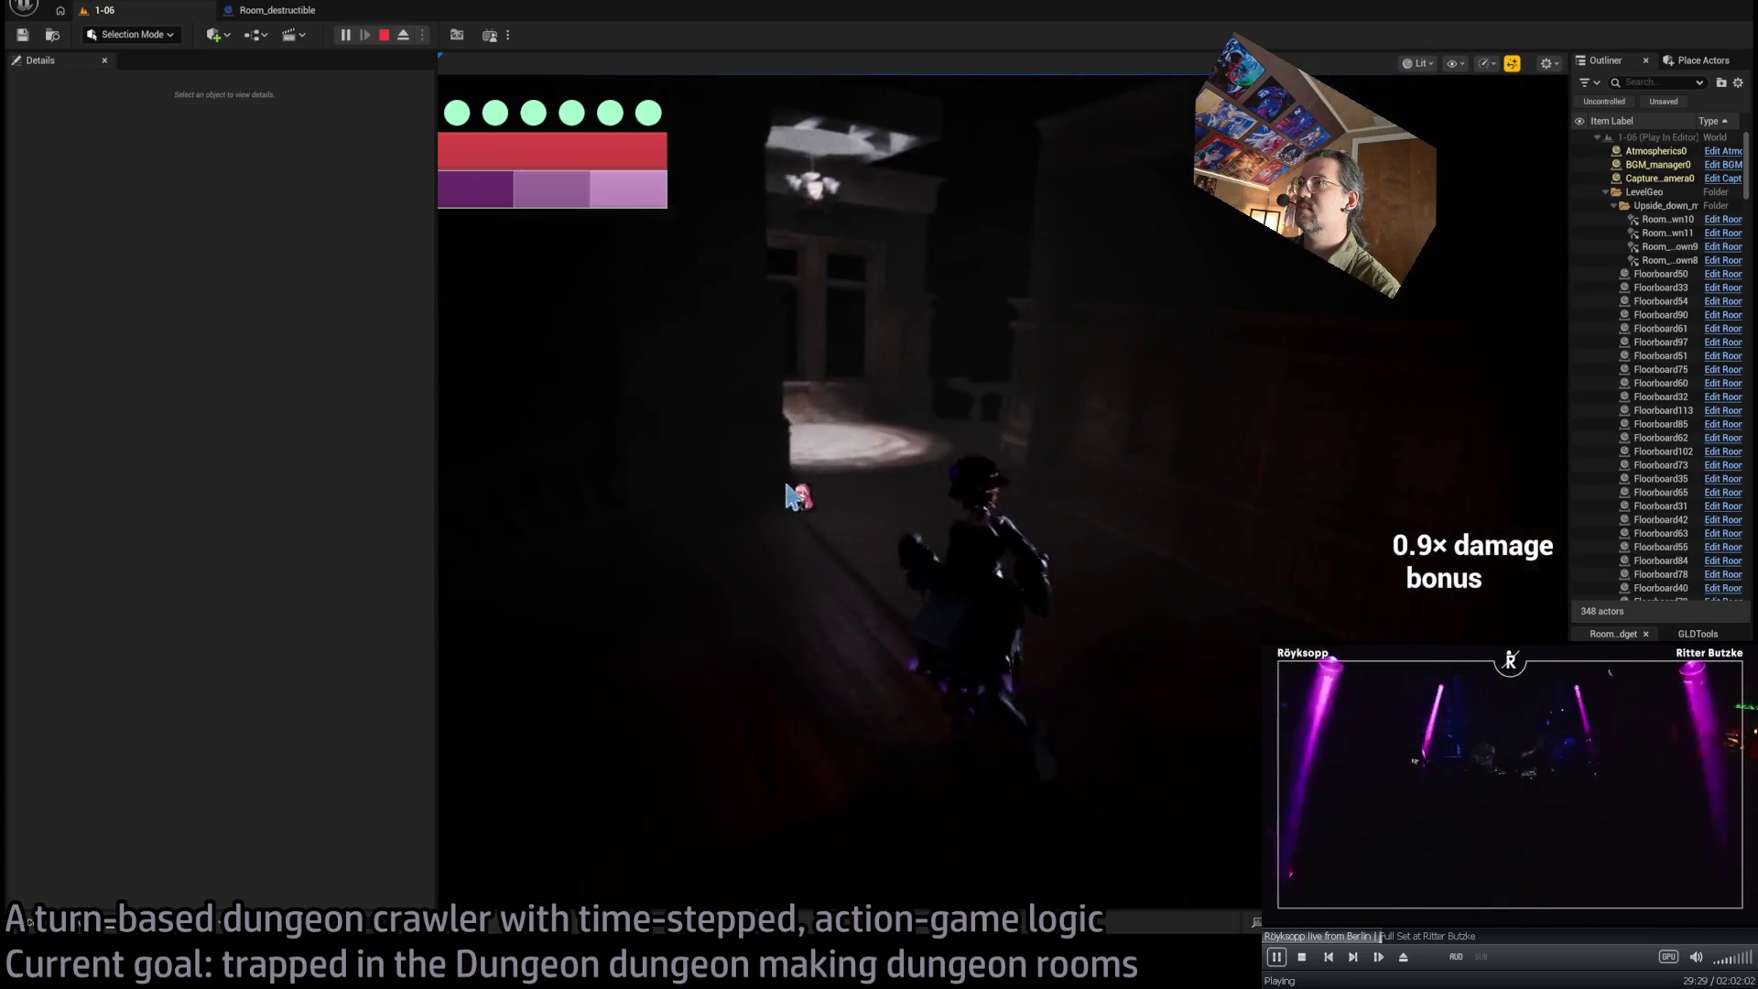
pyautogui.click(1504, 495)
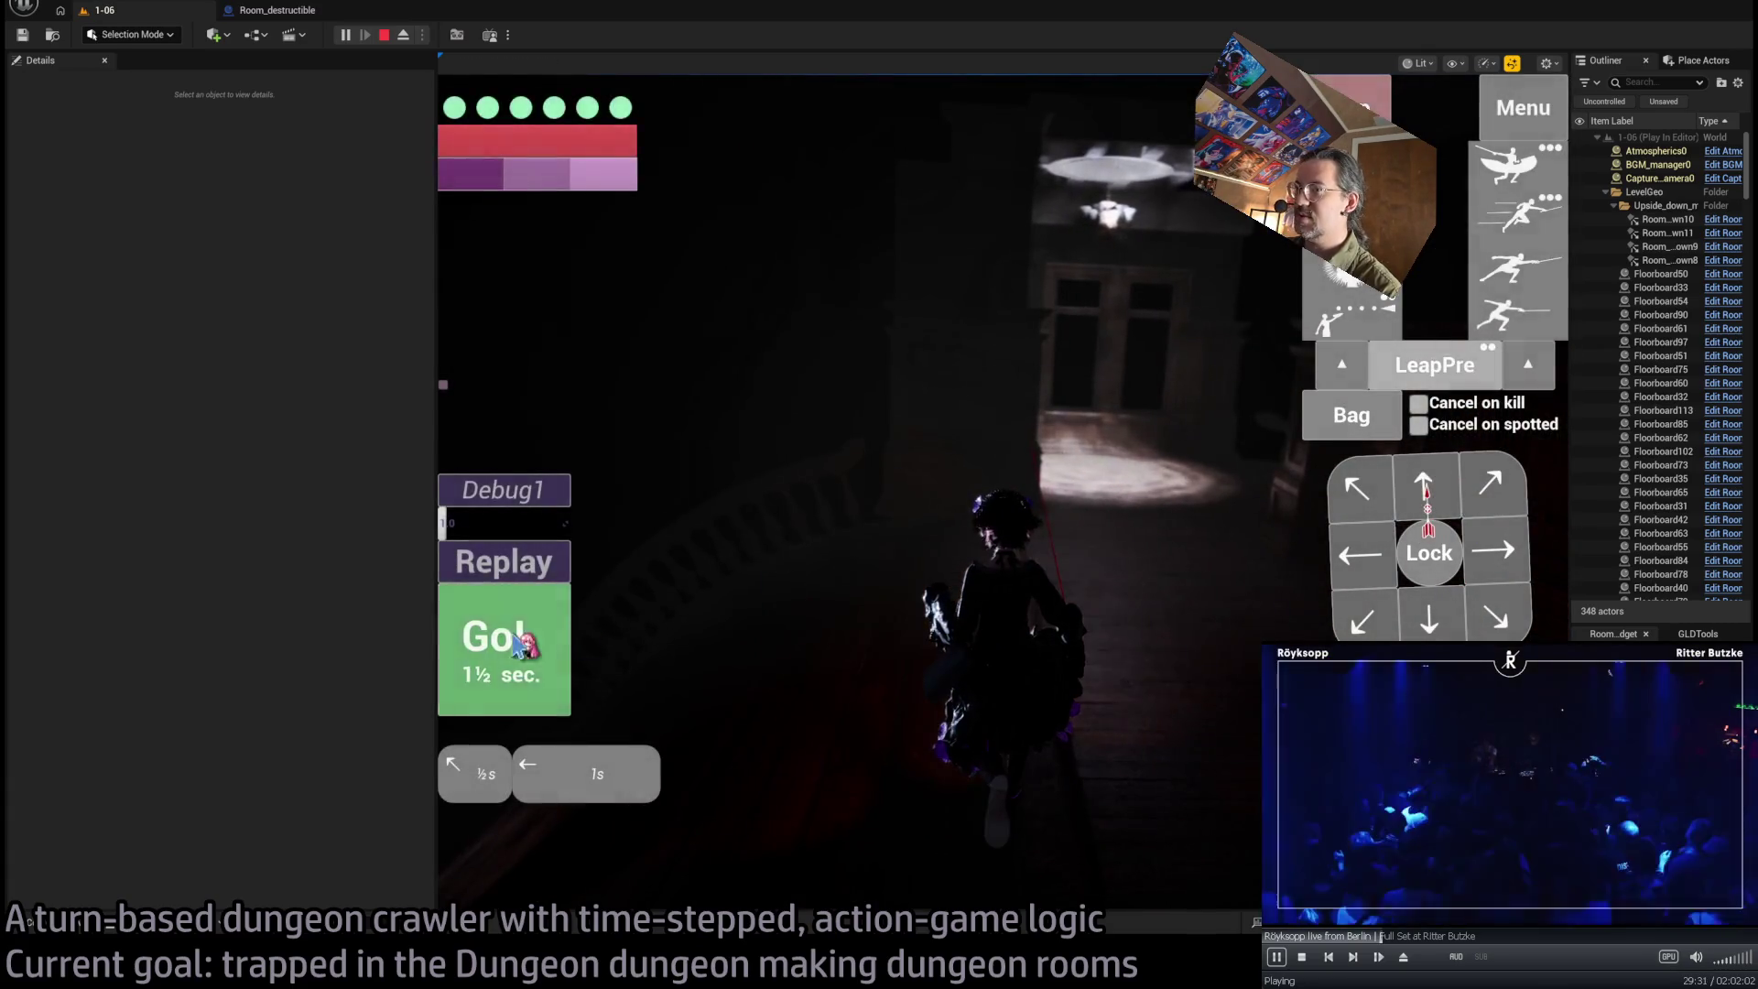
pyautogui.click(531, 638)
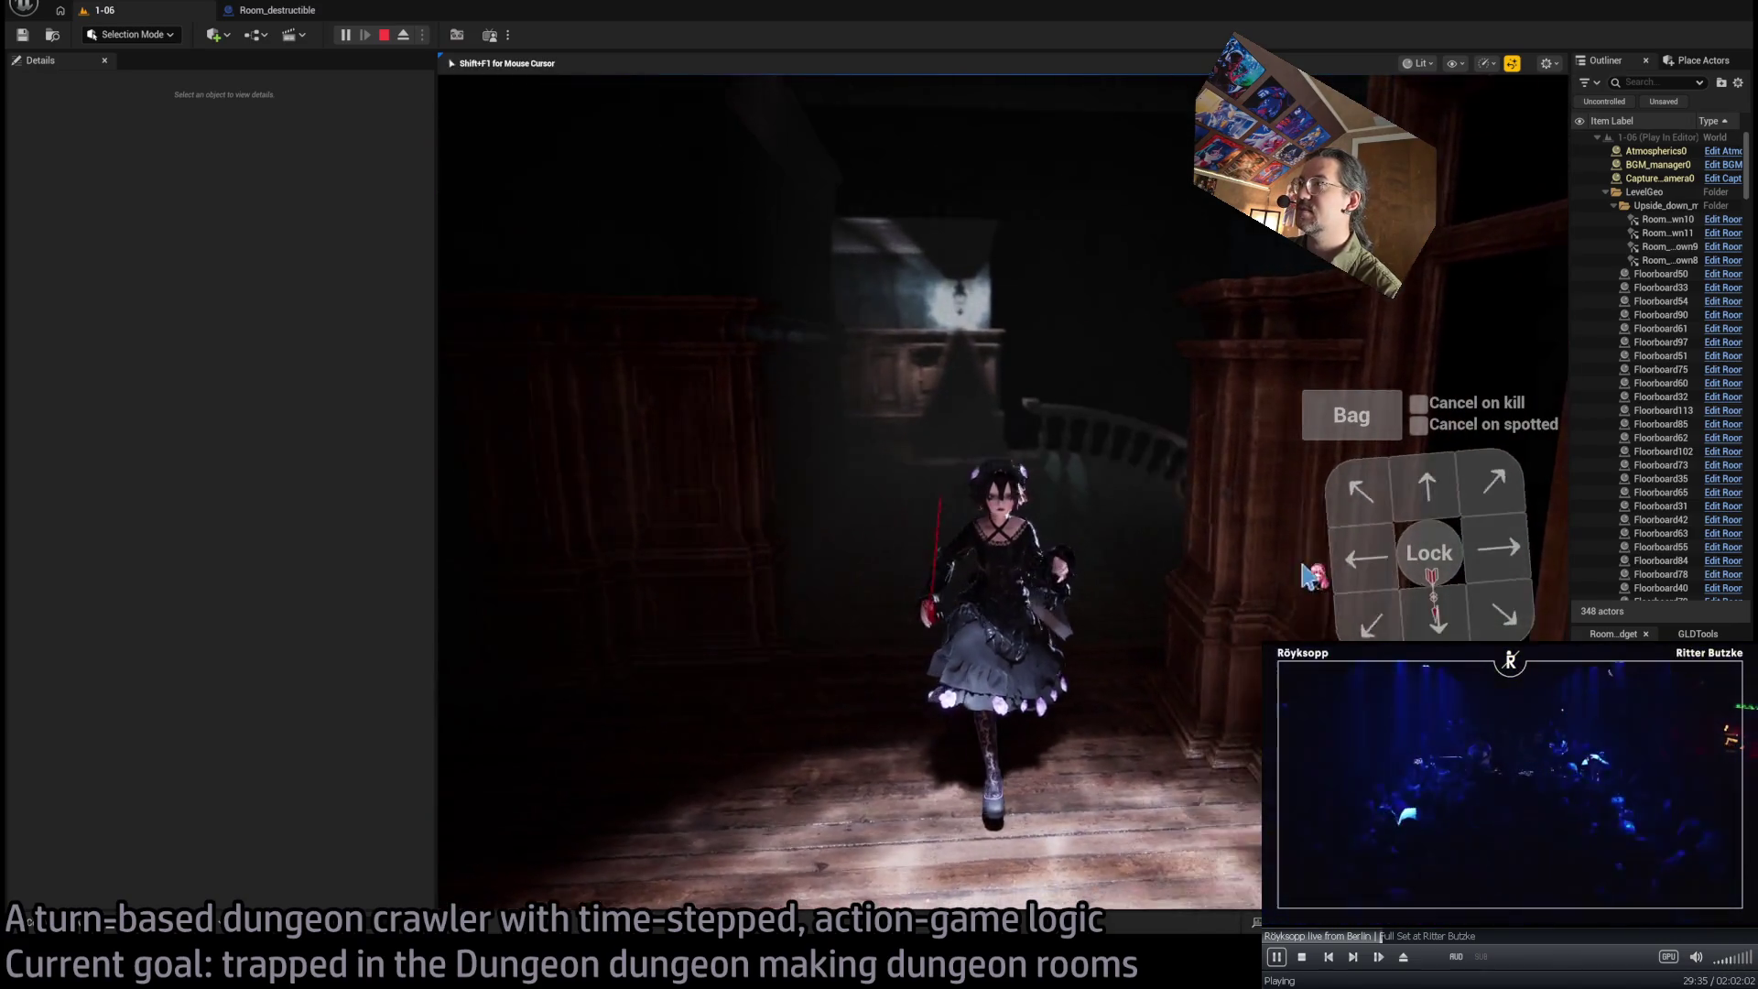
pyautogui.click(1454, 502)
pyautogui.click(495, 647)
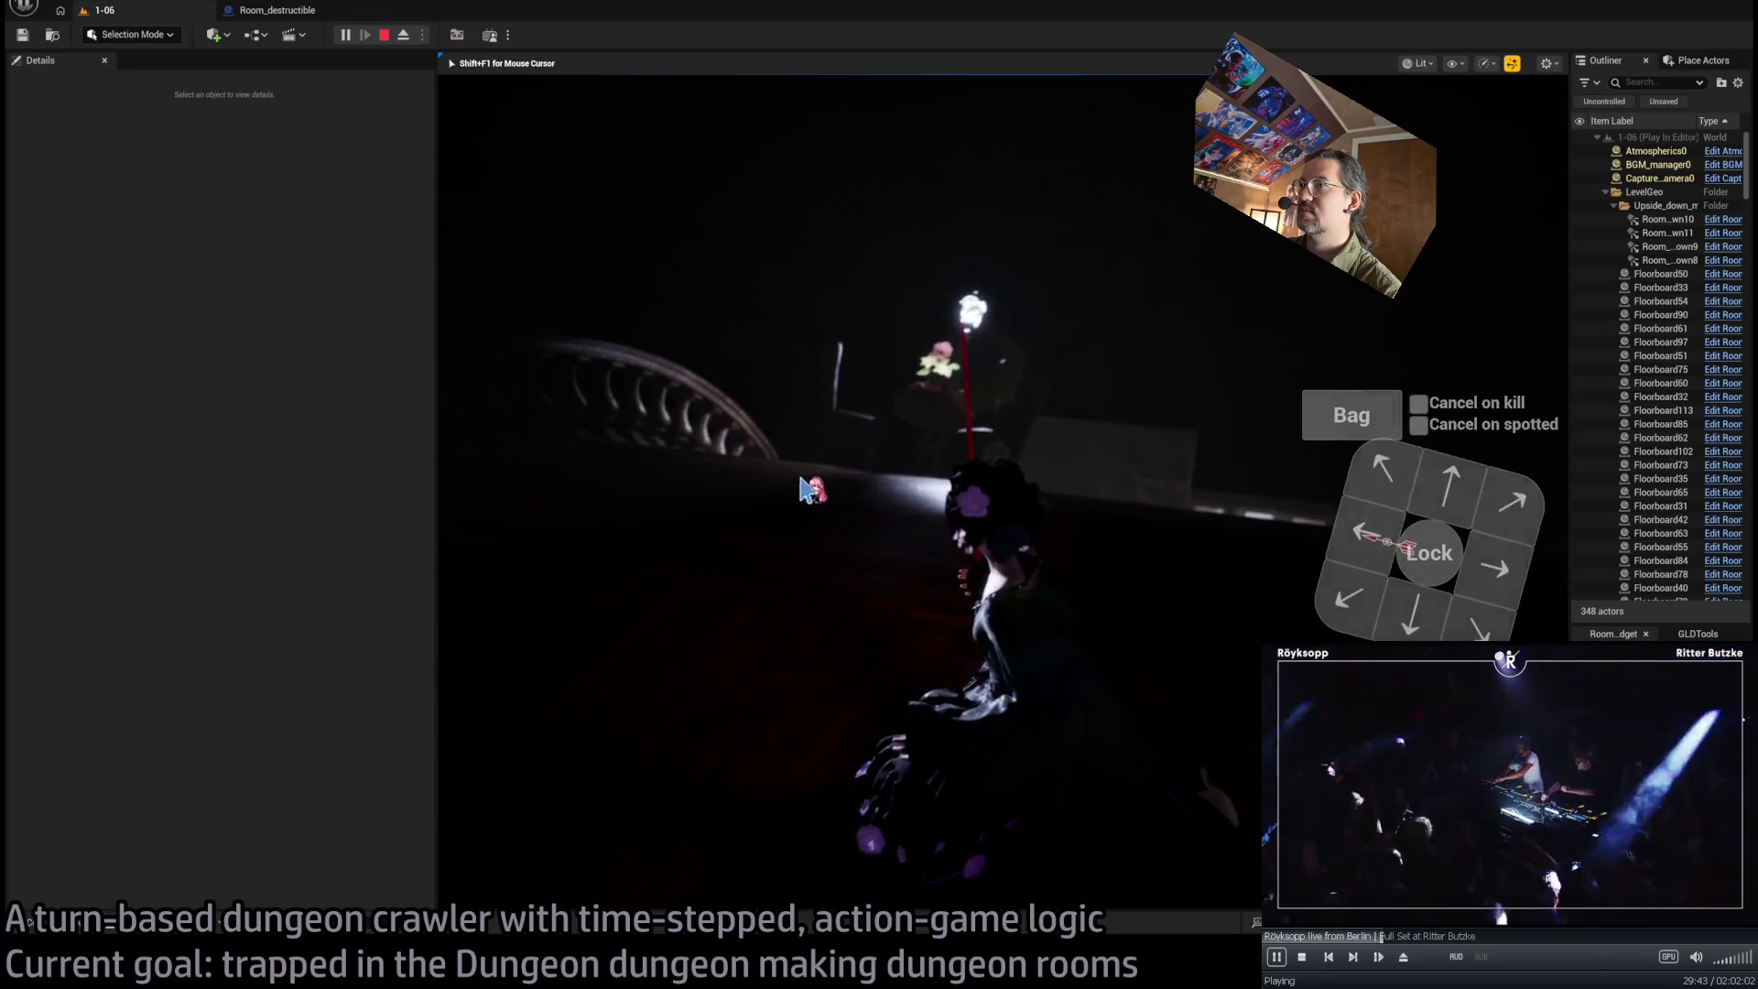
pyautogui.press('Escape')
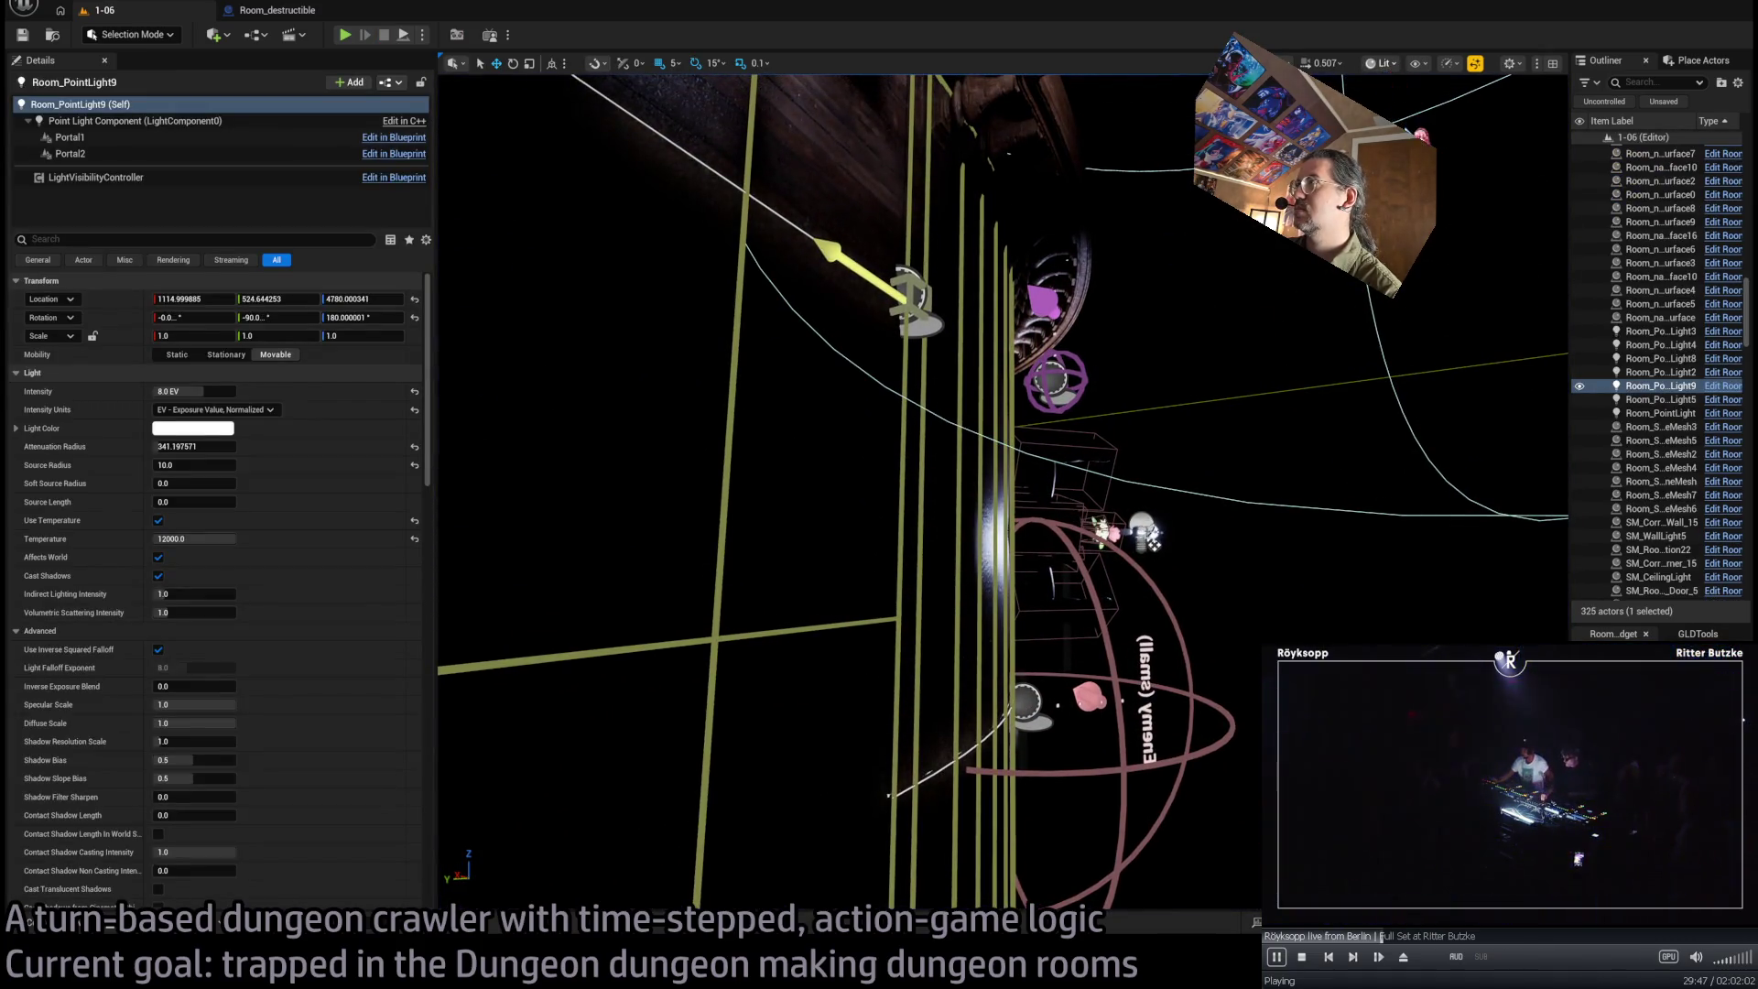
# In Unlit view, raise two corridor wall pieces and duplicate Wall_Connection41 upward to Z ≈ 3950
pyautogui.hotkey('alt', '3')
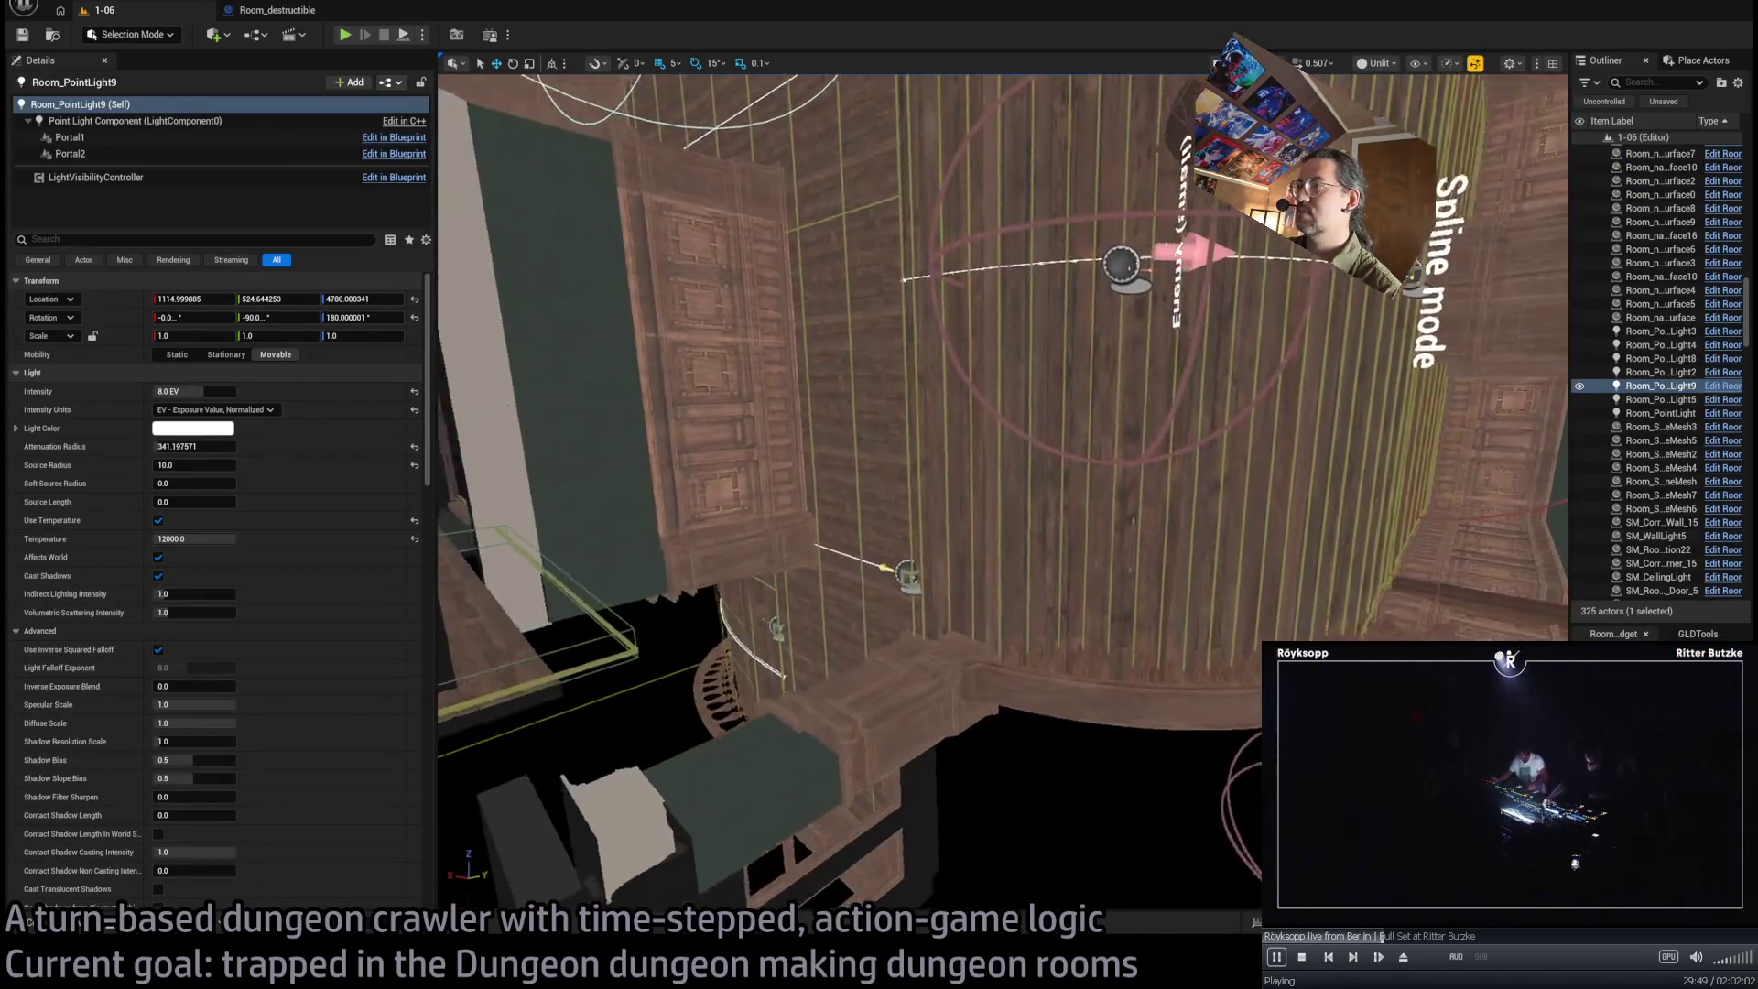
pyautogui.moveTo(1003, 495); pyautogui.dragTo(1003, 165)
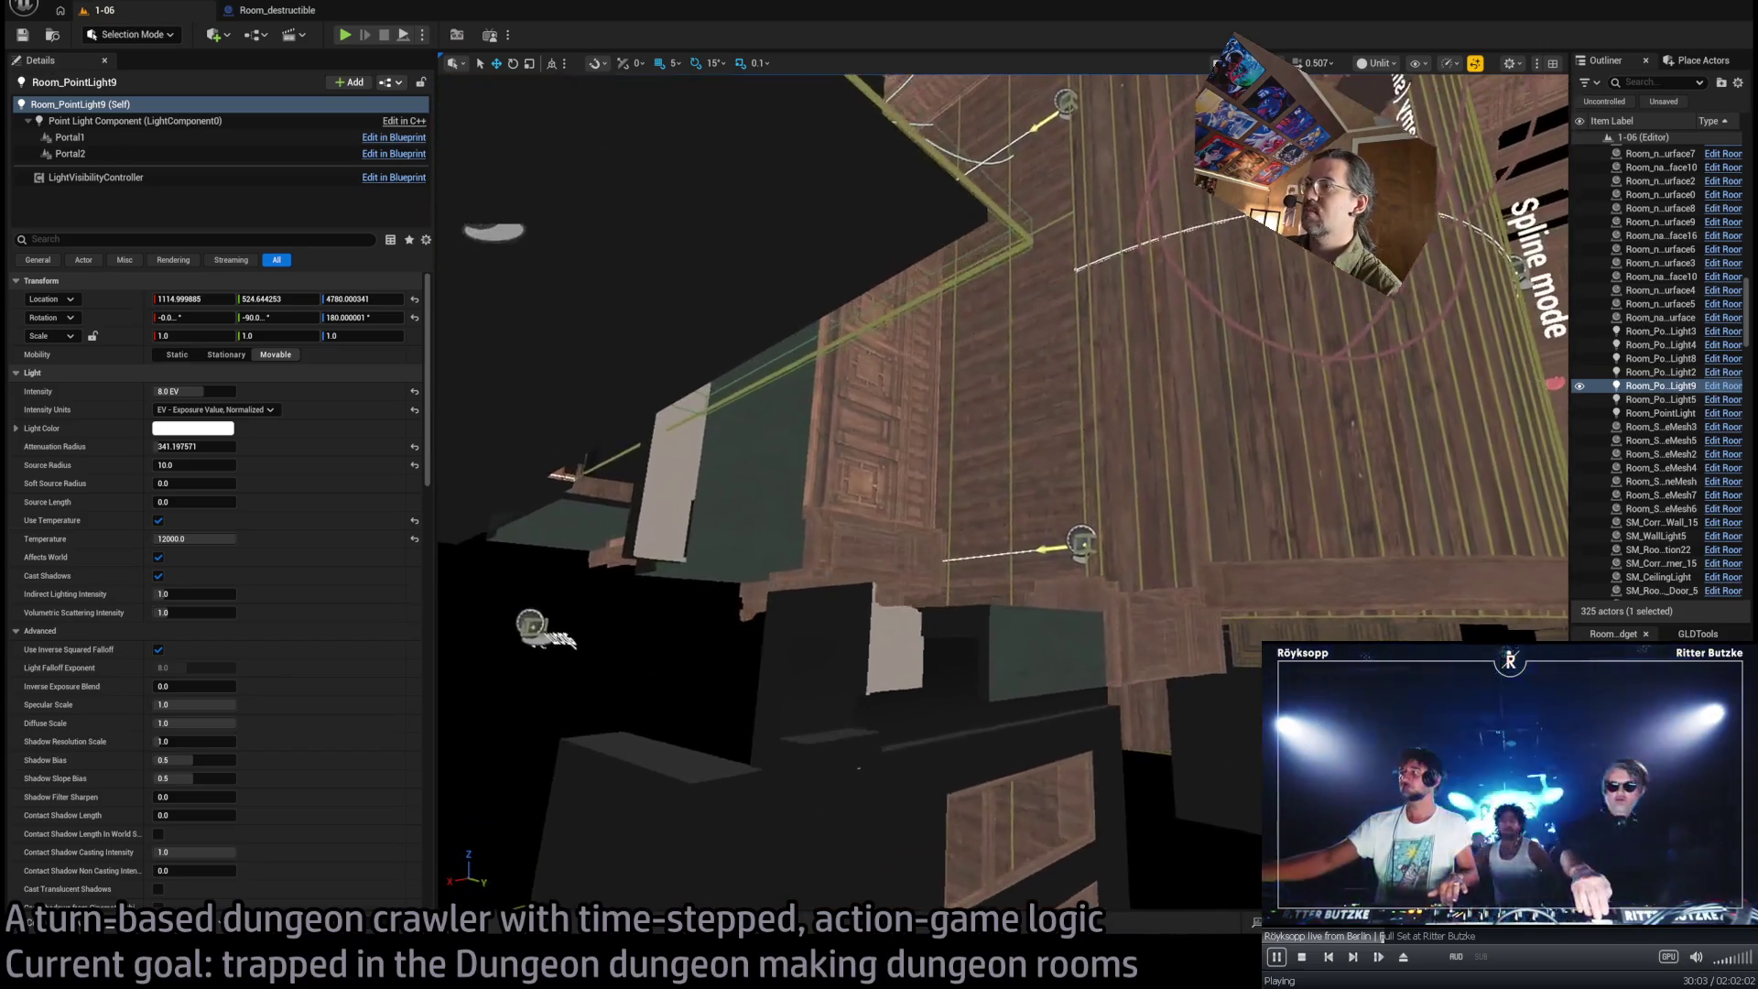
pyautogui.click(1059, 608)
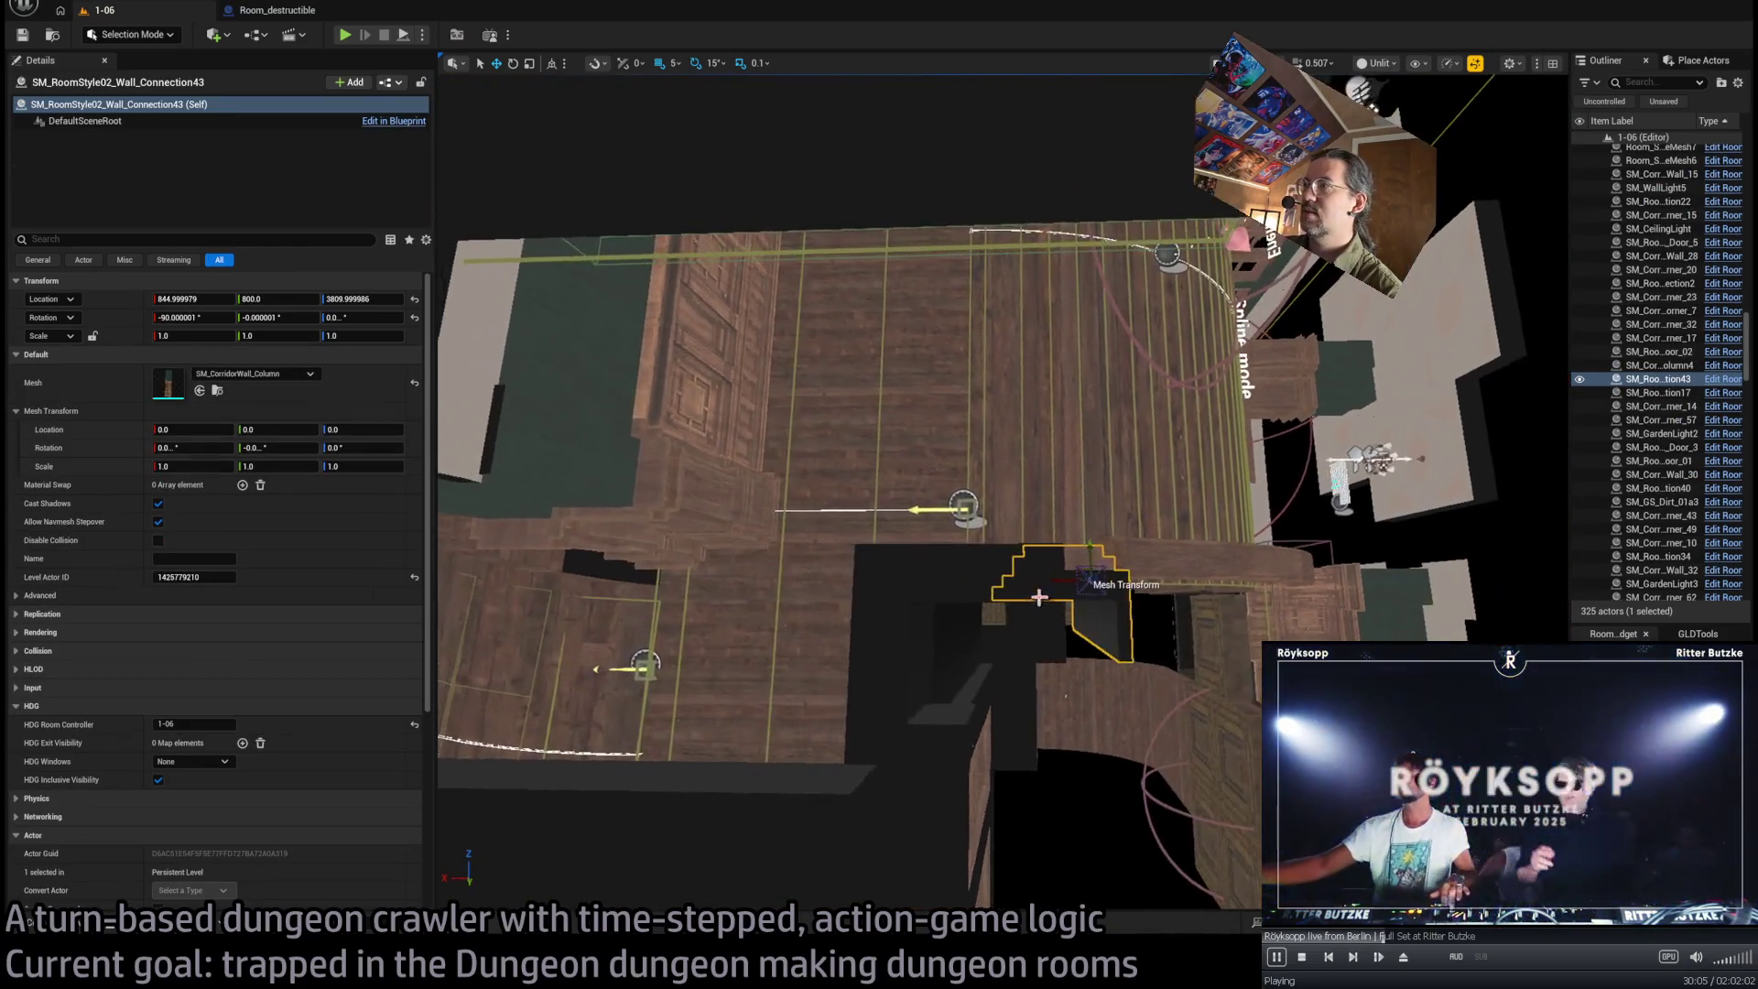
pyautogui.keyDown('ctrl'); pyautogui.click(943, 592); pyautogui.keyUp('ctrl')
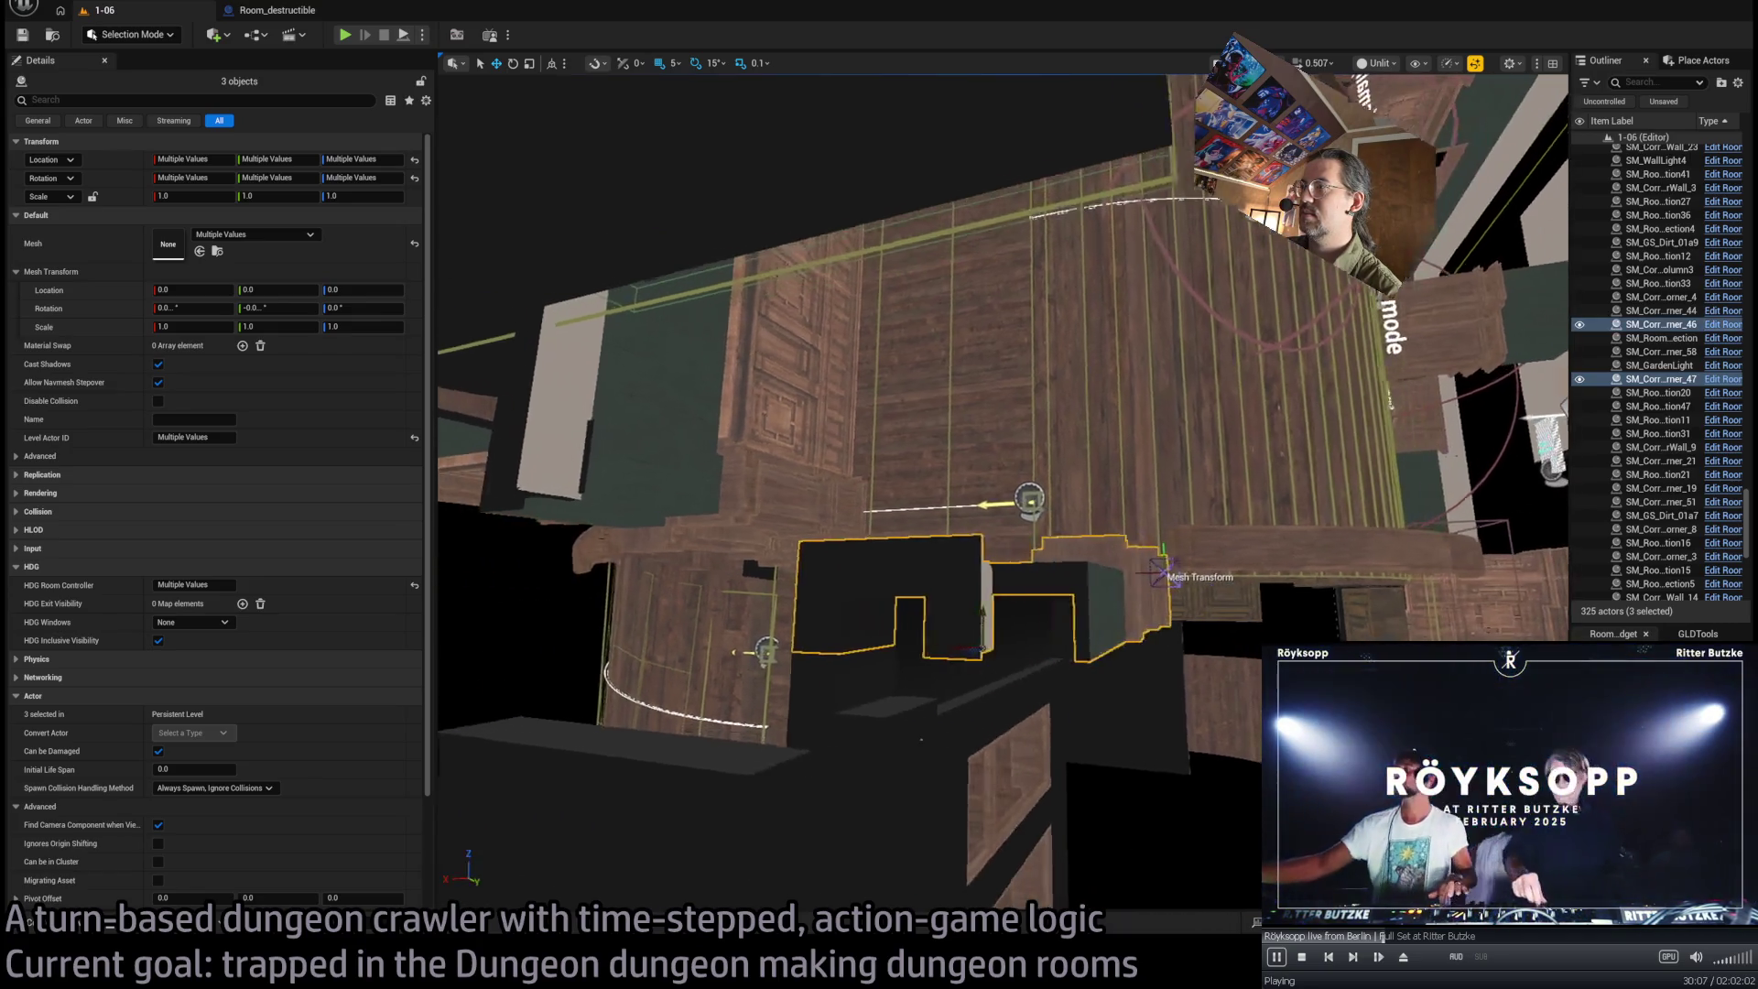
pyautogui.scroll(2, 943, 604)
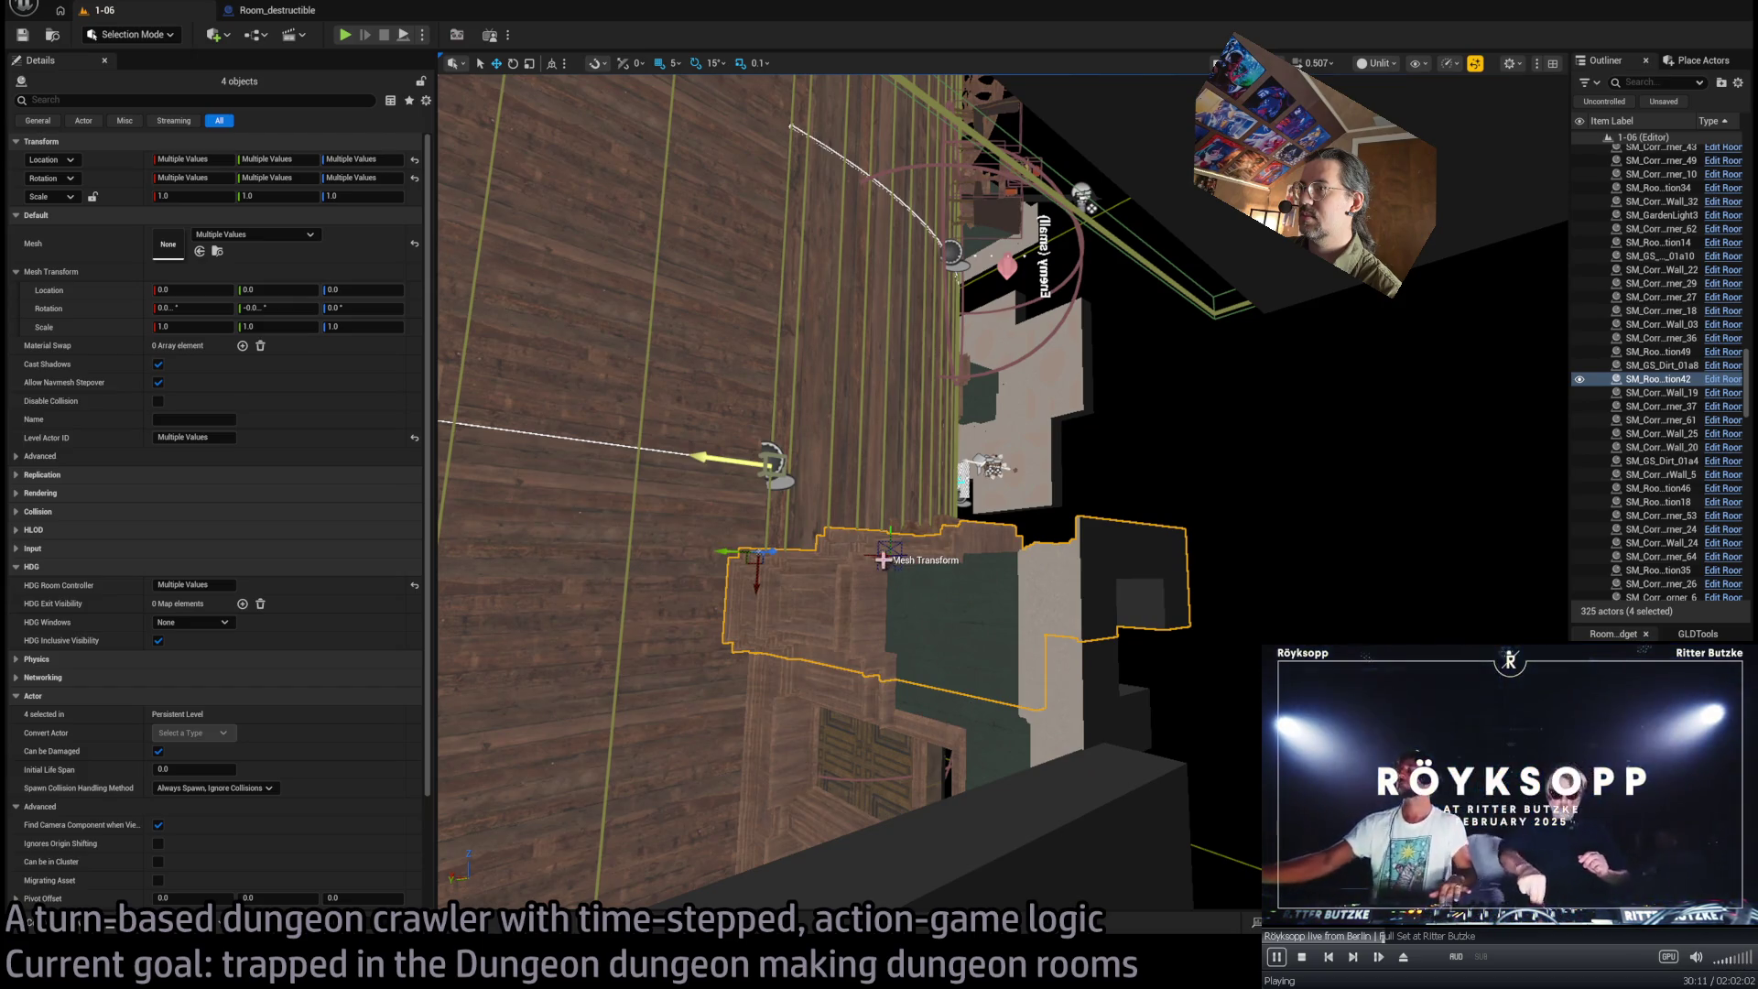
pyautogui.moveTo(760, 594)
pyautogui.mouseDown()
pyautogui.moveTo(796, 386)
pyautogui.moveTo(796, 362)
pyautogui.moveTo(773, 362)
pyautogui.mouseUp()
pyautogui.click(920, 717)
pyautogui.keyDown('alt'); pyautogui.moveTo(759, 691); pyautogui.dragTo(759, 458); pyautogui.keyUp('alt')
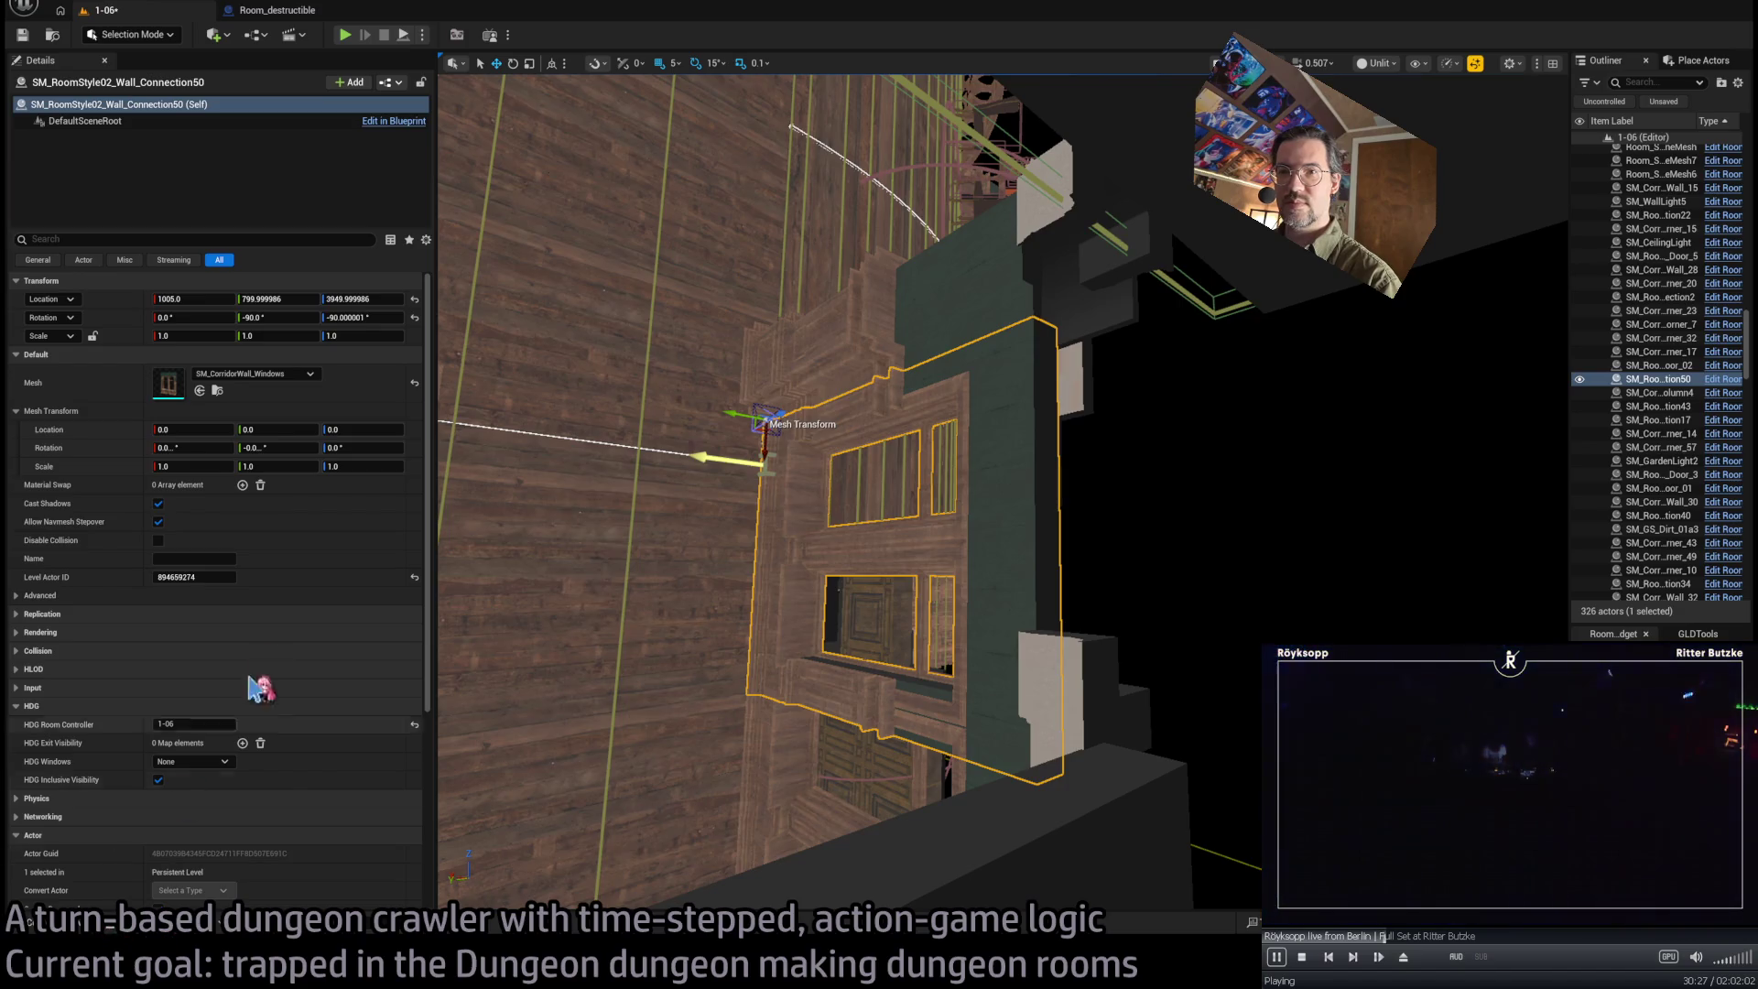
# Swap the copied wall's mesh to SM_CorridorWall_02
pyautogui.click(217, 390)
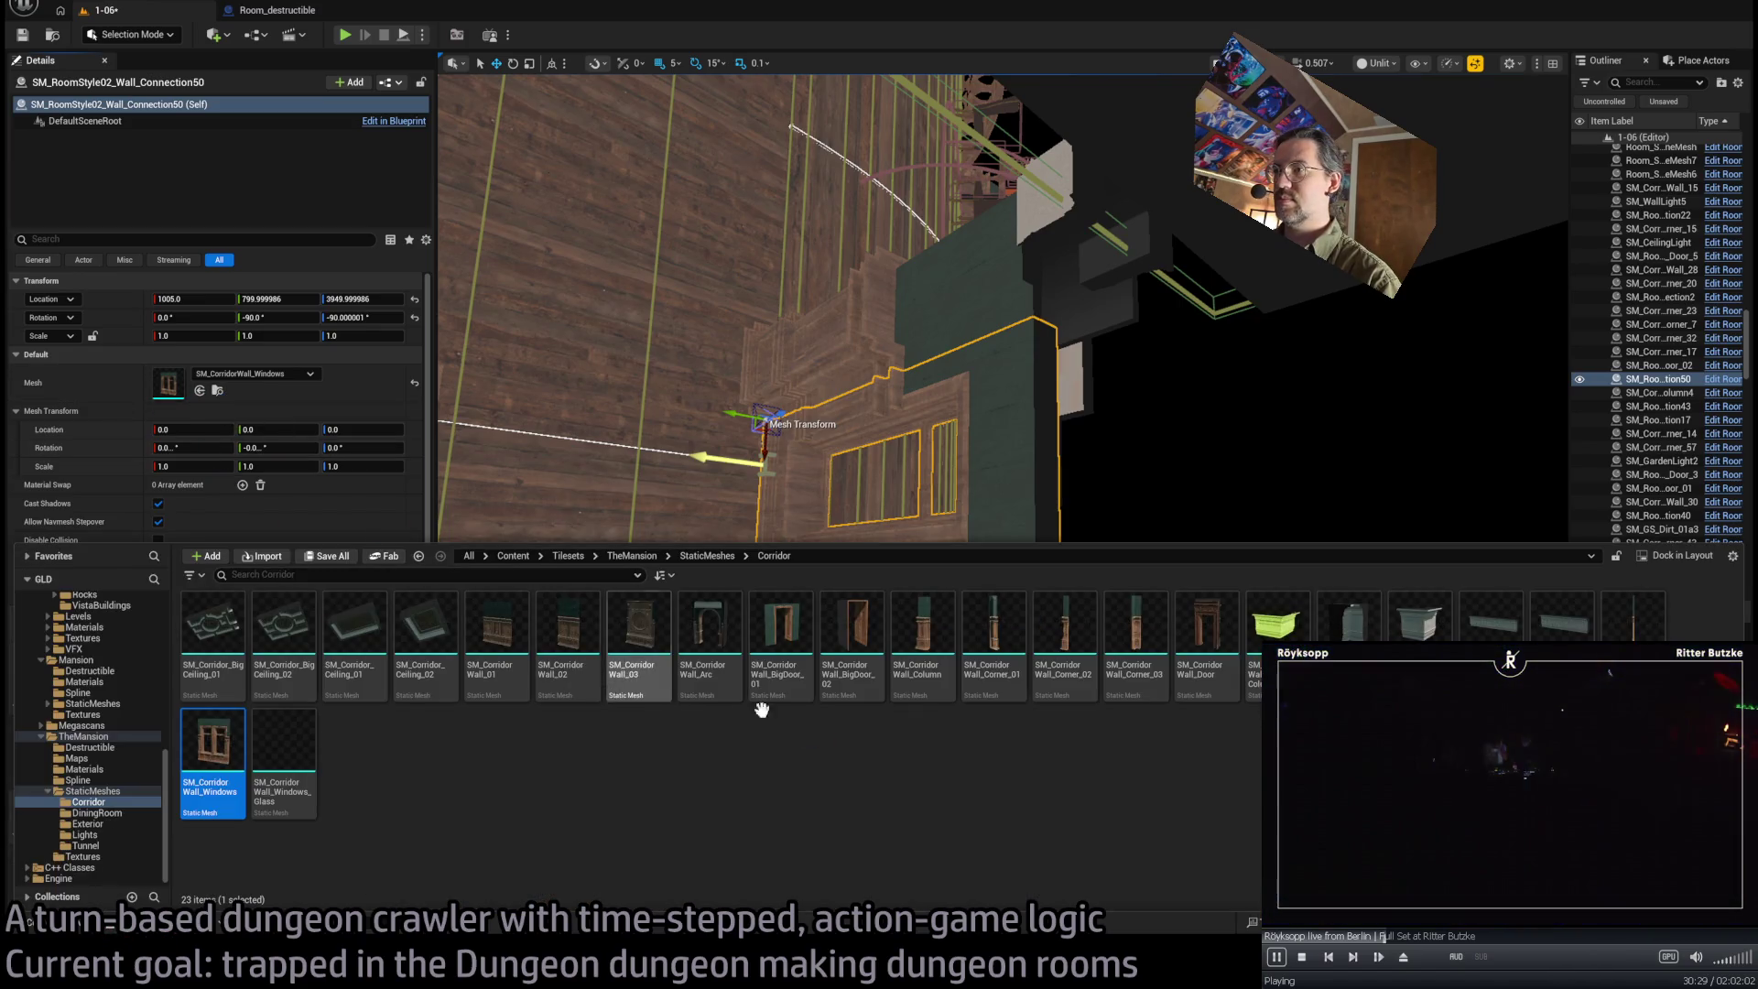
pyautogui.click(580, 626)
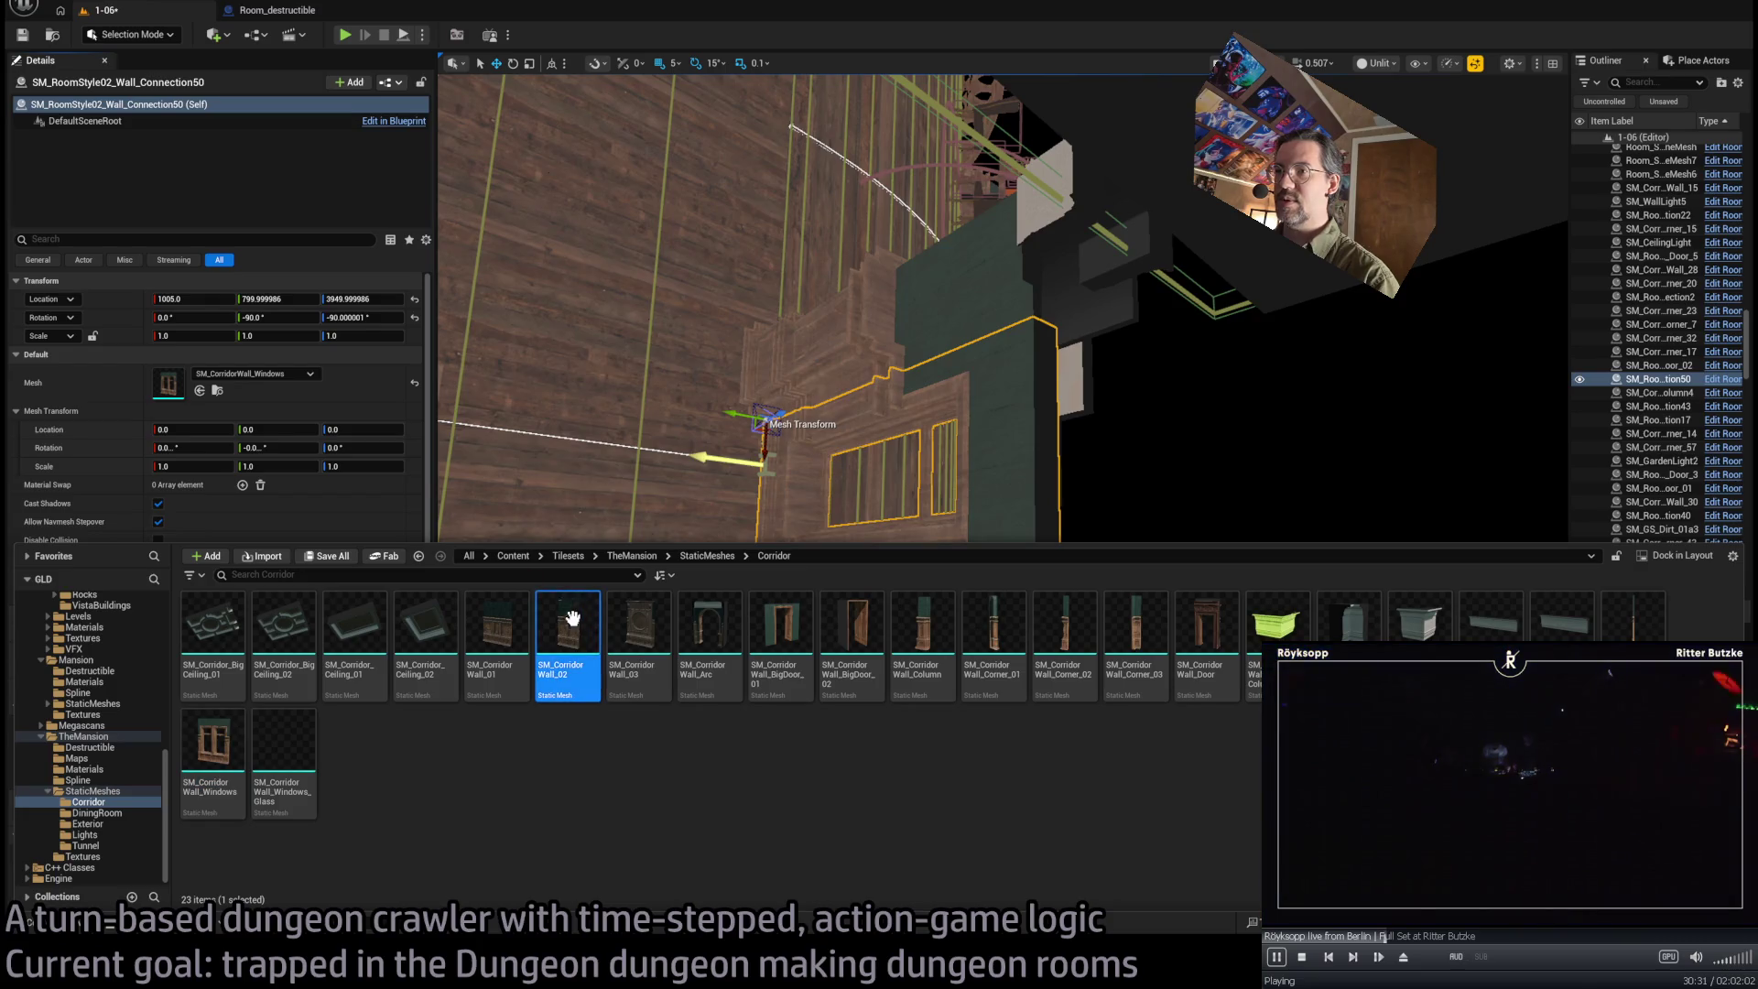
pyautogui.click(201, 391)
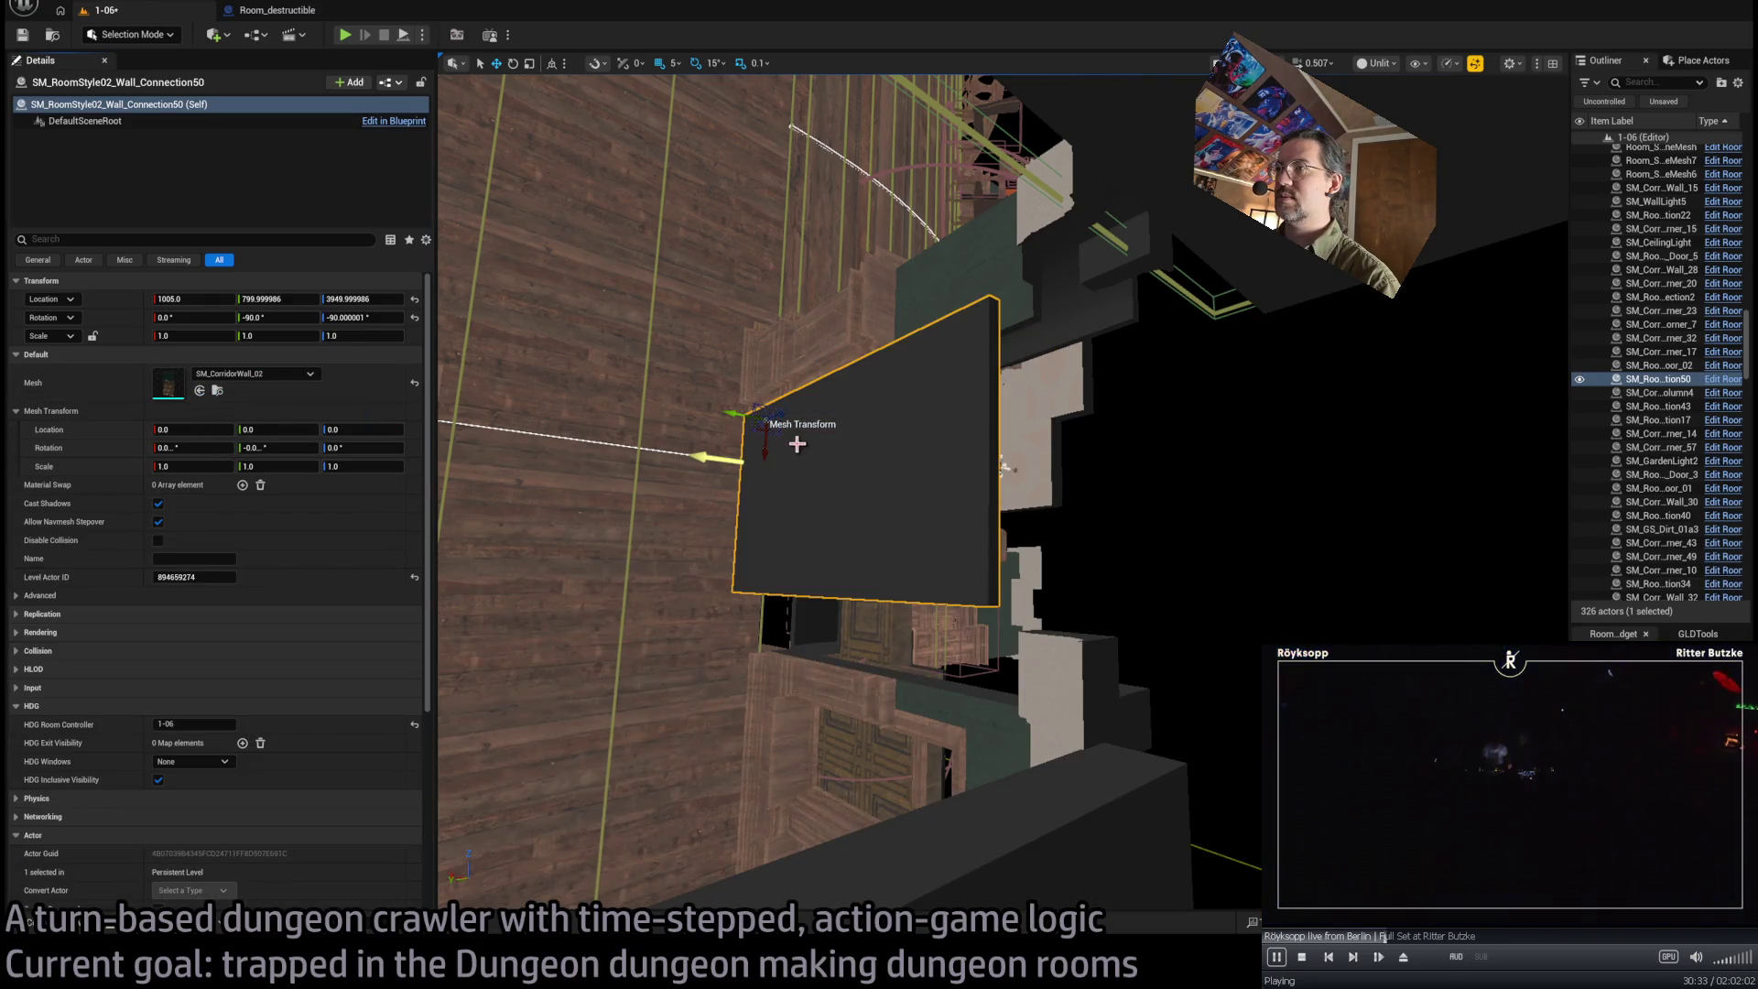
# Rotate the wall 180° to face the other way, then select the ledge and roof-edge corner pieces
pyautogui.moveTo(765, 446)
pyautogui.mouseDown()
pyautogui.moveTo(735, 382)
pyautogui.moveTo(762, 513)
pyautogui.moveTo(753, 645)
pyautogui.mouseUp()
pyautogui.press('w')
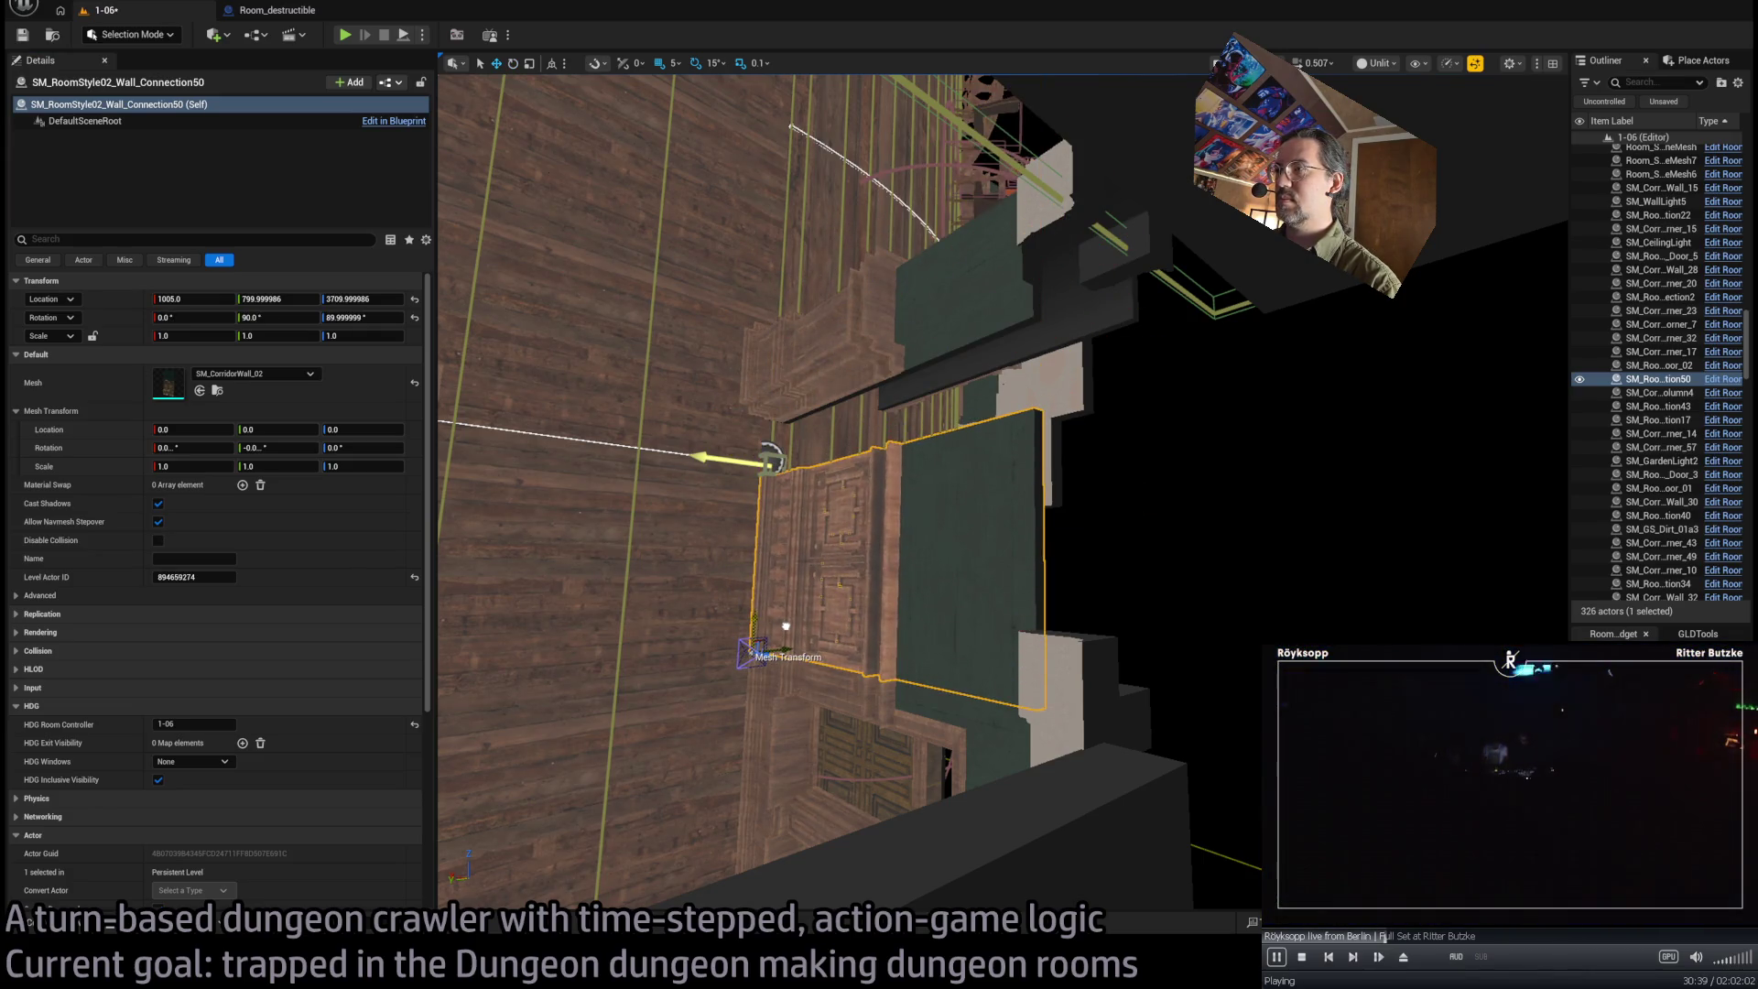
pyautogui.click(840, 362)
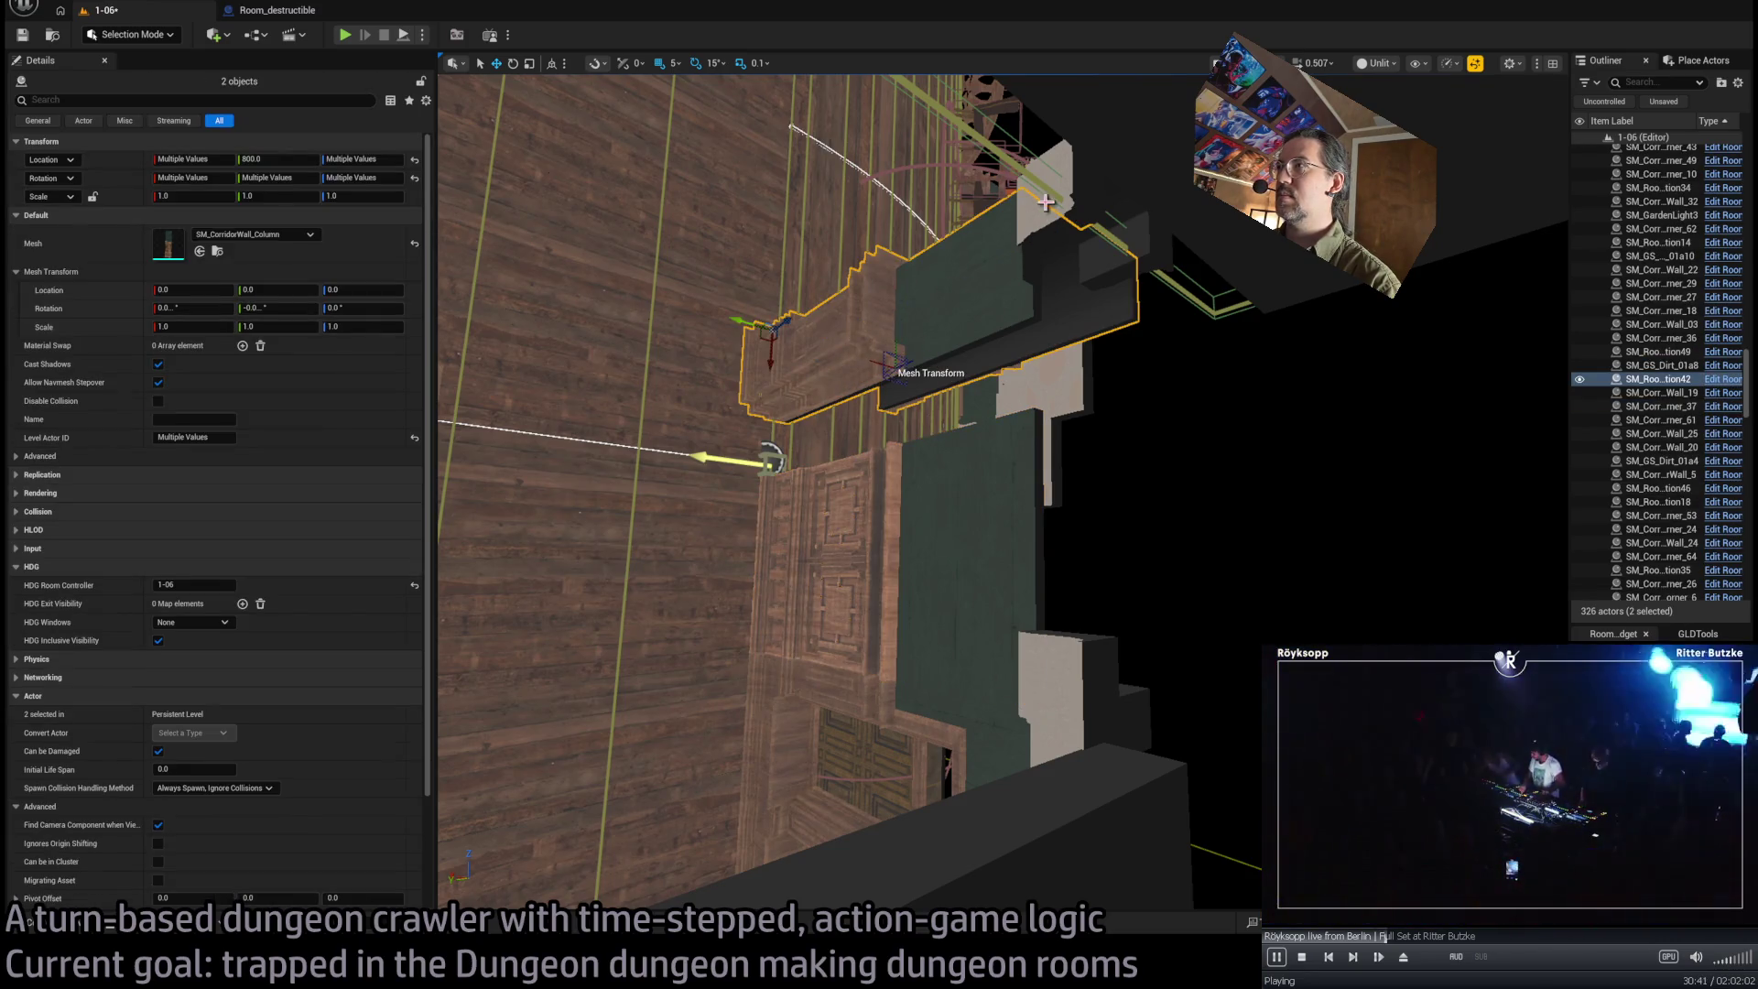
pyautogui.keyDown('ctrl'); pyautogui.click(1144, 245); pyautogui.keyUp('ctrl')
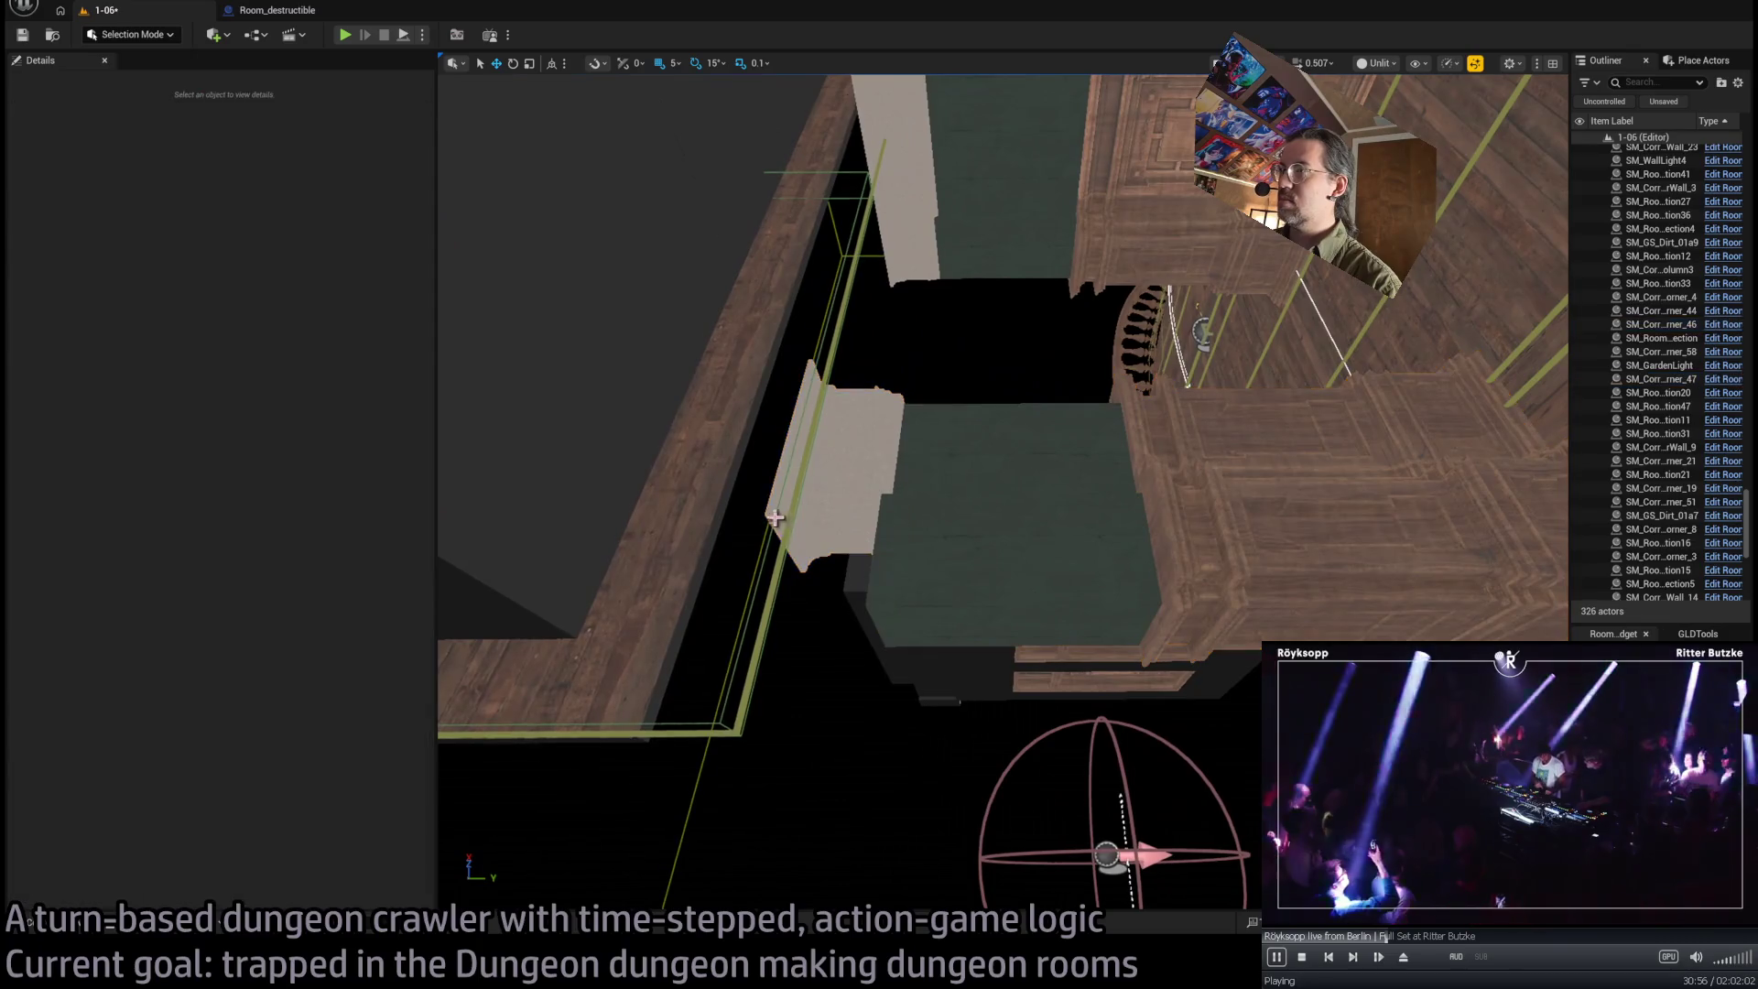
# Select the roof-edge corner, stand Wall_Connection43 upright, then select the floor-edge spline mesh
pyautogui.click(835, 520)
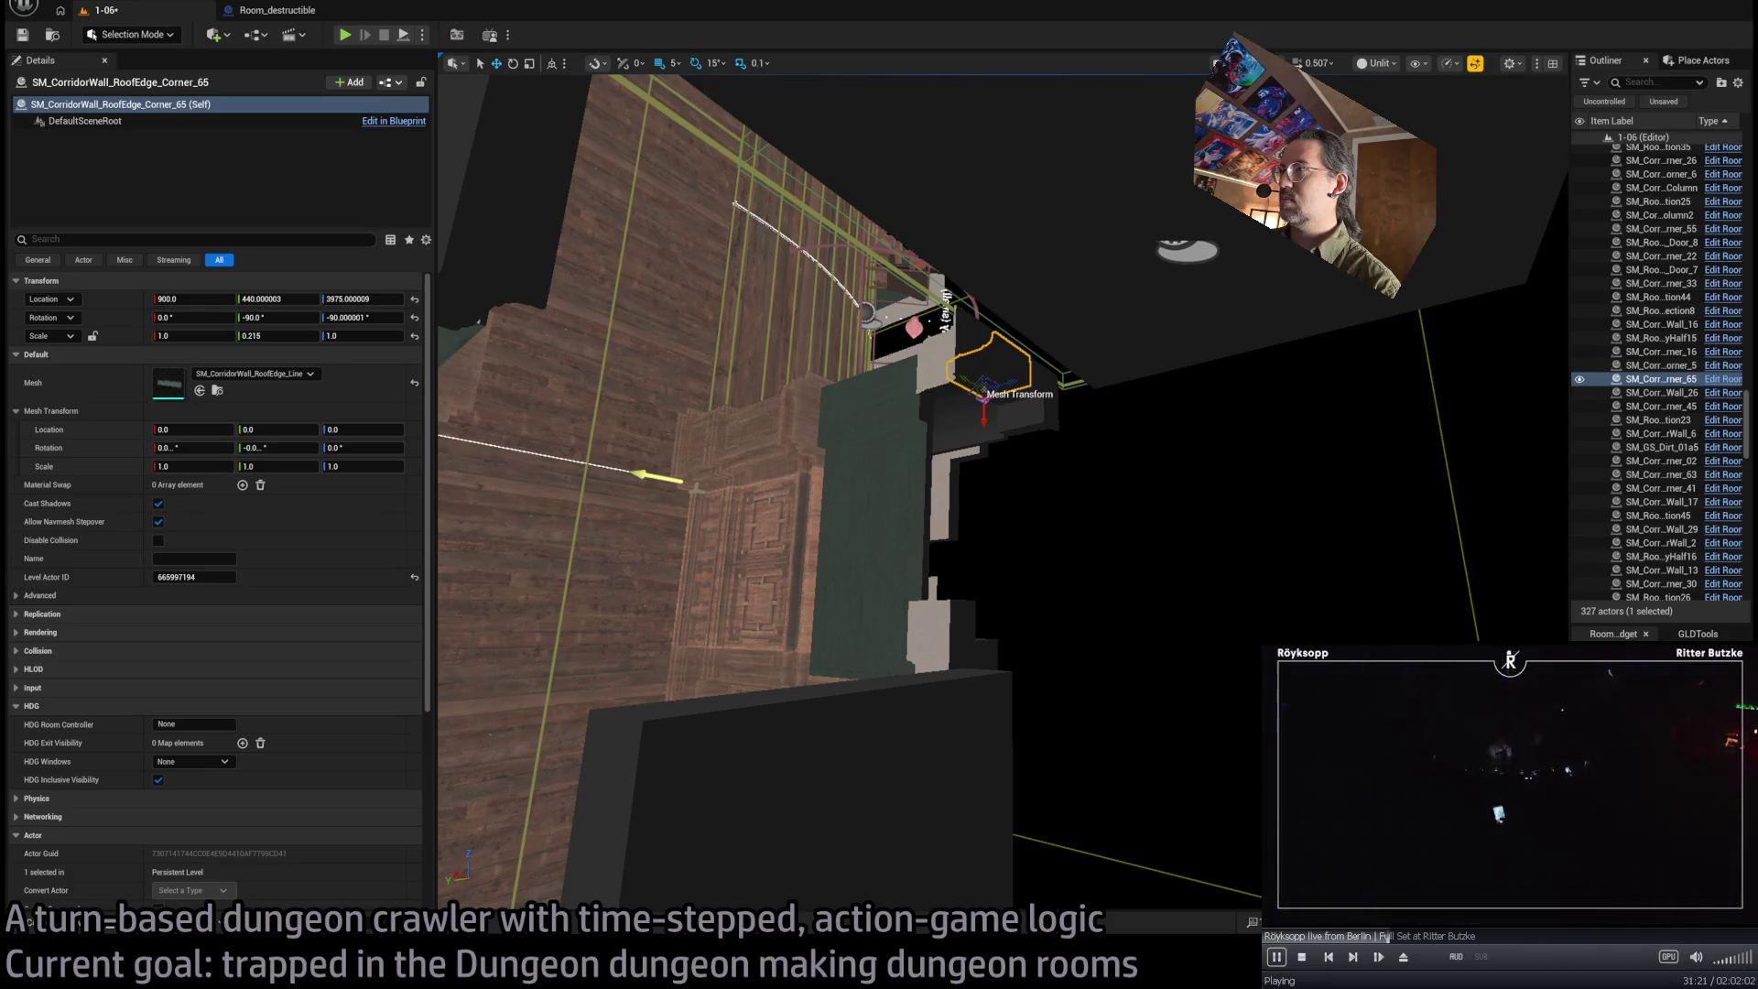
pyautogui.click(906, 443)
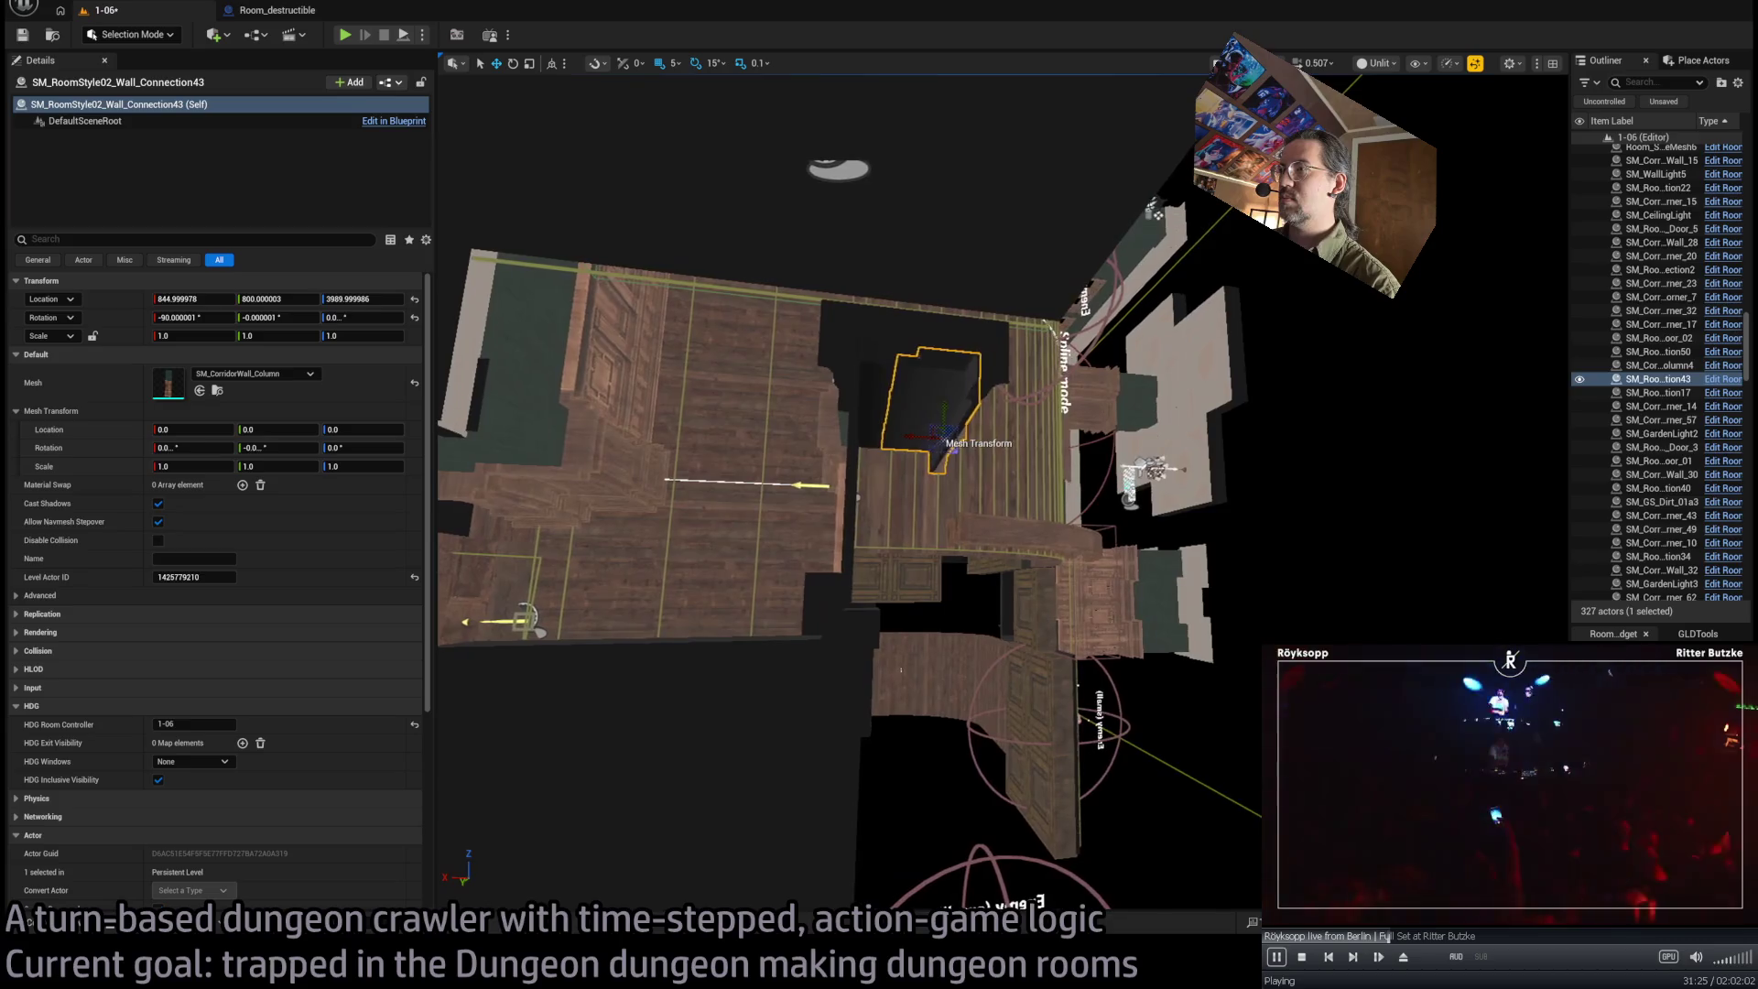
pyautogui.moveTo(829, 600)
pyautogui.mouseDown()
pyautogui.moveTo(823, 624)
pyautogui.moveTo(934, 482)
pyautogui.mouseUp()
pyautogui.press('w')
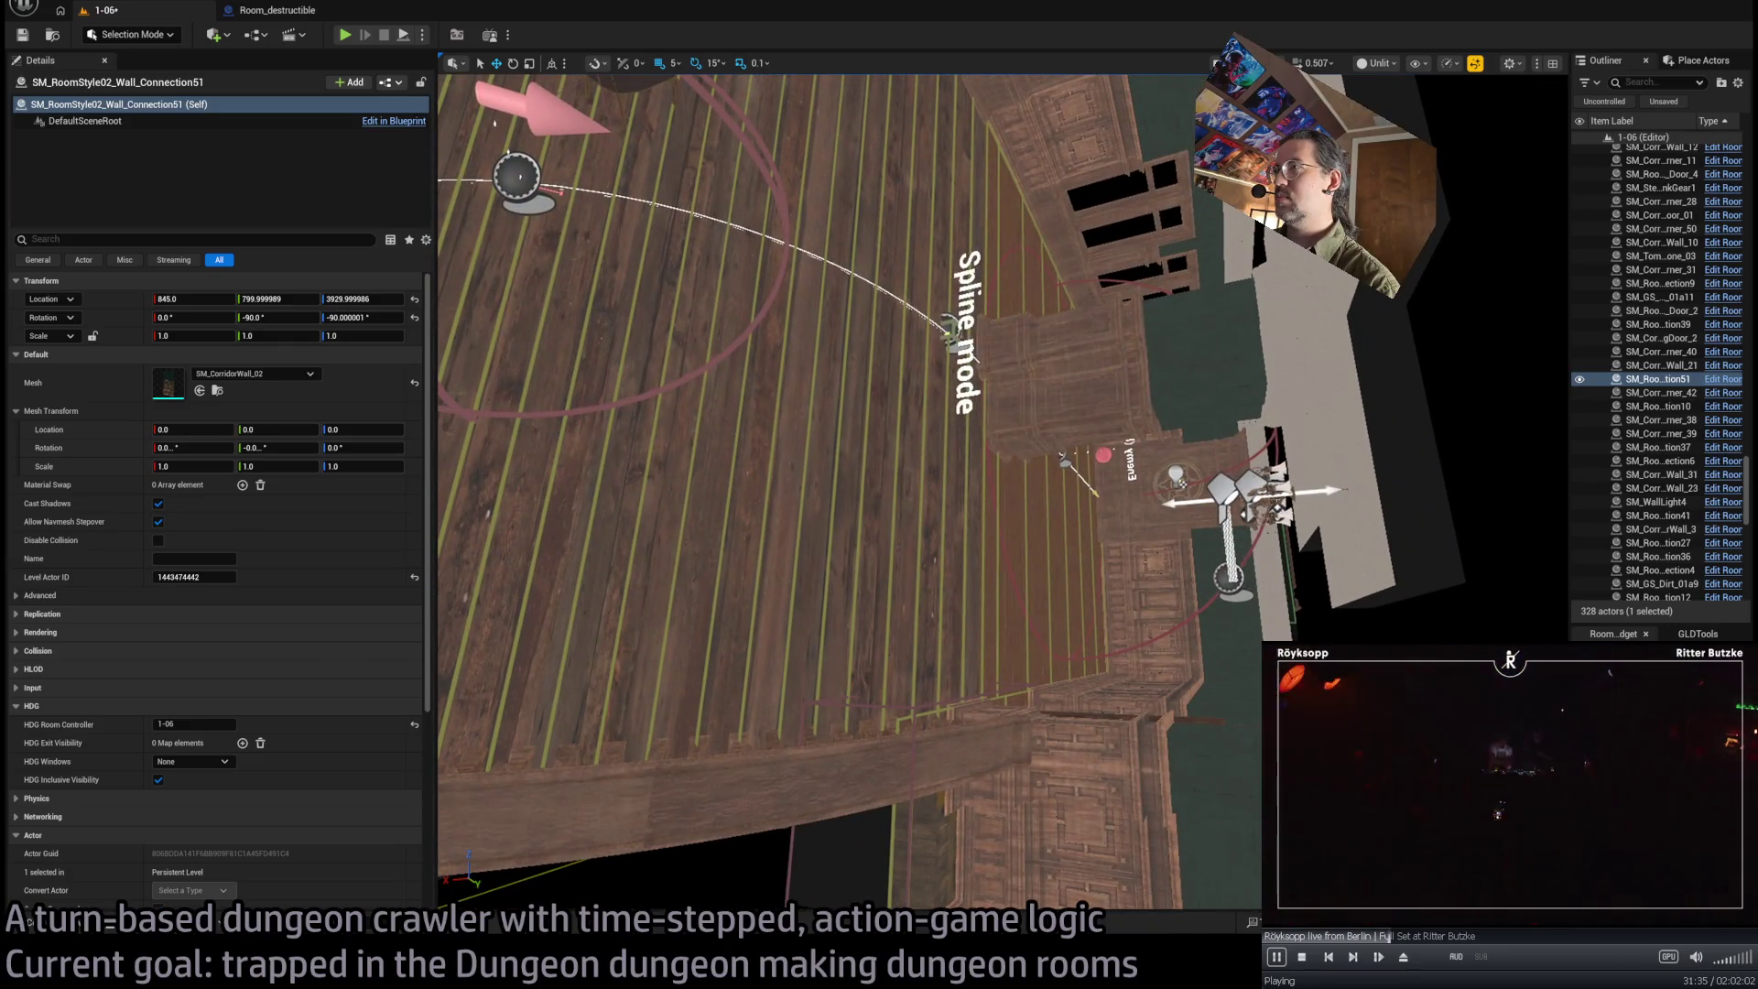
pyautogui.click(1025, 416)
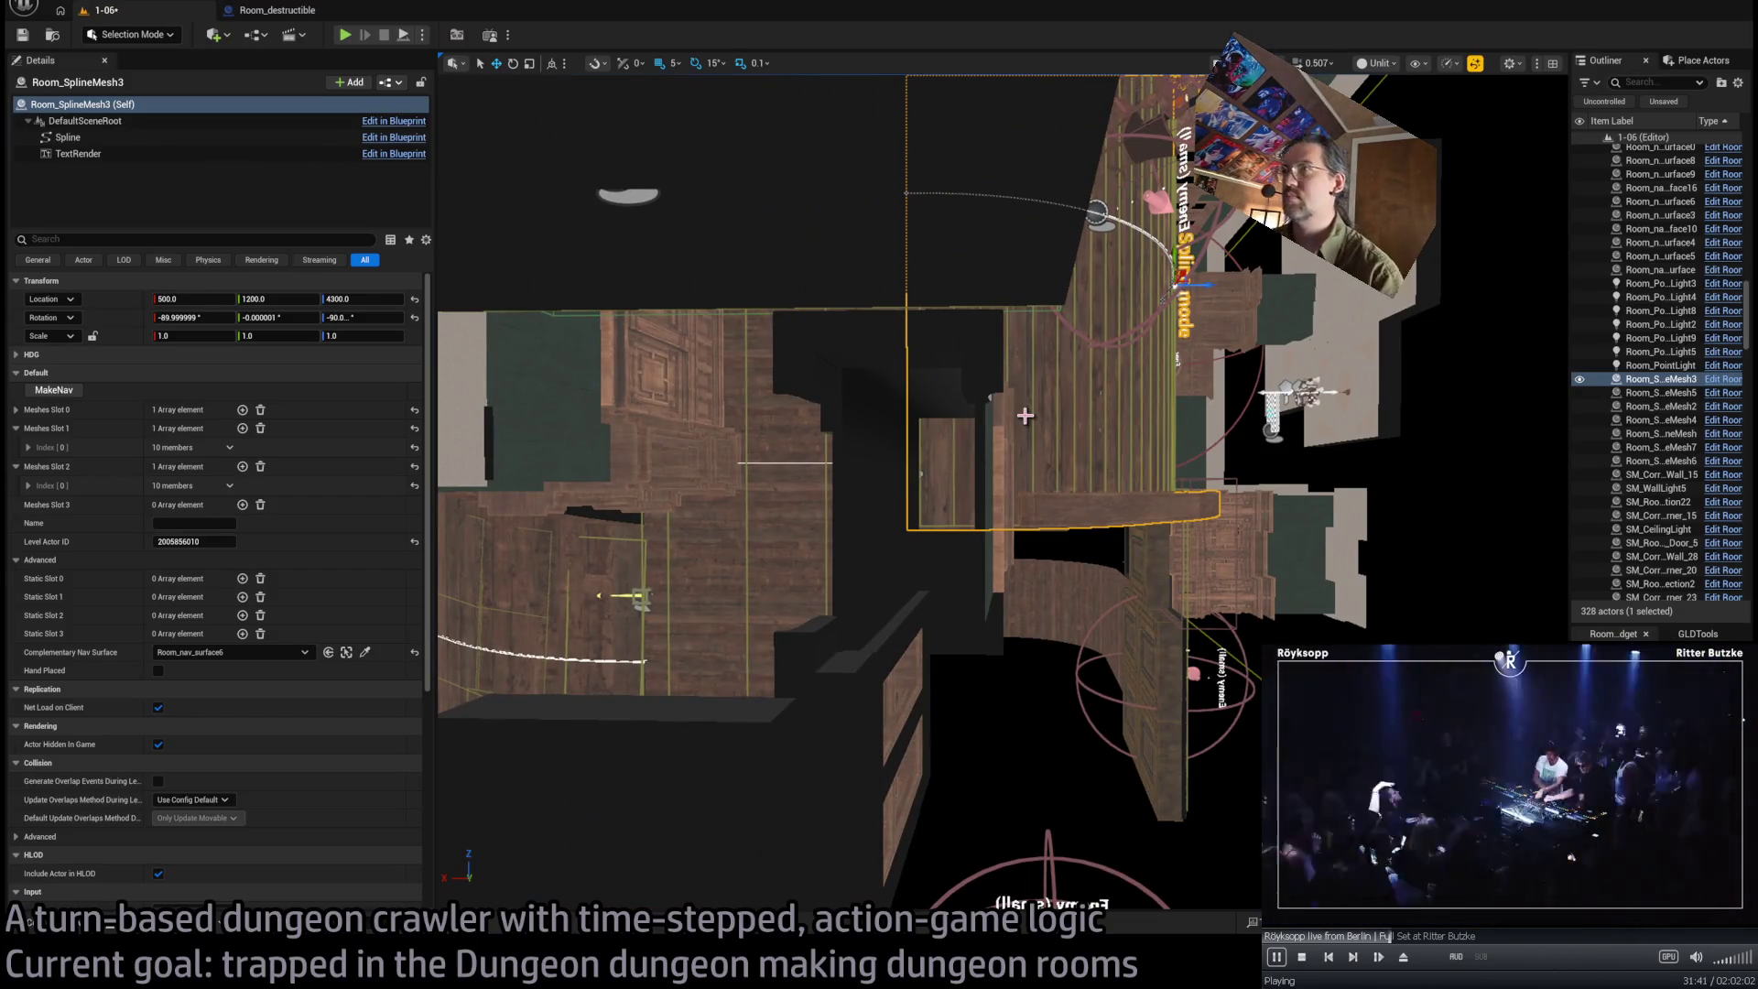
pyautogui.press('f')
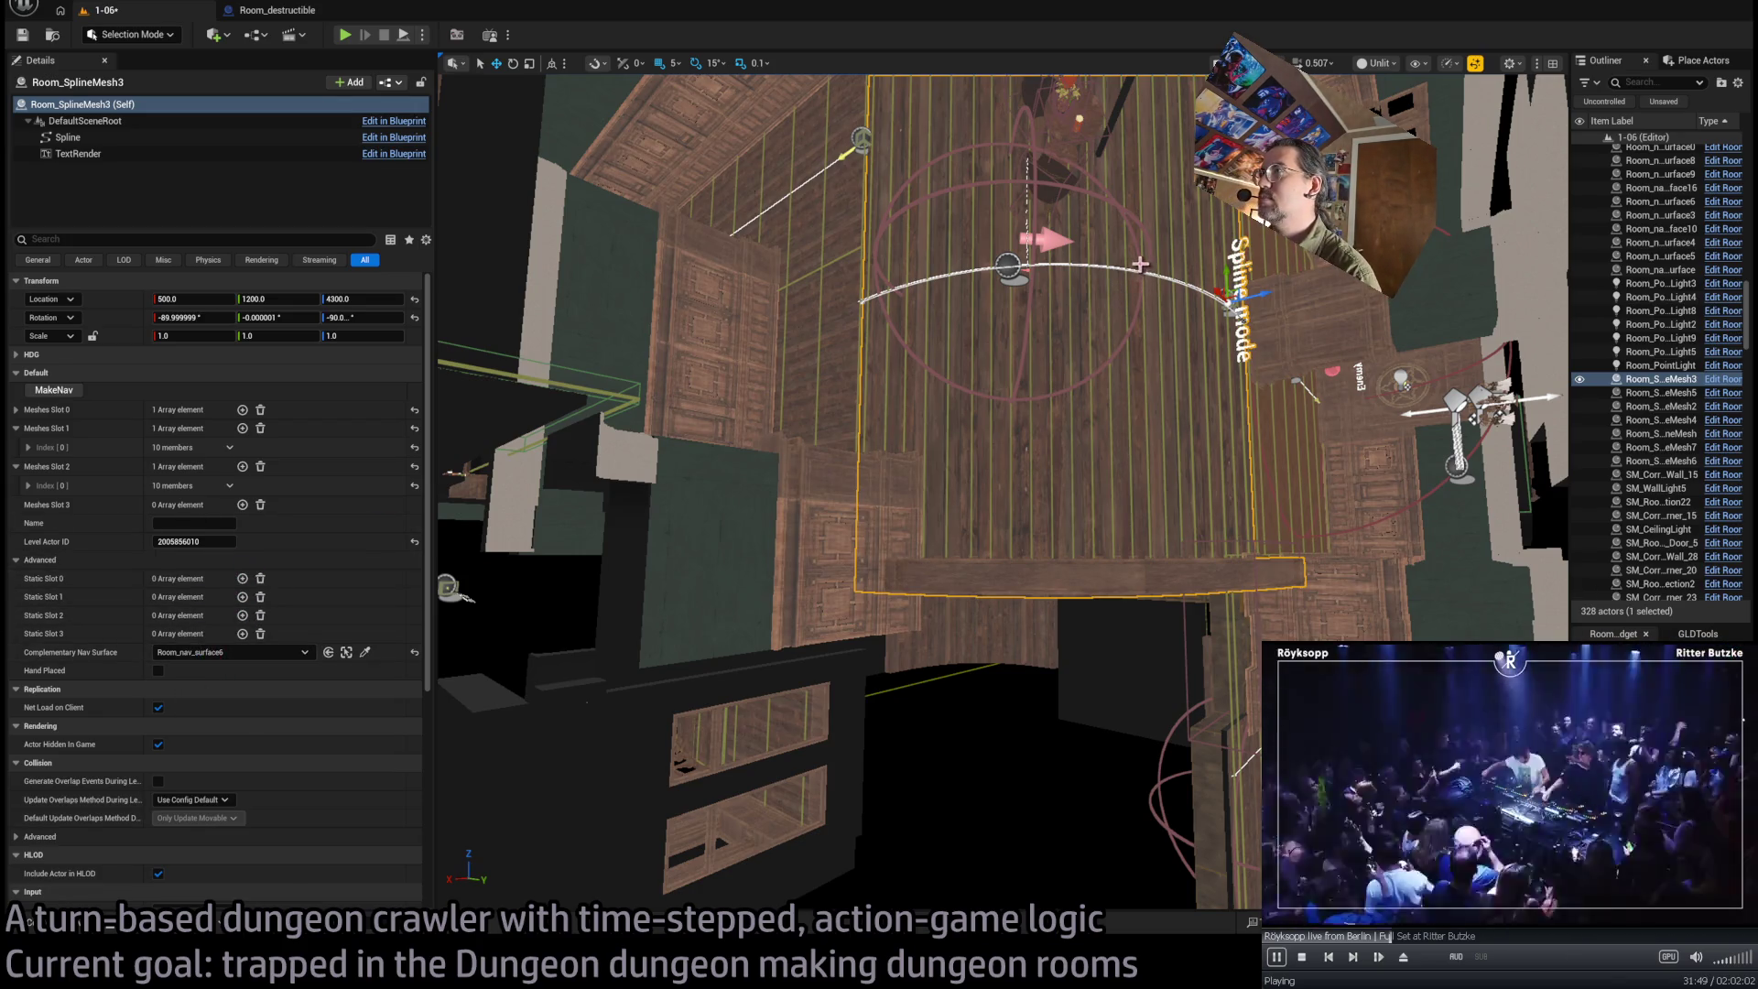
pyautogui.moveTo(943, 571)
pyautogui.mouseDown()
pyautogui.moveTo(987, 583)
pyautogui.moveTo(966, 545)
pyautogui.moveTo(1001, 472)
pyautogui.mouseUp()
# Duplicate the corridor roof-edge corner piece turned 180°, then copy it further along the corridor
pyautogui.moveTo(1029, 578); pyautogui.dragTo(874, 421)
pyautogui.click(873, 421)
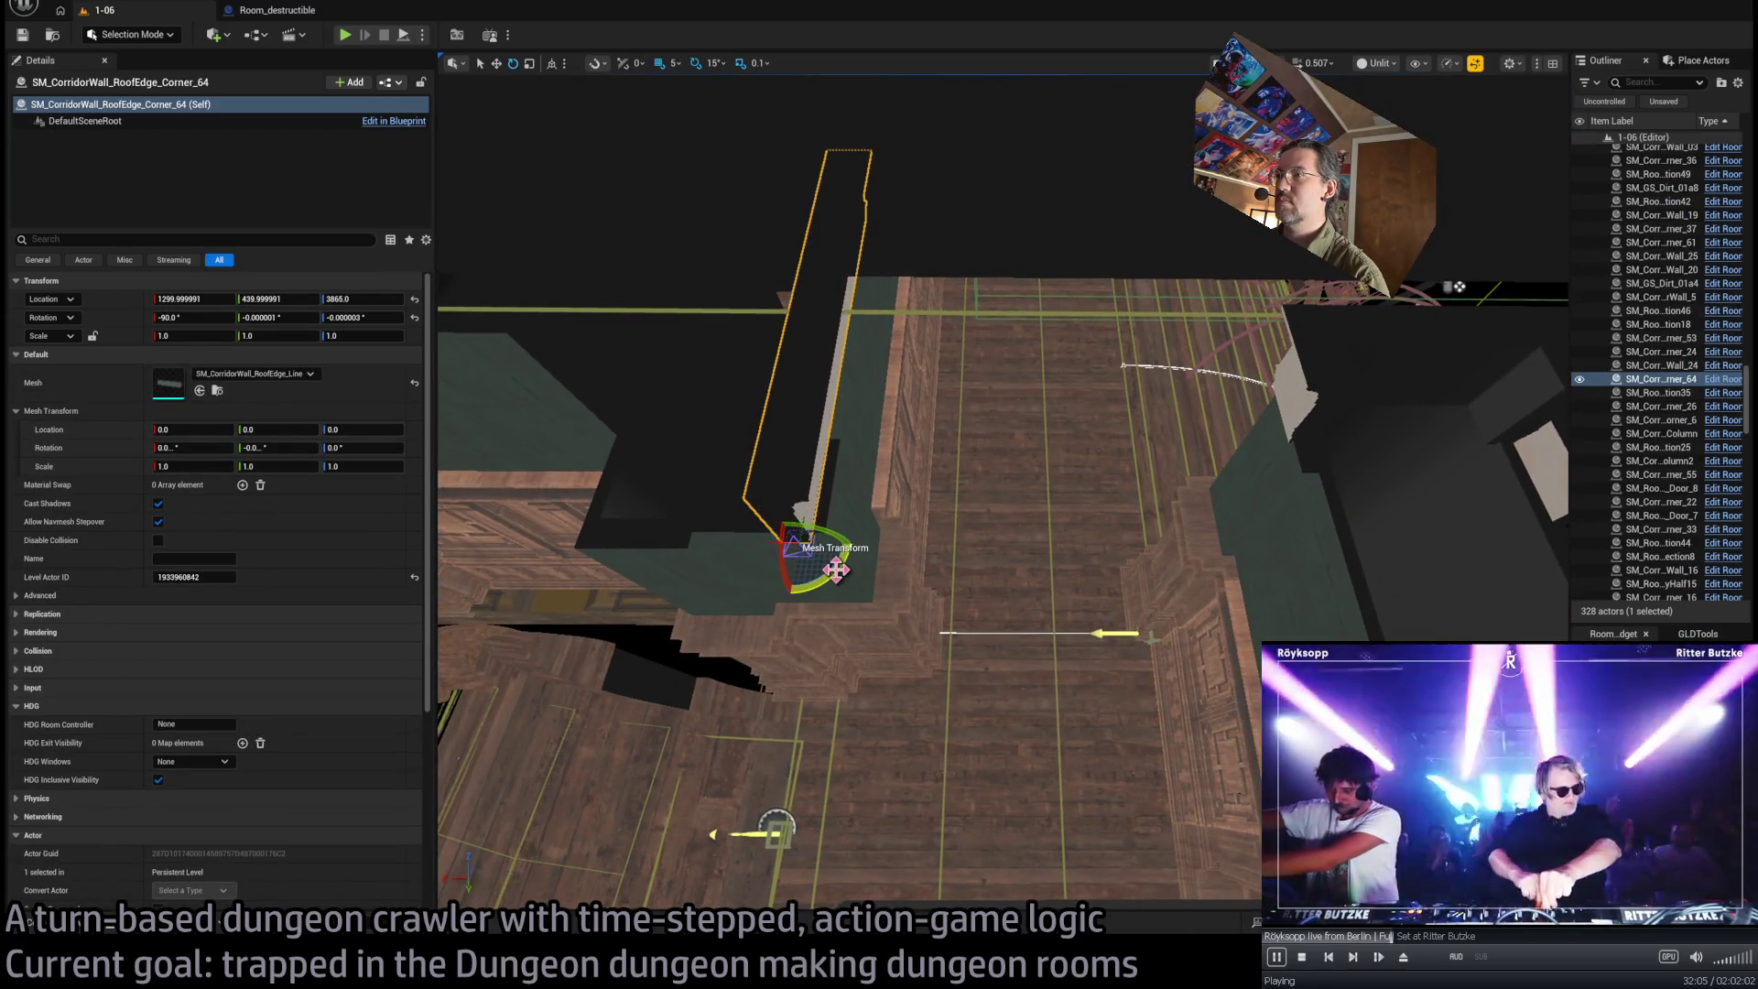
pyautogui.moveTo(747, 548)
pyautogui.mouseDown()
pyautogui.moveTo(797, 586)
pyautogui.moveTo(847, 547)
pyautogui.mouseUp()
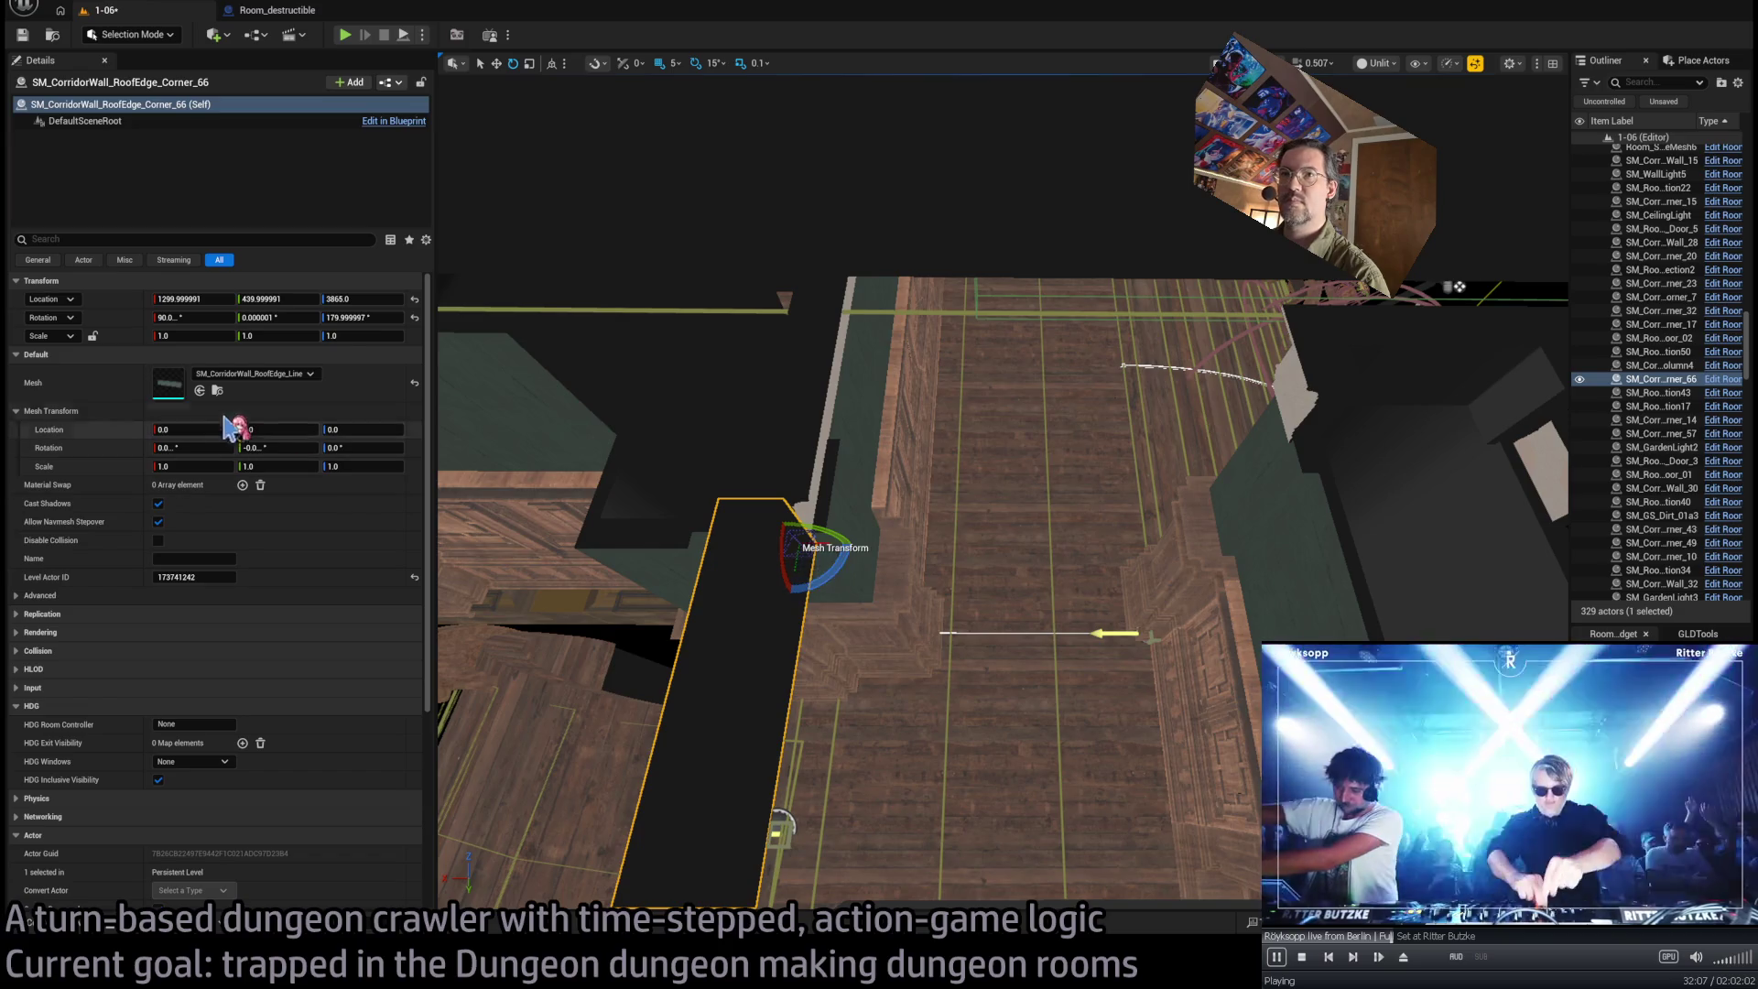
pyautogui.moveTo(449, 591)
pyautogui.mouseDown()
pyautogui.moveTo(832, 490)
pyautogui.moveTo(774, 522)
pyautogui.moveTo(1180, 483)
pyautogui.mouseUp()
pyautogui.press('w')
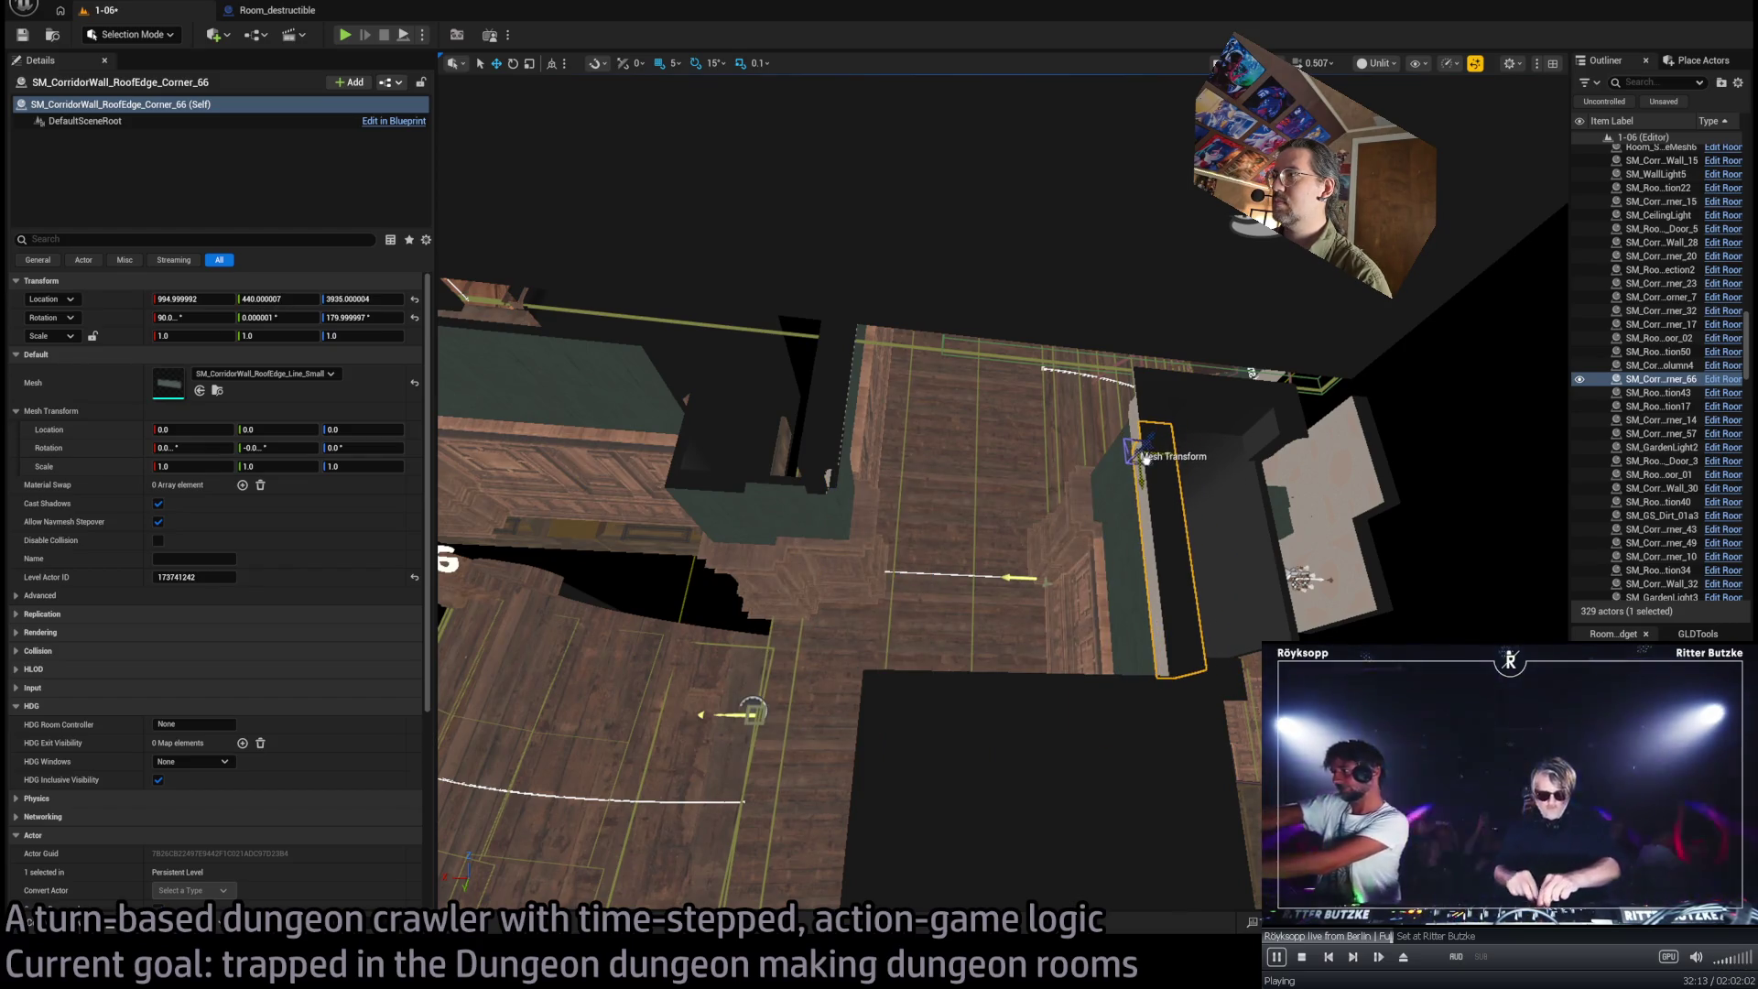
pyautogui.moveTo(1147, 458)
pyautogui.mouseDown()
pyautogui.moveTo(1140, 430)
pyautogui.moveTo(1184, 479)
pyautogui.moveTo(942, 408)
pyautogui.moveTo(1142, 437)
pyautogui.moveTo(936, 359)
pyautogui.moveTo(934, 320)
pyautogui.mouseUp()
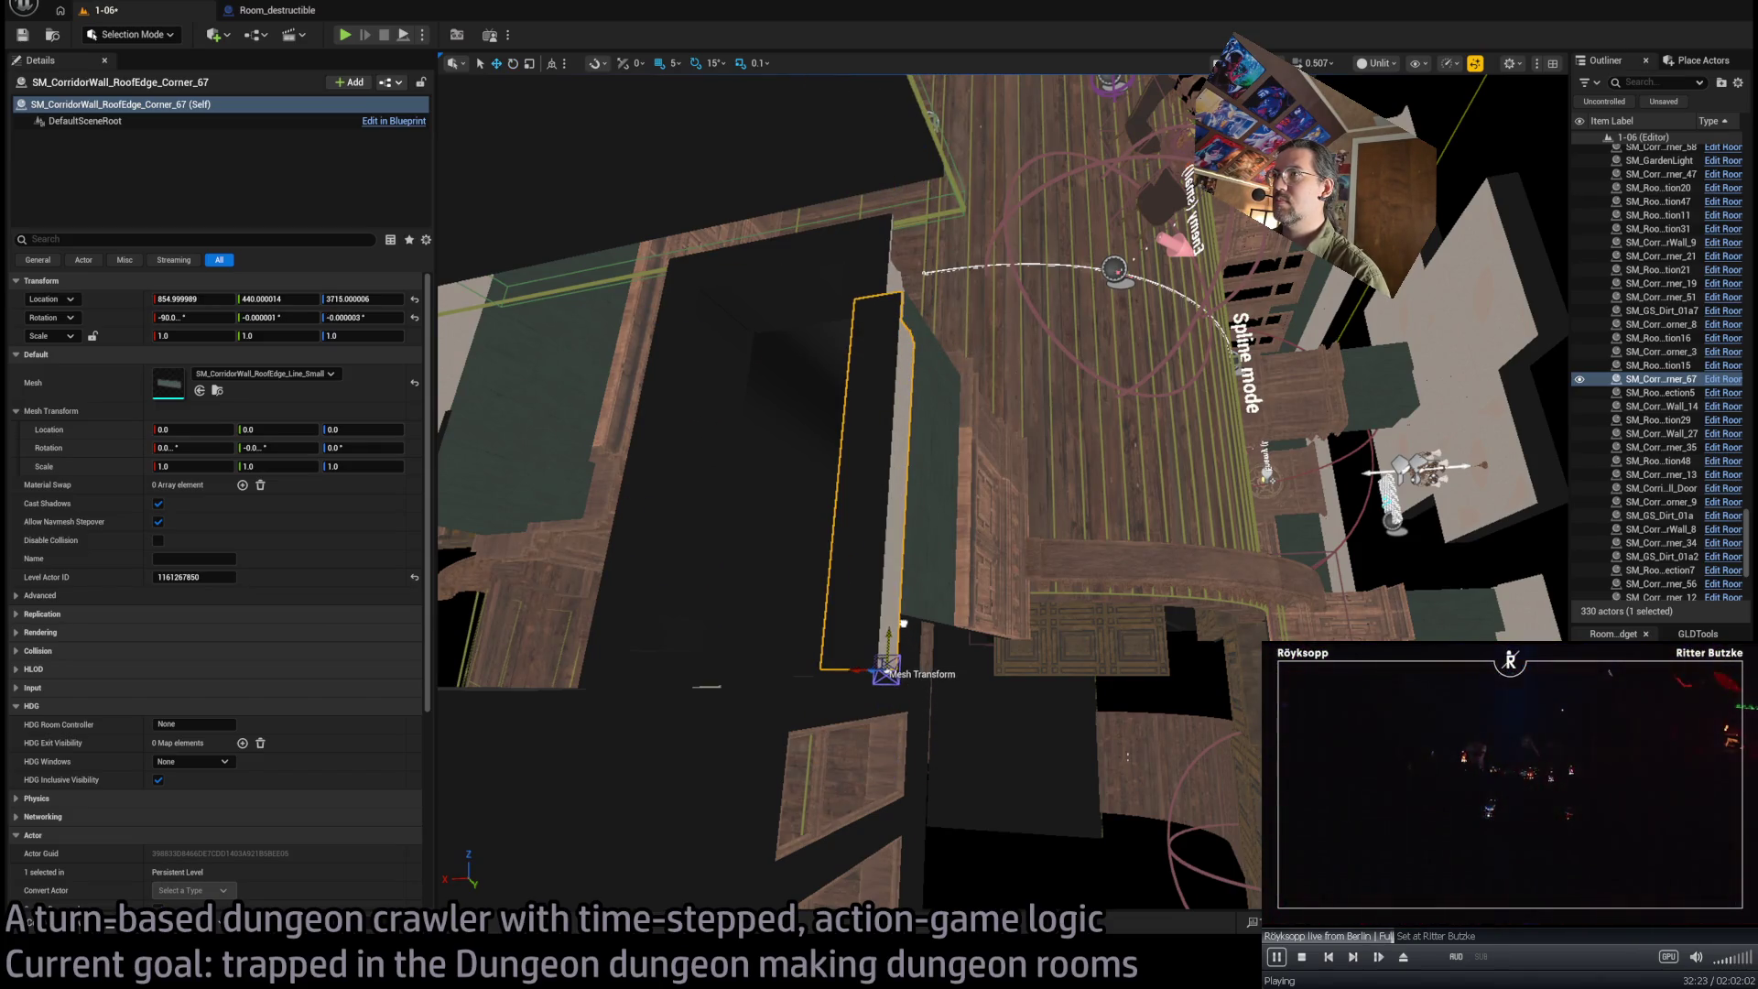
# Nudge one corner piece 10 units along X and set its neighbour's Scale Y to 0.8125
pyautogui.moveTo(861, 671)
pyautogui.mouseDown()
pyautogui.moveTo(717, 554)
pyautogui.moveTo(664, 540)
pyautogui.mouseUp()
pyautogui.click(1050, 408)
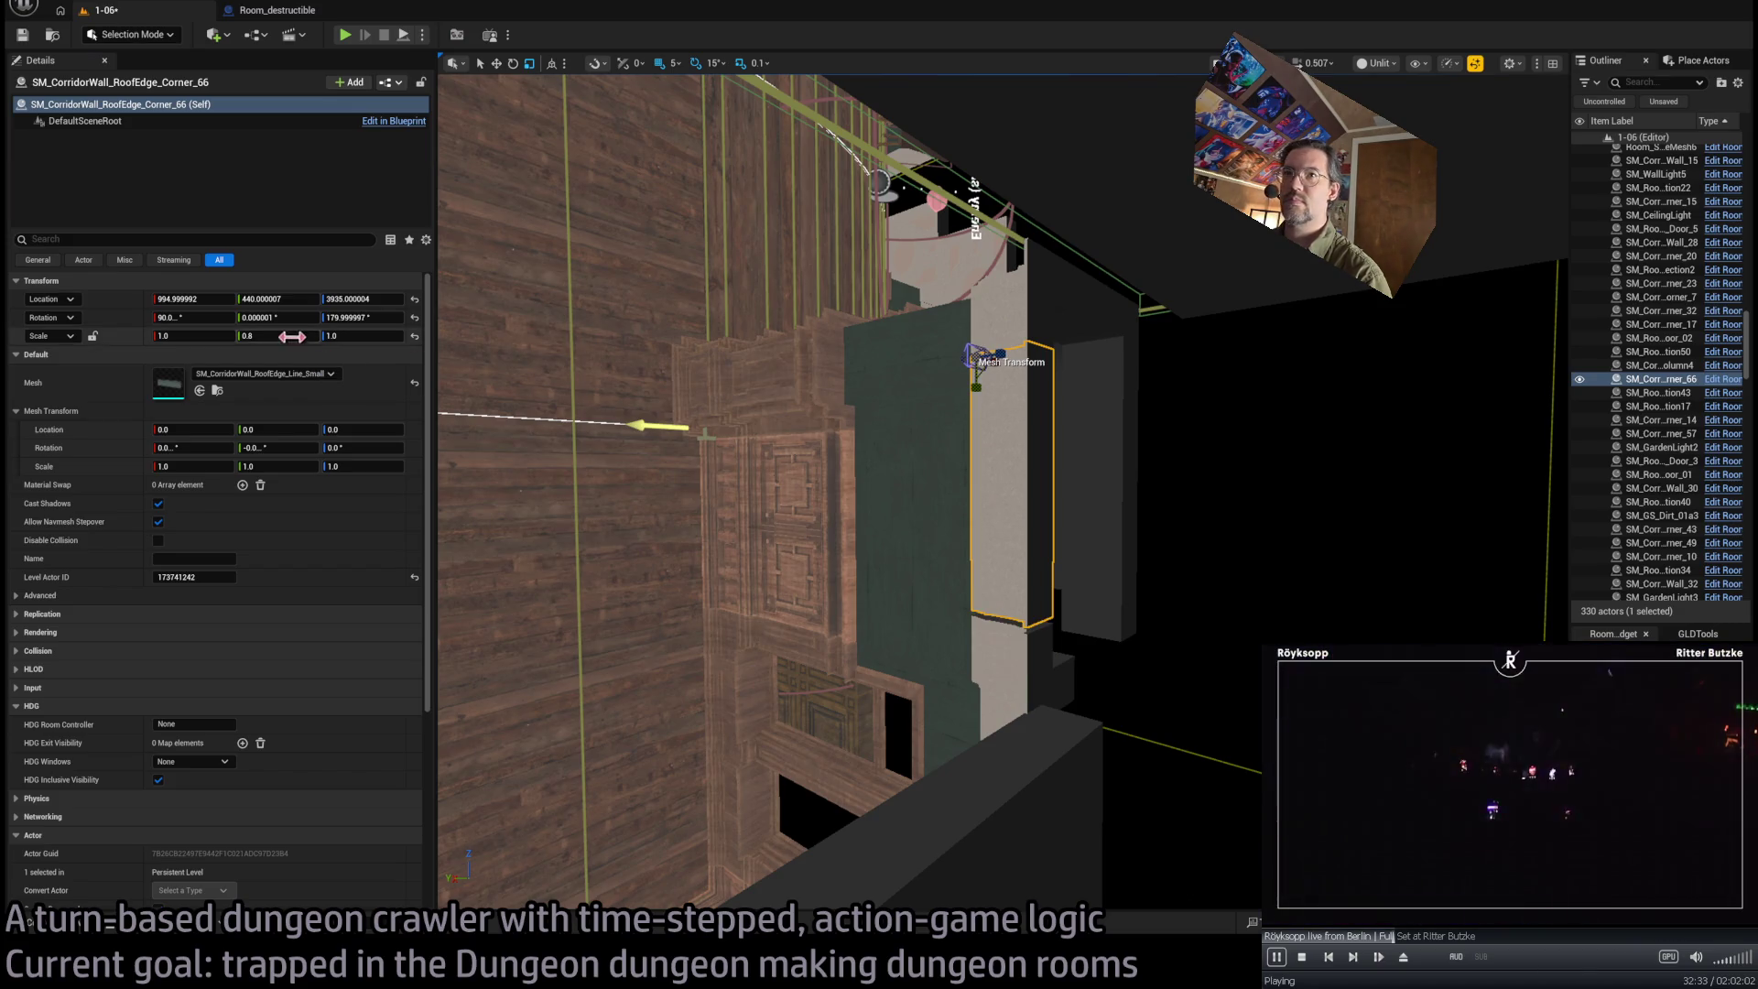
pyautogui.write('125')
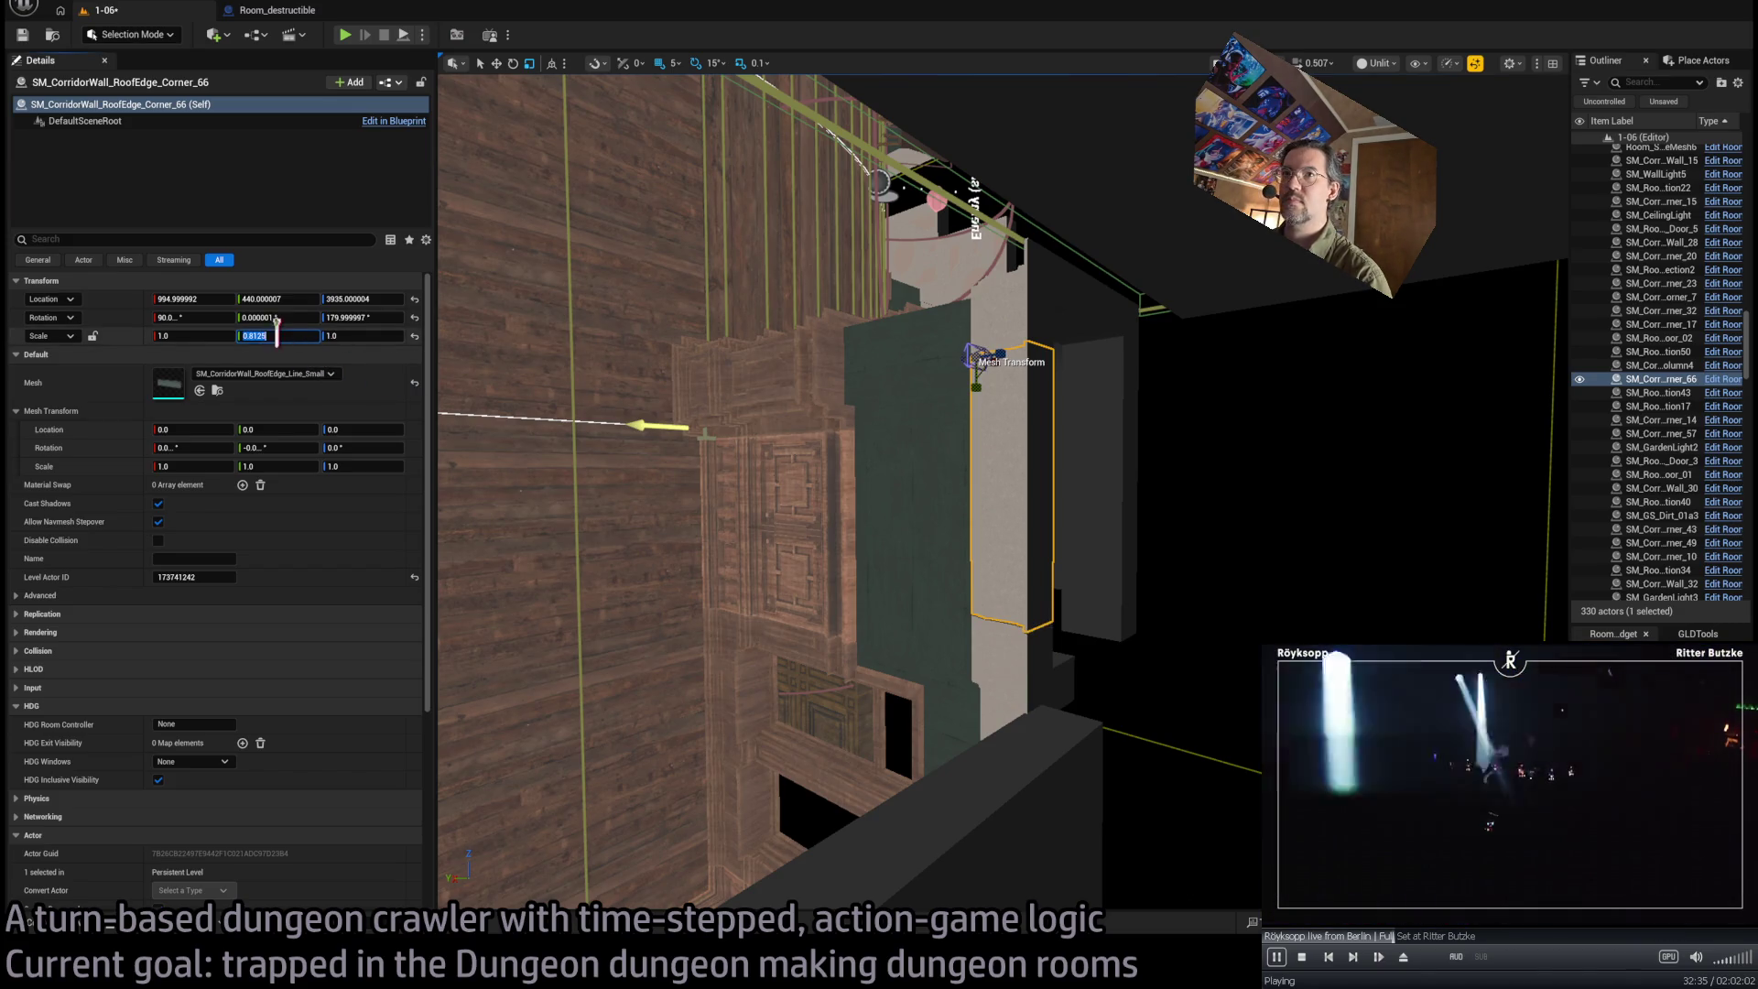
# Check the other roof-edge corners and select the L-shaped wall corner pieces
pyautogui.moveTo(825, 458)
pyautogui.mouseDown()
pyautogui.moveTo(824, 623)
pyautogui.moveTo(898, 695)
pyautogui.moveTo(848, 510)
pyautogui.moveTo(751, 490)
pyautogui.moveTo(687, 449)
pyautogui.mouseUp()
pyautogui.click(903, 486)
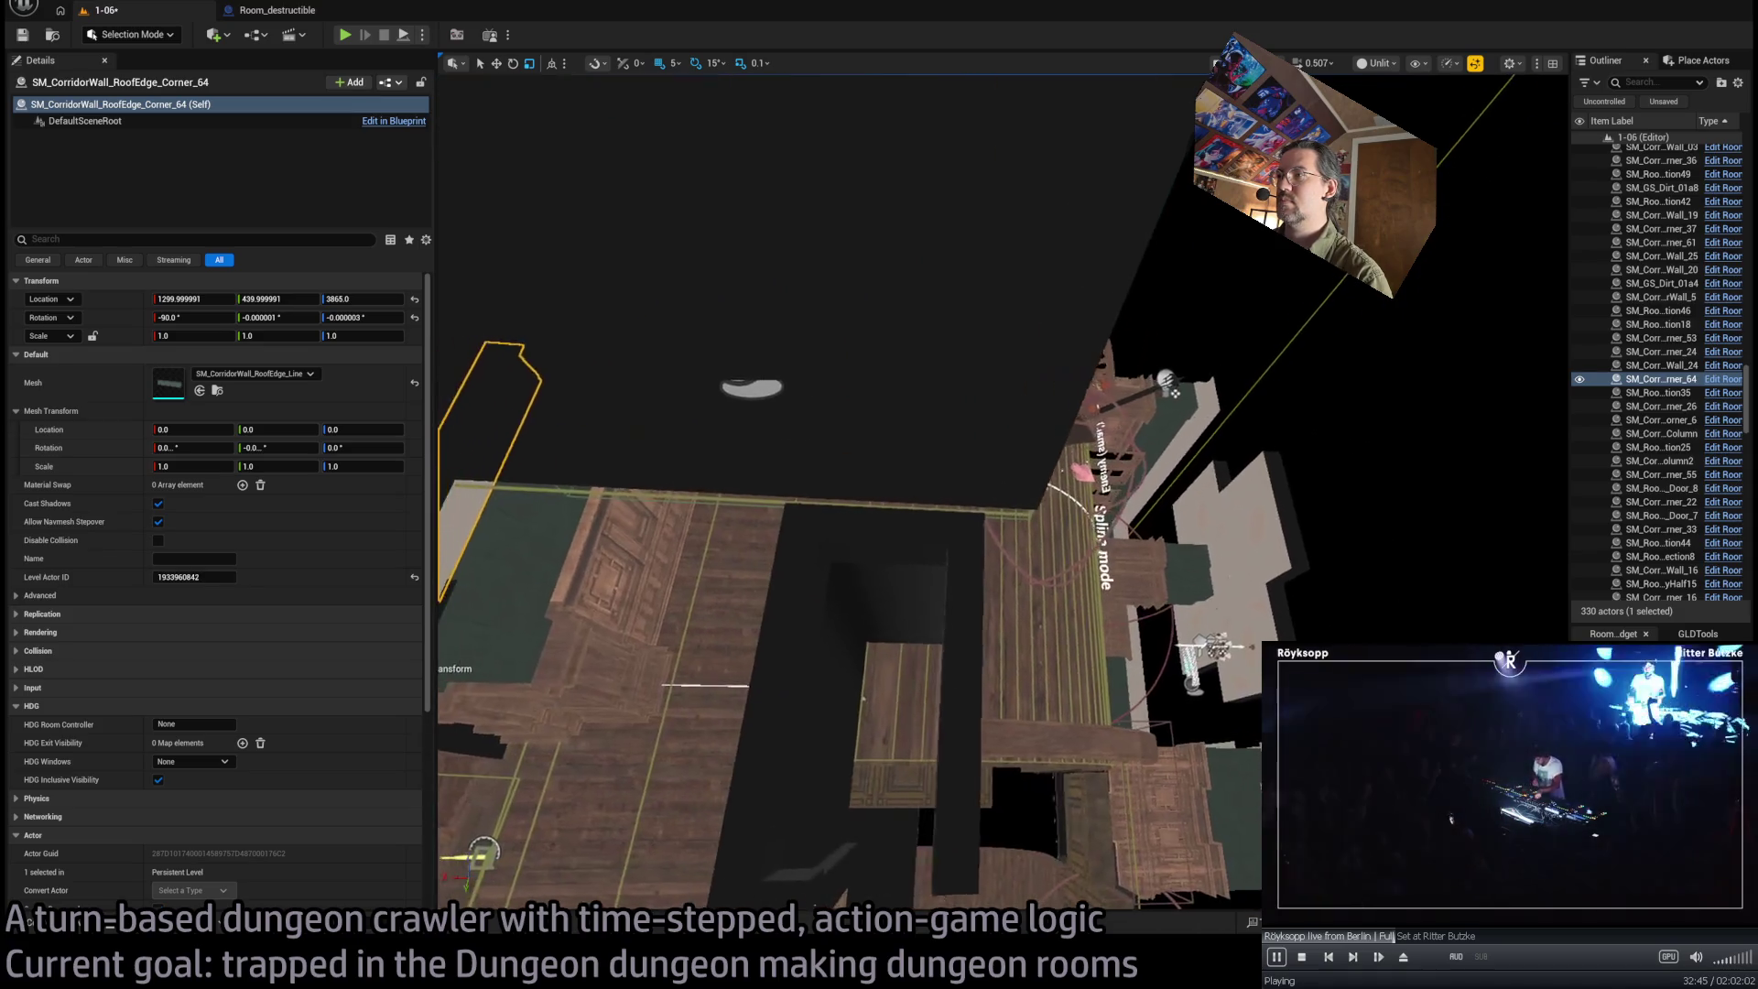
pyautogui.click(906, 535)
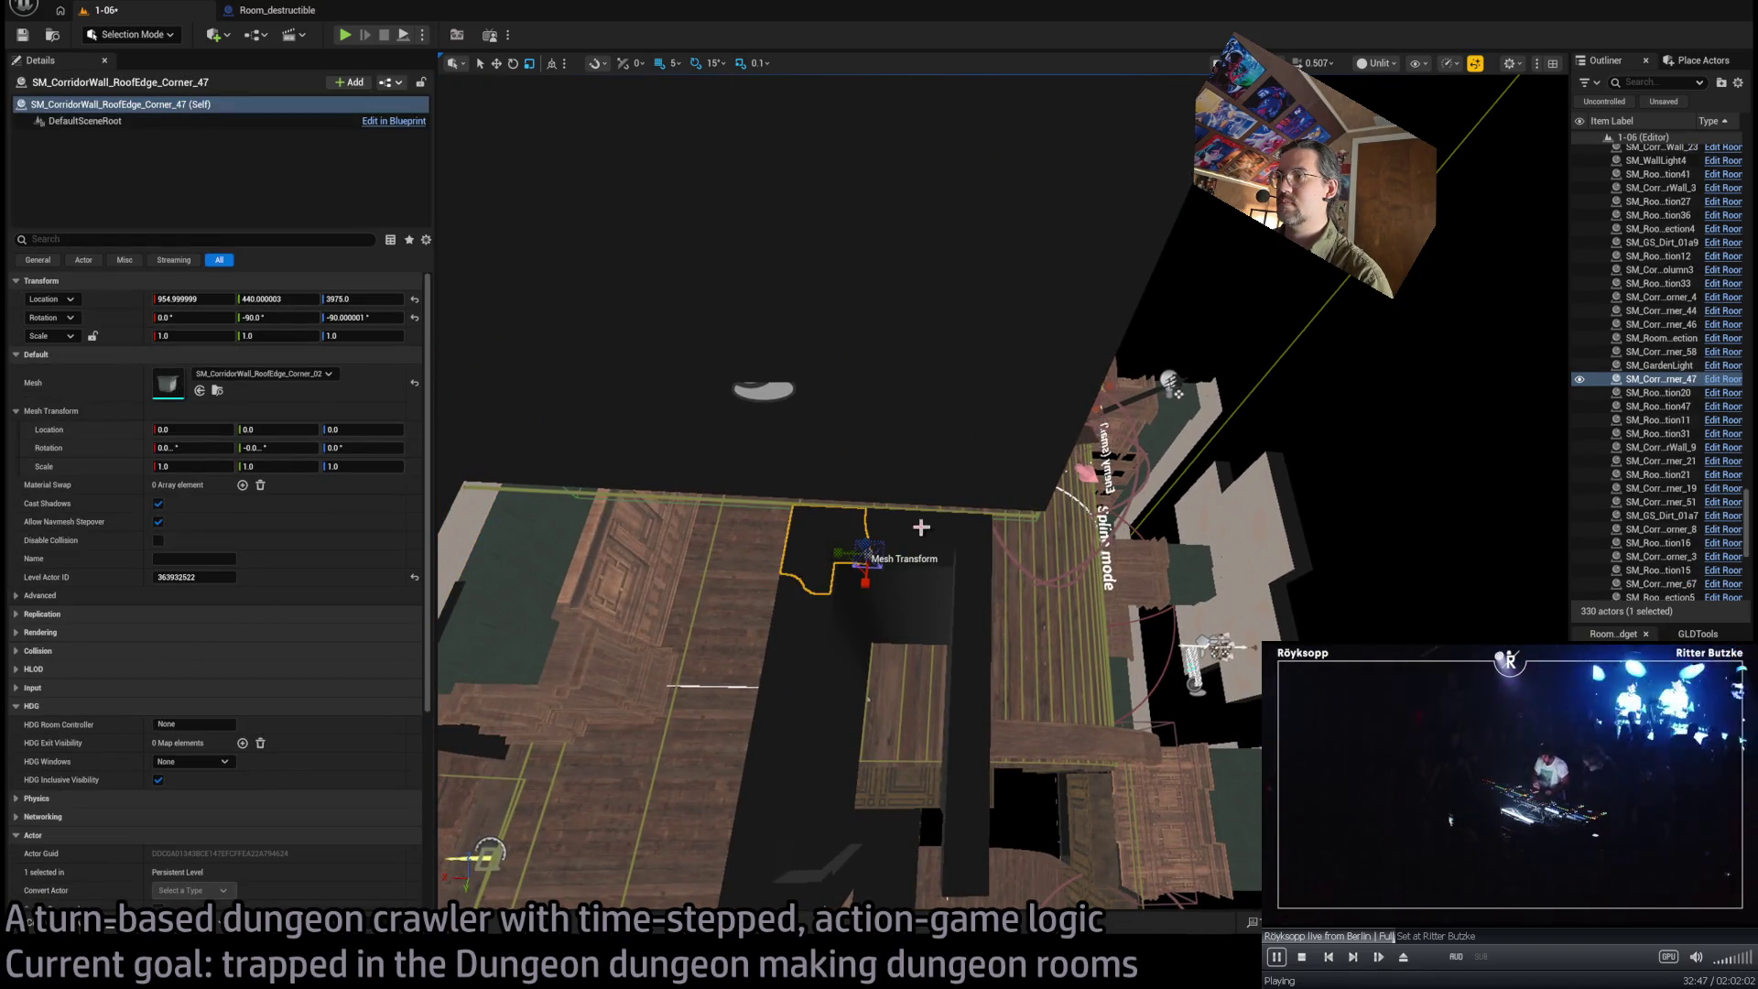
pyautogui.moveTo(906, 533)
pyautogui.mouseDown()
pyautogui.moveTo(888, 513)
pyautogui.moveTo(861, 568)
pyautogui.moveTo(968, 471)
pyautogui.mouseUp()
pyautogui.click(993, 534)
pyautogui.moveTo(1077, 683)
pyautogui.mouseDown()
pyautogui.moveTo(961, 550)
pyautogui.moveTo(971, 513)
pyautogui.moveTo(989, 495)
pyautogui.moveTo(1056, 564)
pyautogui.mouseUp()
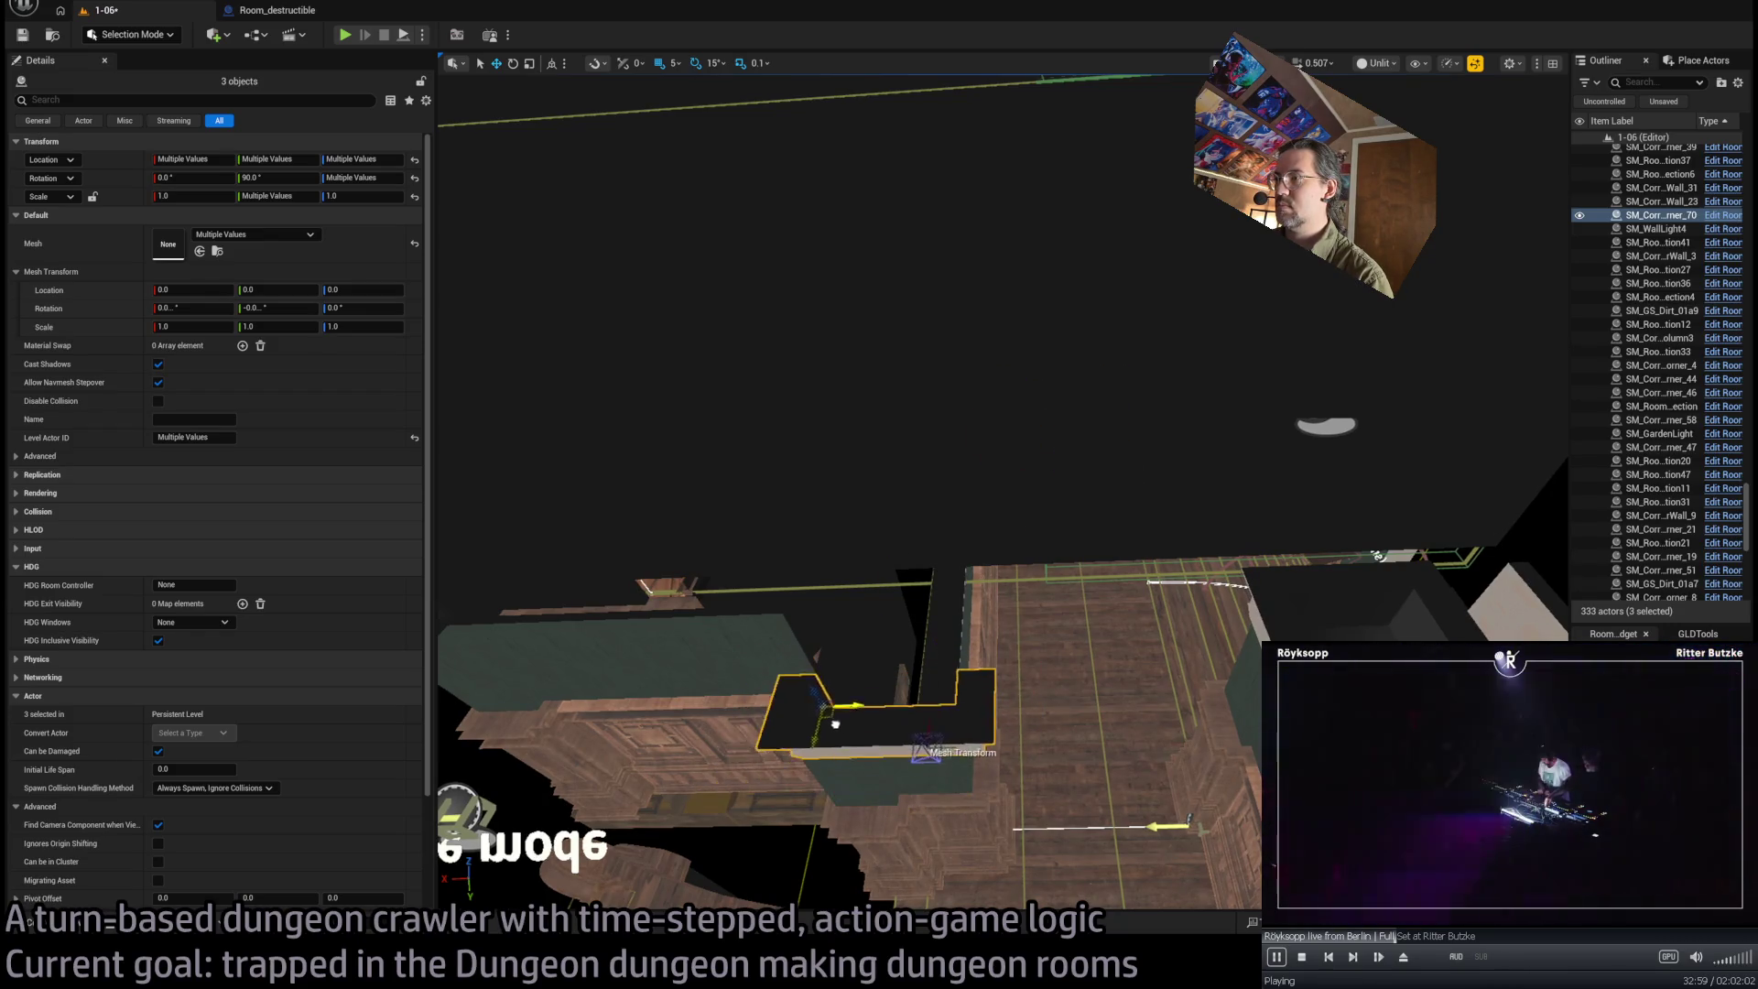
# Shift the roof-edge corner piece Corner_71 5 units along X
pyautogui.moveTo(823, 715)
pyautogui.mouseDown()
pyautogui.moveTo(892, 655)
pyautogui.moveTo(886, 577)
pyautogui.moveTo(813, 525)
pyautogui.moveTo(851, 540)
pyautogui.moveTo(833, 596)
pyautogui.mouseUp()
pyautogui.click(1047, 502)
pyautogui.moveTo(1047, 502); pyautogui.dragTo(978, 843)
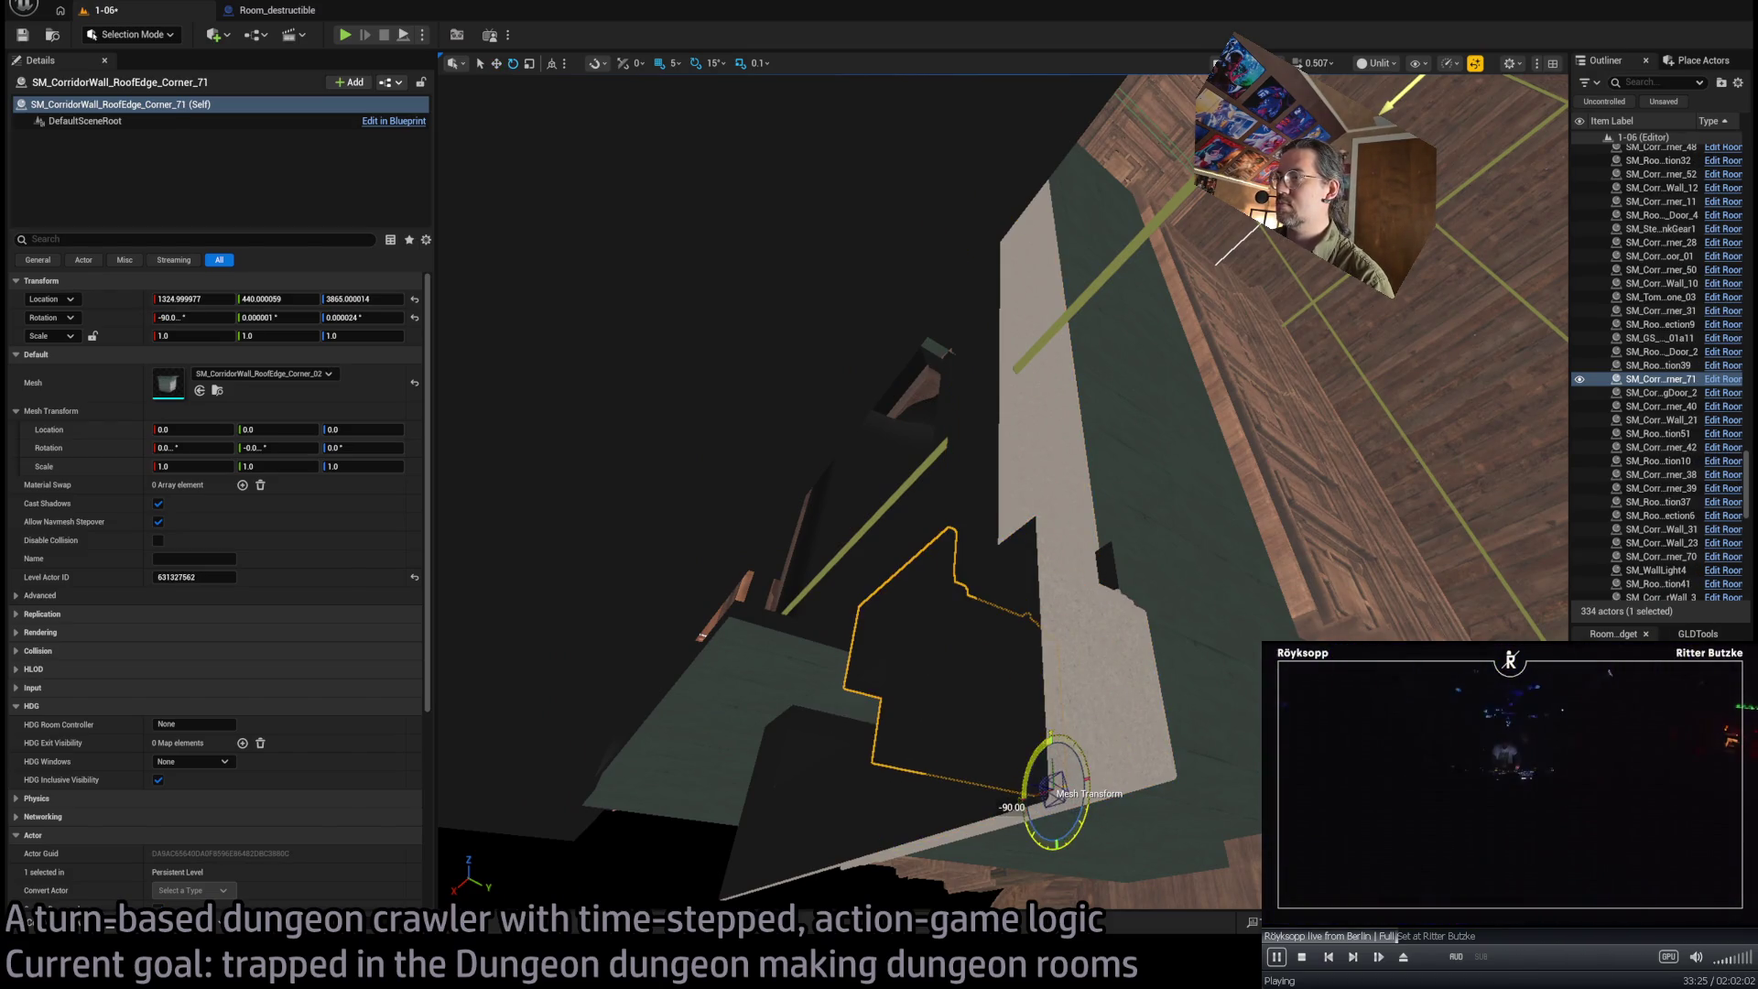
pyautogui.moveTo(1059, 789); pyautogui.dragTo(1093, 699)
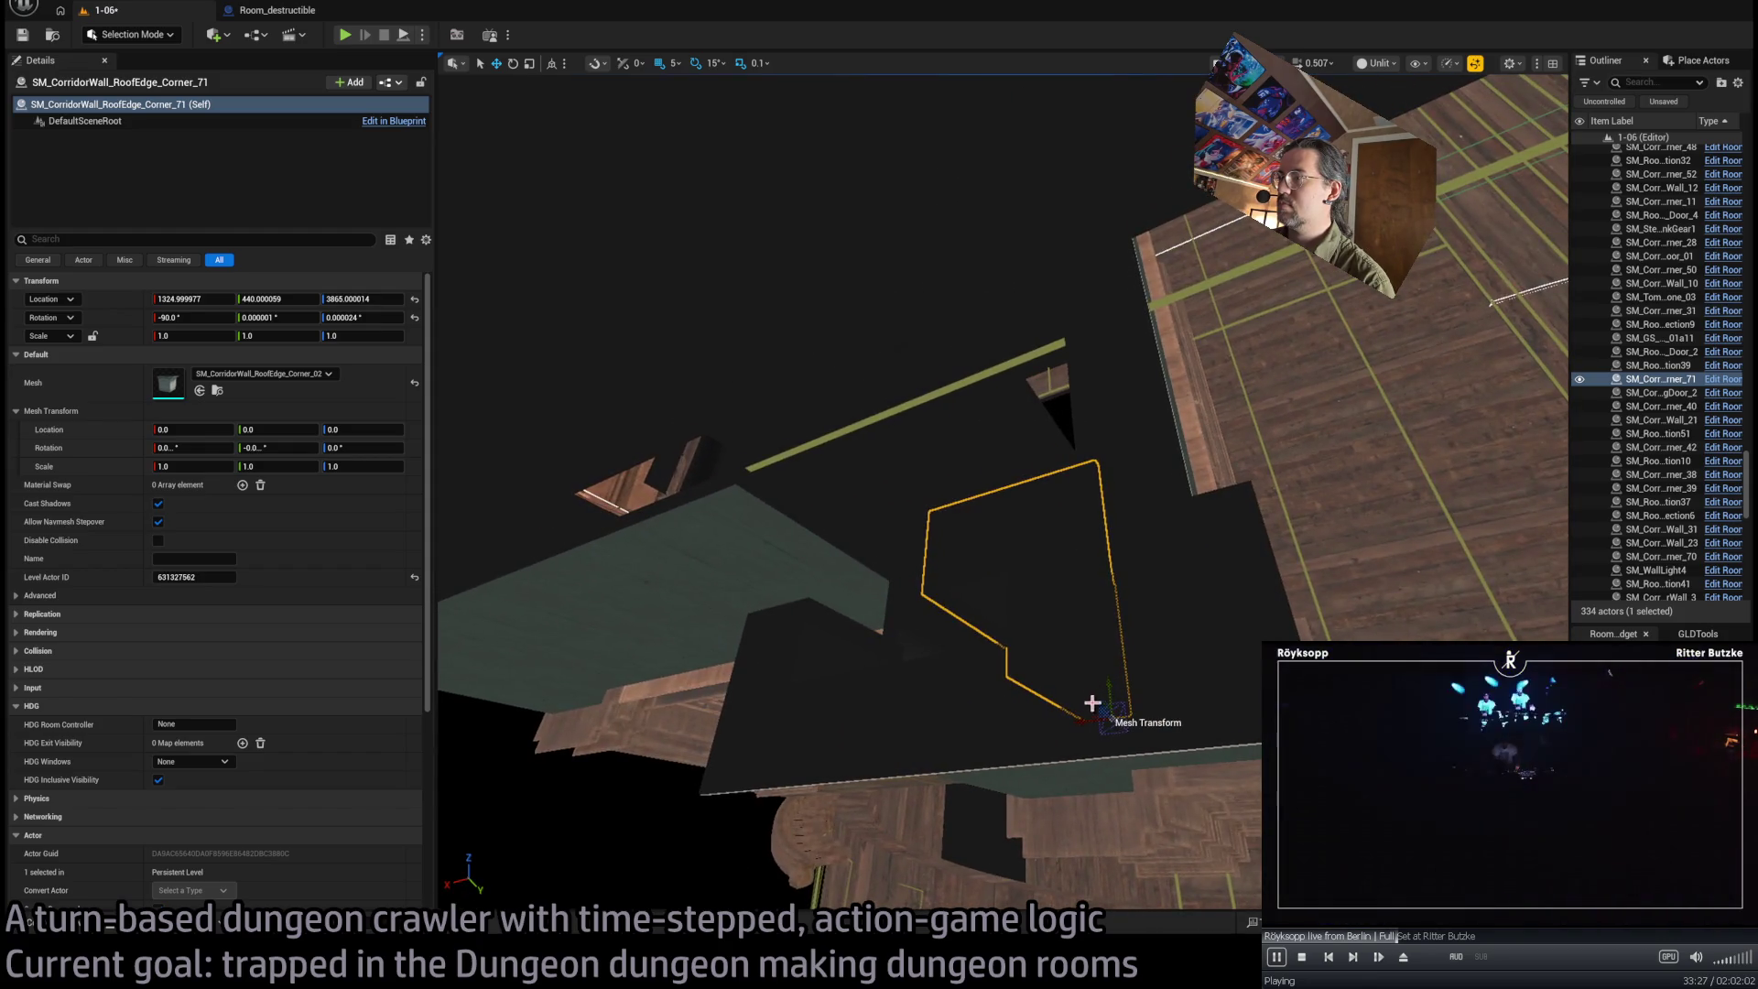
pyautogui.moveTo(1102, 708)
pyautogui.mouseDown()
pyautogui.moveTo(1012, 651)
pyautogui.moveTo(952, 644)
pyautogui.mouseUp()
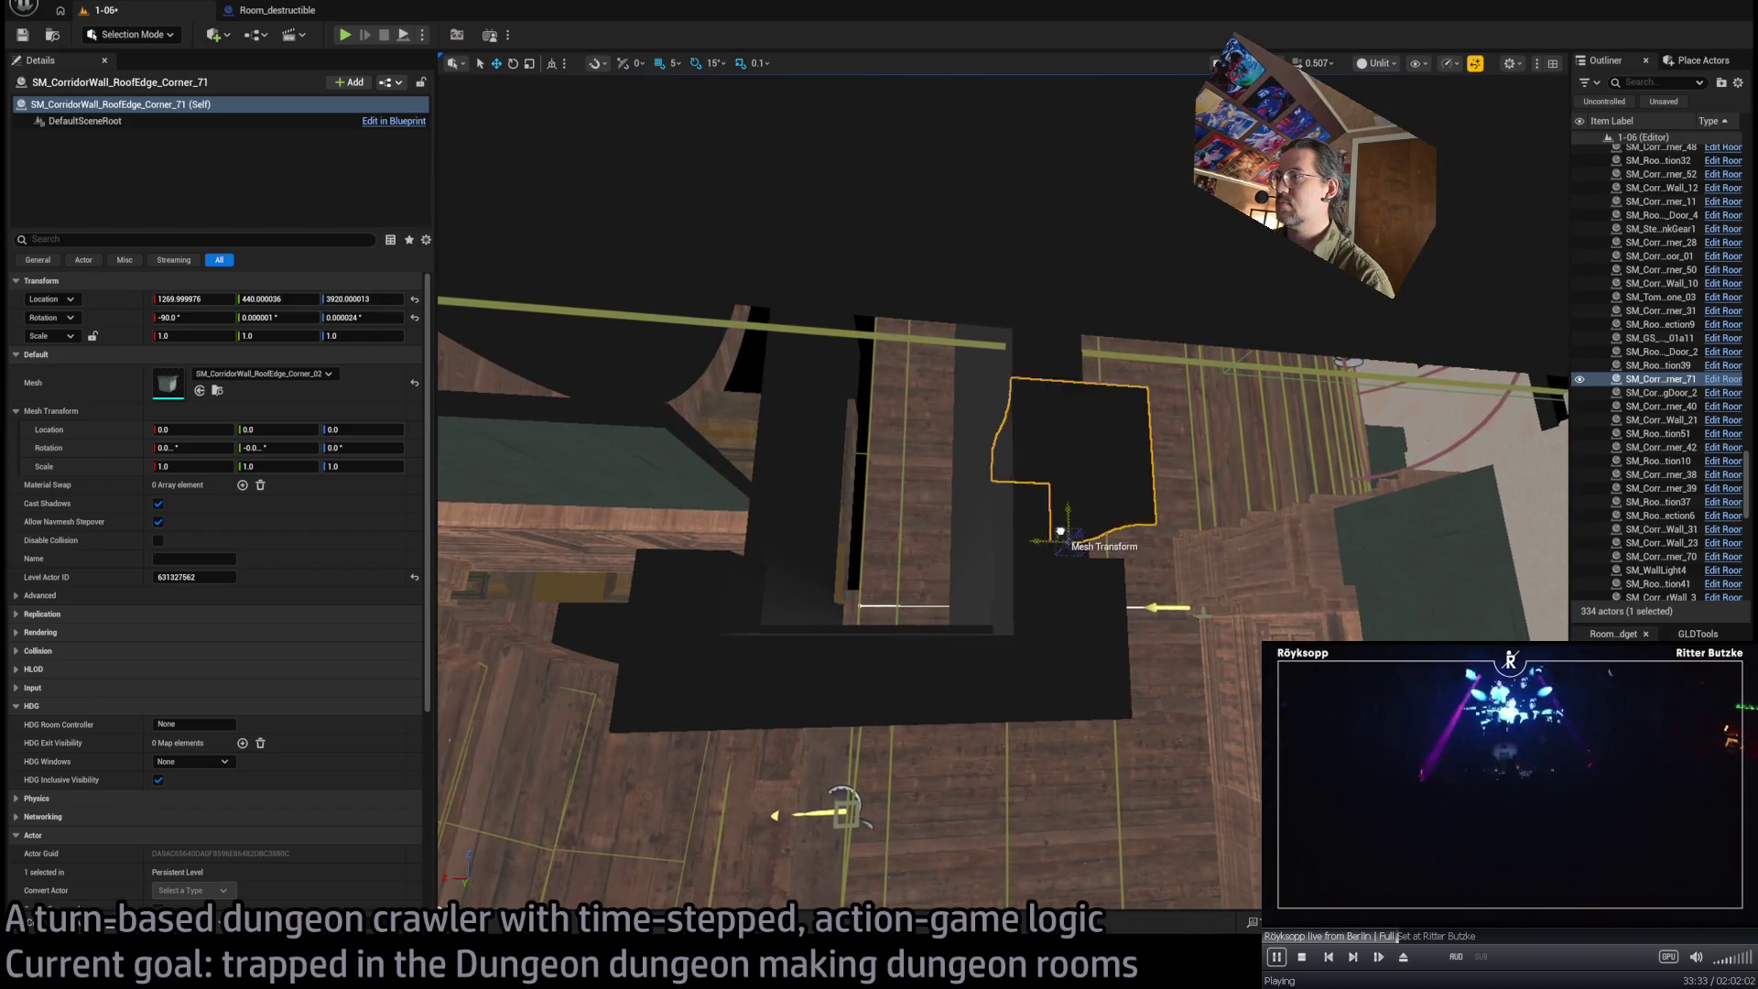
pyautogui.moveTo(1038, 560)
pyautogui.mouseDown()
pyautogui.moveTo(1115, 561)
pyautogui.moveTo(1021, 540)
pyautogui.moveTo(1047, 526)
pyautogui.mouseUp()
# Duplicate a corner piece as a rotated copy, Corner_72, then start a play test
pyautogui.click(1011, 545)
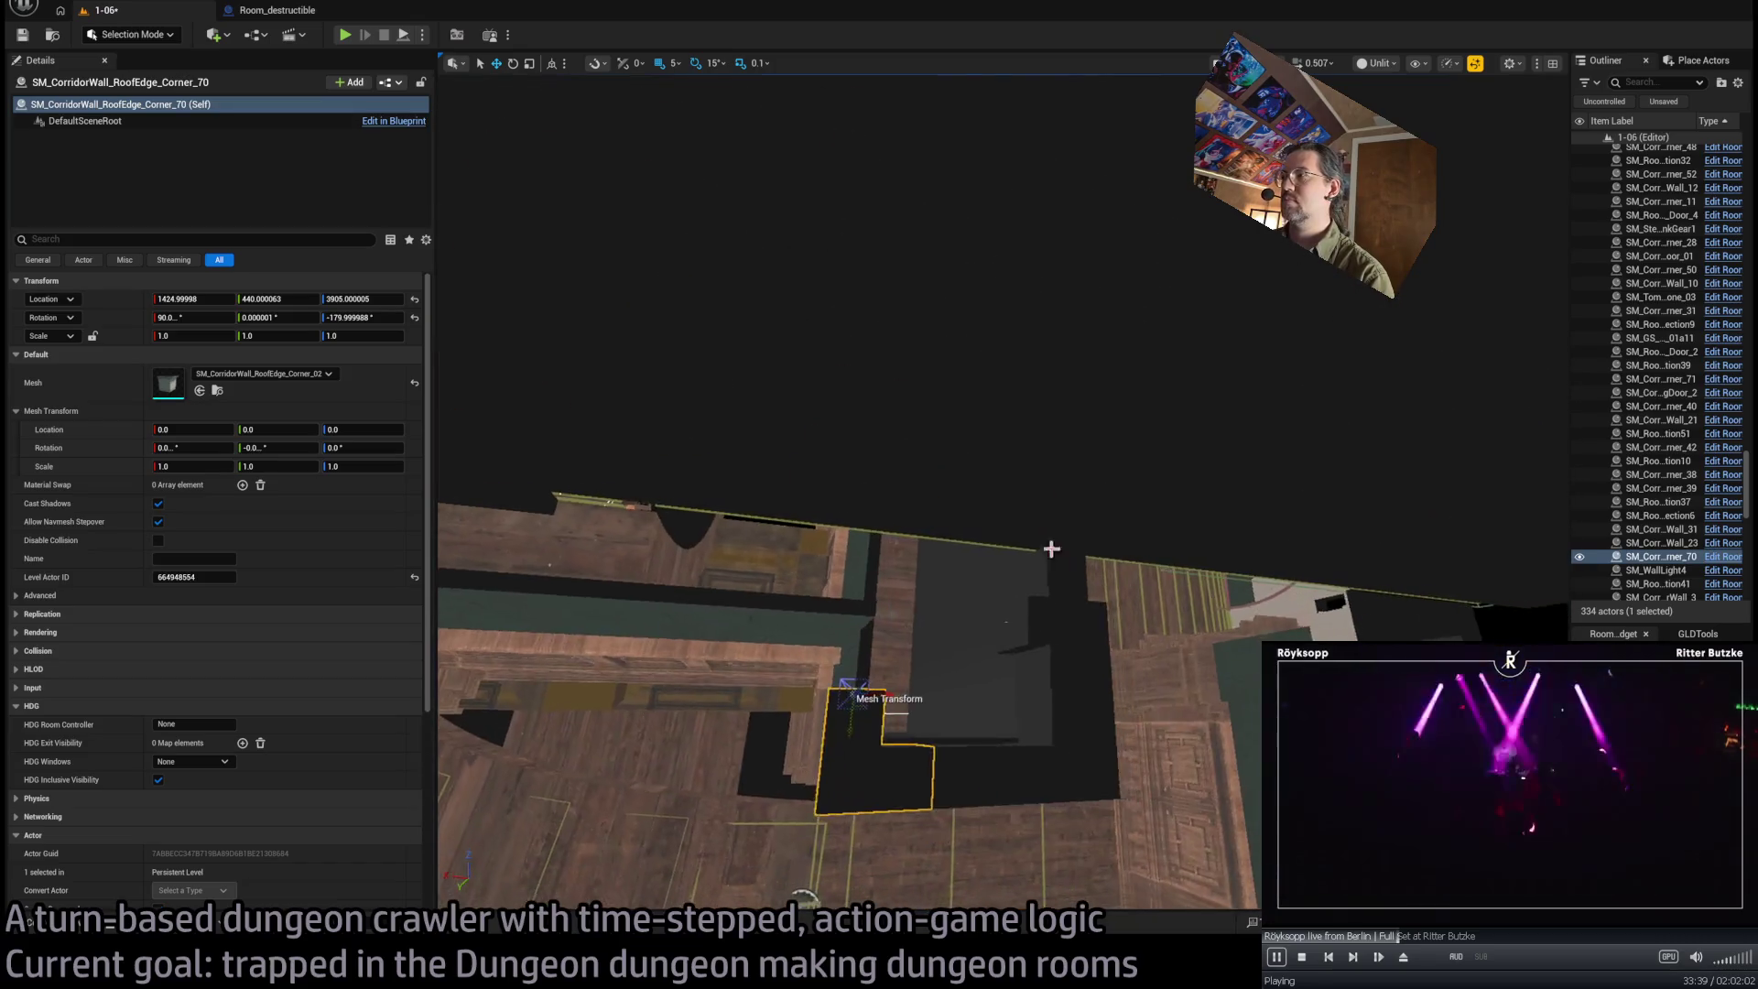
pyautogui.click(1054, 678)
pyautogui.click(1081, 691)
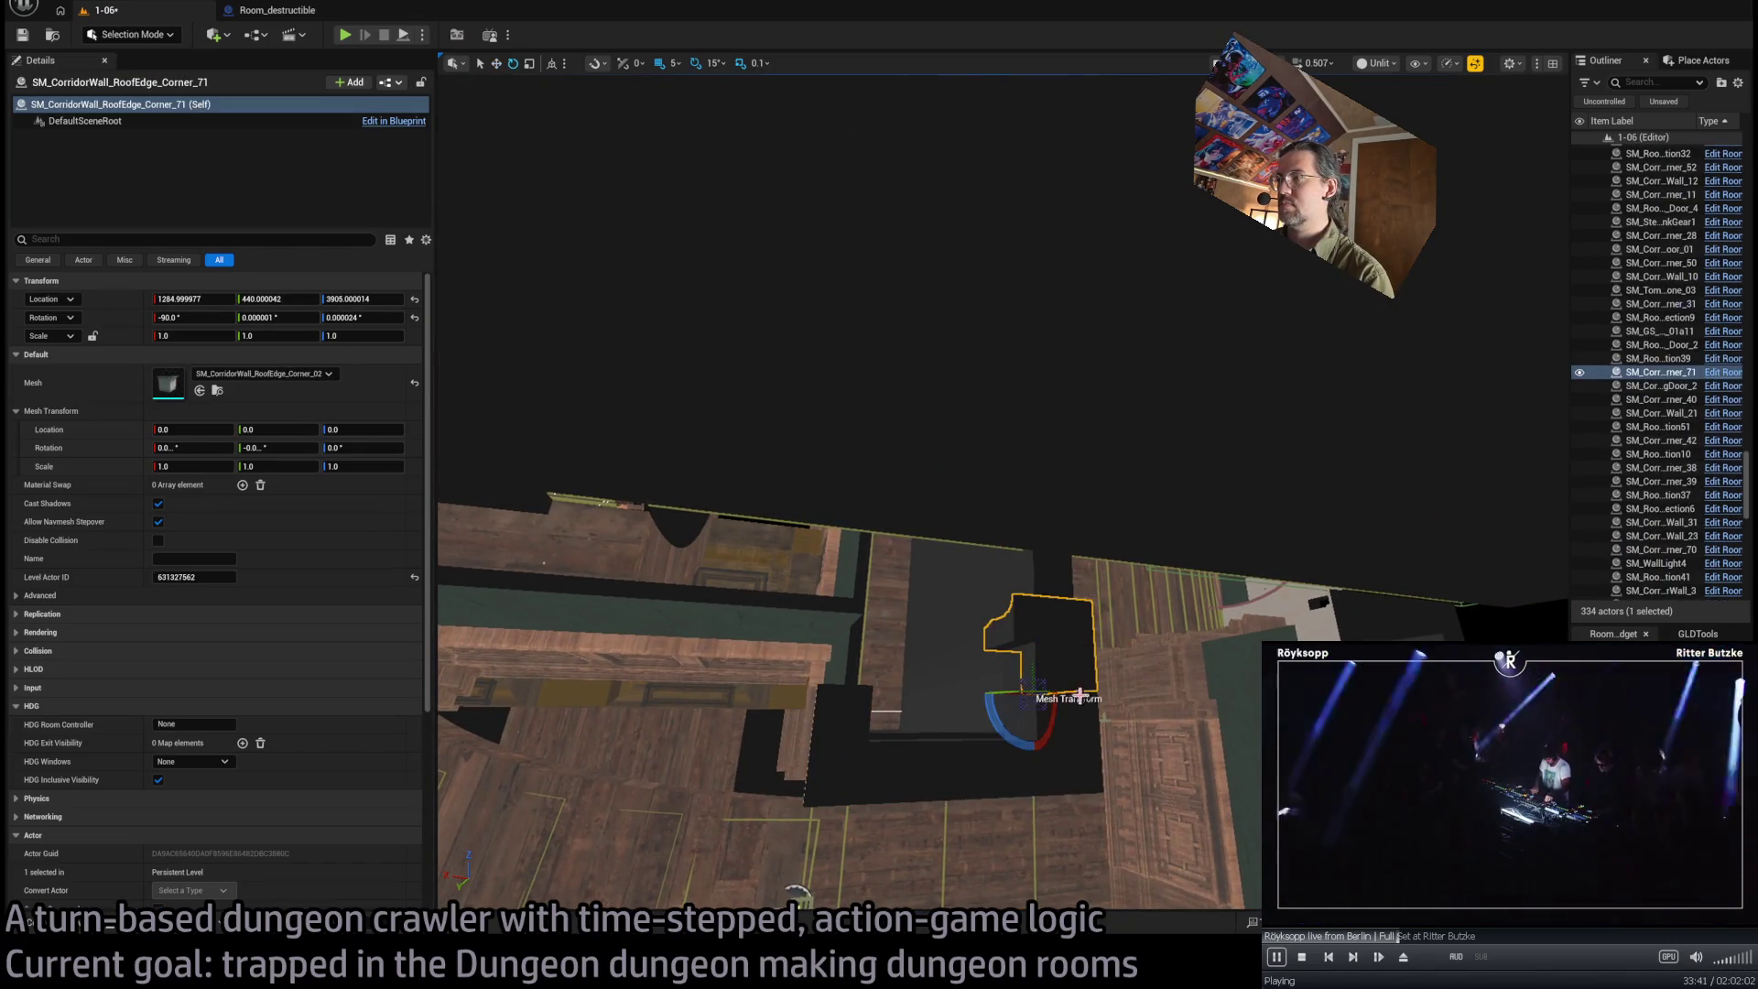
pyautogui.moveTo(1007, 737); pyautogui.dragTo(966, 701)
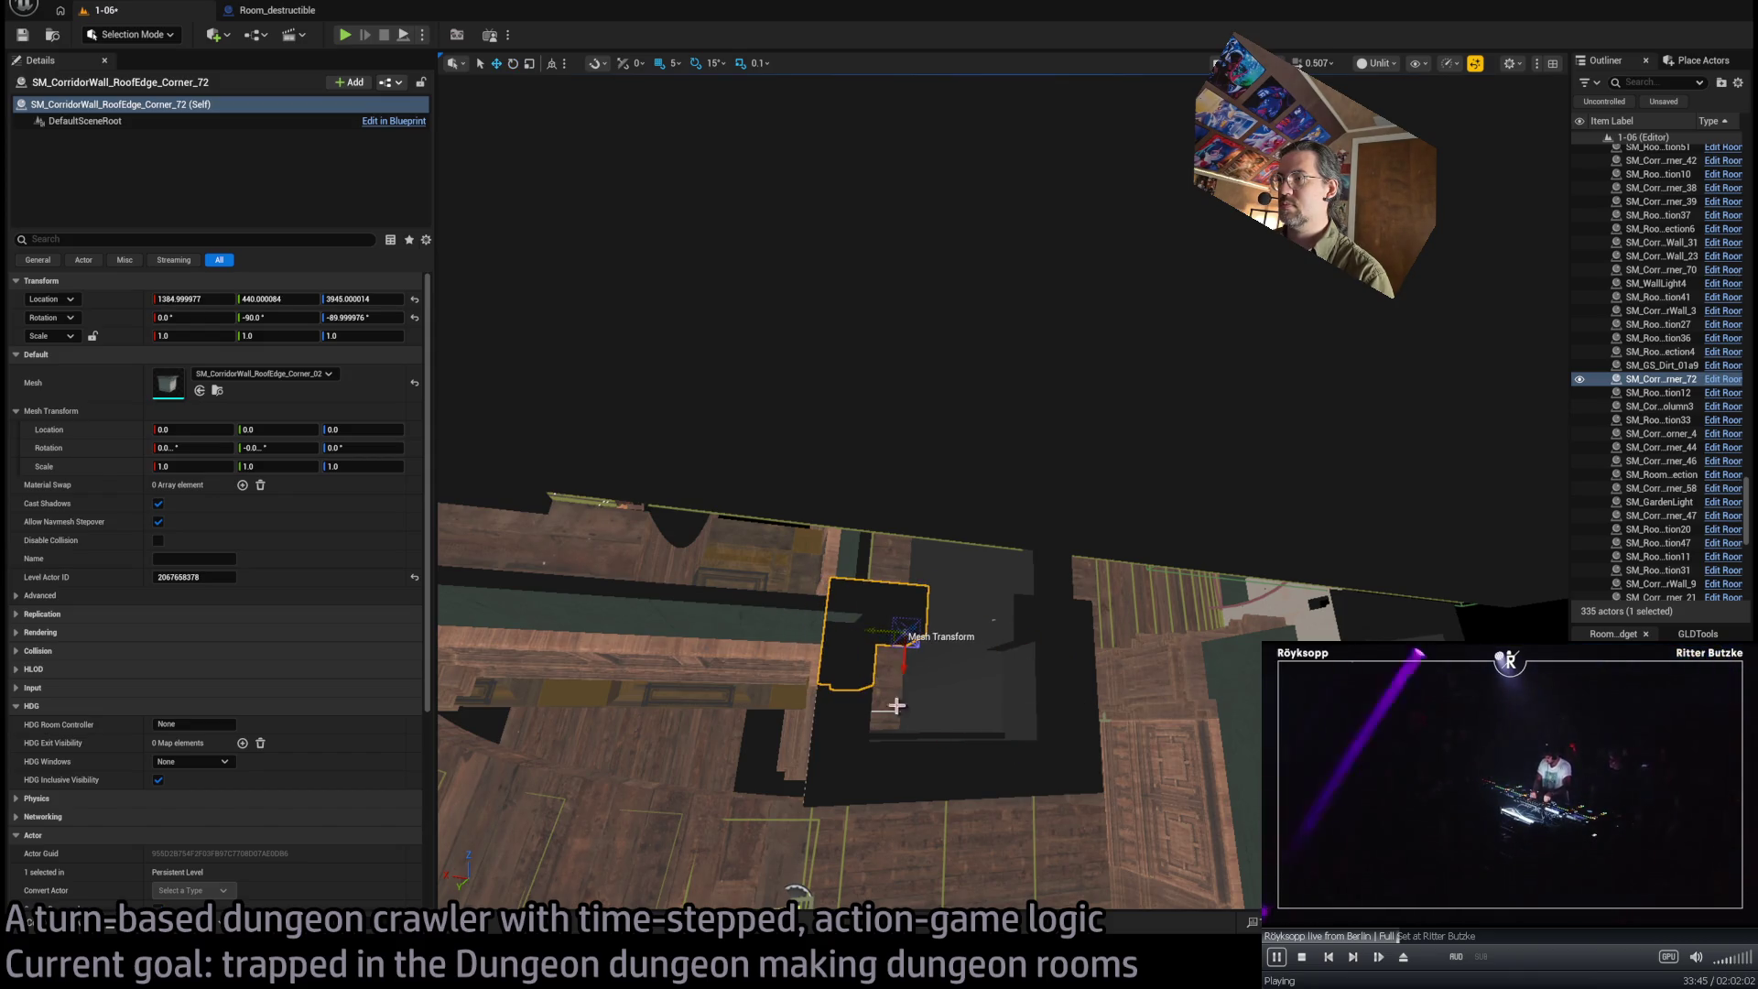
pyautogui.moveTo(991, 671); pyautogui.dragTo(860, 568)
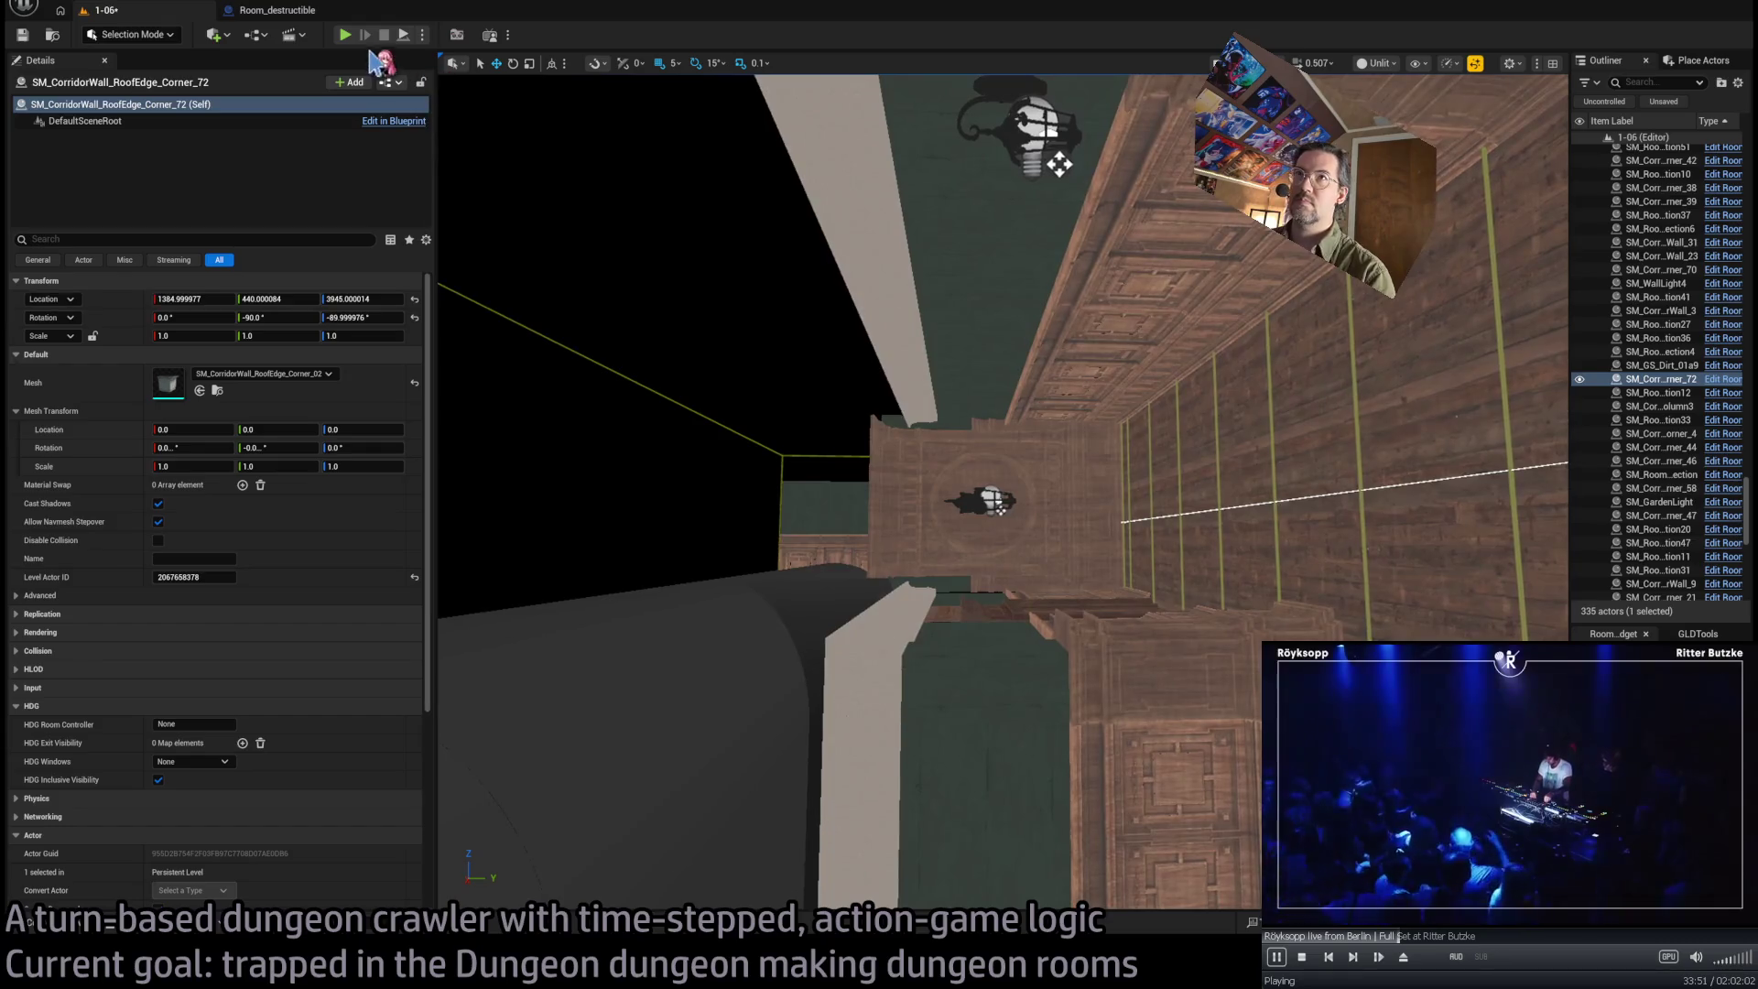
pyautogui.click(345, 37)
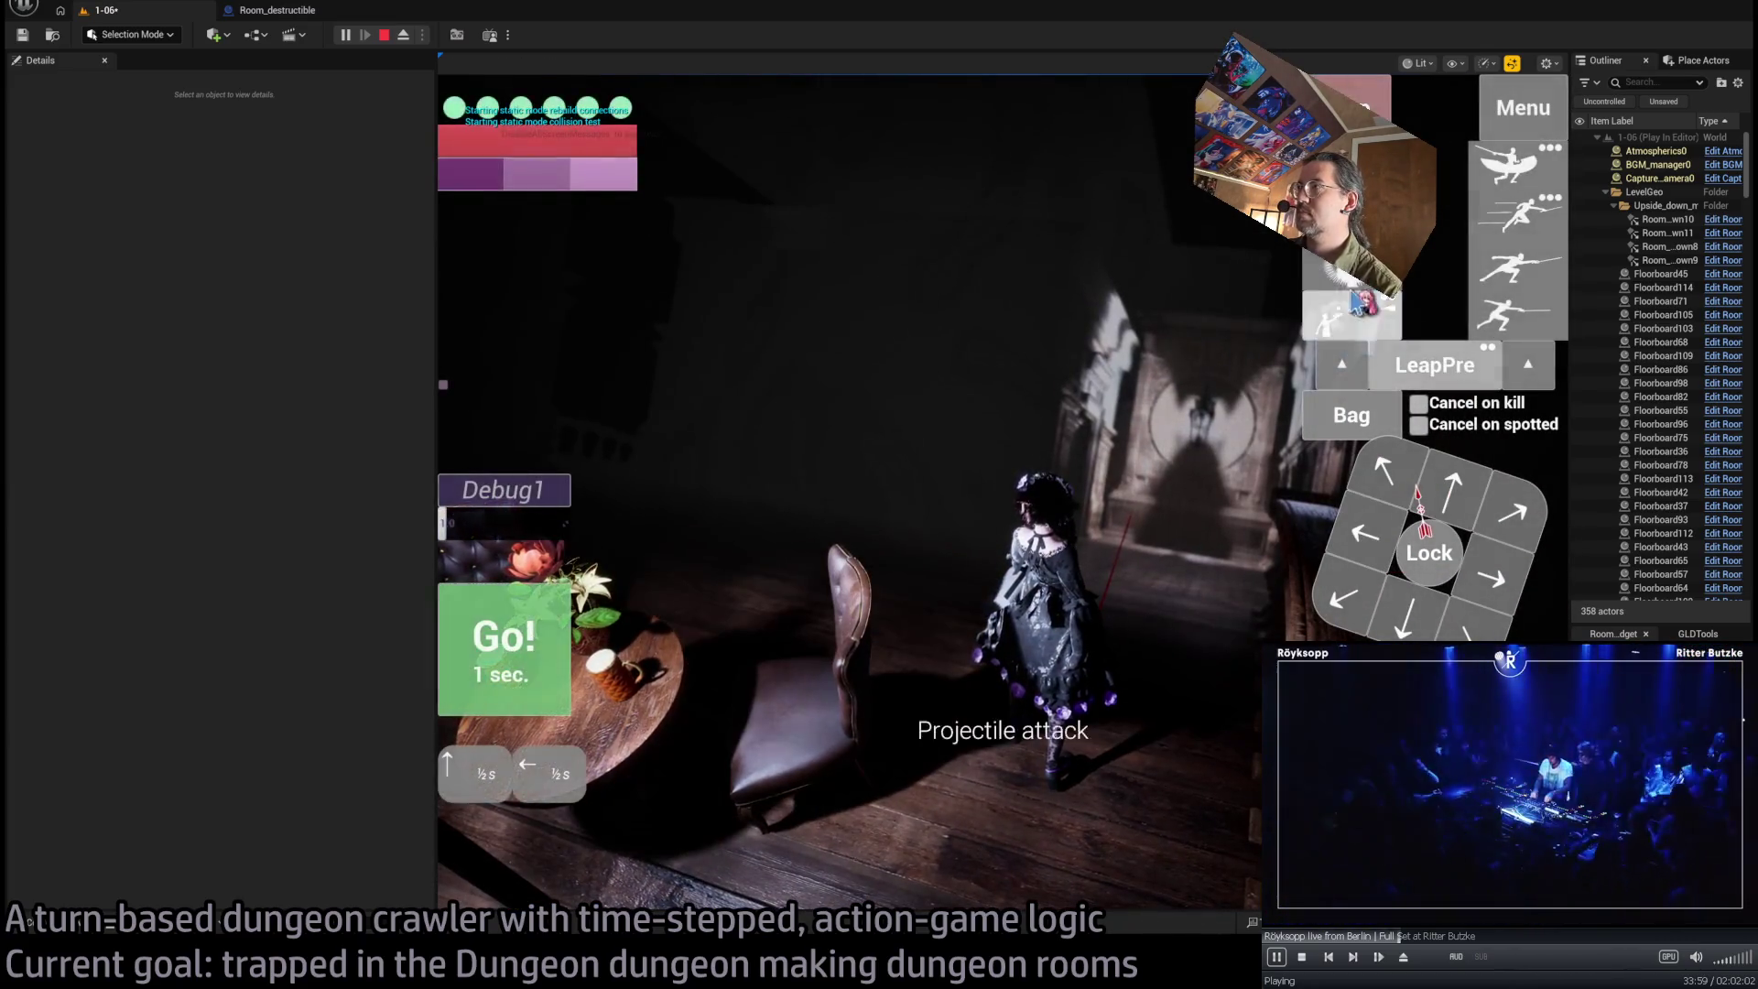
pyautogui.click(591, 605)
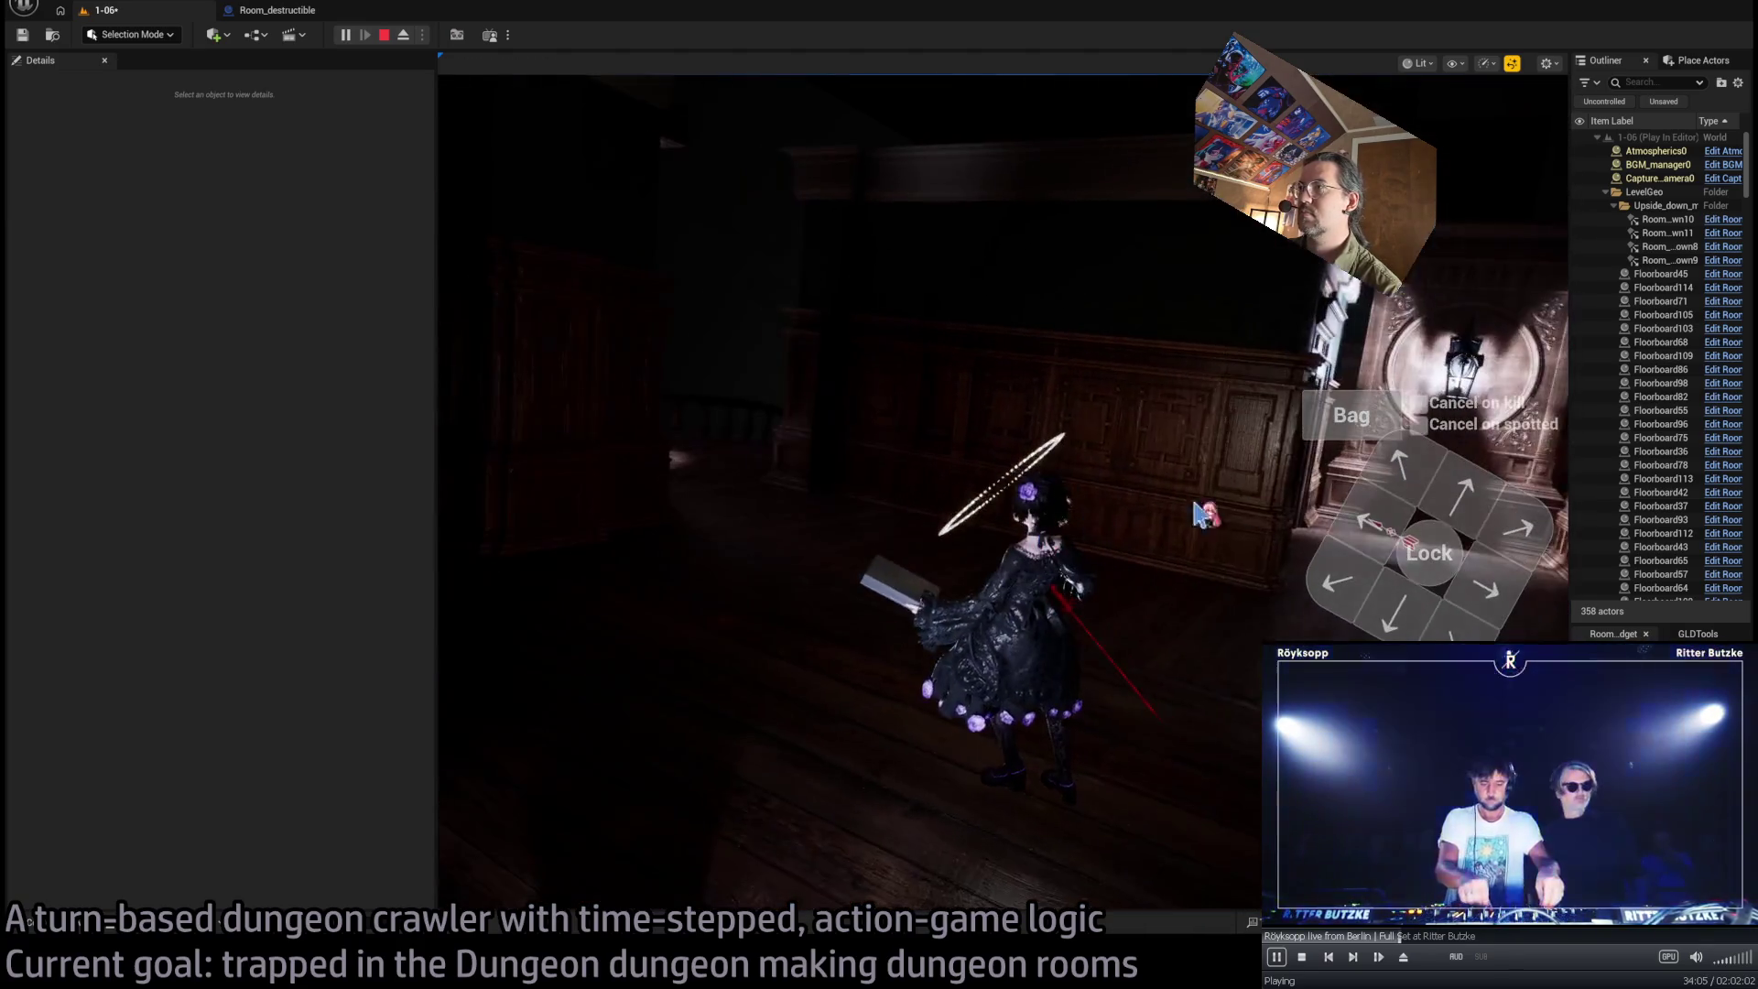
pyautogui.click(1465, 507)
pyautogui.click(542, 618)
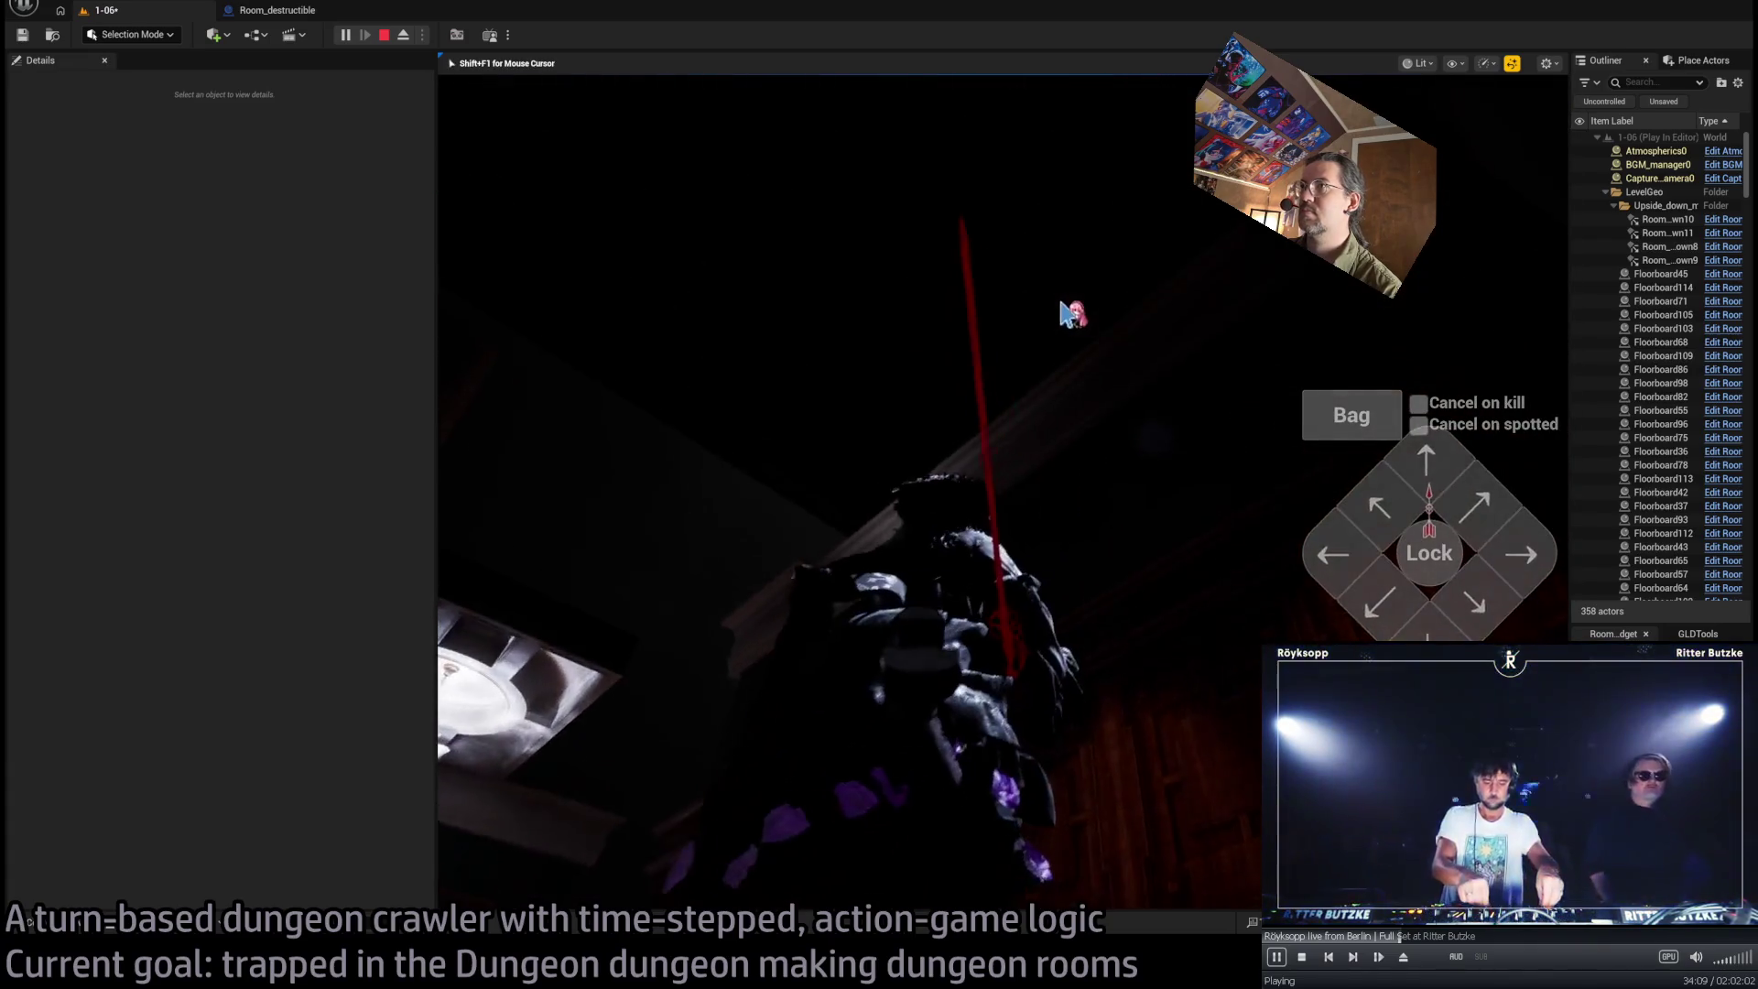
pyautogui.click(1497, 556)
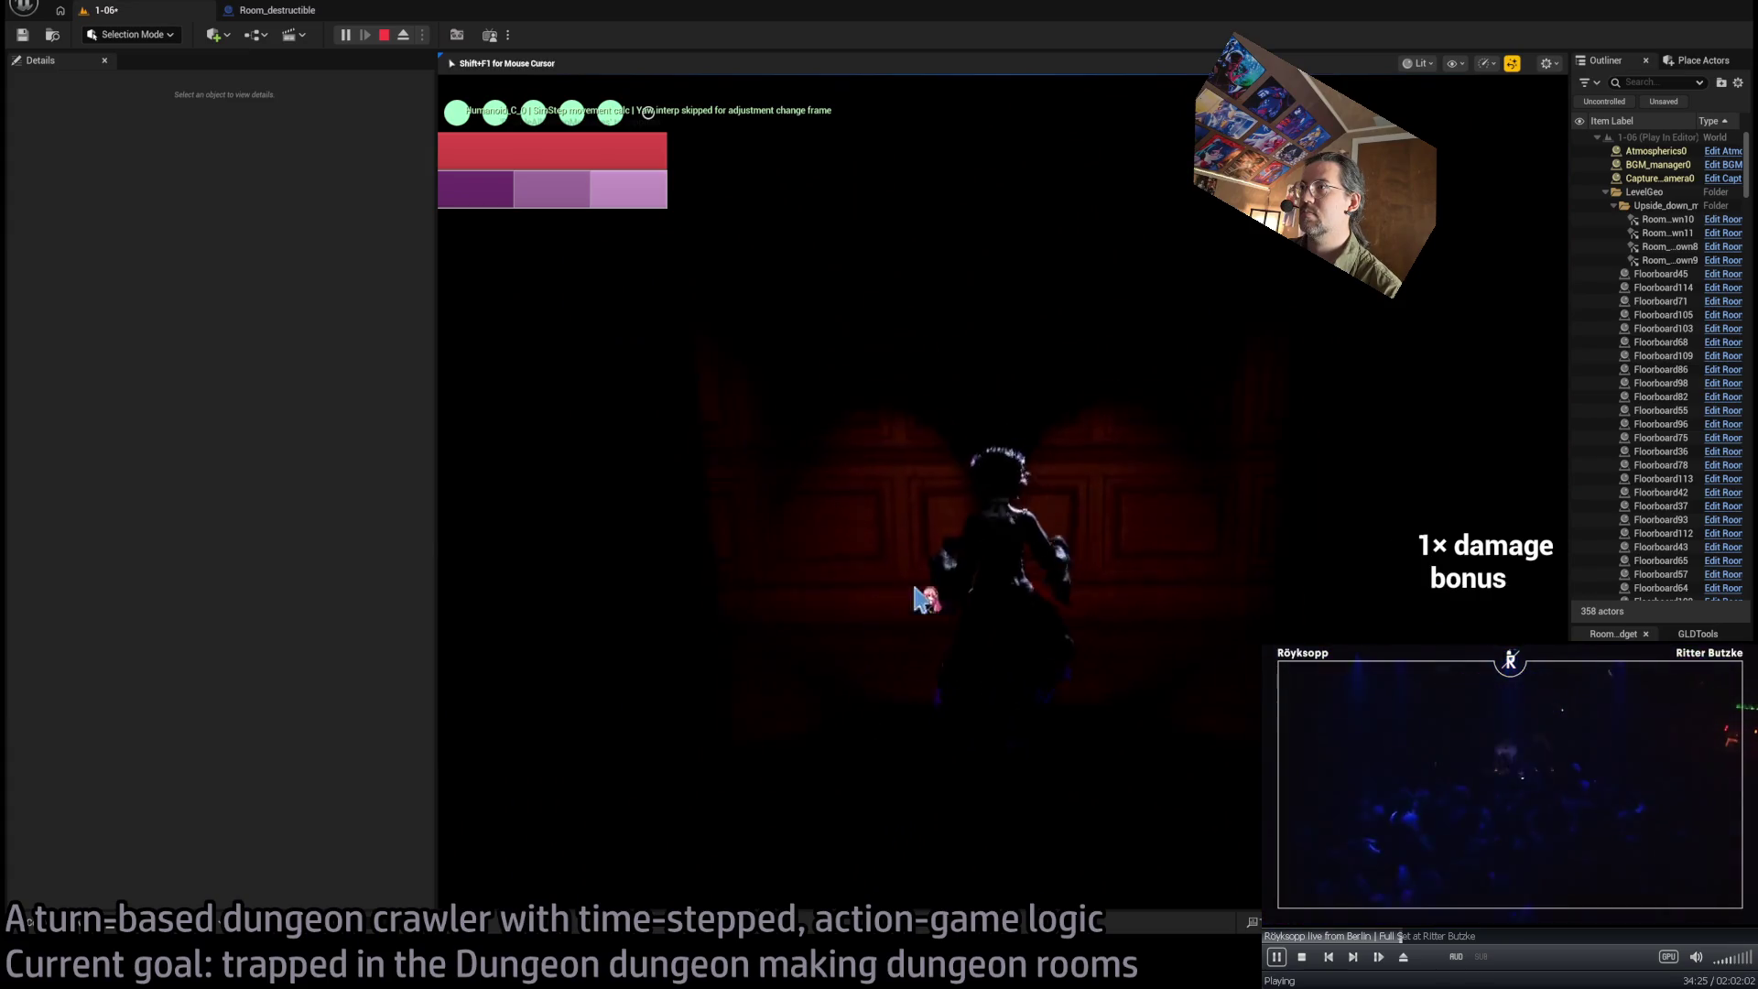
pyautogui.press('Escape')
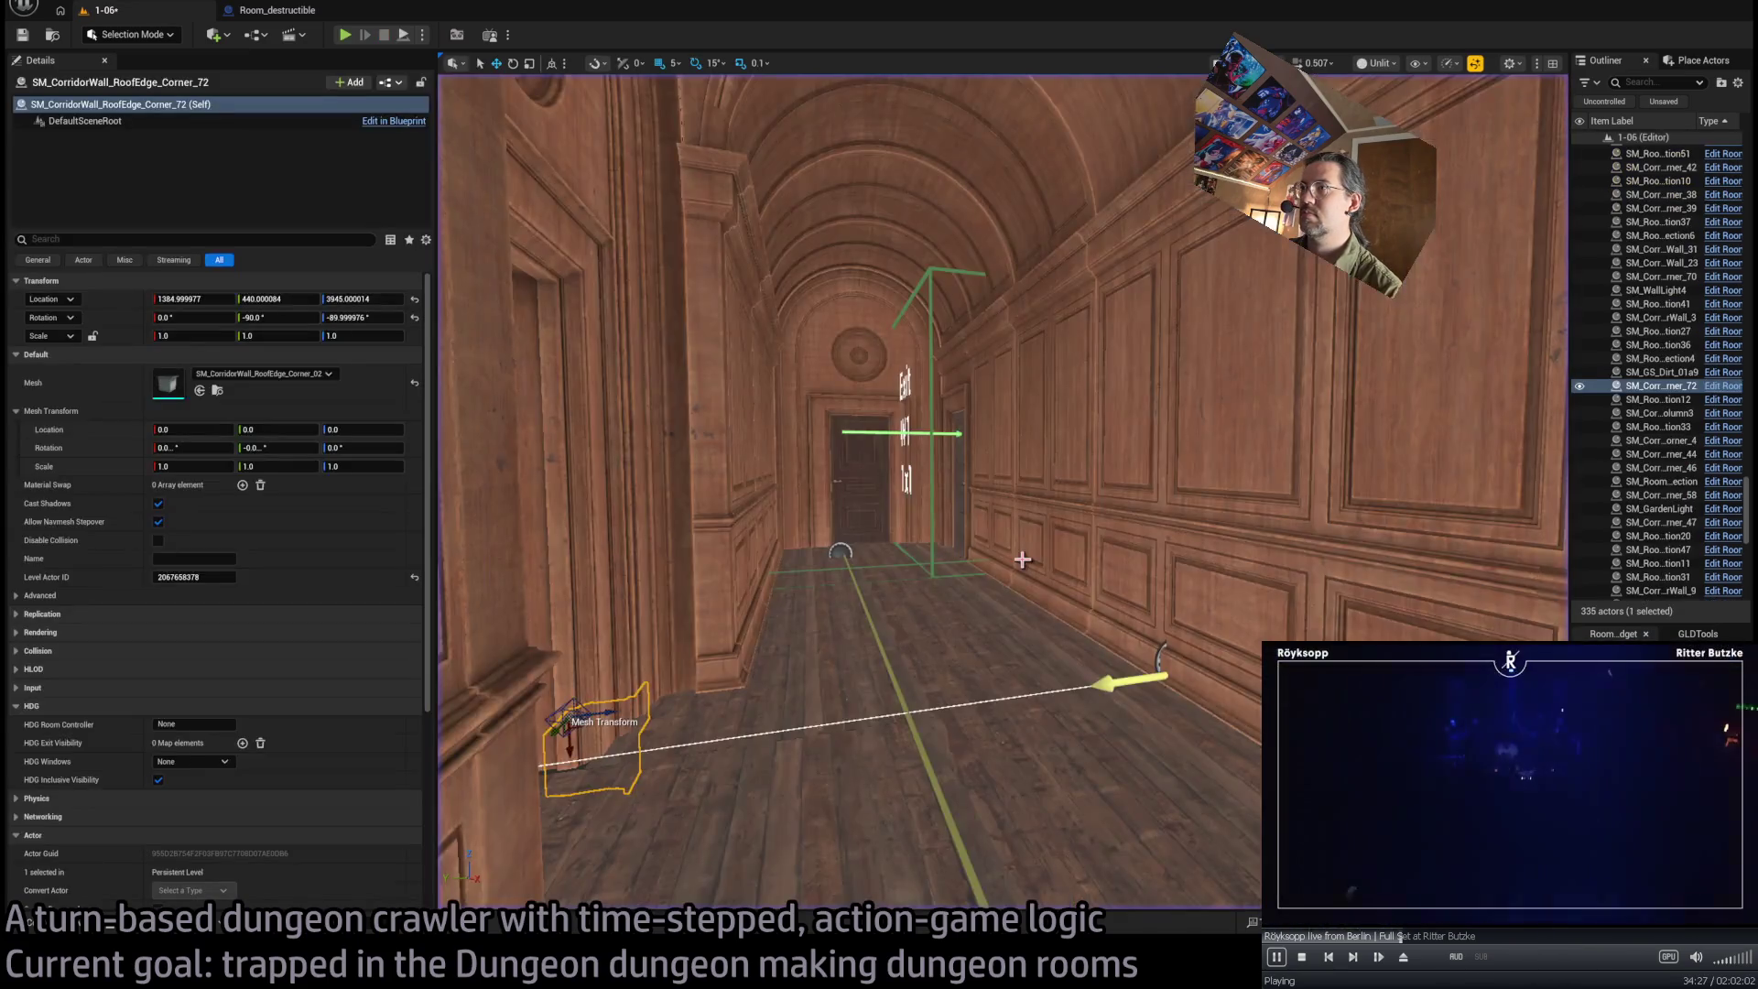
# Frame the selected corner, then select the floor-edge spline mesh Room_SplineMesh5
pyautogui.press('f')
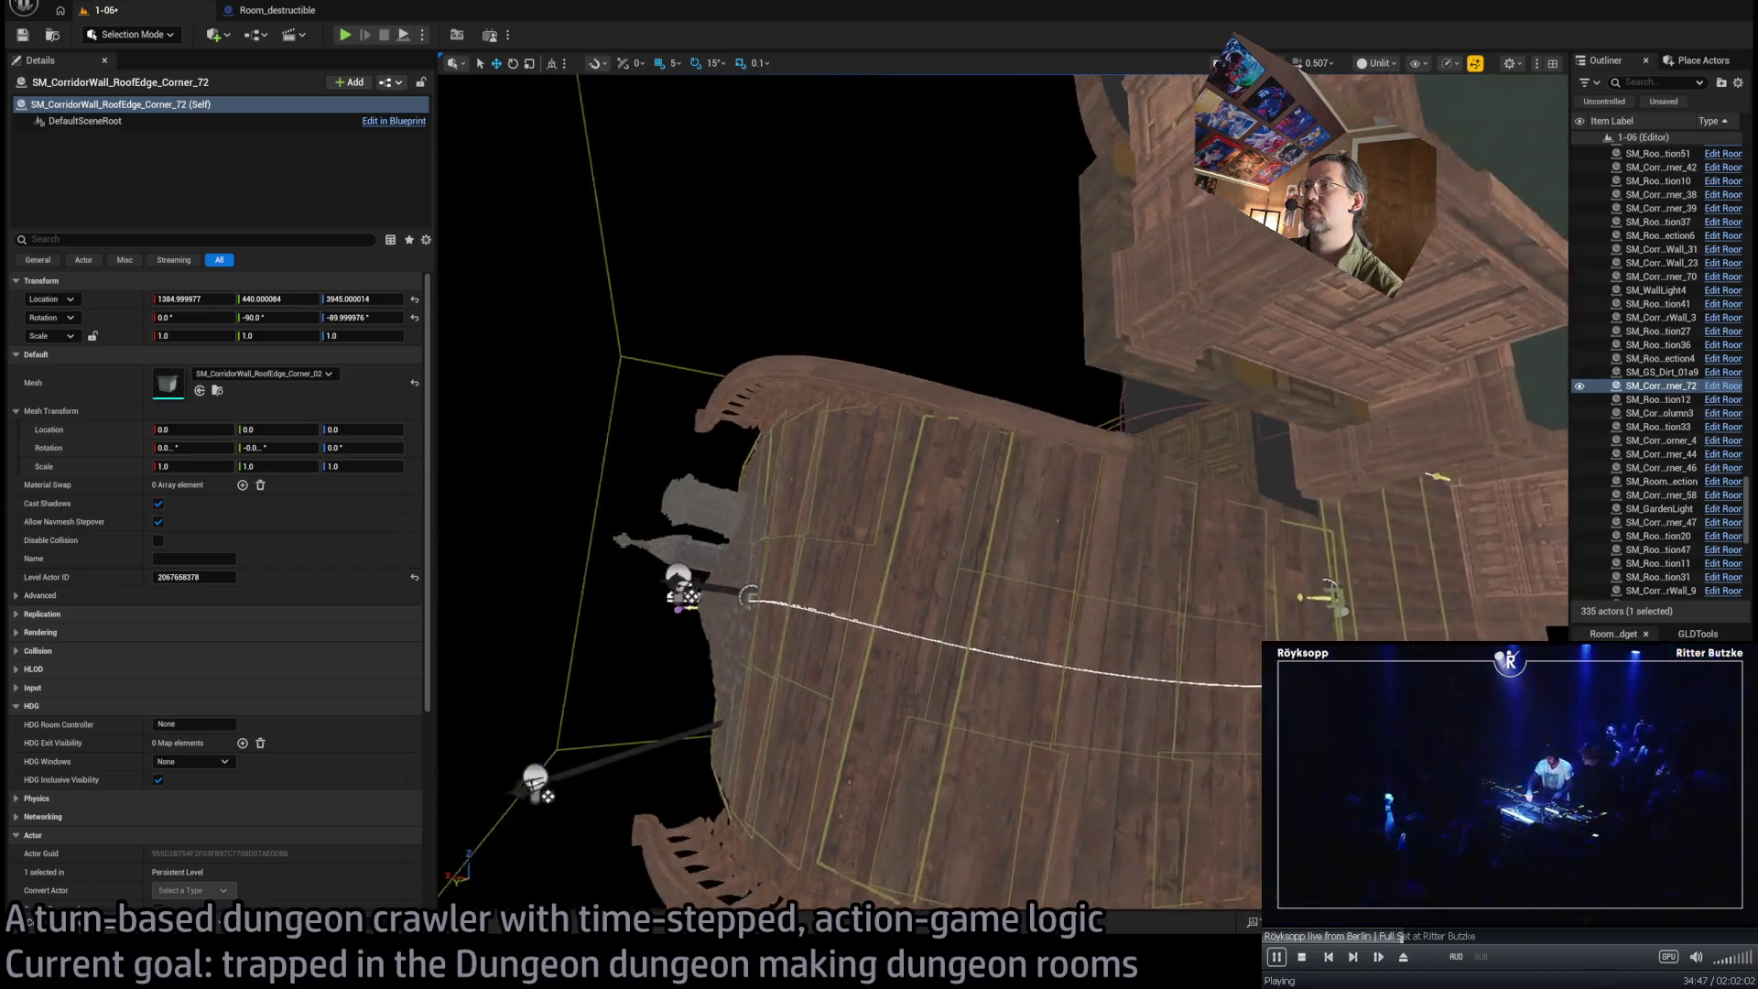
pyautogui.click(902, 511)
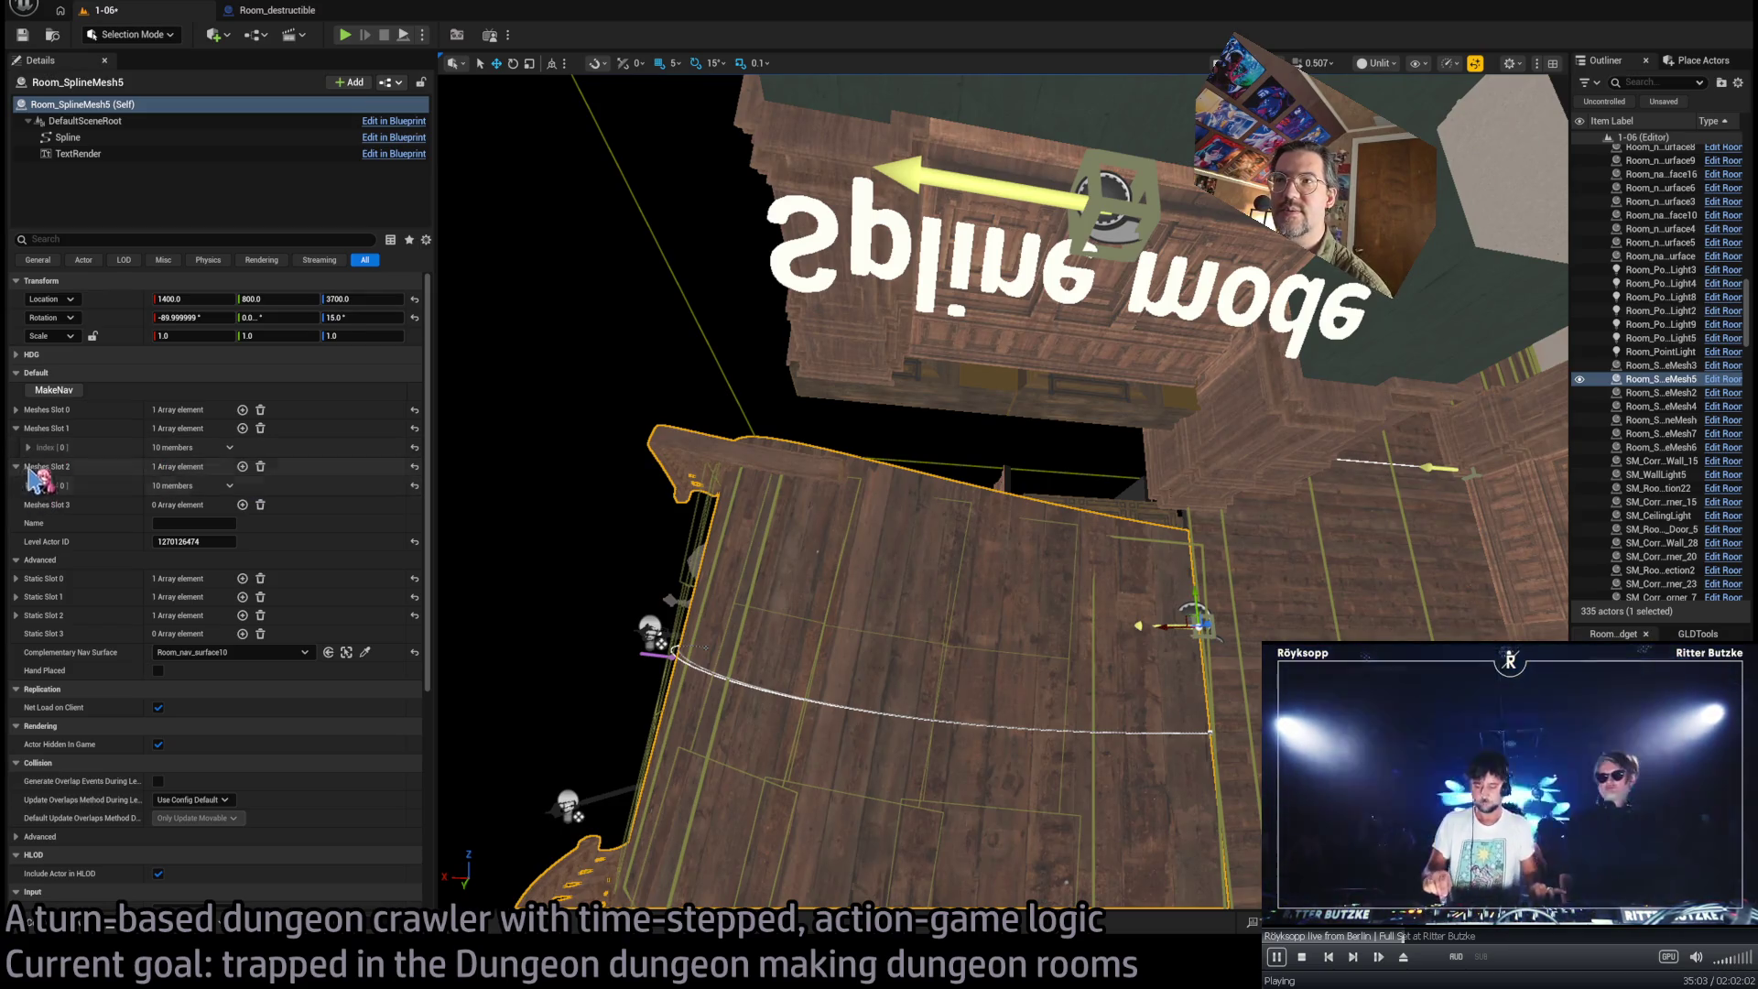
# Expand the Meshes Slot 2 railing entry and shift its offset slightly along X
pyautogui.click(29, 447)
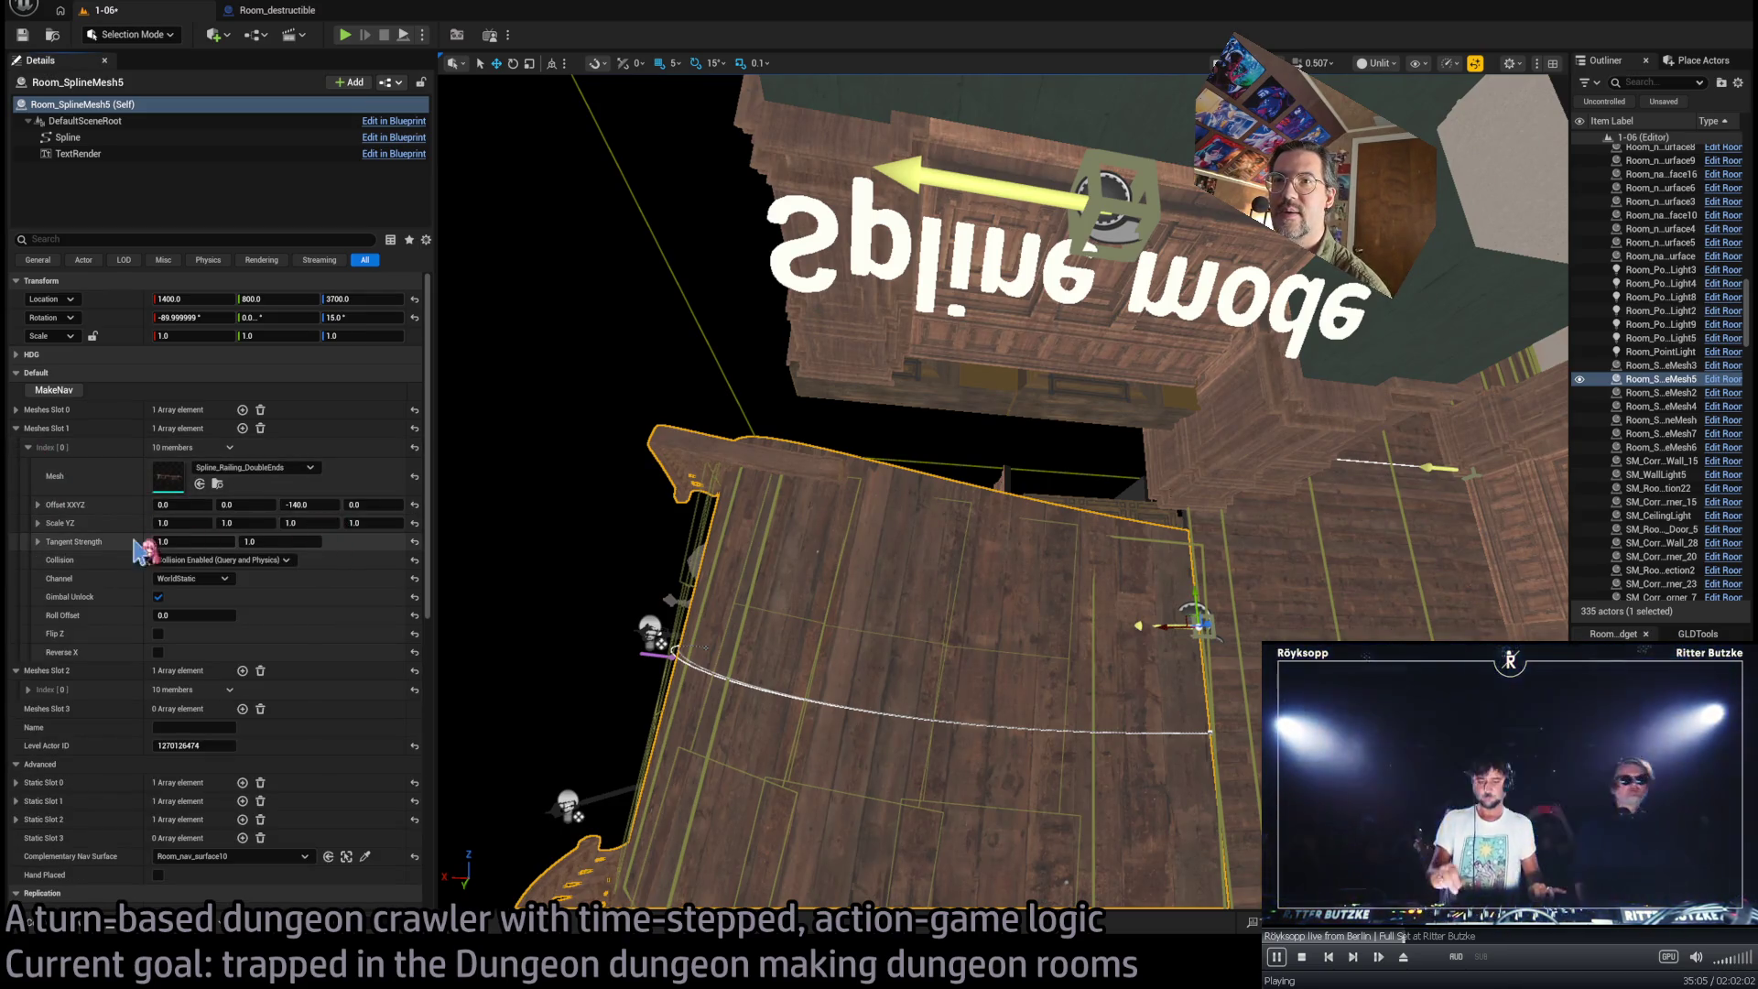
pyautogui.click(28, 446)
pyautogui.click(28, 486)
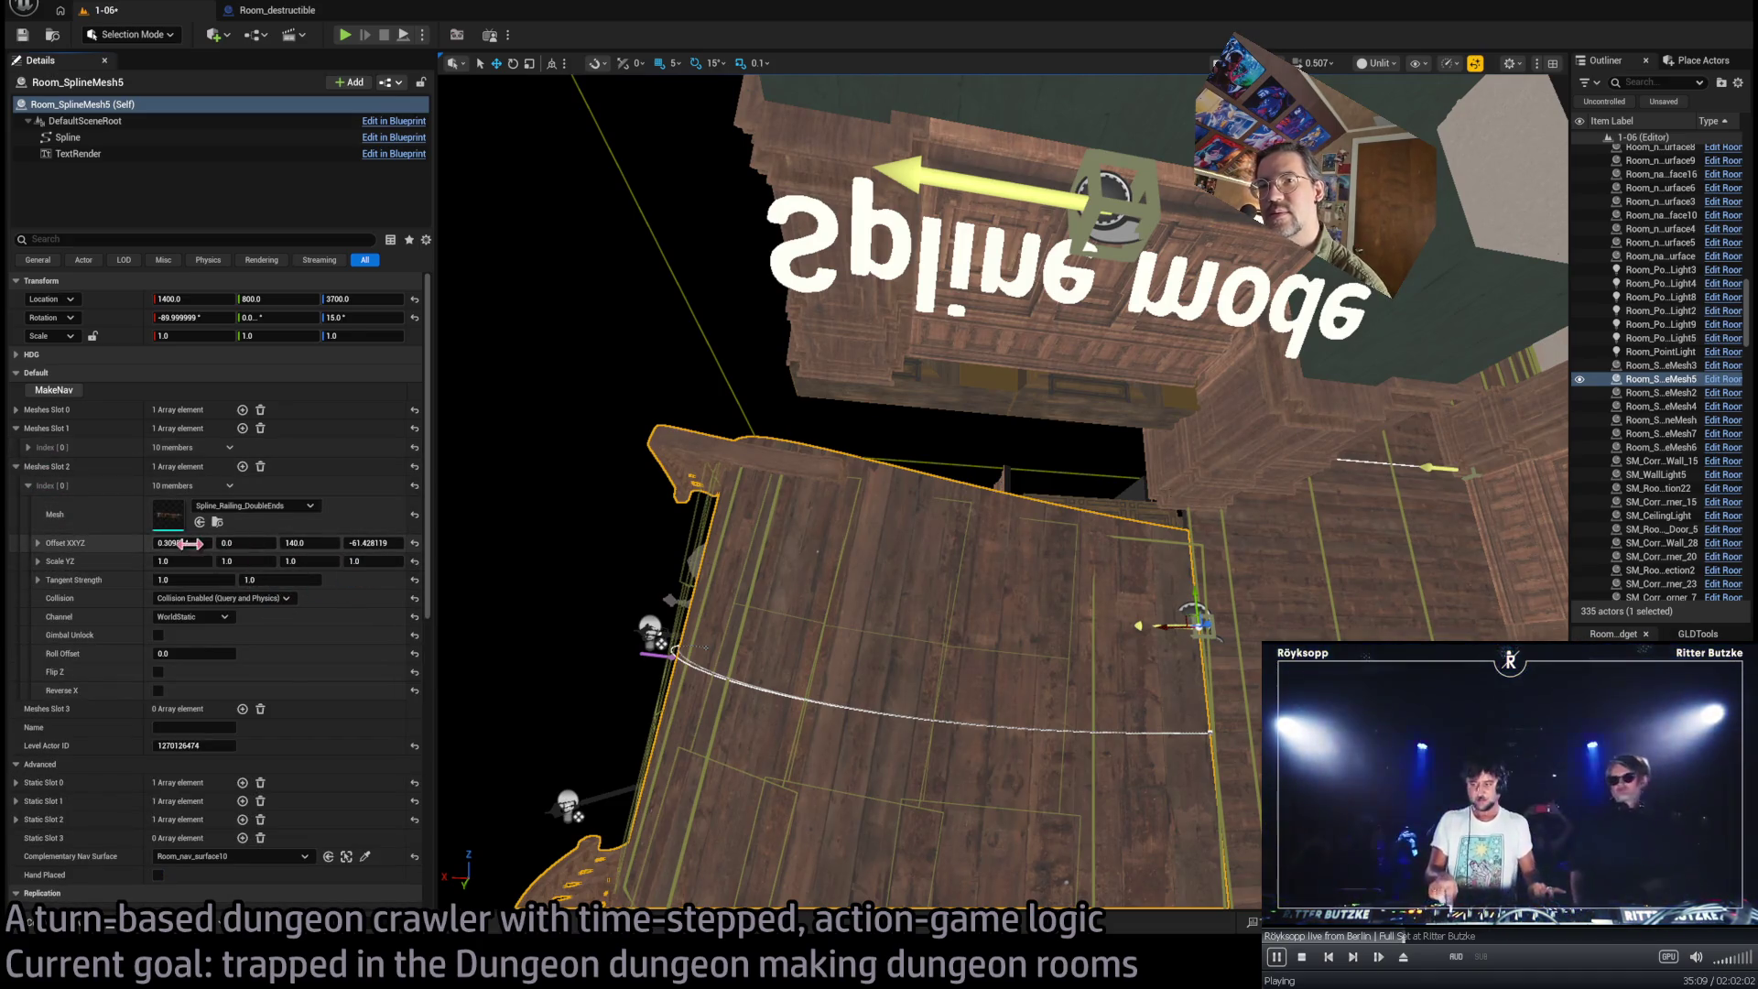
pyautogui.moveTo(183, 543); pyautogui.dragTo(351, 547)
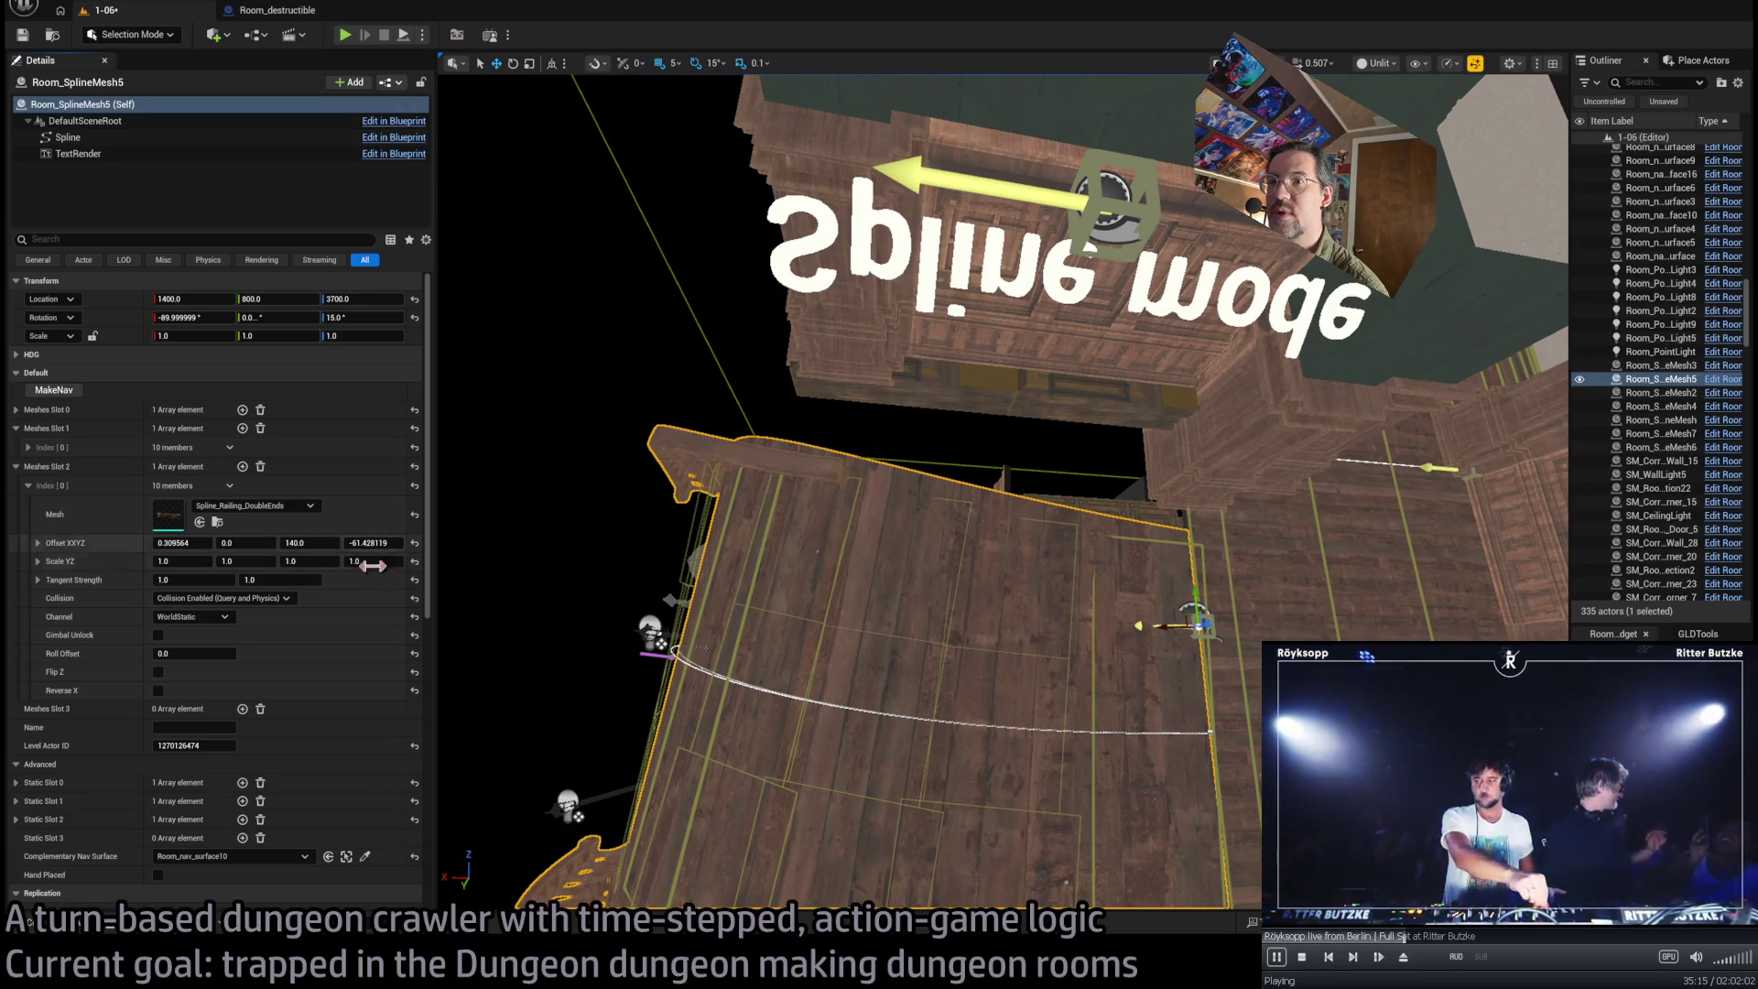
# Clear the entries in Static Slots 0, 1 and 2
pyautogui.scroll(-2, 321, 724)
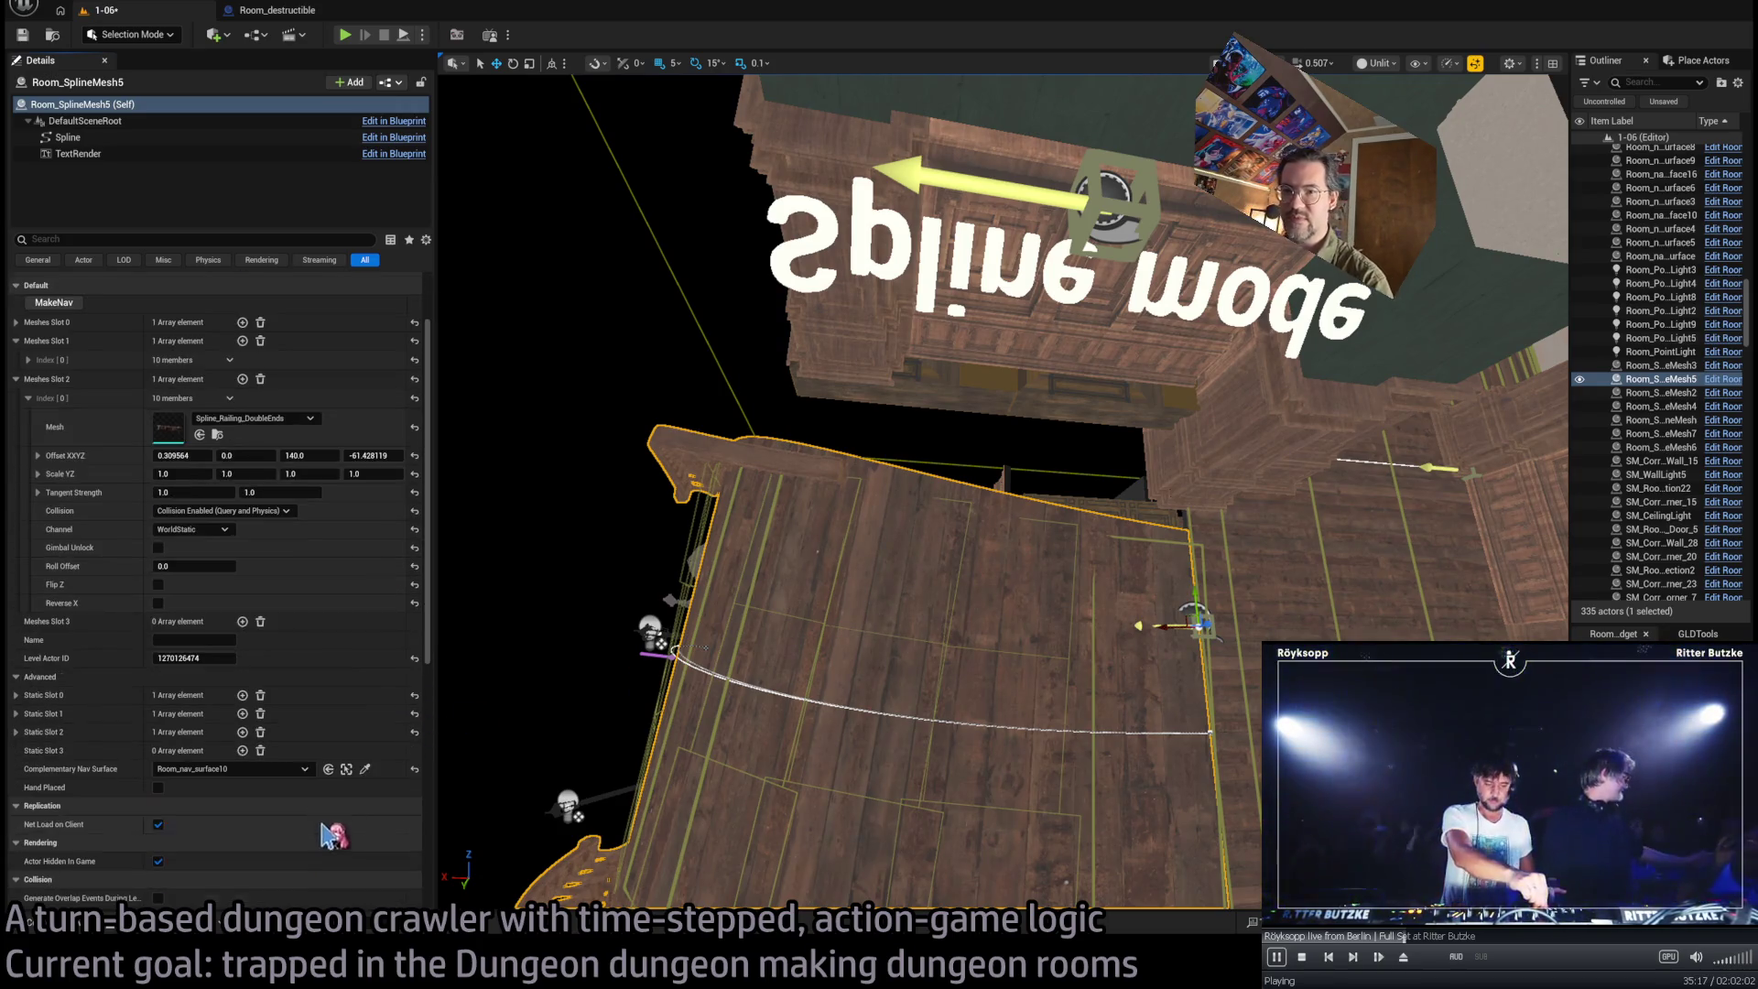
pyautogui.click(260, 732)
pyautogui.click(260, 713)
pyautogui.click(261, 695)
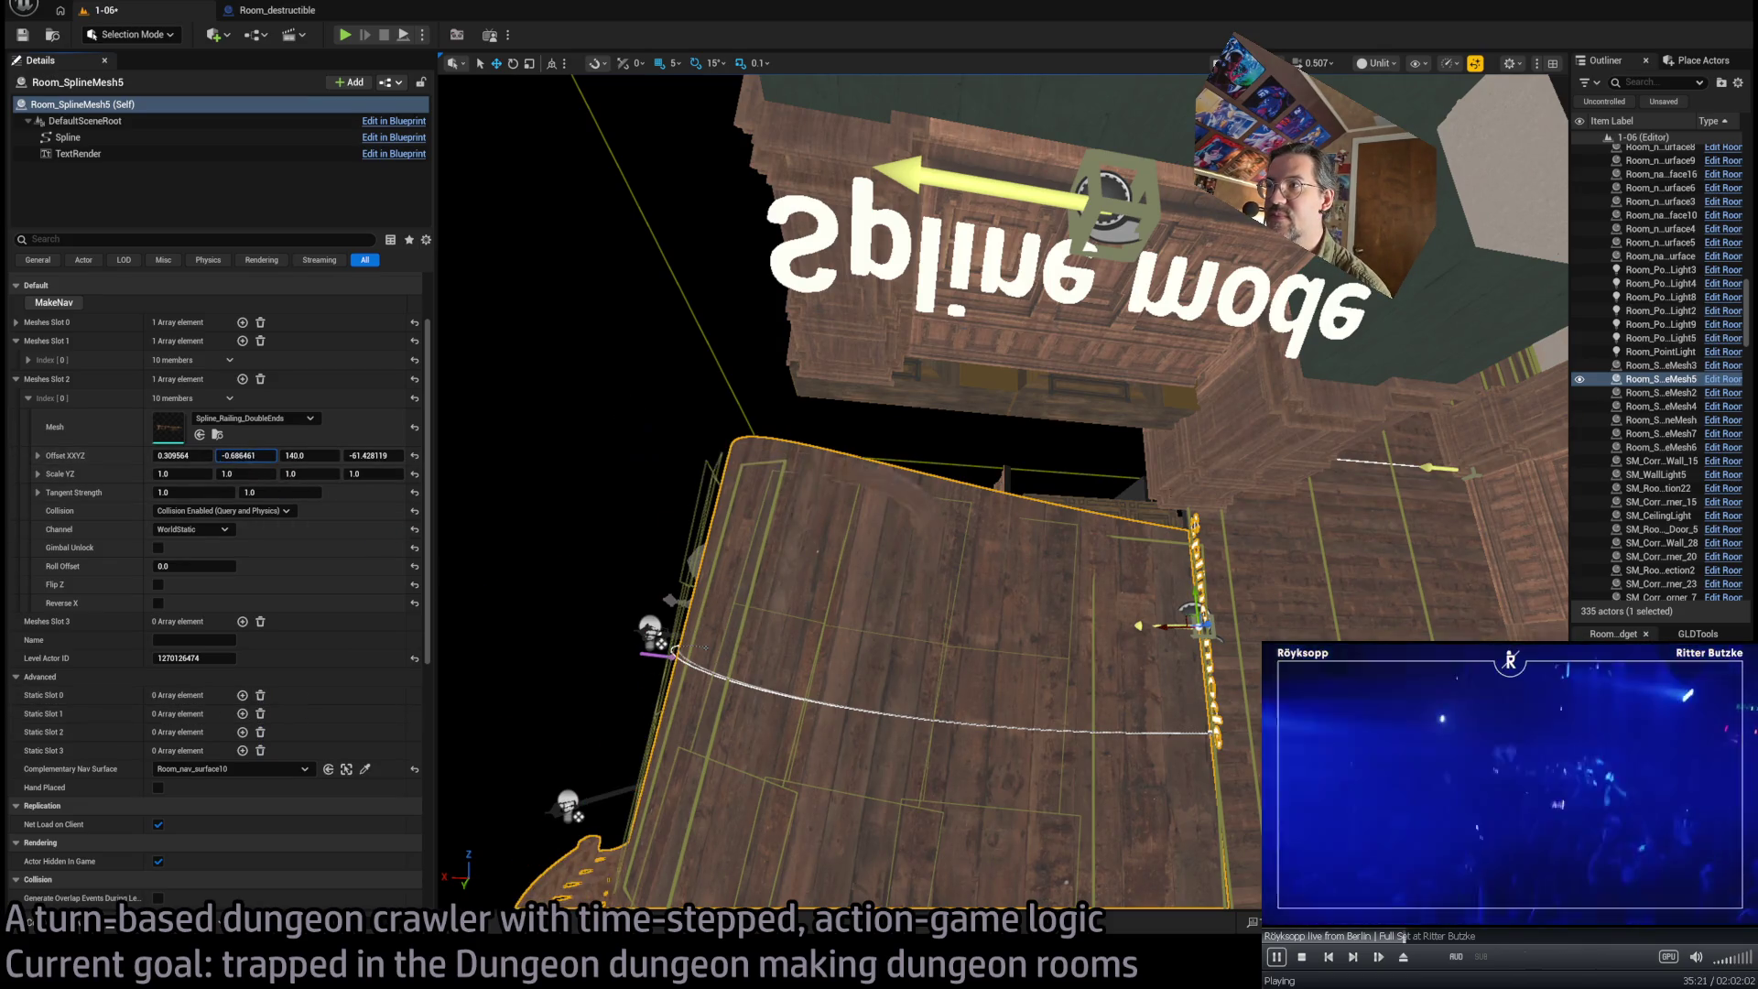
# Nudge the railing's X offset up, trying and undoing fourth-offset and tangent strength changes
pyautogui.moveTo(181, 455); pyautogui.dragTo(214, 455)
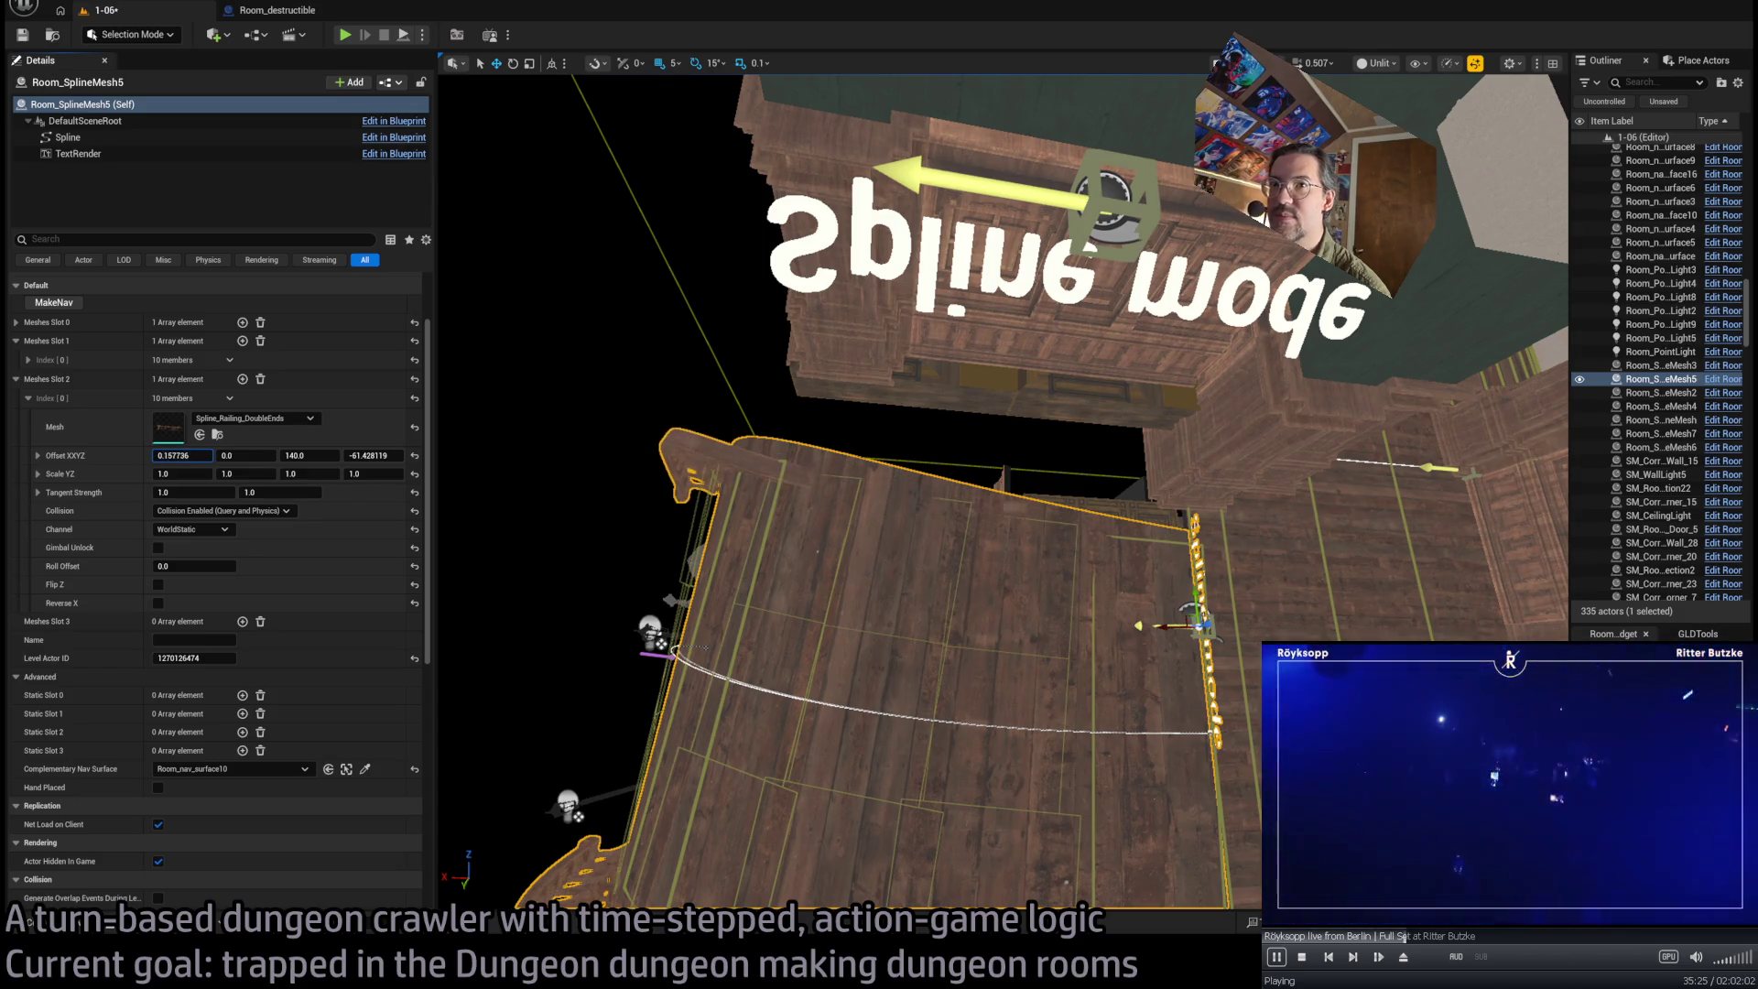
pyautogui.moveTo(824, 549)
pyautogui.mouseDown()
pyautogui.moveTo(883, 490)
pyautogui.moveTo(883, 581)
pyautogui.mouseUp()
pyautogui.moveTo(377, 452)
pyautogui.mouseDown()
pyautogui.moveTo(399, 452)
pyautogui.moveTo(380, 477)
pyautogui.moveTo(301, 493)
pyautogui.mouseUp()
pyautogui.hotkey('ctrl', 'z')
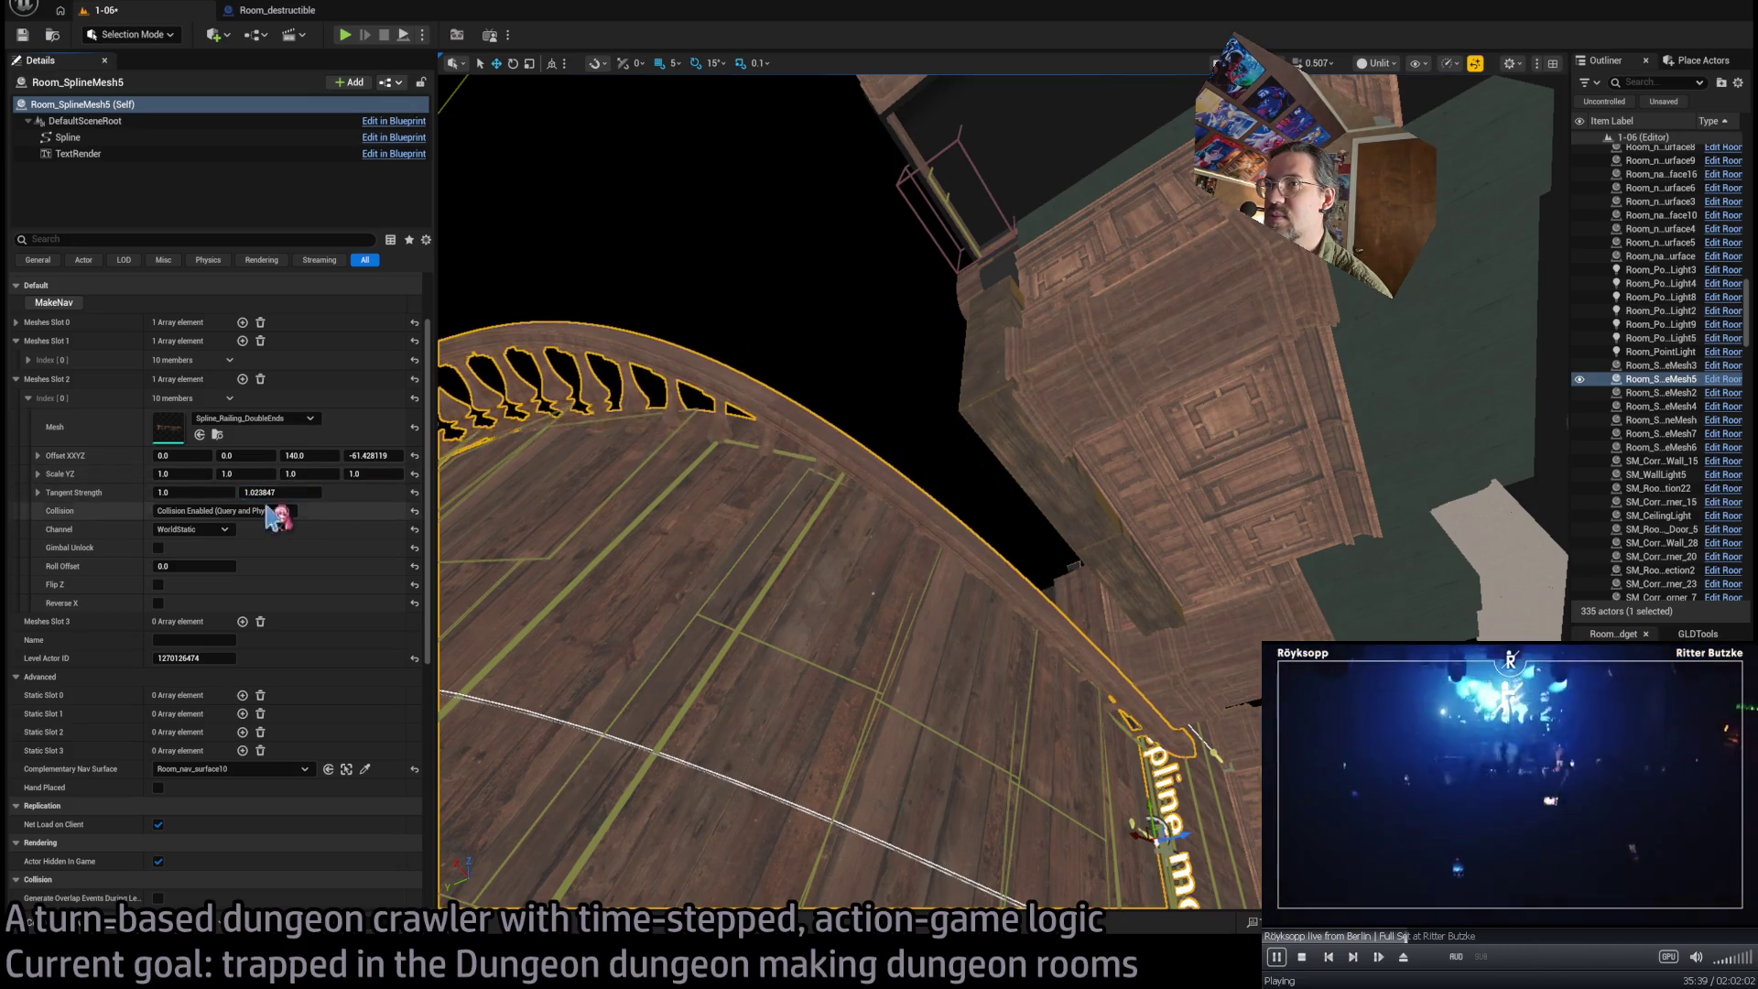
pyautogui.hotkey('ctrl', 'z')
pyautogui.moveTo(194, 493); pyautogui.dragTo(199, 493)
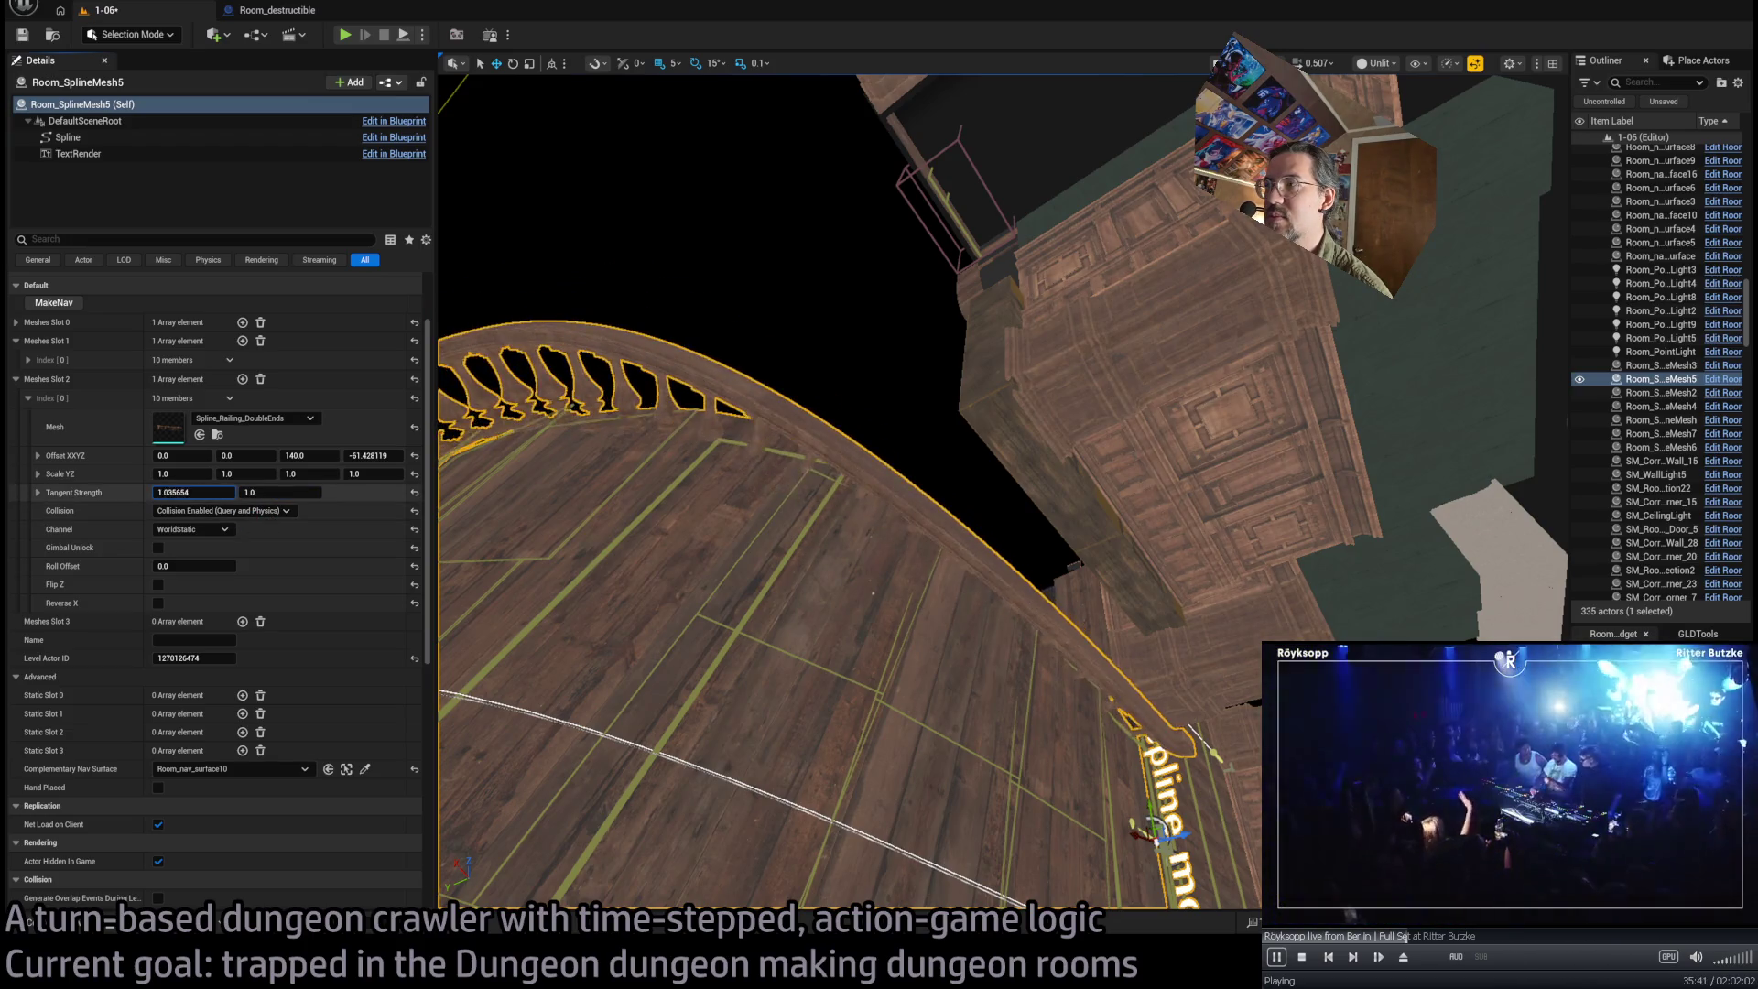
pyautogui.hotkey('ctrl', 'z')
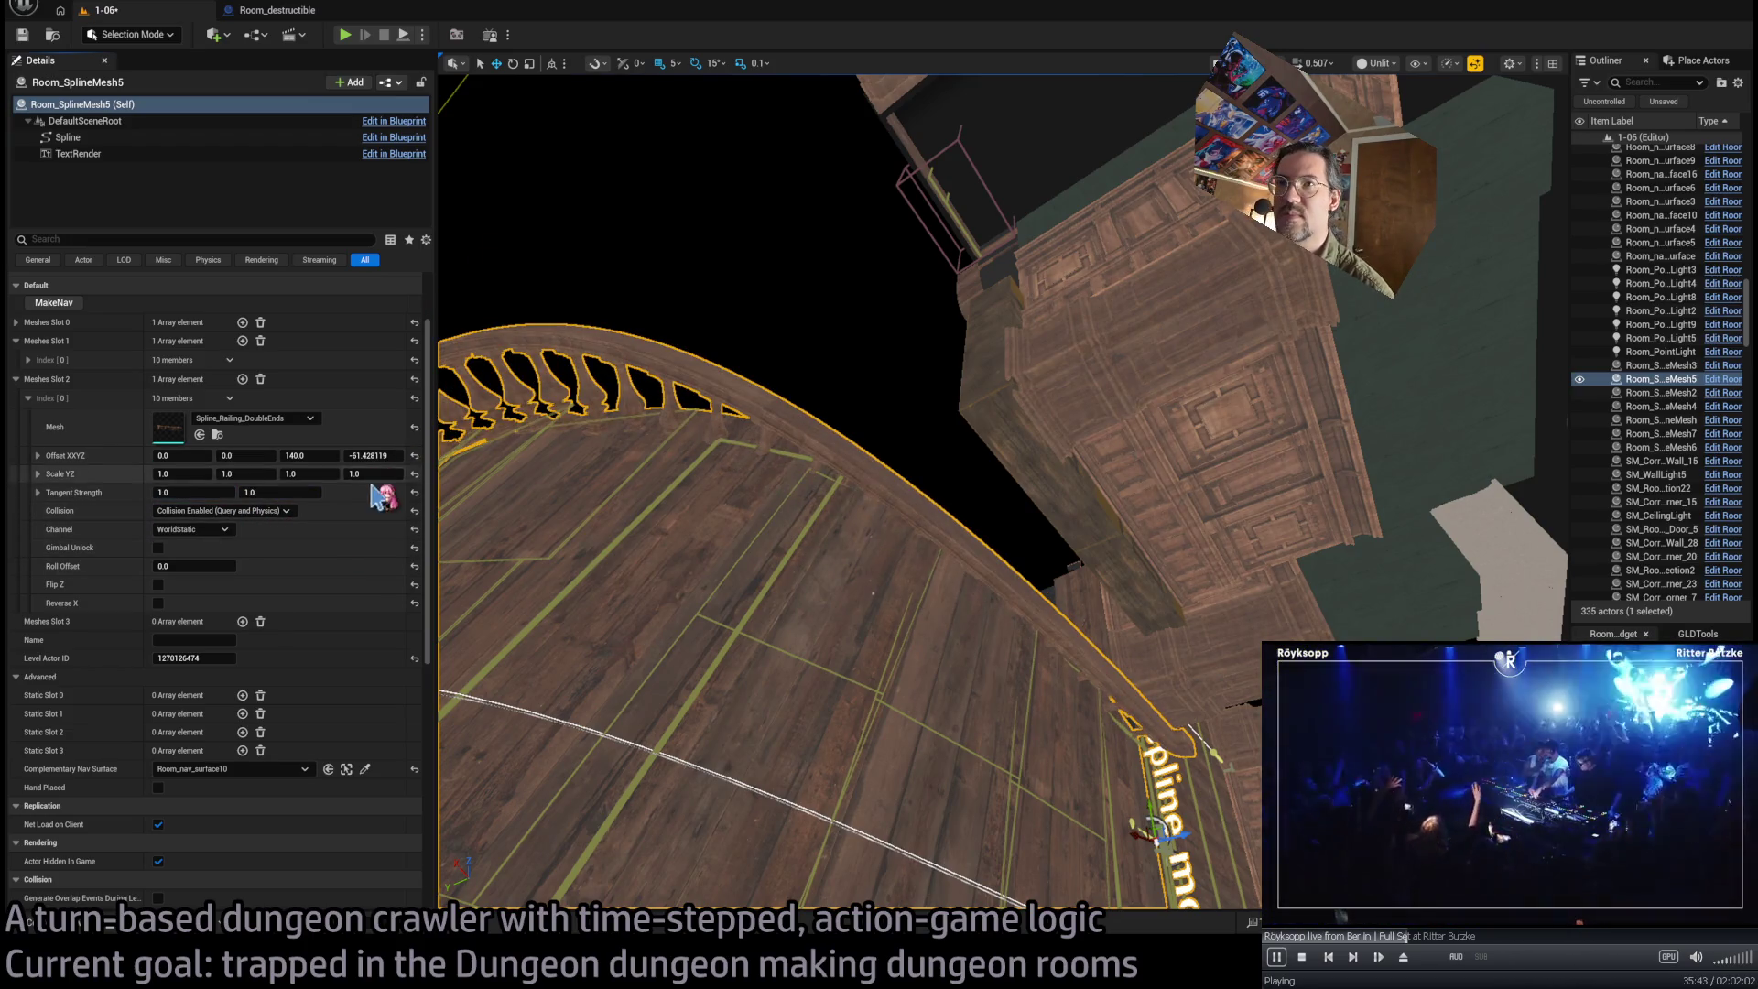
# Set the railing's fourth offset to 0 and test a small Y offset
pyautogui.moveTo(732, 549); pyautogui.dragTo(861, 508)
pyautogui.moveTo(360, 455); pyautogui.dragTo(312, 455)
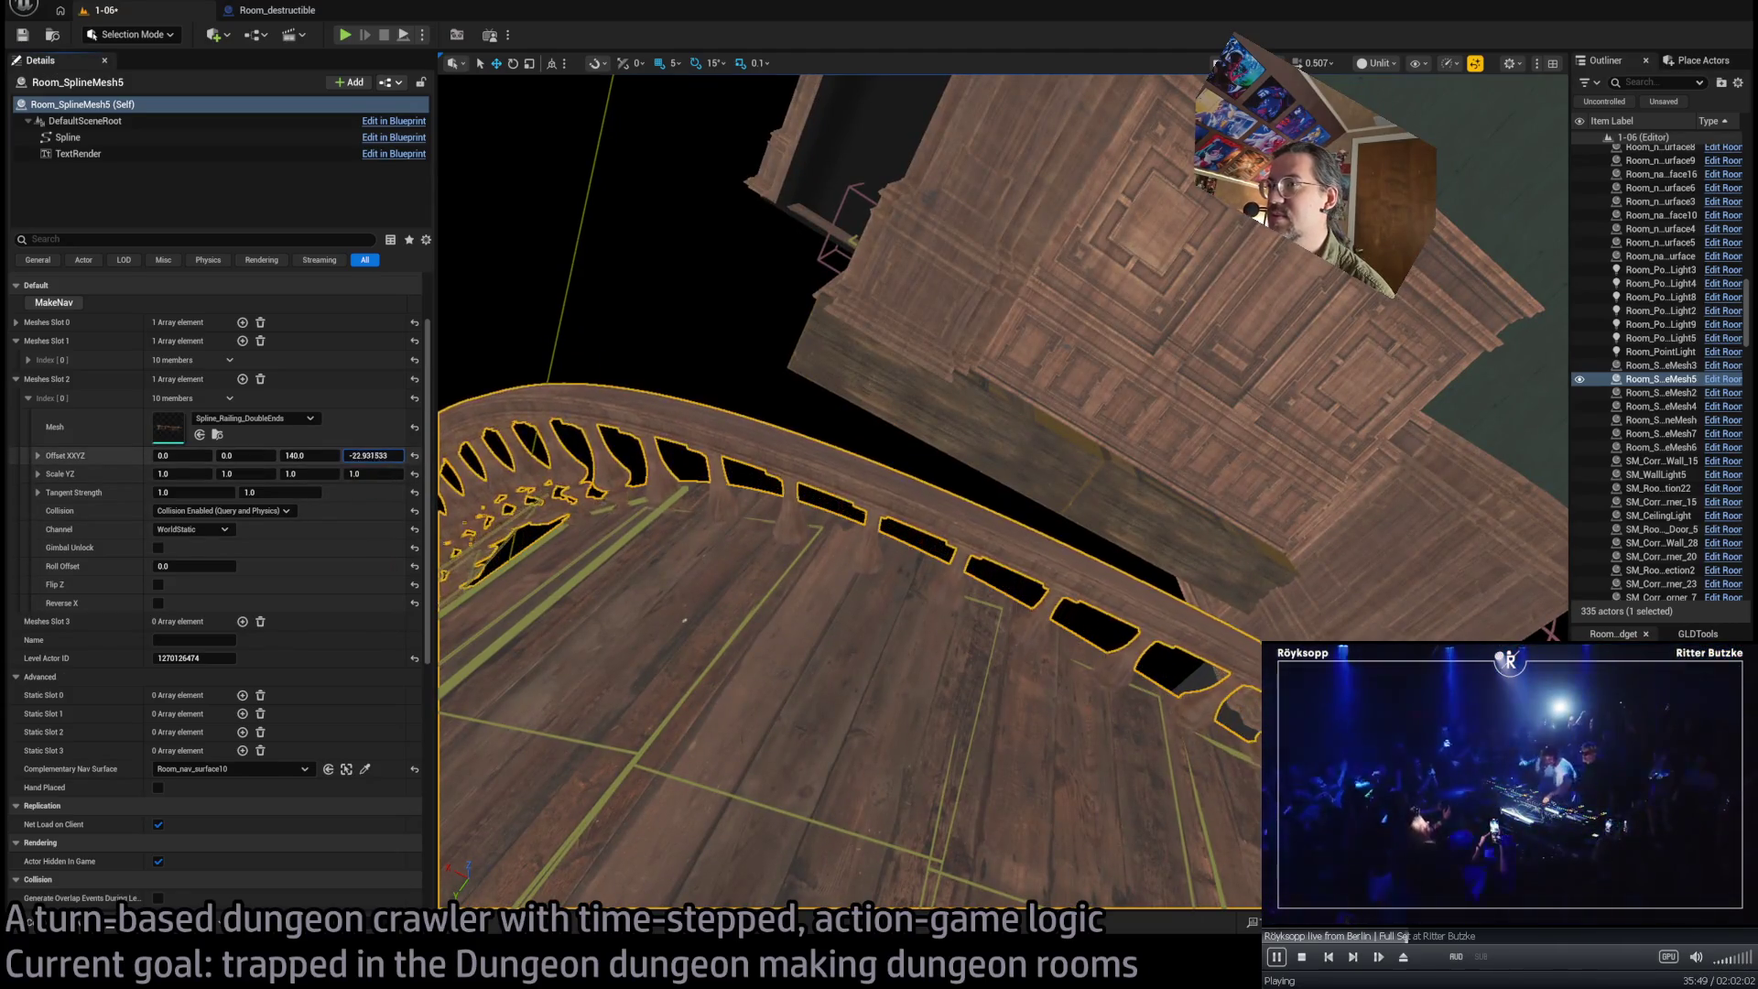
pyautogui.write('0')
pyautogui.press('Return')
pyautogui.moveTo(492, 495); pyautogui.dragTo(563, 520)
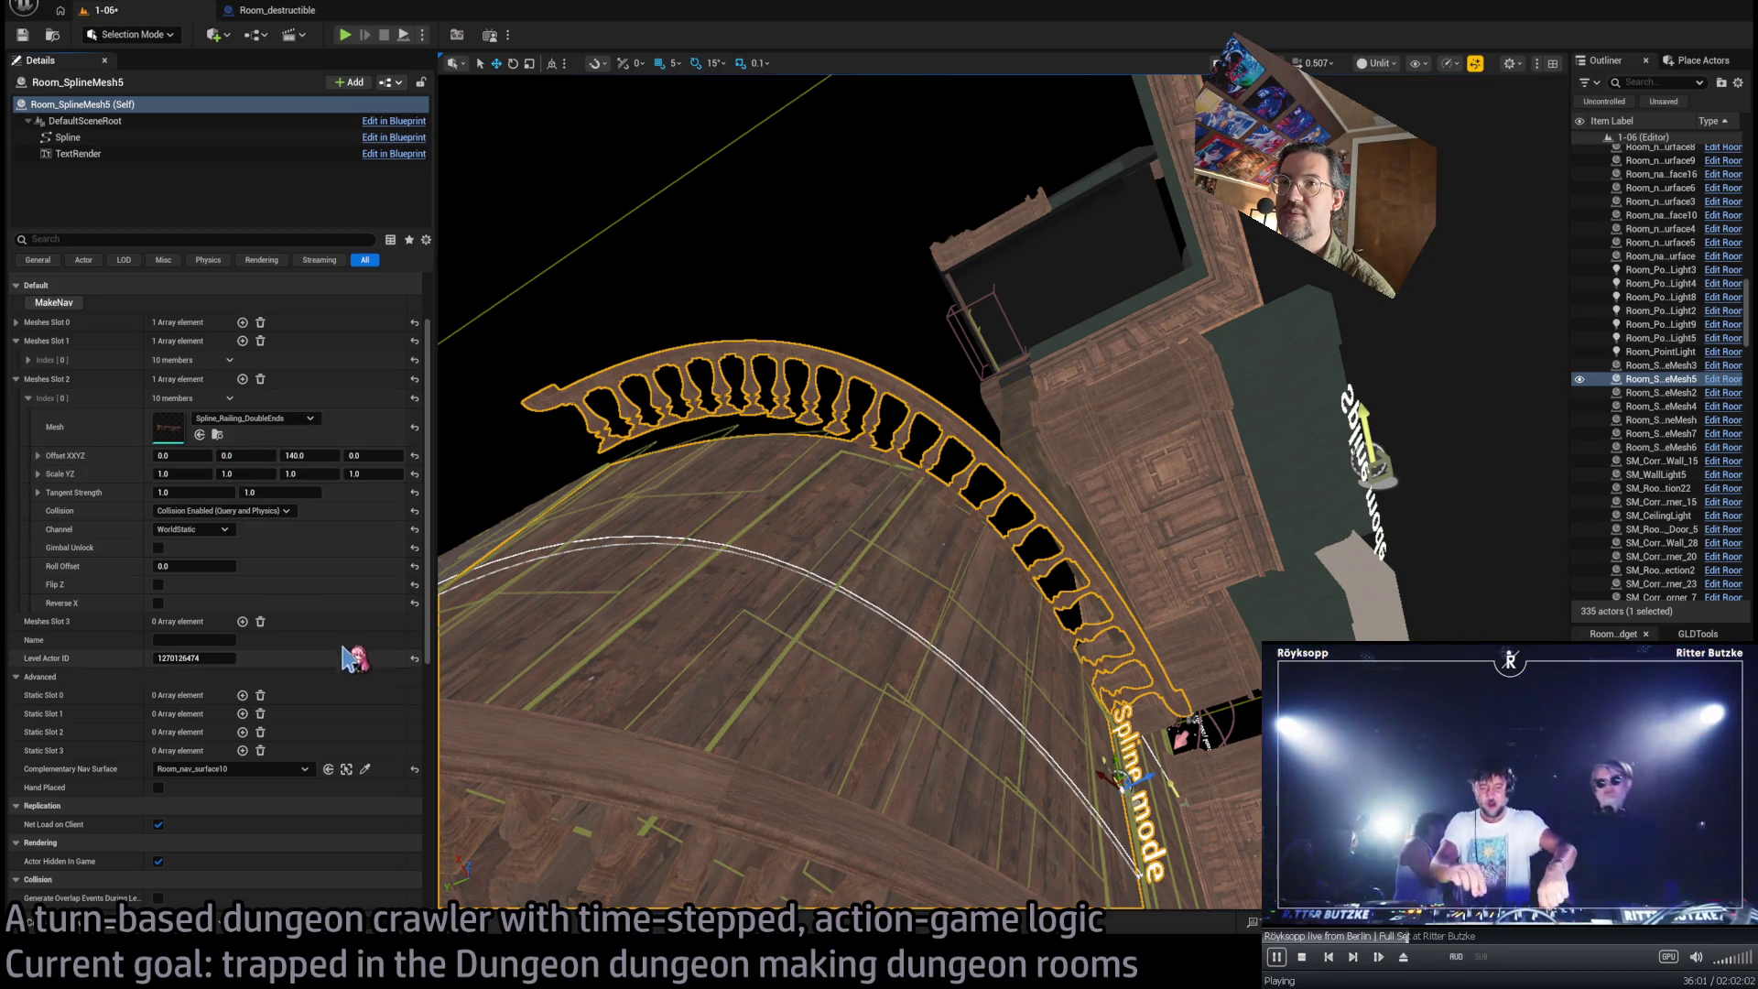
pyautogui.moveTo(248, 455)
pyautogui.mouseDown()
pyautogui.moveTo(274, 455)
pyautogui.moveTo(249, 455)
pyautogui.mouseUp()
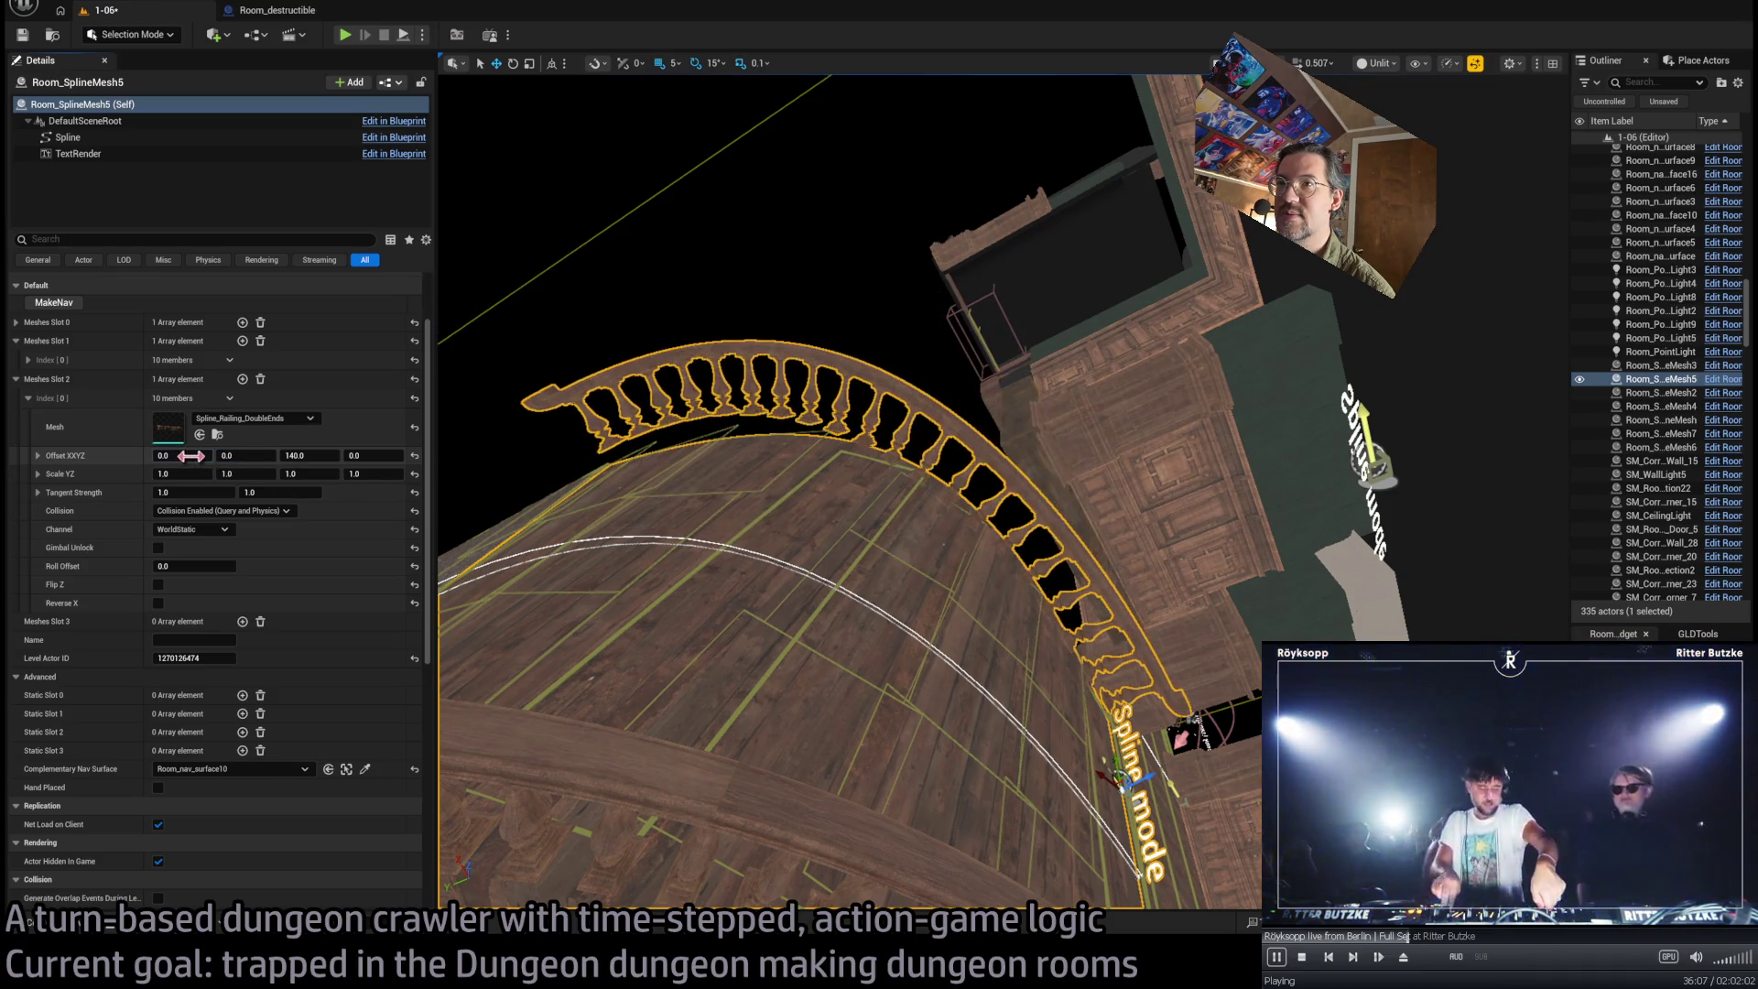